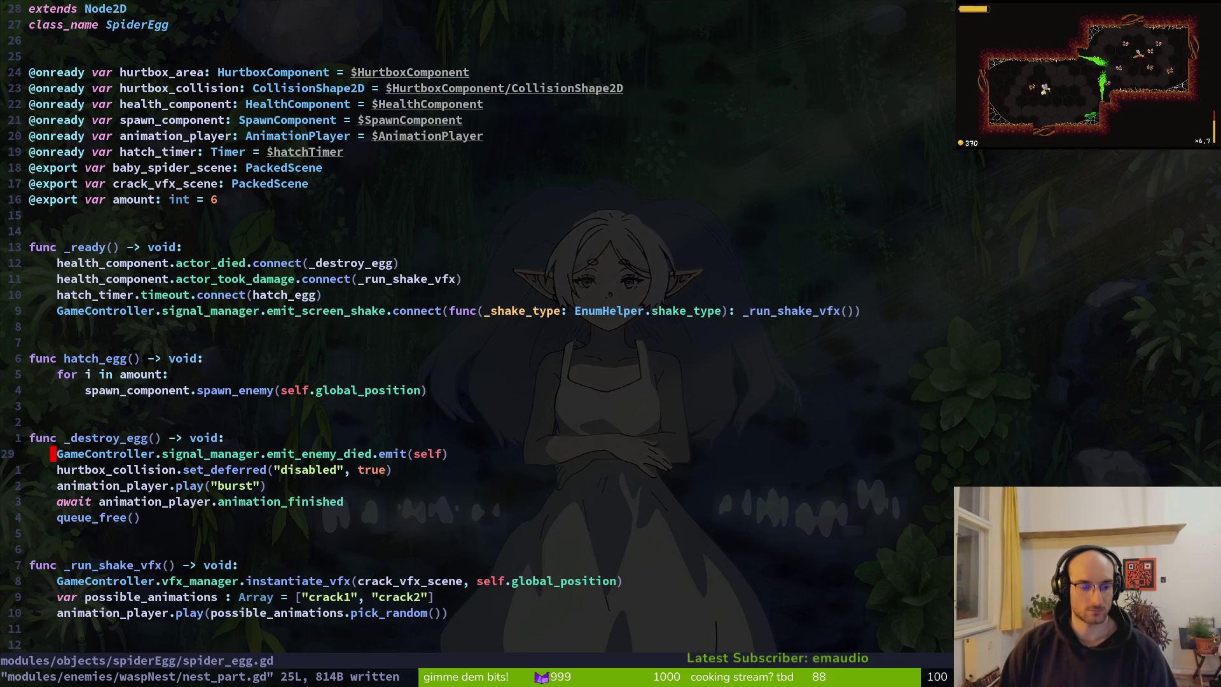
Step: Grep the project for 'print', delete the allparts destroyed debug print in wasp_nest.gd, and save
{"action": "key", "text": "space"}
{"action": "type", "text": "psprint"}
{"action": "key", "text": "Return"}
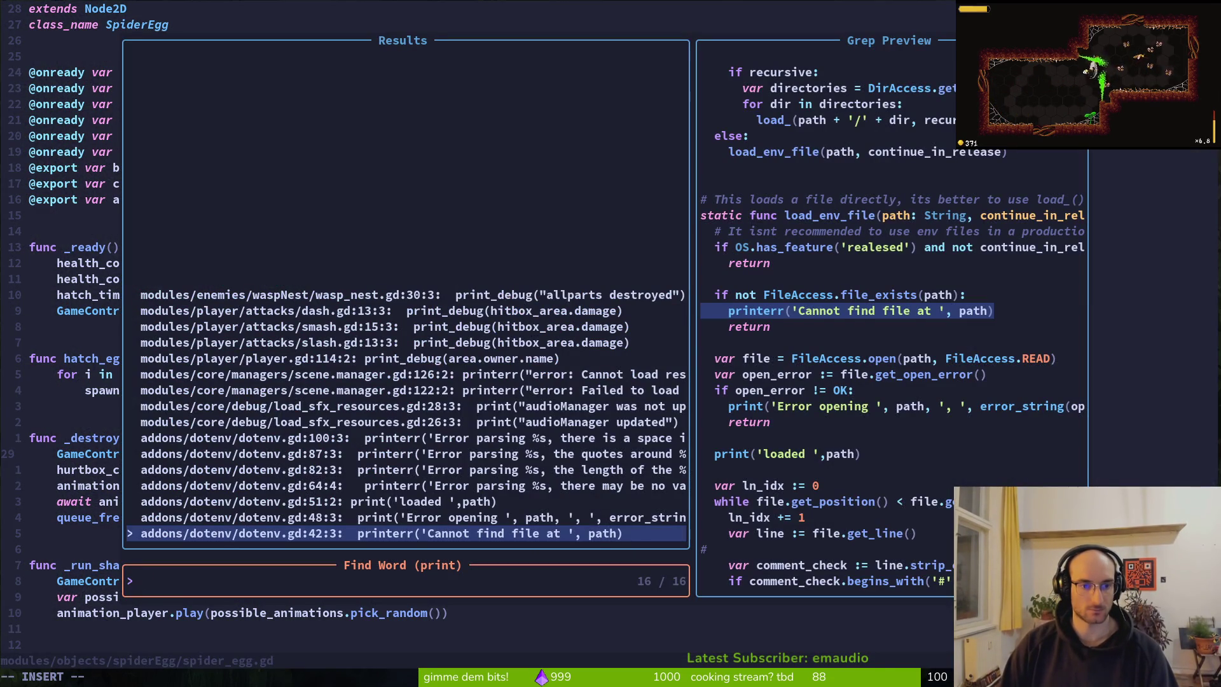
{"action": "key", "text": "Down"}
{"action": "key", "text": "Return"}
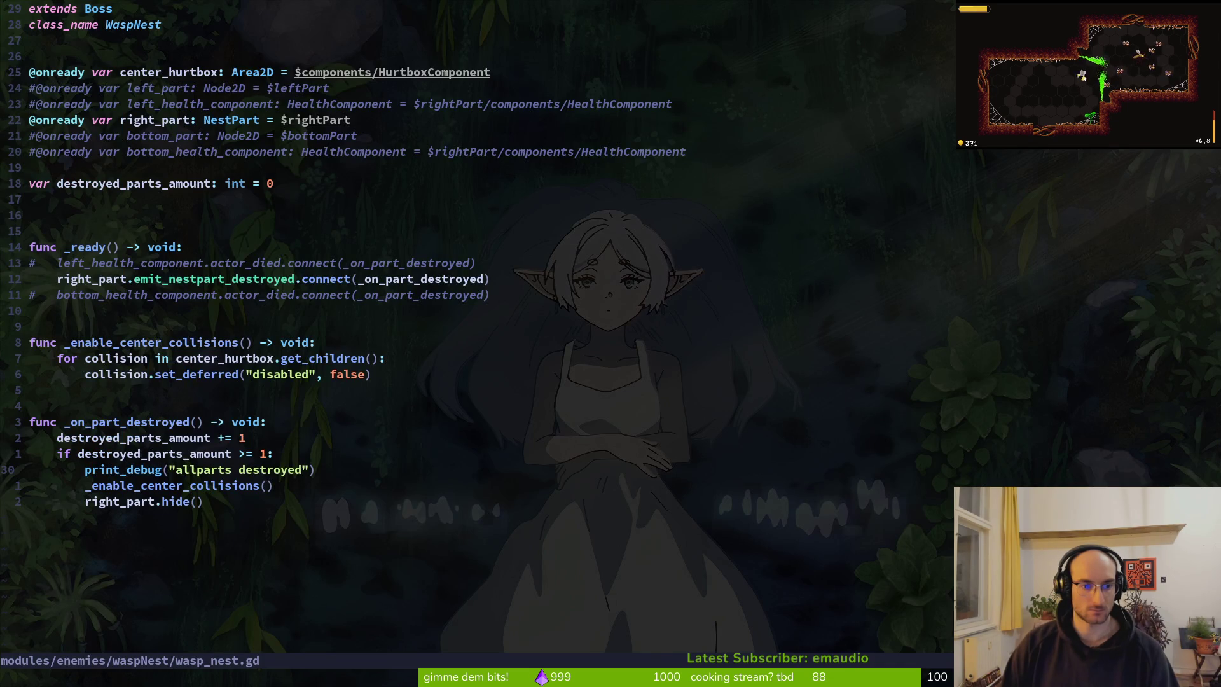
{"action": "key", "text": "d"}
{"action": "key", "text": "d"}
{"action": "key", "text": "ctrl+s"}
Step: Delete the area.owner.name debug print from player.gd and save it
{"action": "key", "text": "space"}
{"action": "type", "text": "psprint"}
{"action": "key", "text": "Return"}
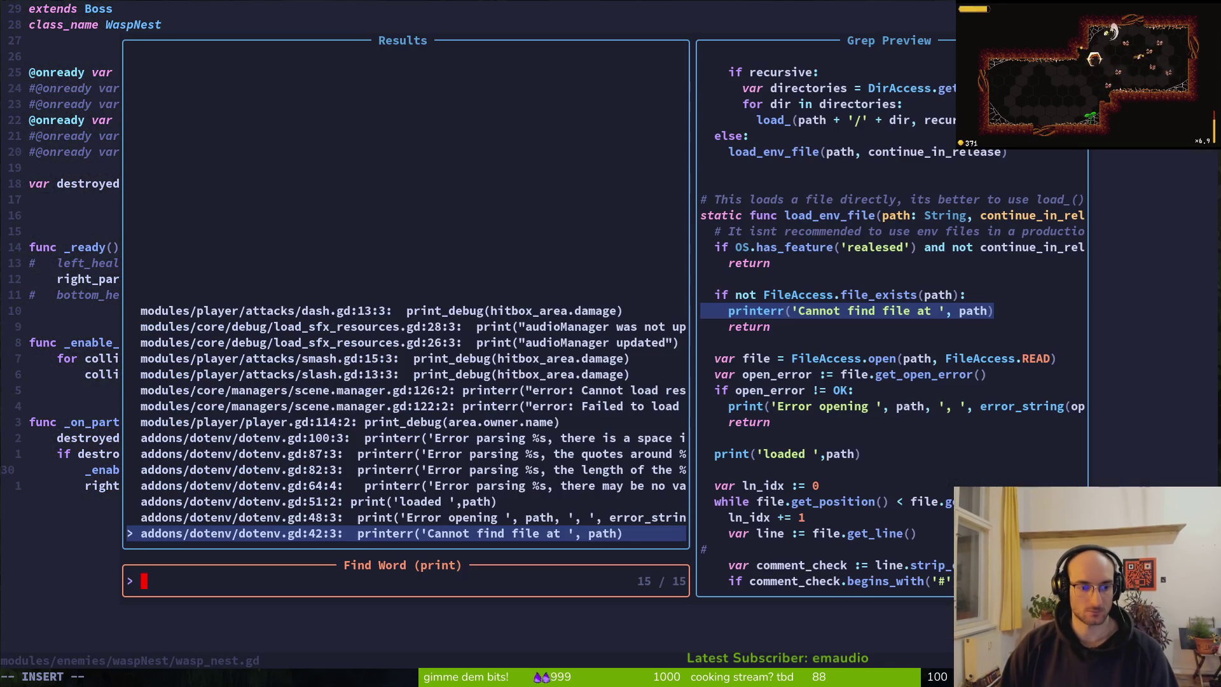
{"action": "key", "text": "Down"}
{"action": "key", "text": "Down"}
{"action": "key", "text": "Down"}
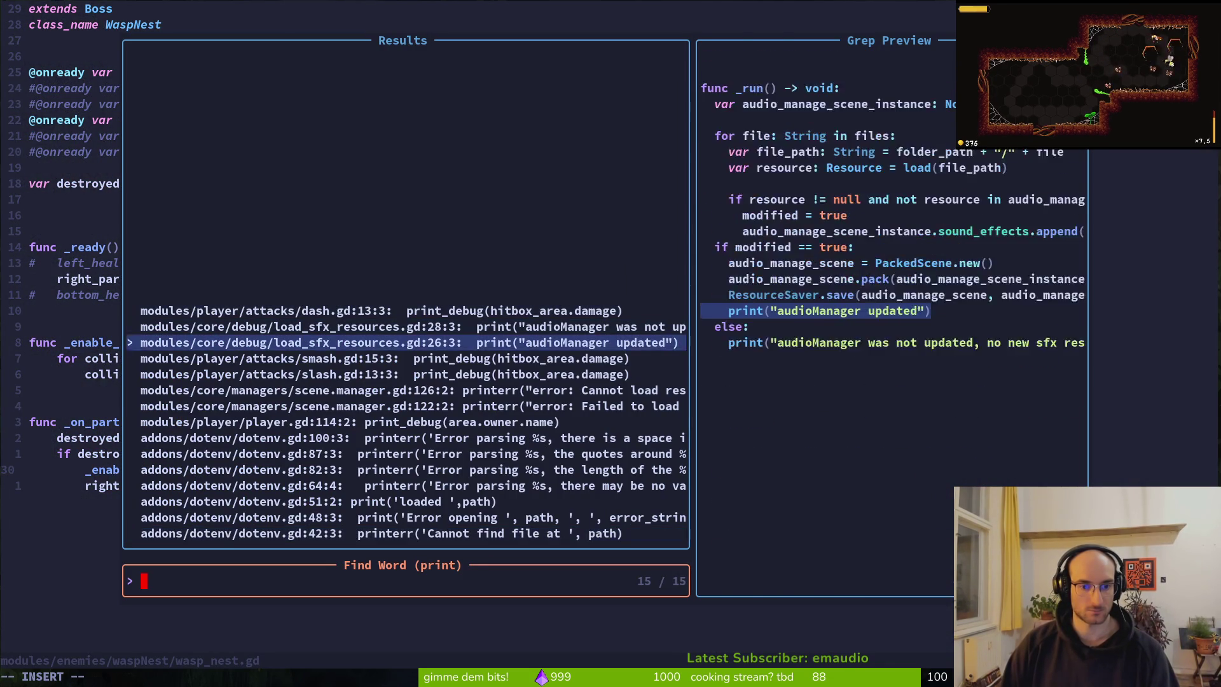
{"action": "key", "text": "Return"}
{"action": "key", "text": "d"}
{"action": "key", "text": "d"}
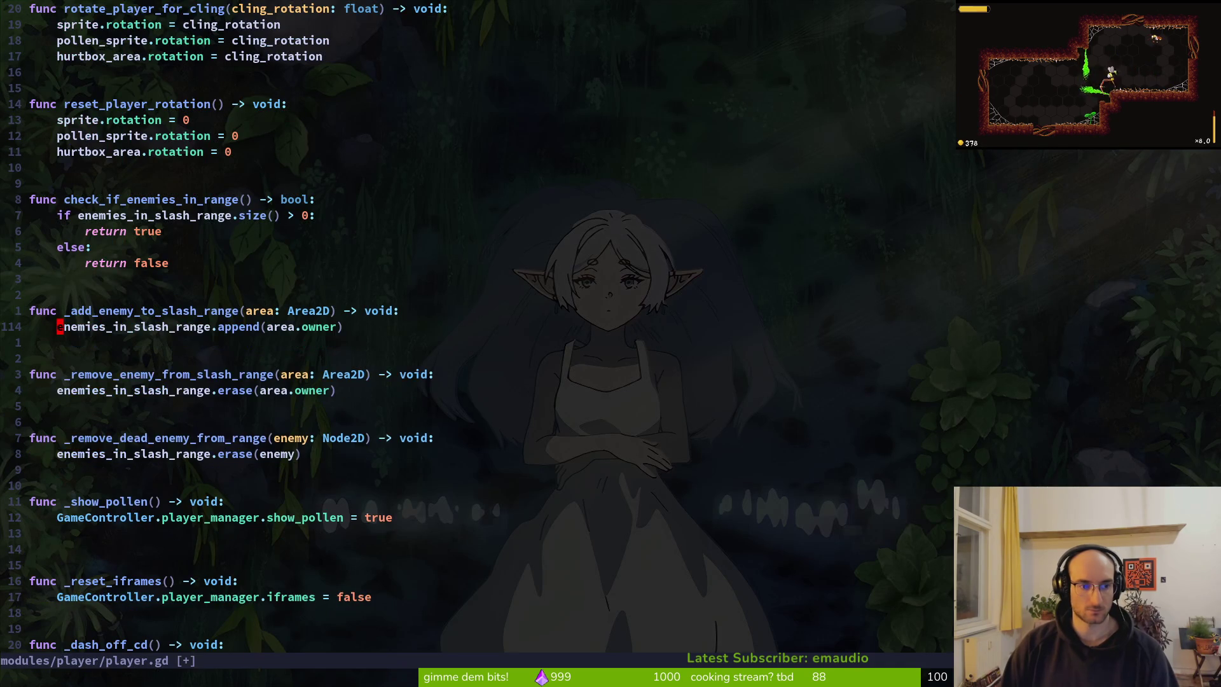
{"action": "key", "text": "ctrl+s"}
Step: Search the project for 'print' again to check the remaining matches
{"action": "key", "text": "space"}
{"action": "type", "text": "psprint"}
{"action": "key", "text": "Return"}
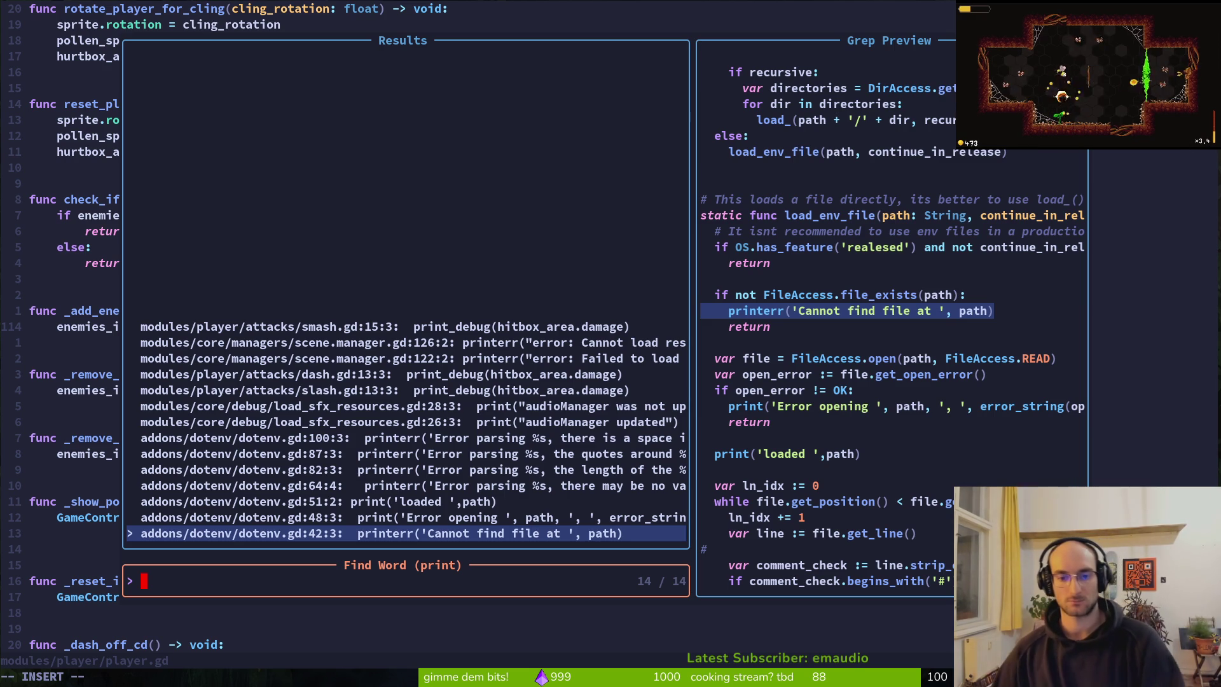
Step: Close the search results, quit Vim, and launch tig's status view
{"action": "key", "text": "Escape"}
{"action": "key", "text": "Escape"}
{"action": "type", "text": ":q tig"}
{"action": "key", "text": "Return"}
{"action": "key", "text": "s"}
Step: Review the debug.helper.gd, changelog.md and README.md diffs, staging docs/changelog.md and README.md
{"action": "key", "text": "j"}
{"action": "key", "text": "j"}
{"action": "key", "text": "j"}
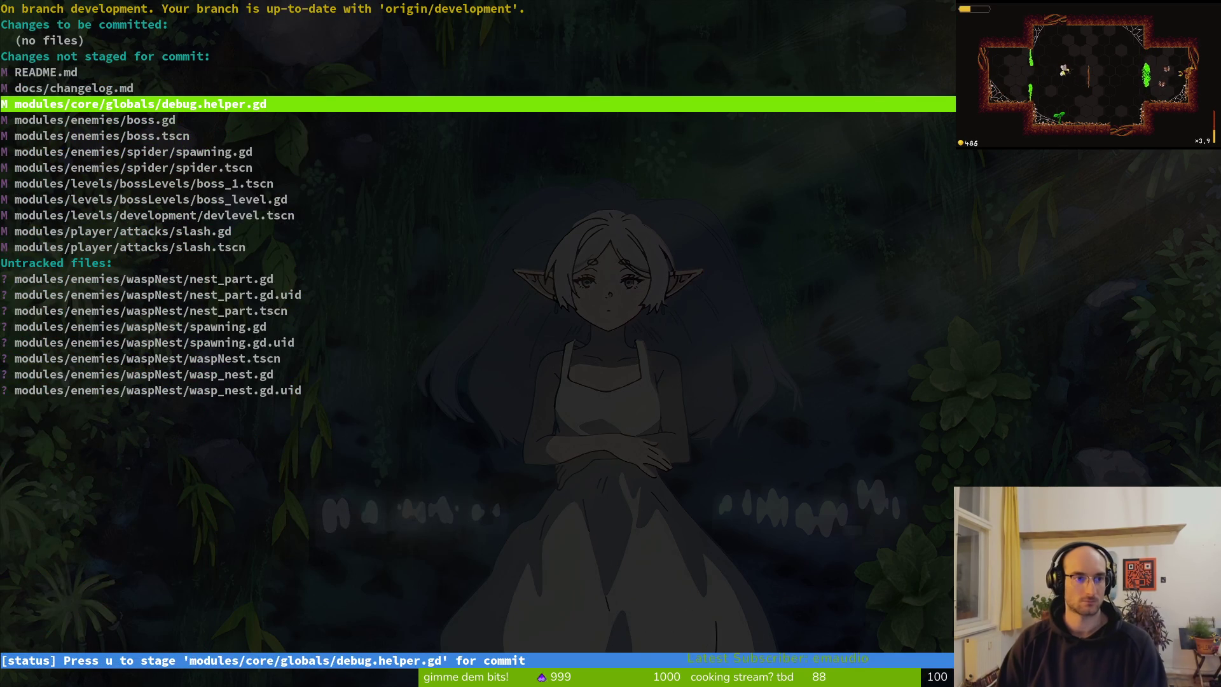
{"action": "key", "text": "Return"}
{"action": "key", "text": "k"}
{"action": "key", "text": "Up"}
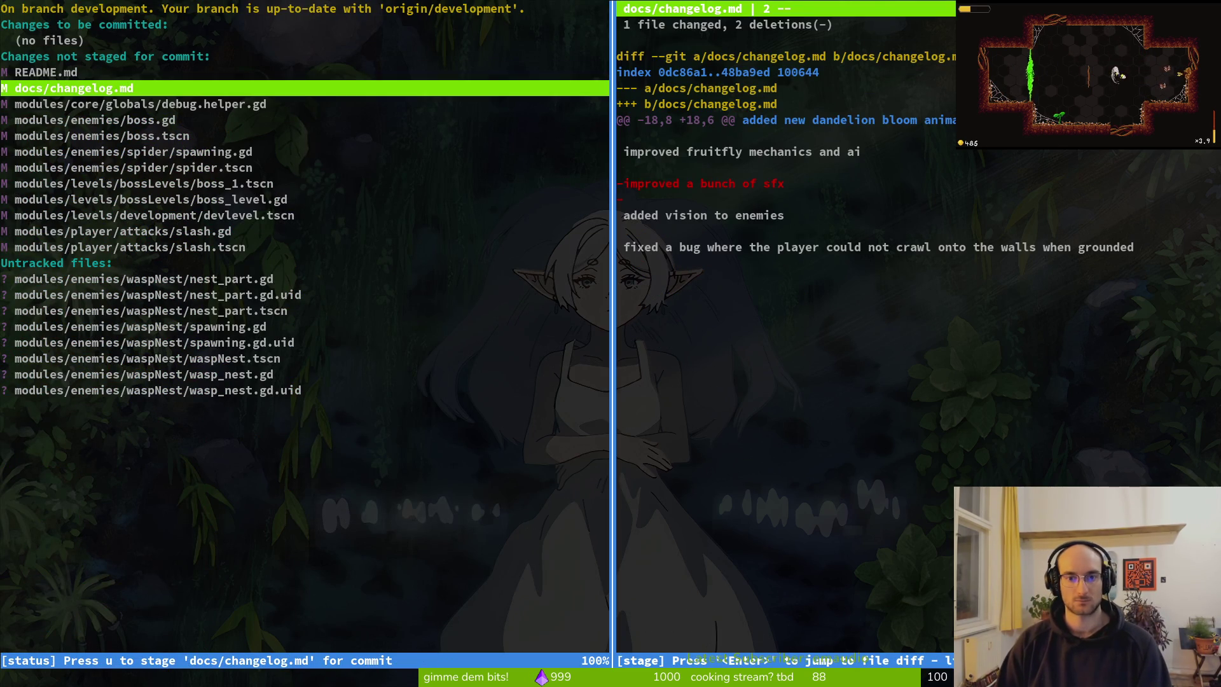
{"action": "key", "text": "q"}
{"action": "key", "text": "u"}
{"action": "key", "text": "k"}
{"action": "key", "text": "Return"}
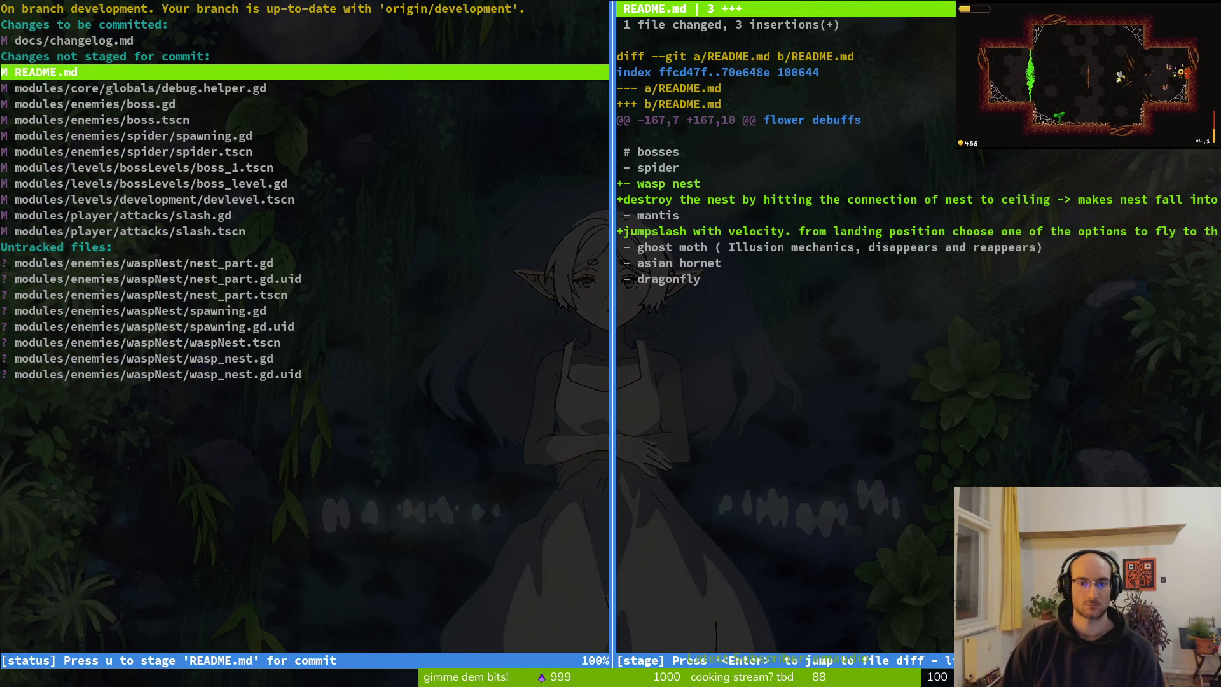
{"action": "key", "text": "u"}
Step: Review the slash.gd diff and stage slash.gd and slash.tscn
{"action": "key", "text": "j"}
{"action": "key", "text": "j"}
{"action": "key", "text": "j"}
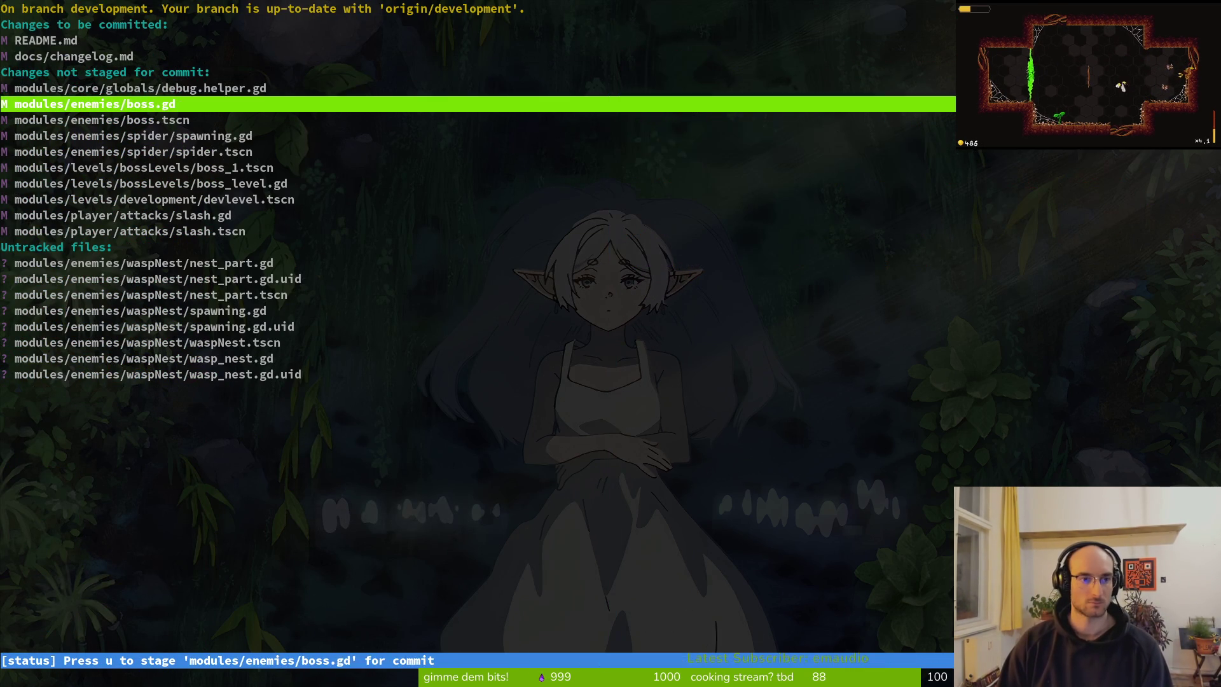
{"action": "key", "text": "j"}
{"action": "key", "text": "Return"}
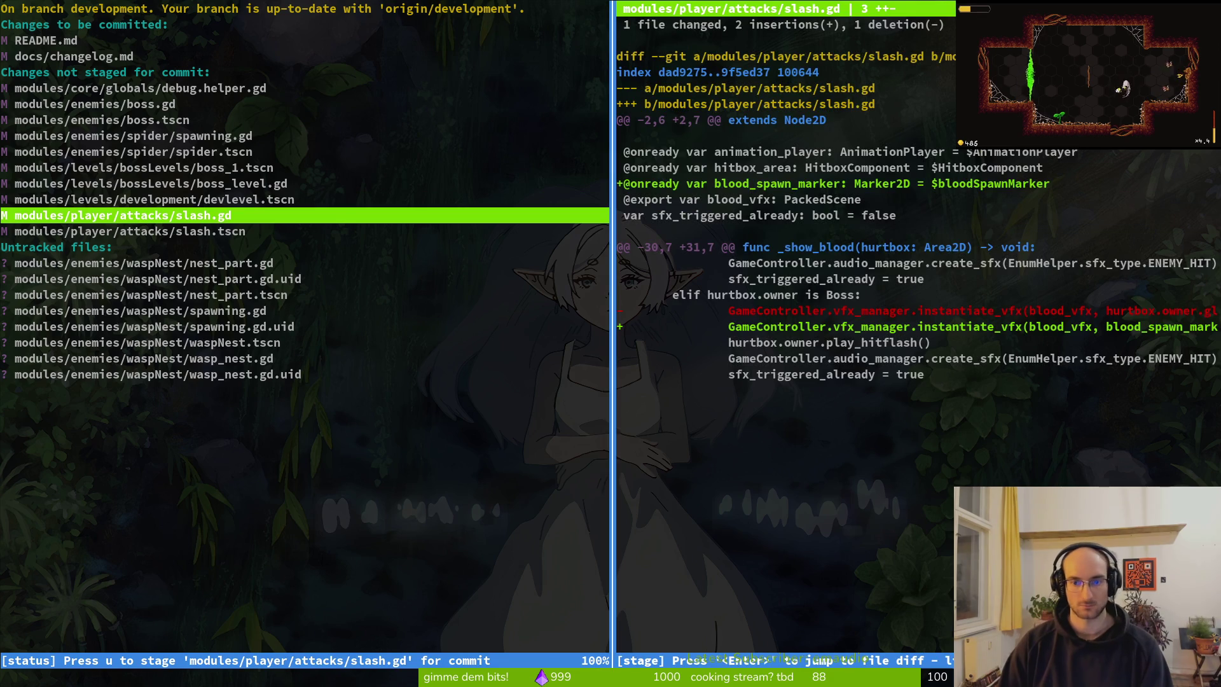
{"action": "key", "text": "u"}
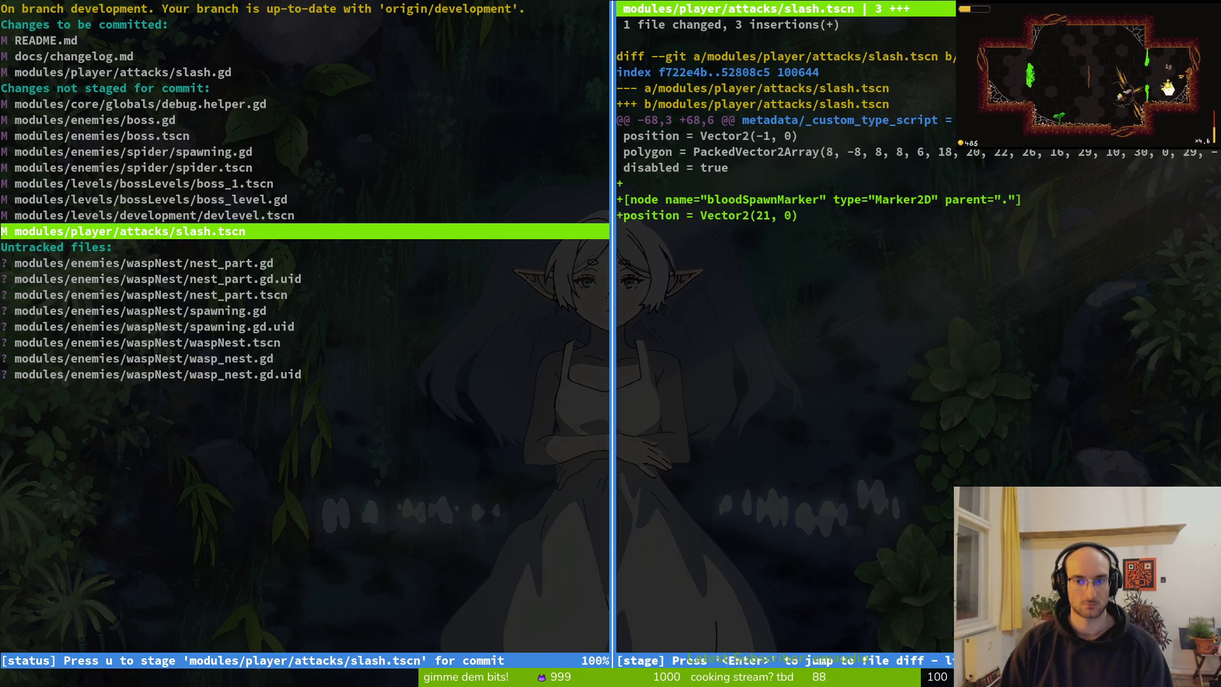
{"action": "key", "text": "u"}
Step: Preview the diffs of the untracked waspNest spawning.gd and spawning.gd.uid files
{"action": "key", "text": "j"}
{"action": "key", "text": "j"}
{"action": "key", "text": "j"}
{"action": "key", "text": "j"}
{"action": "key", "text": "j"}
{"action": "key", "text": "k"}
{"action": "key", "text": "k"}
{"action": "key", "text": "Return"}
{"action": "key", "text": "q"}
{"action": "key", "text": "j"}
{"action": "key", "text": "Return"}
{"action": "key", "text": "q"}
Step: Stage the untracked waspNest files, then unstage them again, including wasp_nest.gd and wasp_nest.gd.uid
{"action": "key", "text": "k"}
{"action": "key", "text": "k"}
{"action": "key", "text": "k"}
{"action": "key", "text": "k"}
{"action": "key", "text": "k"}
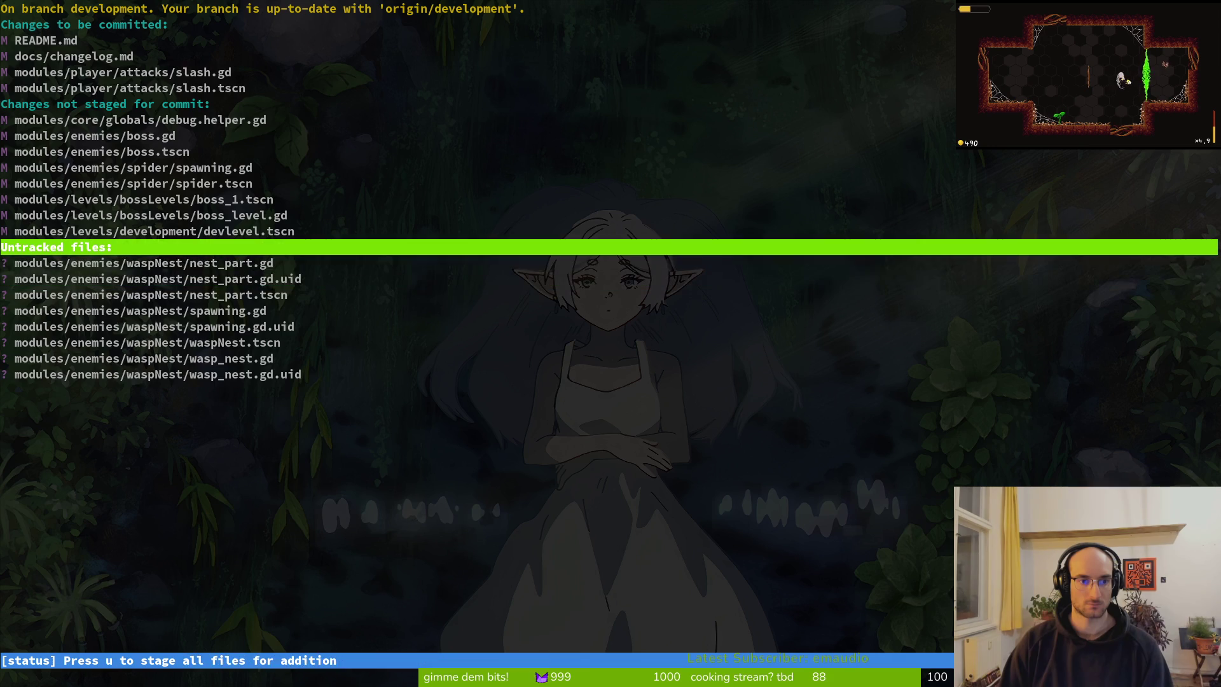
{"action": "key", "text": "u"}
{"action": "key", "text": "k"}
{"action": "key", "text": "k"}
{"action": "key", "text": "k"}
{"action": "key", "text": "k"}
{"action": "key", "text": "k"}
{"action": "key", "text": "u"}
{"action": "key", "text": "u"}
{"action": "key", "text": "u"}
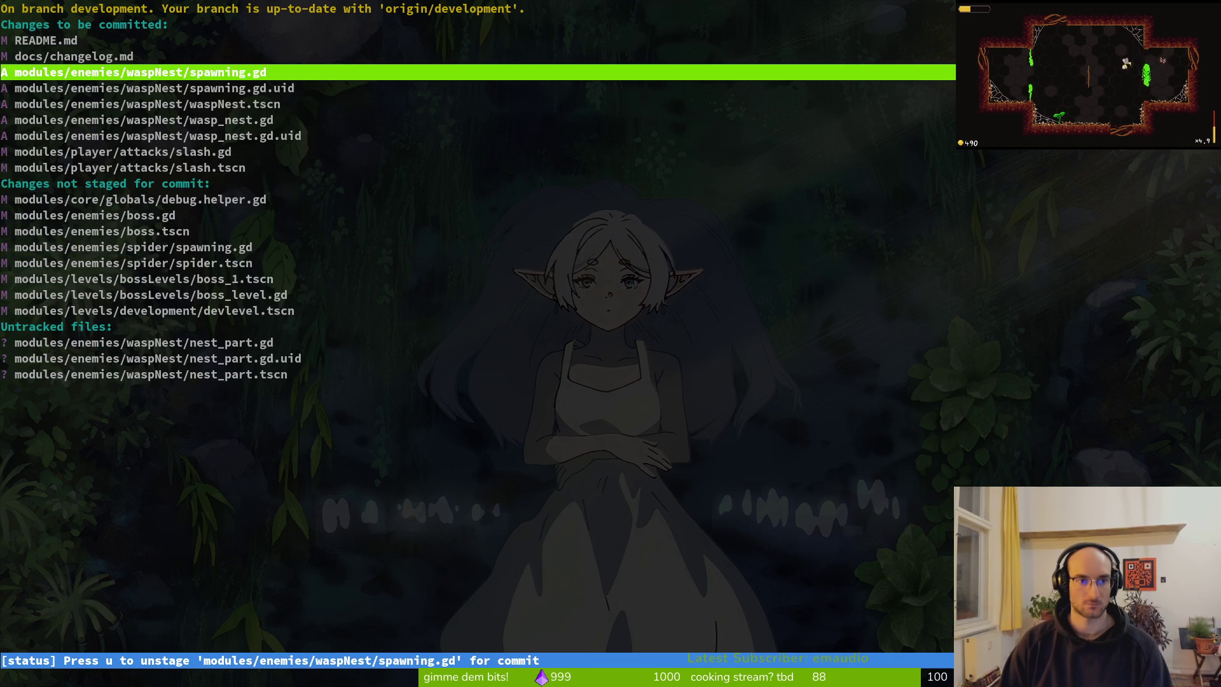
{"action": "key", "text": "u"}
{"action": "key", "text": "u"}
{"action": "key", "text": "s"}
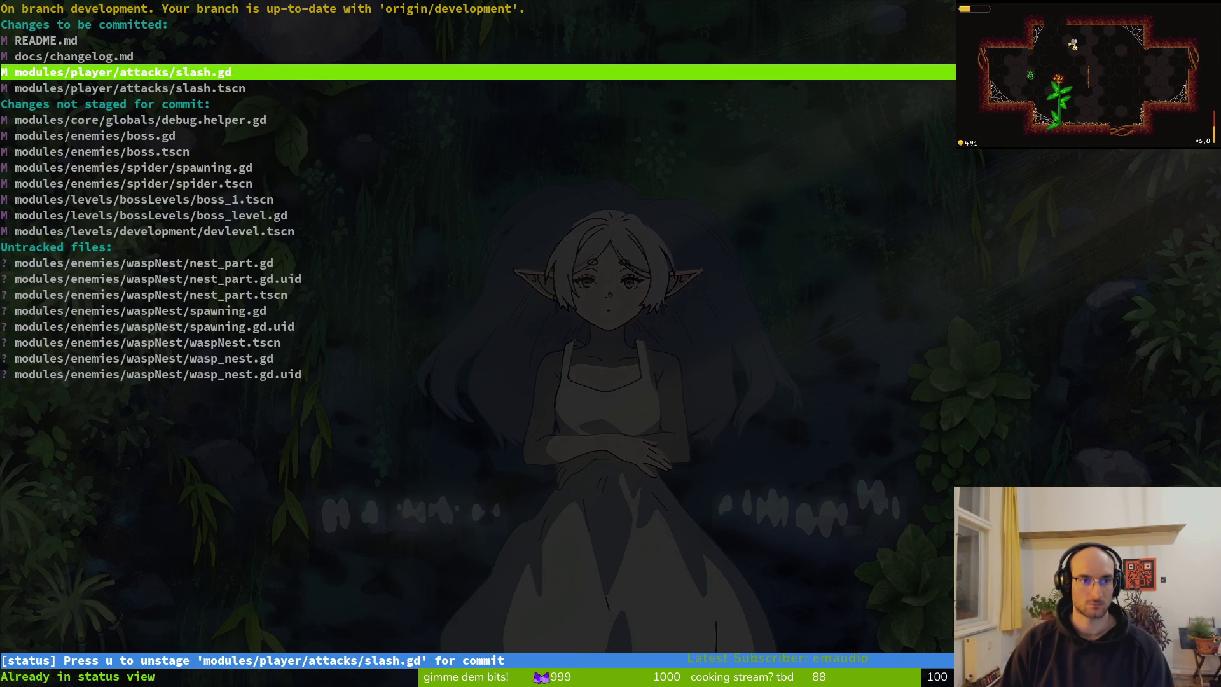
{"action": "key", "text": "j"}
{"action": "key", "text": "j"}
{"action": "key", "text": "j"}
Step: Stage devlevel.tscn, quit tig, and begin typing the git commit message
{"action": "key", "text": "j"}
{"action": "key", "text": "j"}
{"action": "key", "text": "j"}
{"action": "key", "text": "j"}
{"action": "key", "text": "j"}
{"action": "key", "text": "j"}
{"action": "key", "text": "j"}
{"action": "key", "text": "u"}
{"action": "key", "text": "k"}
{"action": "key", "text": "k"}
{"action": "key", "text": "k"}
{"action": "key", "text": "k"}
{"action": "key", "text": "k"}
{"action": "key", "text": "k"}
{"action": "key", "text": "k"}
{"action": "key", "text": "k"}
{"action": "key", "text": "k"}
{"action": "key", "text": "k"}
{"action": "key", "text": "j"}
{"action": "key", "text": "k"}
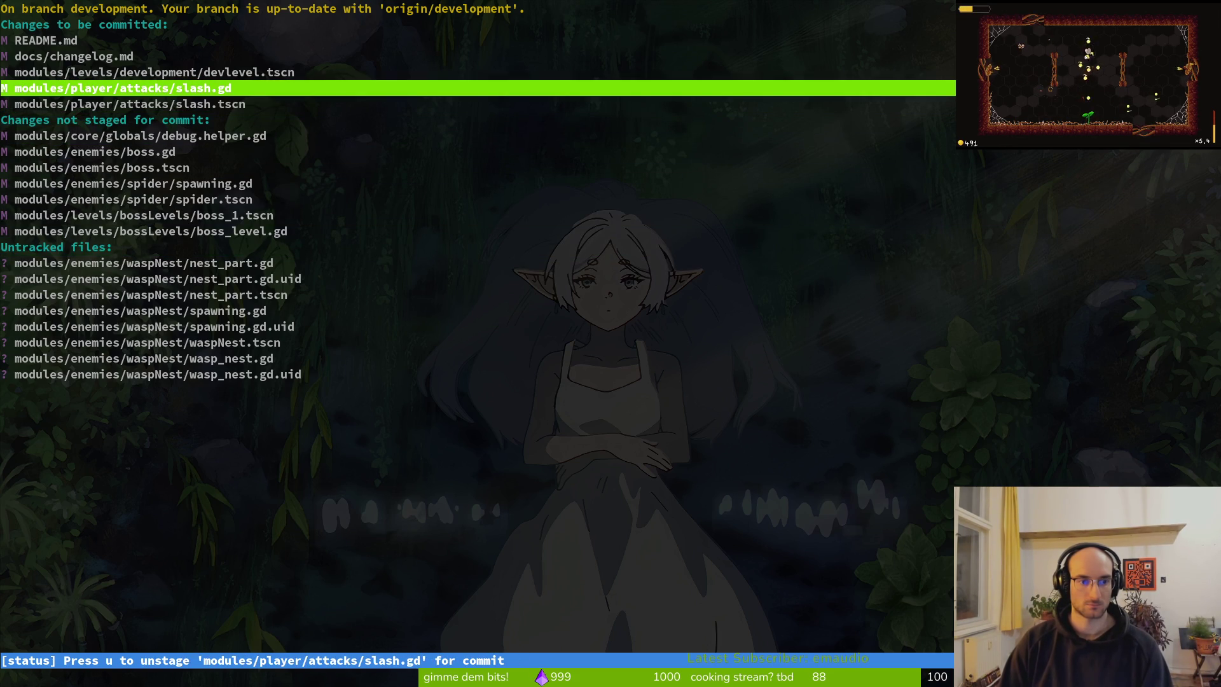
{"action": "type", "text": "qgit commit -m \"added"}
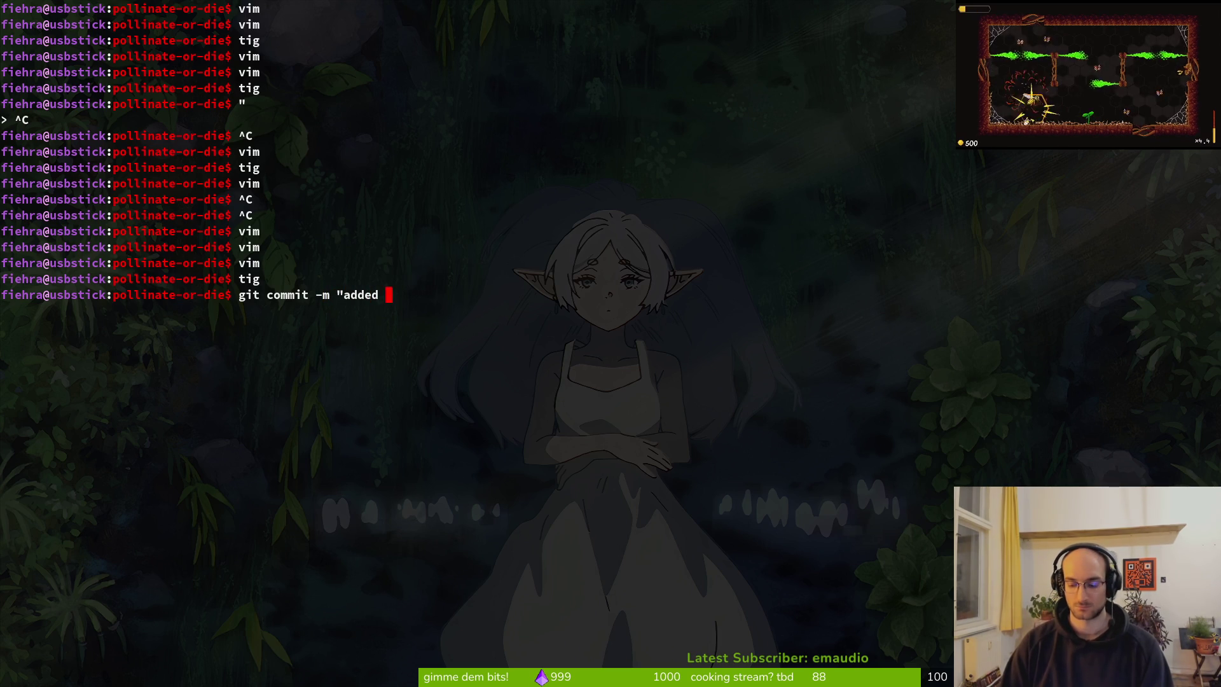
{"action": "type", "text": "eas to readme and"}
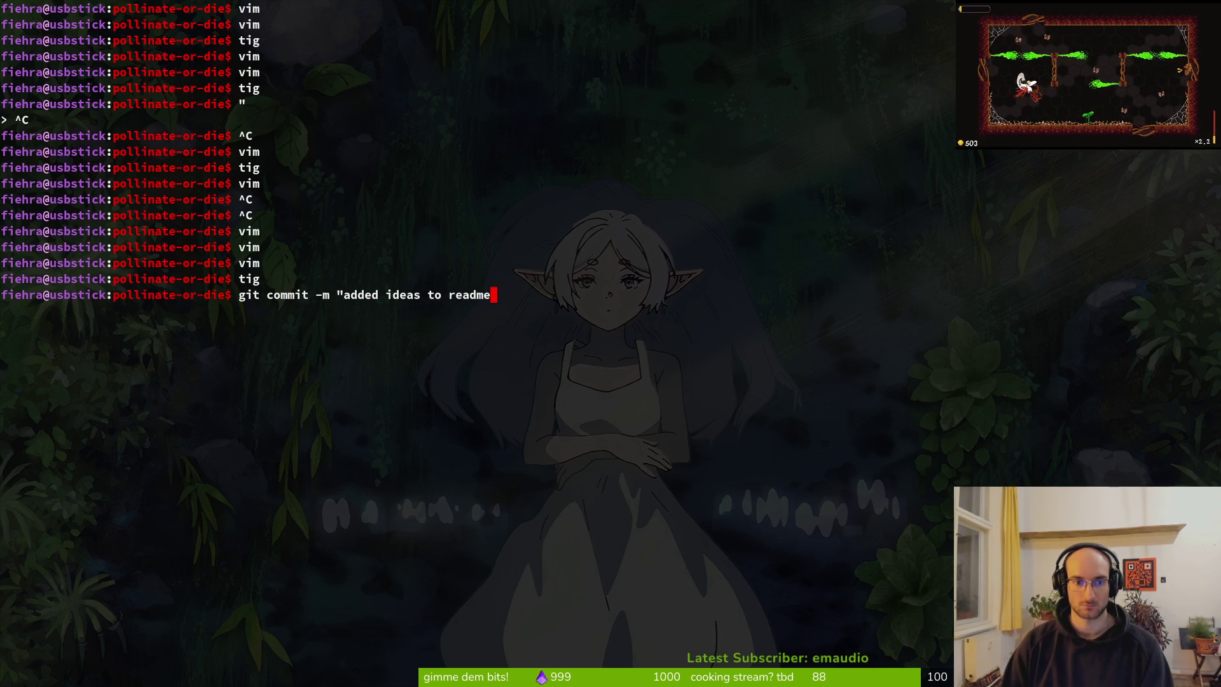
{"action": "type", "text": "started"}
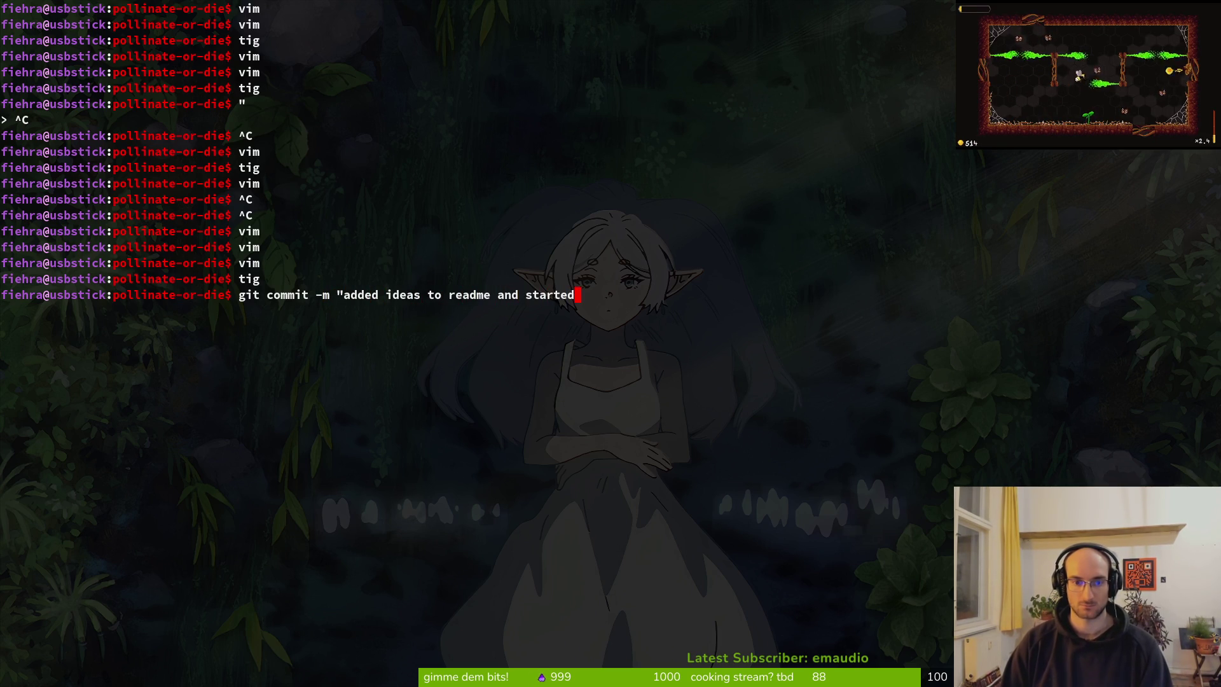
{"action": "type", "text": "new boss fight"}
Step: Check tig's status in a split terminal pane, then close that pane
{"action": "key", "text": "ctrl+shift+e"}
{"action": "type", "text": "tig"}
{"action": "key", "text": "Return"}
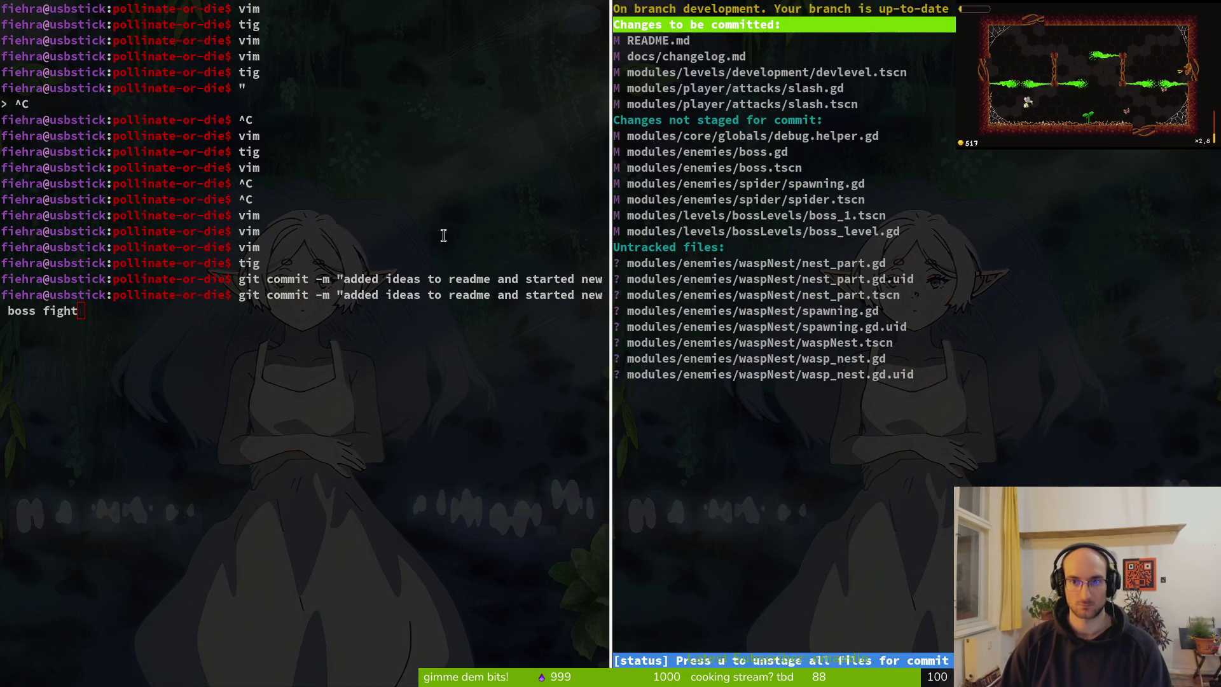
{"action": "key", "text": "q"}
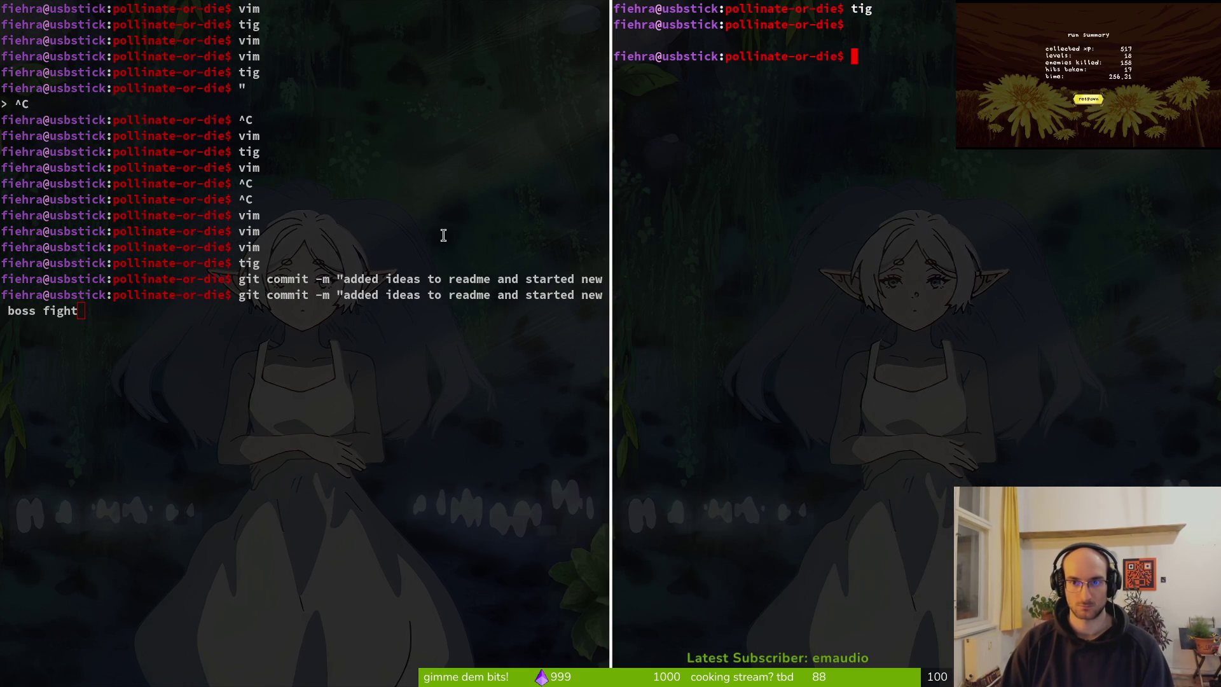
{"action": "key", "text": "ctrl+d"}
Step: Fix the message to "added ideas to readme and improved slash logic" and commit
{"action": "key", "text": "BackSpace"}
{"action": "key", "text": "BackSpace"}
{"action": "key", "text": "BackSpace"}
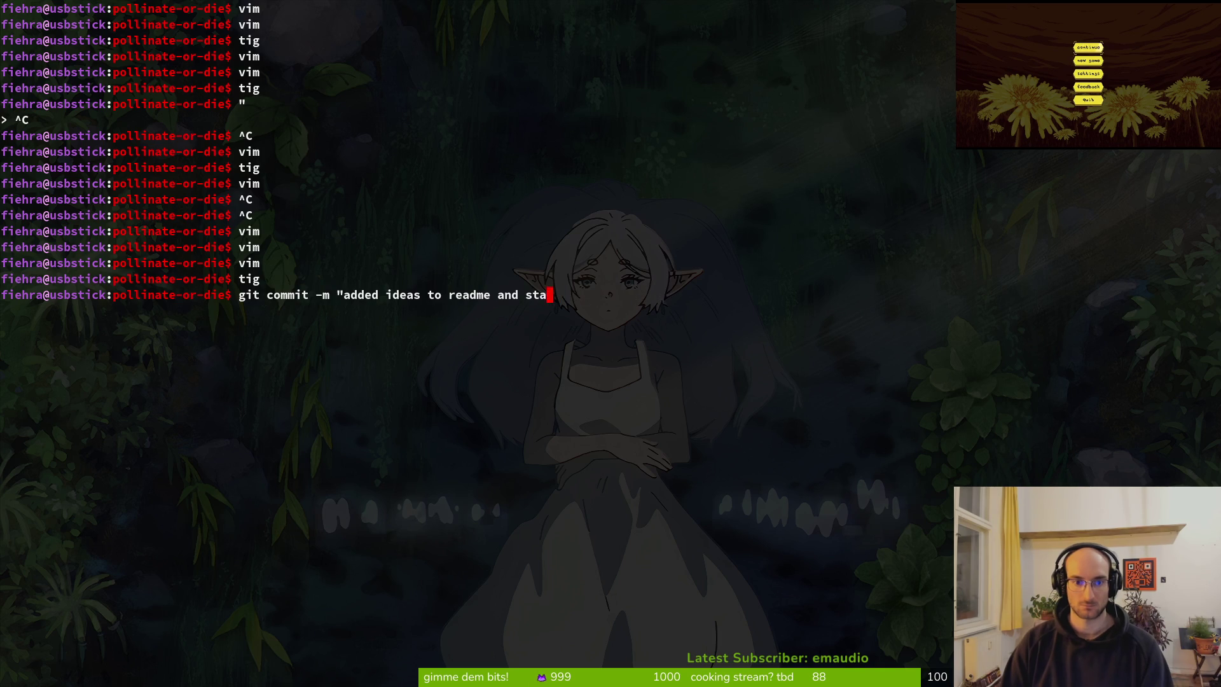
{"action": "type", "text": "improved"}
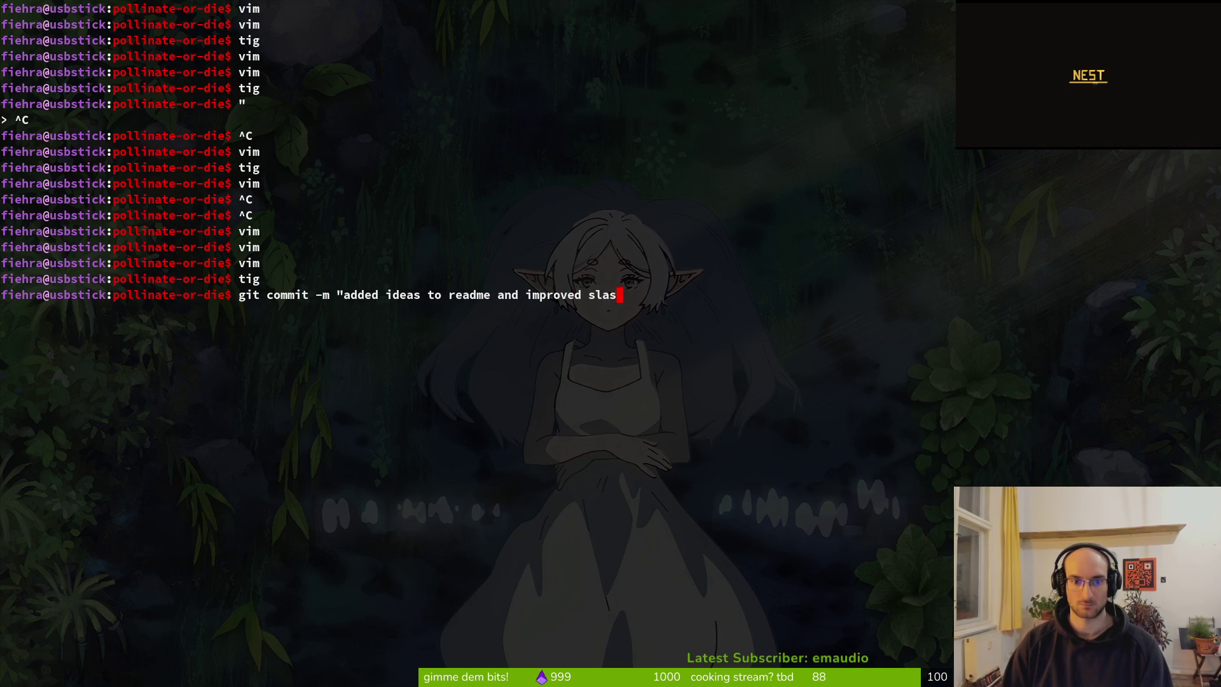
{"action": "type", "text": " sl"}
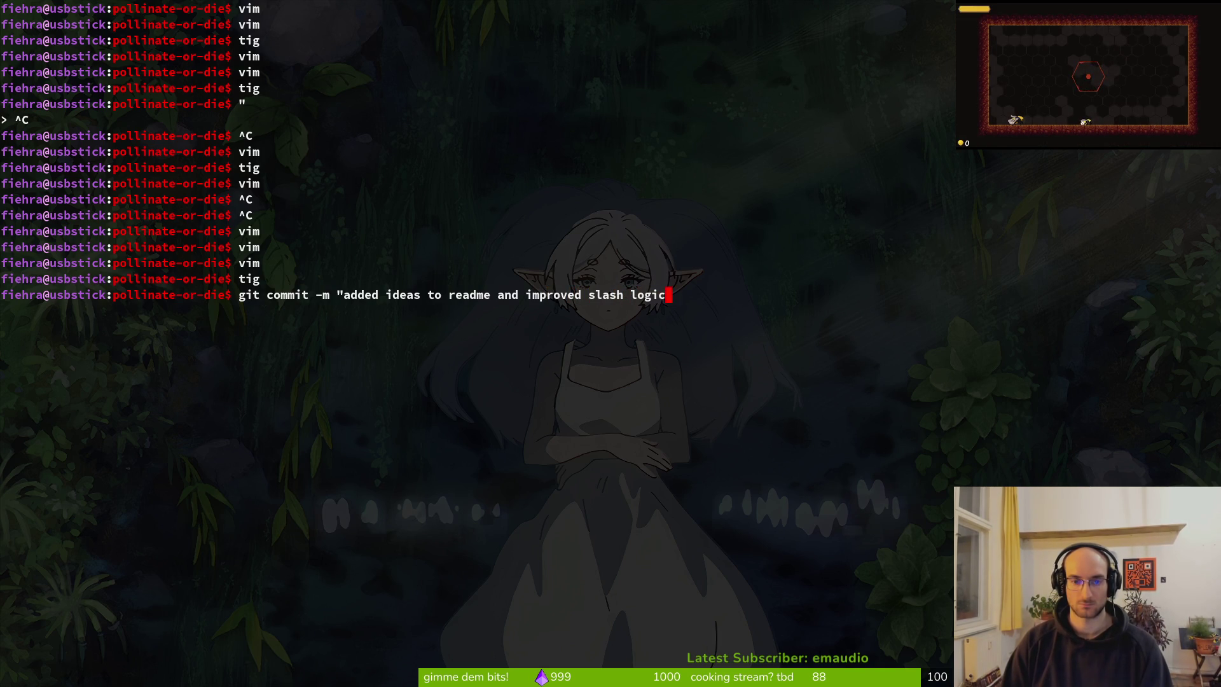
{"action": "key", "text": "Return"}
Step: Reopen tig's status view and move to boss.gd in the unstaged list
{"action": "type", "text": "tig"}
{"action": "key", "text": "Return"}
{"action": "key", "text": "s"}
{"action": "key", "text": "Down"}
{"action": "key", "text": "Down"}
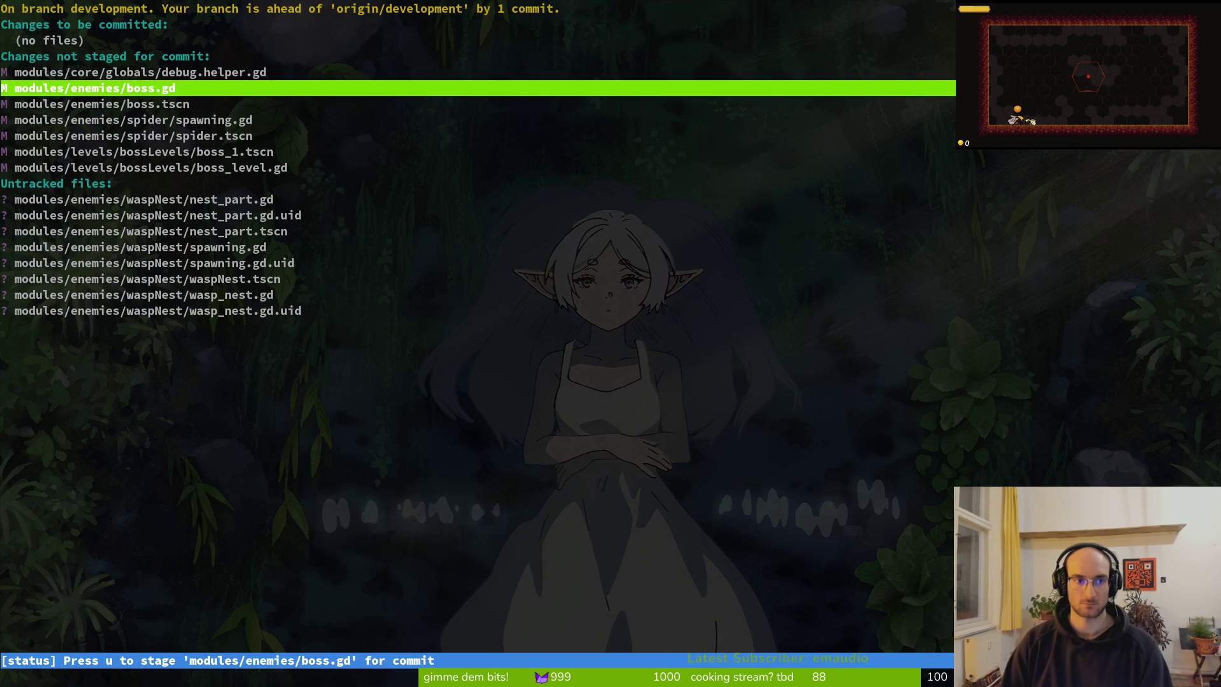
Step: Review and stage boss.gd, boss.tscn and boss_1.tscn, checking the spider.tscn diff
{"action": "key", "text": "Return"}
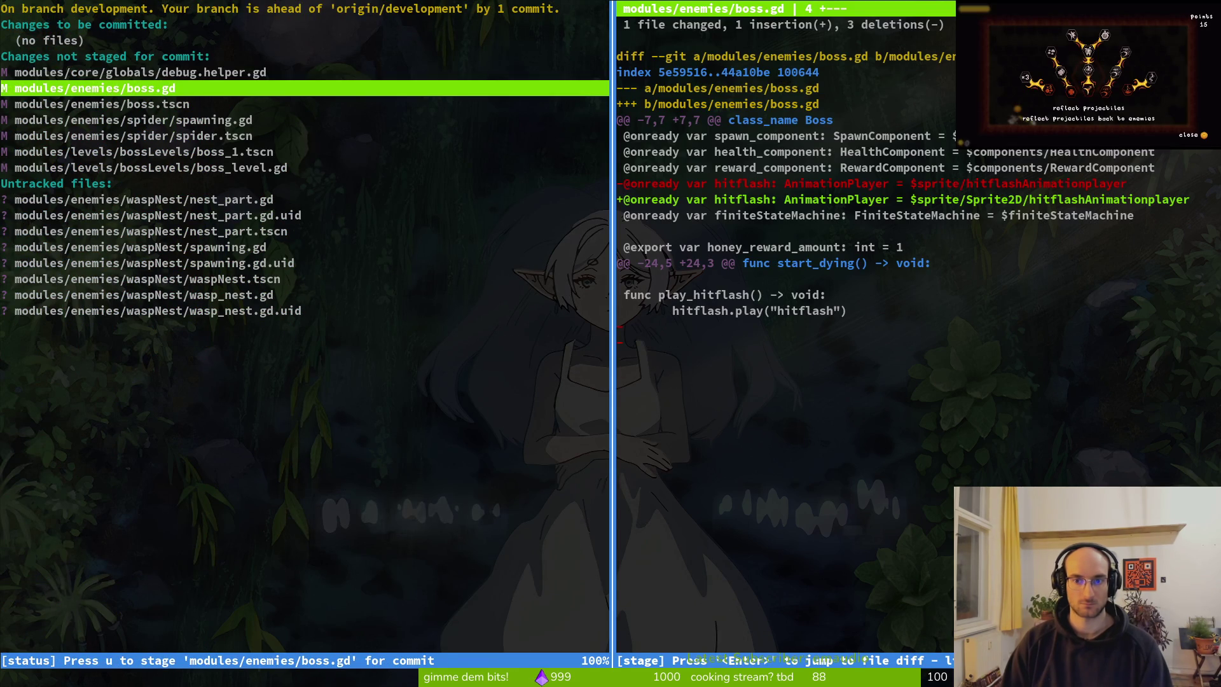
{"action": "key", "text": "u"}
{"action": "key", "text": "u"}
{"action": "key", "text": "q"}
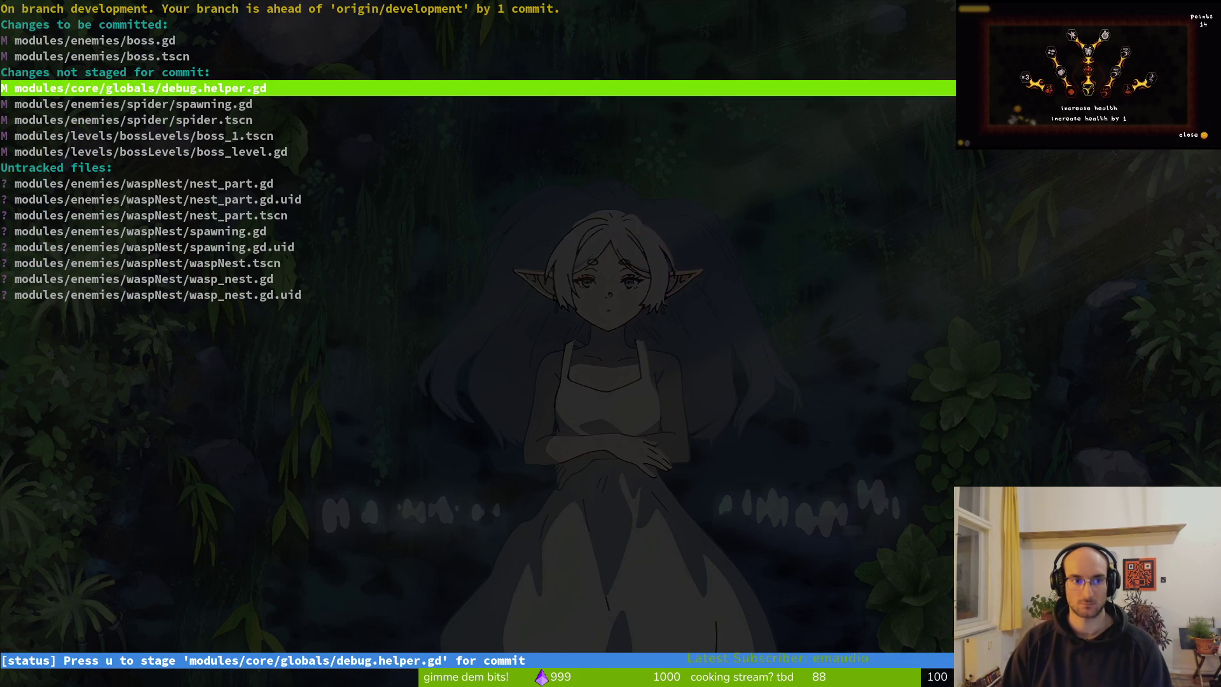
{"action": "key", "text": "Down"}
{"action": "key", "text": "Down"}
{"action": "key", "text": "Return"}
{"action": "key", "text": "u"}
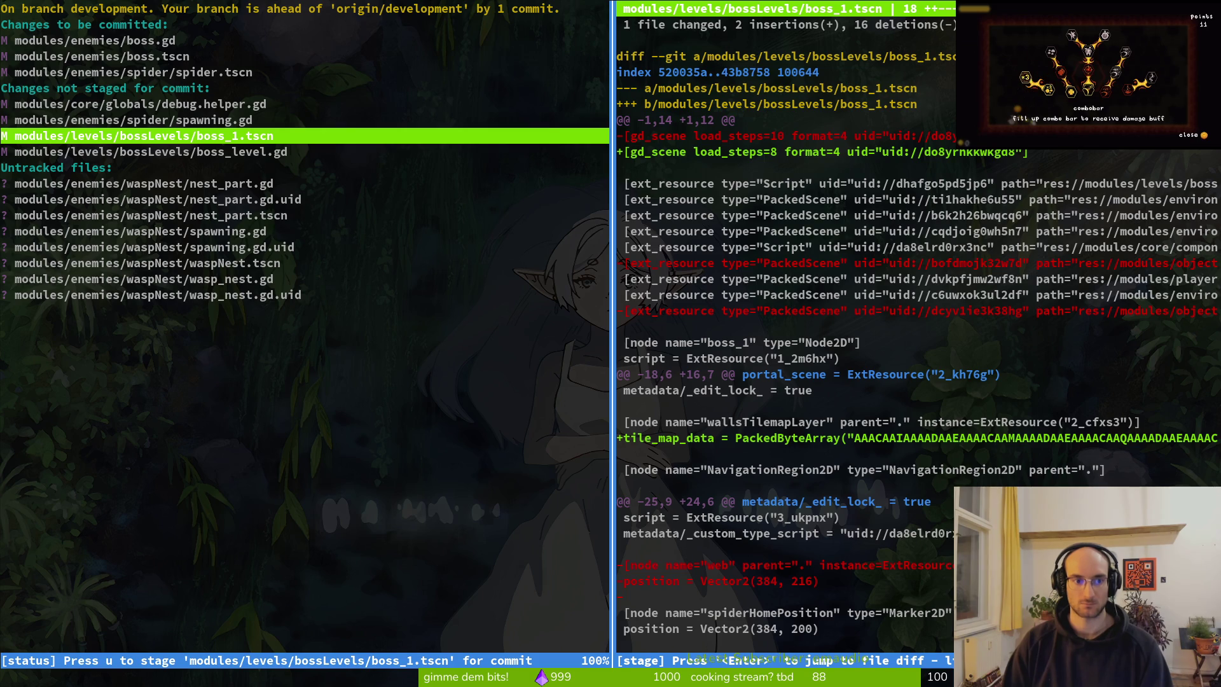
{"action": "key", "text": "q"}
Step: Review and stage boss_level.gd and the spider spawning.gd script
{"action": "key", "text": "u"}
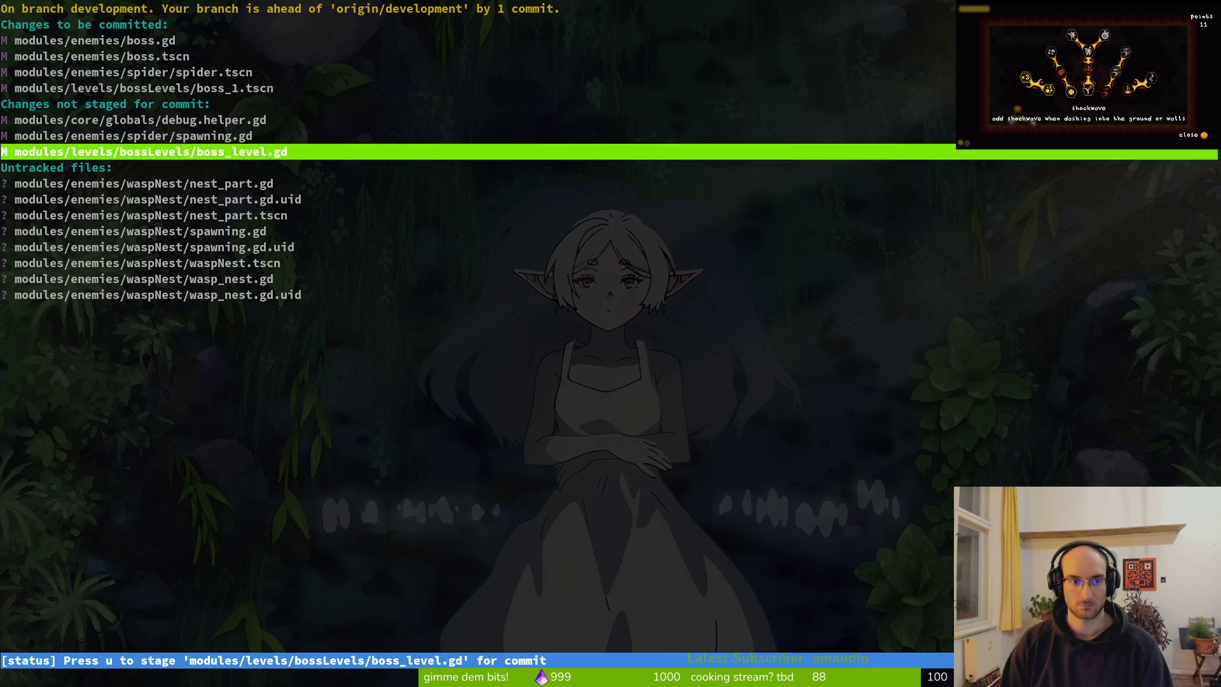
{"action": "key", "text": "Return"}
{"action": "key", "text": "u"}
{"action": "key", "text": "q"}
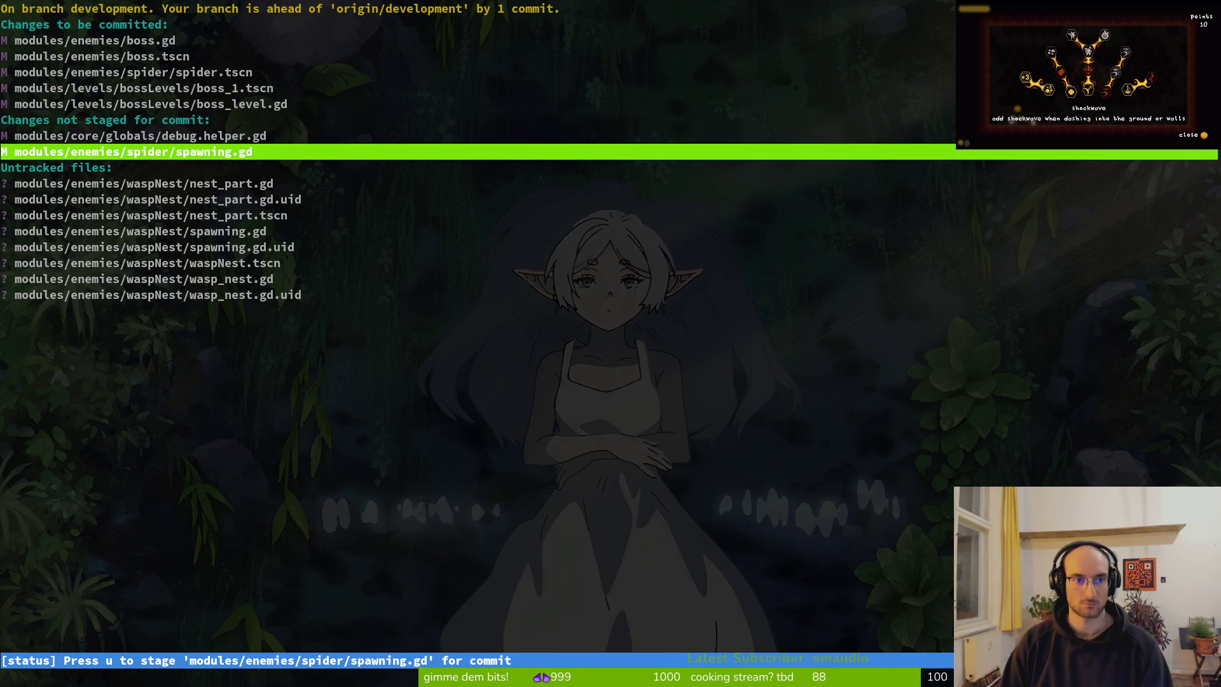
{"action": "key", "text": "Return"}
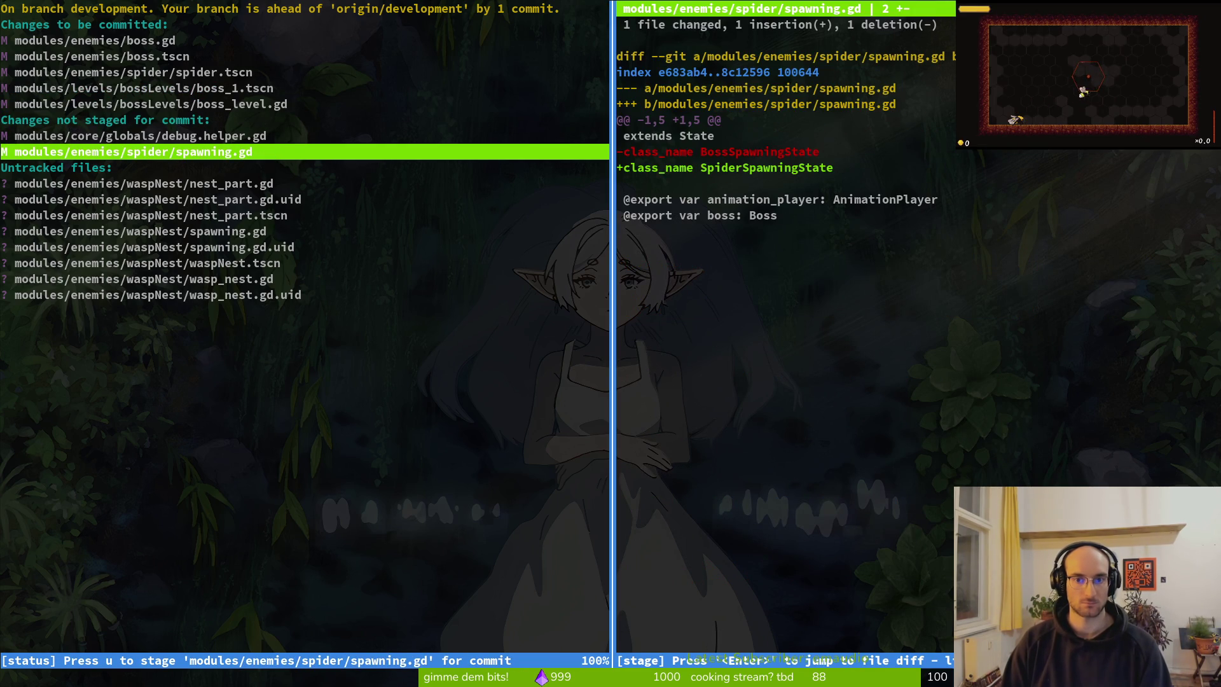
{"action": "key", "text": "u"}
Step: Preview nest_part.gd, stage all untracked waspNest files, and start the git commit command
{"action": "key", "text": "q"}
{"action": "key", "text": "Down"}
{"action": "key", "text": "Return"}
{"action": "key", "text": "q"}
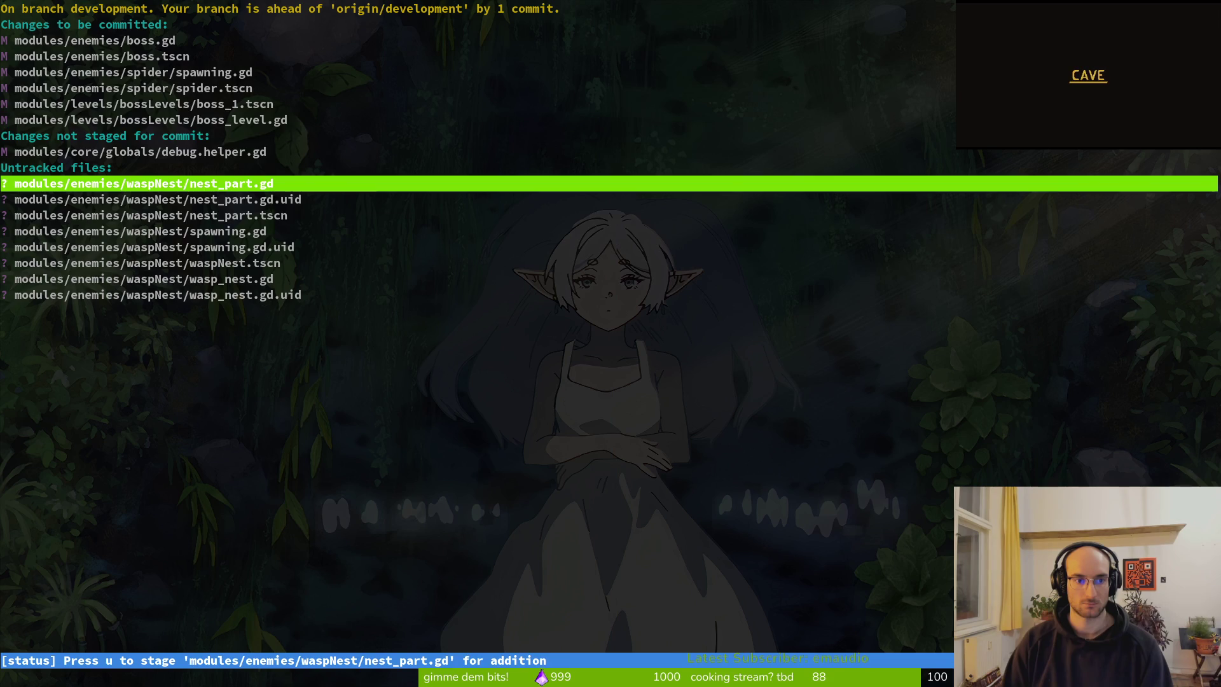
{"action": "key", "text": "u"}
{"action": "key", "text": "u"}
{"action": "key", "text": "u"}
{"action": "type", "text": "qgit commit "}
{"action": "type", "text": "-m \"ad"}
Step: Commit the staged work as "started working on wasp nest boss"
{"action": "key", "text": "BackSpace"}
{"action": "key", "text": "BackSpace"}
{"action": "type", "text": "started working on wasp nest boss\""}
{"action": "key", "text": "Return"}
Step: Push both commits to the remote with git push, then clear the terminal
{"action": "type", "text": "git push"}
{"action": "key", "text": "Return"}
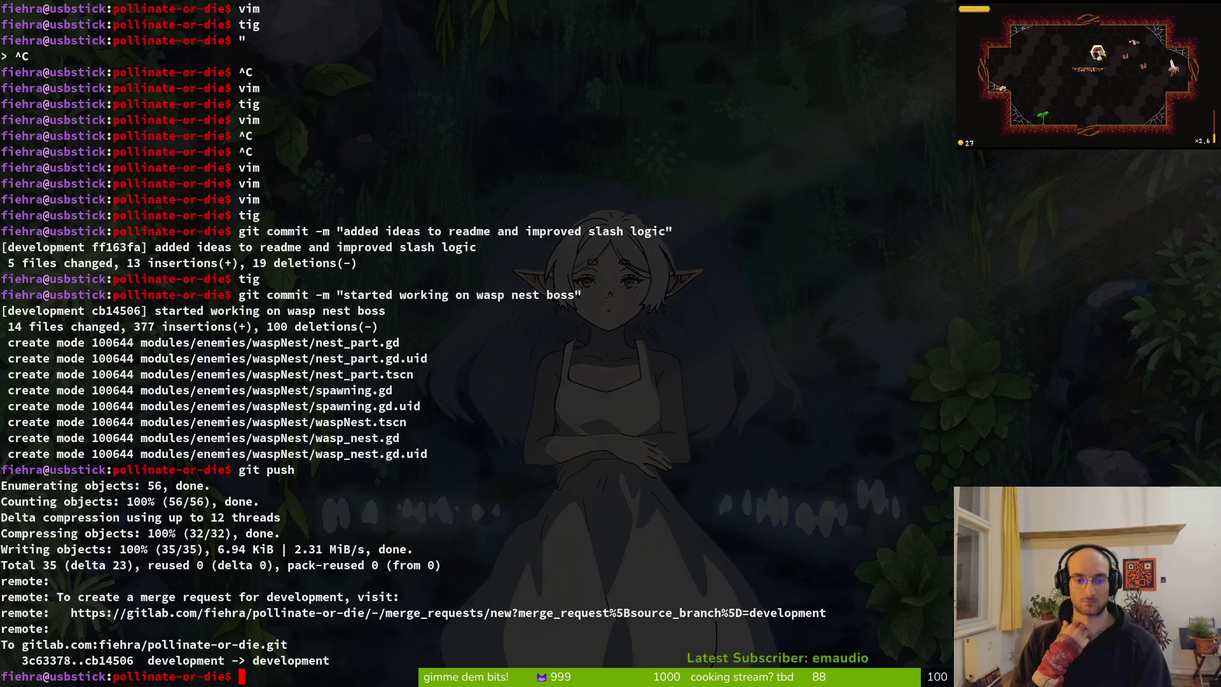
{"action": "type", "text": "ckear"}
{"action": "key", "text": "Return"}
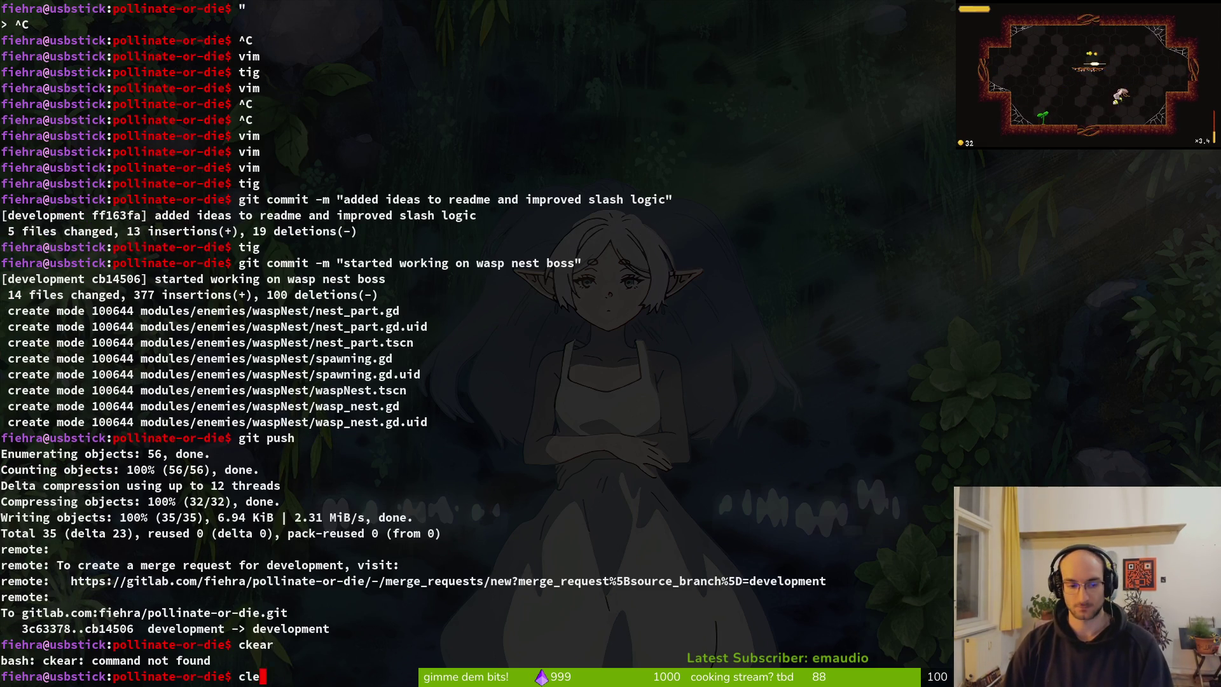
{"action": "type", "text": "ar"}
{"action": "key", "text": "Return"}
{"action": "key", "text": "alt+Tab"}
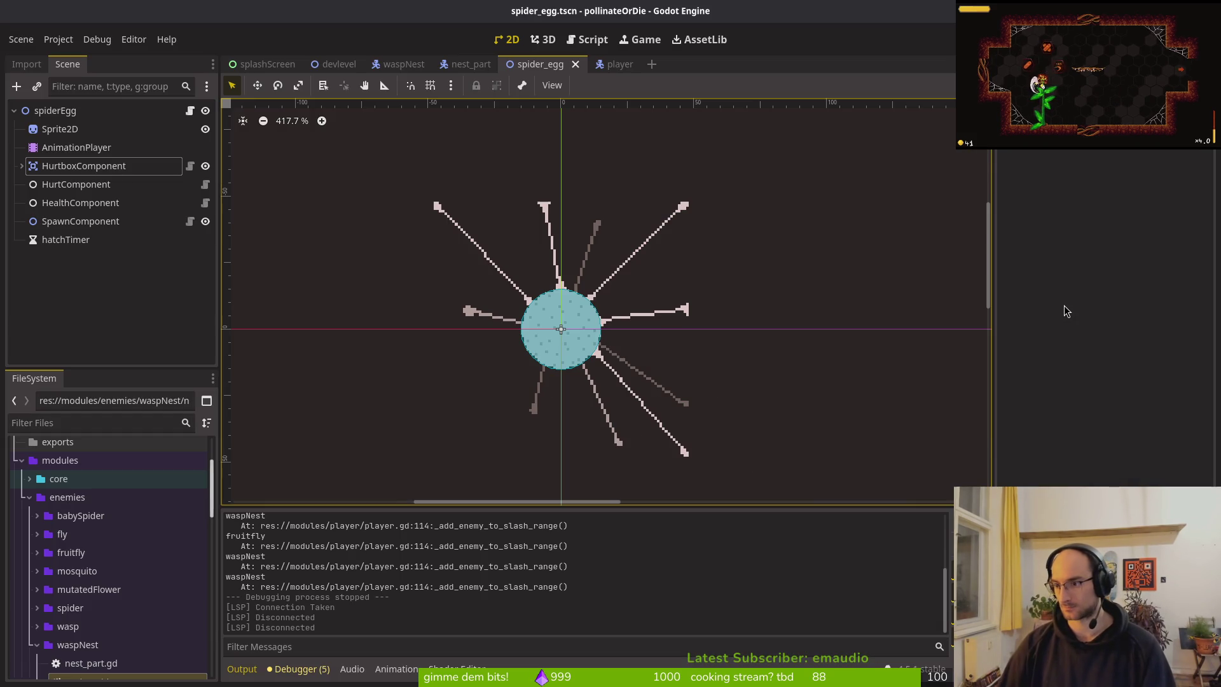
Step: Close the spider_egg scene and browse the nest_part sprite and Sprite2D branches
{"action": "middle_click", "coordinate": [546, 65]}
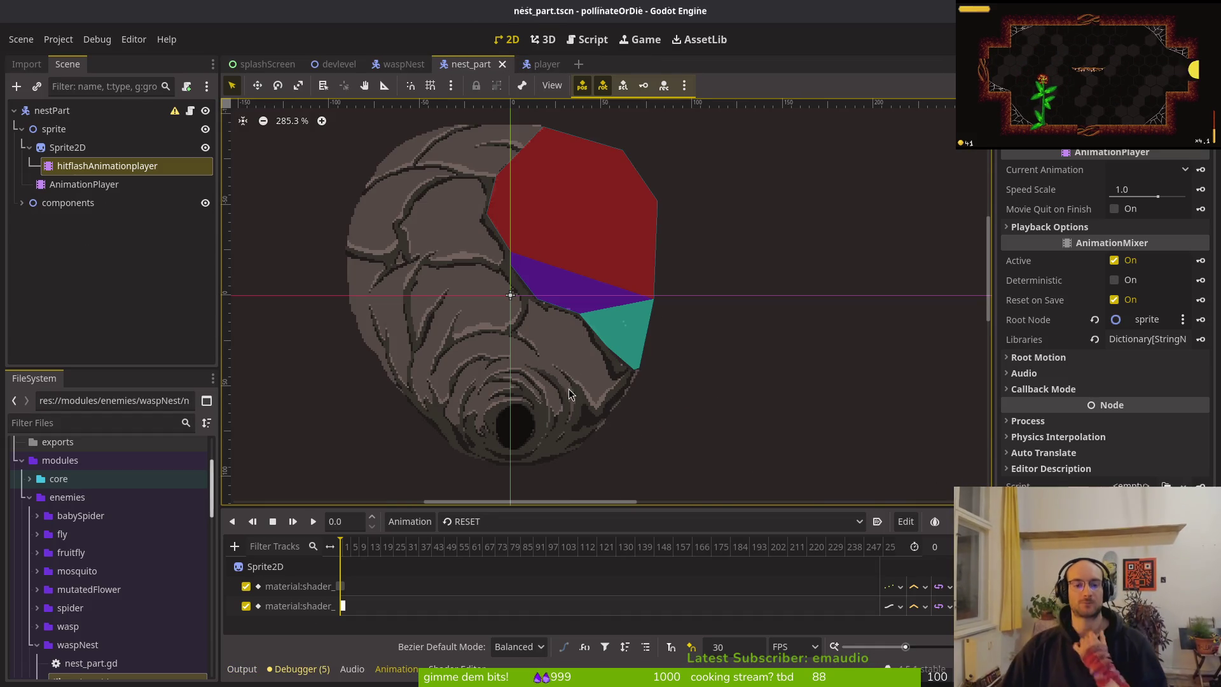
{"action": "left_click", "coordinate": [28, 148]}
{"action": "left_click", "coordinate": [21, 129]}
{"action": "scroll", "coordinate": [560, 283], "scroll_direction": "down", "scroll_amount": 2}
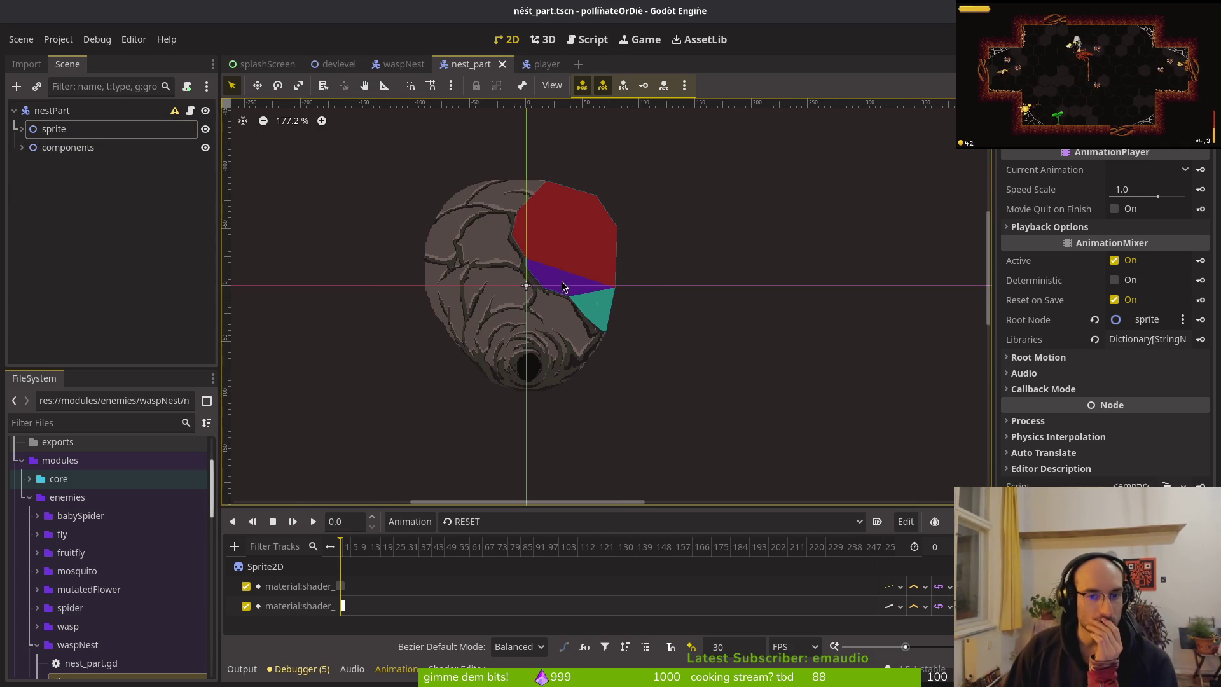
{"action": "scroll", "coordinate": [500, 289], "scroll_direction": "down", "scroll_amount": 1}
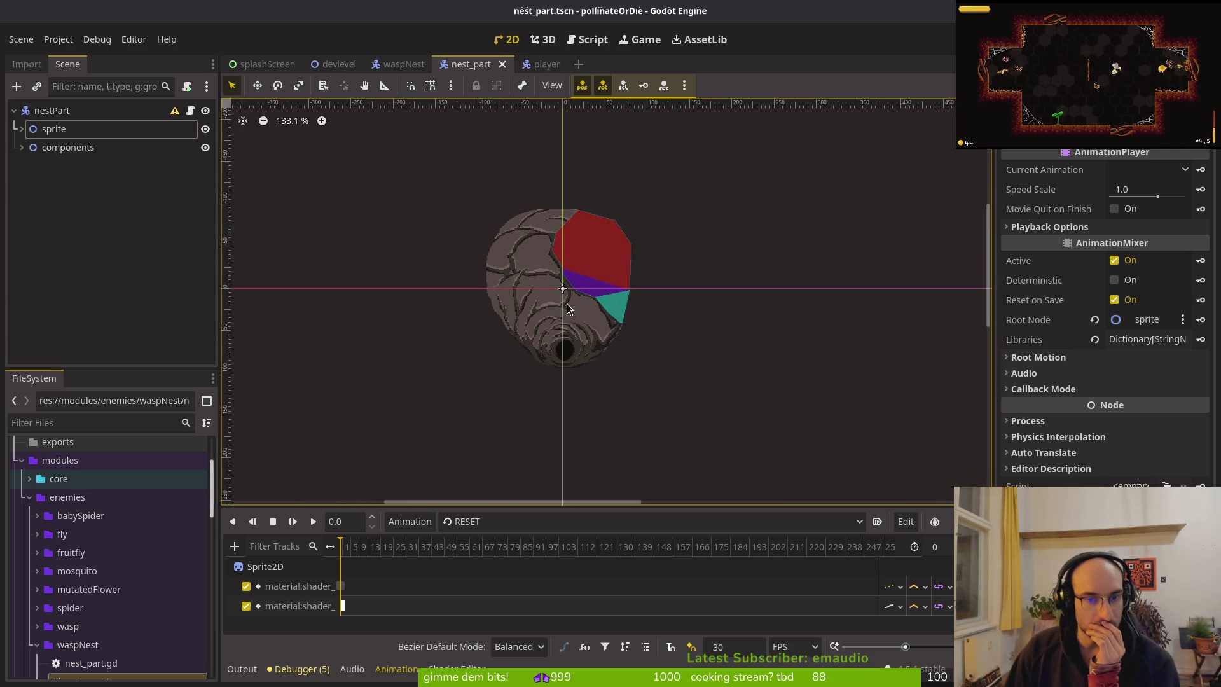
{"action": "left_click", "coordinate": [21, 129]}
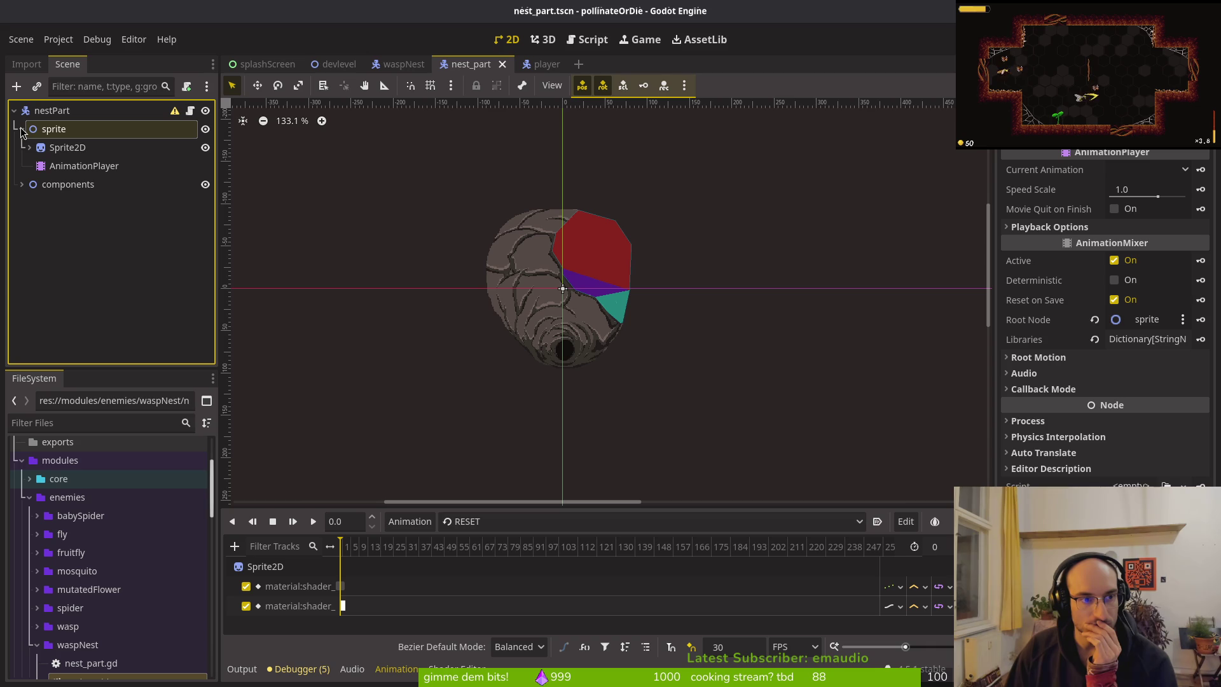
{"action": "left_click", "coordinate": [29, 147]}
{"action": "left_click", "coordinate": [29, 147]}
{"action": "left_click", "coordinate": [21, 129]}
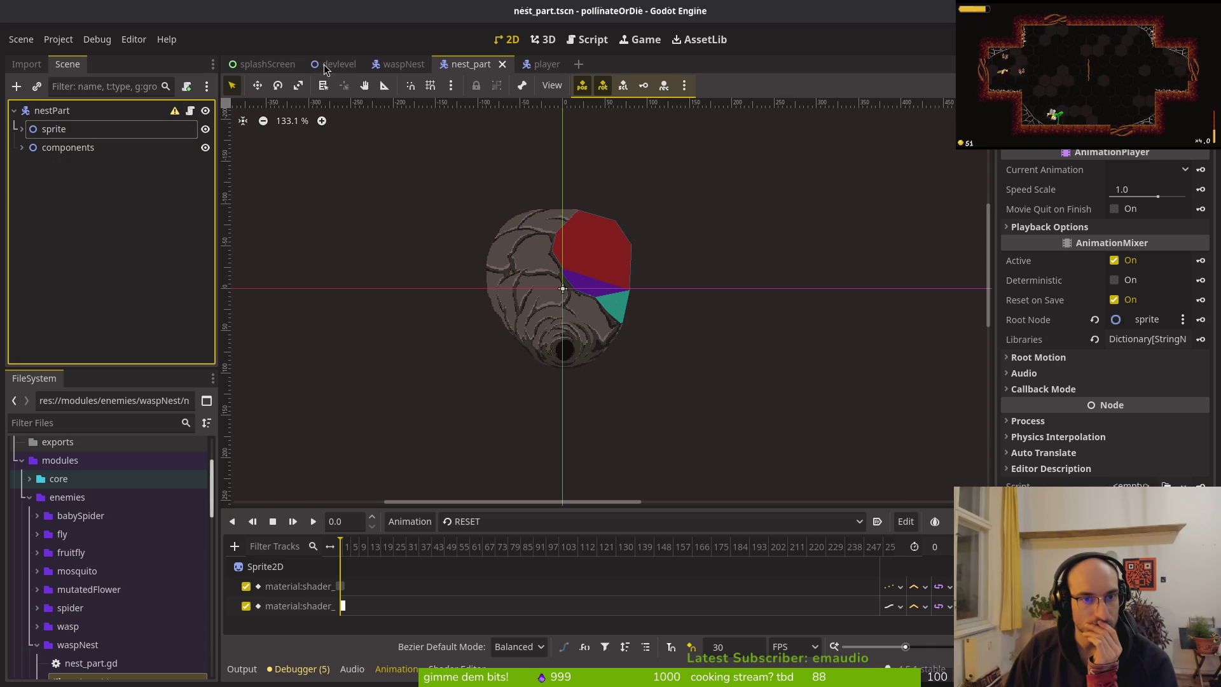
Step: Inspect the HurtboxComponent's CollisionPolygon2D in nest_part, comparing against the waspNest scene
{"action": "left_click", "coordinate": [22, 147]}
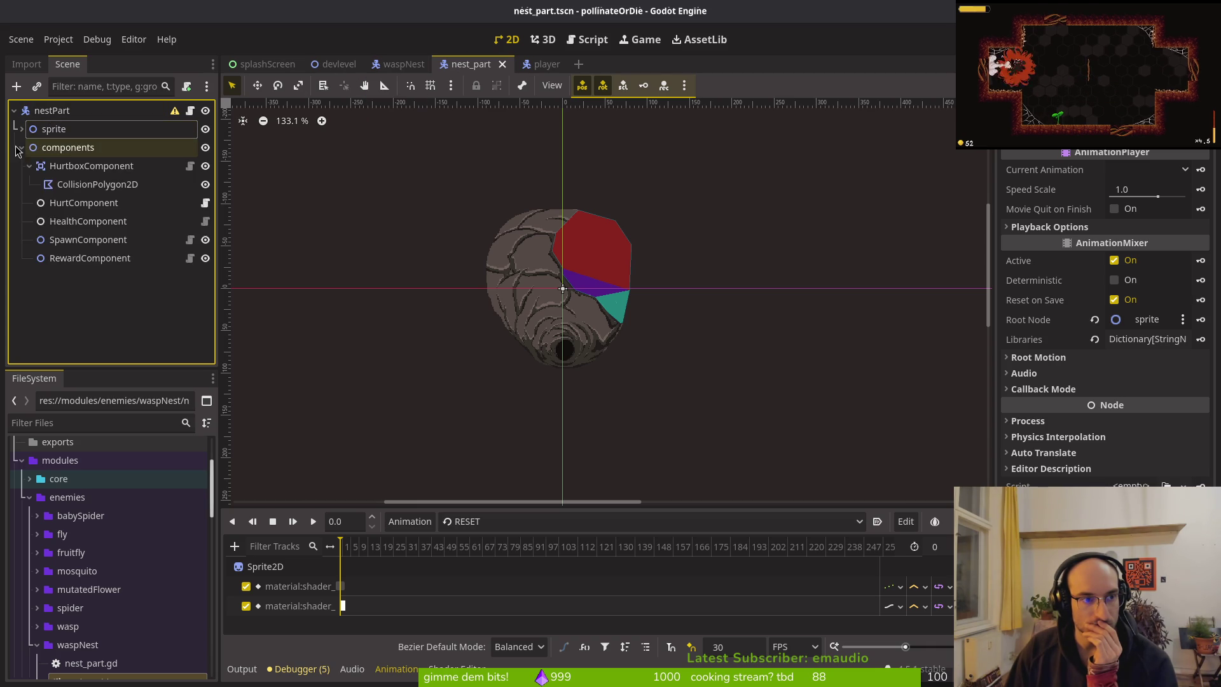
{"action": "left_click", "coordinate": [89, 185]}
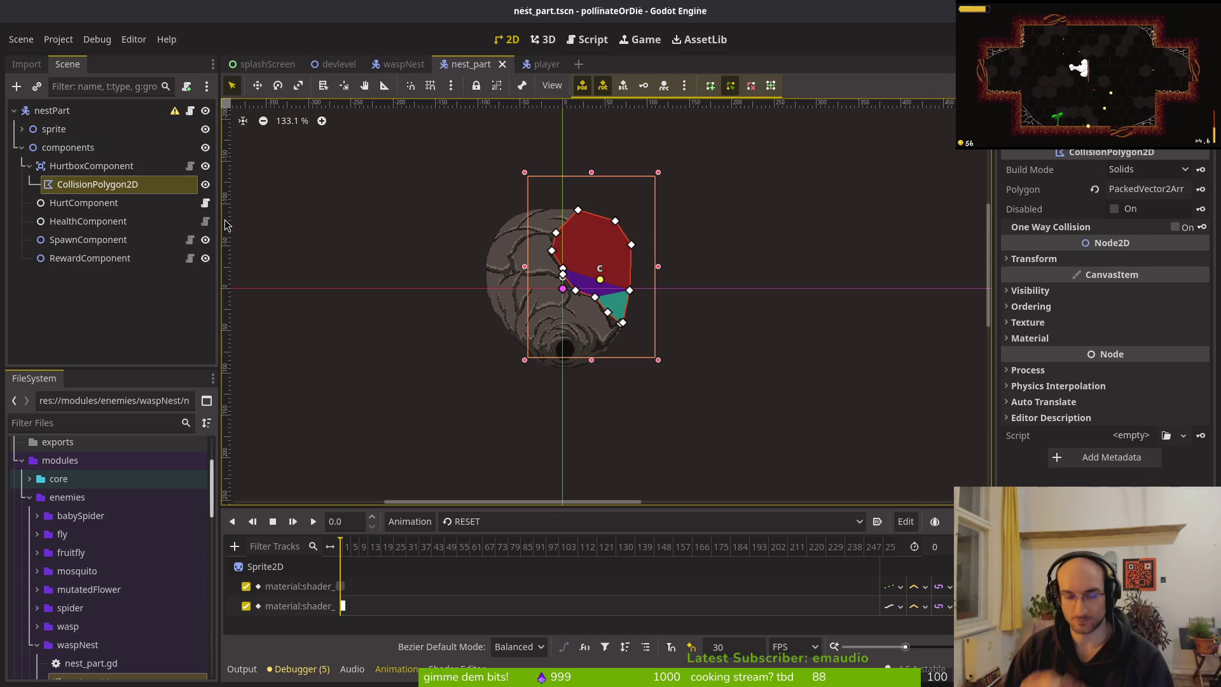
{"action": "left_click", "coordinate": [399, 63]}
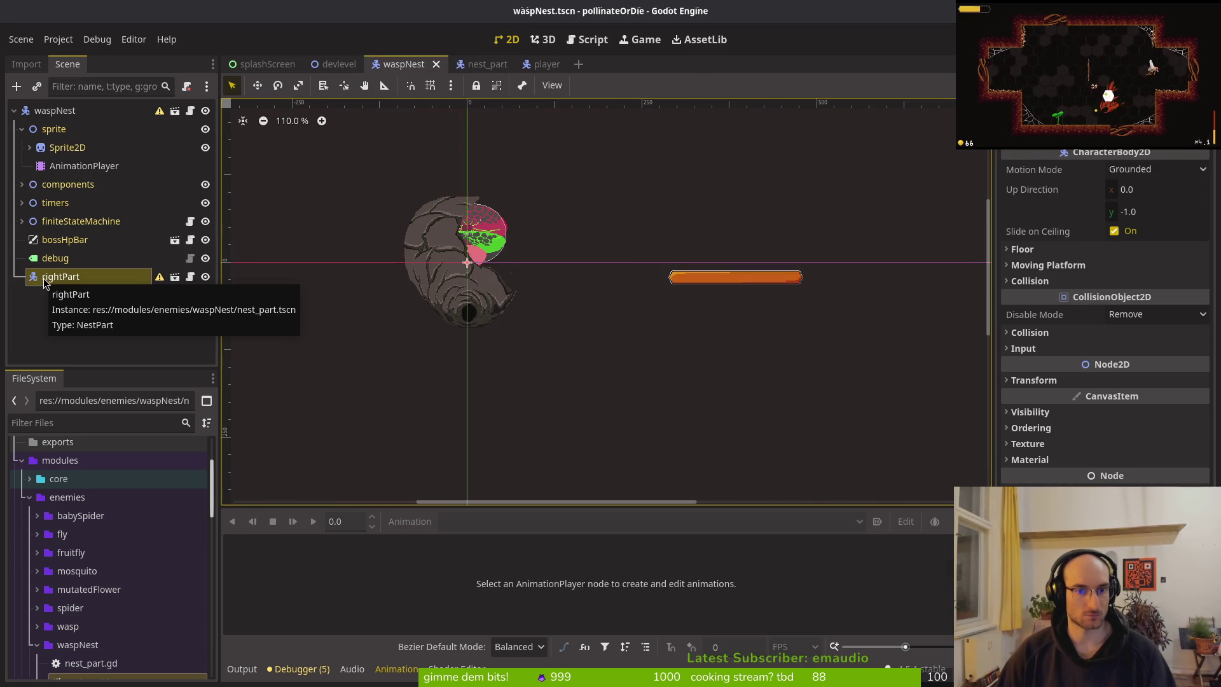
{"action": "left_click", "coordinate": [482, 76]}
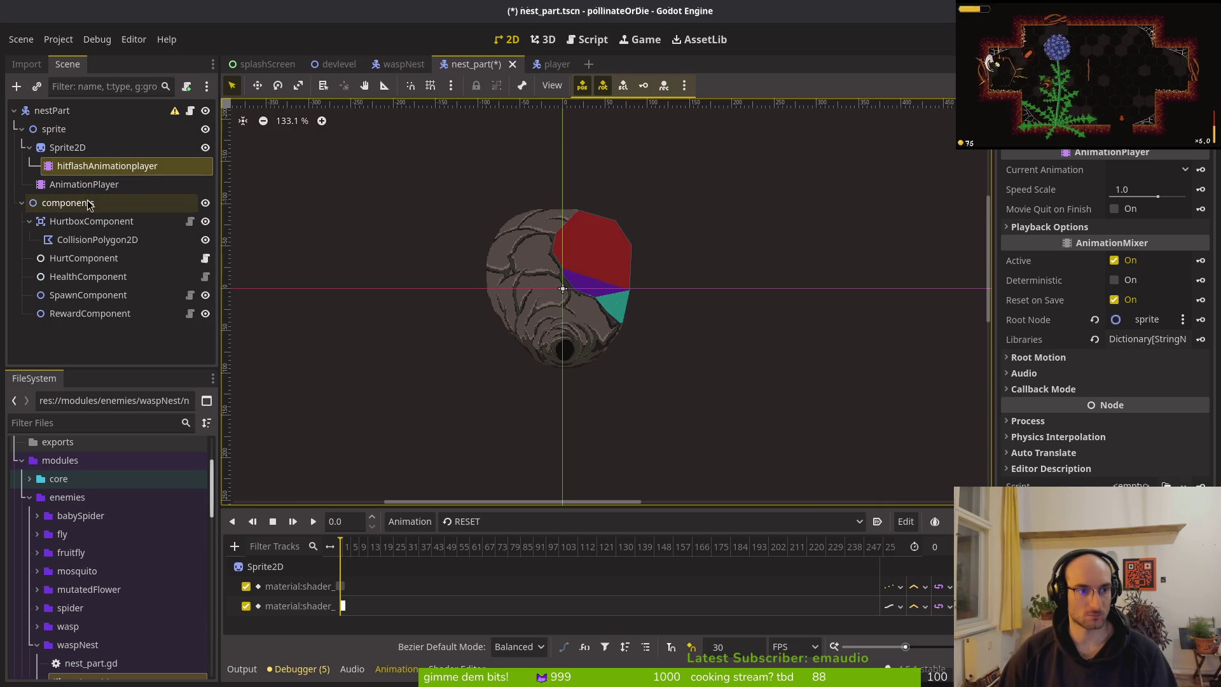
{"action": "left_click", "coordinate": [69, 243]}
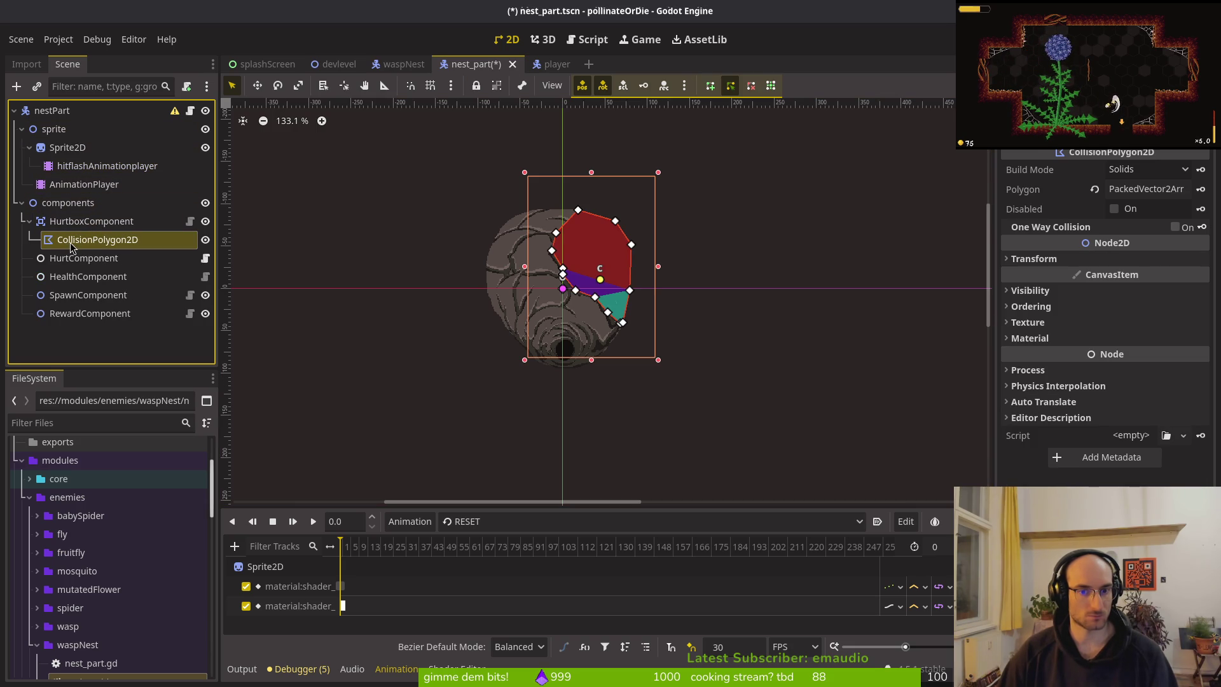
{"action": "left_click", "coordinate": [29, 220]}
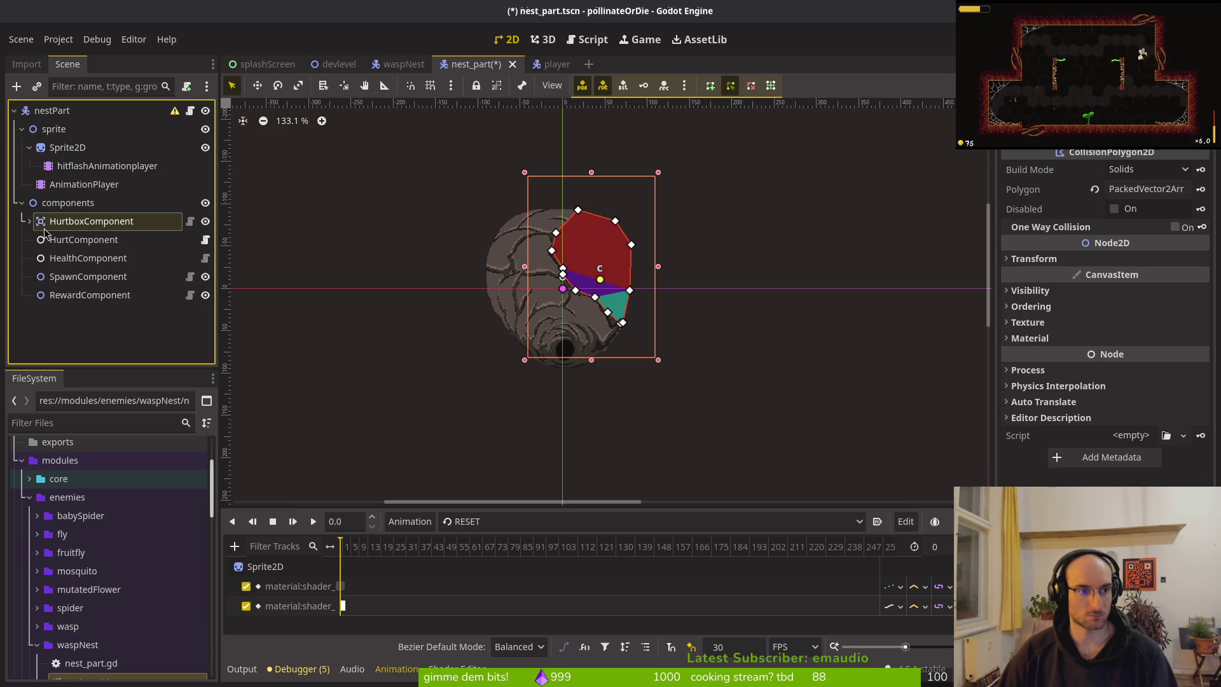
{"action": "left_click", "coordinate": [21, 202]}
{"action": "left_click", "coordinate": [20, 206]}
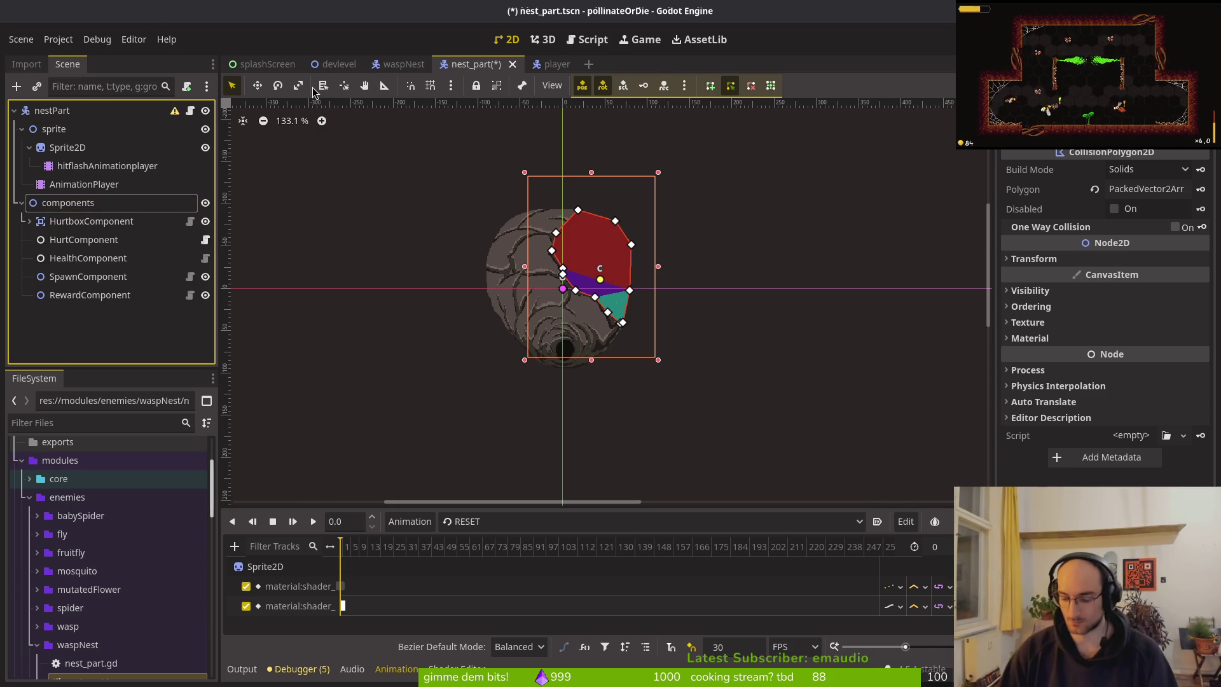
Step: Switch to the waspNest scene and select the rightPart nest part instance
{"action": "key", "text": "ctrl+shift+o"}
{"action": "key", "text": "Escape"}
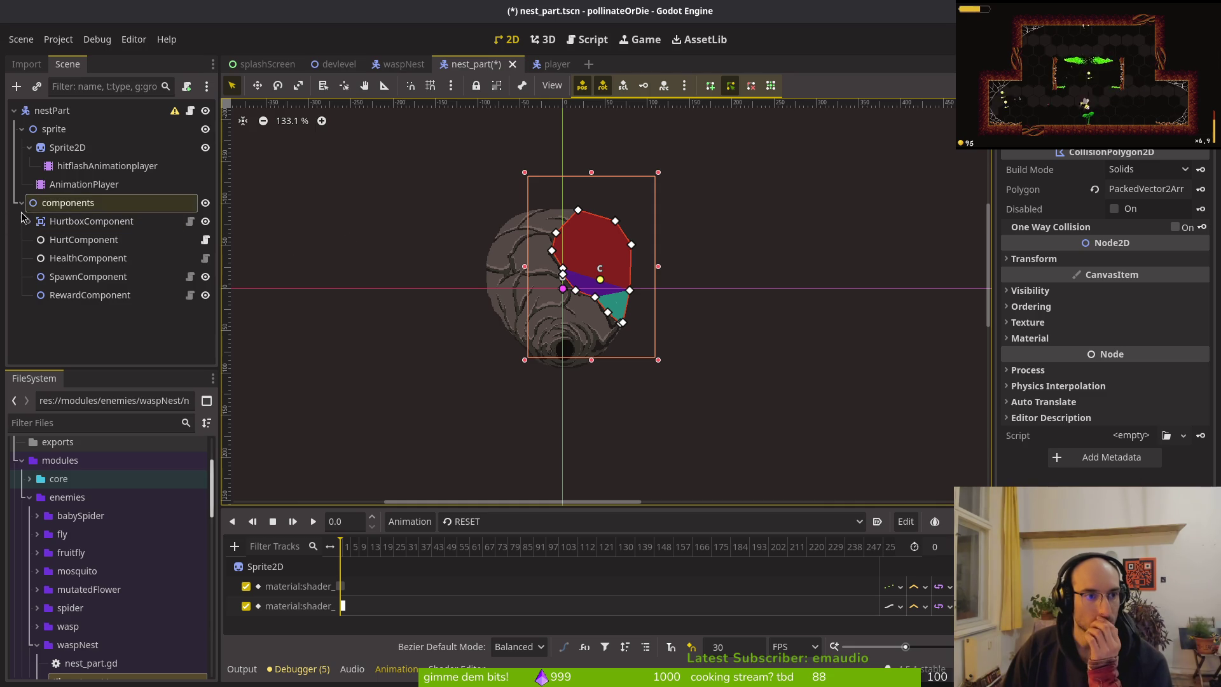
{"action": "key", "text": "ctrl+shift+Tab"}
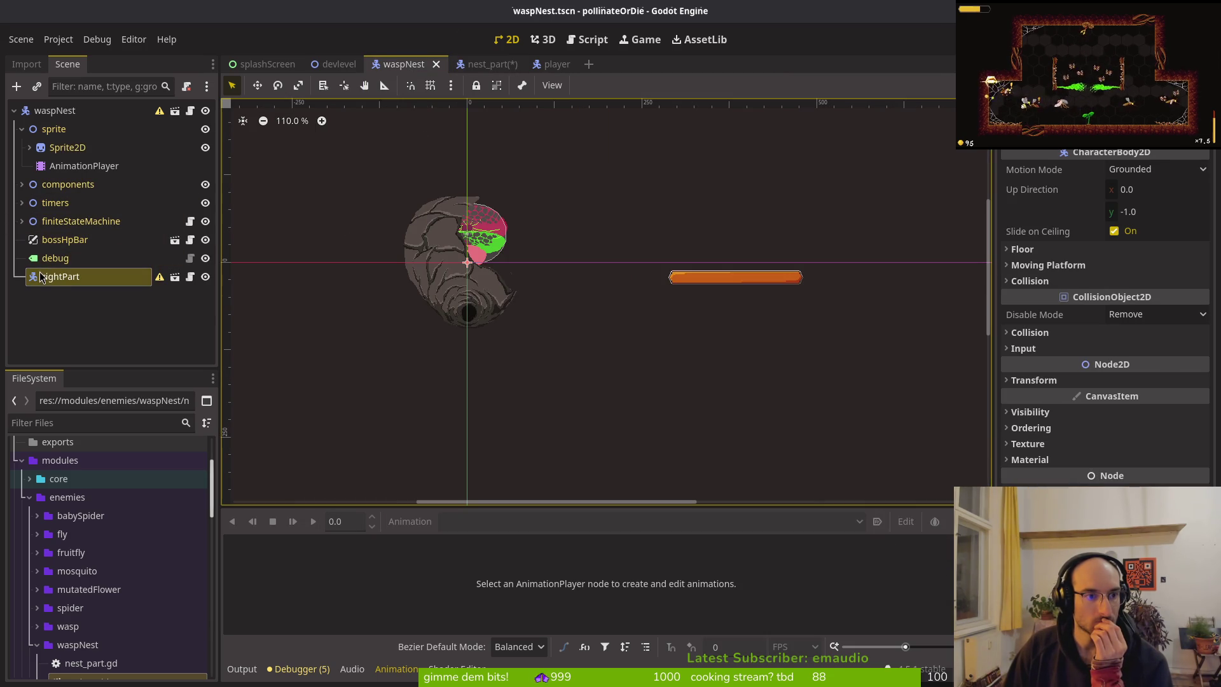
{"action": "left_click", "coordinate": [56, 280]}
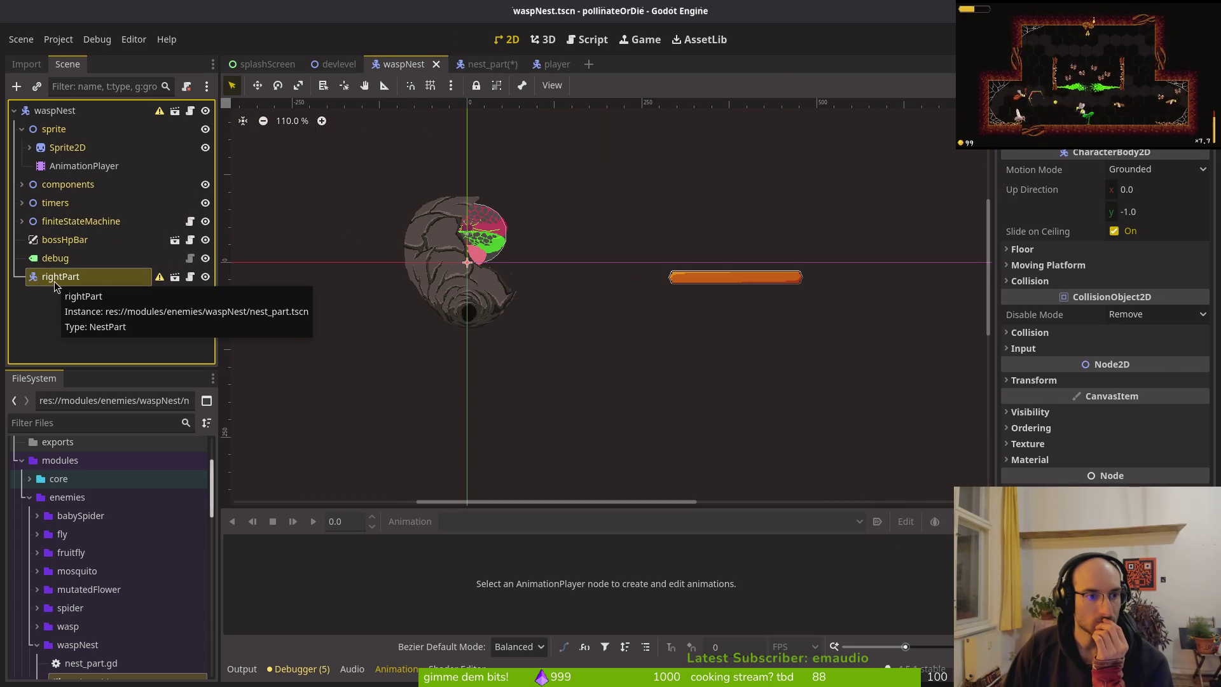
{"action": "left_click", "coordinate": [60, 303]}
{"action": "left_click", "coordinate": [71, 277]}
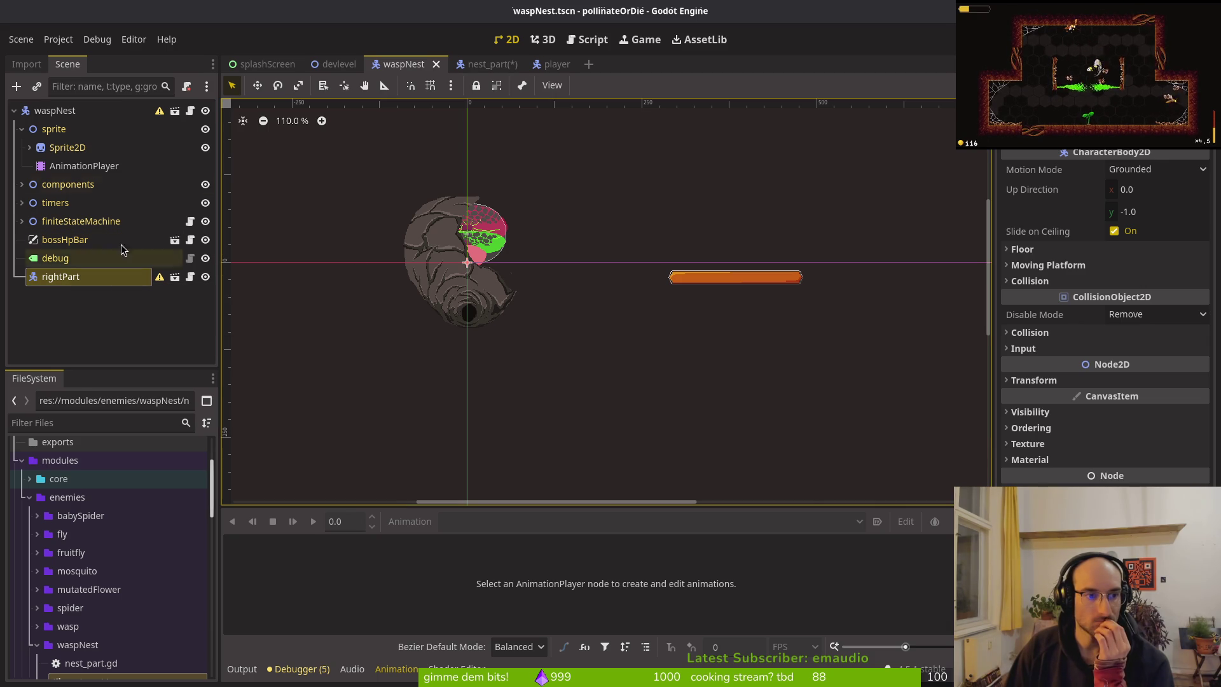
Step: Collapse the HurtboxComponent, sprite and components branches in nest_part, checking waspNest in between
{"action": "left_click", "coordinate": [481, 65]}
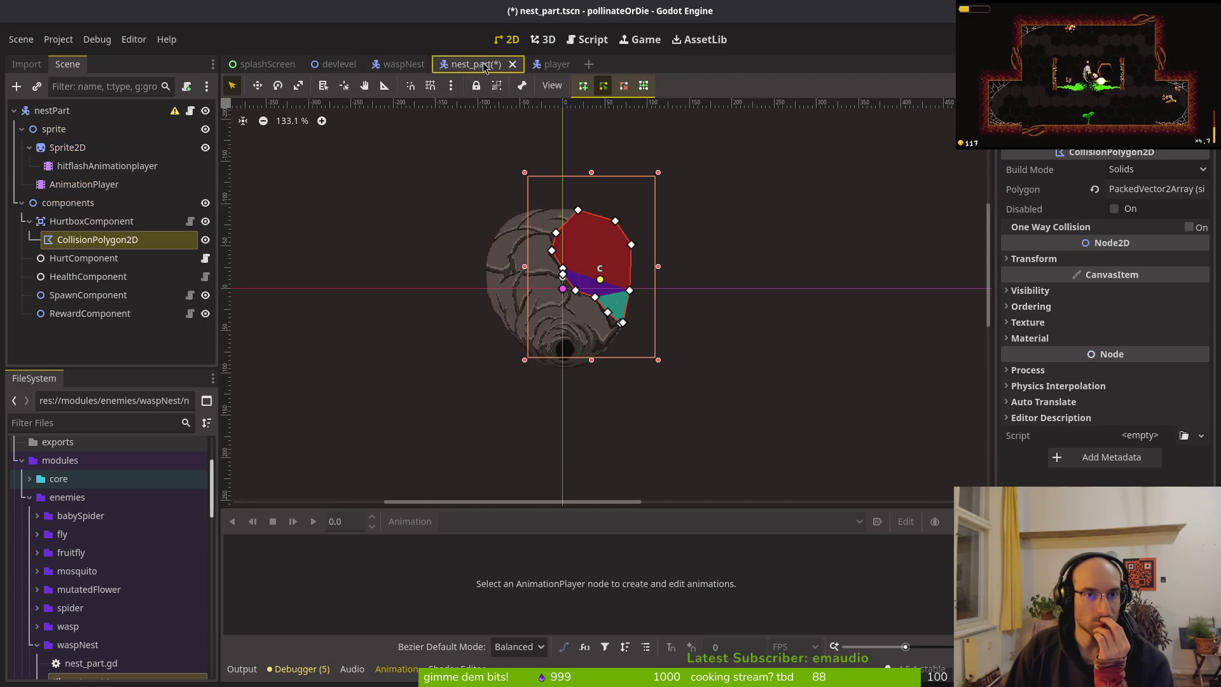
{"action": "left_click", "coordinate": [29, 221]}
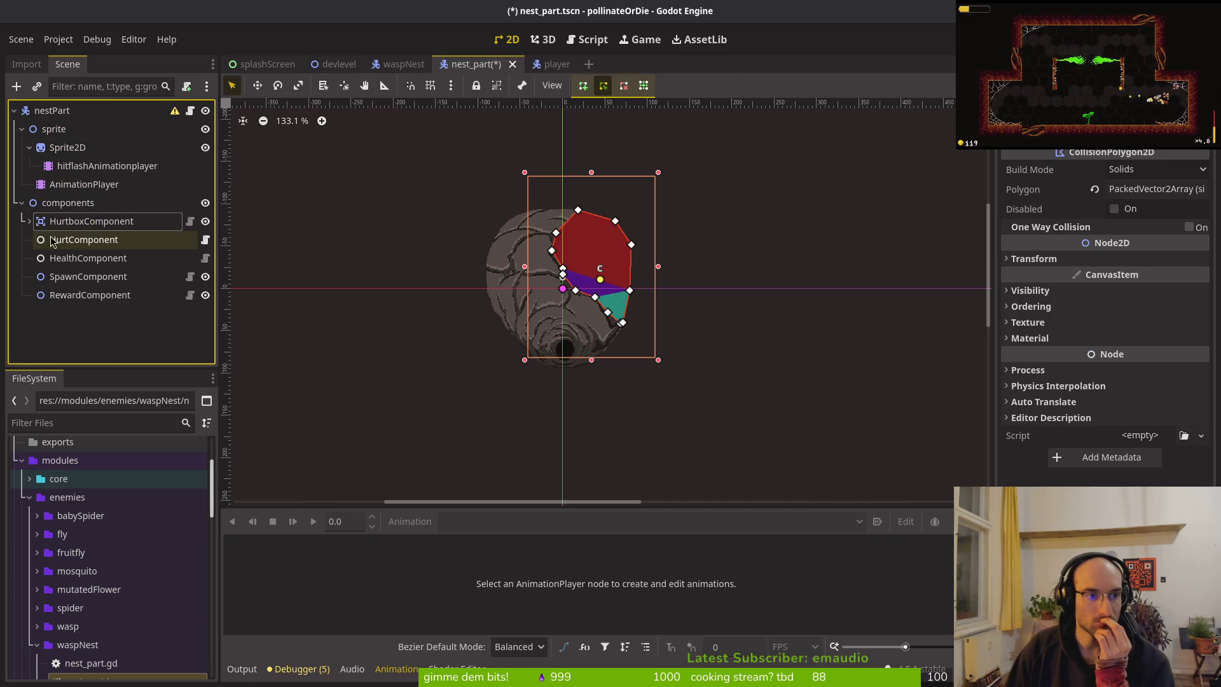
{"action": "left_click", "coordinate": [22, 129]}
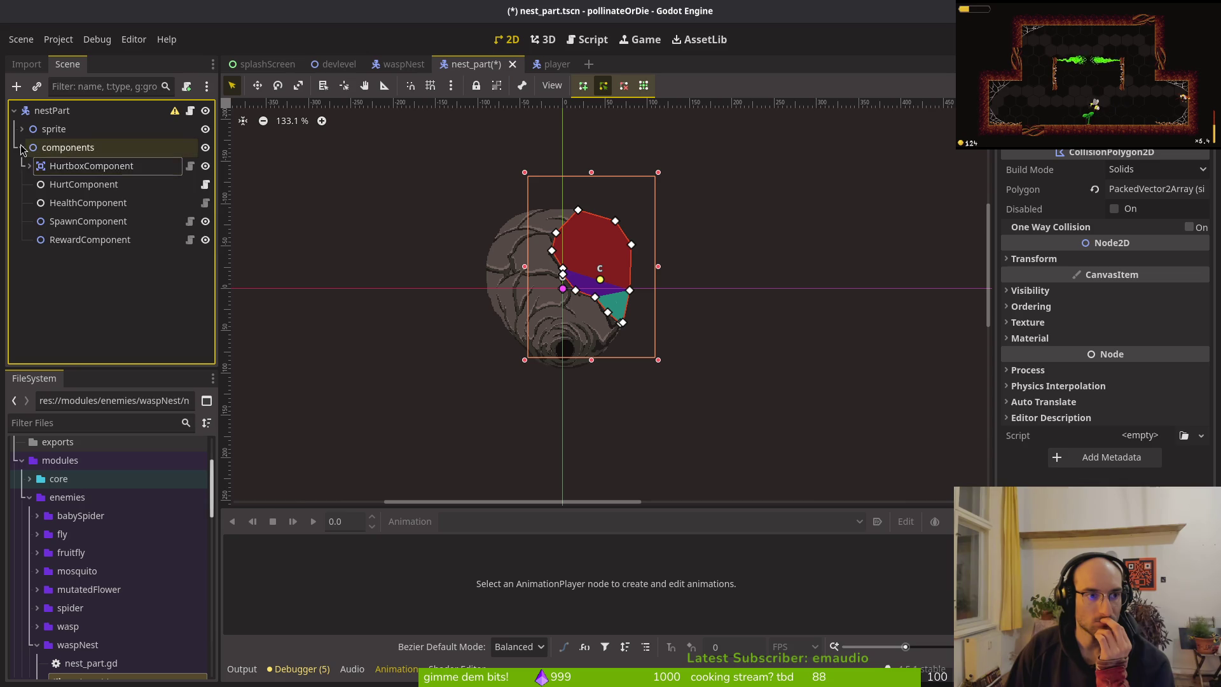
{"action": "left_click", "coordinate": [21, 147]}
{"action": "left_click", "coordinate": [404, 64]}
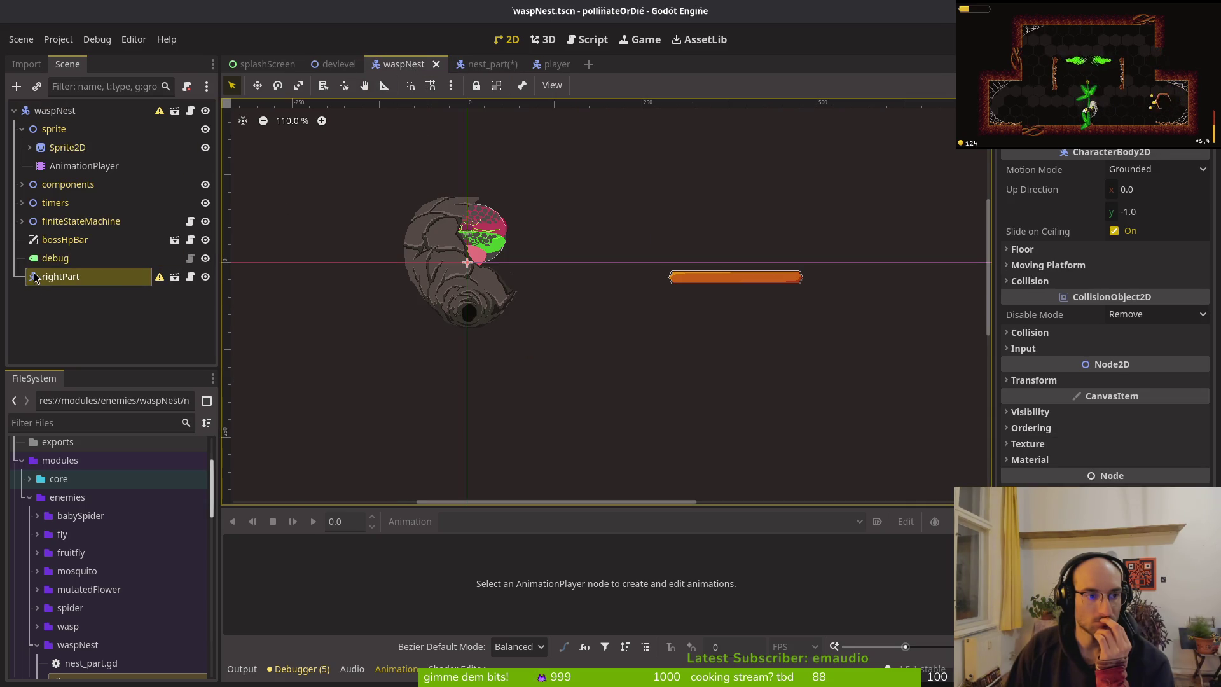
{"action": "left_click", "coordinate": [487, 65]}
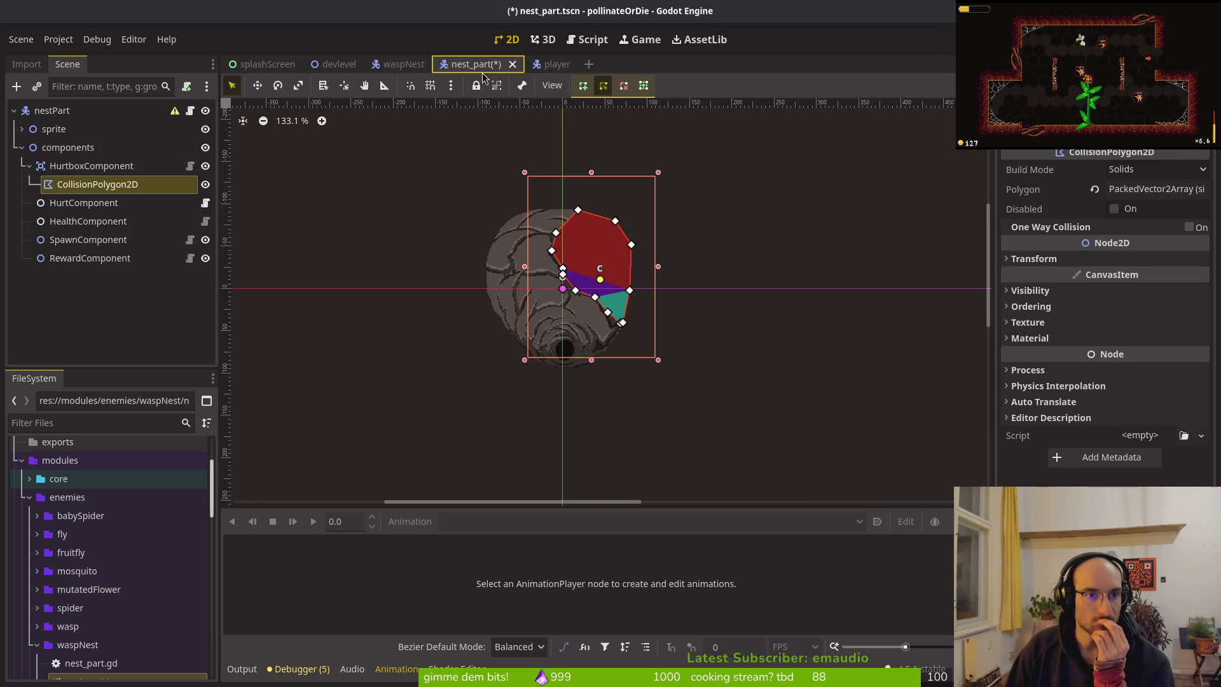
Step: Delete the hurtbox's CollisionPolygon2D node and confirm the removal
{"action": "left_click", "coordinate": [79, 184]}
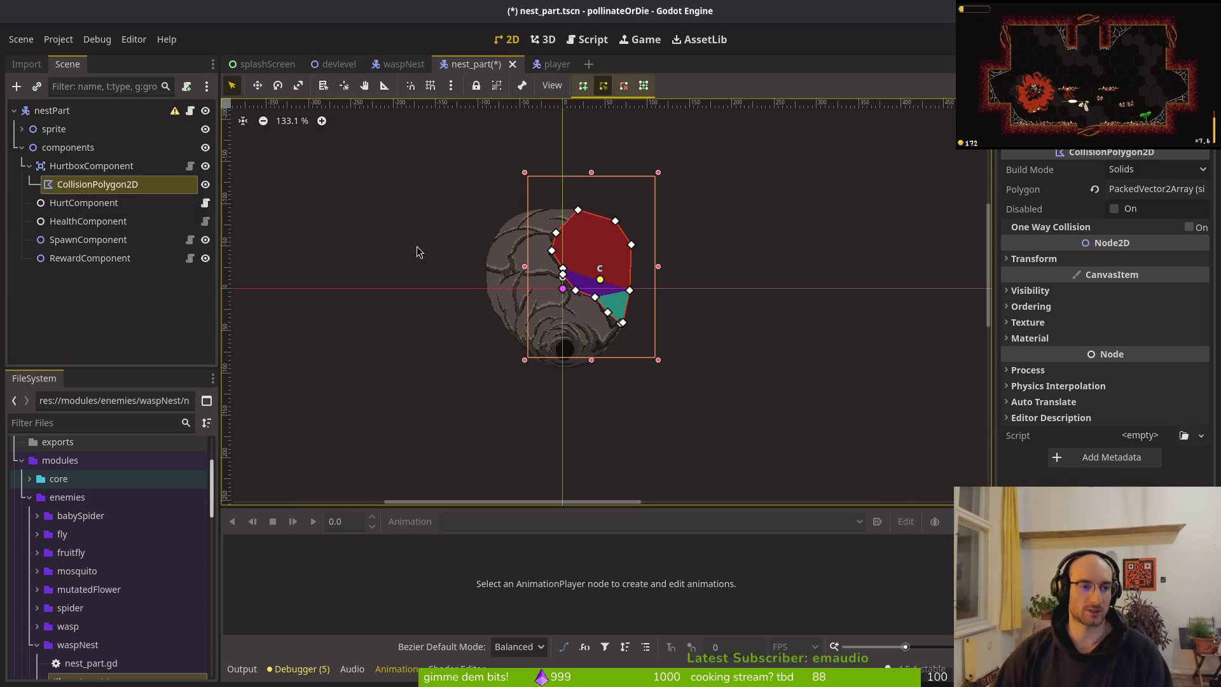
{"action": "key", "text": "Delete"}
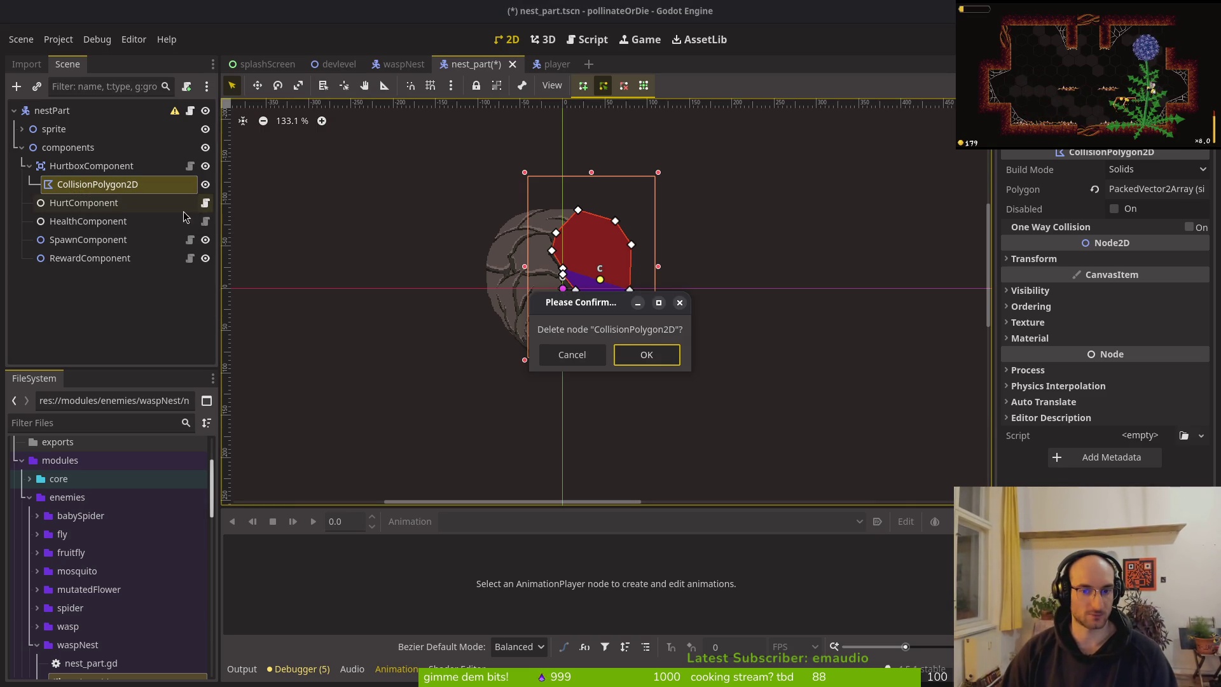
{"action": "left_click", "coordinate": [662, 355]}
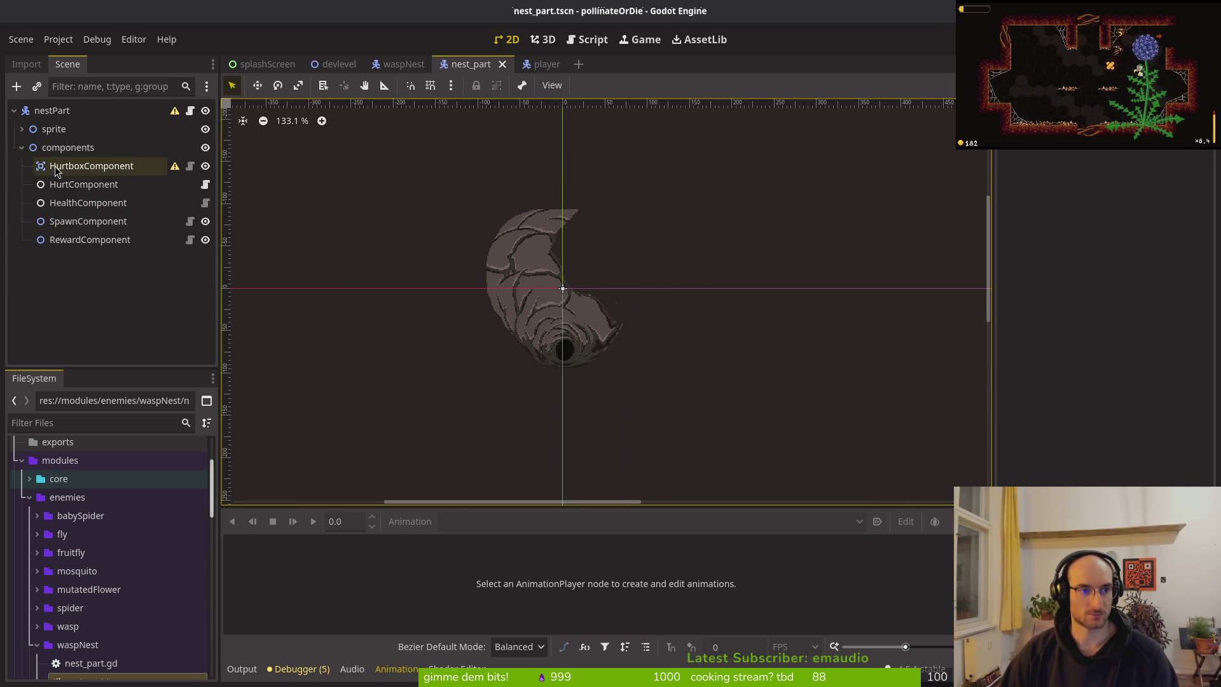
Step: Switch to the terminal and open the project directory listing in Vim
{"action": "key", "text": "super+Return"}
{"action": "type", "text": "."}
{"action": "key", "text": "Return"}
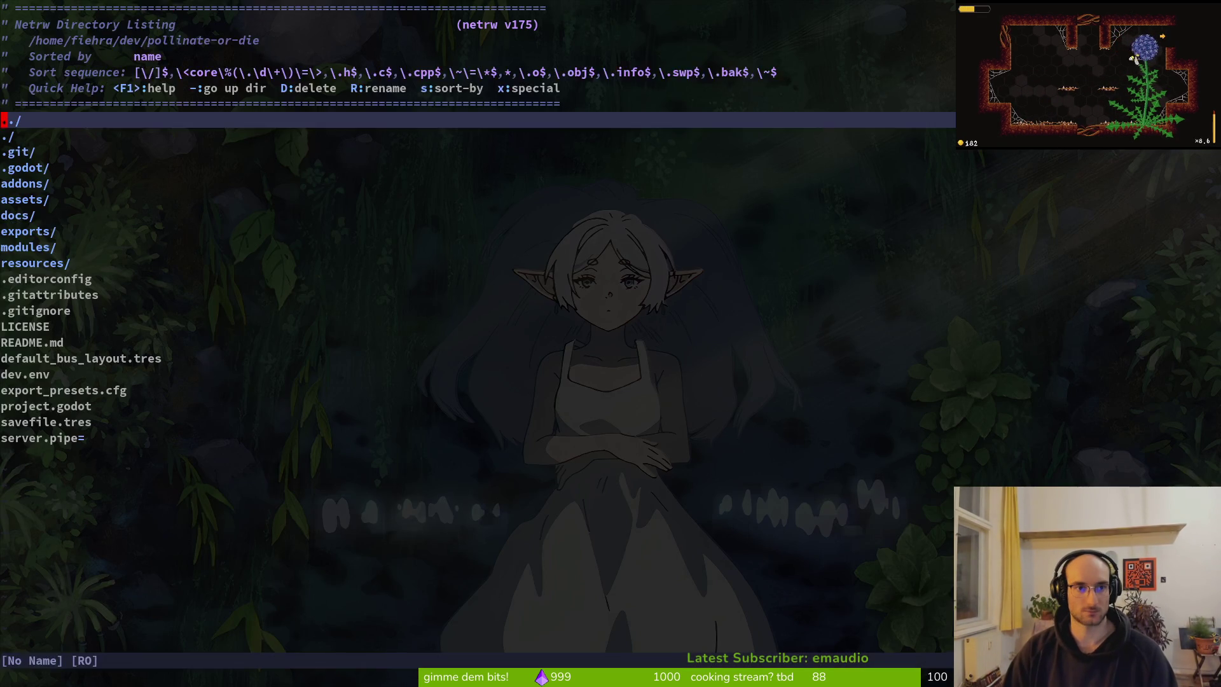
Step: Open nest_part.gd through the Telescope file finder
{"action": "key", "text": "space"}
{"action": "key", "text": "f"}
{"action": "key", "text": "f"}
{"action": "type", "text": "nestpar"}
{"action": "key", "text": "Return"}
Step: Duplicate the health_component declaration below the hitflash line, adding blank spacing lines
{"action": "key", "text": "j"}
{"action": "key", "text": "j"}
{"action": "key", "text": "j"}
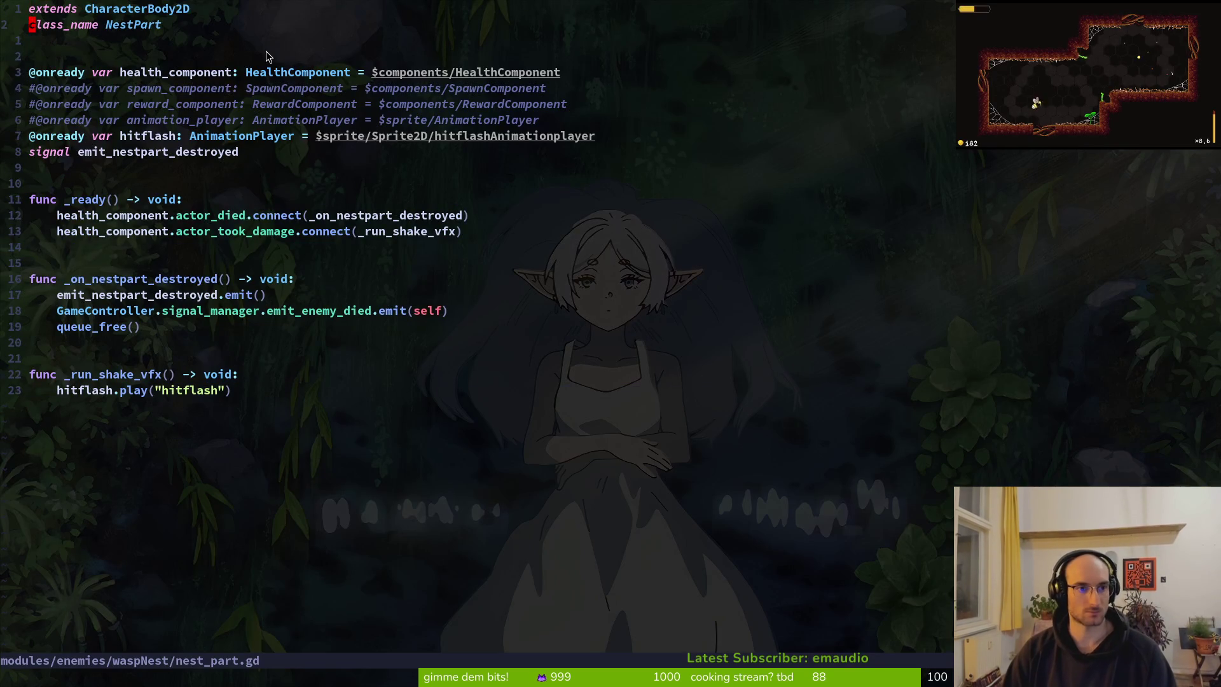
{"action": "key", "text": "k"}
{"action": "key", "text": "k"}
{"action": "key", "text": "y"}
{"action": "key", "text": "y"}
{"action": "key", "text": "p"}
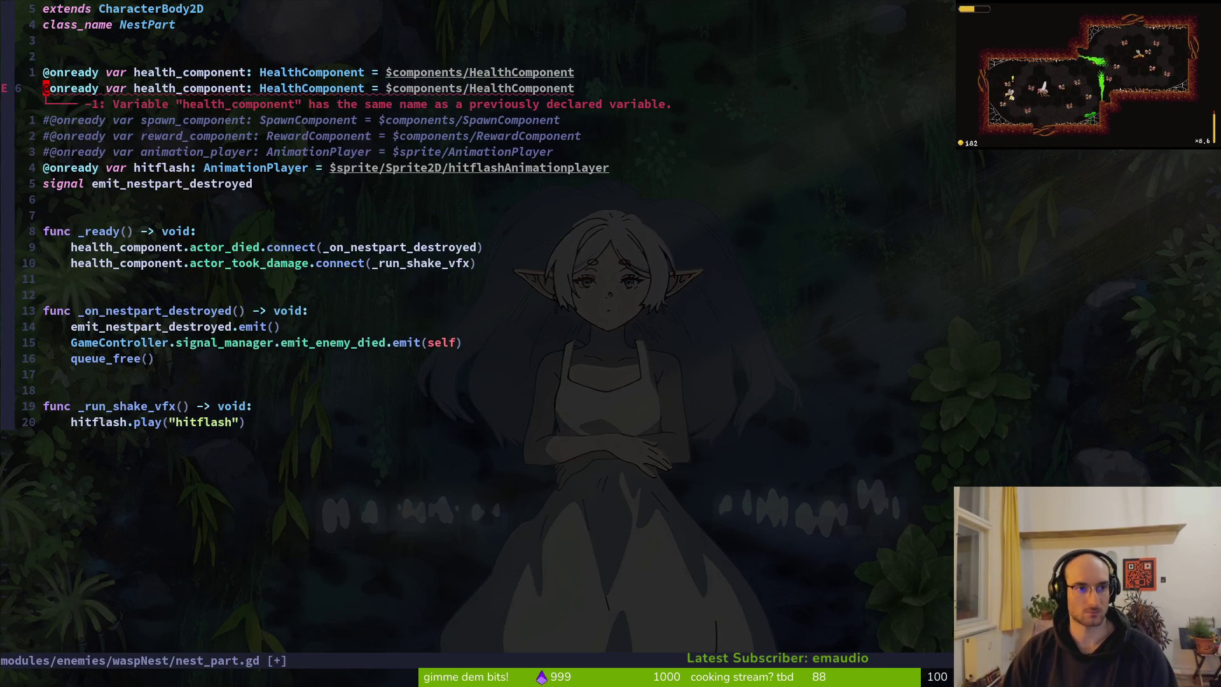
{"action": "key", "text": "V"}
{"action": "key", "text": "J"}
{"action": "key", "text": "J"}
{"action": "key", "text": "J"}
{"action": "key", "text": "Escape"}
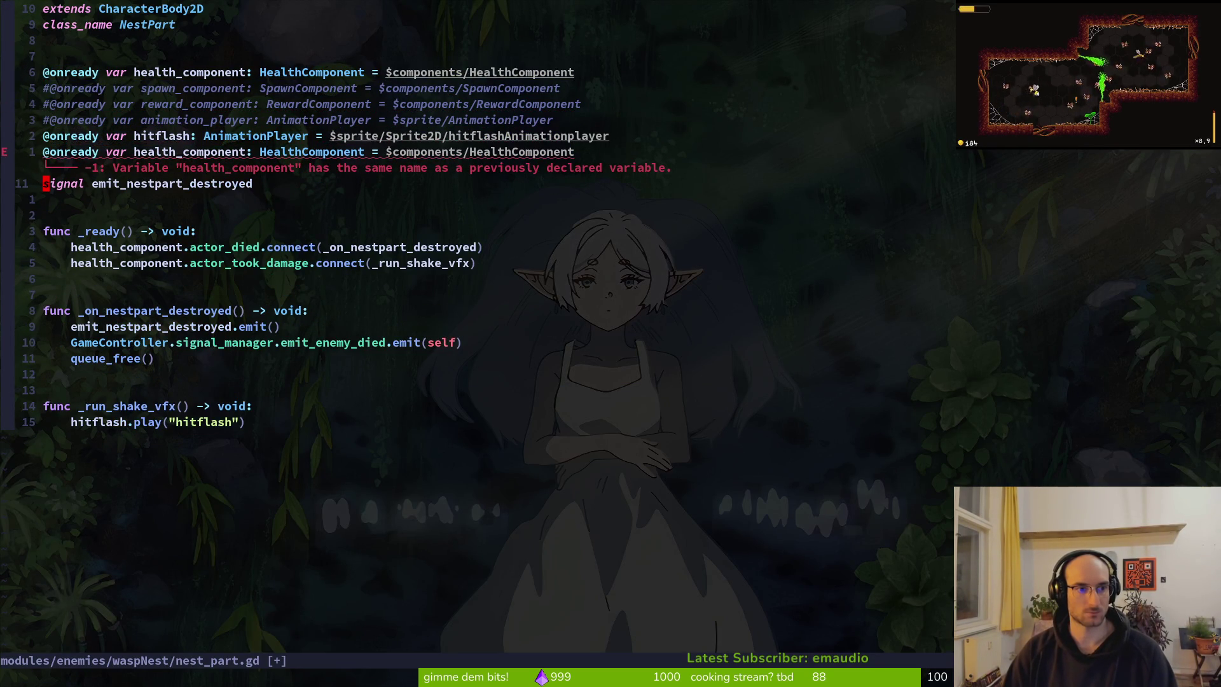
{"action": "key", "text": "O"}
{"action": "key", "text": "o"}
{"action": "key", "text": "Escape"}
{"action": "key", "text": "j"}
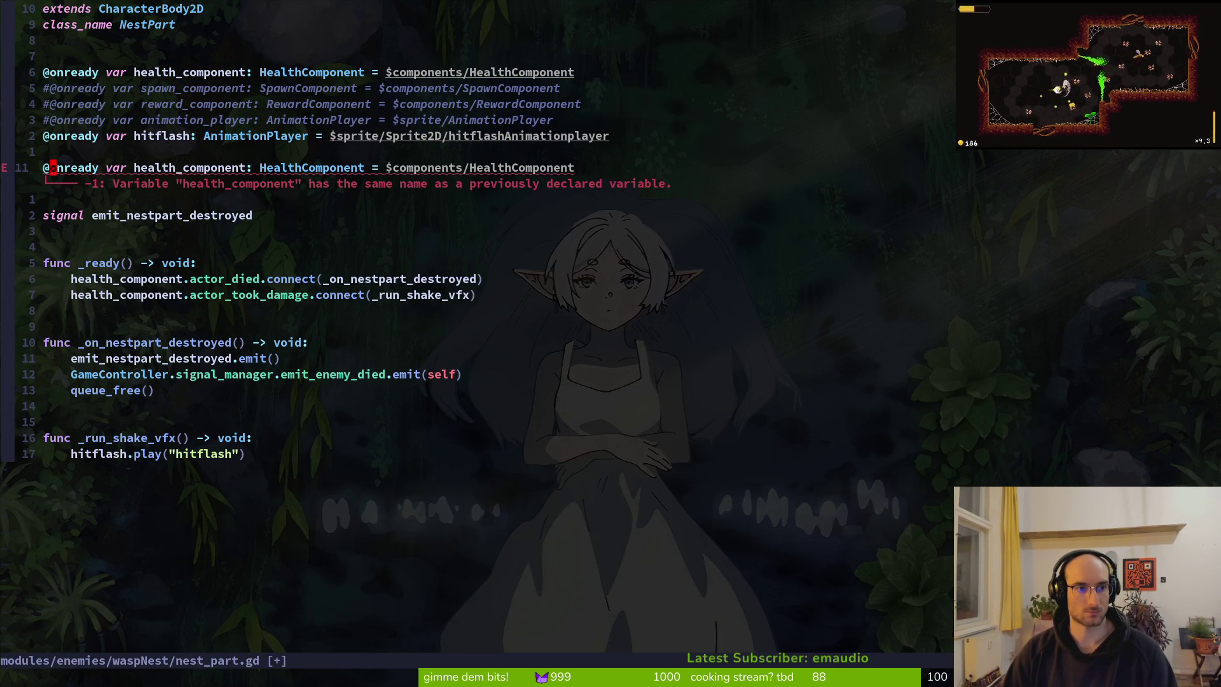
{"action": "type", "text": "wcw"}
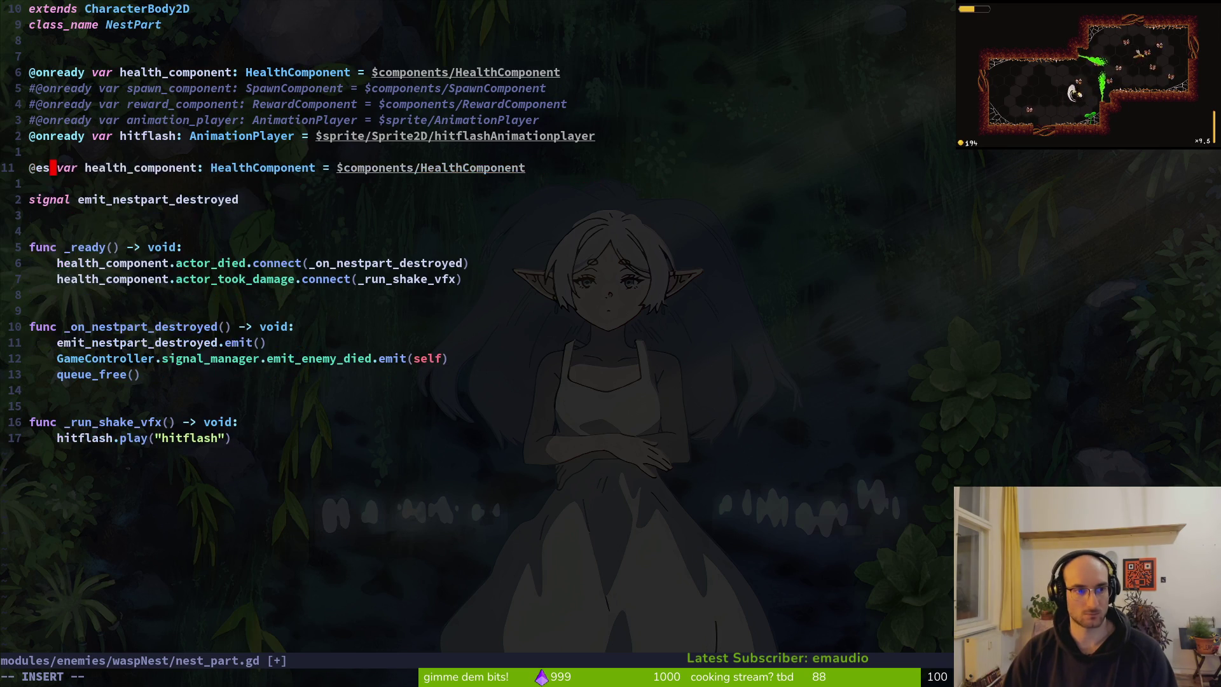
{"action": "type", "text": "export"}
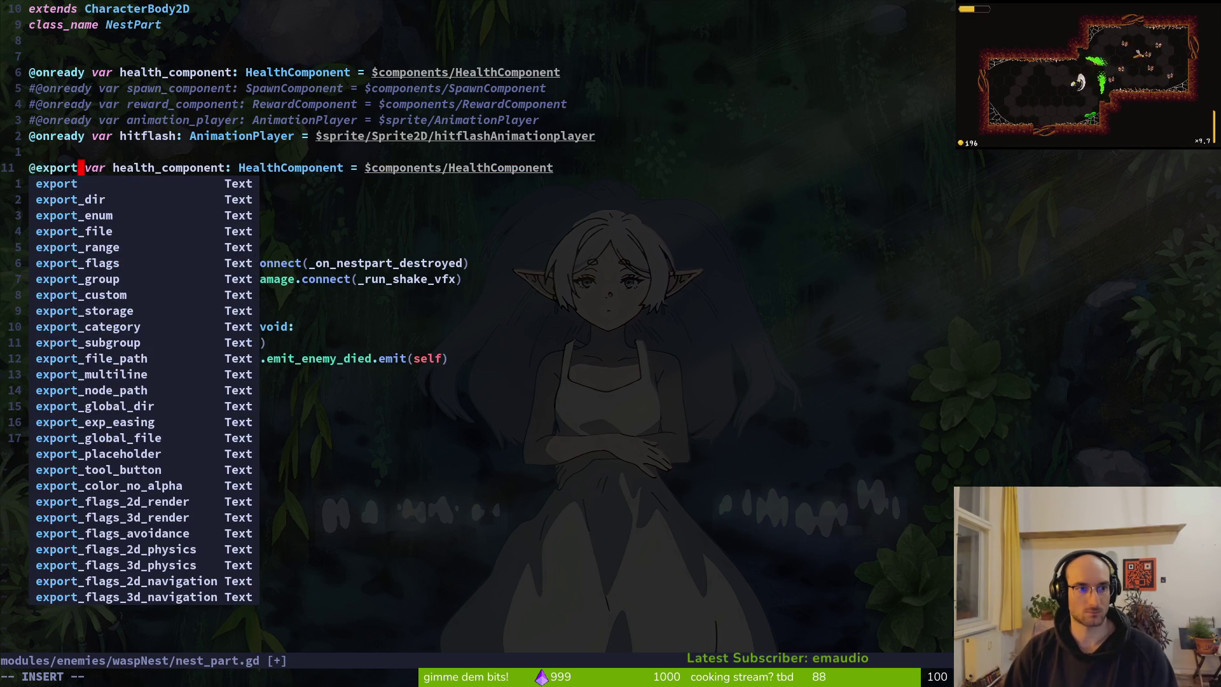
{"action": "key", "text": "Escape"}
{"action": "type", "text": ":w"}
{"action": "key", "text": "Return"}
{"action": "type", "text": "cwcollion"}
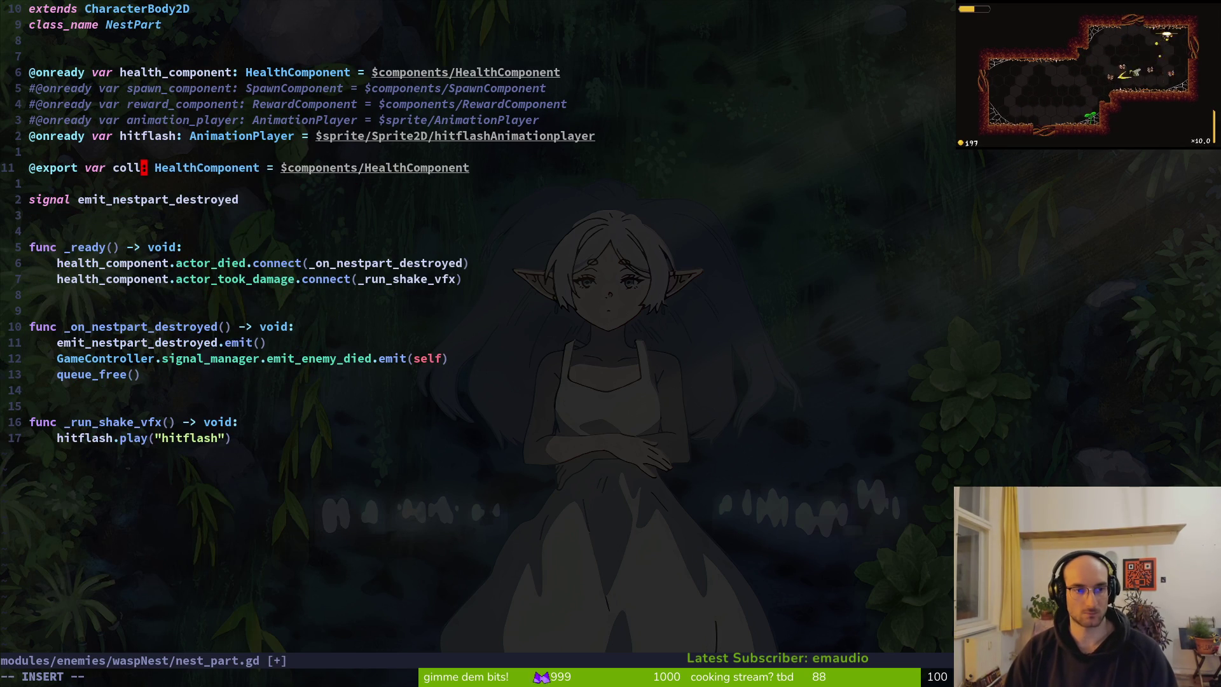
{"action": "key", "text": "BackSpace"}
{"action": "key", "text": "BackSpace"}
{"action": "type", "text": "sion_po"}
{"action": "key", "text": "BackSpace"}
{"action": "key", "text": "BackSpace"}
{"action": "key", "text": "BackSpace"}
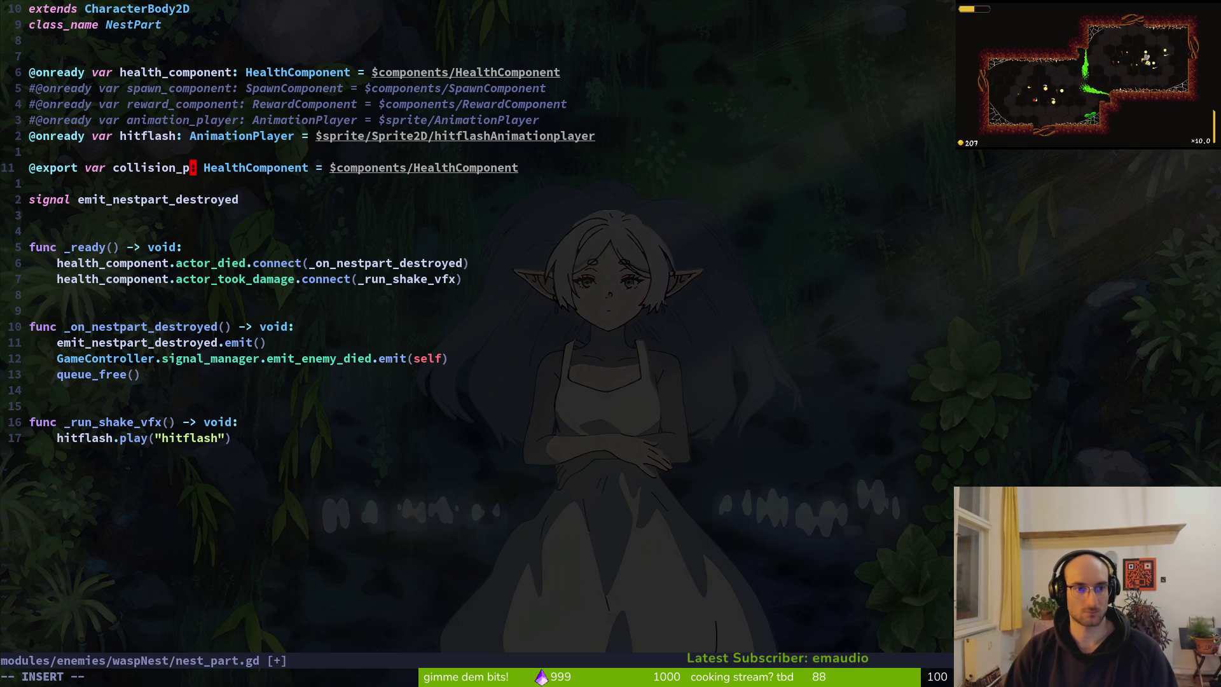
{"action": "key", "text": "Escape"}
{"action": "type", "text": ":write"}
{"action": "key", "text": "Return"}
{"action": "key", "text": "w"}
{"action": "key", "text": "w"}
Step: Set the collision variable's type to CollisionPolygon2D and save
{"action": "type", "text": "cwCols"}
{"action": "key", "text": "BackSpace"}
{"action": "type", "text": "po"}
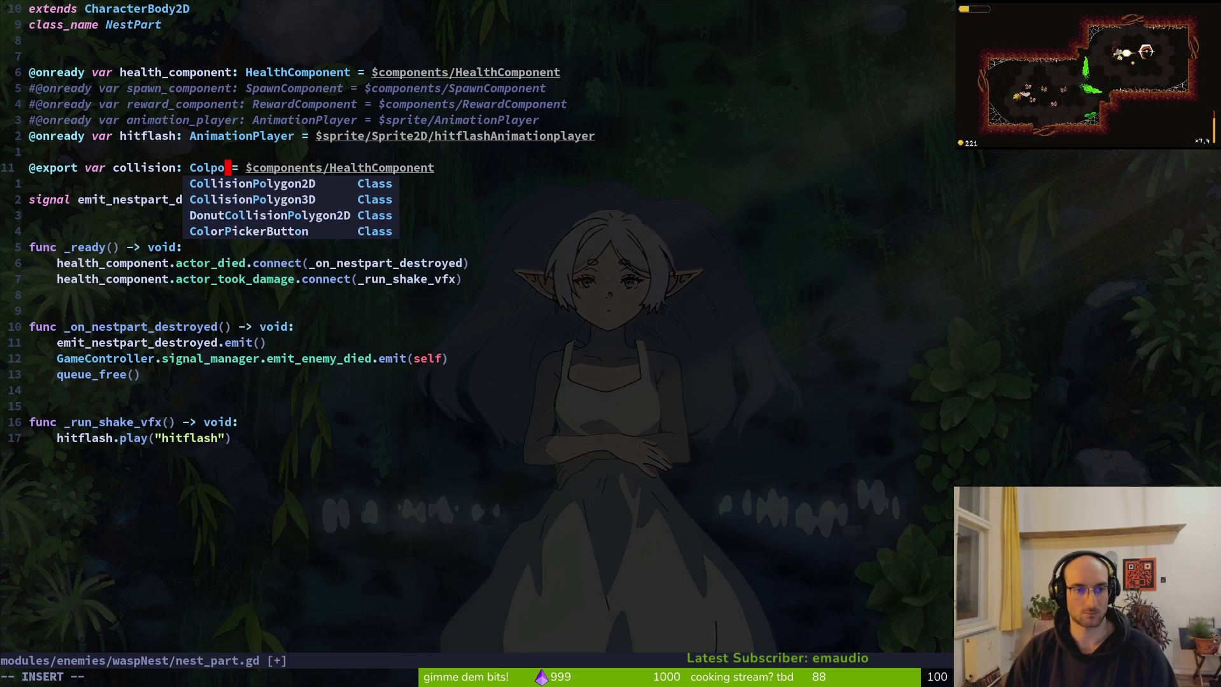
{"action": "key", "text": "Tab"}
{"action": "key", "text": "Return"}
{"action": "key", "text": "Escape"}
{"action": "type", "text": ":w"}
{"action": "key", "text": "Return"}
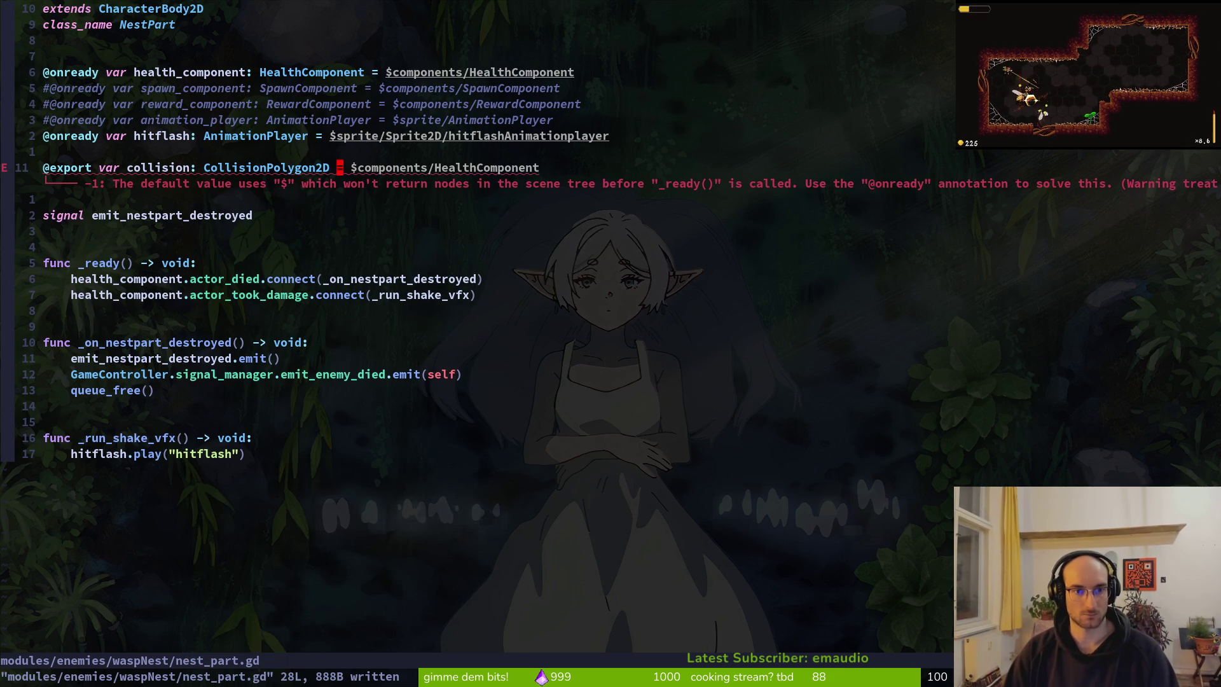
Step: Remove the leftover default value and move health_component below the animation_player line, then save
{"action": "type", "text": "wv$"}
{"action": "type", "text": "d"}
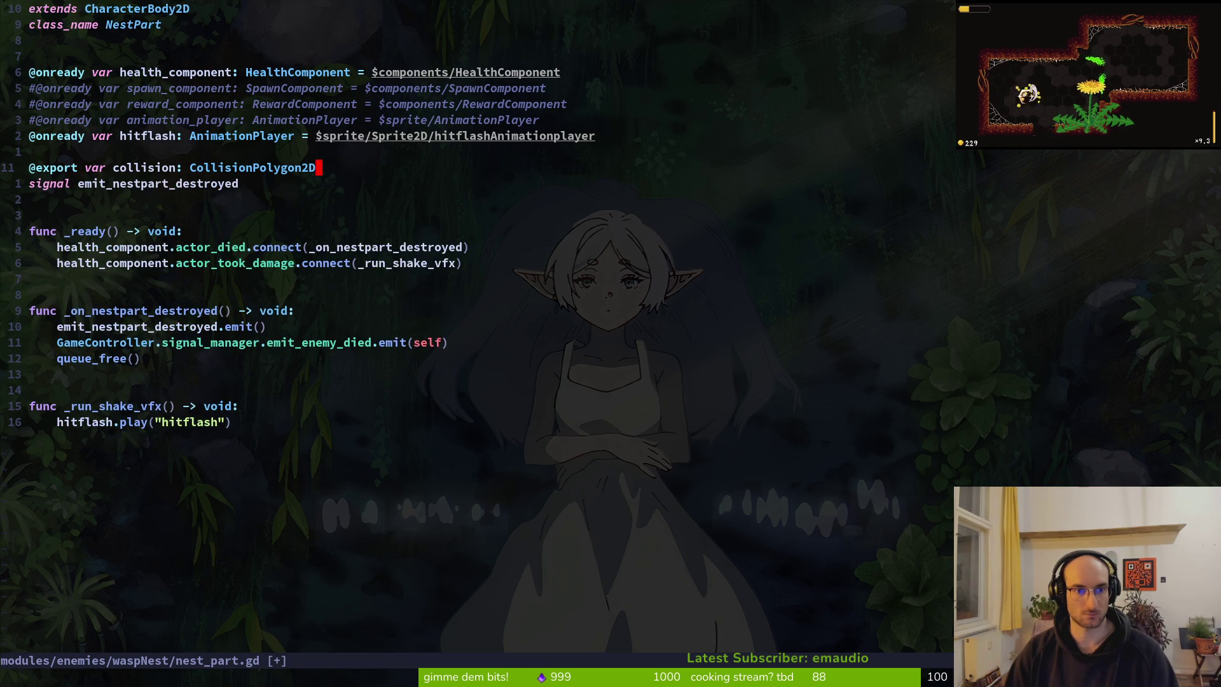
{"action": "type", "text": ":w"}
{"action": "key", "text": "Return"}
{"action": "key", "text": "braceleft"}
{"action": "key", "text": "k"}
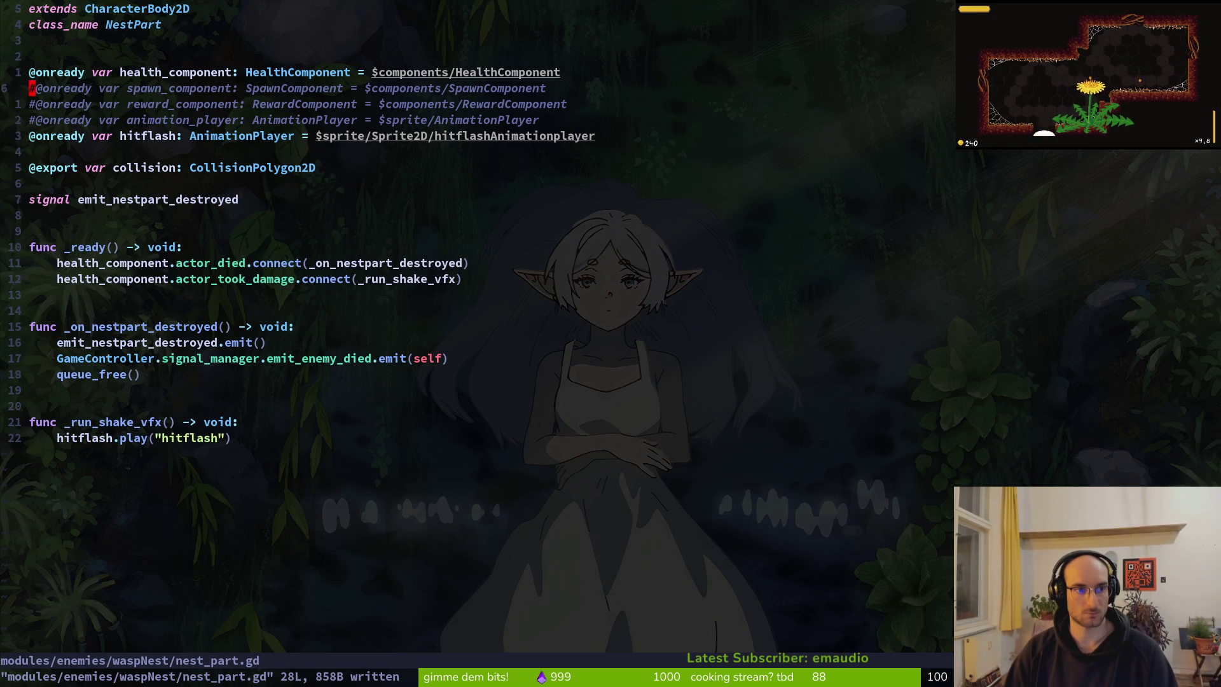
{"action": "key", "text": "k"}
{"action": "key", "text": "V"}
{"action": "key", "text": "J"}
{"action": "key", "text": "J"}
{"action": "key", "text": "J"}
{"action": "key", "text": "Escape"}
{"action": "type", "text": ":w"}
{"action": "key", "text": "Return"}
{"action": "key", "text": "j"}
{"action": "key", "text": "j"}
{"action": "key", "text": "j"}
{"action": "key", "text": "j"}
{"action": "key", "text": "j"}
{"action": "key", "text": "j"}
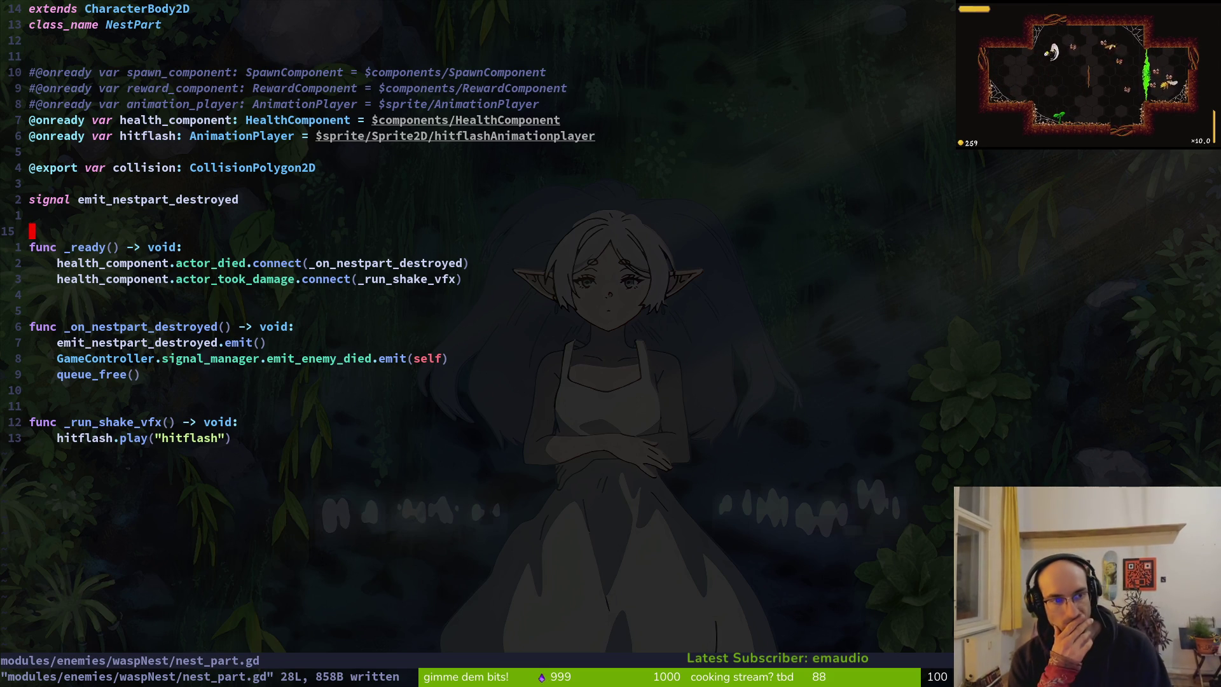
Step: Duplicate the hitflash declaration line in nest_part.gd
{"action": "key", "text": "j"}
{"action": "key", "text": "9"}
{"action": "key", "text": "k"}
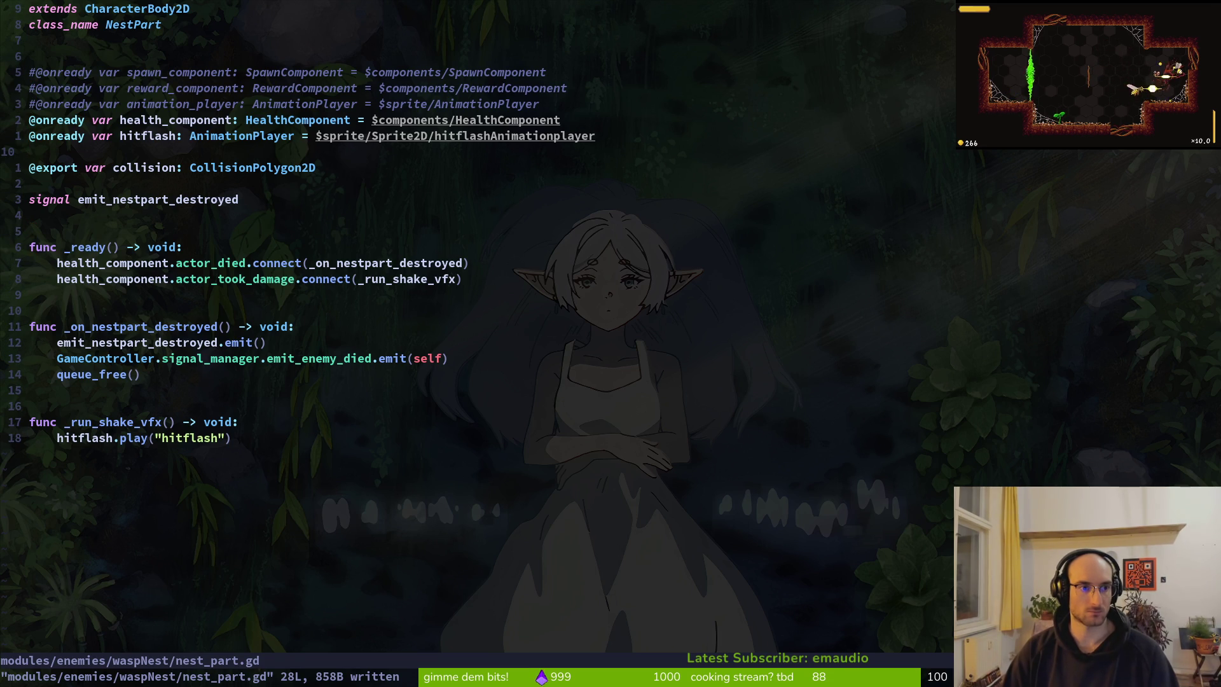
{"action": "key", "text": "k"}
{"action": "key", "text": "k"}
{"action": "key", "text": "shift+v"}
{"action": "key", "text": "y"}
{"action": "key", "text": "p"}
Step: Rename the duplicated variable to hurtbox
{"action": "type", "text": "cwcol"}
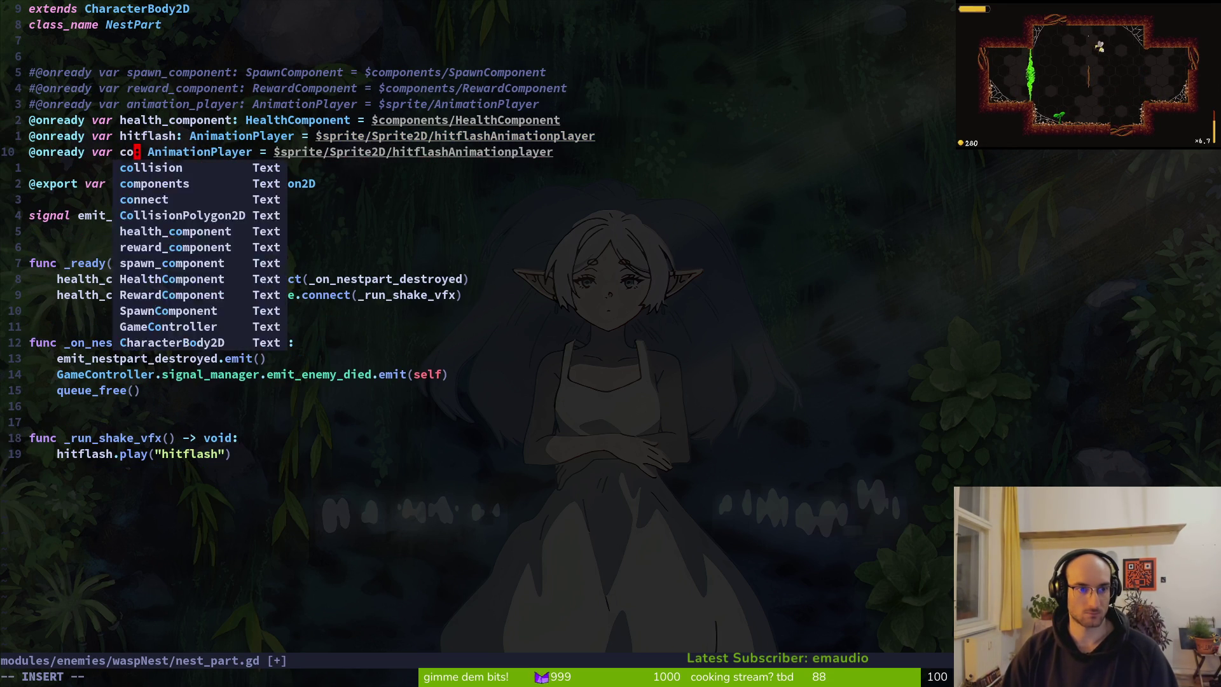
{"action": "type", "text": "lision_area"}
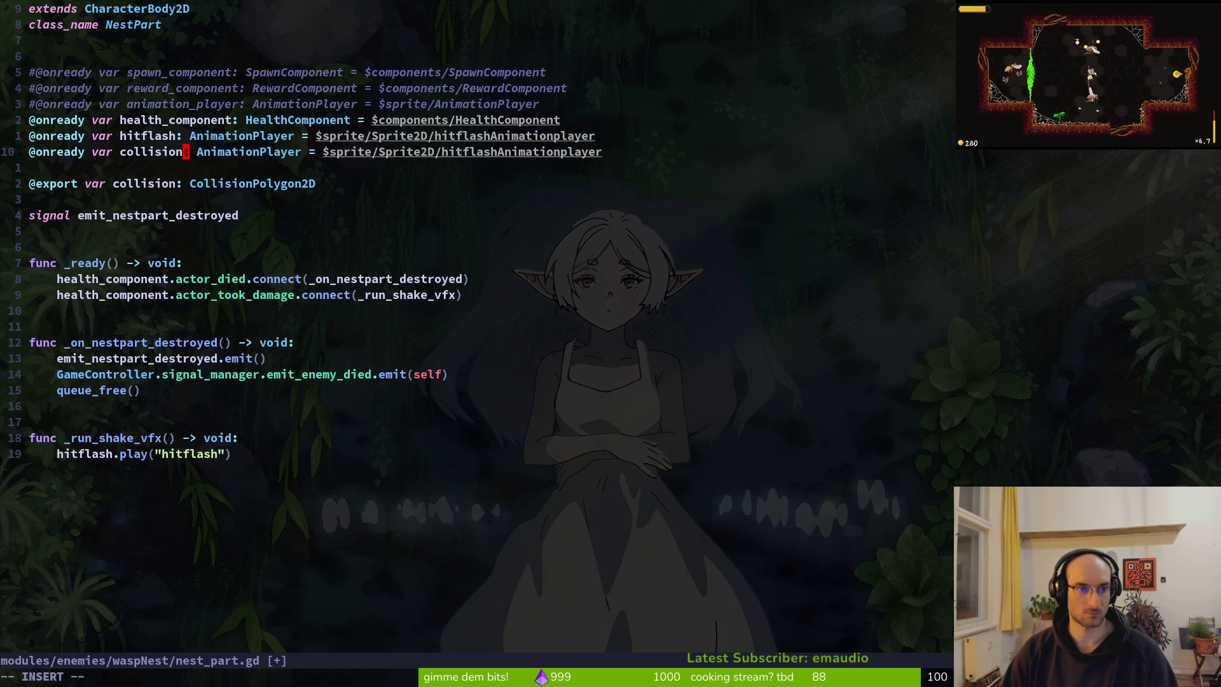
{"action": "key", "text": "Escape"}
{"action": "type", "text": ":w ciwhurtbo"}
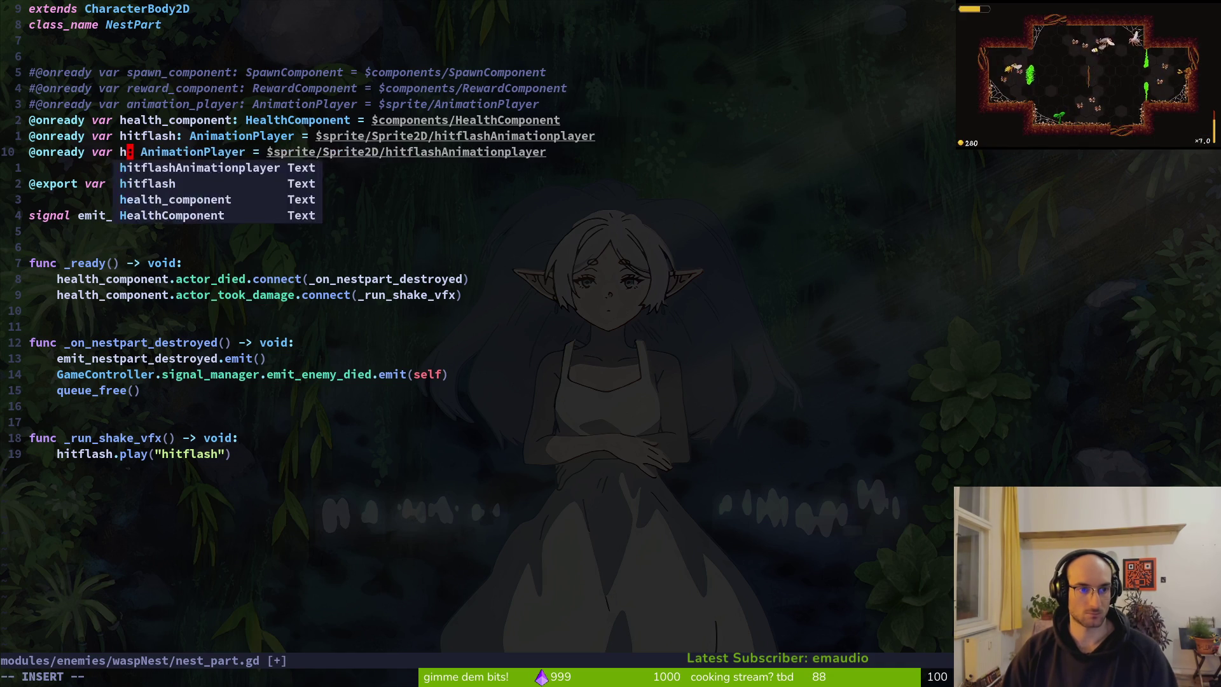
{"action": "type", "text": "x_area"}
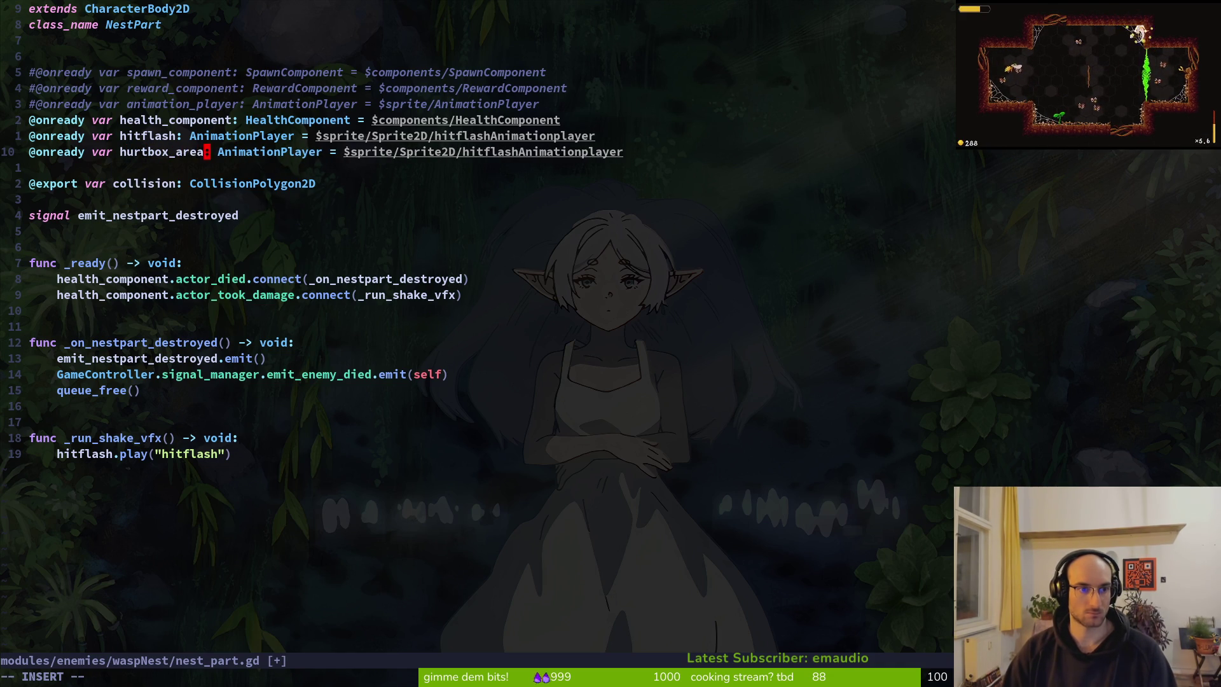
{"action": "key", "text": "Escape"}
{"action": "type", "text": ":w W"}
{"action": "key", "text": "h"}
{"action": "key", "text": "h"}
{"action": "key", "text": "i"}
{"action": "key", "text": "BackSpace"}
{"action": "key", "text": "BackSpace"}
{"action": "key", "text": "BackSpace"}
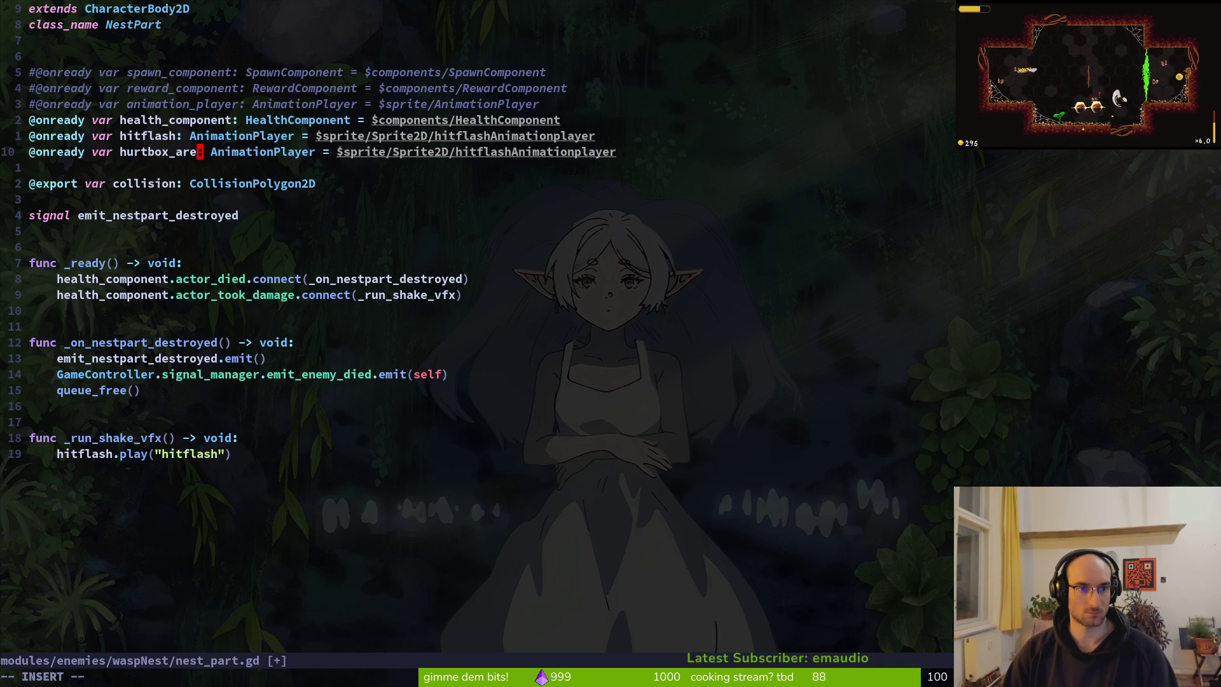
{"action": "key", "text": "Escape"}
Step: Give the hurtbox variable the type HurtboxComponent and save
{"action": "type", "text": "cwHurtComponent"}
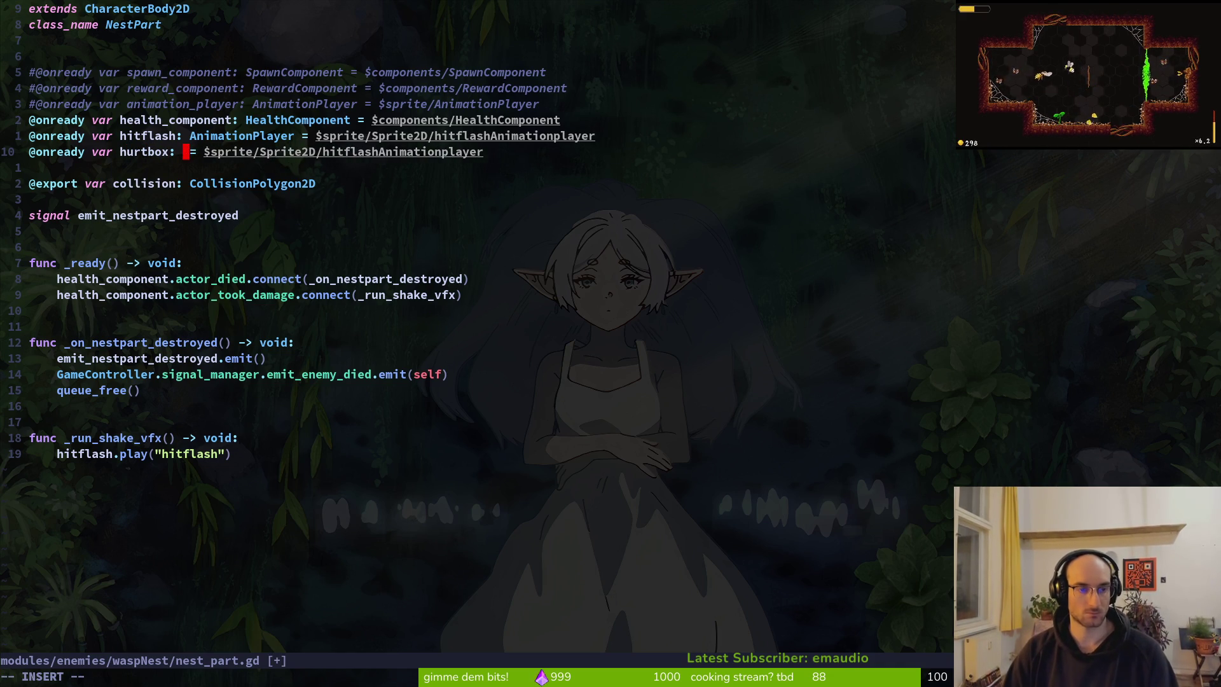
{"action": "key", "text": "Escape"}
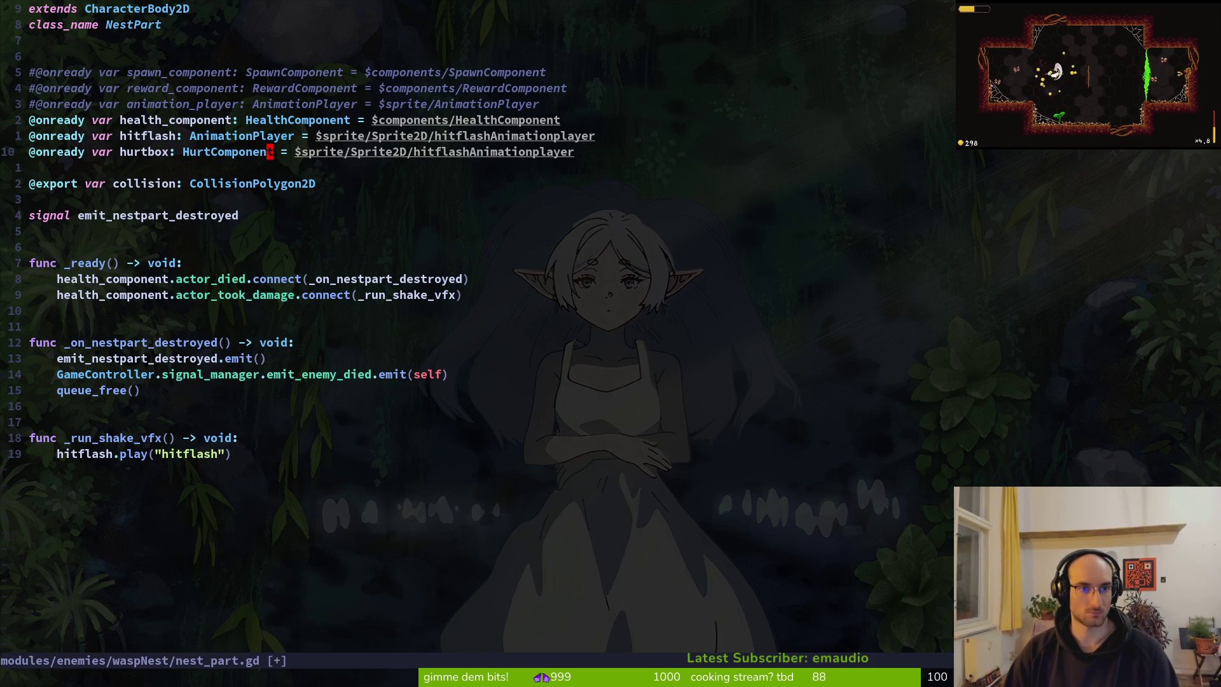
{"action": "type", "text": "ciwhu"}
{"action": "key", "text": "ctrl+n"}
{"action": "key", "text": "ctrl+n"}
{"action": "key", "text": "Return"}
{"action": "key", "text": "Escape"}
{"action": "type", "text": ":w"}
{"action": "key", "text": "Return"}
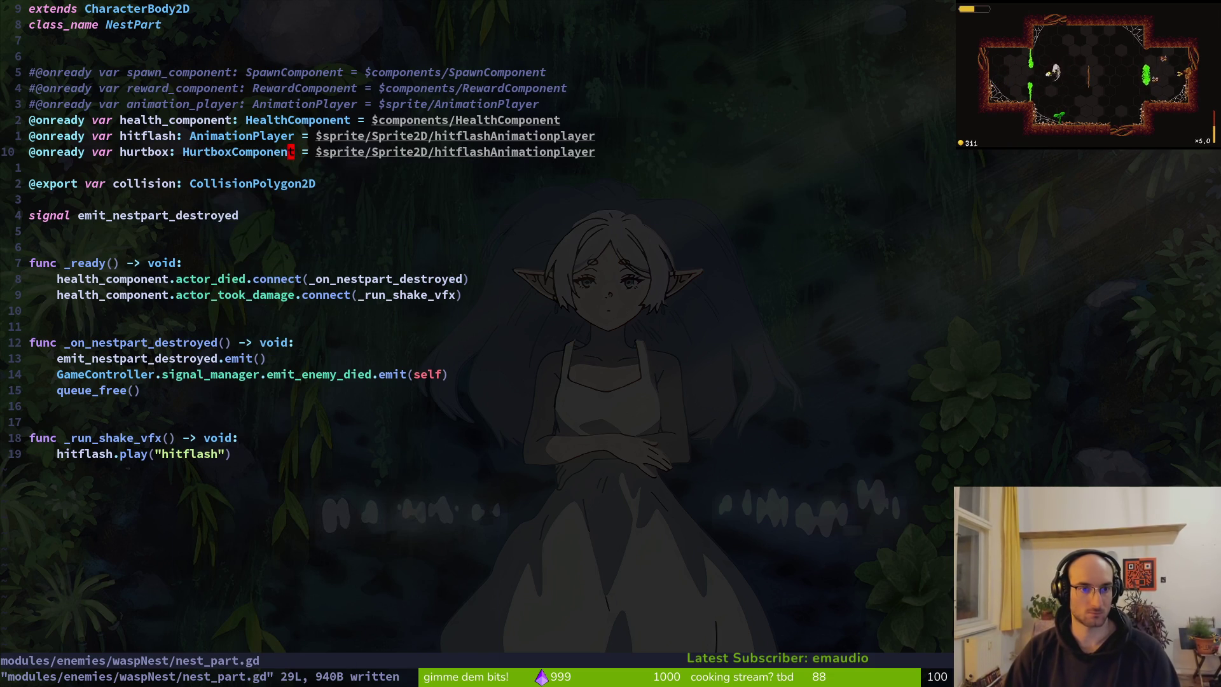
Step: Point hurtbox at the node path $components/HurtboxComponent and save
{"action": "key", "text": "v"}
{"action": "key", "text": "dollar"}
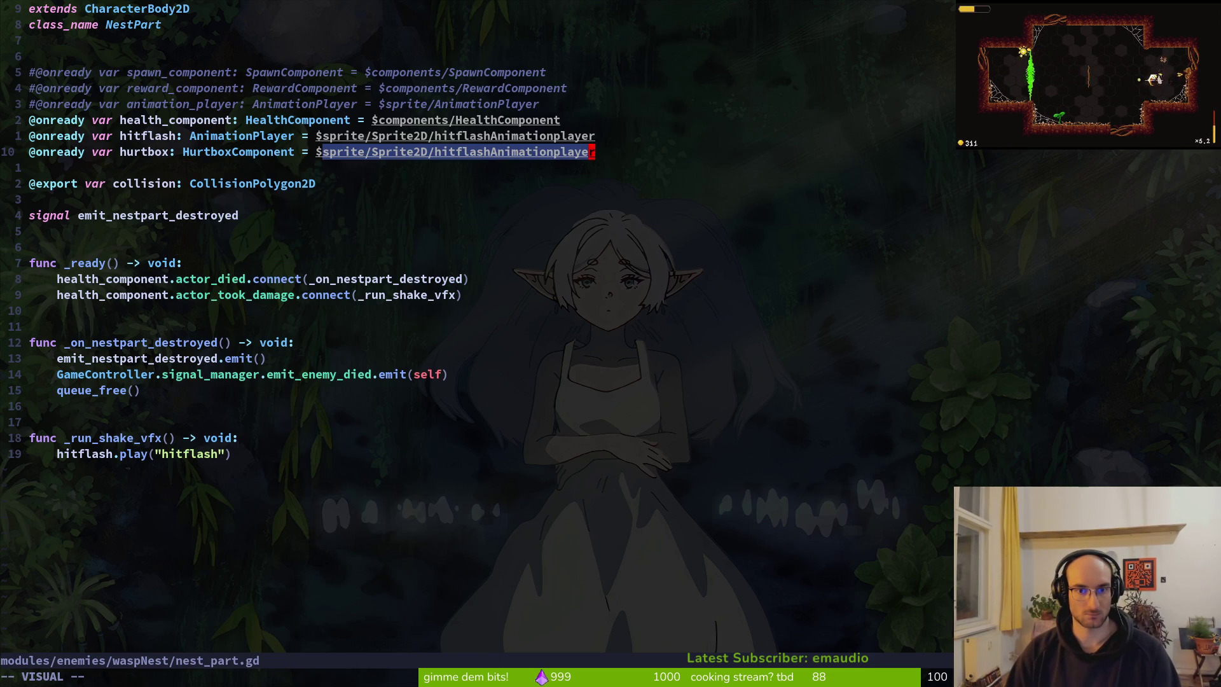
{"action": "type", "text": "d"}
{"action": "type", "text": "hurt"}
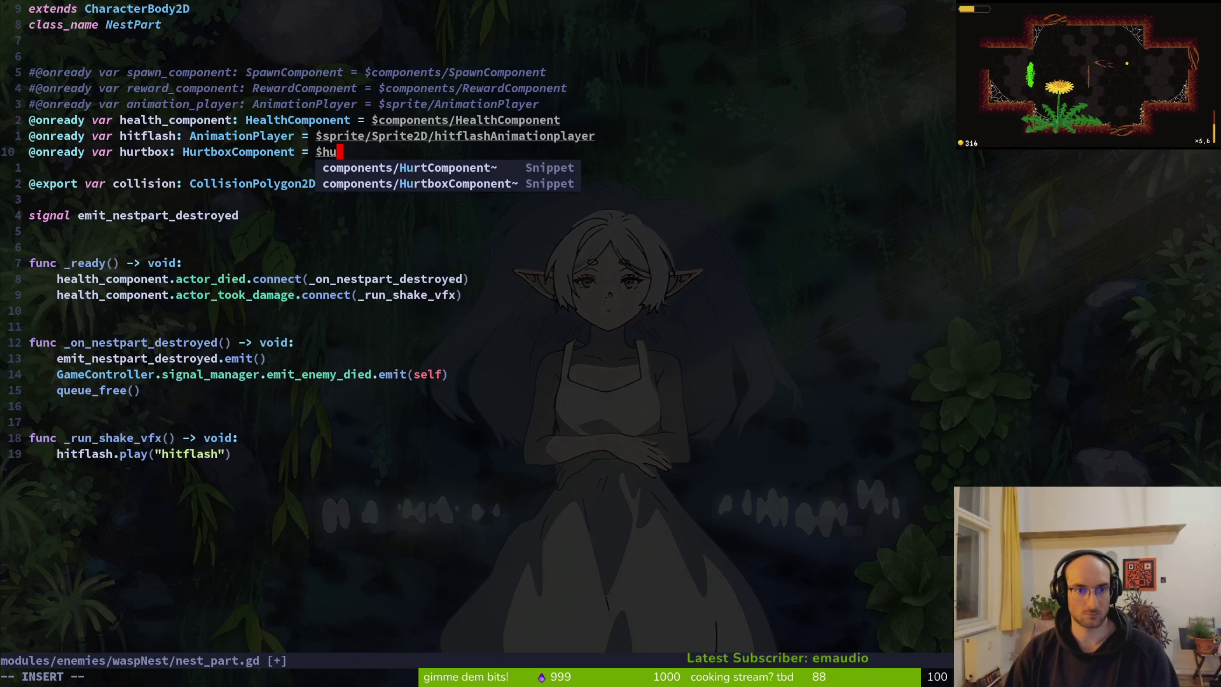
{"action": "key", "text": "Tab"}
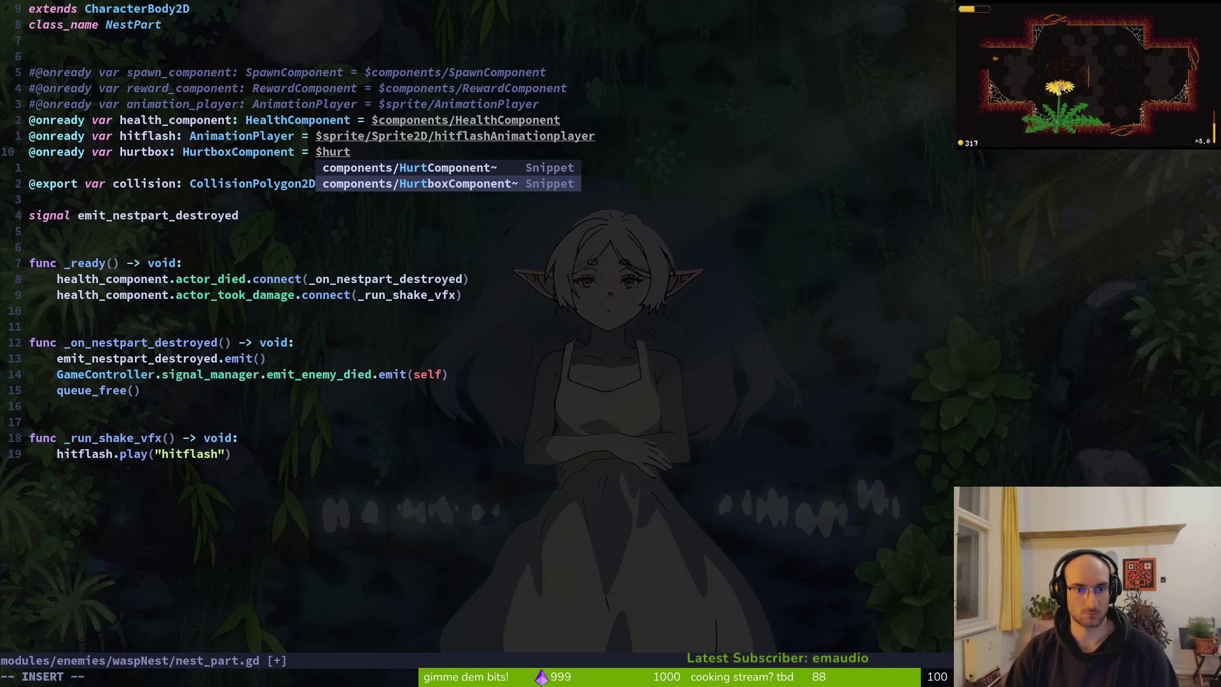
{"action": "key", "text": "Return"}
{"action": "key", "text": "Escape"}
{"action": "key", "text": "ctrl+s"}
Step: Start a 'hurtbox.' line inside the _ready function
{"action": "key", "text": "j"}
{"action": "key", "text": "j"}
{"action": "key", "text": "j"}
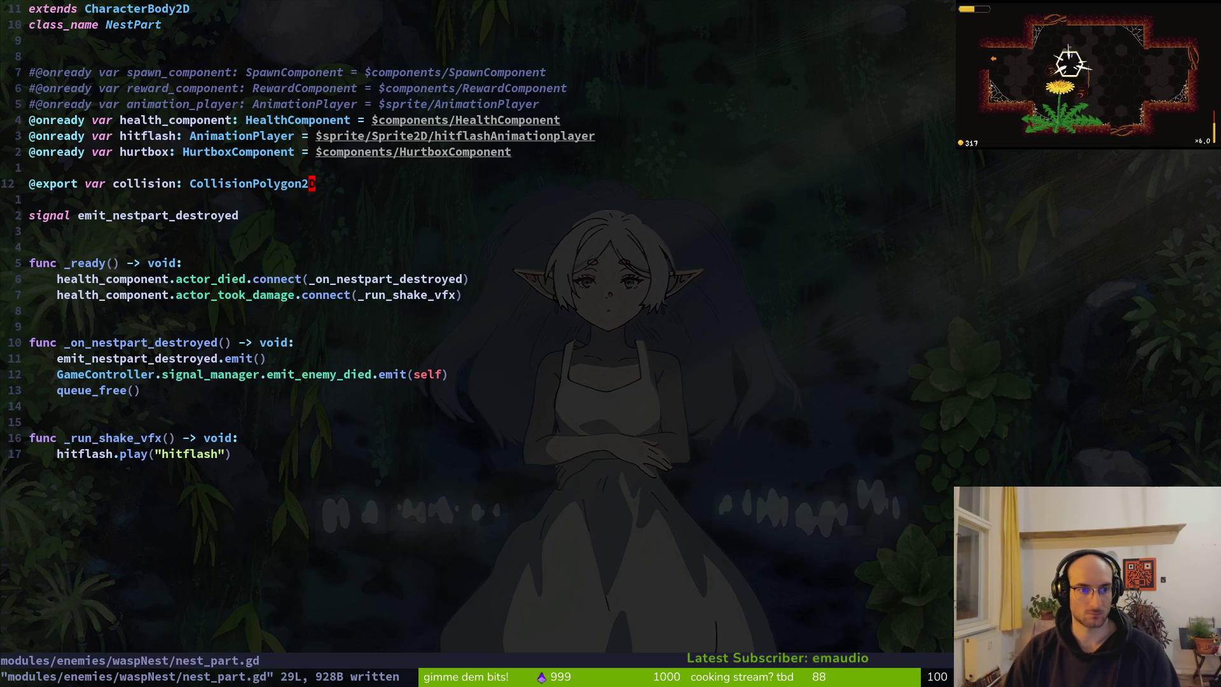
{"action": "key", "text": "j"}
{"action": "key", "text": "j"}
{"action": "type", "text": "ohu"}
{"action": "key", "text": "Tab"}
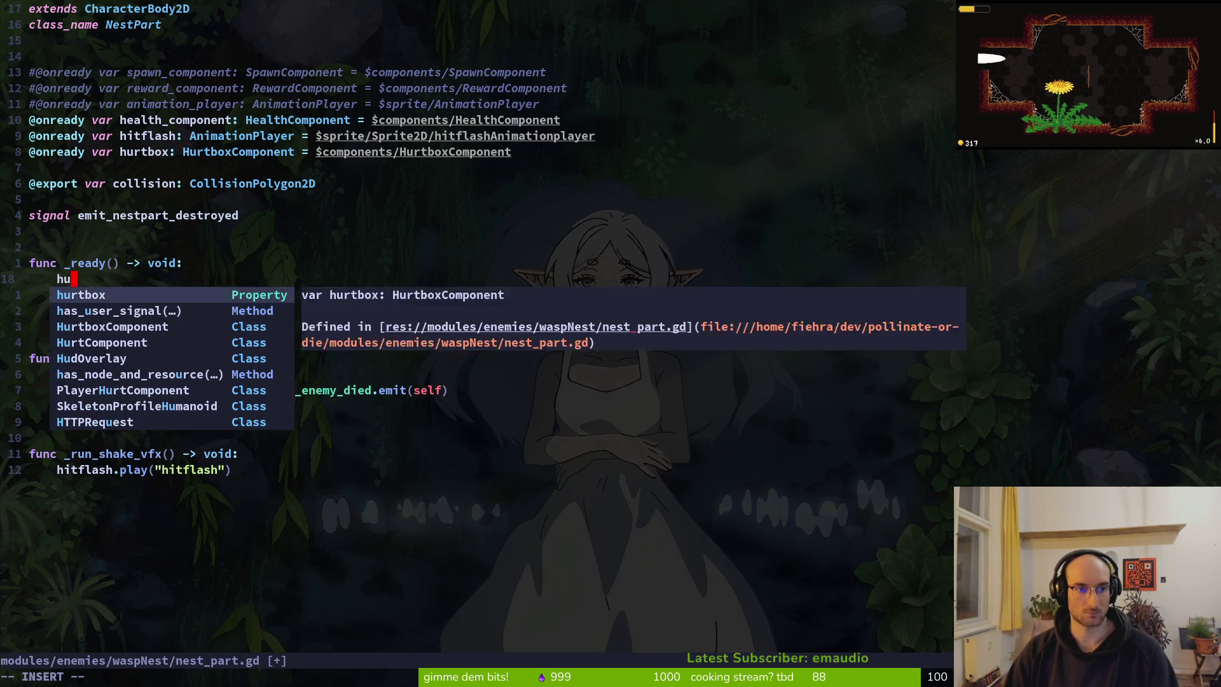
{"action": "type", "text": "."}
{"action": "key", "text": "Escape"}
Step: Check the HurtboxComponent node in Godot's nest_part scene, then return to Neovim
{"action": "key", "text": "alt+Tab"}
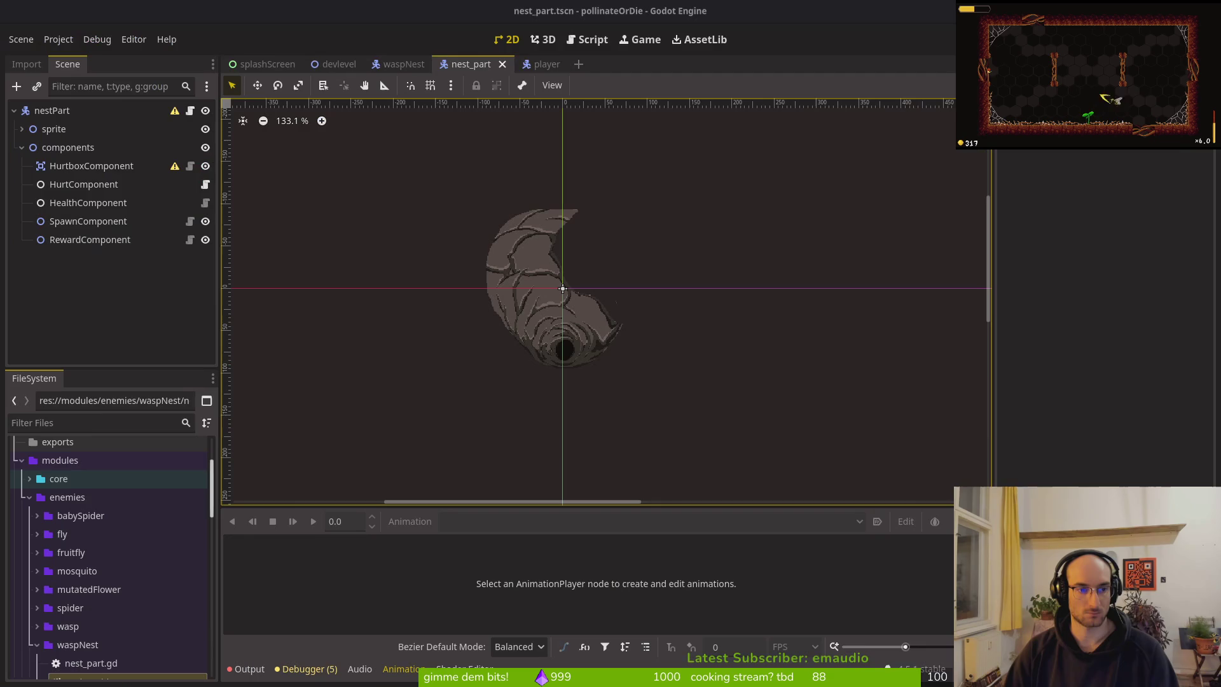
{"action": "left_click", "coordinate": [69, 169]}
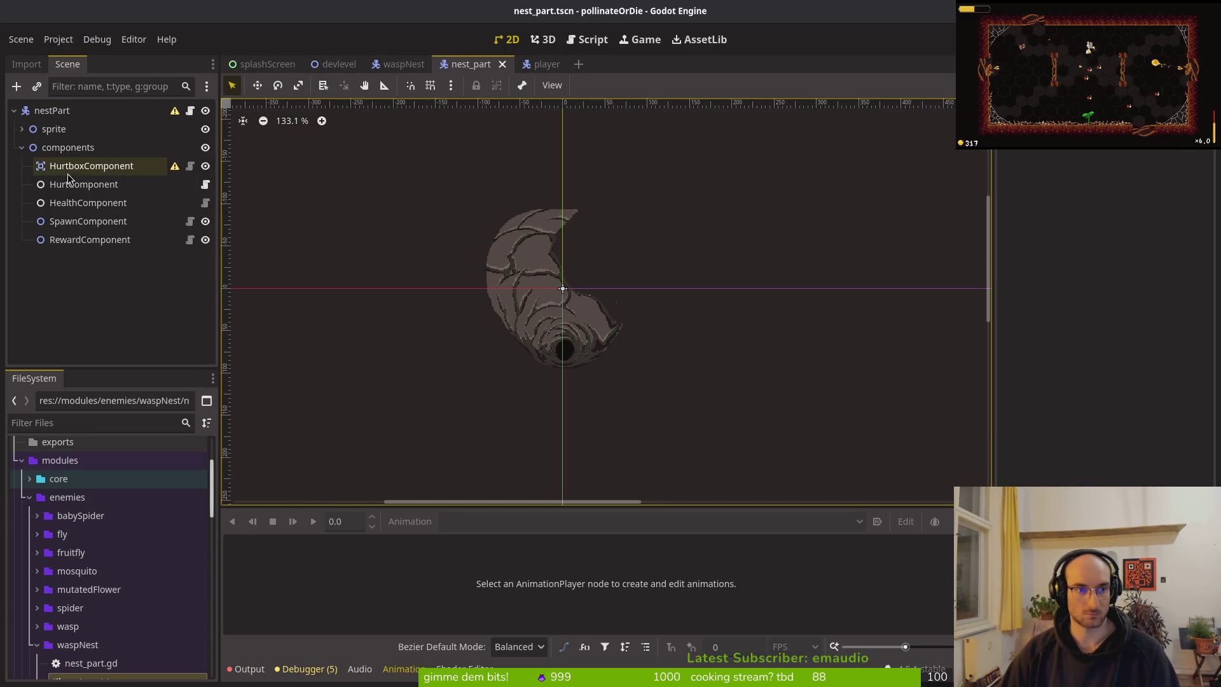
{"action": "key", "text": "alt+Tab"}
{"action": "key", "text": "space"}
Step: Look up hurtbox_component.gd's hurt signal, toggling between it and nest_part.gd
{"action": "key", "text": "f"}
{"action": "key", "text": "f"}
{"action": "type", "text": "hurtbox"}
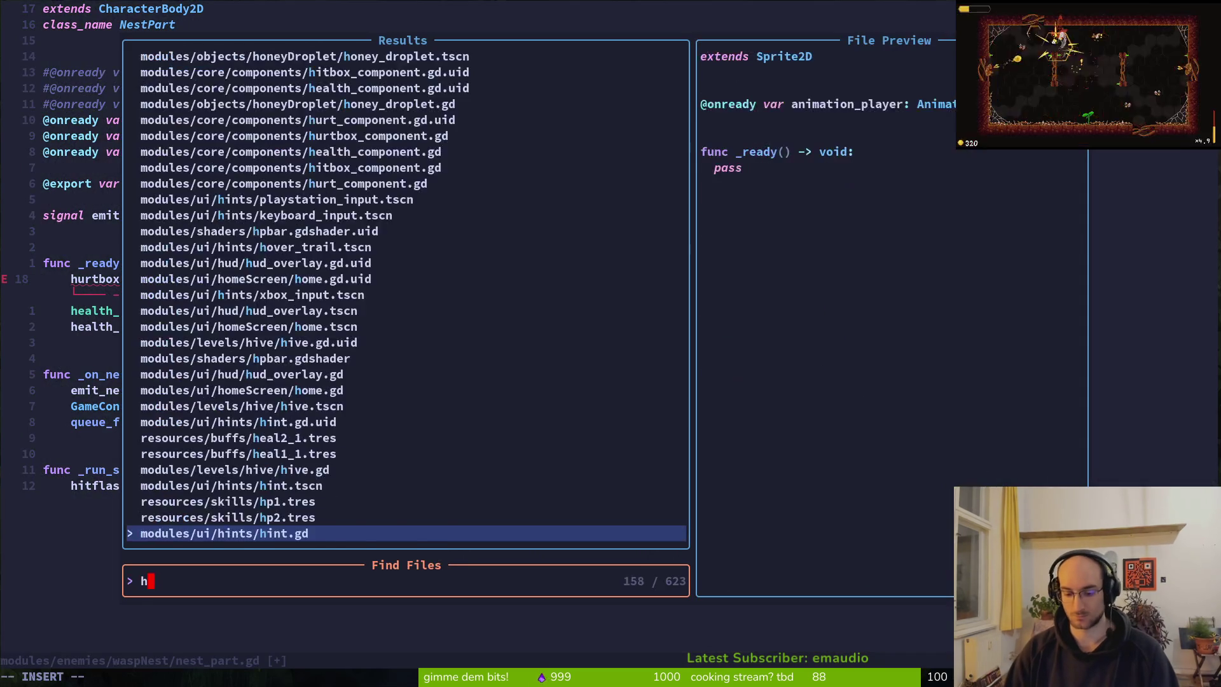
{"action": "key", "text": "BackSpace"}
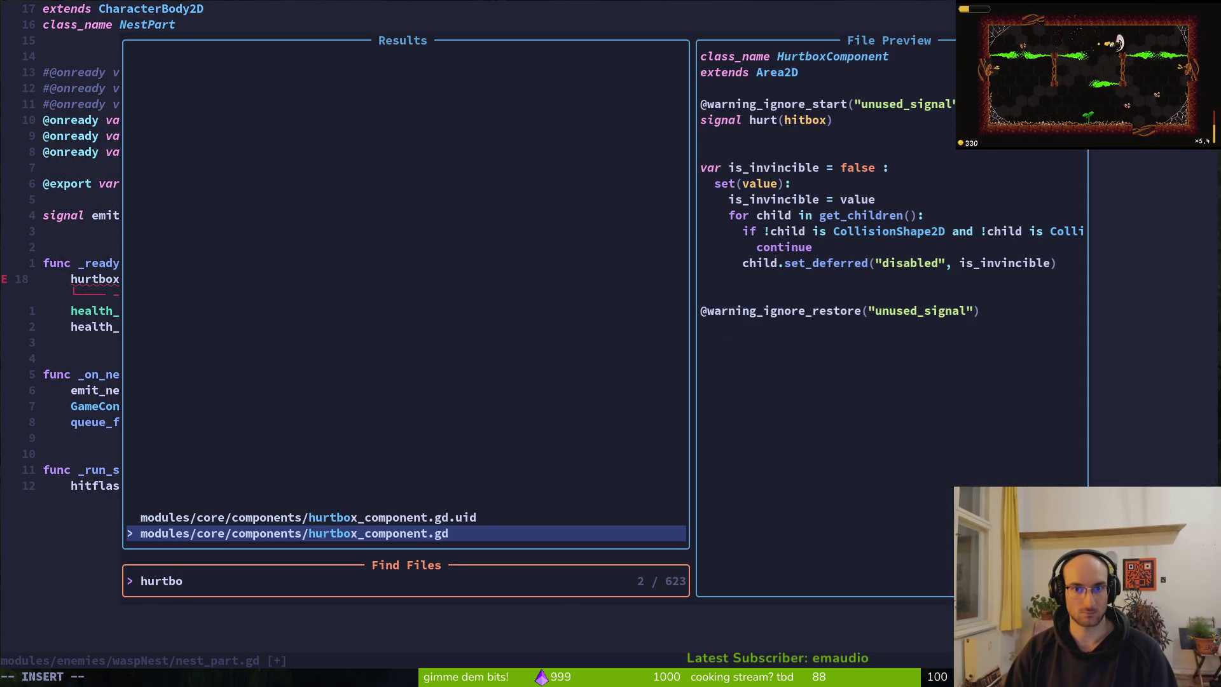
{"action": "key", "text": "Return"}
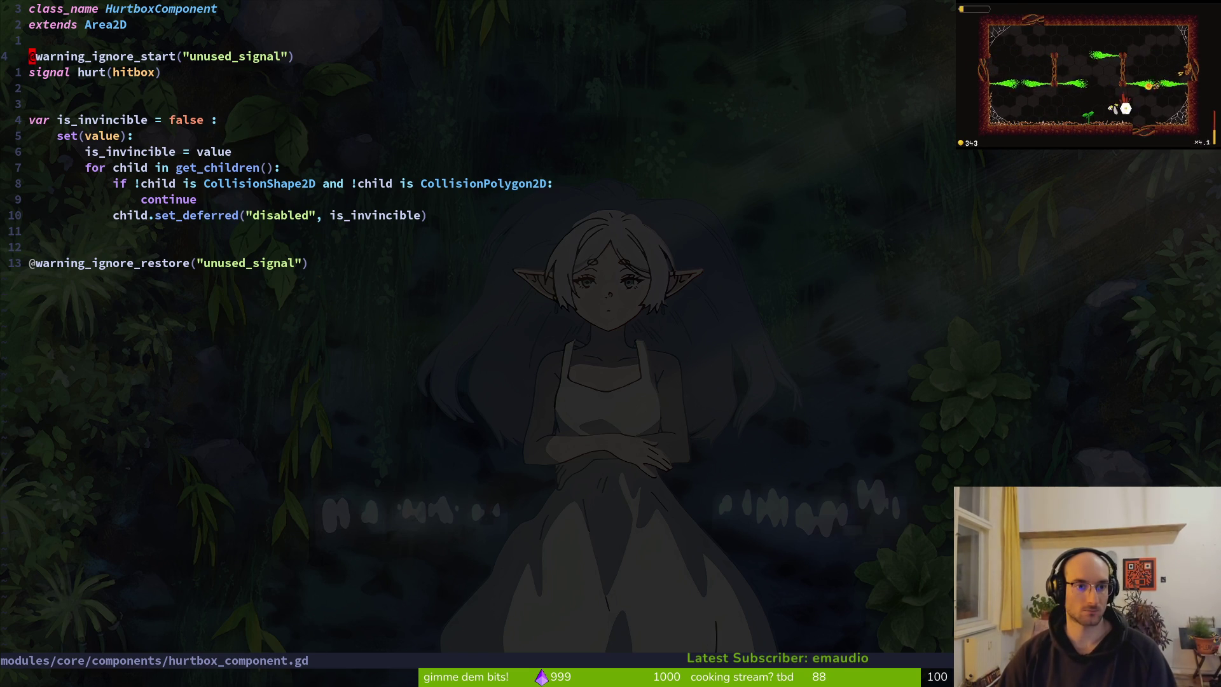
{"action": "key", "text": "ctrl+o"}
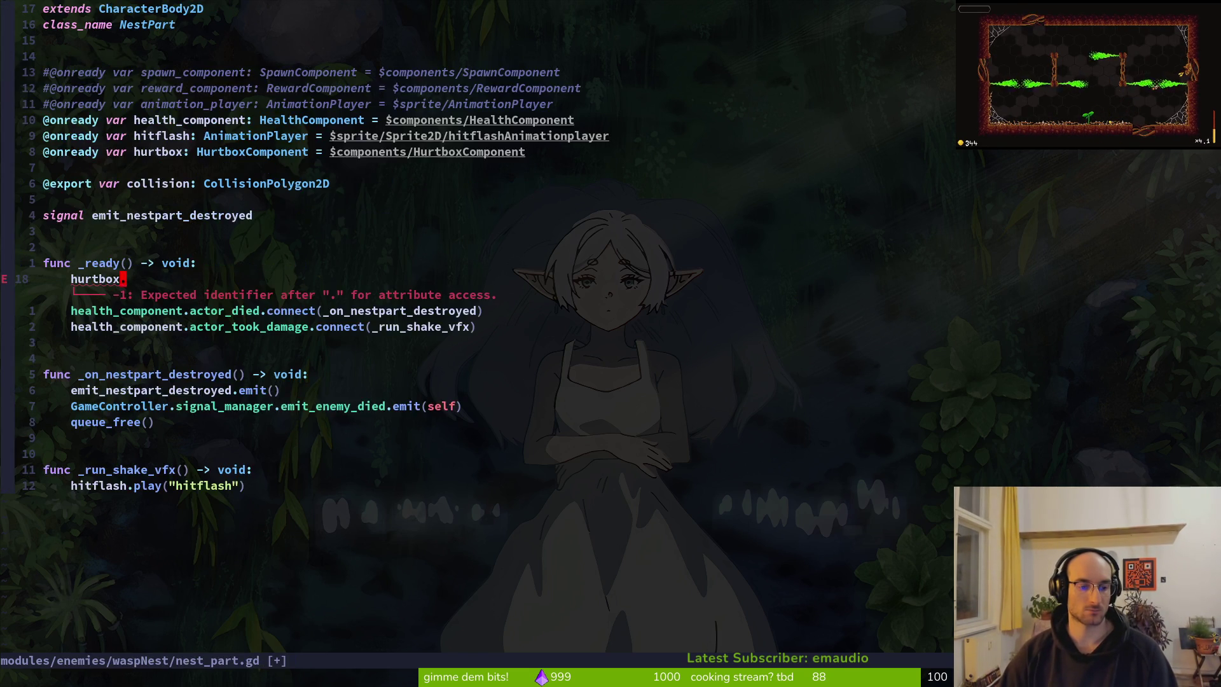
{"action": "key", "text": "ctrl+i"}
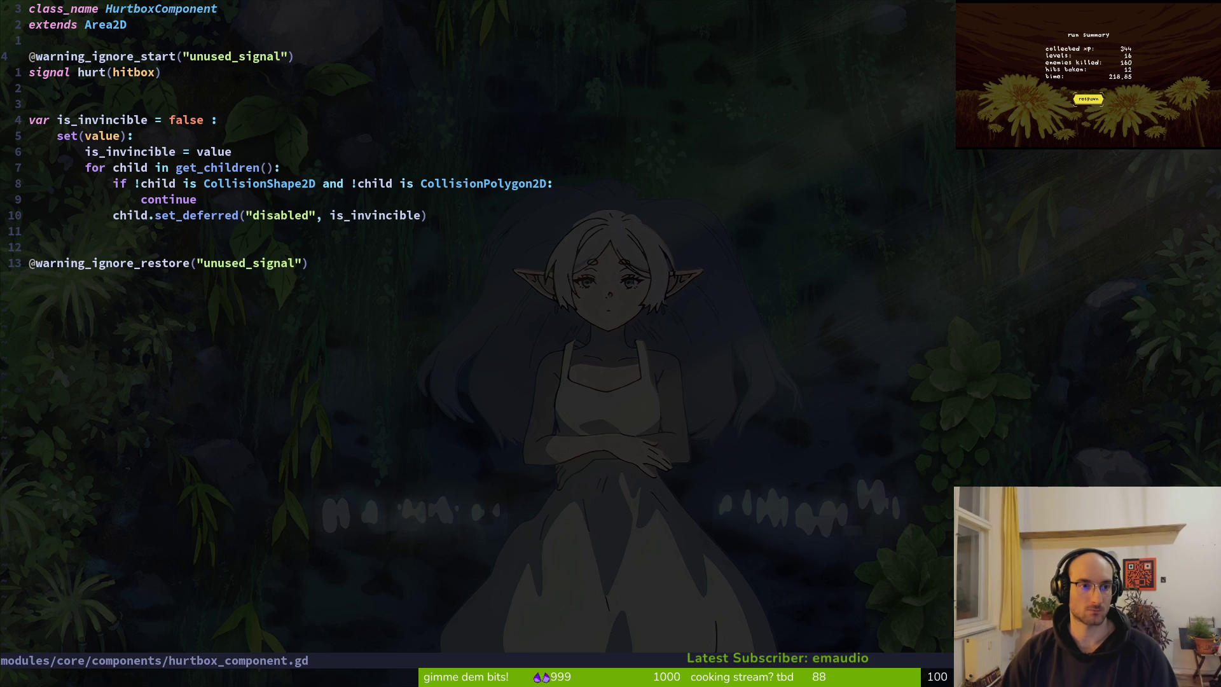
Step: Compare hurtbox_component.gd with nest_part.gd and glance at the Godot editor
{"action": "key", "text": "ctrl+o"}
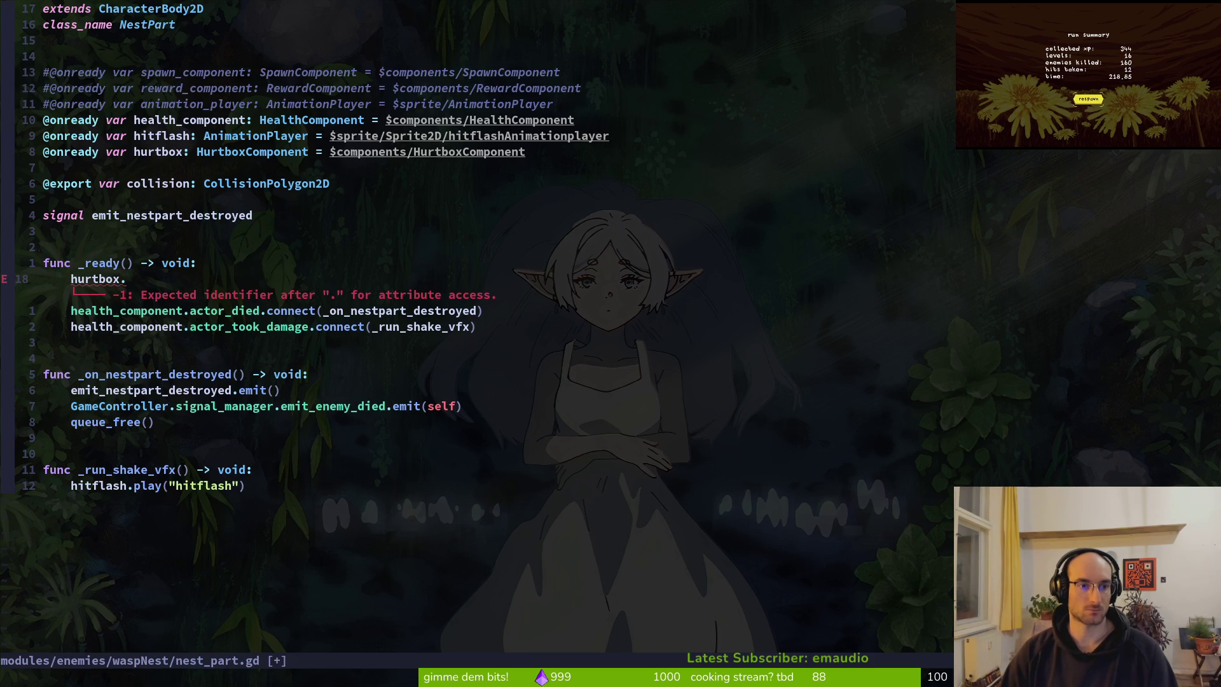
{"action": "key", "text": "ctrl+i"}
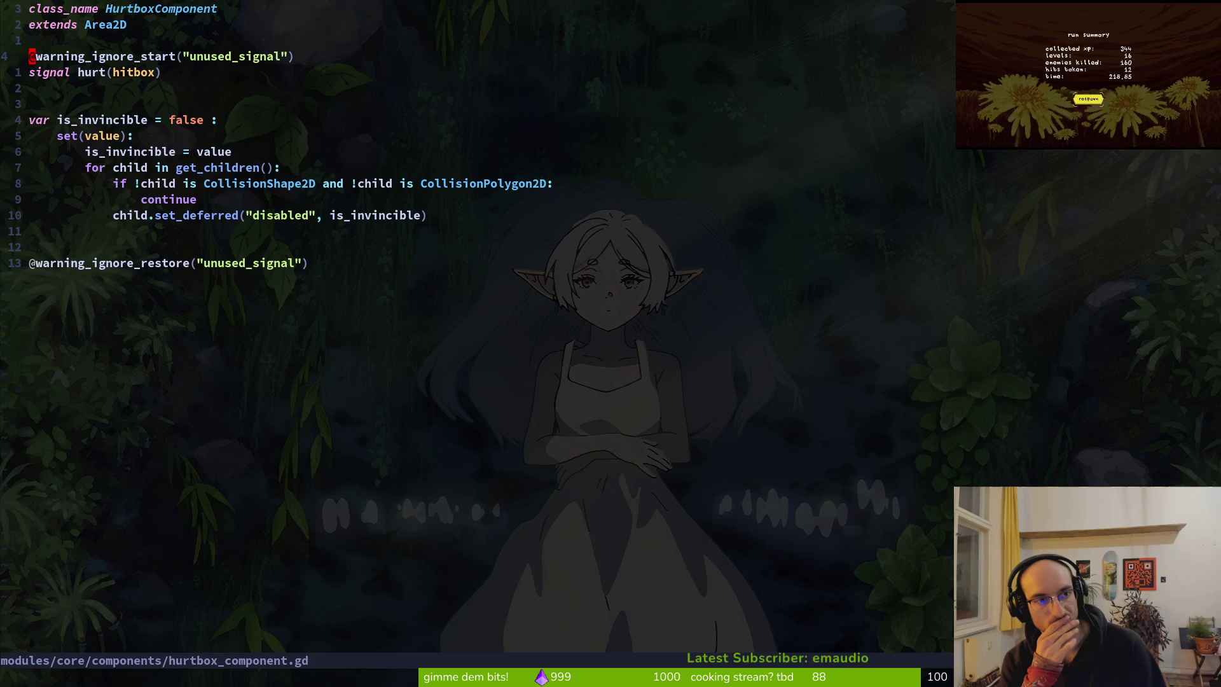
{"action": "key", "text": "ctrl+o"}
{"action": "key", "text": "ctrl+i"}
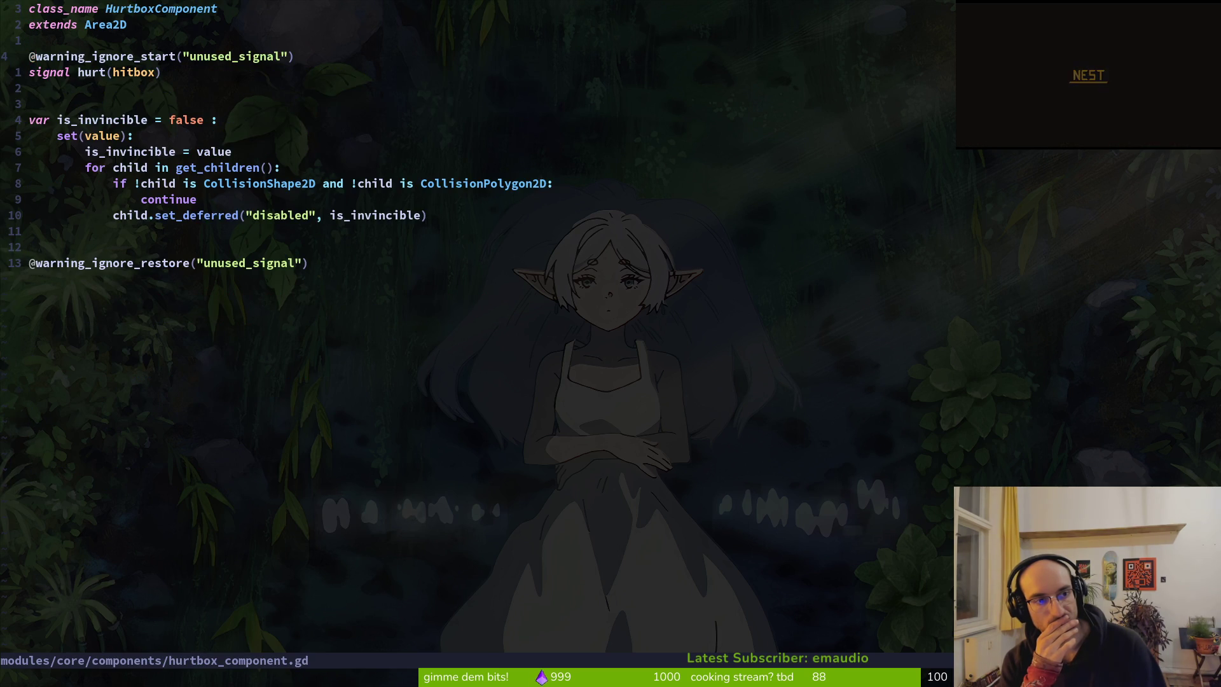
{"action": "key", "text": "ctrl+o"}
{"action": "key", "text": "alt+Tab"}
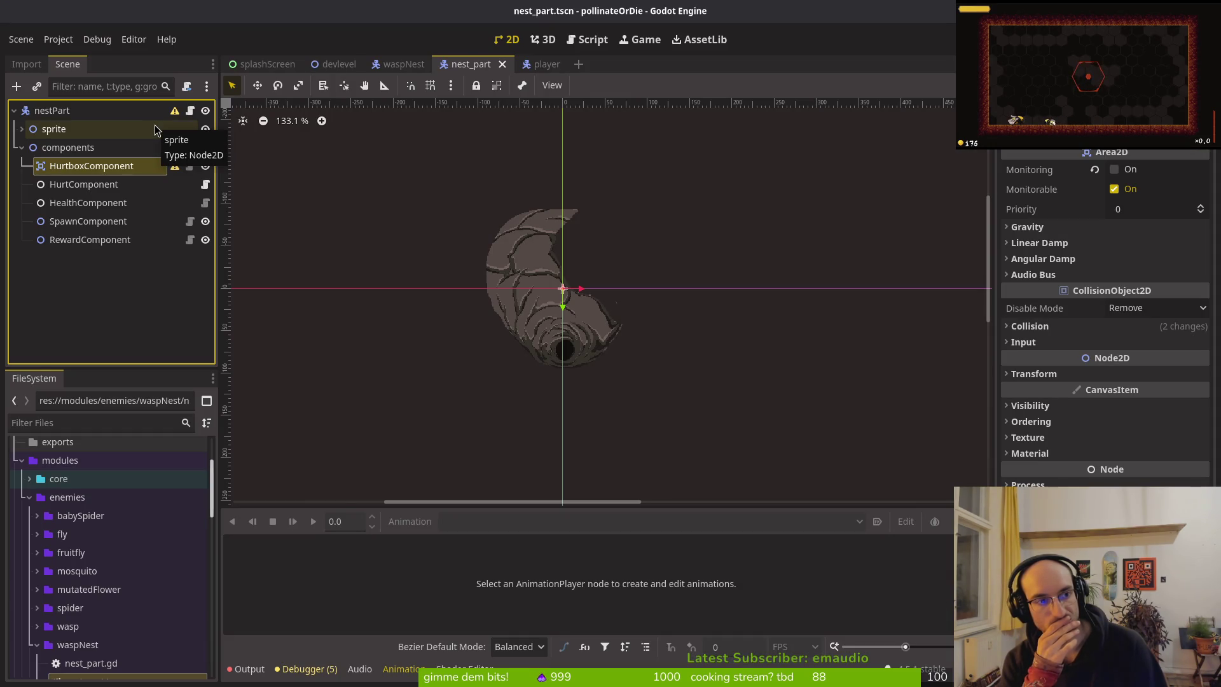
{"action": "key", "text": "alt+Tab"}
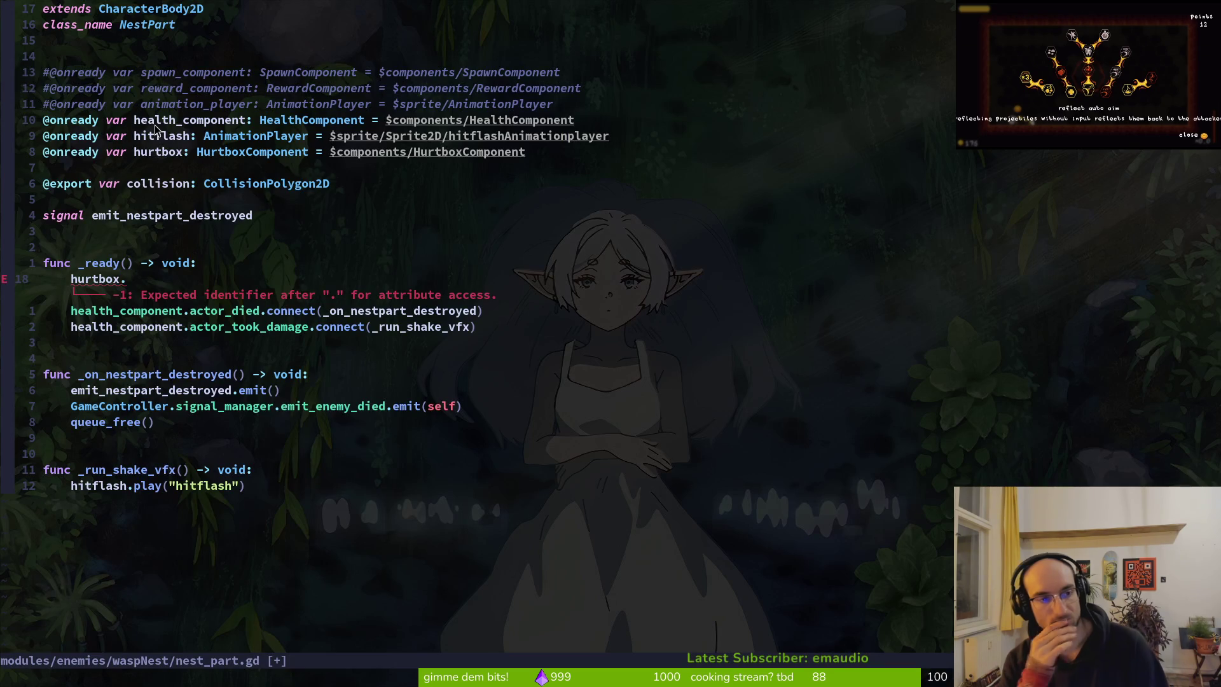
Step: Complete line 18 as hurtbox.add_child(collision using autocompletion and save nest_part.gd
{"action": "key", "text": "a"}
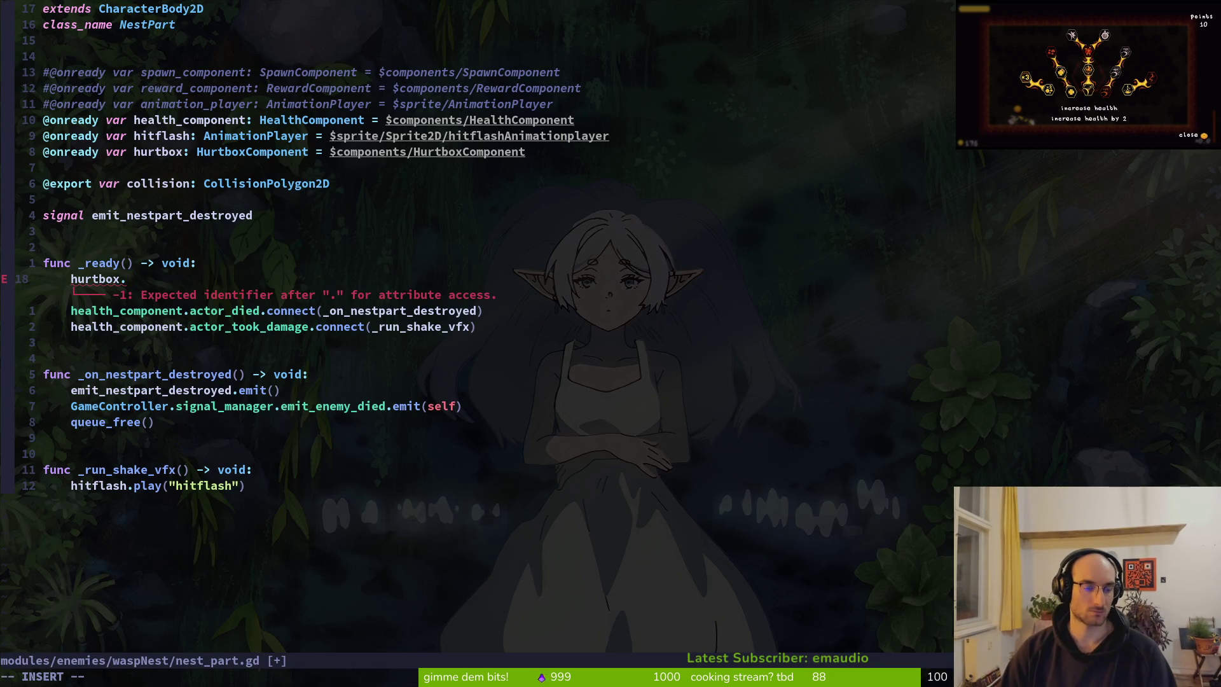
{"action": "type", "text": "chi"}
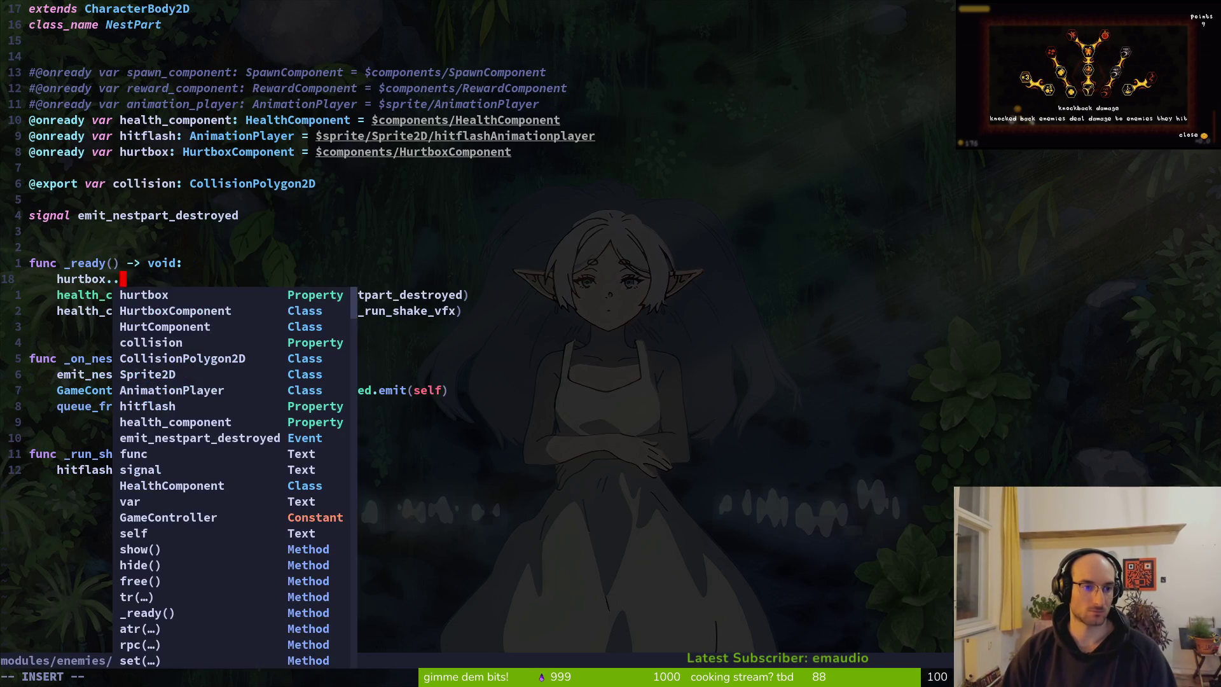
{"action": "key", "text": "Tab"}
{"action": "key", "text": "Tab"}
{"action": "key", "text": "Tab"}
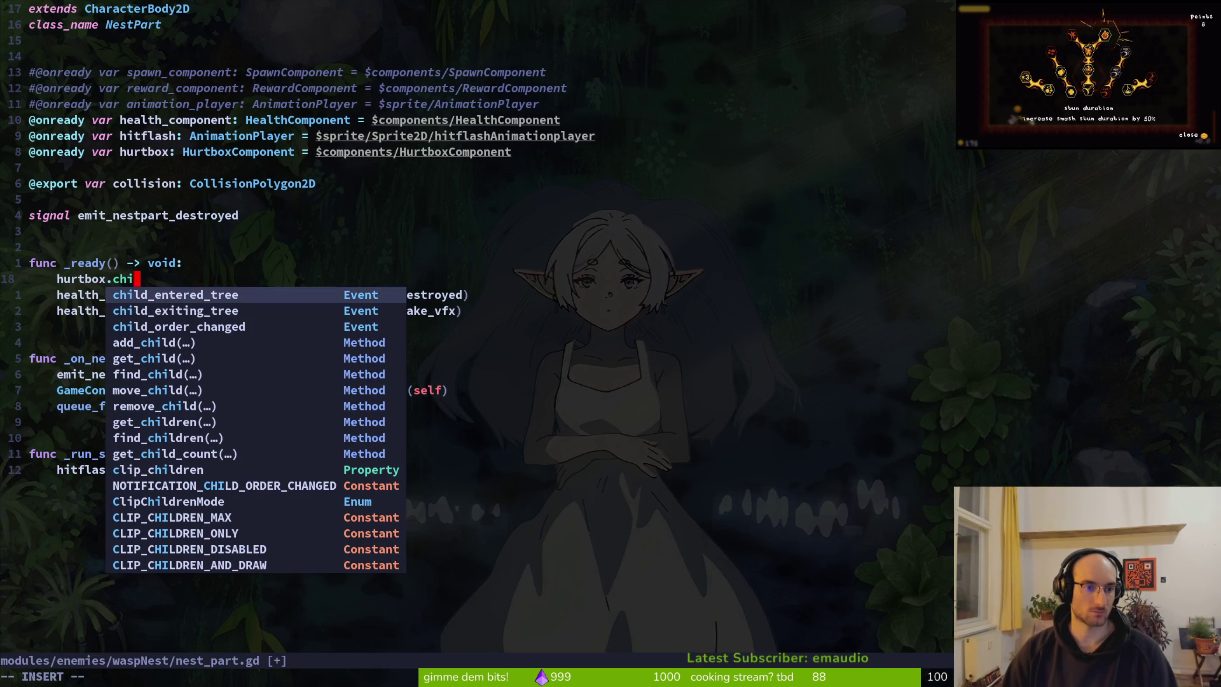
{"action": "key", "text": "Return"}
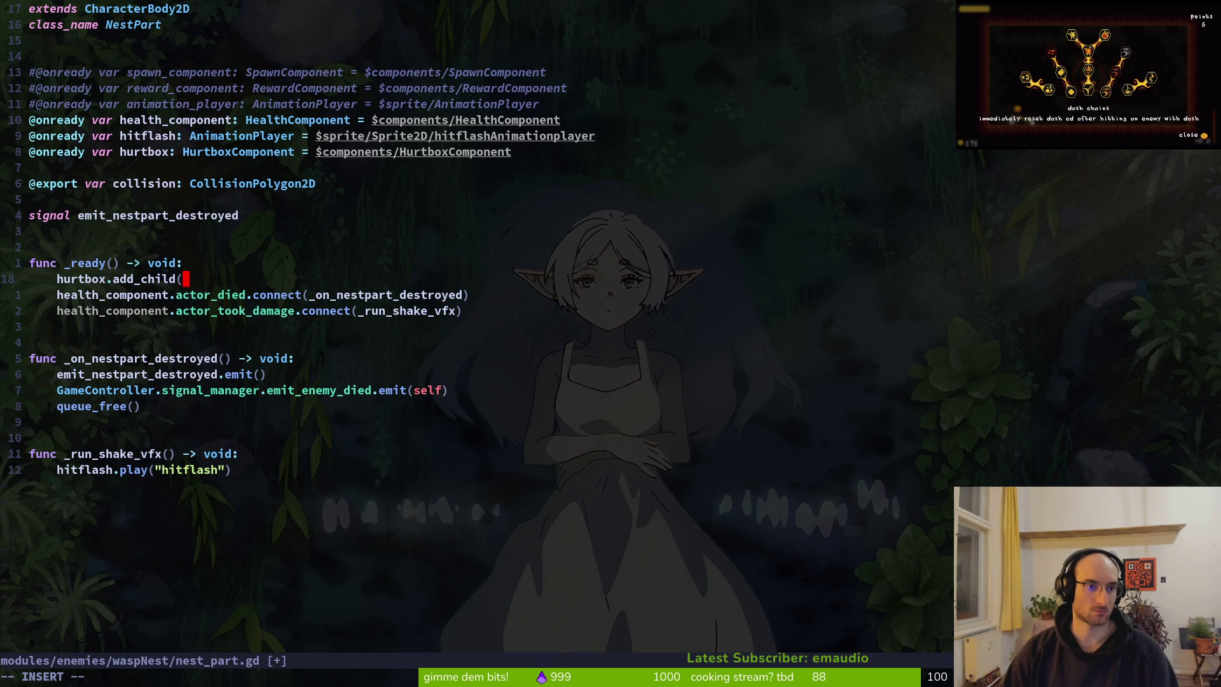
{"action": "type", "text": "col"}
{"action": "key", "text": "Tab"}
{"action": "key", "text": "Escape"}
{"action": "type", "text": ":w"}
{"action": "key", "text": "Return"}
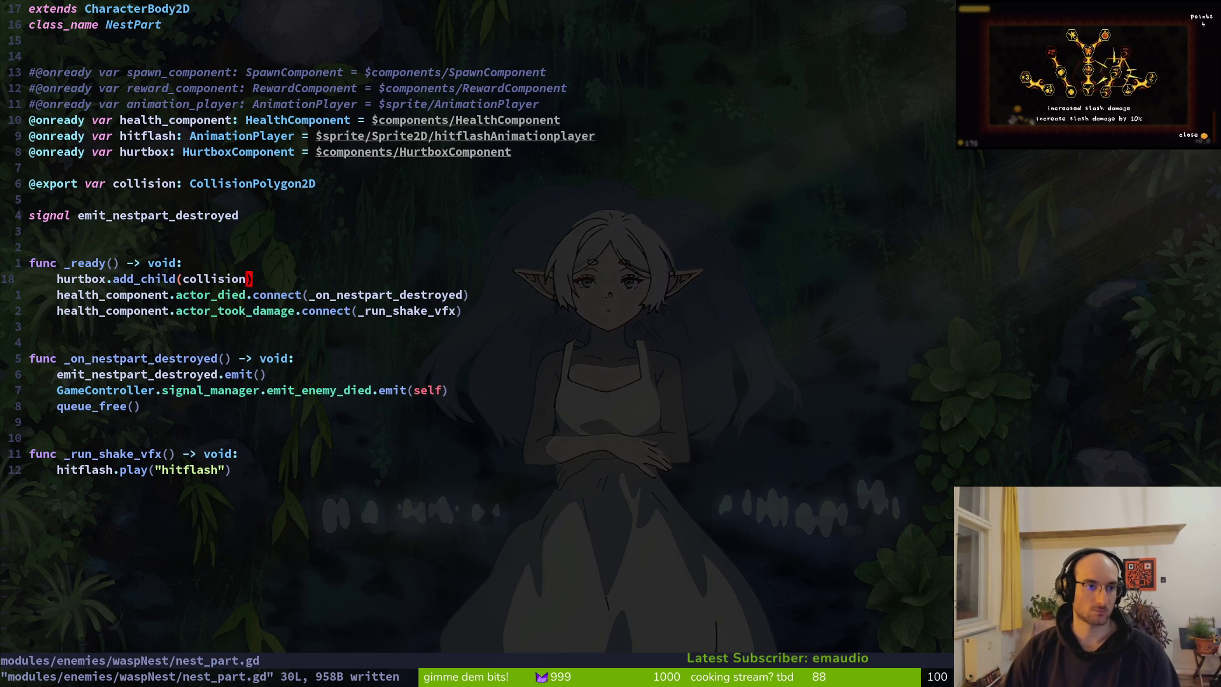
{"action": "key", "text": "alt+Tab"}
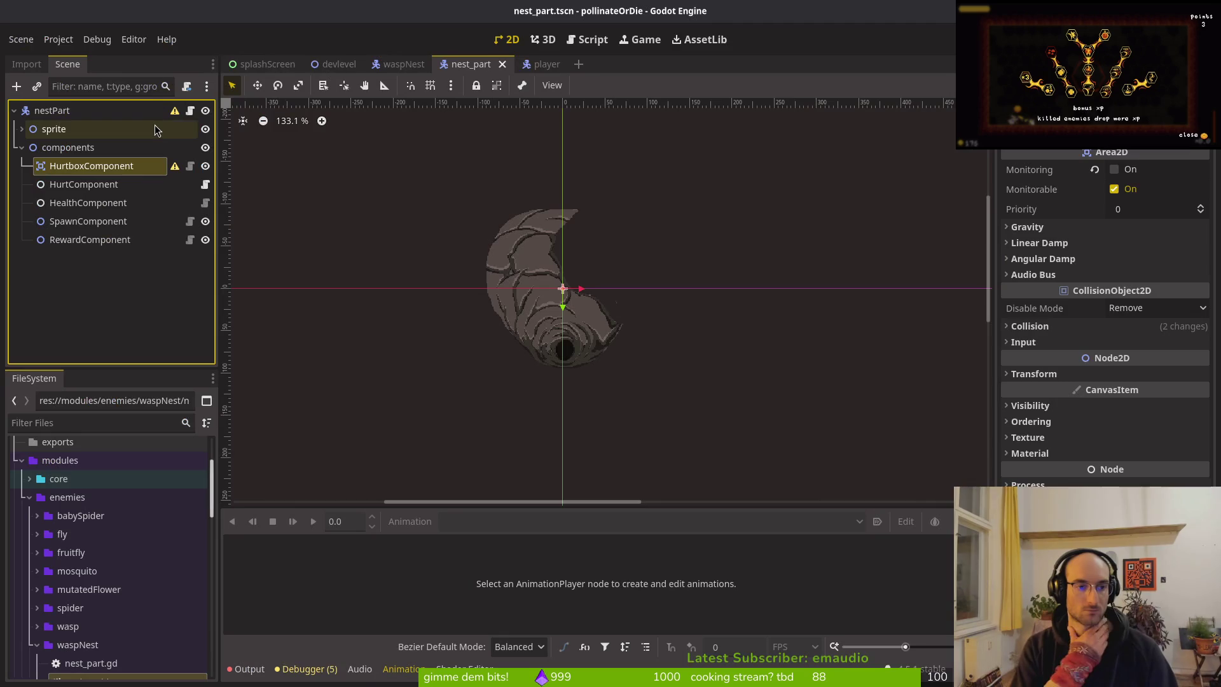
Step: In the waspNest scene, add a CollisionPolygon2D child under rightPart
{"action": "left_click", "coordinate": [21, 147]}
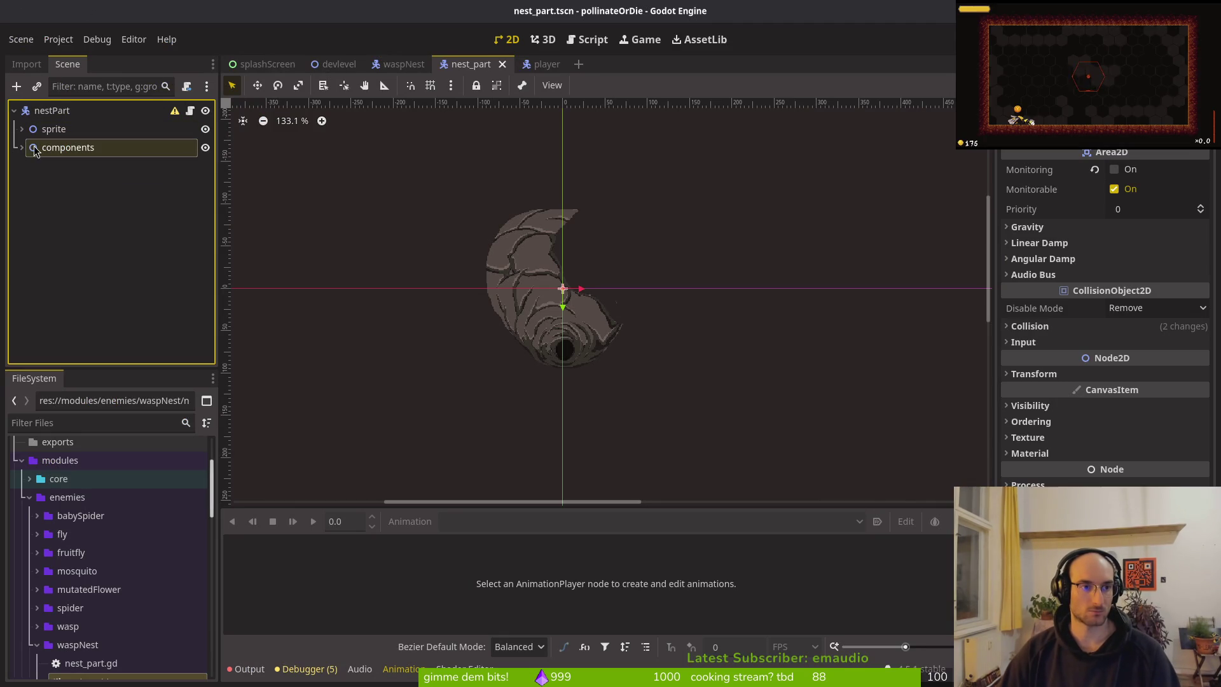
{"action": "left_click", "coordinate": [401, 64]}
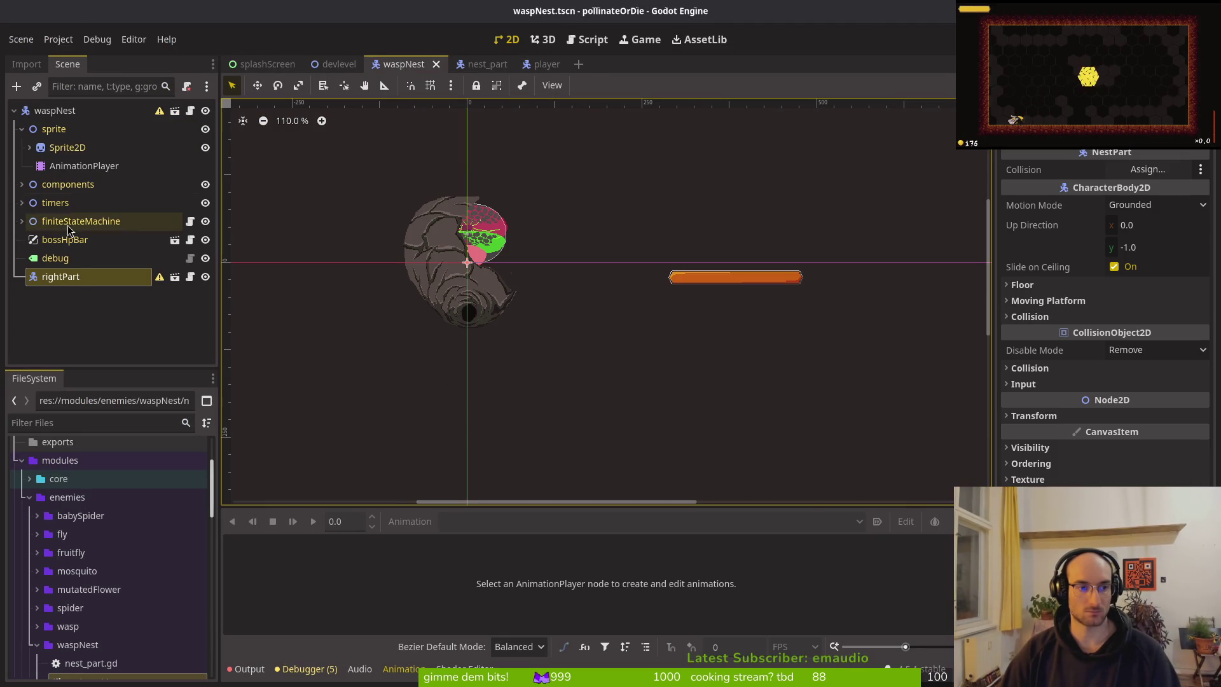
{"action": "left_click", "coordinate": [78, 283]}
{"action": "key", "text": "ctrl+a"}
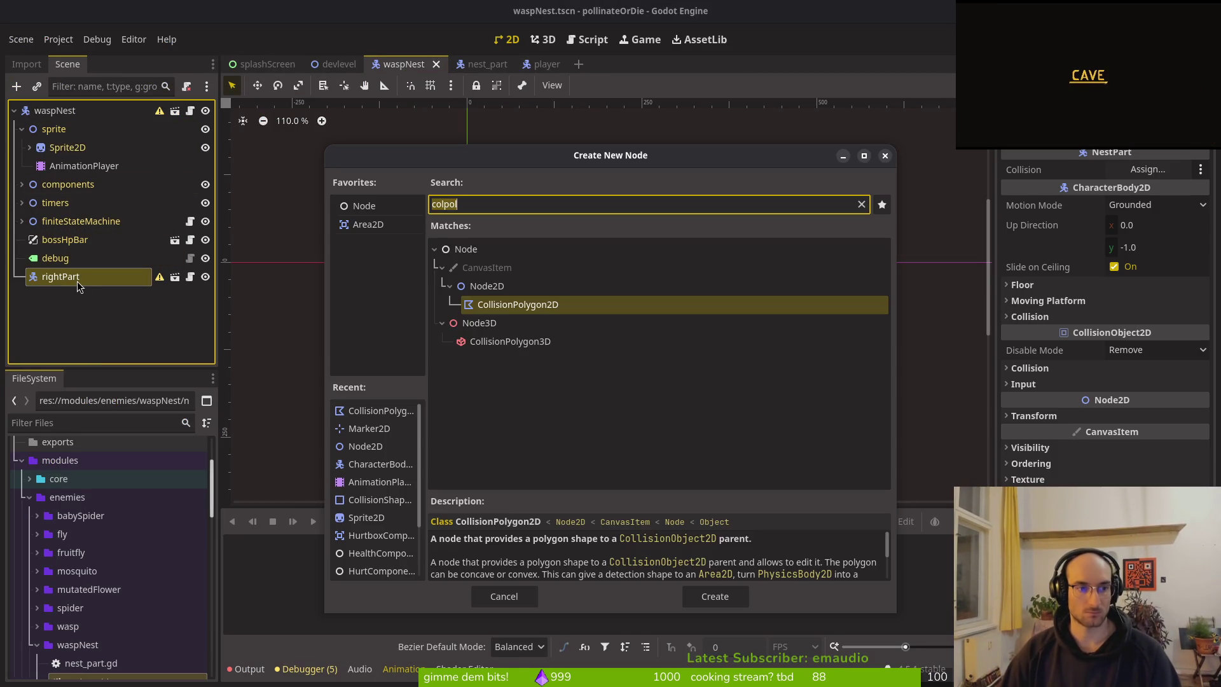
{"action": "type", "text": "colli"}
{"action": "key", "text": "Return"}
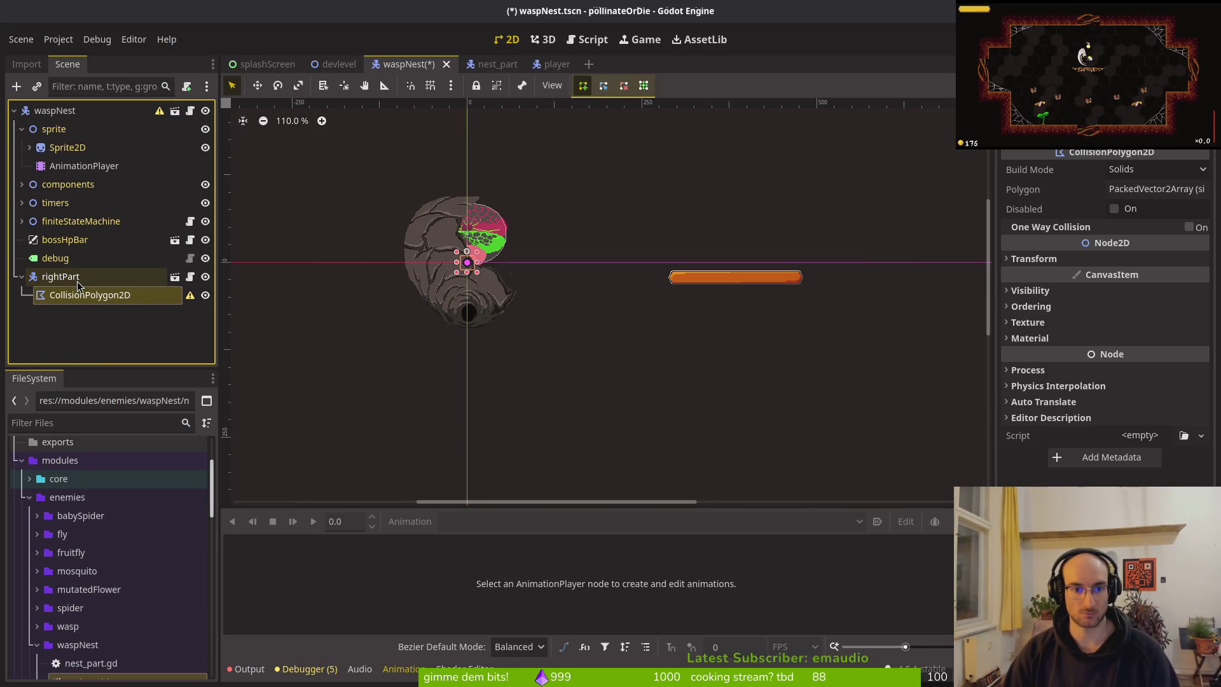
Step: Paste the copied collision polygon under rightPart, undoing an accidental paste into nest_part
{"action": "key", "text": "super+v"}
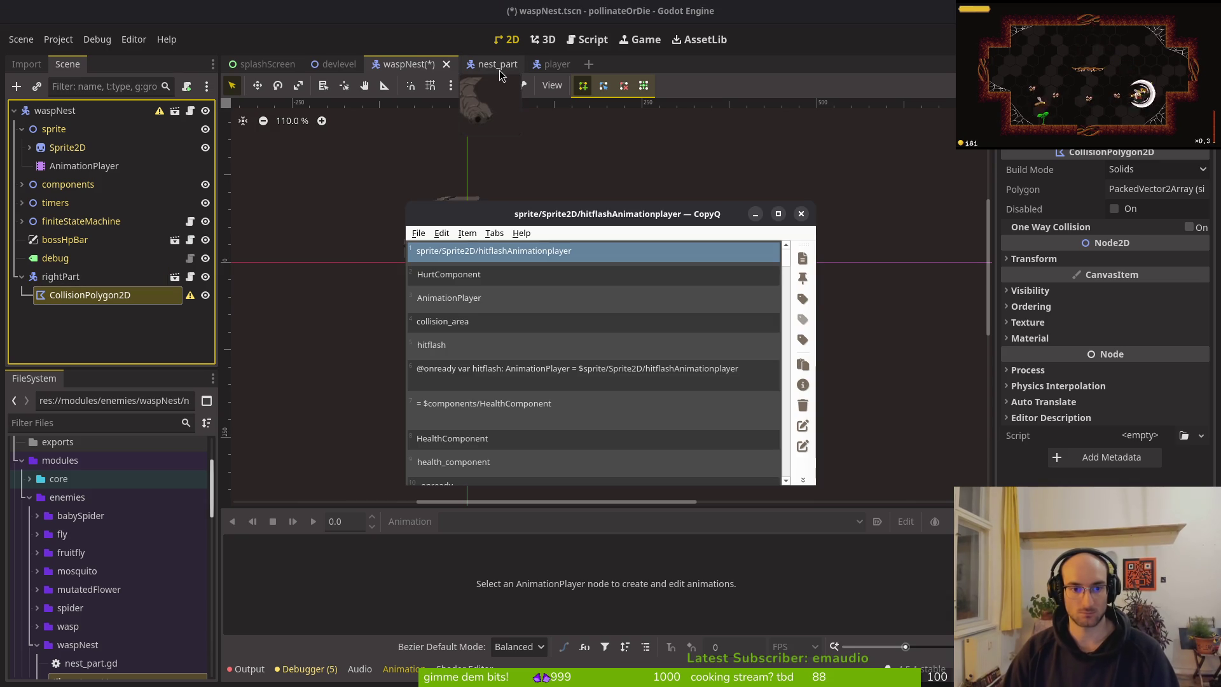
{"action": "key", "text": "Escape"}
{"action": "scroll", "coordinate": [489, 192], "scroll_direction": "up", "scroll_amount": 5}
{"action": "scroll", "coordinate": [489, 193], "scroll_direction": "up", "scroll_amount": 2}
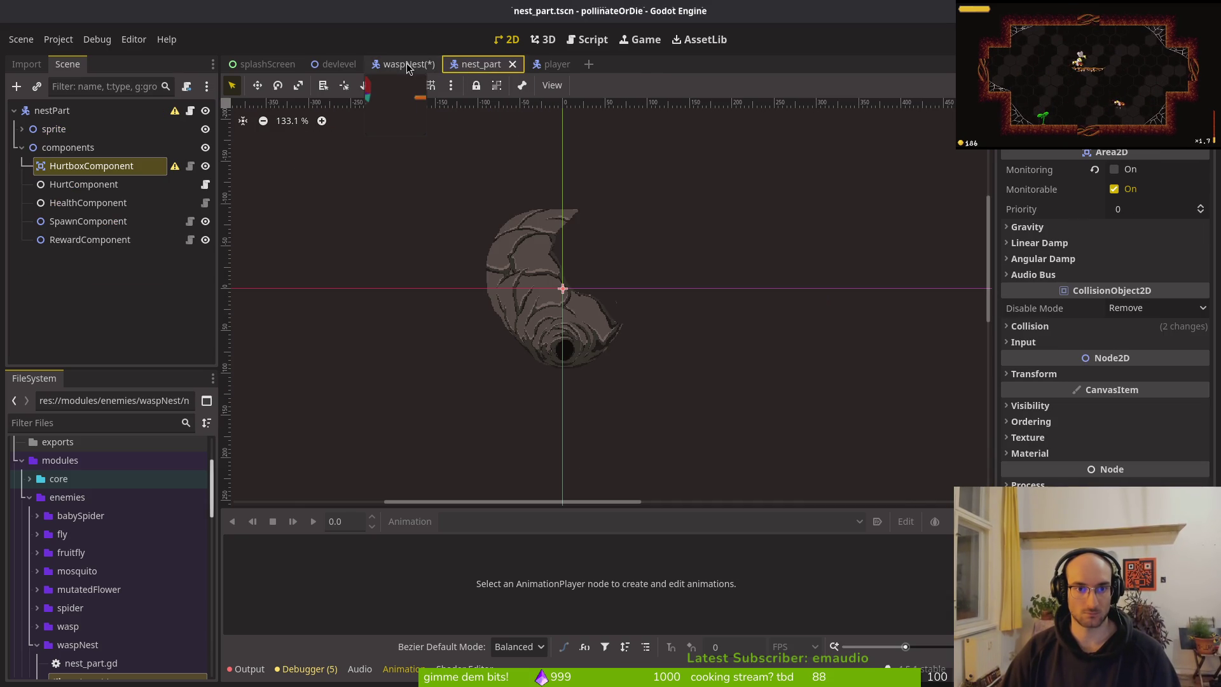
{"action": "key", "text": "ctrl+v"}
{"action": "left_click", "coordinate": [120, 184]}
{"action": "key", "text": "ctrl+z"}
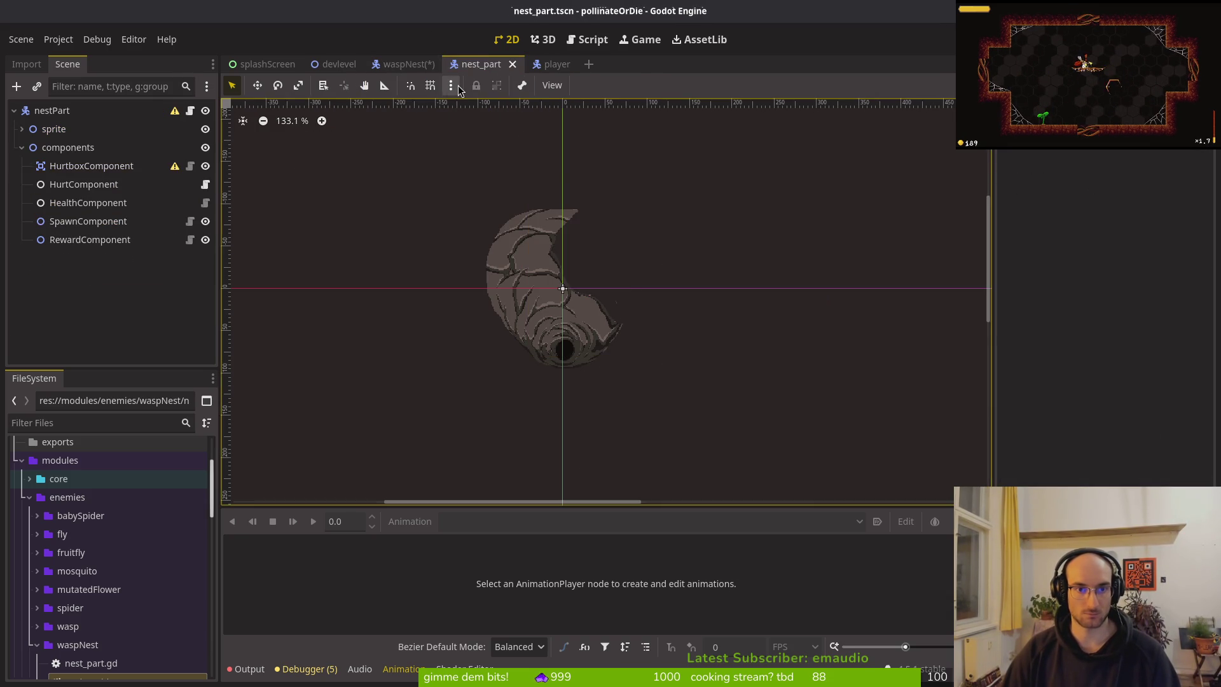
{"action": "left_click", "coordinate": [407, 64]}
{"action": "key", "text": "ctrl+v"}
Step: Delete the empty polygon, rename the pasted one to CollisionPolygon2D, and save
{"action": "left_click", "coordinate": [108, 299]}
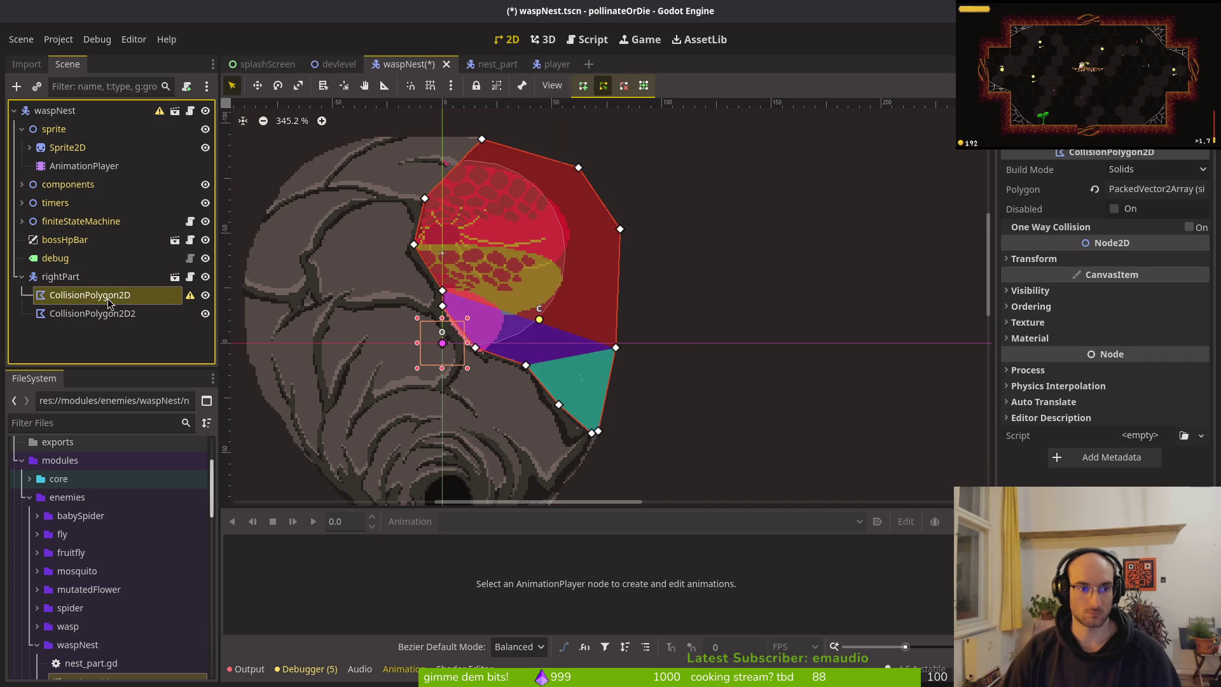
{"action": "key", "text": "Delete"}
{"action": "key", "text": "Escape"}
{"action": "key", "text": "Delete"}
{"action": "left_click", "coordinate": [147, 296]}
{"action": "key", "text": "BackSpace"}
{"action": "key", "text": "Return"}
{"action": "key", "text": "ctrl+s"}
Step: Assign CollisionPolygon2D as rightPart's Collision export
{"action": "left_click", "coordinate": [60, 276]}
{"action": "left_click", "coordinate": [1110, 175]}
{"action": "left_click", "coordinate": [587, 218]}
{"action": "left_click", "coordinate": [657, 549]}
{"action": "left_click", "coordinate": [21, 279]}
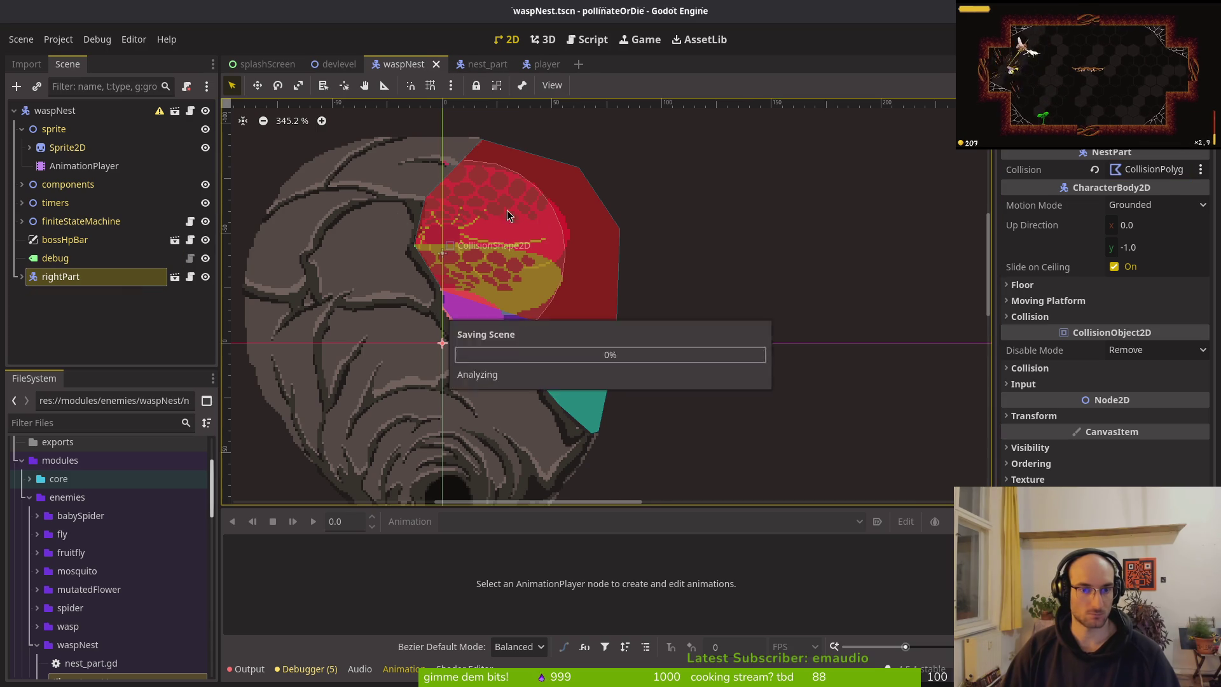
{"action": "scroll", "coordinate": [576, 241], "scroll_direction": "down", "scroll_amount": 3}
{"action": "key", "text": "F5"}
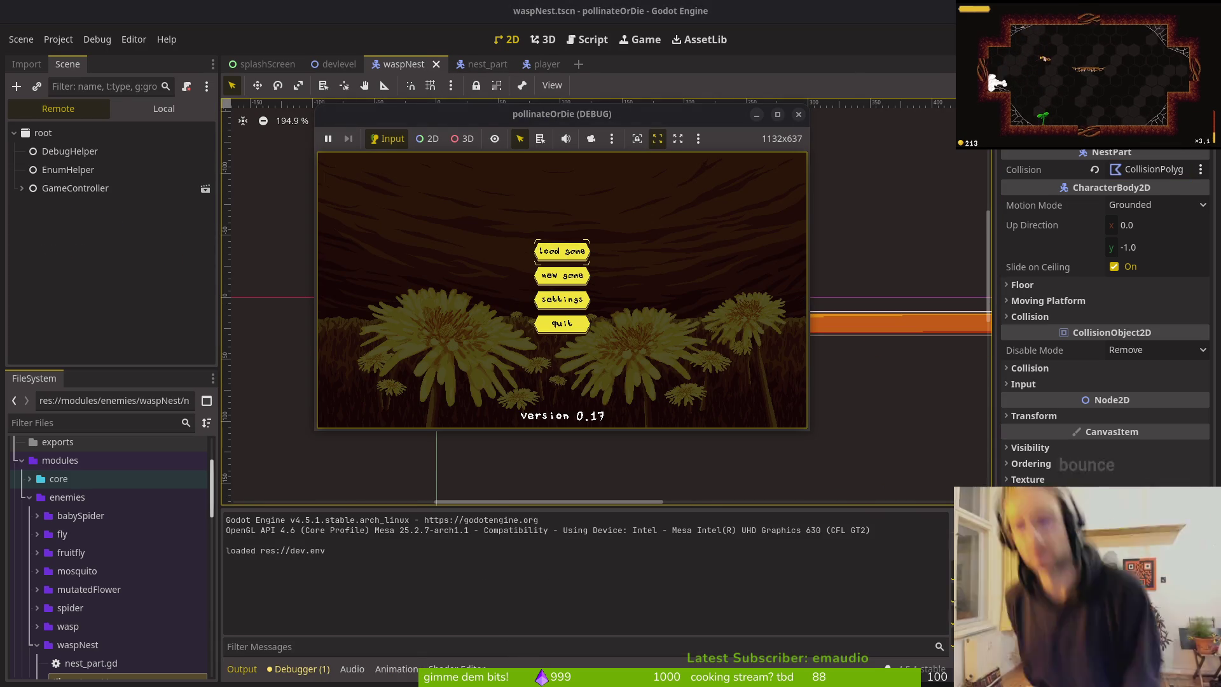
{"action": "key", "text": "Return"}
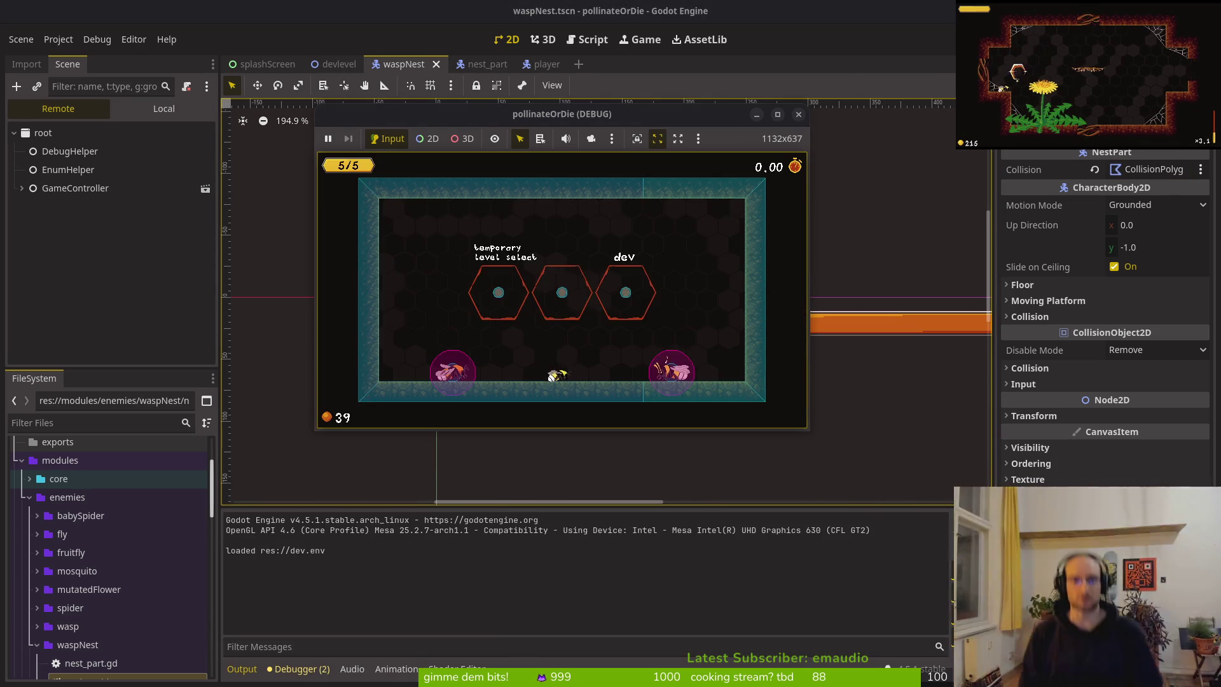
{"action": "key", "text": "Return"}
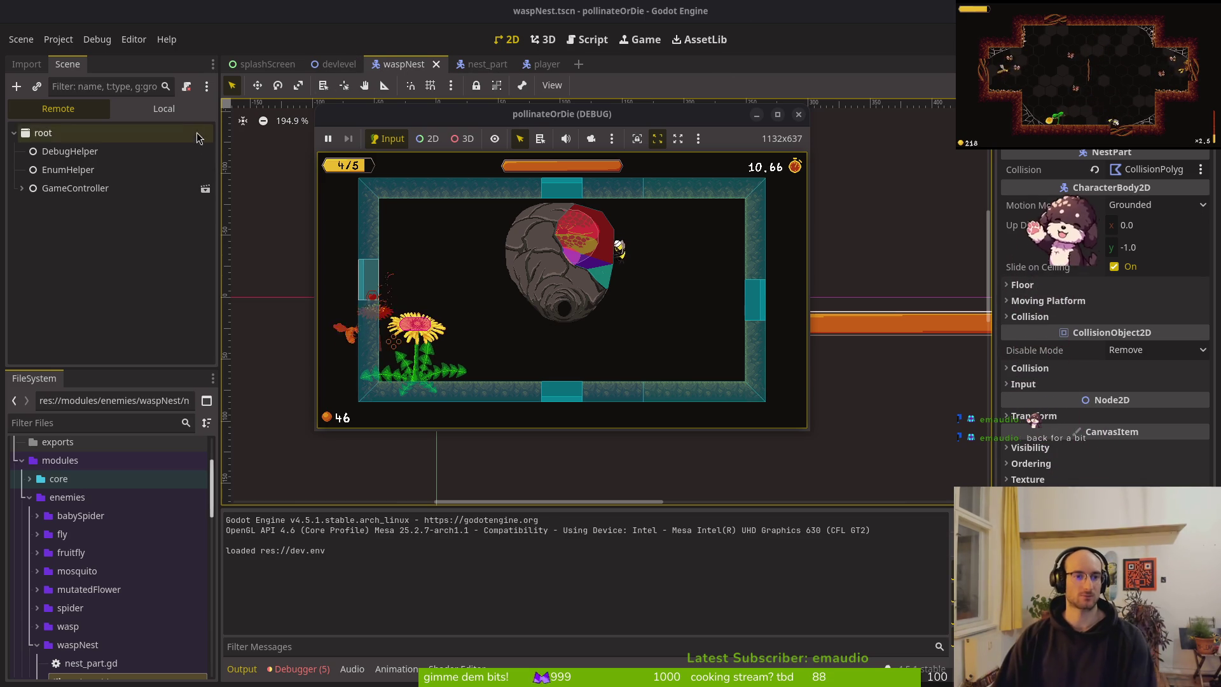
{"action": "key", "text": "F8"}
{"action": "left_click", "coordinate": [22, 299]}
{"action": "left_click", "coordinate": [89, 318]}
{"action": "left_click", "coordinate": [143, 305]}
{"action": "left_click", "coordinate": [127, 317]}
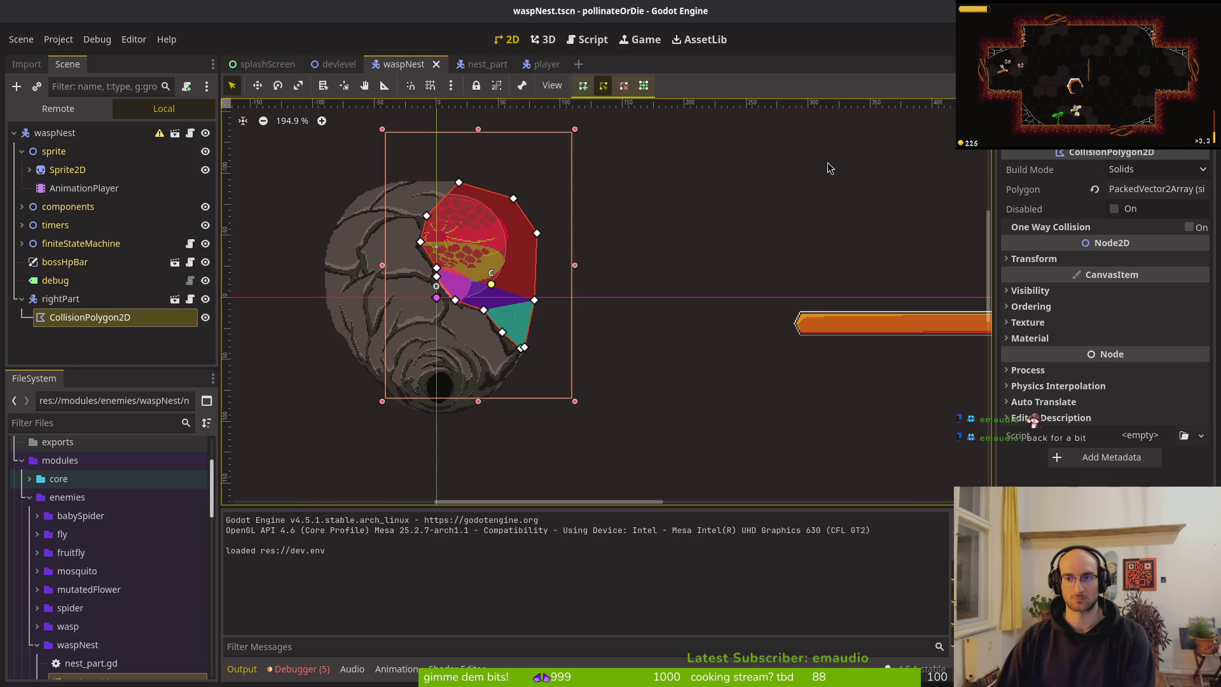
Step: Check HurtboxComponent's collision layer and mask settings in nest_part, then return to the waspNest scene
{"action": "left_click", "coordinate": [483, 64]}
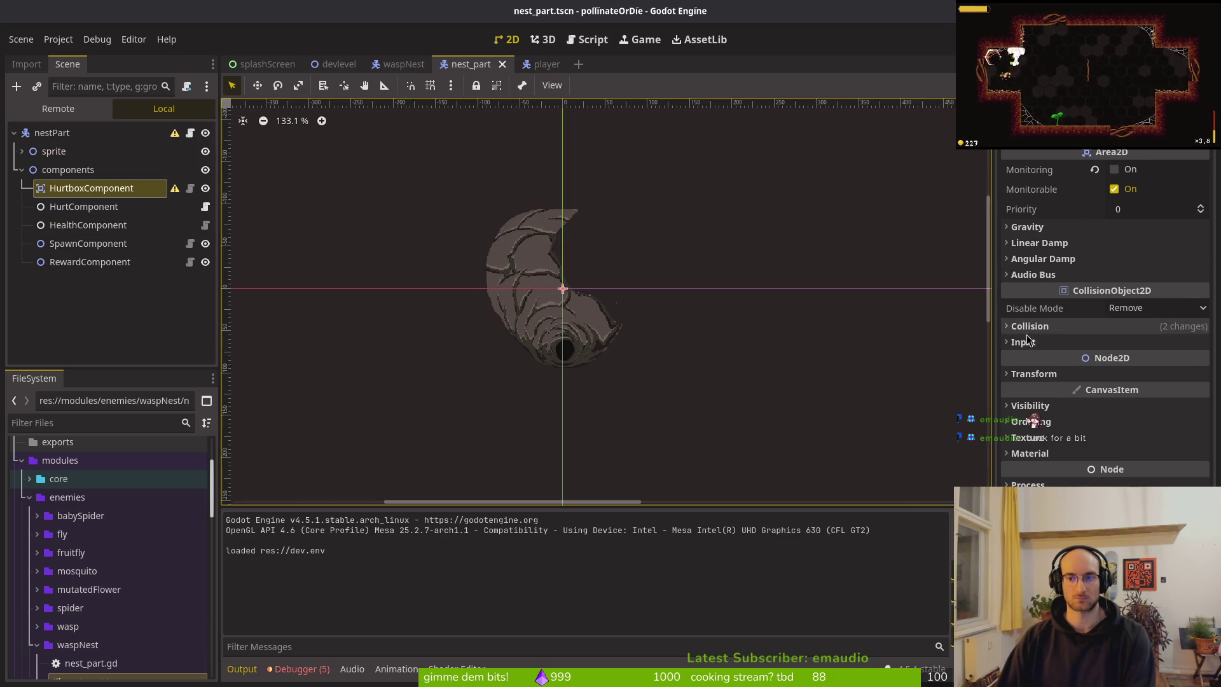
{"action": "left_click", "coordinate": [1052, 326]}
{"action": "left_click", "coordinate": [1036, 326]}
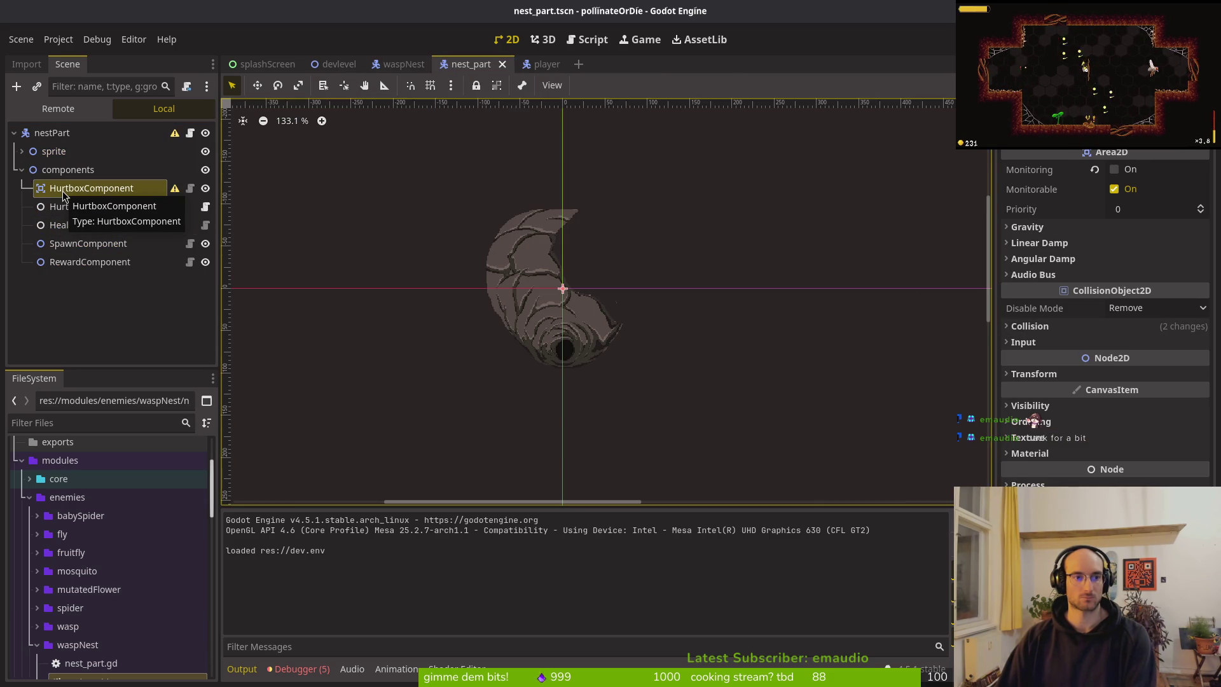
{"action": "left_click", "coordinate": [25, 170]}
{"action": "left_click", "coordinate": [22, 170]}
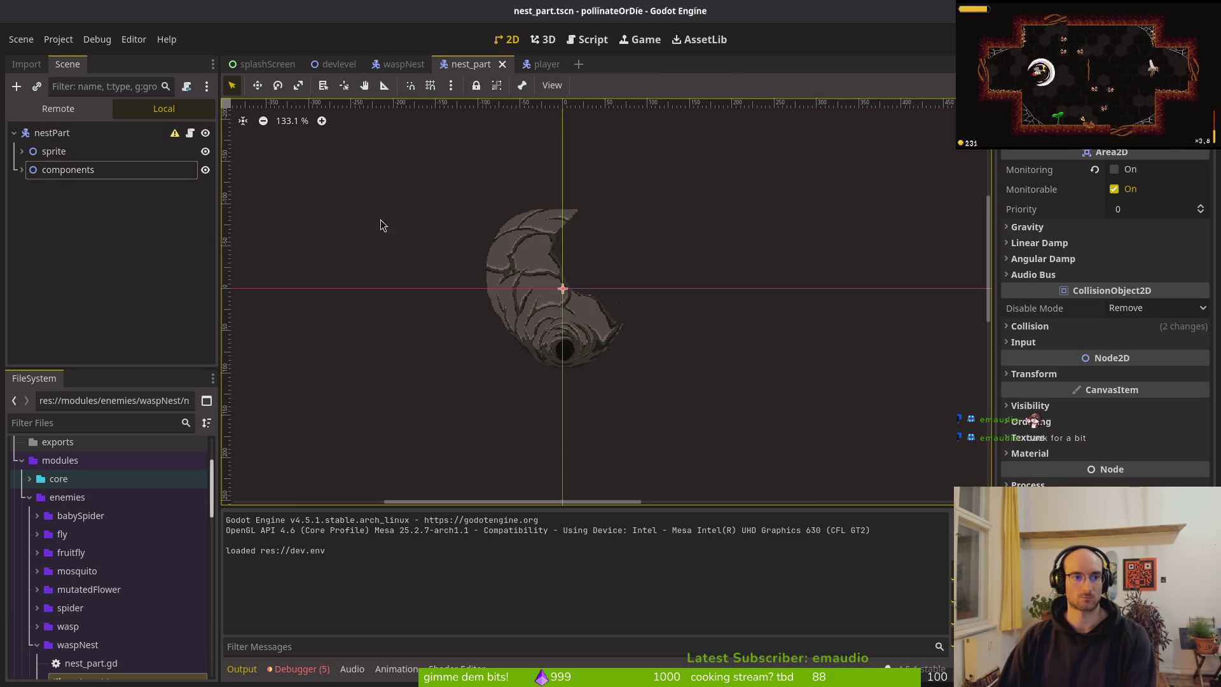
{"action": "left_click", "coordinate": [22, 170]}
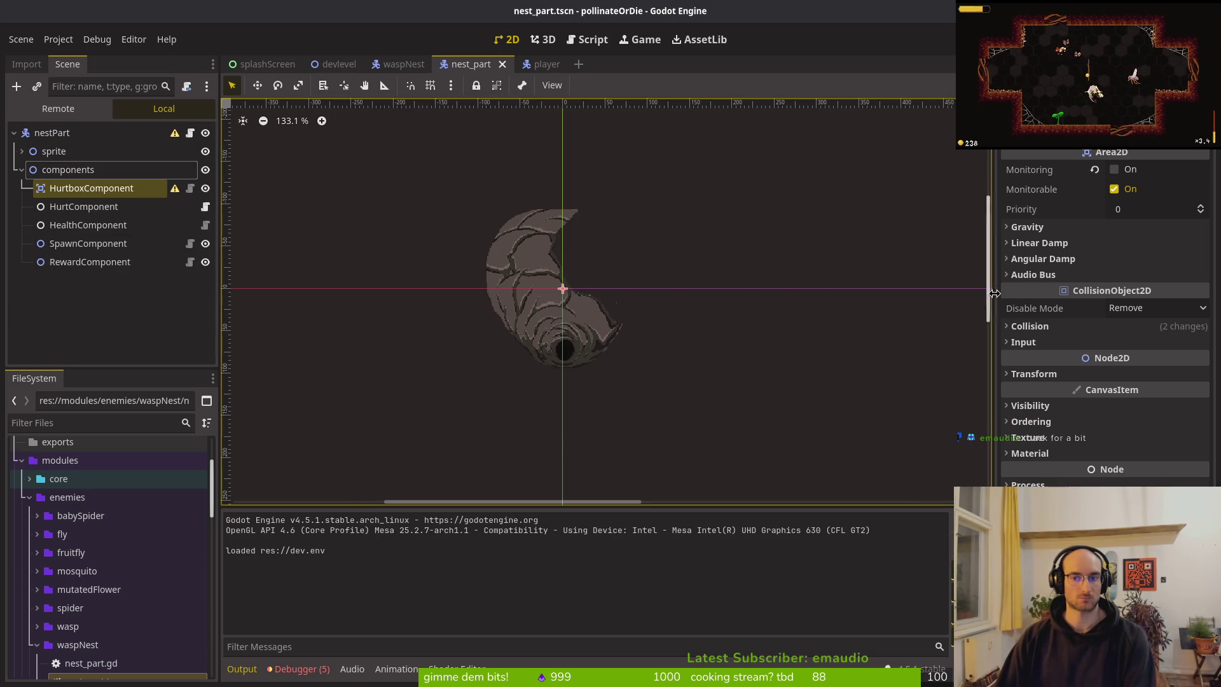
{"action": "left_click", "coordinate": [1035, 328]}
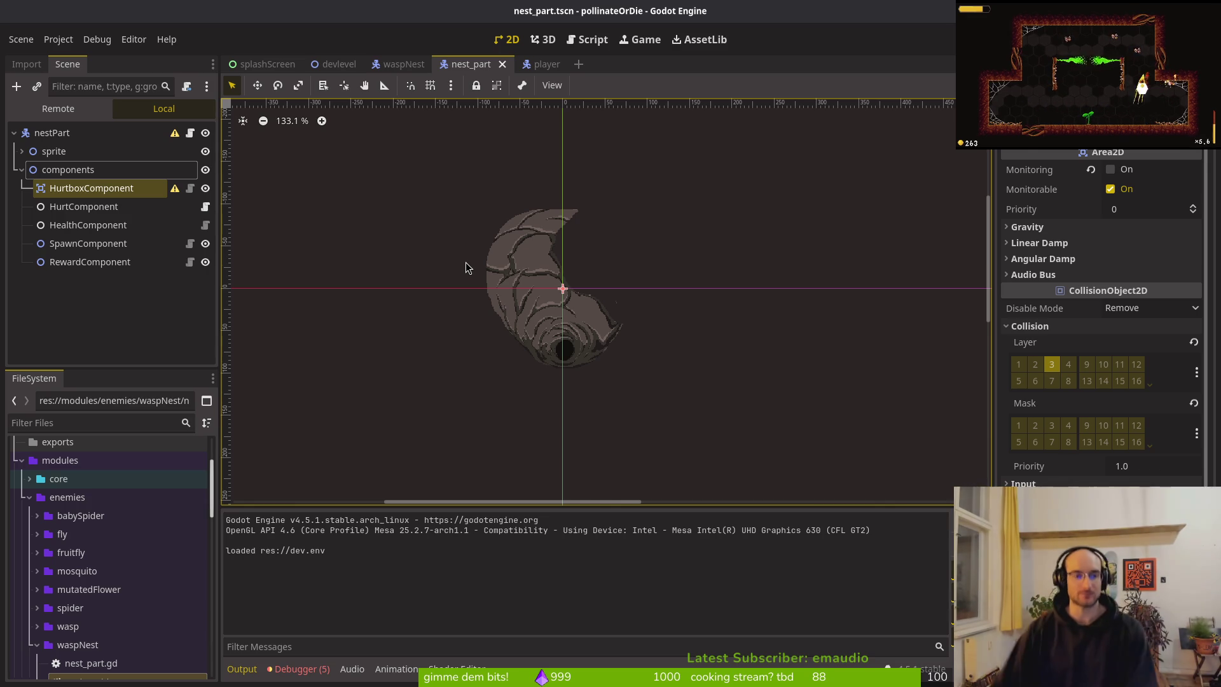
{"action": "left_click", "coordinate": [399, 64]}
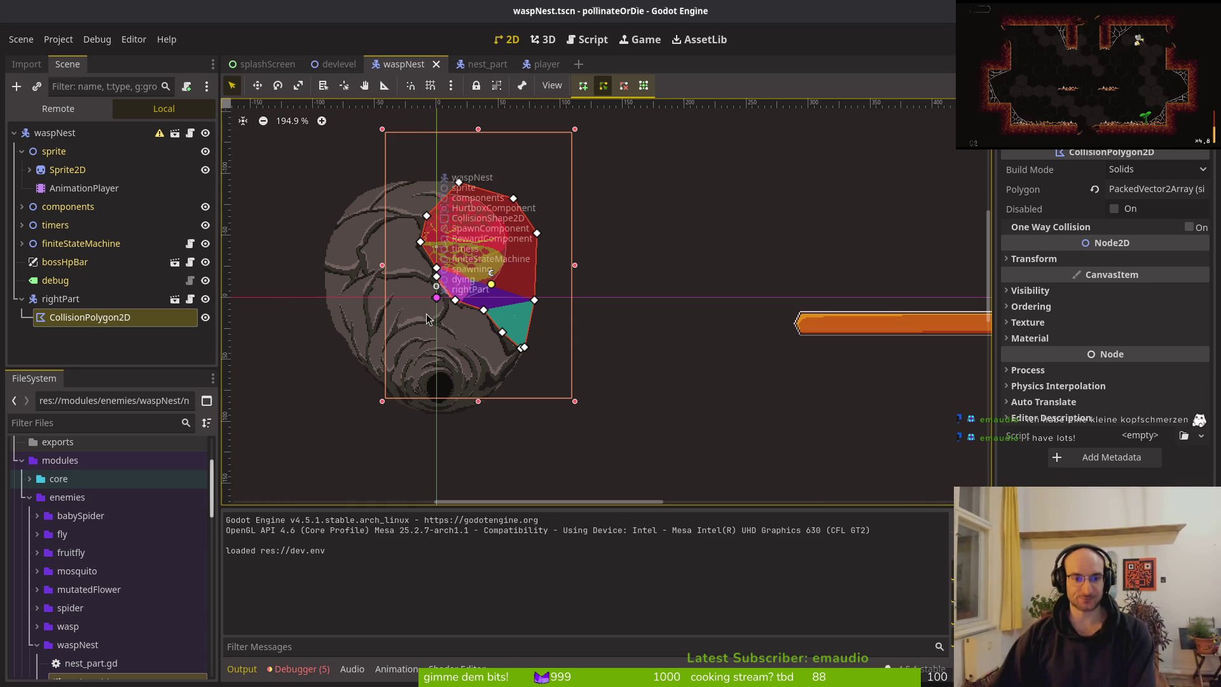
Step: Inspect the rightPart node, its collision polygon and its body collision settings
{"action": "scroll", "coordinate": [448, 316], "scroll_direction": "down", "scroll_amount": 3}
{"action": "scroll", "coordinate": [448, 317], "scroll_direction": "left", "scroll_amount": 3}
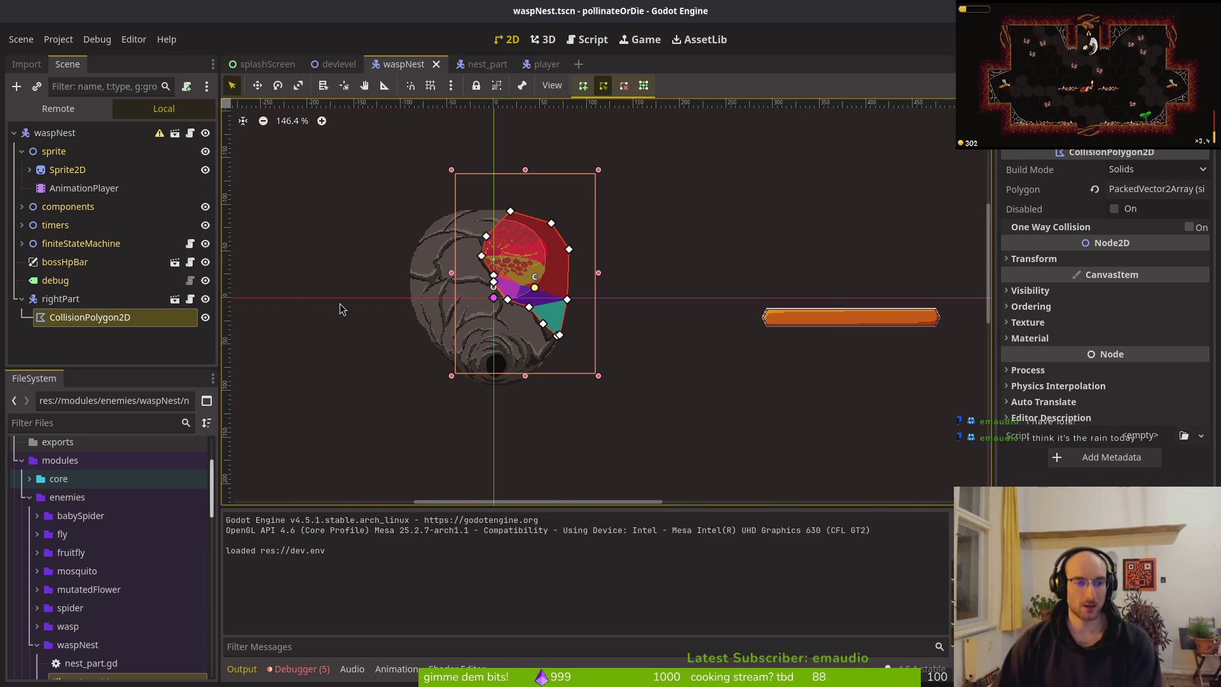
{"action": "left_click", "coordinate": [22, 299]}
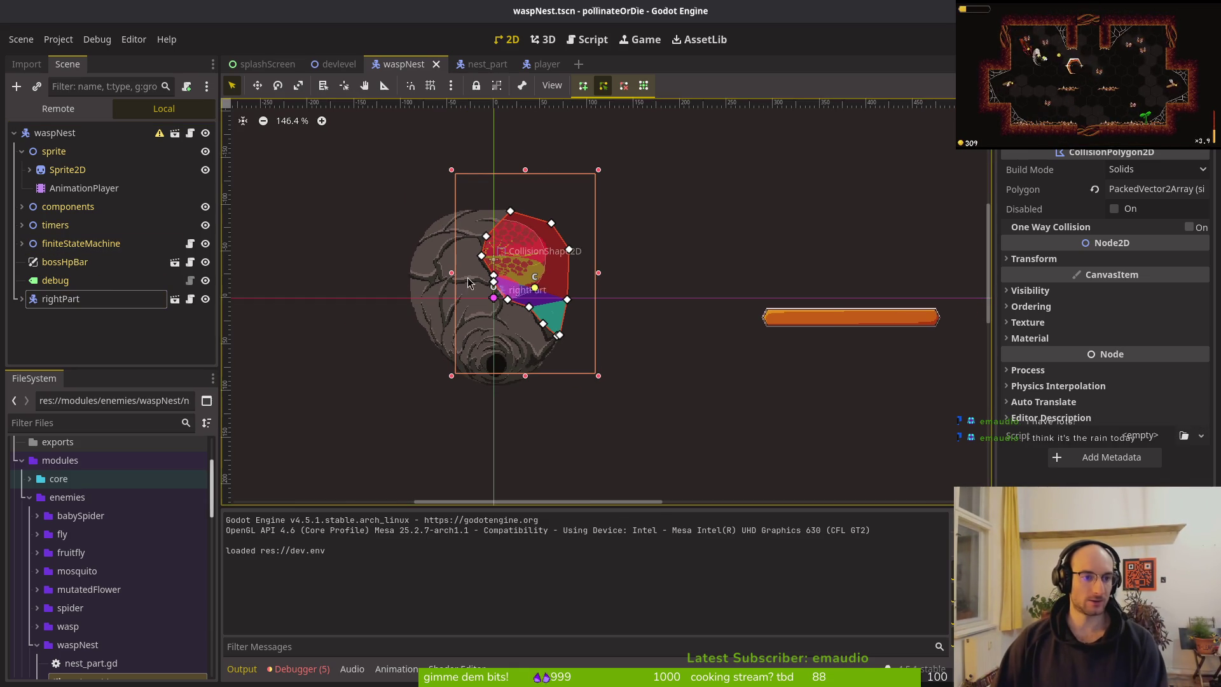
{"action": "scroll", "coordinate": [647, 309], "scroll_direction": "left", "scroll_amount": 5}
{"action": "scroll", "coordinate": [604, 356], "scroll_direction": "up", "scroll_amount": 1}
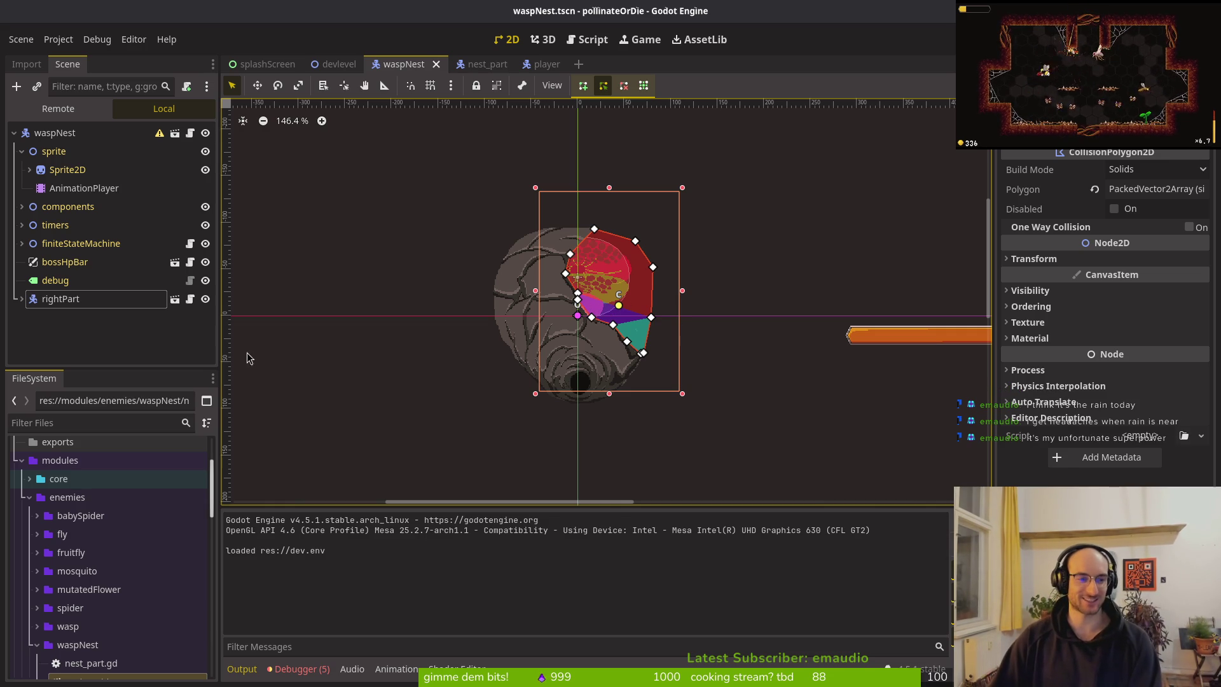
{"action": "left_click", "coordinate": [22, 299]}
{"action": "key", "text": "Up"}
{"action": "left_click", "coordinate": [75, 318]}
{"action": "left_click", "coordinate": [63, 304]}
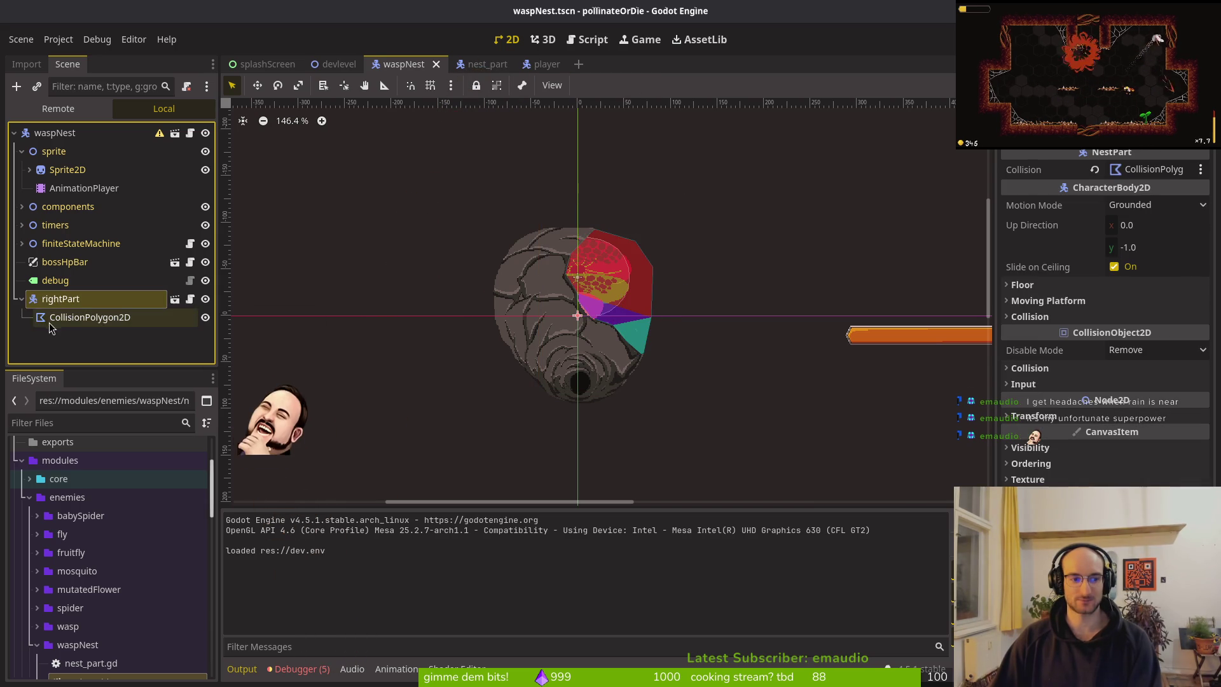
{"action": "left_click", "coordinate": [21, 300]}
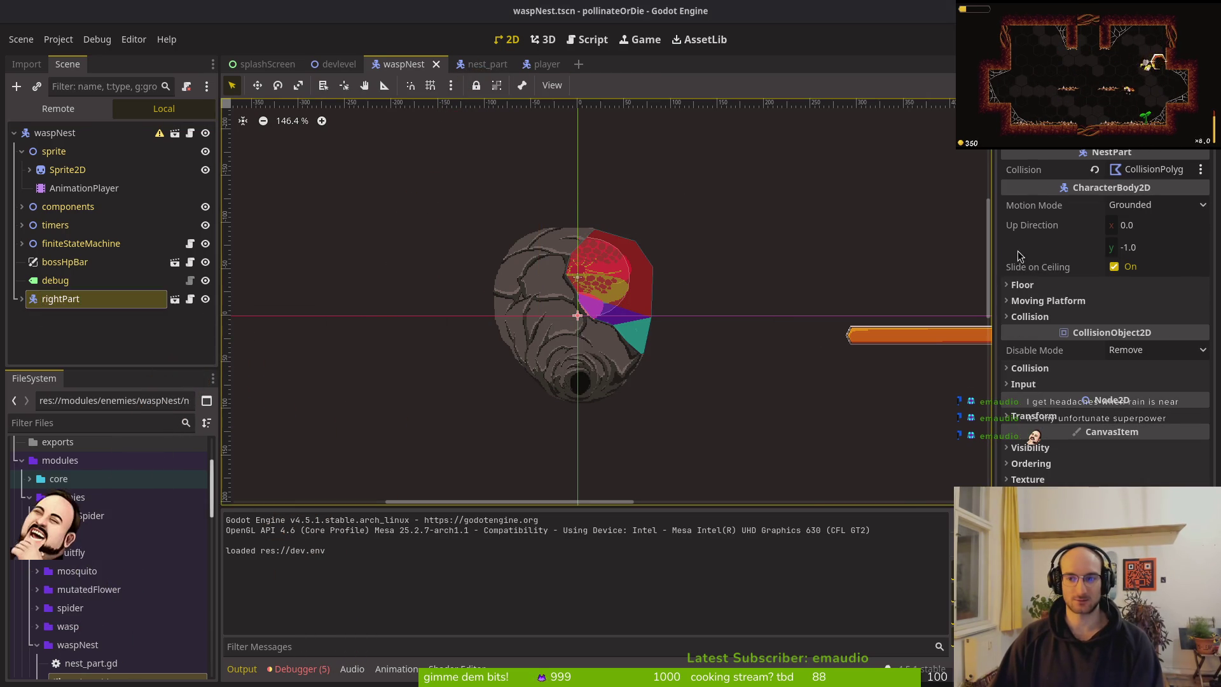
{"action": "left_click", "coordinate": [1040, 316]}
{"action": "left_click", "coordinate": [1040, 317]}
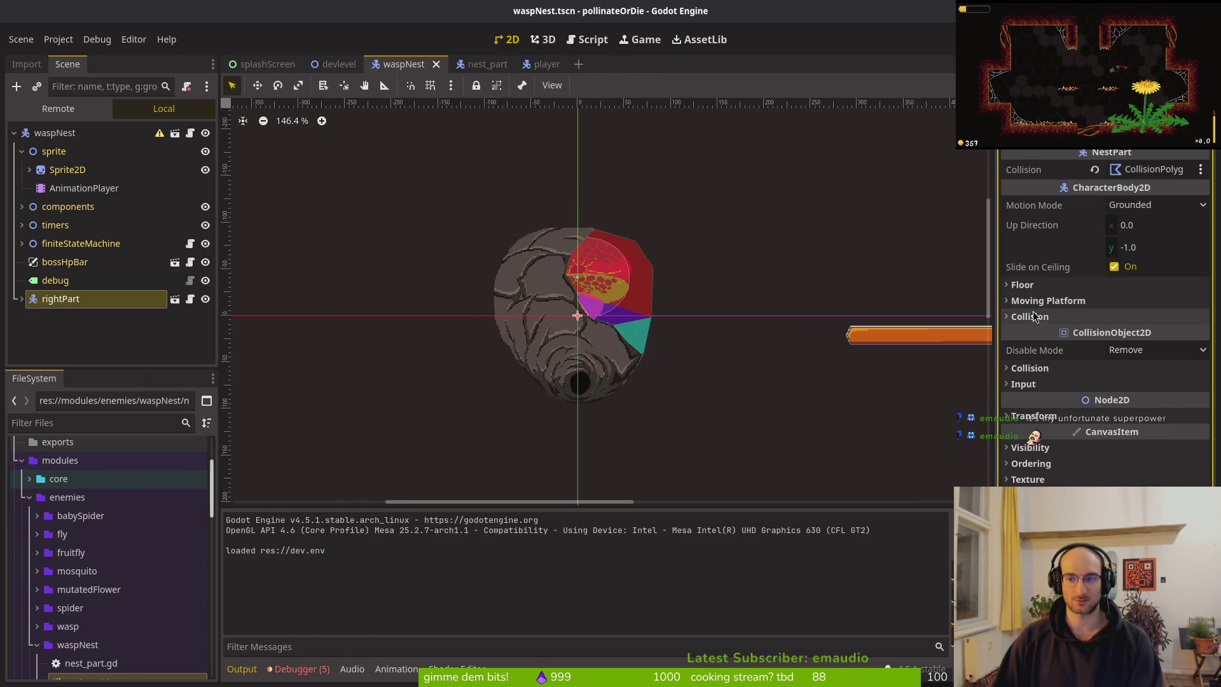
Step: Drag CollisionPolygon2D out of rightPart to sit directly under waspNest, save, and run the game
{"action": "left_click", "coordinate": [20, 300]}
{"action": "left_click", "coordinate": [56, 323]}
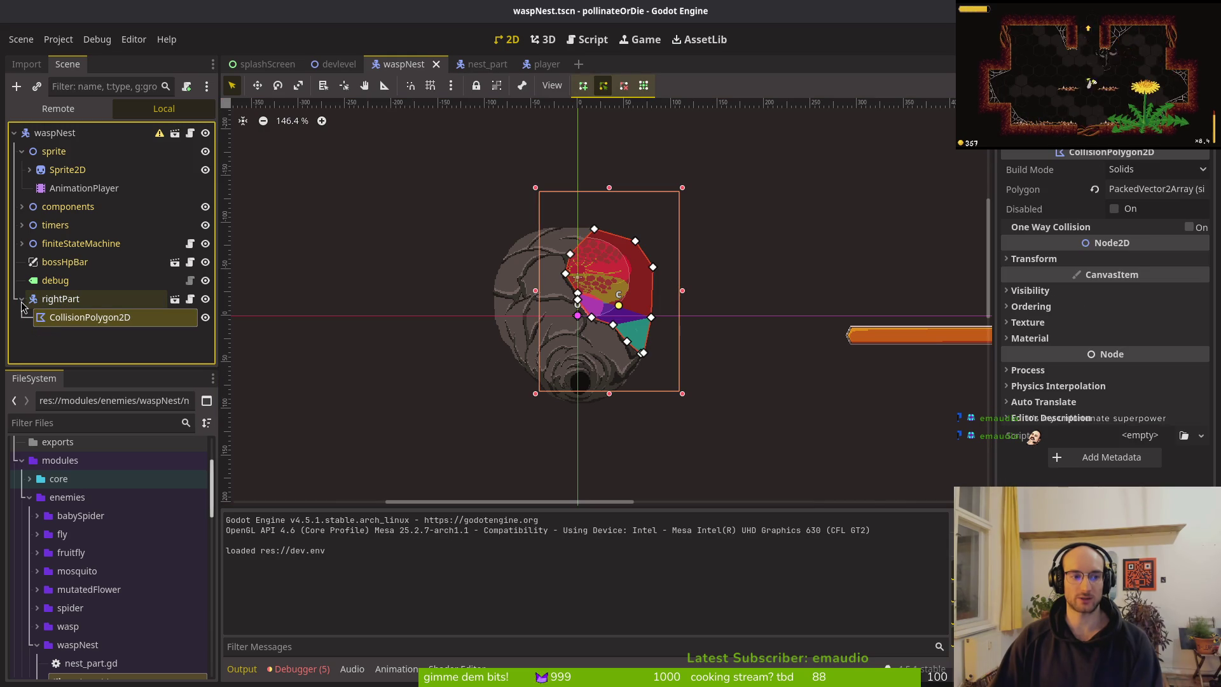
{"action": "mouse_move", "coordinate": [69, 325]}
{"action": "left_mouse_down"}
{"action": "mouse_move", "coordinate": [62, 288]}
{"action": "mouse_move", "coordinate": [56, 323]}
{"action": "mouse_move", "coordinate": [60, 294]}
{"action": "left_mouse_up"}
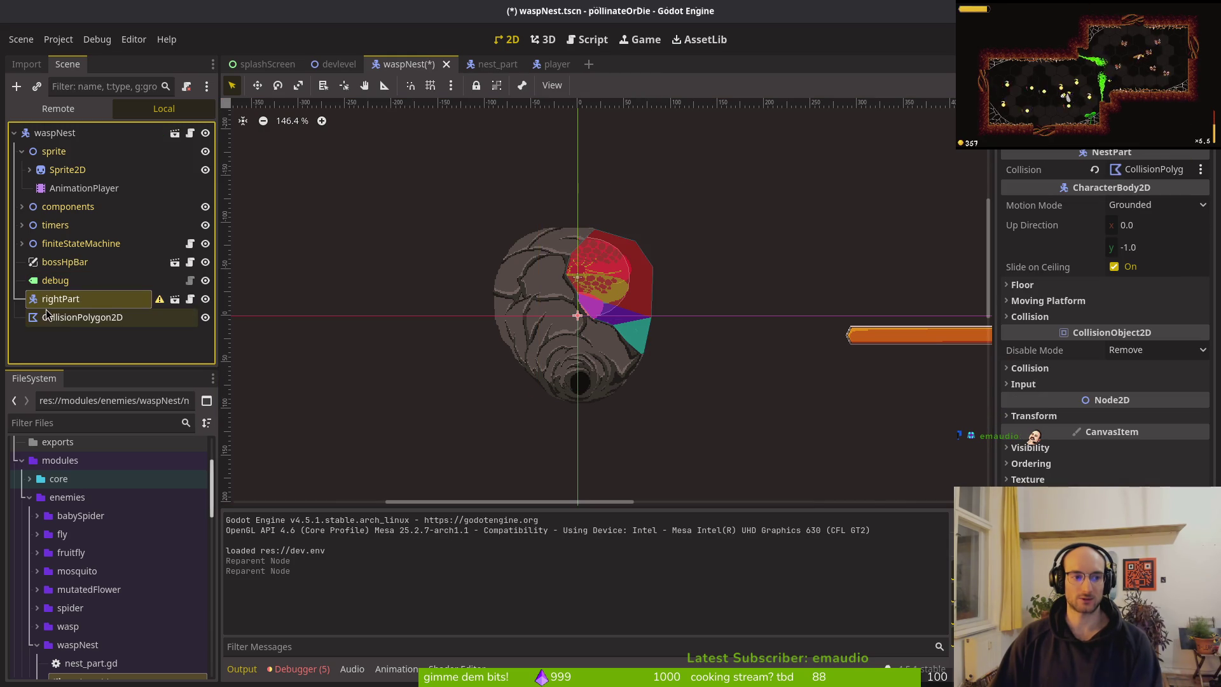
{"action": "key", "text": "ctrl+s"}
{"action": "key", "text": "F5"}
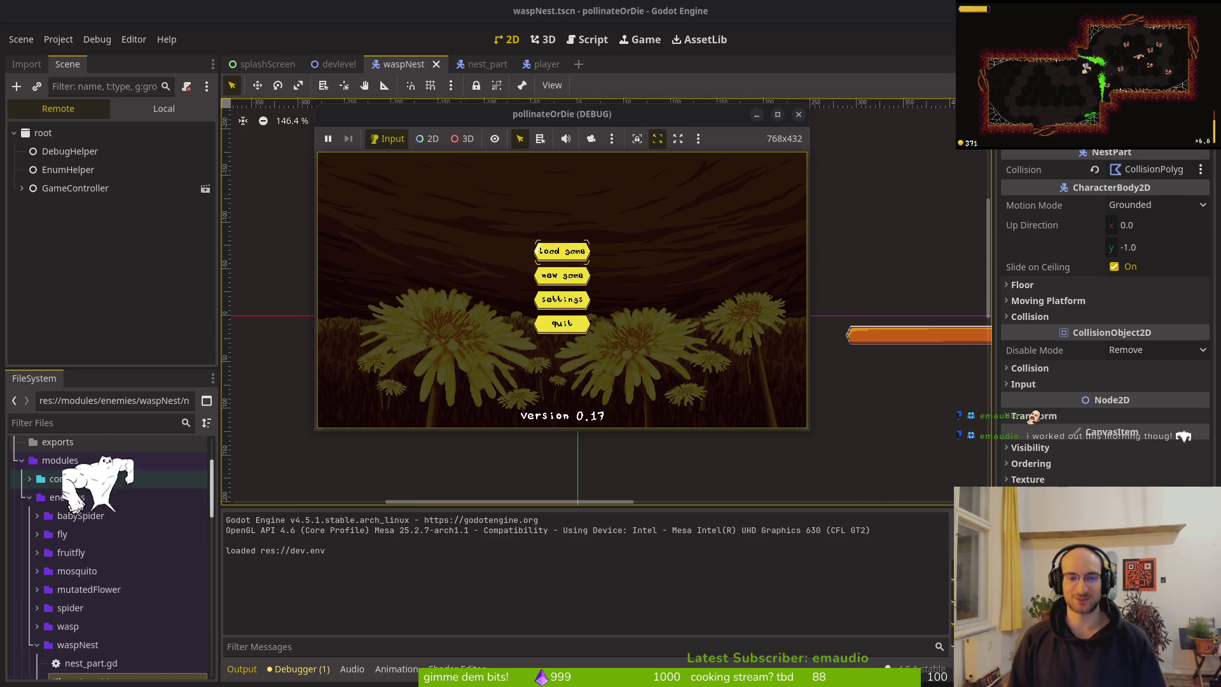
Step: Play from the main menu into the dev level and fly the bee onto the wasp nest
{"action": "key", "text": "Return"}
{"action": "key", "text": "Up"}
{"action": "key", "text": "Right"}
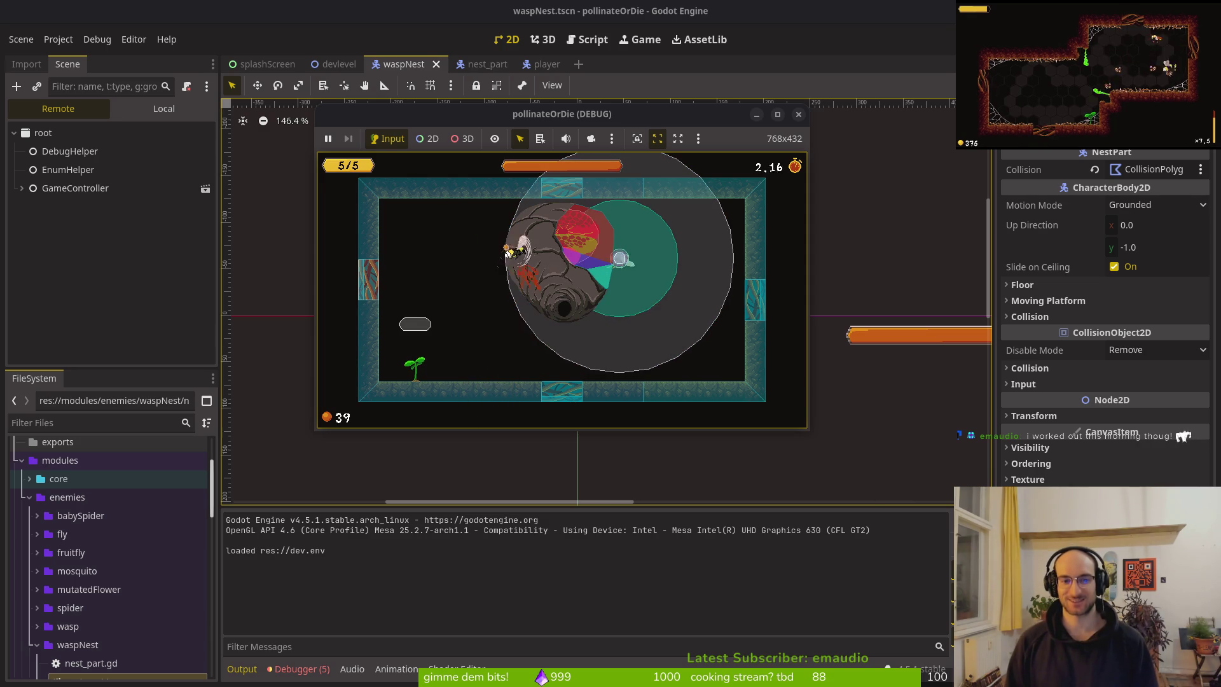
{"action": "key", "text": "Right"}
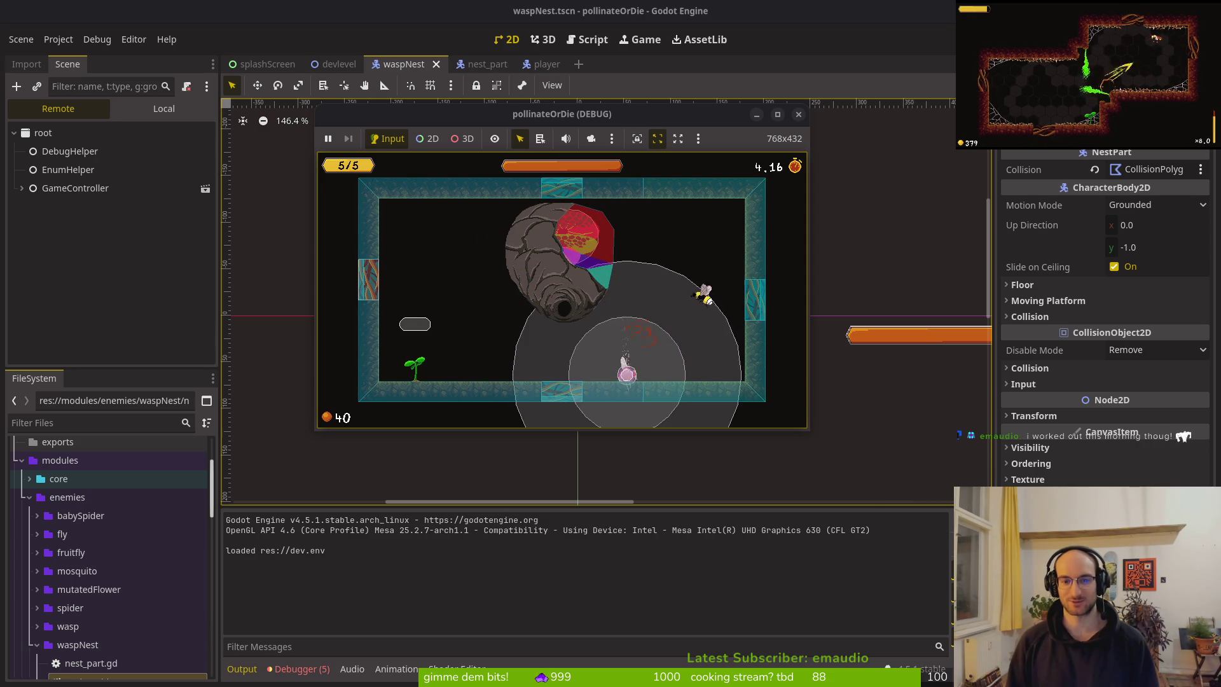
{"action": "key", "text": "Left"}
{"action": "key", "text": "Up"}
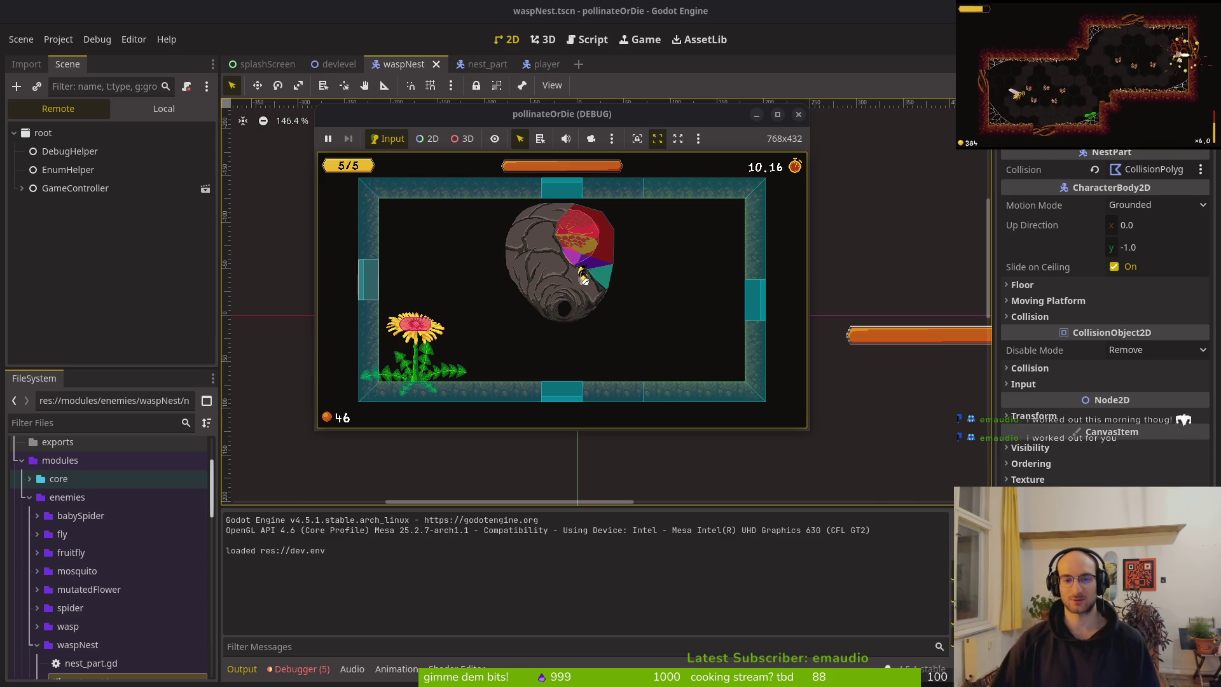
Step: Close the test run, select the detached CollisionPolygon2D, and switch to the code editor
{"action": "left_click", "coordinate": [799, 115]}
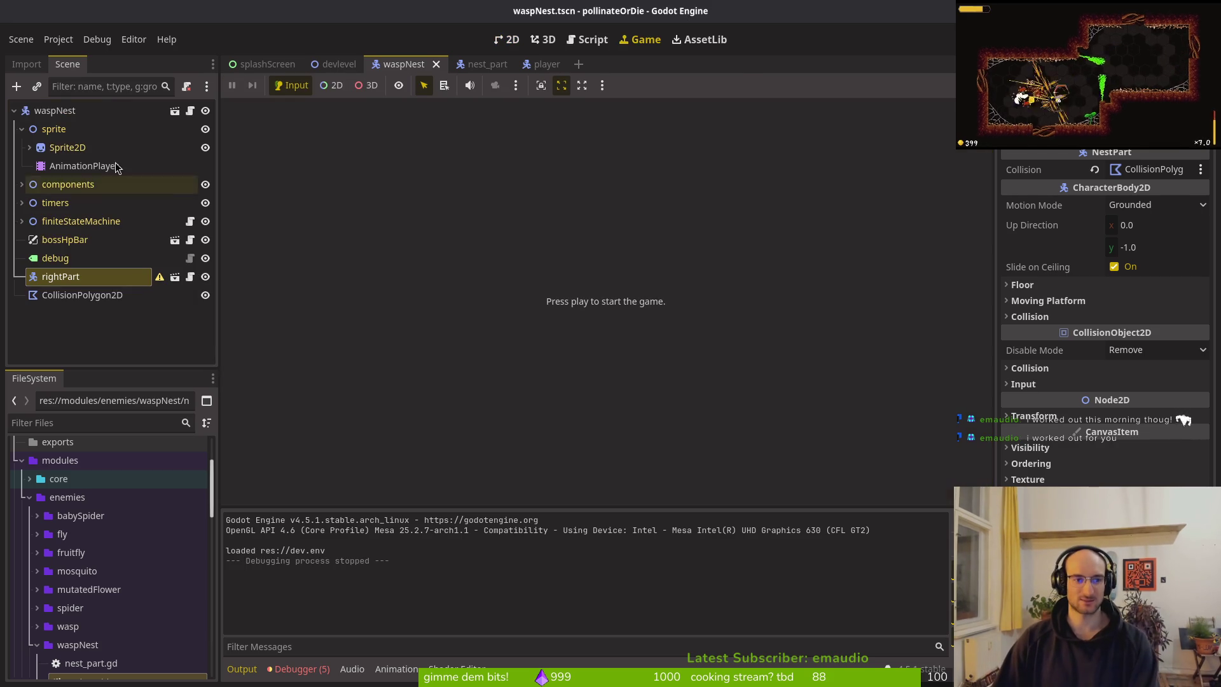
{"action": "left_click", "coordinate": [56, 295]}
{"action": "key", "text": "alt+Tab"}
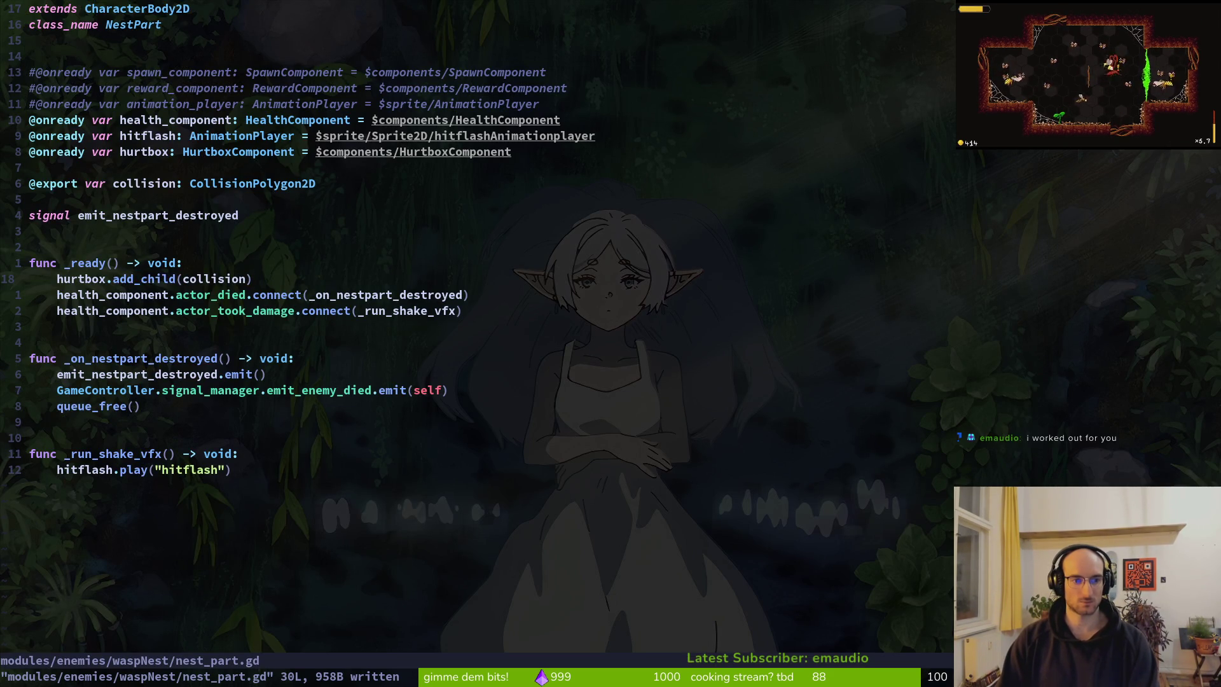
Step: Try deleting the add_child call with ciw, then undo the change and save with :w
{"action": "key", "text": "c"}
{"action": "key", "text": "i"}
{"action": "key", "text": "w"}
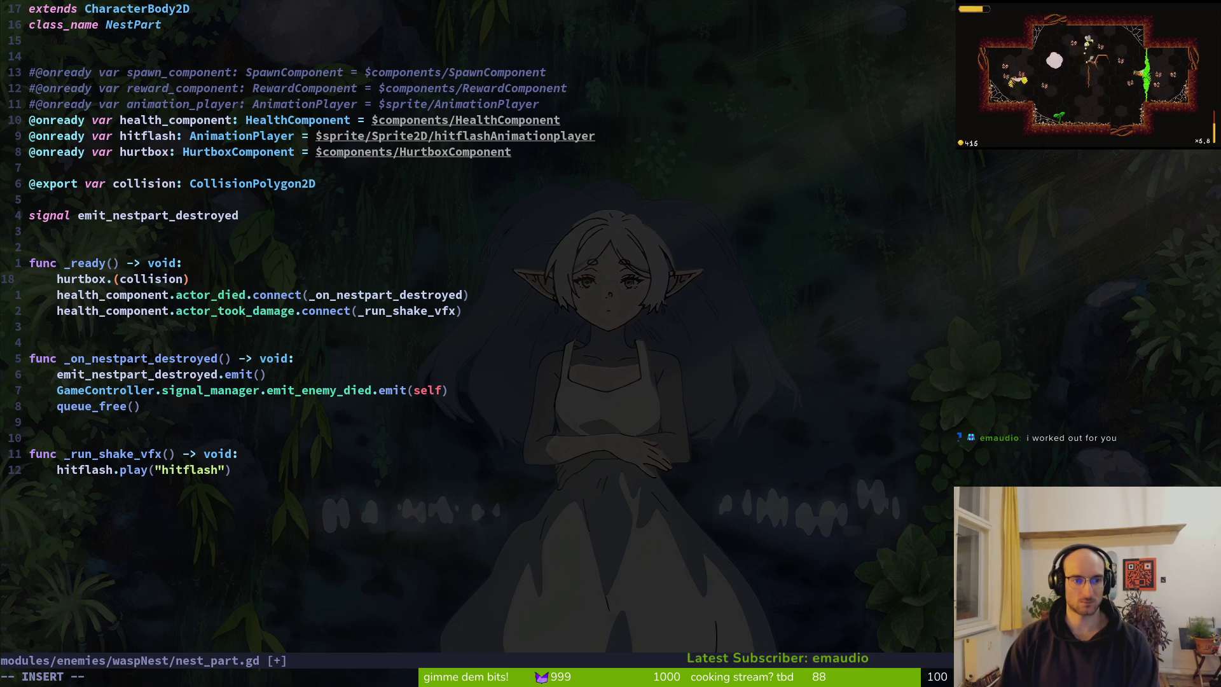
{"action": "key", "text": "Escape"}
{"action": "type", "text": "u:w"}
{"action": "key", "text": "Return"}
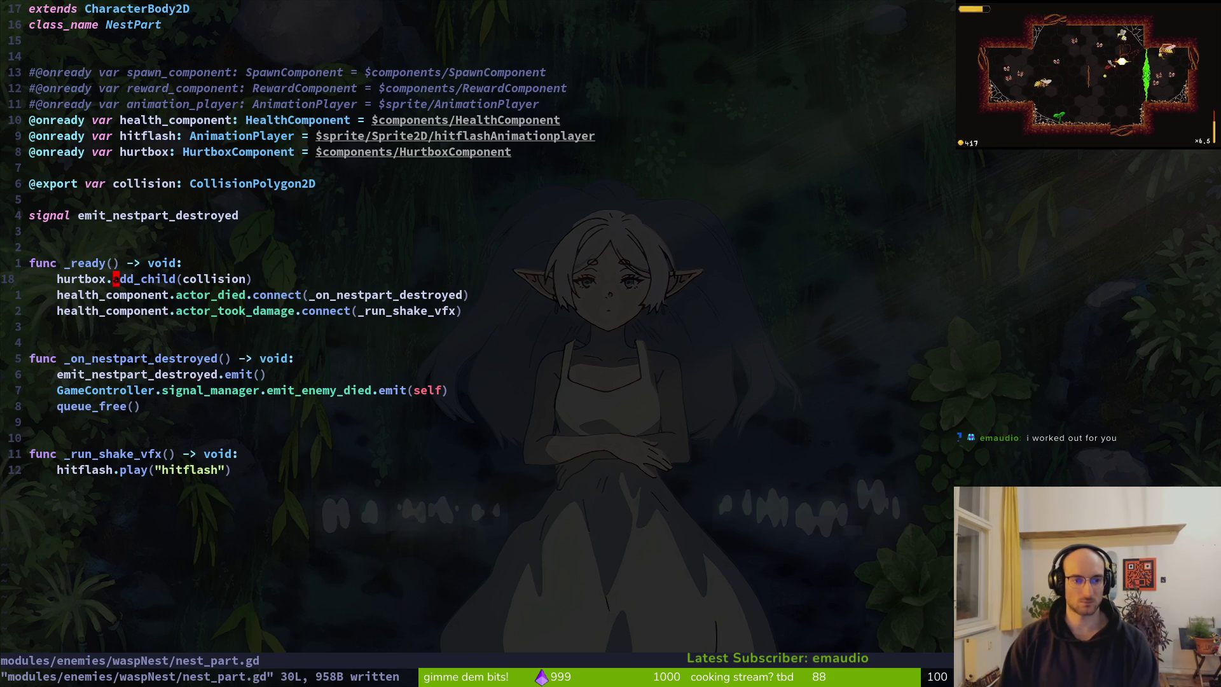
Step: Delete the hurtbox.add_child(collision) line from _ready and save nest_part.gd
{"action": "key", "text": "k"}
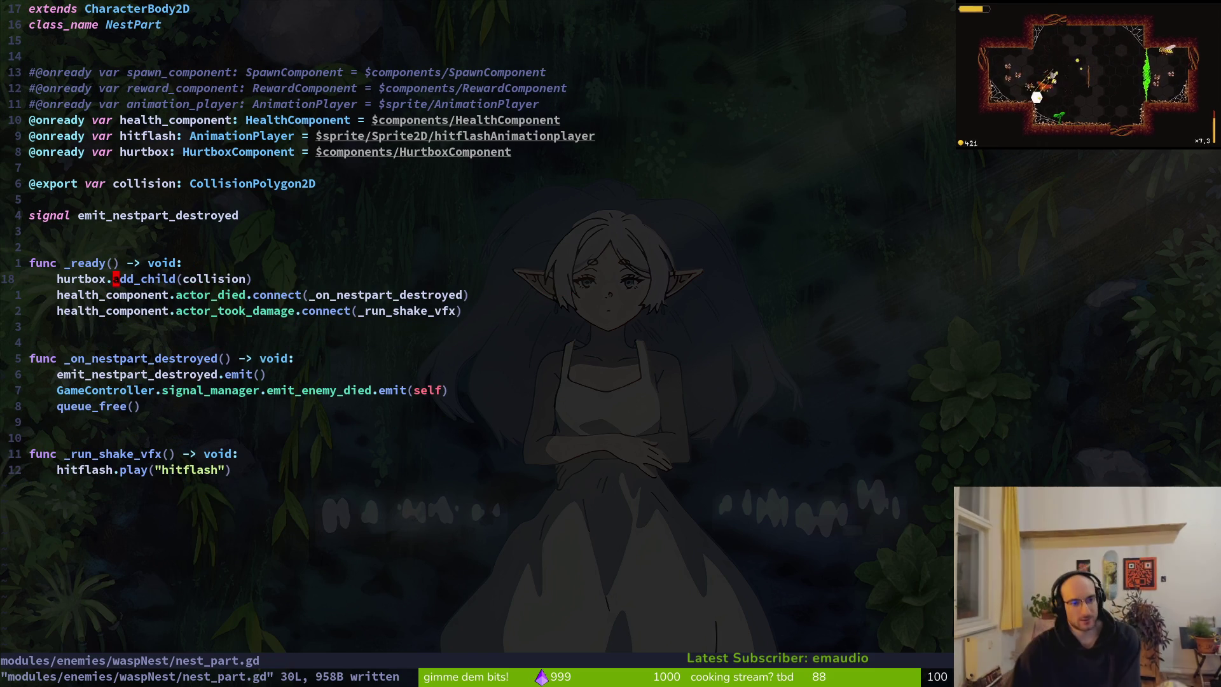
{"action": "key", "text": "k"}
{"action": "key", "text": "k"}
{"action": "key", "text": "k"}
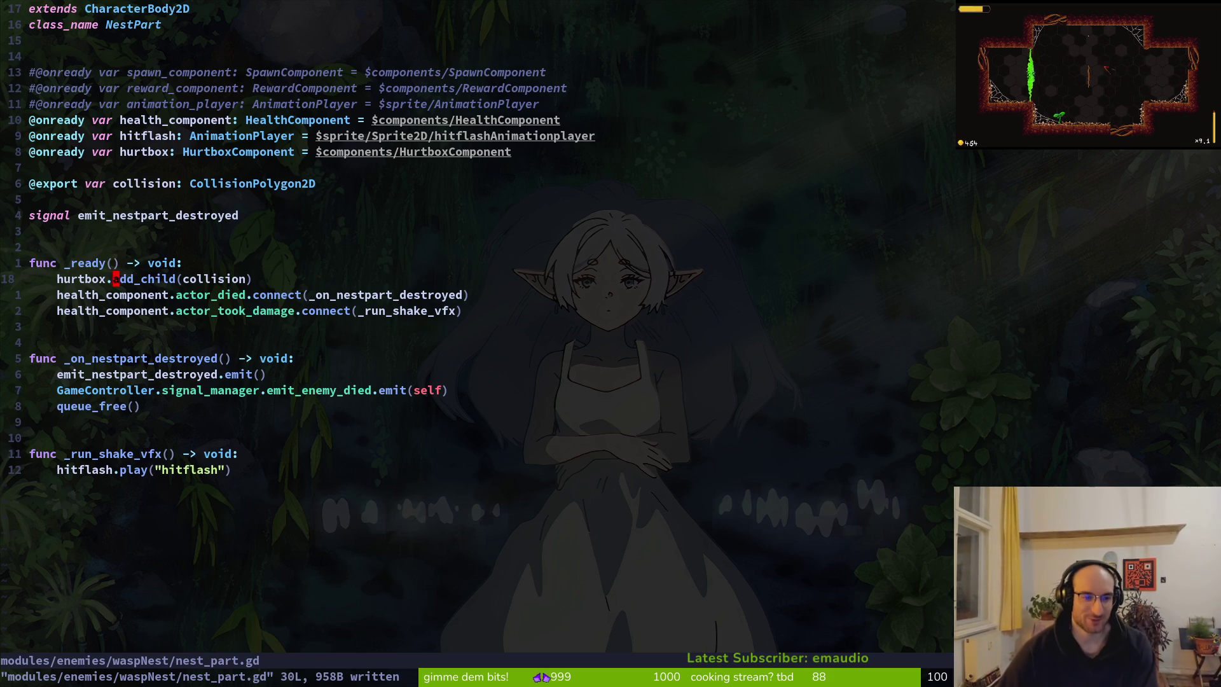
{"action": "key", "text": "d"}
{"action": "key", "text": "d"}
{"action": "key", "text": "ctrl+s"}
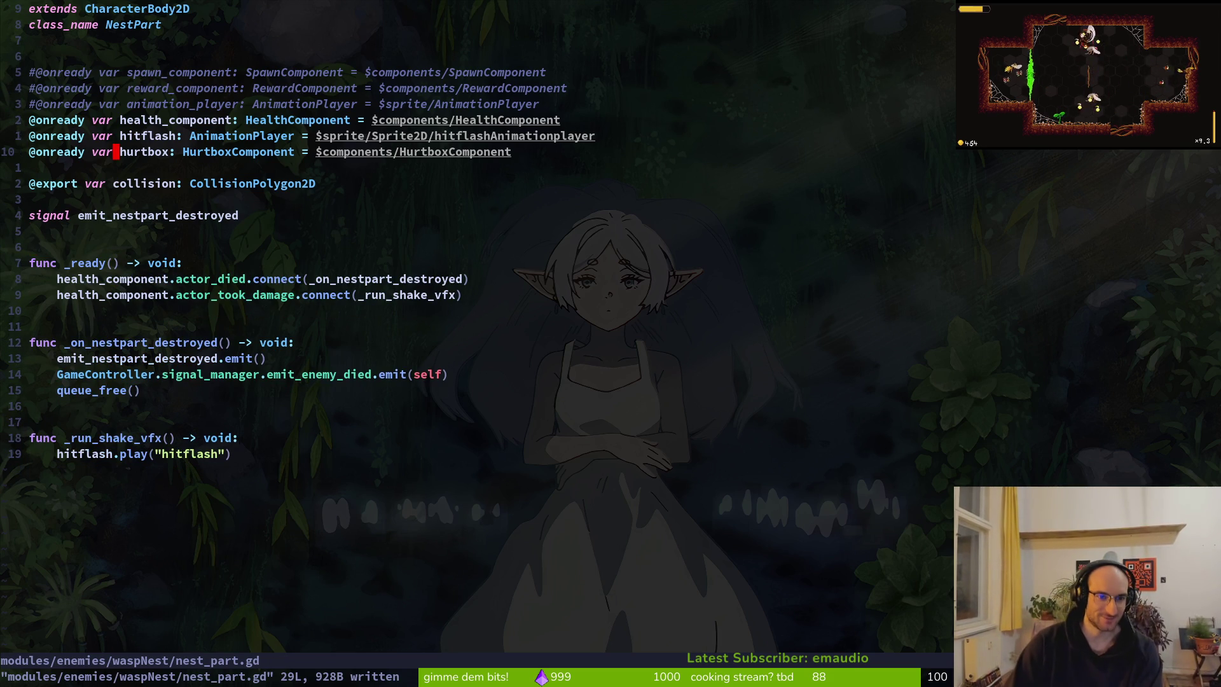
{"action": "key", "text": "alt+Tab"}
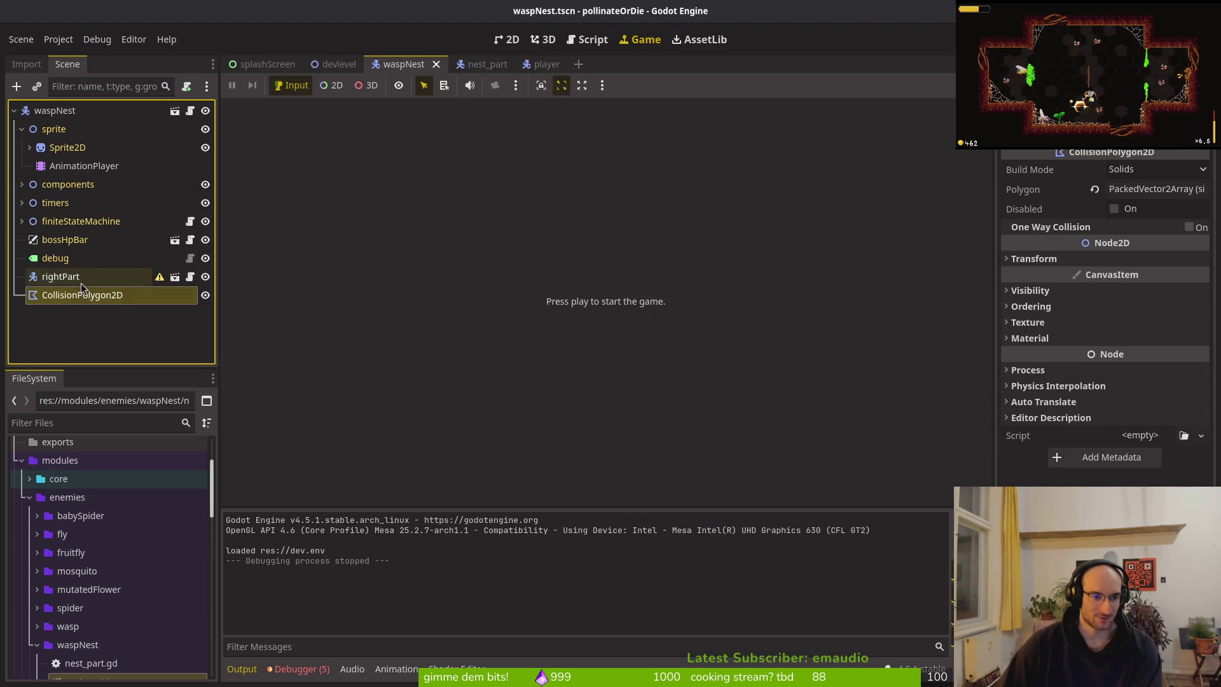
Step: Delete the loose CollisionPolygon2D from waspNest and save the scene
{"action": "key", "text": "F2"}
{"action": "key", "text": "BackSpace"}
{"action": "key", "text": "Escape"}
{"action": "key", "text": "Delete"}
{"action": "key", "text": "Return"}
{"action": "key", "text": "ctrl+s"}
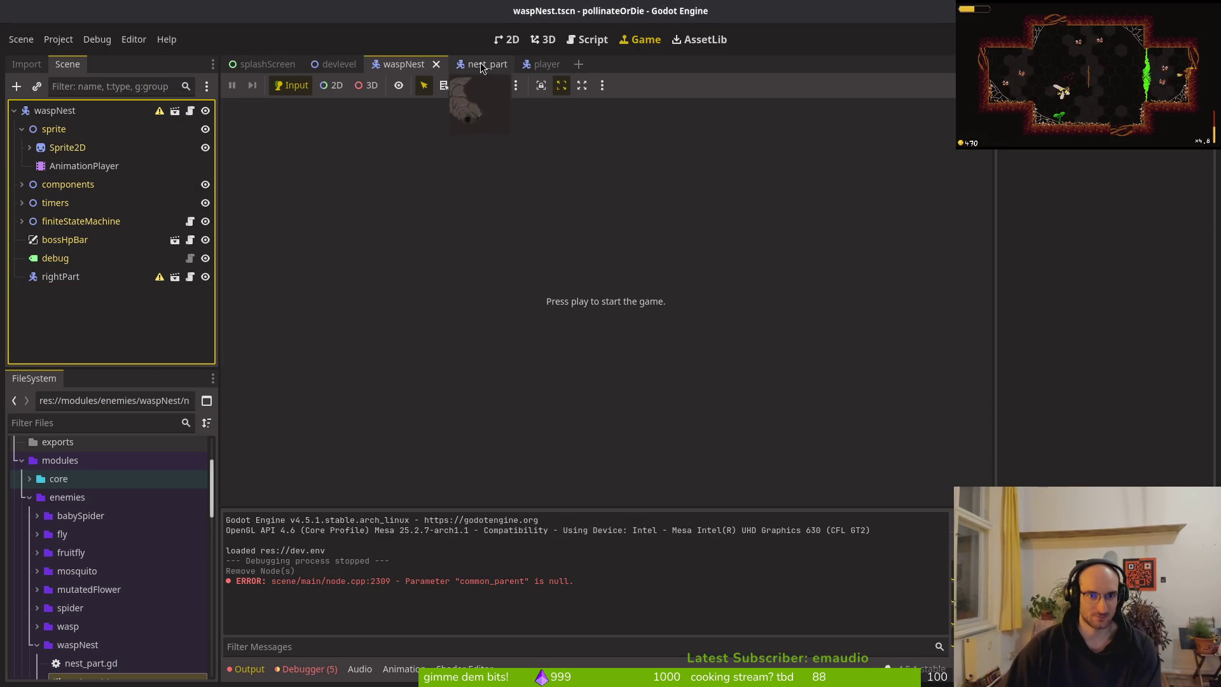
Step: Select rightPart in waspNest, cancel its deletion, and clear the selection
{"action": "key", "text": "ctrl+Tab"}
{"action": "left_click", "coordinate": [401, 70]}
{"action": "left_click", "coordinate": [76, 278]}
{"action": "key", "text": "Delete"}
{"action": "key", "text": "Escape"}
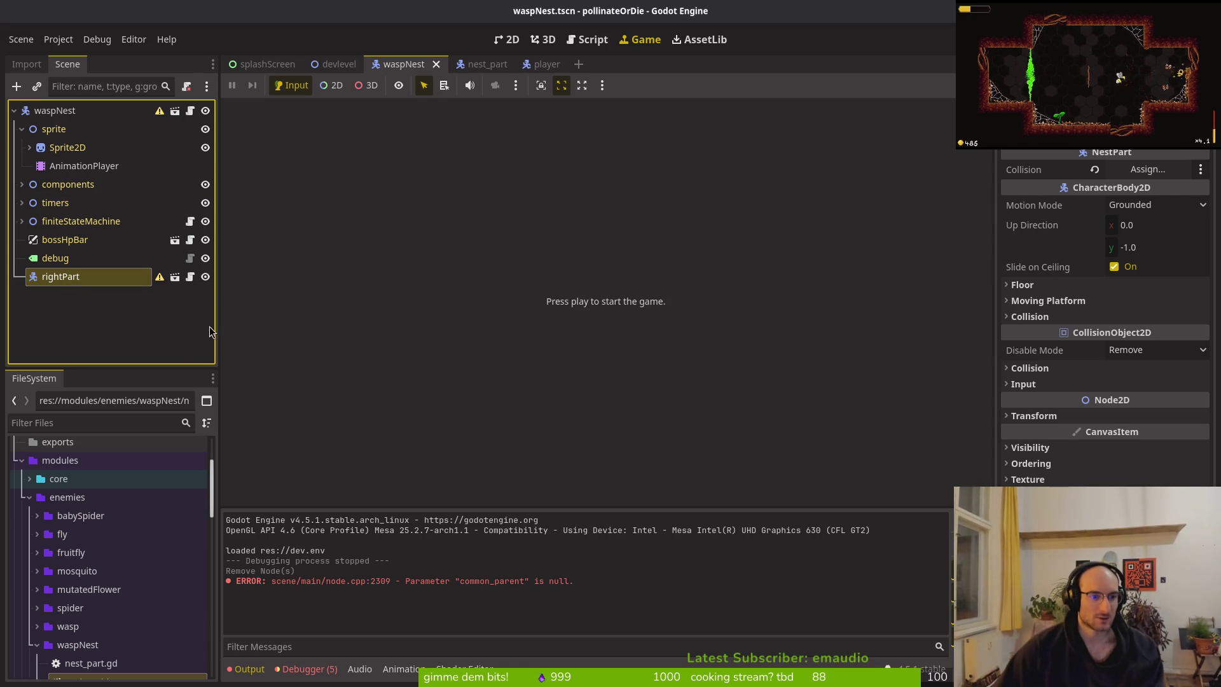
{"action": "left_click", "coordinate": [313, 131]}
Step: In nest_part, undo to restore HurtboxComponent's CollisionPolygon2D, then cut it to the clipboard
{"action": "left_click", "coordinate": [486, 63]}
{"action": "left_click", "coordinate": [11, 292]}
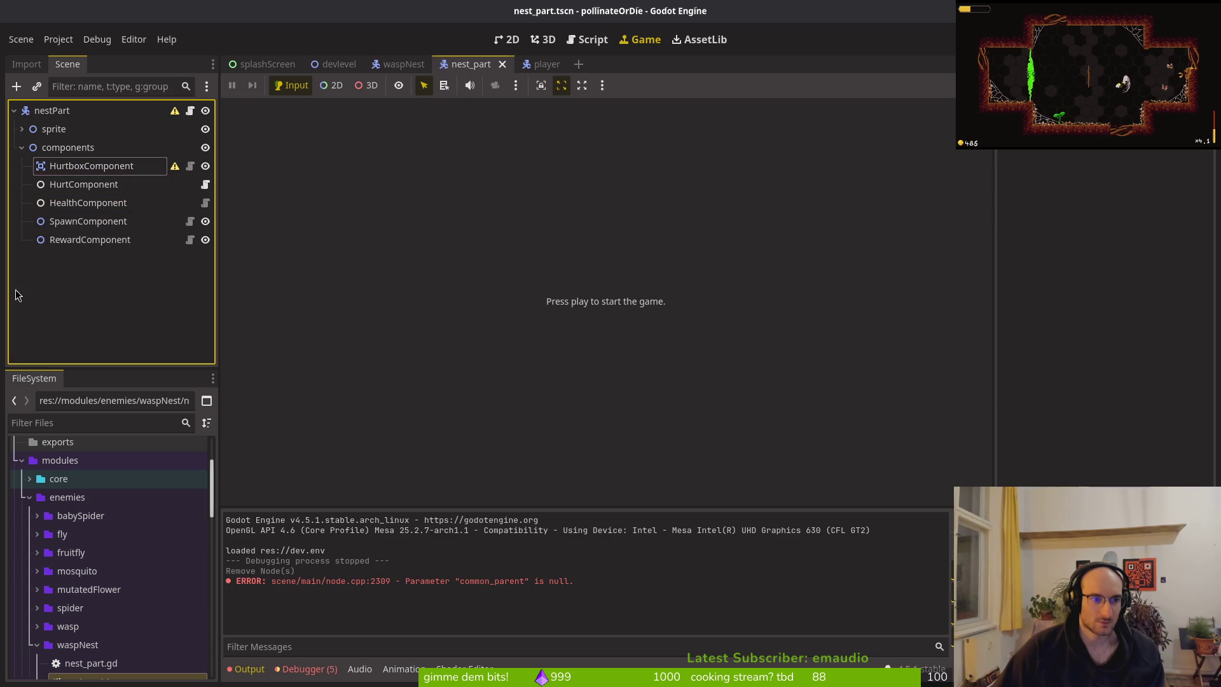
{"action": "key", "text": "ctrl+z"}
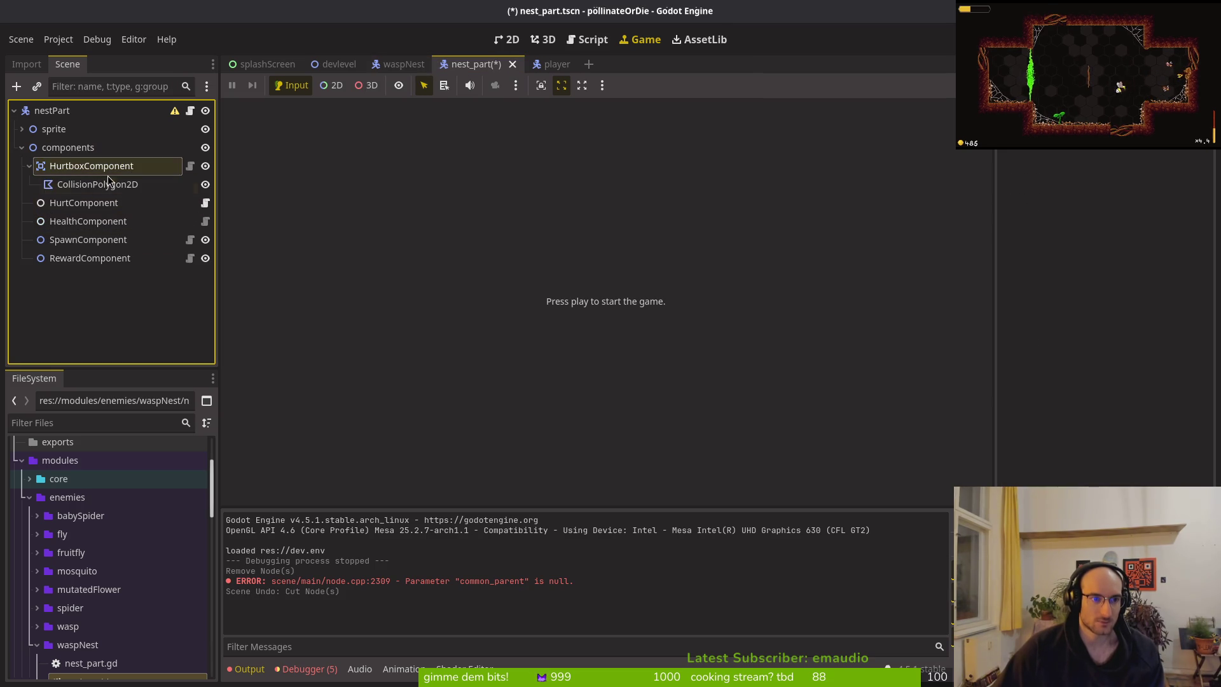
{"action": "left_click", "coordinate": [98, 184]}
{"action": "left_click", "coordinate": [507, 39]}
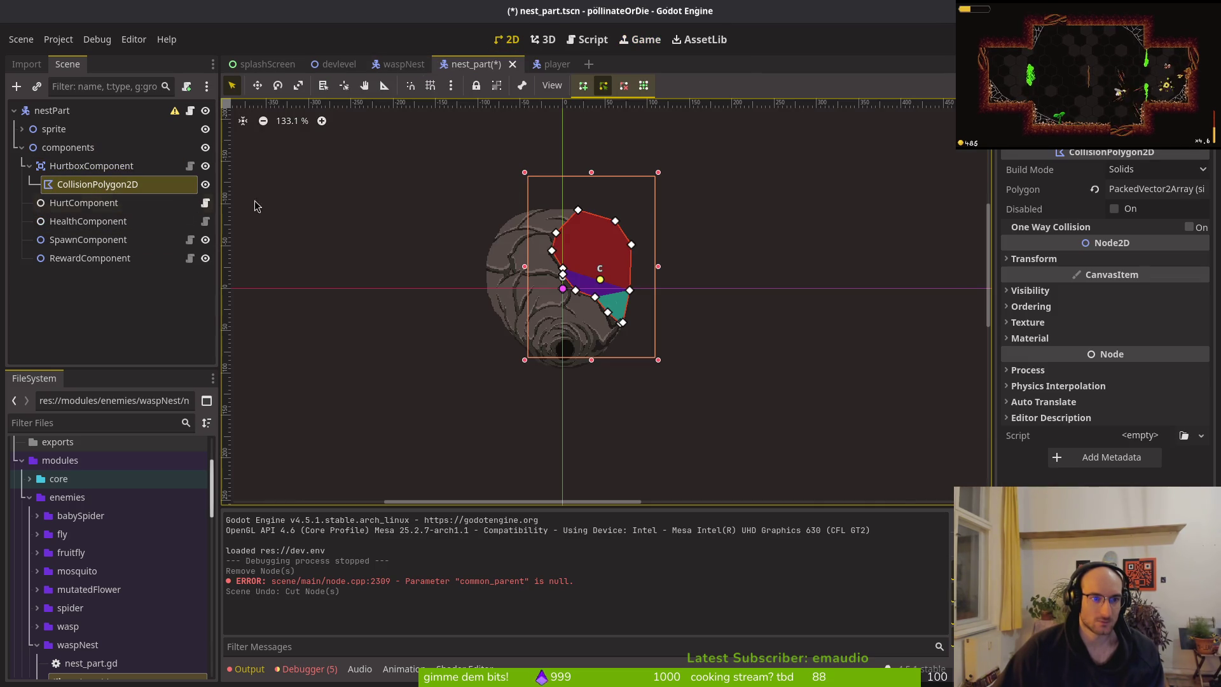
{"action": "key", "text": "ctrl+x"}
Step: Enable Editable Children on waspNest's rightPart node
{"action": "left_click", "coordinate": [399, 63]}
{"action": "left_click", "coordinate": [51, 276]}
{"action": "right_click", "coordinate": [58, 276]}
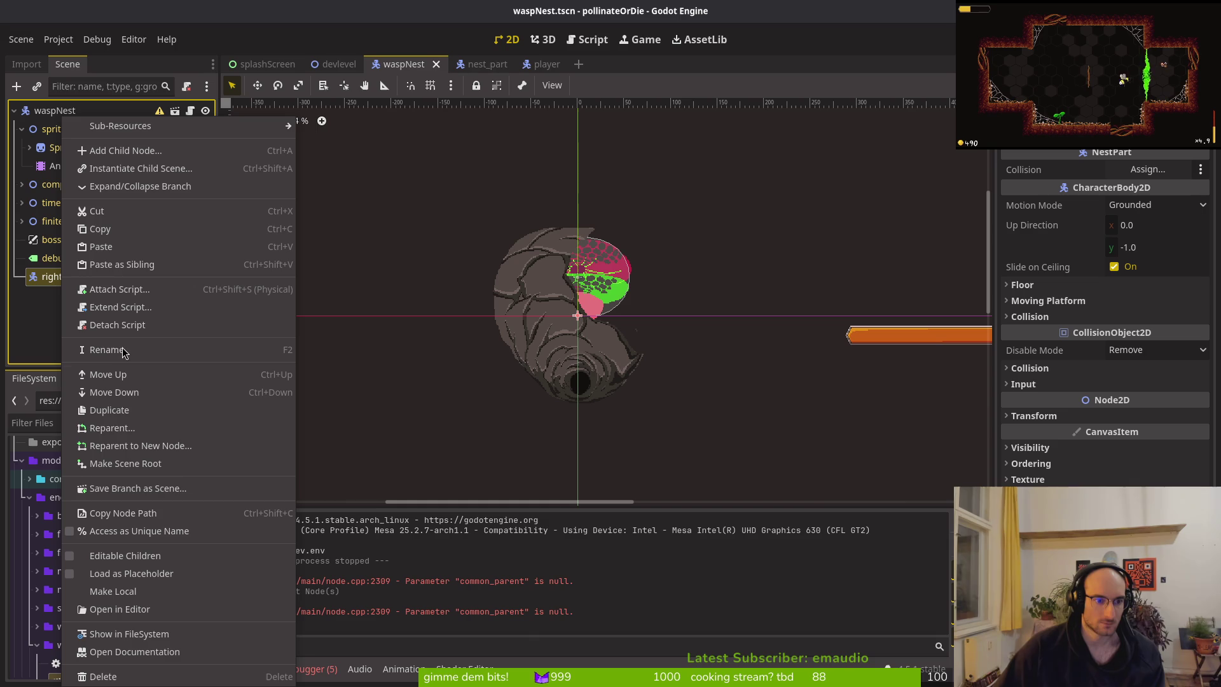
{"action": "left_click", "coordinate": [140, 556]}
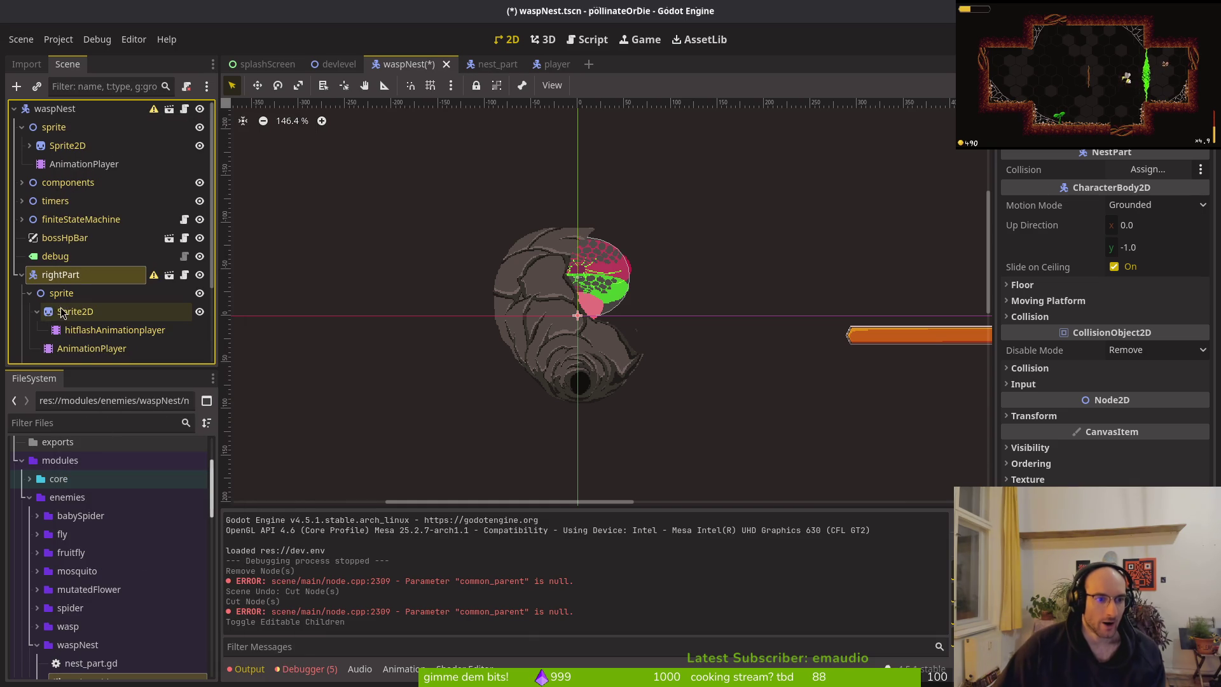
Step: Paste the CollisionPolygon2D under rightPart's HurtboxComponent, save waspNest, and run the game
{"action": "left_click", "coordinate": [30, 293]}
{"action": "left_click", "coordinate": [29, 311]}
{"action": "left_click", "coordinate": [98, 330]}
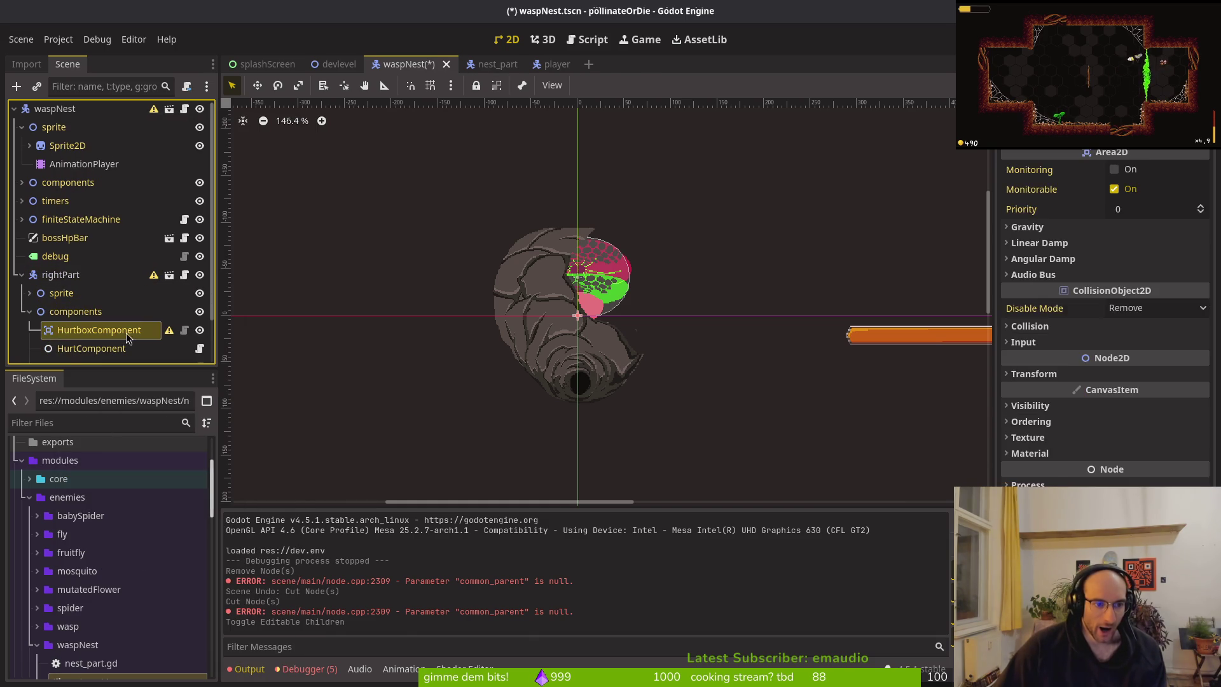
{"action": "key", "text": "ctrl+v"}
{"action": "key", "text": "ctrl+s"}
{"action": "left_click", "coordinate": [30, 311]}
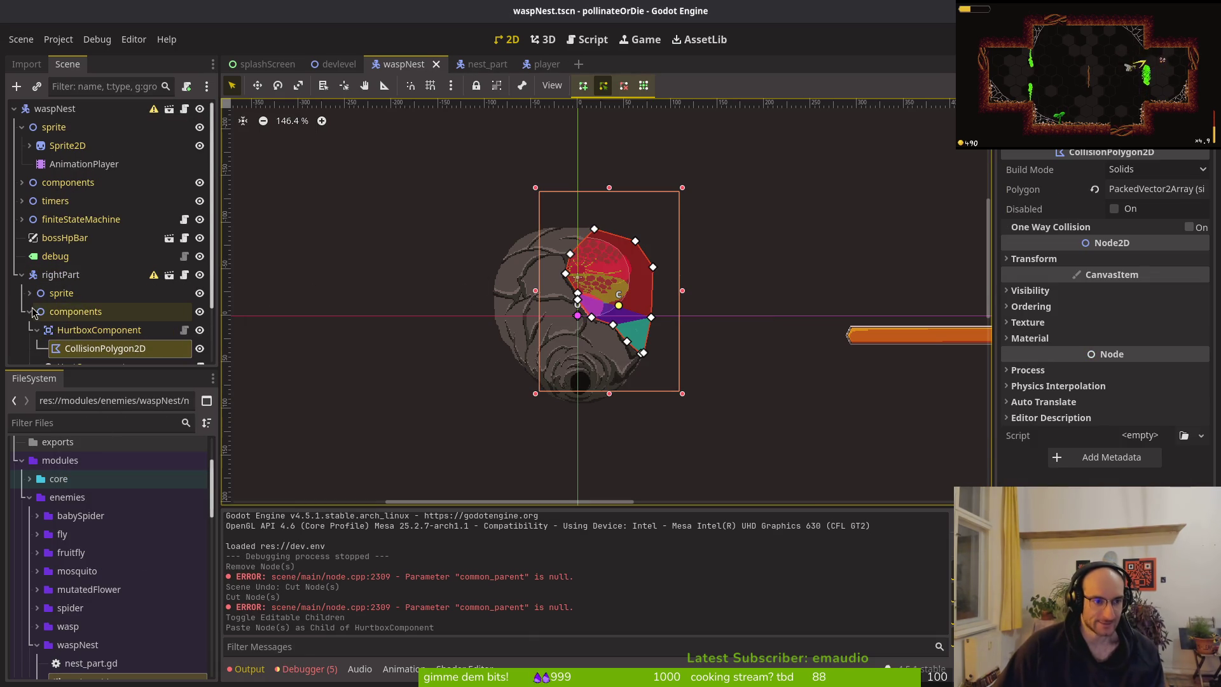
{"action": "left_click", "coordinate": [61, 276]}
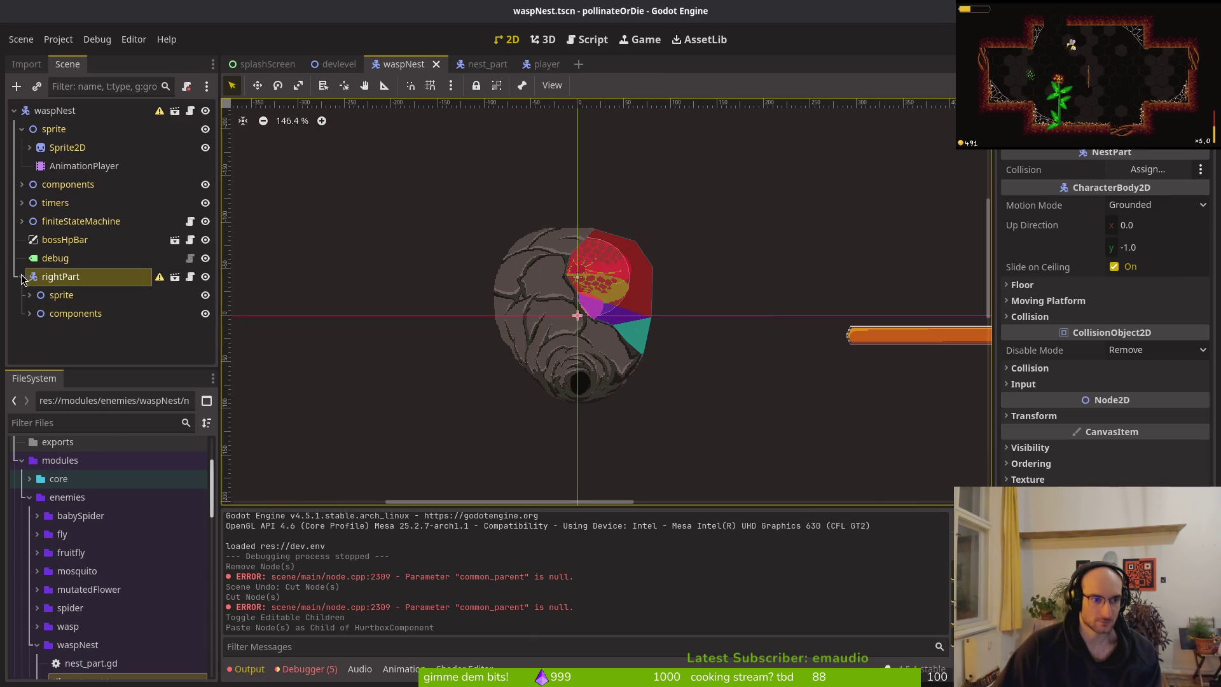
{"action": "left_click", "coordinate": [22, 276]}
{"action": "key", "text": "F5"}
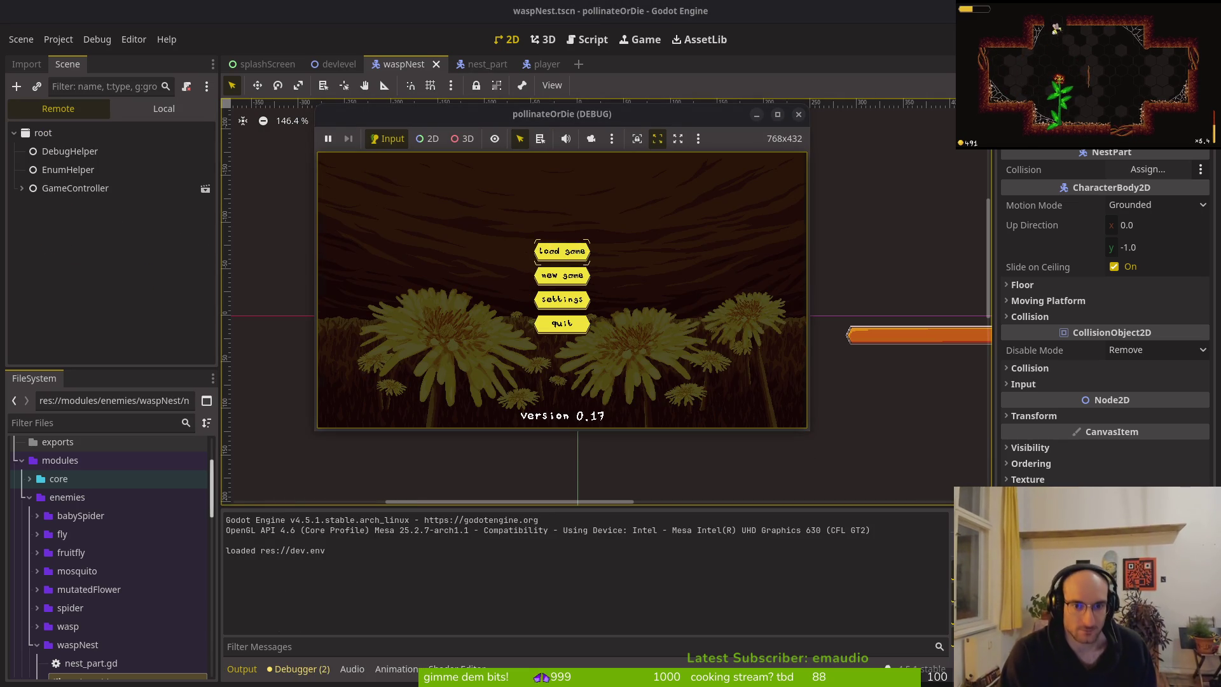
Step: Load the game, fly the bee into the wasp nest to test hits, then stop it
{"action": "key", "text": "Return"}
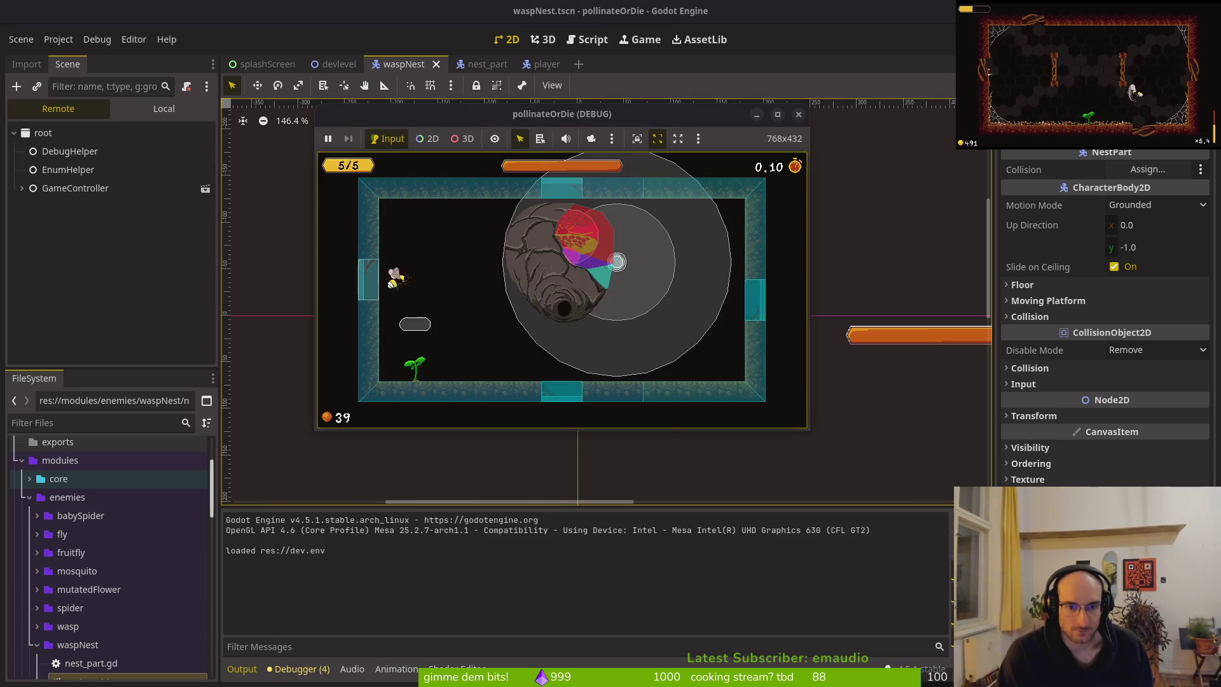
{"action": "key", "text": "d"}
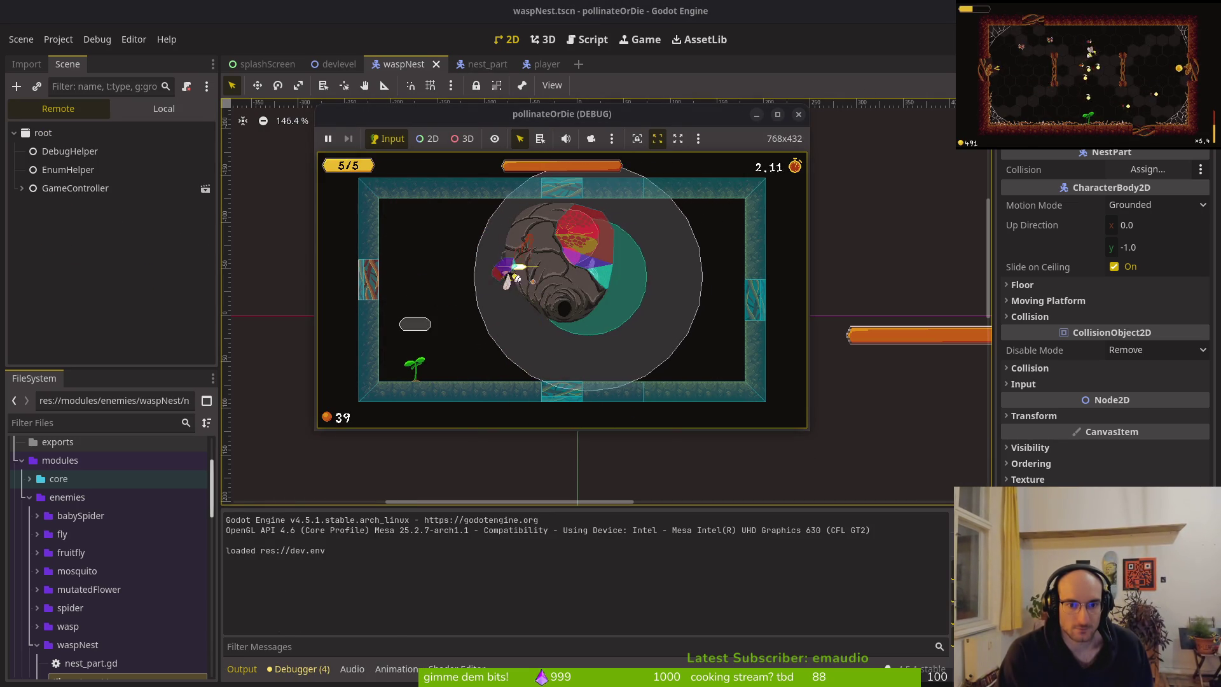
{"action": "key", "text": "d"}
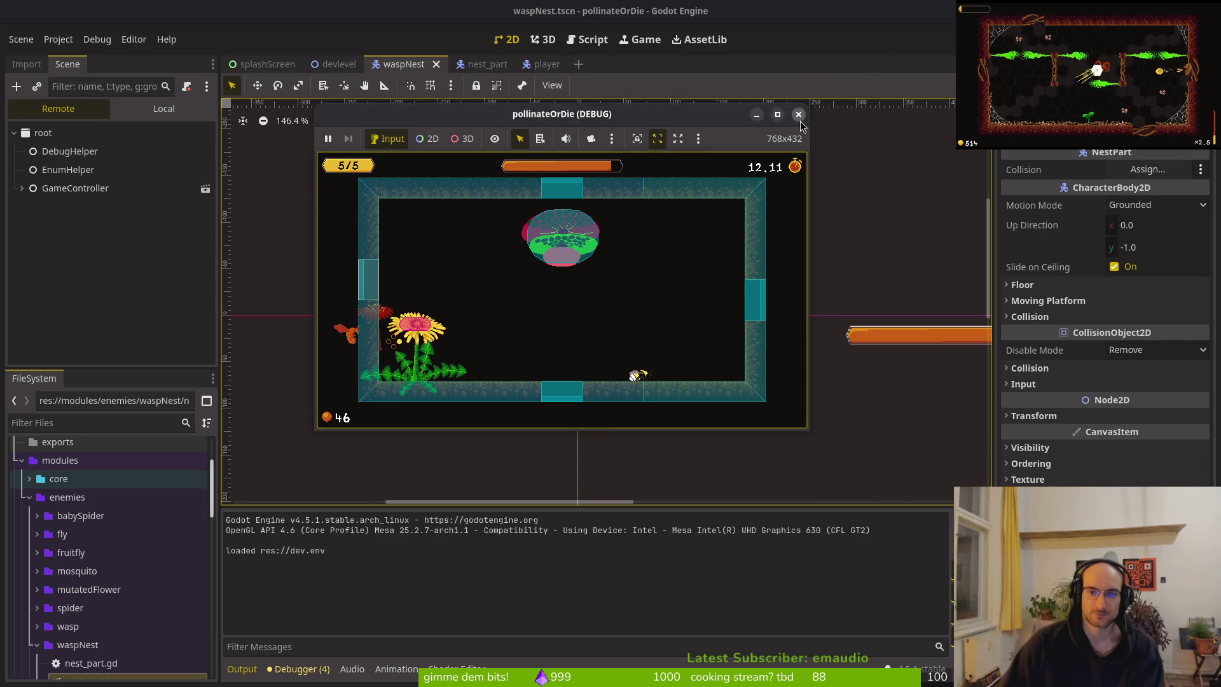
{"action": "key", "text": "F8"}
Step: Expand rightPart's components to check its child nodes, then collapse them again
{"action": "left_click", "coordinate": [21, 277]}
{"action": "left_click", "coordinate": [21, 277]}
{"action": "left_click", "coordinate": [29, 313]}
{"action": "left_click", "coordinate": [29, 268]}
{"action": "left_click", "coordinate": [21, 278]}
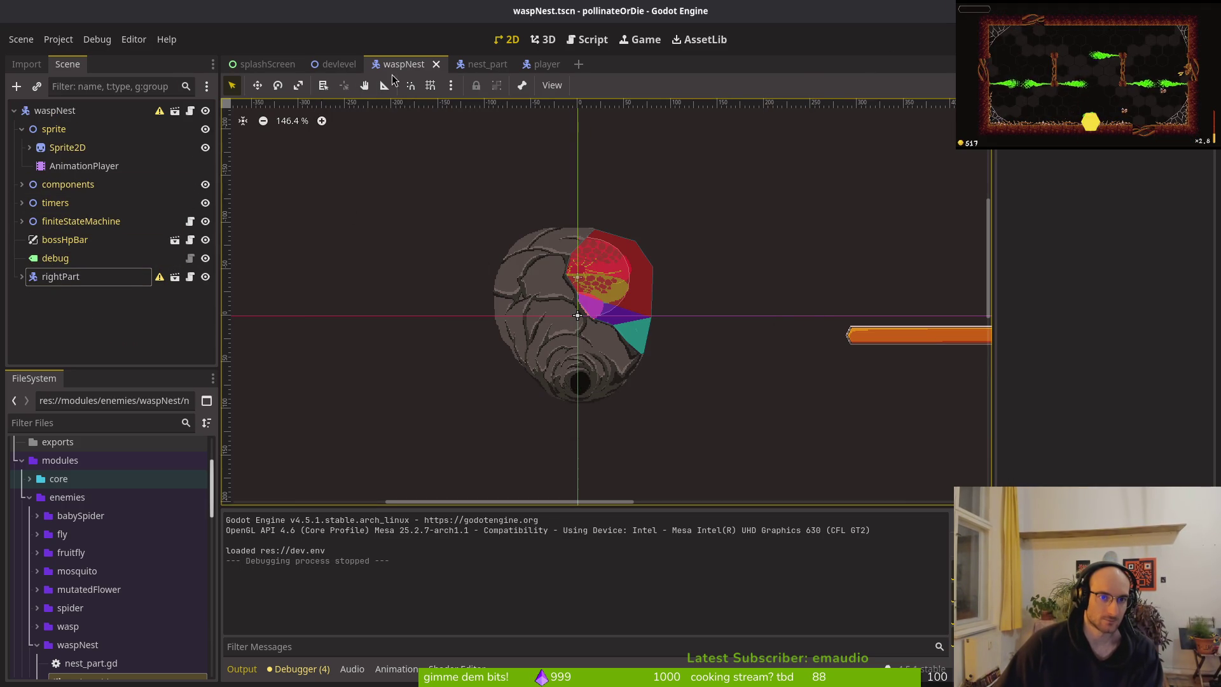
Step: Add a nest_part instance to waspNest and rename it leftPart
{"action": "mouse_move", "coordinate": [75, 679]}
{"action": "left_mouse_down"}
{"action": "mouse_move", "coordinate": [108, 578]}
{"action": "mouse_move", "coordinate": [491, 313]}
{"action": "mouse_move", "coordinate": [554, 342]}
{"action": "mouse_move", "coordinate": [355, 352]}
{"action": "left_mouse_up"}
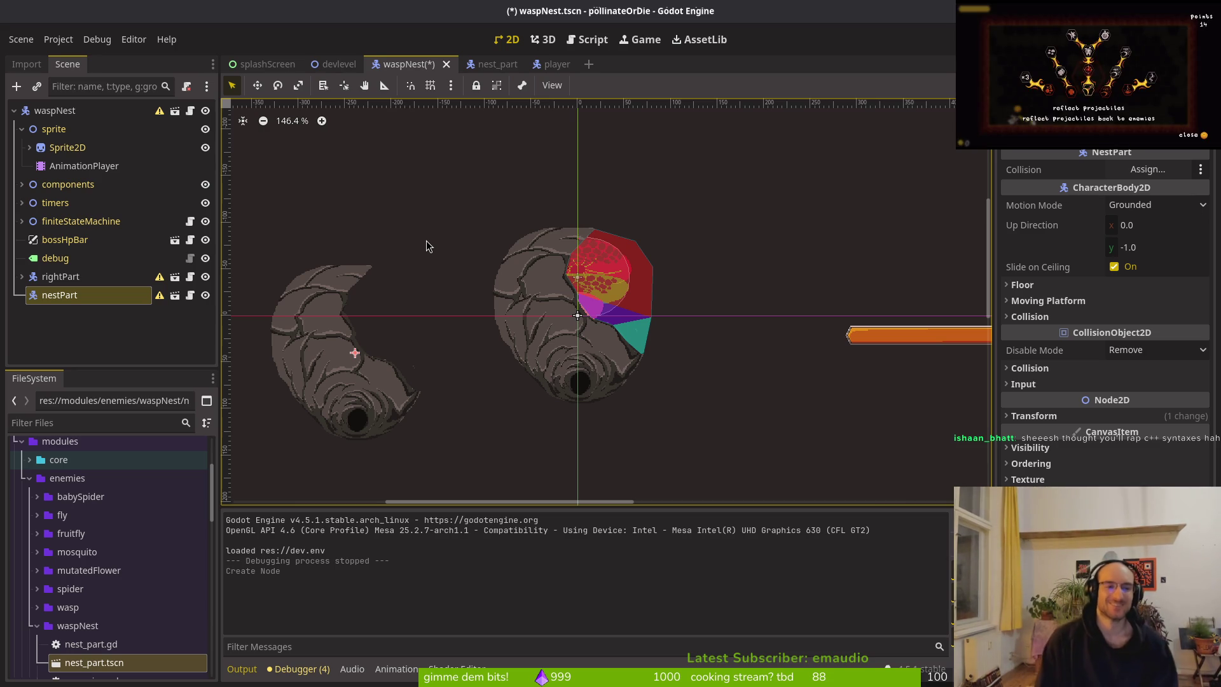
{"action": "key", "text": "F2"}
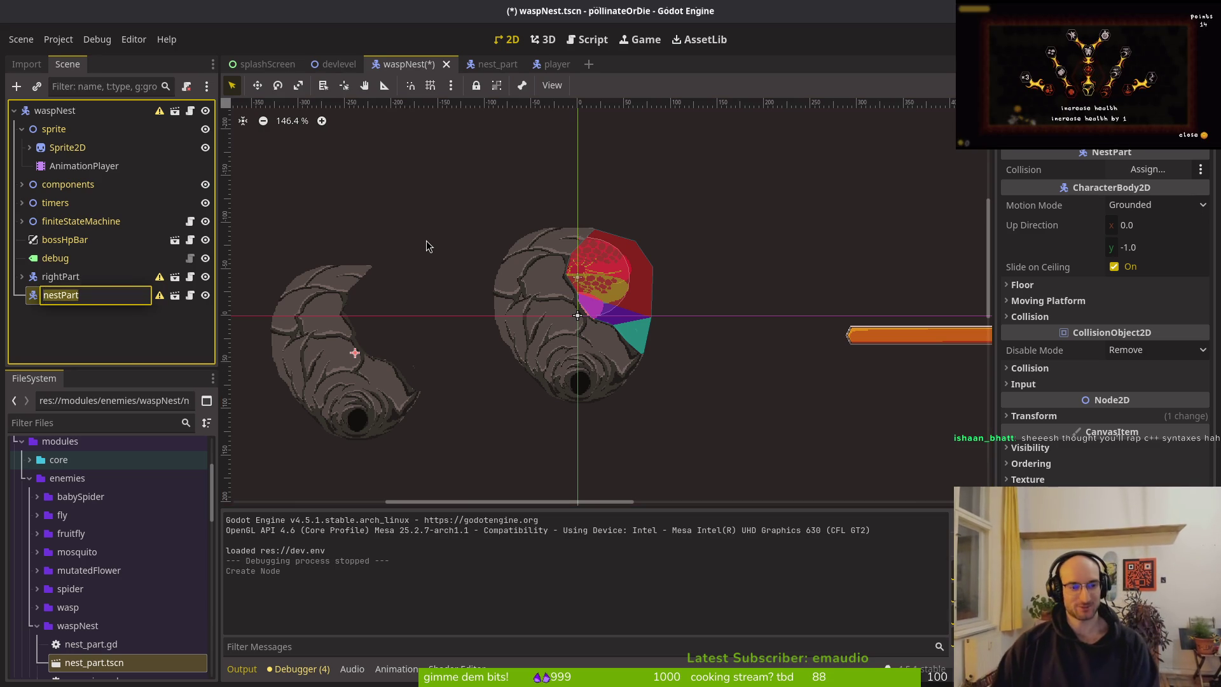
{"action": "type", "text": "t"}
{"action": "key", "text": "Return"}
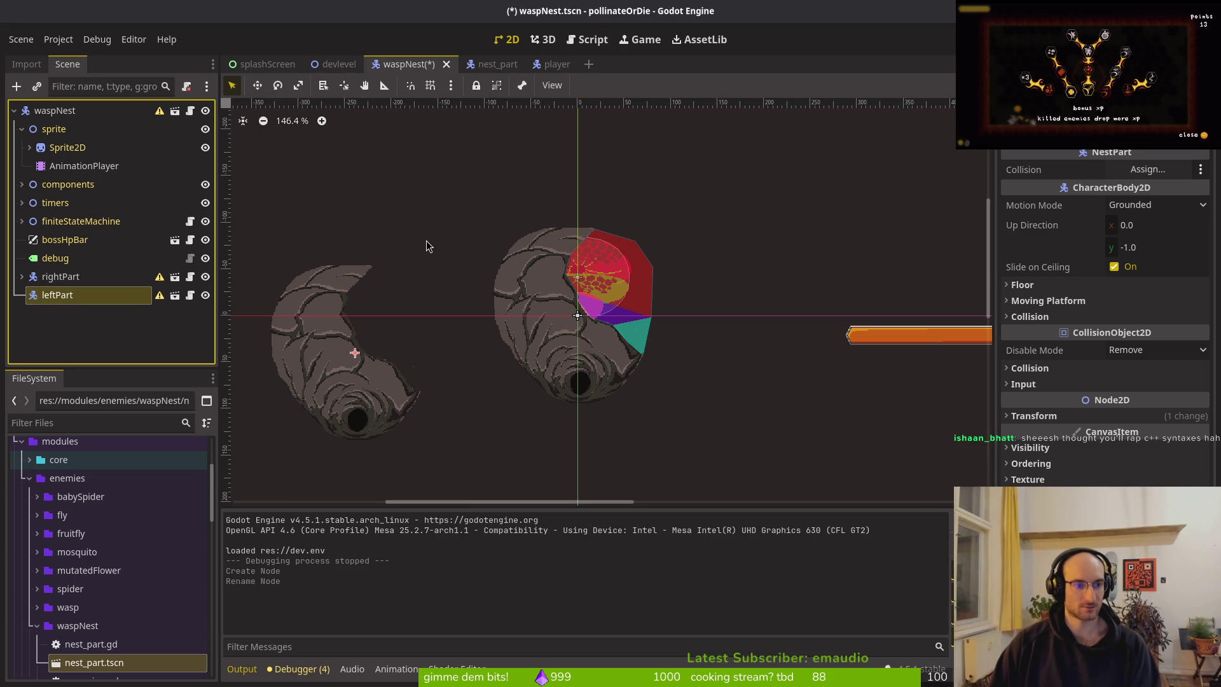
Step: Undo an extra nest_part instance, move leftPart onto the nest at (0, 0), and save
{"action": "mouse_move", "coordinate": [108, 665]}
{"action": "left_mouse_down"}
{"action": "mouse_move", "coordinate": [356, 297]}
{"action": "mouse_move", "coordinate": [436, 284]}
{"action": "left_mouse_up"}
{"action": "key", "text": "ctrl+z"}
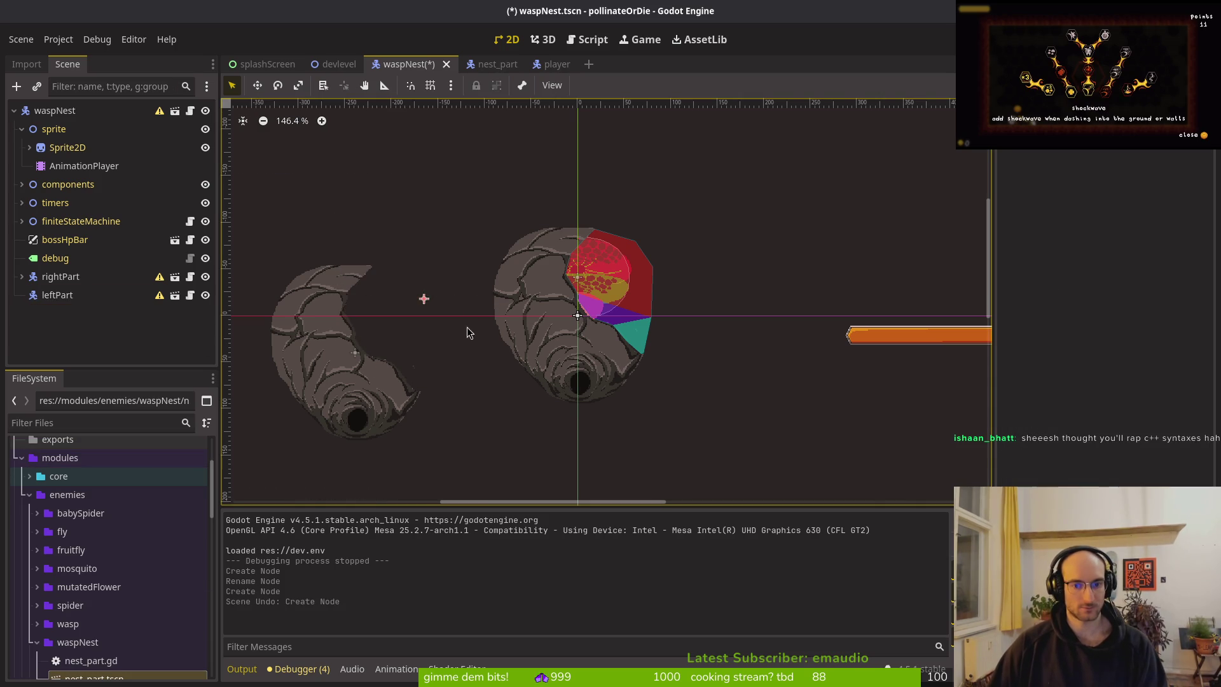
{"action": "mouse_move", "coordinate": [351, 390]}
{"action": "left_mouse_down"}
{"action": "mouse_move", "coordinate": [577, 349]}
{"action": "mouse_move", "coordinate": [590, 336]}
{"action": "mouse_move", "coordinate": [557, 364]}
{"action": "left_mouse_up"}
{"action": "scroll", "coordinate": [591, 336], "scroll_direction": "up", "scroll_amount": 4}
{"action": "key", "text": "F5"}
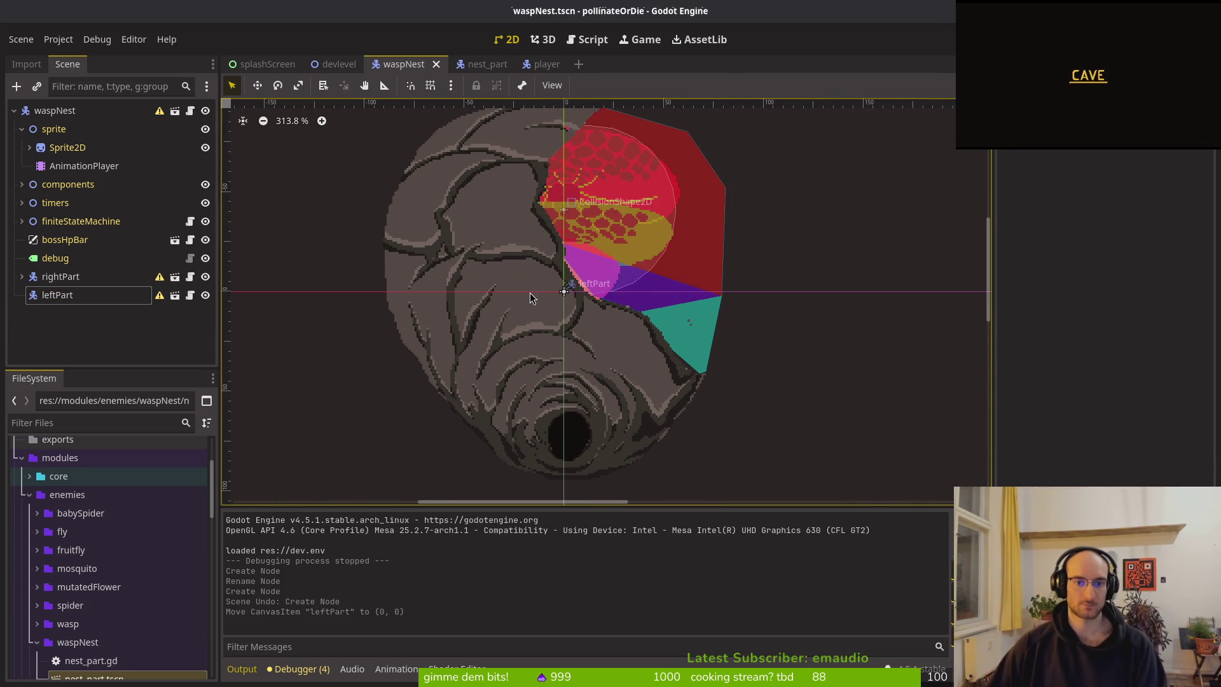
Step: Inspect the Texture setting of rightPart's Sprite2D in waspNest
{"action": "left_click", "coordinate": [58, 295]}
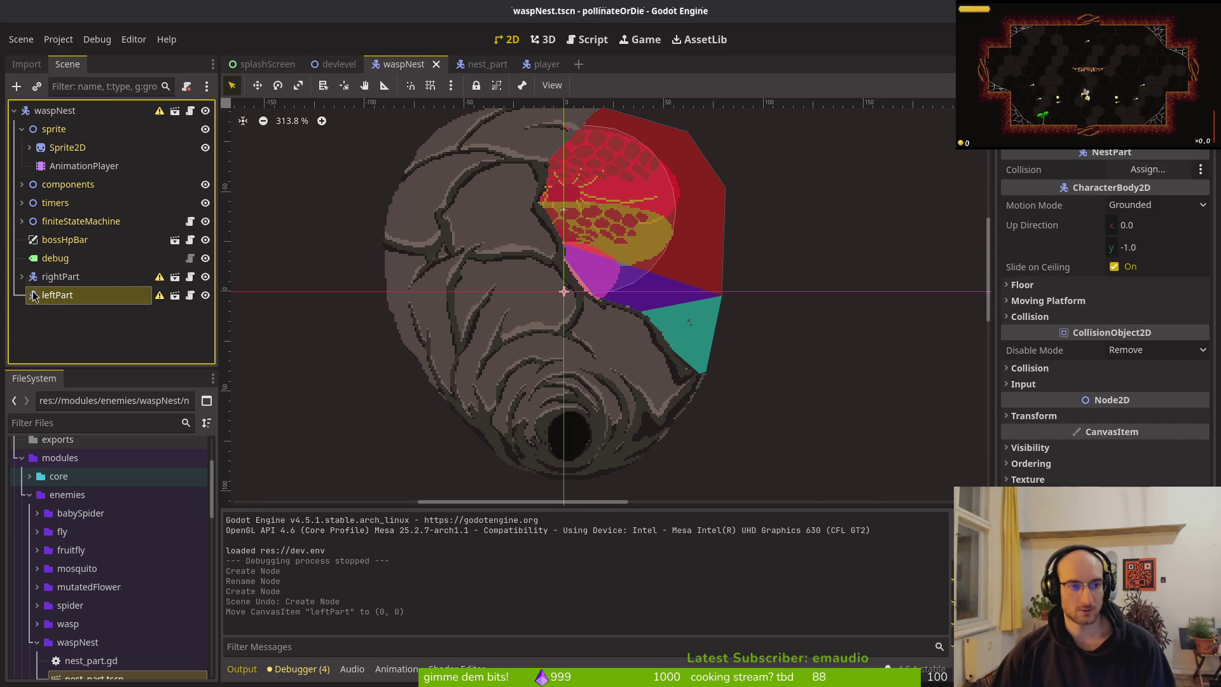
{"action": "left_click", "coordinate": [21, 276]}
{"action": "double_click", "coordinate": [56, 295]}
{"action": "left_click", "coordinate": [72, 313]}
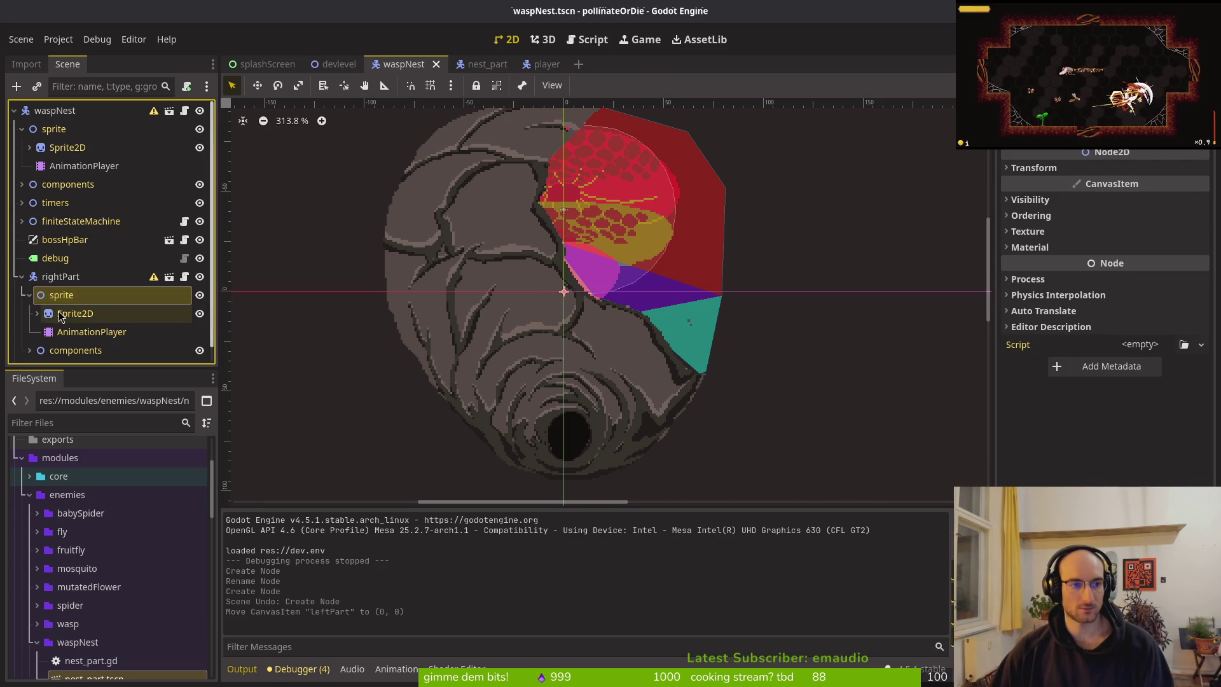
{"action": "left_click", "coordinate": [1080, 181]}
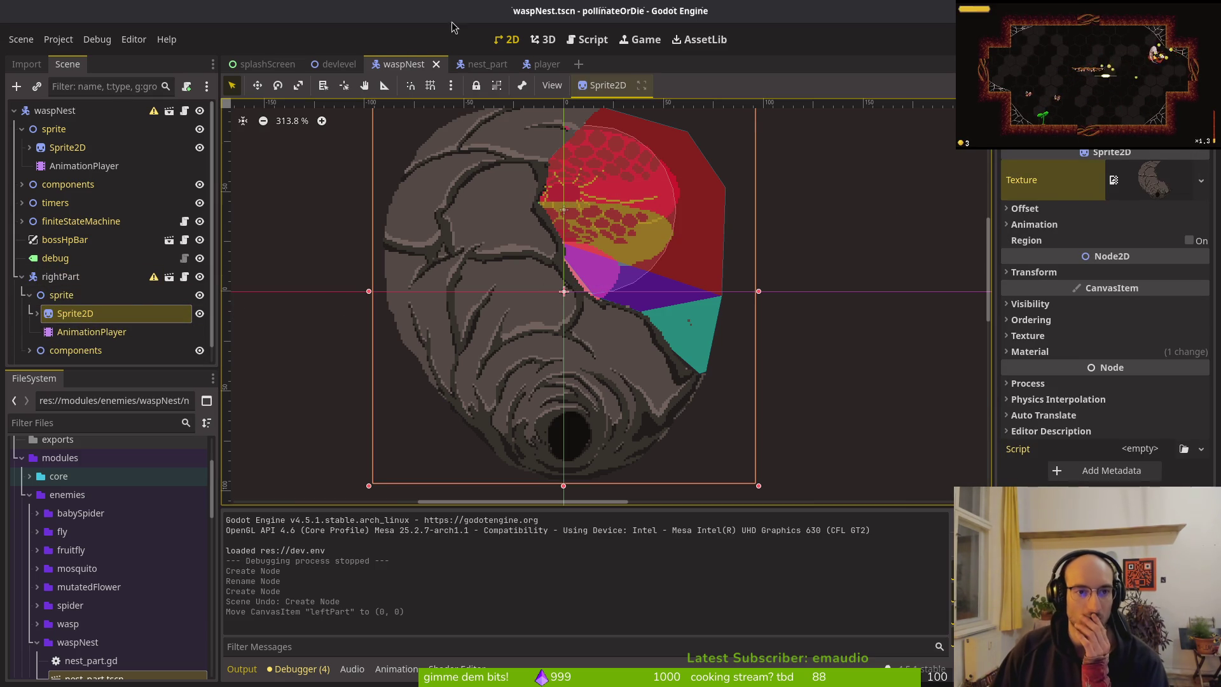
Step: Clear the default Texture on nest_part's Sprite2D and save nest_part.tscn
{"action": "left_click", "coordinate": [485, 64]}
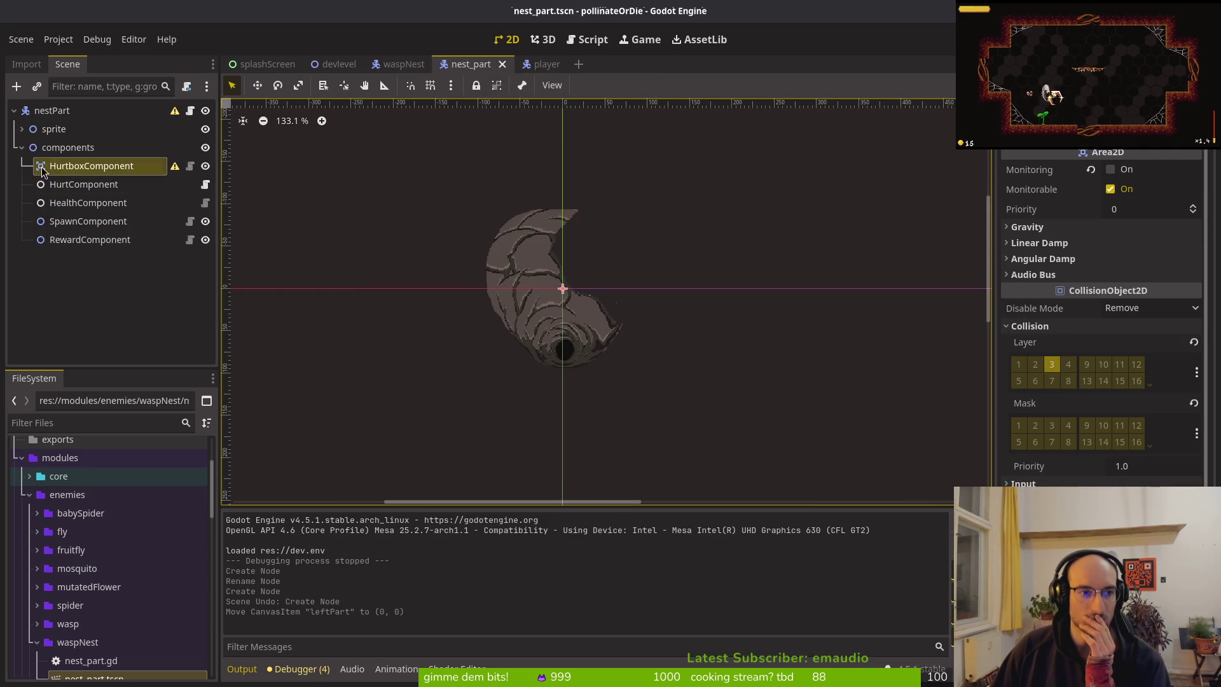
{"action": "left_click", "coordinate": [22, 128]}
{"action": "left_click", "coordinate": [67, 147]}
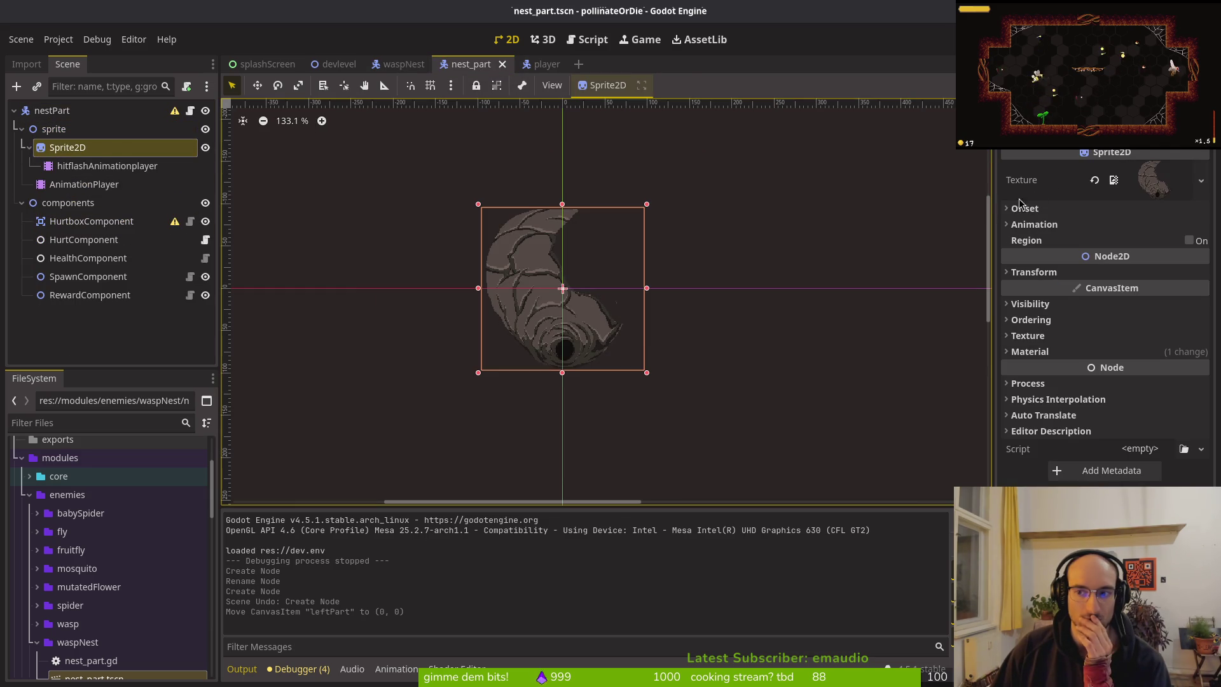
{"action": "left_click", "coordinate": [1095, 180]}
{"action": "key", "text": "ctrl+s"}
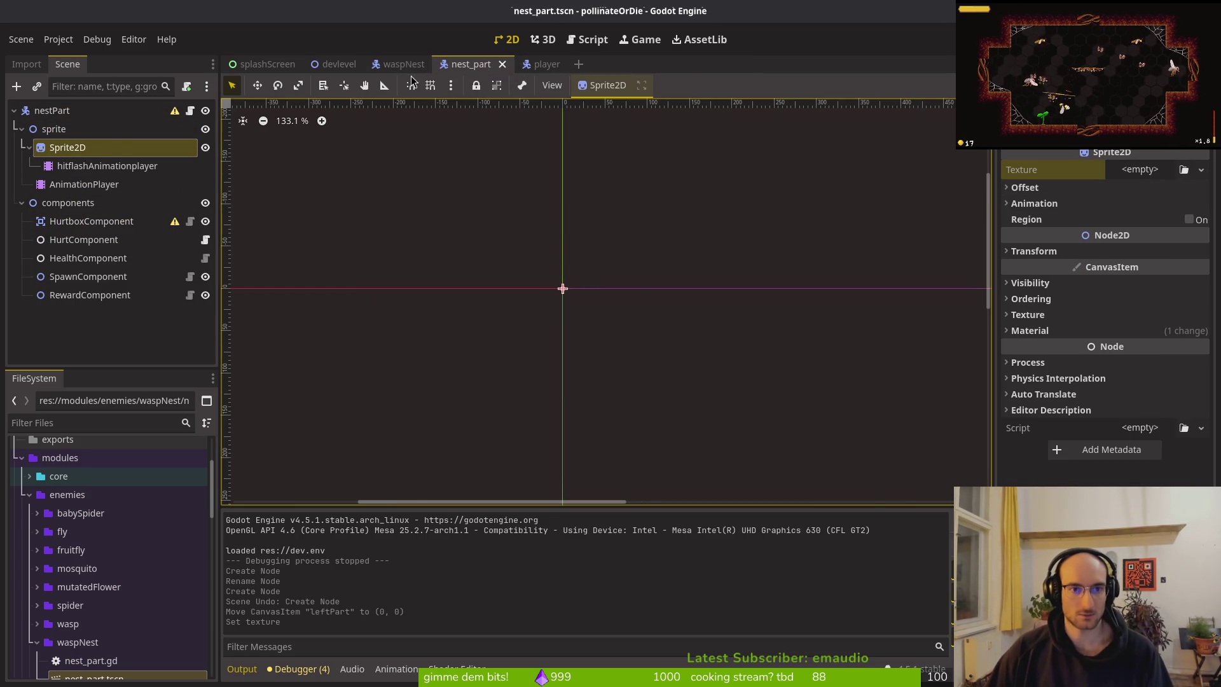
Step: Quick Load waspnest-Sheet.png as the Texture of rightPart's Sprite2D in waspNest
{"action": "left_click", "coordinate": [404, 64]}
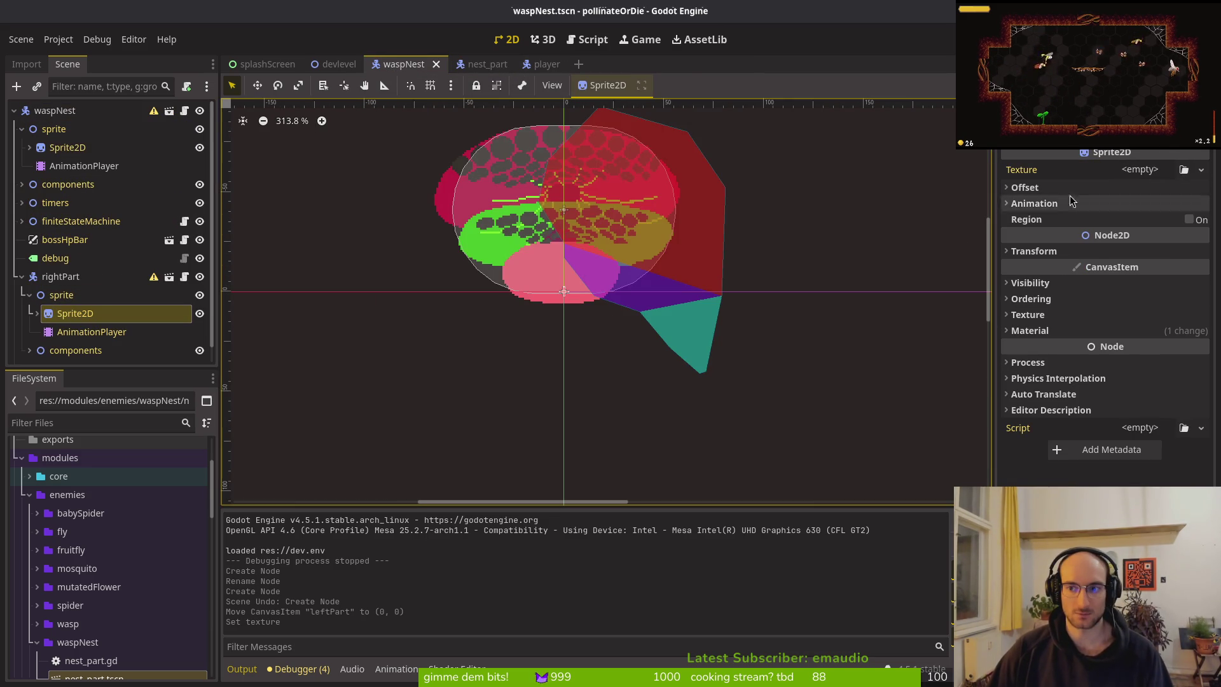
{"action": "left_click", "coordinate": [1140, 169]}
{"action": "left_click", "coordinate": [1106, 459]}
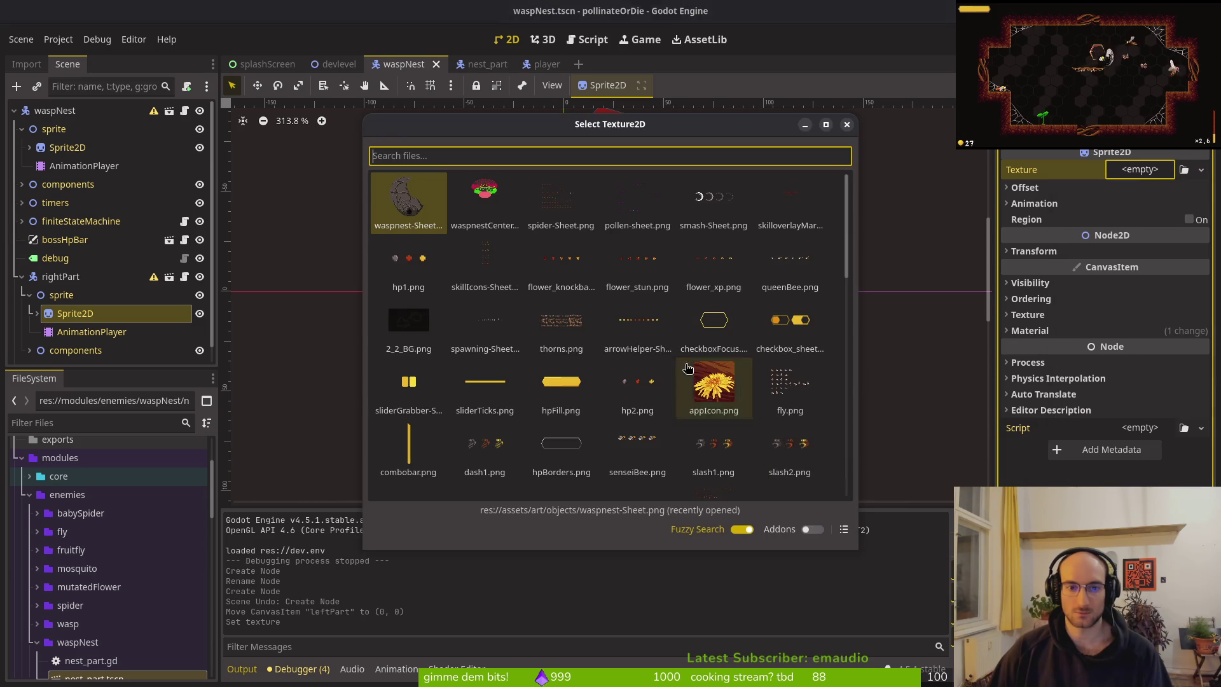
{"action": "key", "text": "Return"}
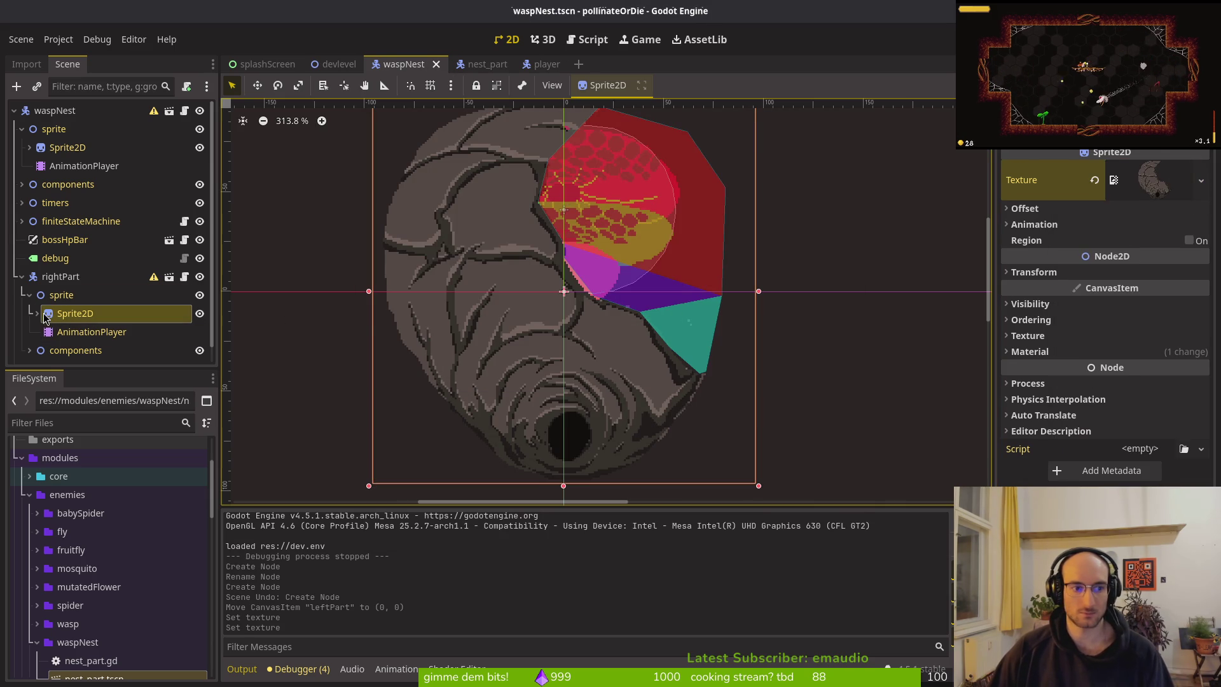
{"action": "left_click", "coordinate": [25, 281]}
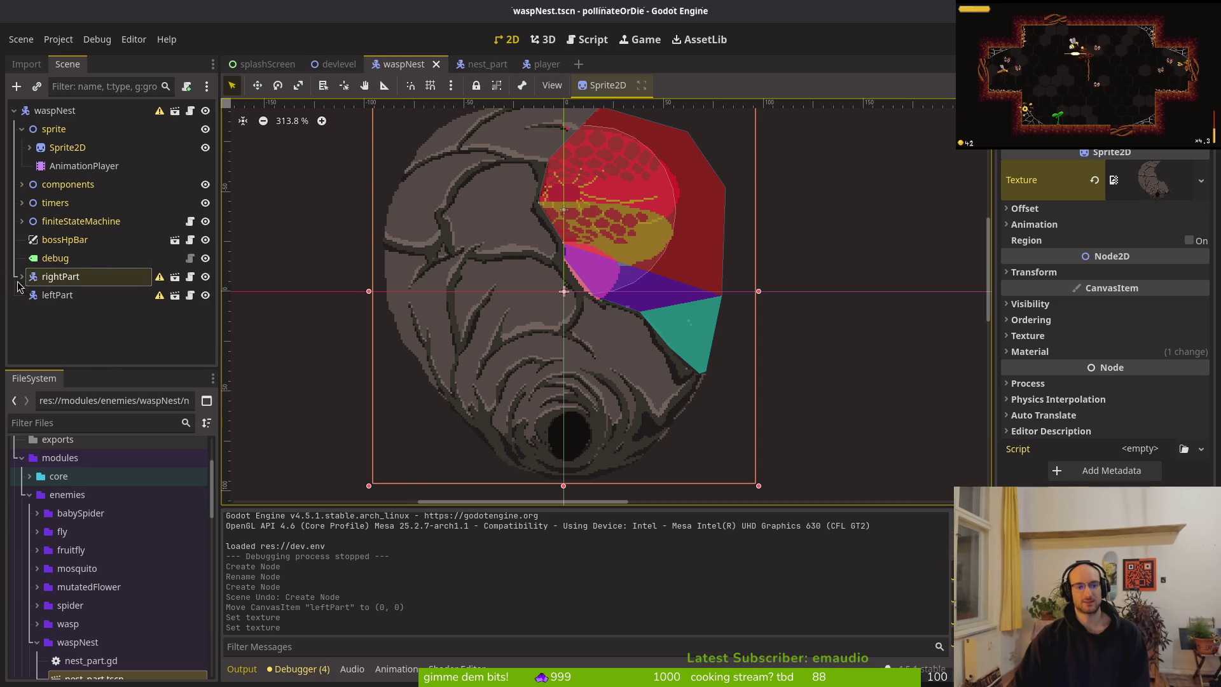
{"action": "key", "text": "Right"}
Step: Open and dismiss rightPart's context menu, then expand and collapse it to check its children
{"action": "left_click", "coordinate": [51, 277]}
{"action": "right_click", "coordinate": [51, 276]}
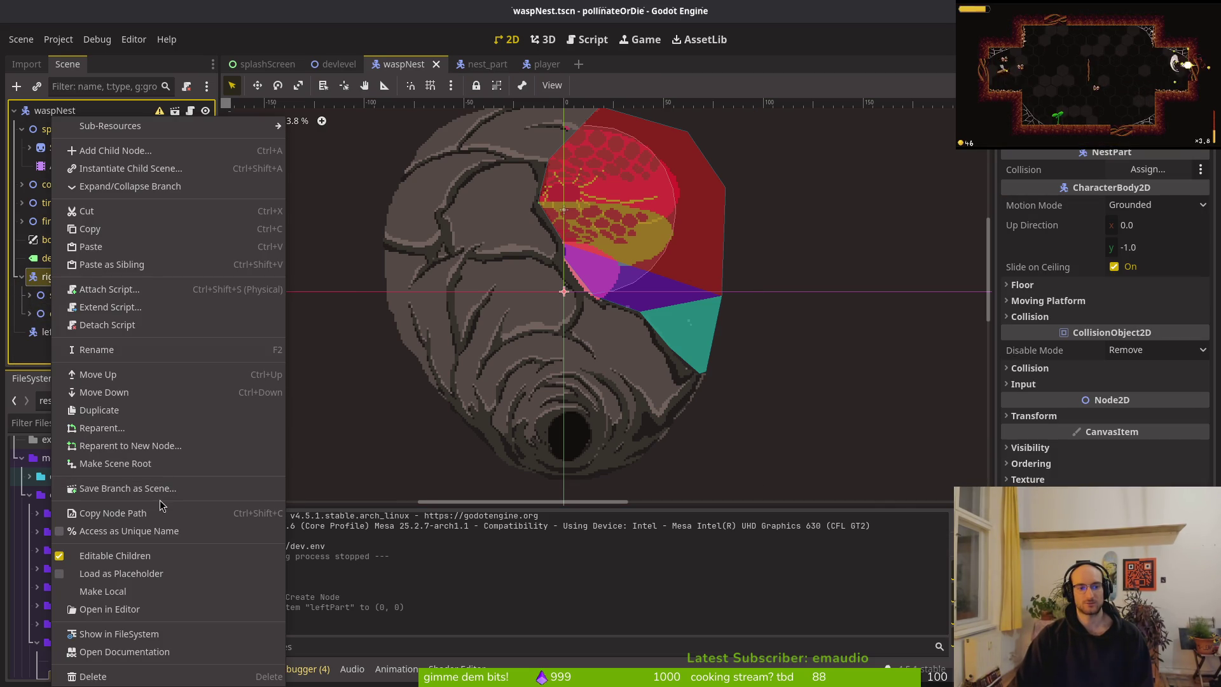
{"action": "left_click", "coordinate": [24, 282]}
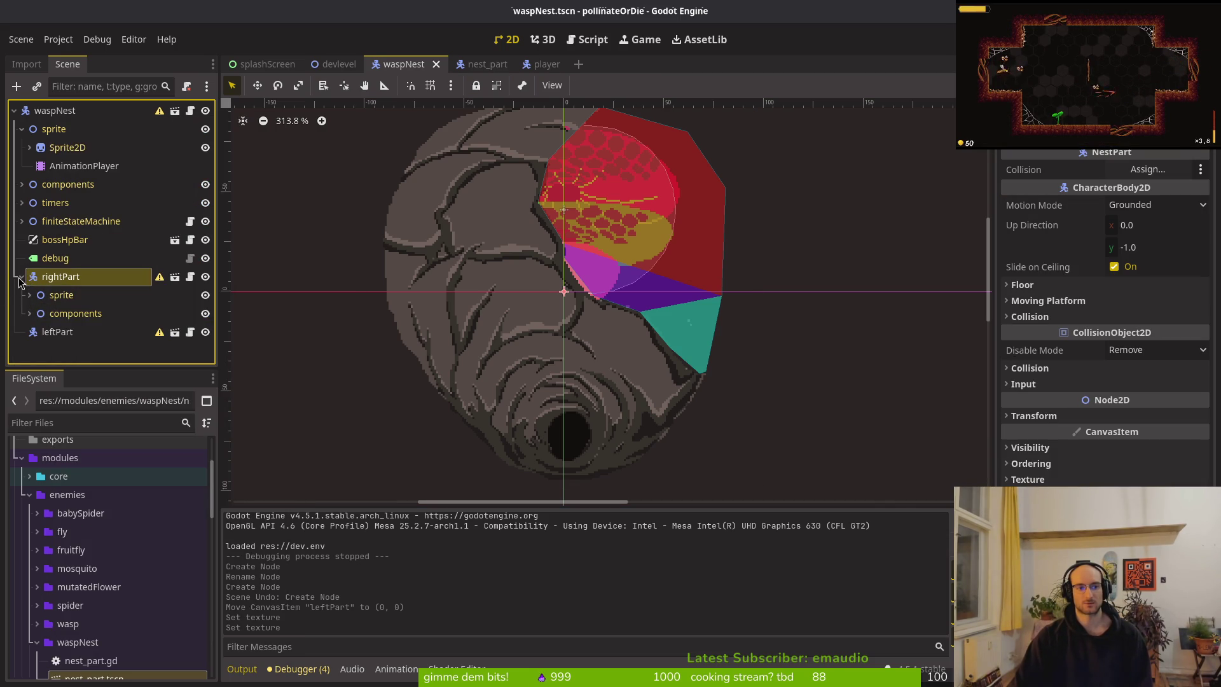
{"action": "left_click", "coordinate": [19, 279]}
{"action": "scroll", "coordinate": [107, 572], "scroll_direction": "down", "scroll_amount": 3}
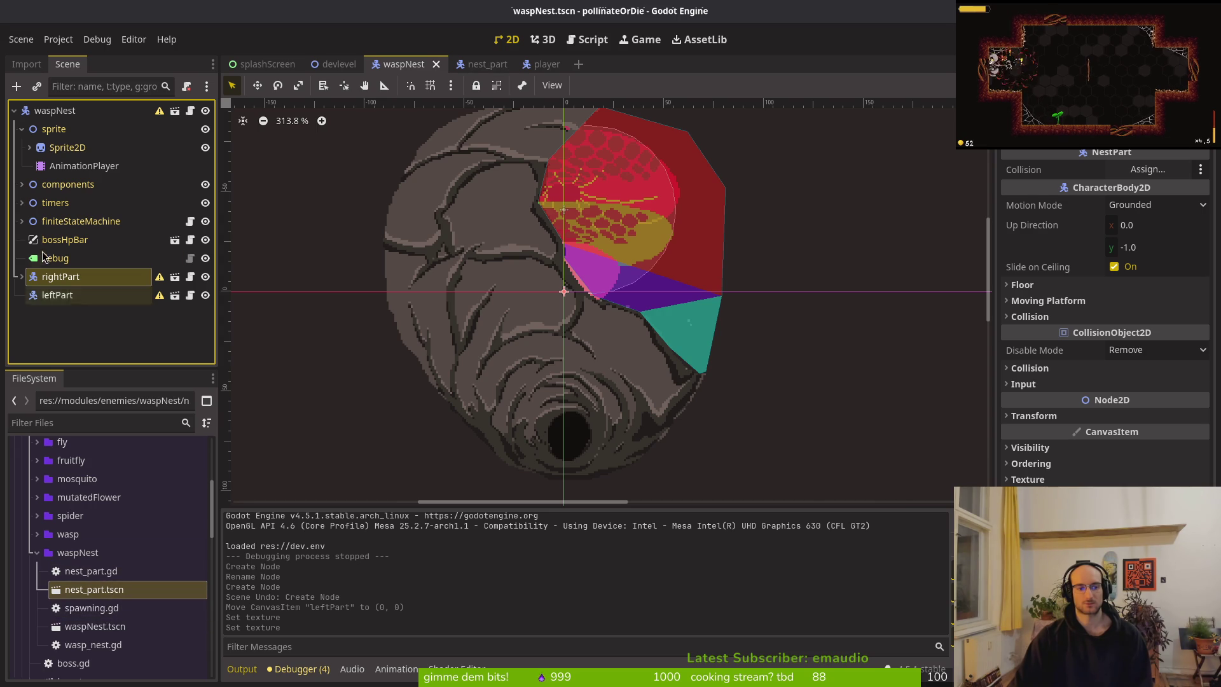
{"action": "left_click", "coordinate": [23, 279]}
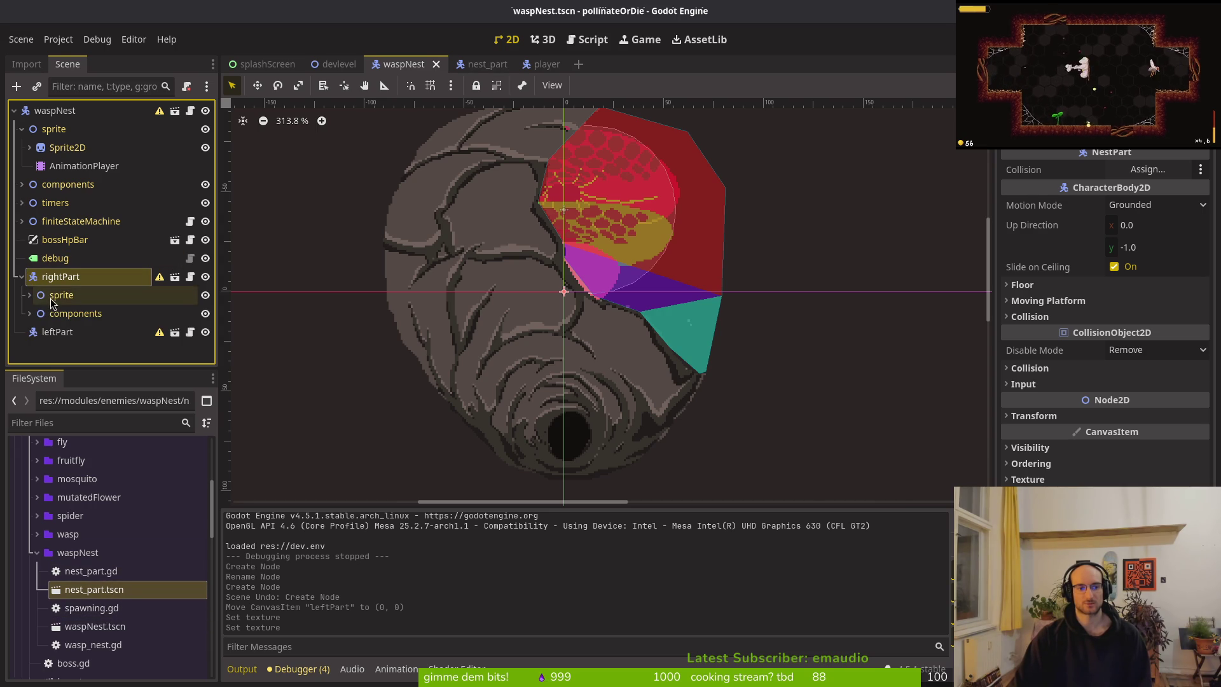
{"action": "left_click", "coordinate": [23, 280]}
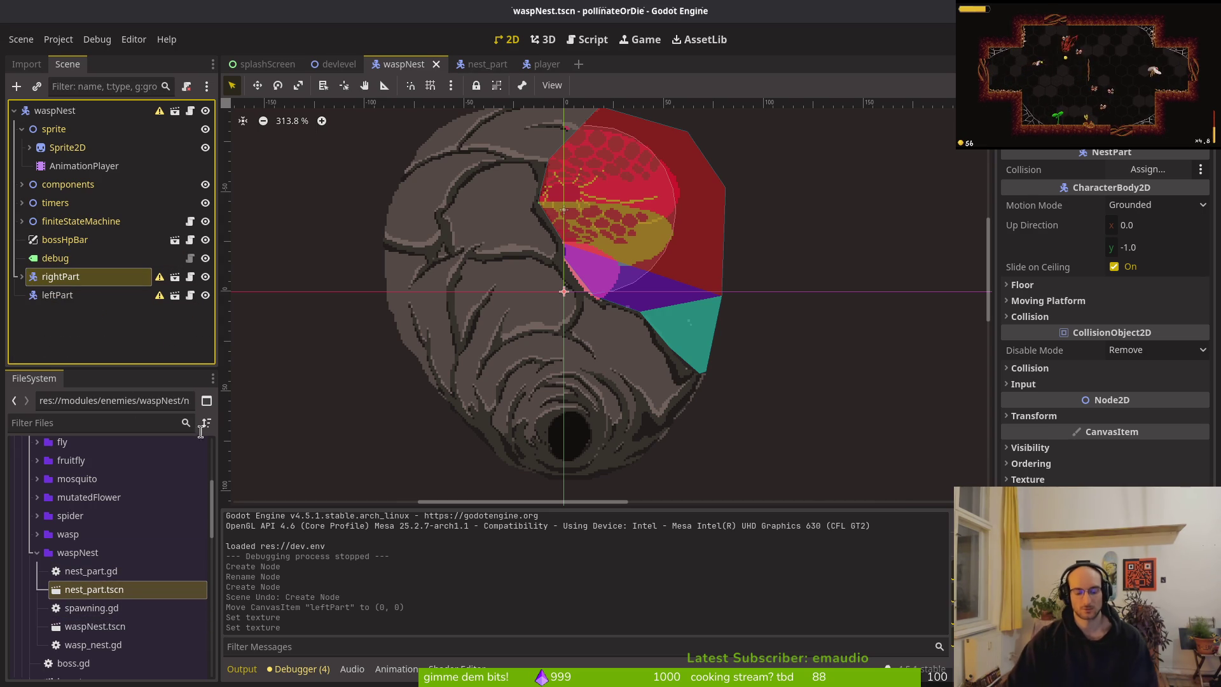
Step: Glance at nest_part.gd and the hive sprite sheet, then deselect rightPart back in Godot
{"action": "key", "text": "alt+Tab"}
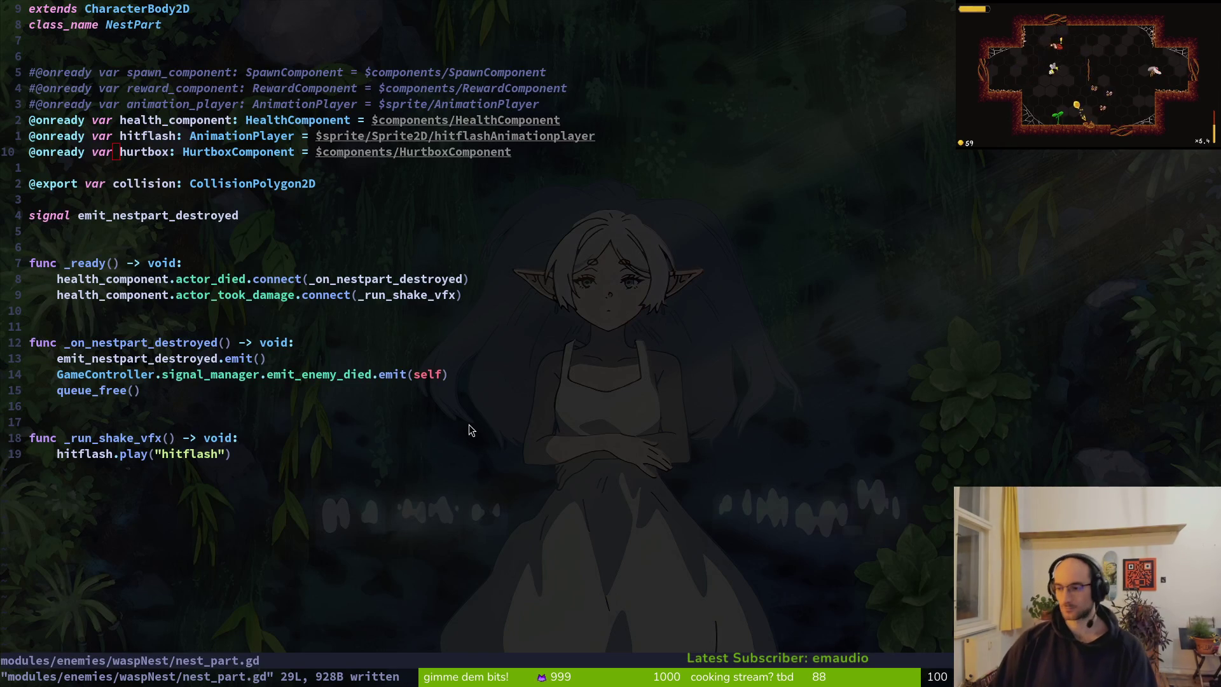
{"action": "key", "text": "alt+Tab"}
{"action": "key", "text": "alt+Tab"}
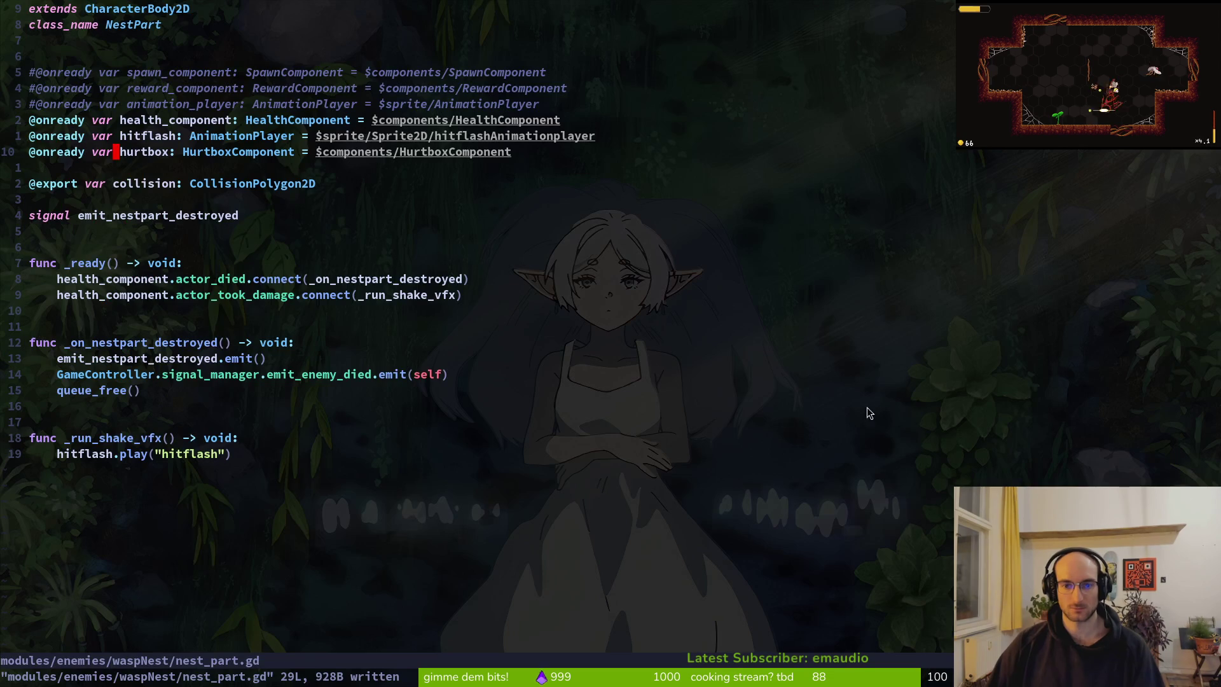
{"action": "key", "text": "alt+Tab"}
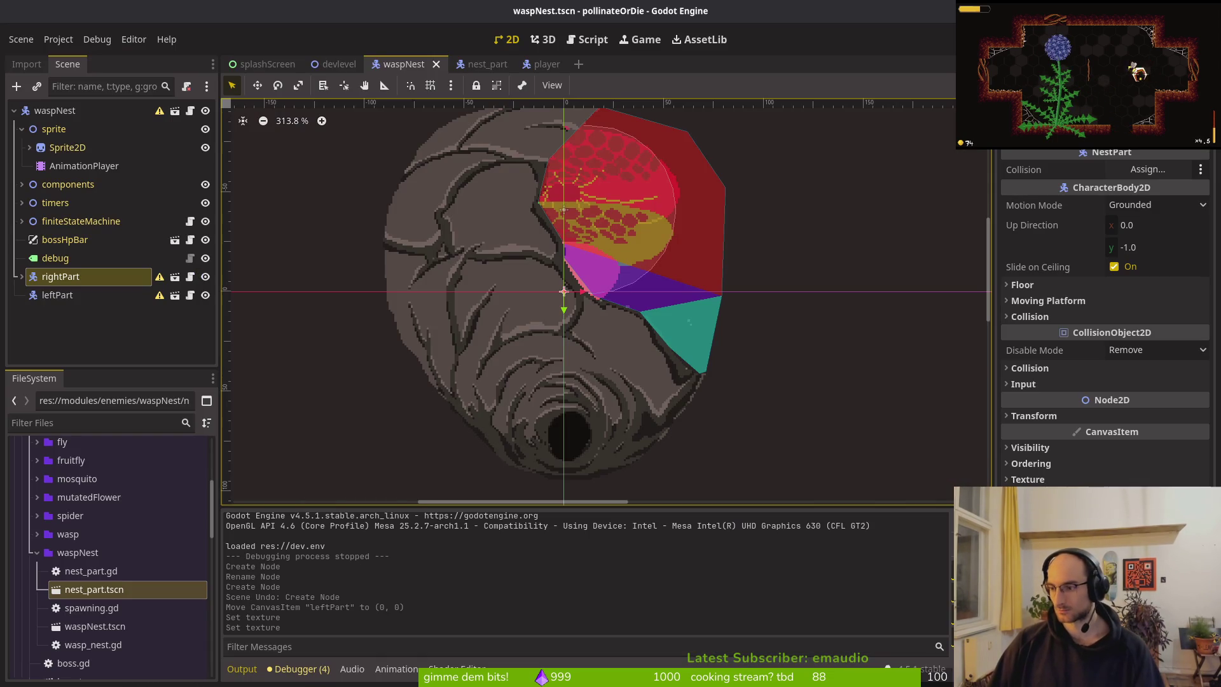
{"action": "left_click", "coordinate": [47, 321]}
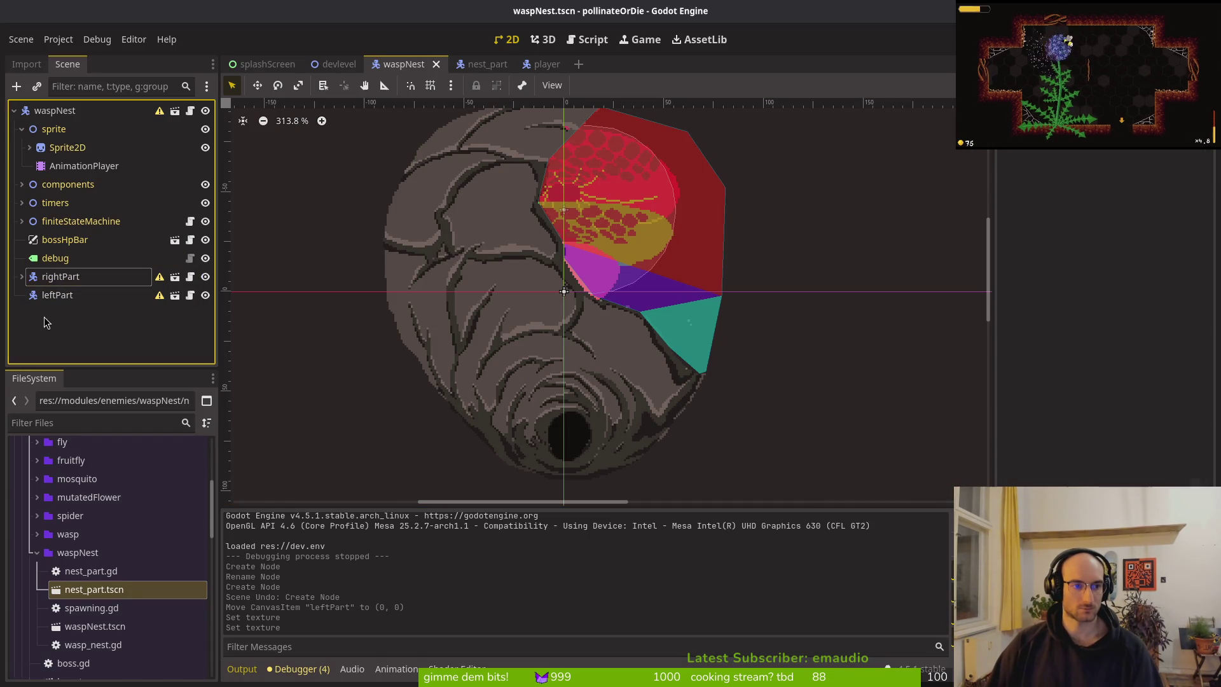
Step: Add a third nest_part.tscn instance to the waspNest scene
{"action": "mouse_move", "coordinate": [111, 586]}
{"action": "left_mouse_down"}
{"action": "mouse_move", "coordinate": [439, 325]}
{"action": "mouse_move", "coordinate": [102, 312]}
{"action": "left_mouse_up"}
{"action": "mouse_move", "coordinate": [244, 329]}
{"action": "left_mouse_down"}
{"action": "mouse_move", "coordinate": [547, 324]}
{"action": "mouse_move", "coordinate": [528, 261]}
{"action": "mouse_move", "coordinate": [572, 310]}
{"action": "left_mouse_up"}
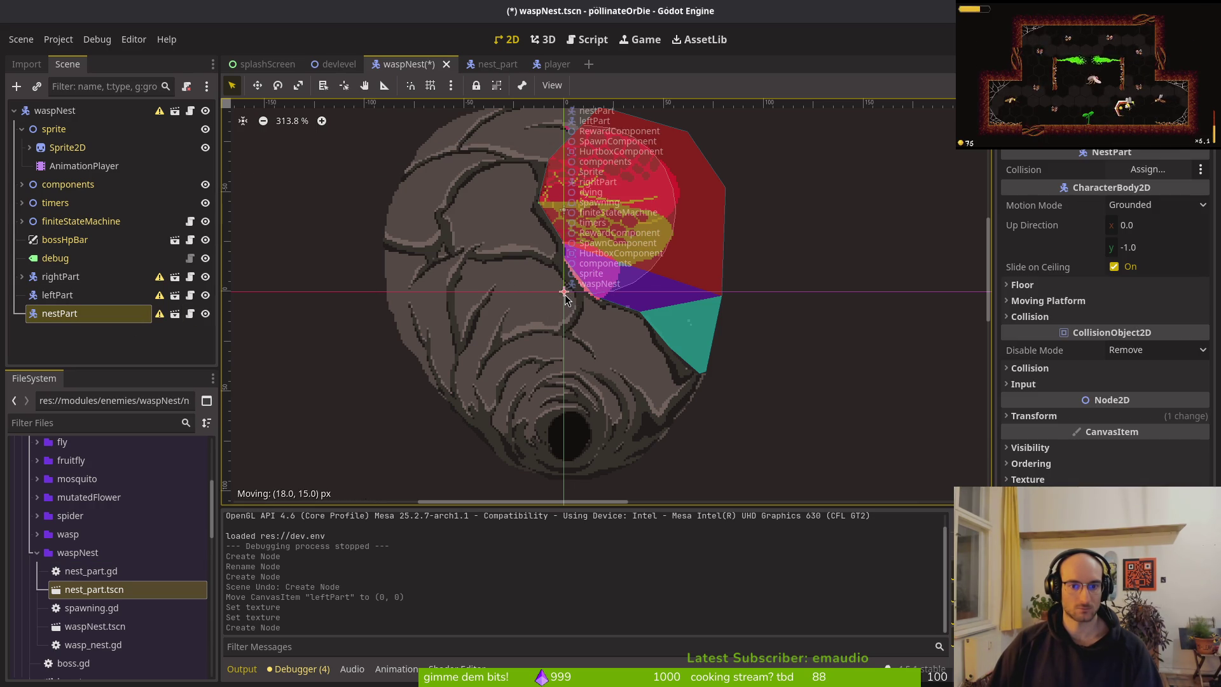
{"action": "right_click", "coordinate": [60, 314]}
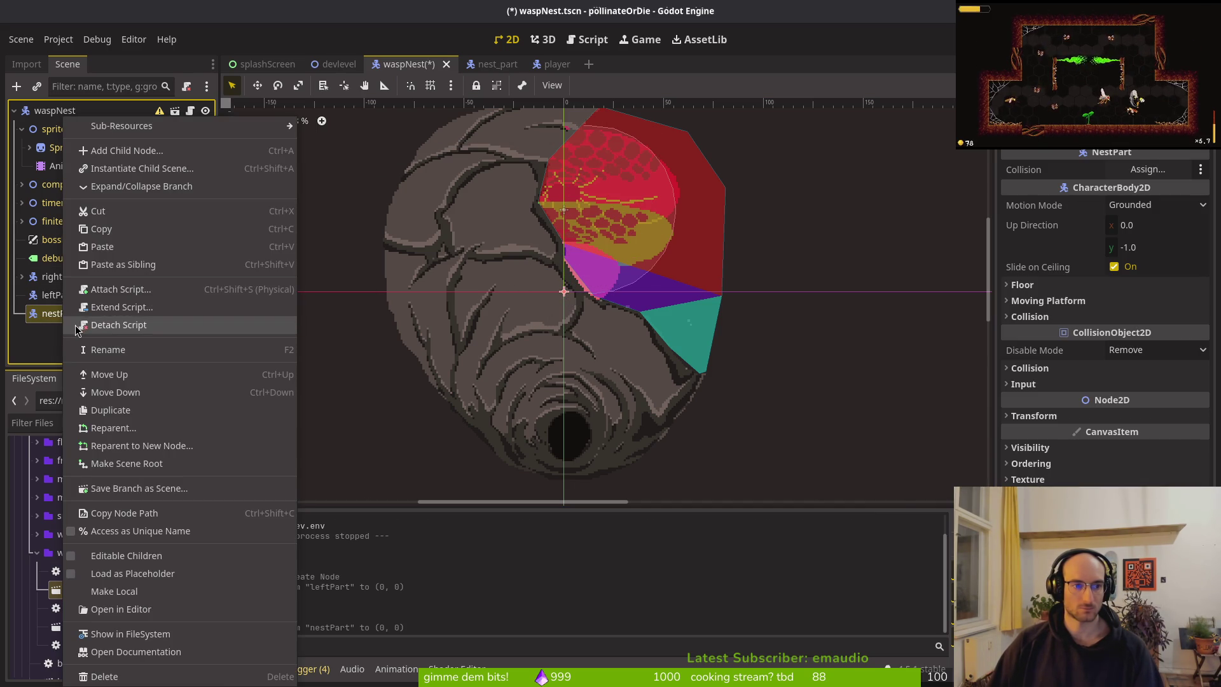
{"action": "left_click", "coordinate": [46, 313]}
Step: Enable Editable Children on leftPart and on the new nestPart instance
{"action": "left_click", "coordinate": [69, 299]}
{"action": "left_click", "coordinate": [60, 278]}
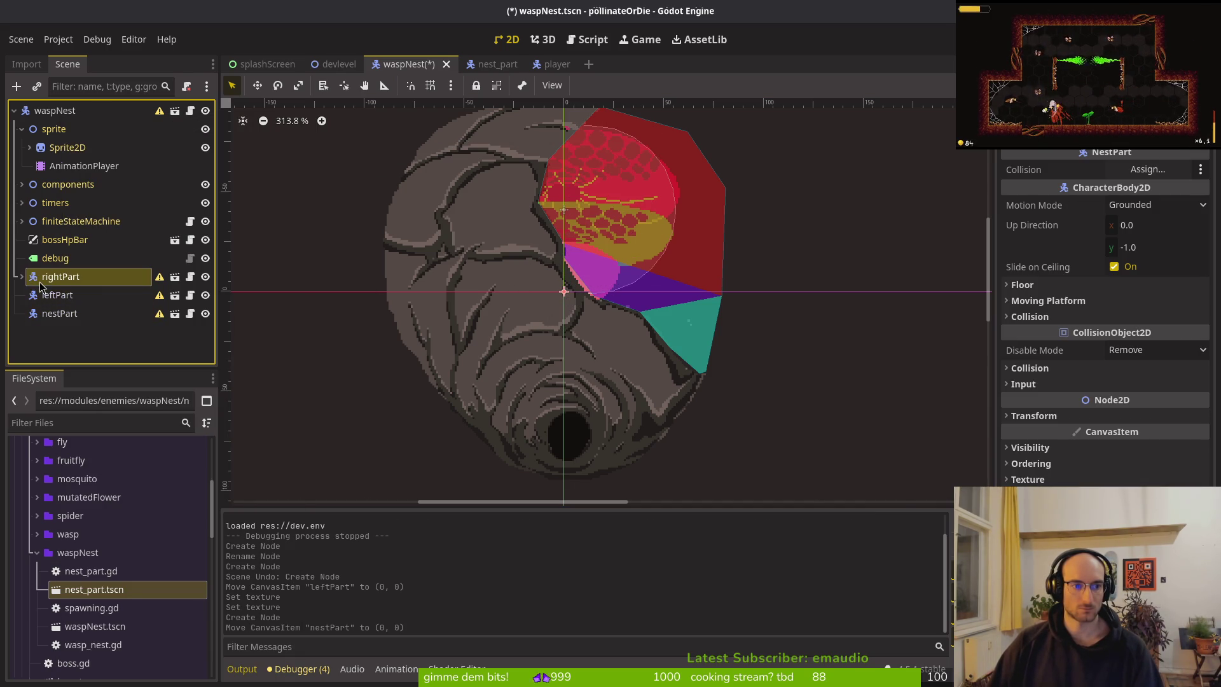
{"action": "right_click", "coordinate": [67, 296]}
{"action": "left_click", "coordinate": [159, 556]}
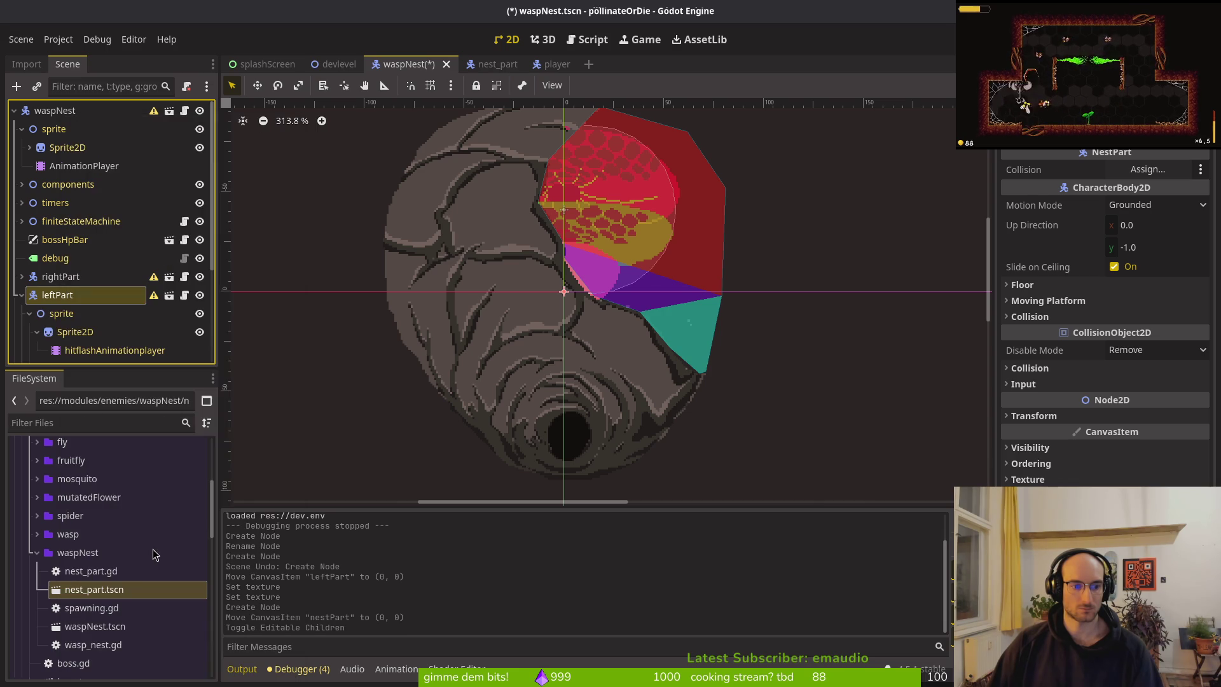
{"action": "left_click", "coordinate": [23, 295]}
{"action": "left_click", "coordinate": [51, 313]}
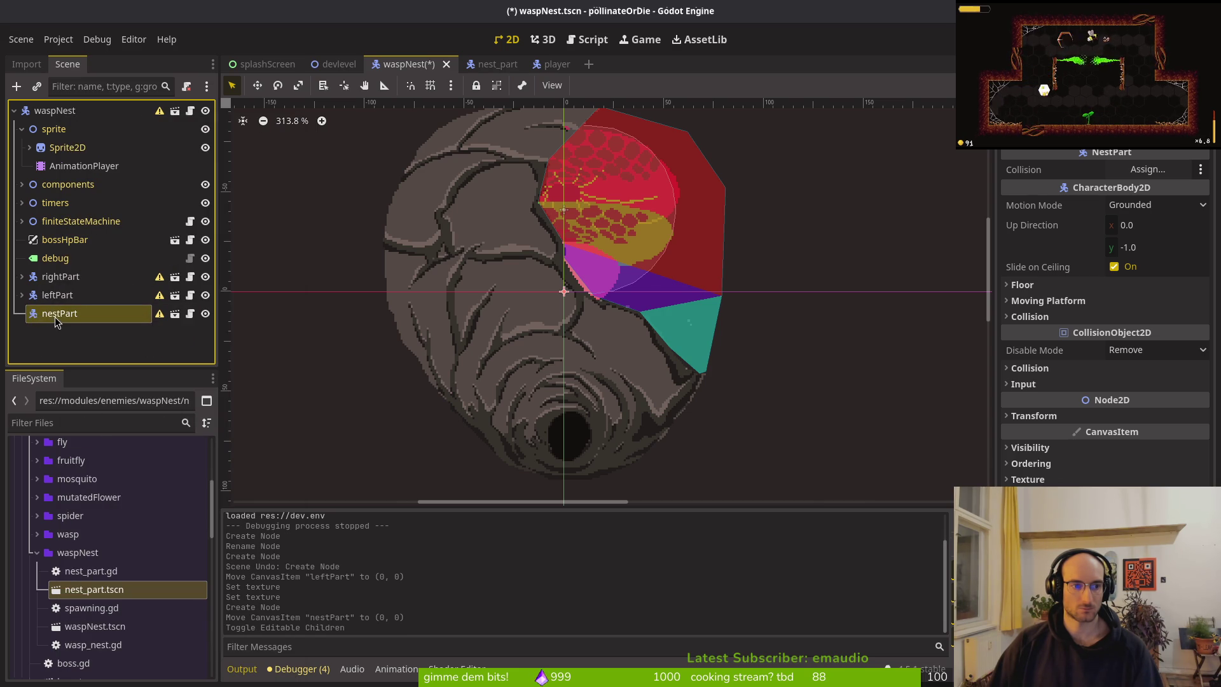
{"action": "right_click", "coordinate": [56, 314]}
{"action": "left_click", "coordinate": [154, 555]}
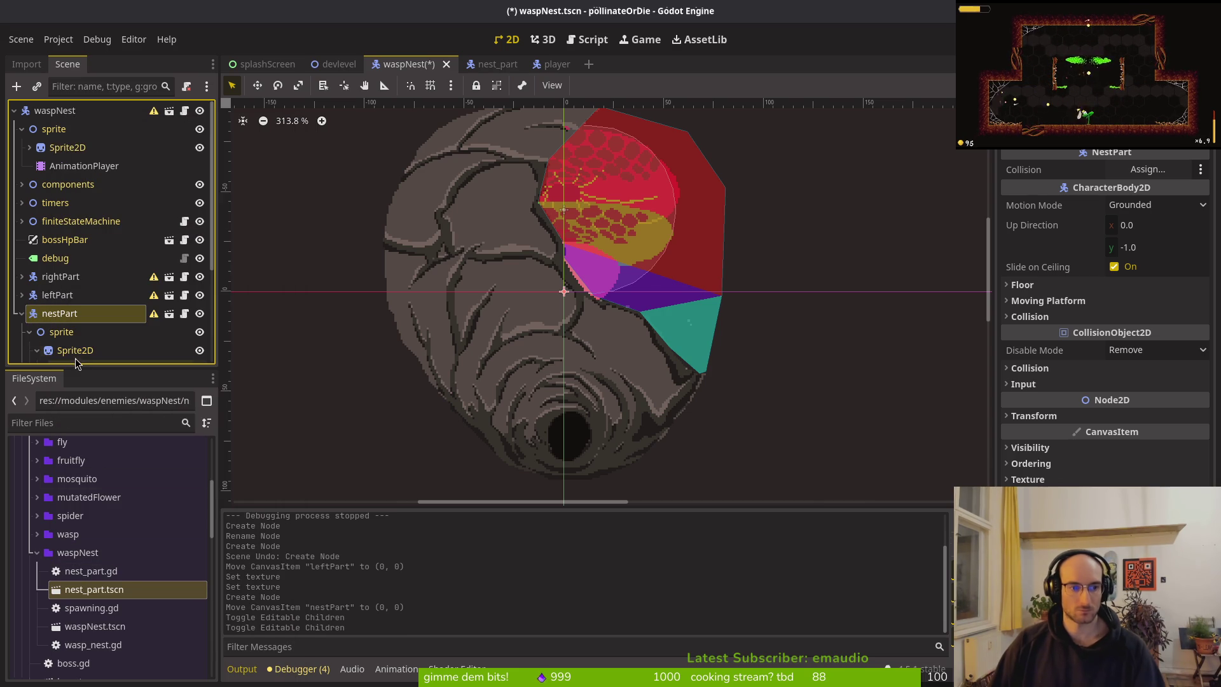
{"action": "left_click", "coordinate": [23, 314]}
Step: Rename nestPart to bottomPart and save the waspNest scene
{"action": "double_click", "coordinate": [62, 317]}
{"action": "type", "text": "bottomPart"}
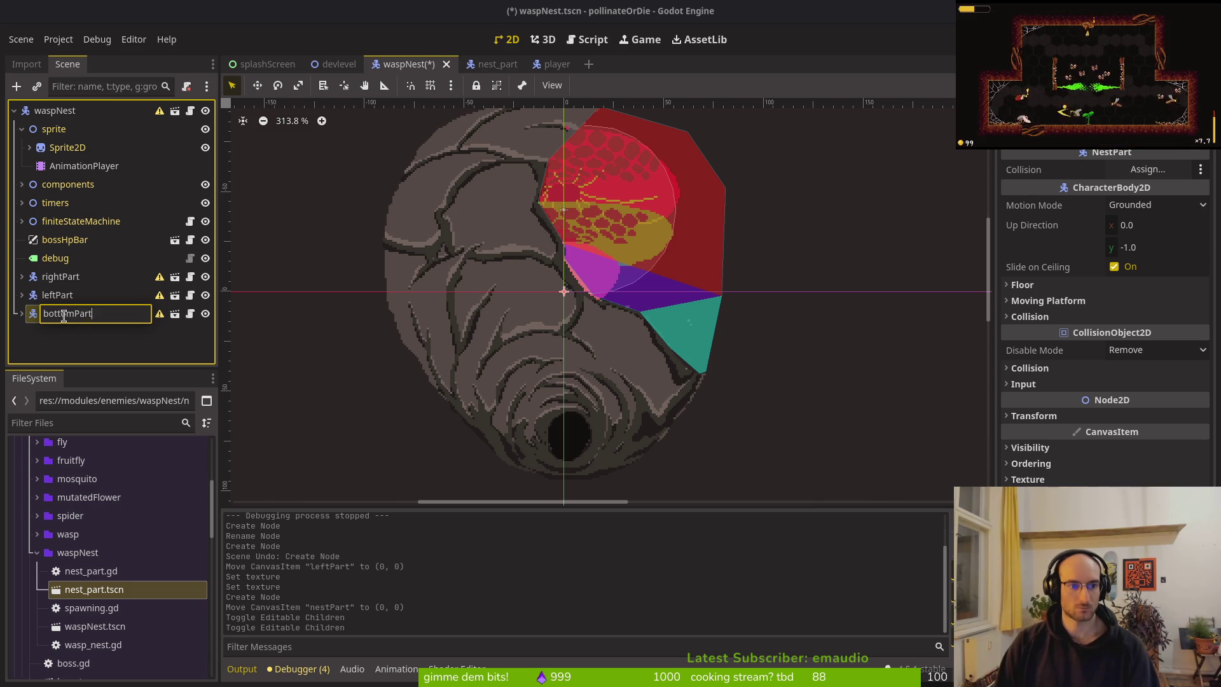
{"action": "key", "text": "Return"}
{"action": "key", "text": "ctrl+s"}
{"action": "key", "text": "alt+Tab"}
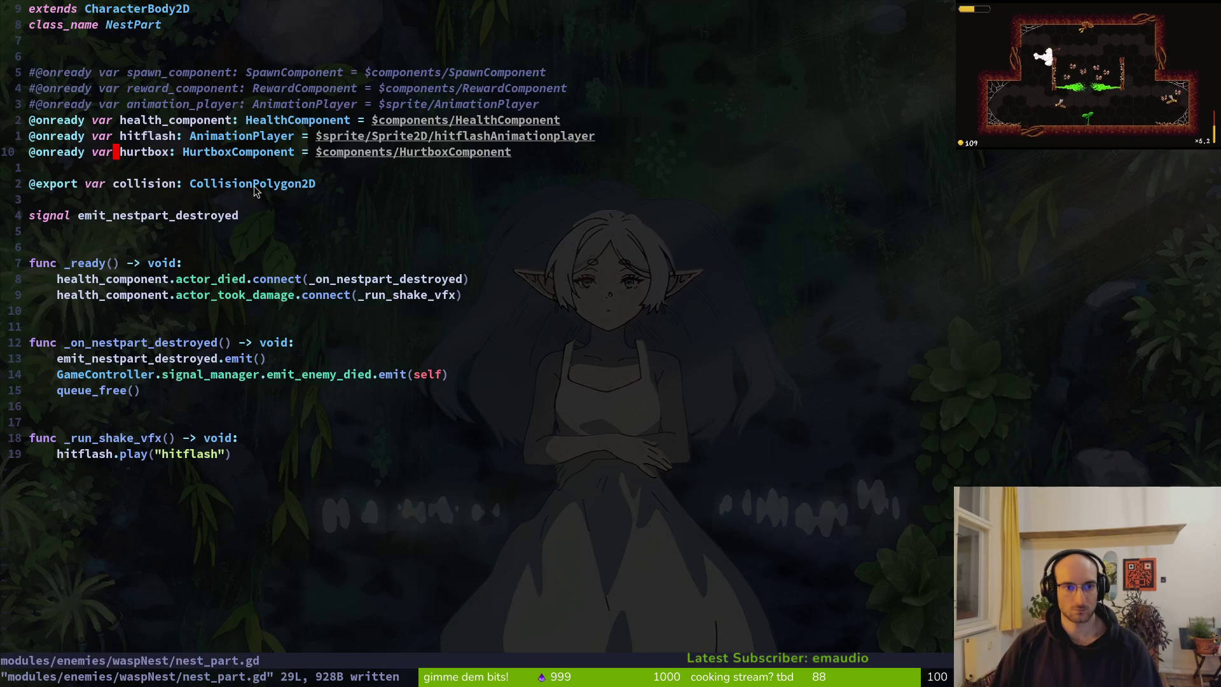
{"action": "key", "text": "ctrl+6"}
{"action": "key", "text": "ctrl+6"}
{"action": "key", "text": "ctrl+p"}
{"action": "key", "text": "Escape"}
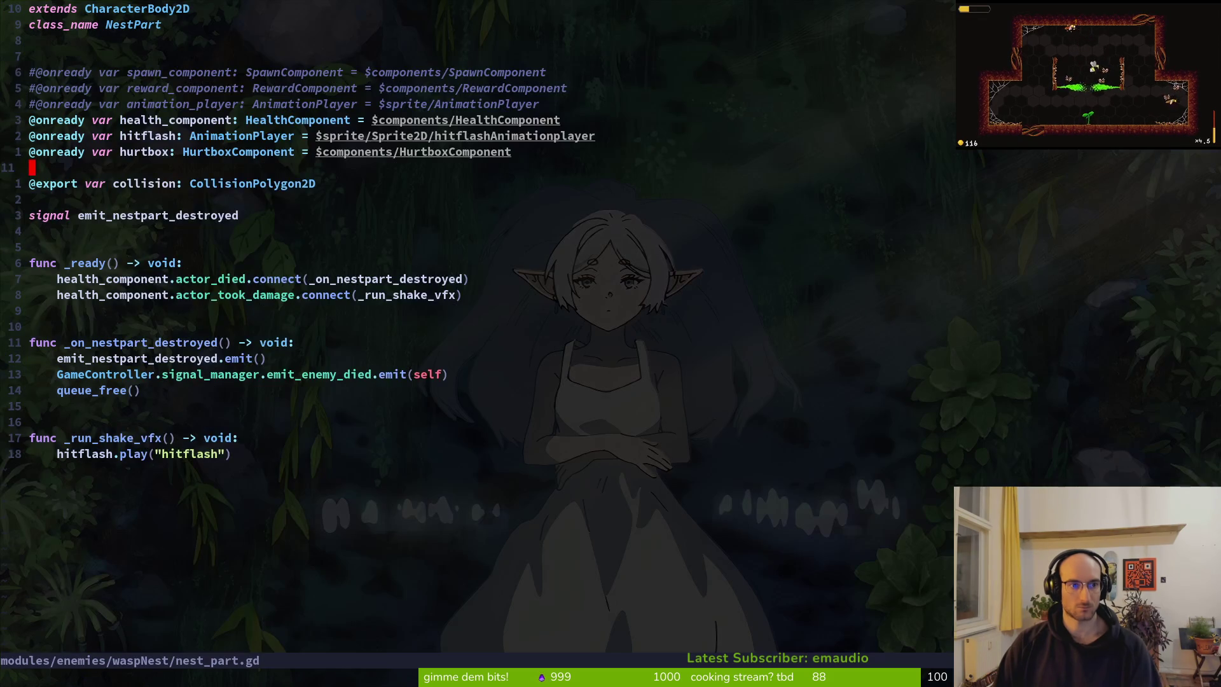
{"action": "key", "text": "j"}
{"action": "key", "text": "d"}
{"action": "key", "text": "d"}
{"action": "key", "text": "d"}
{"action": "key", "text": "ctrl+s"}
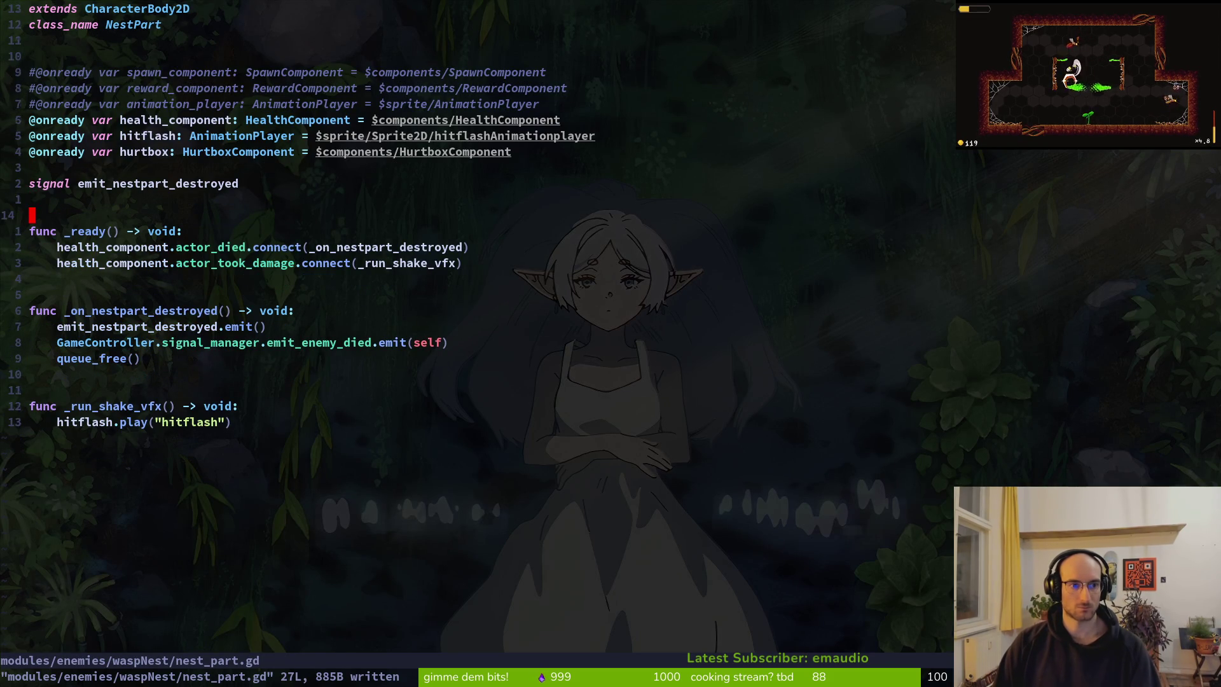
{"action": "key", "text": "k"}
{"action": "key", "text": "d"}
{"action": "key", "text": "d"}
{"action": "key", "text": "ctrl+s"}
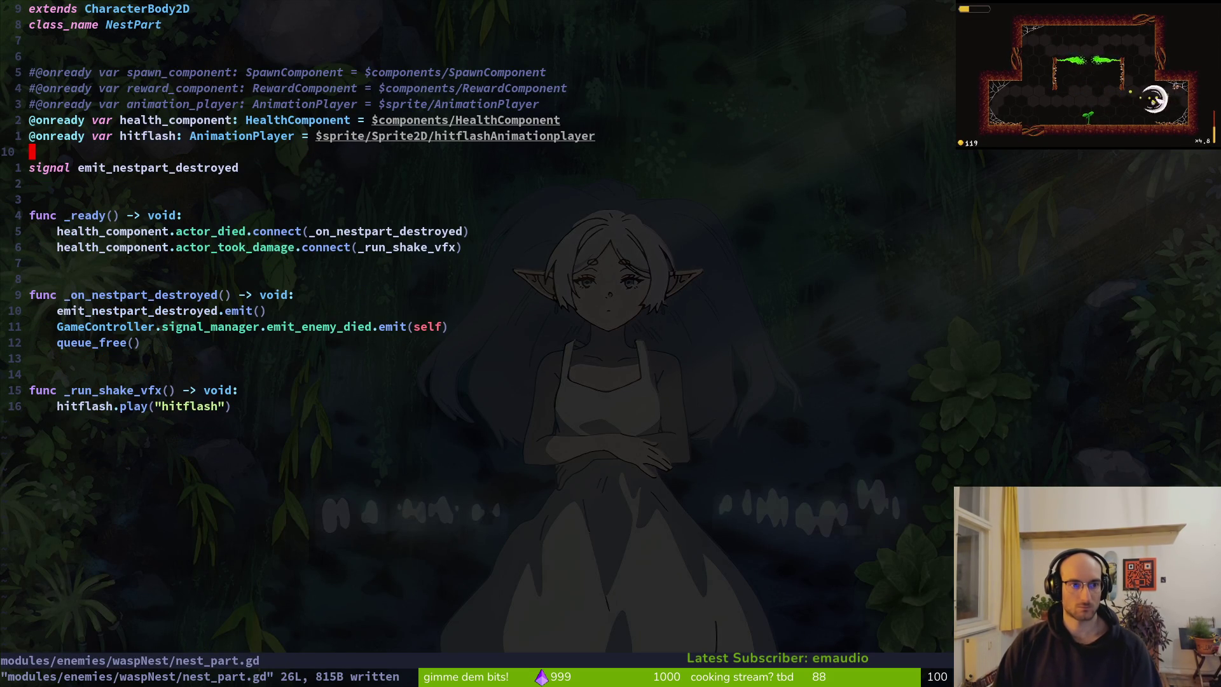
{"action": "key", "text": "u"}
{"action": "key", "text": "shift+i"}
{"action": "type", "text": "#"}
{"action": "key", "text": "Escape"}
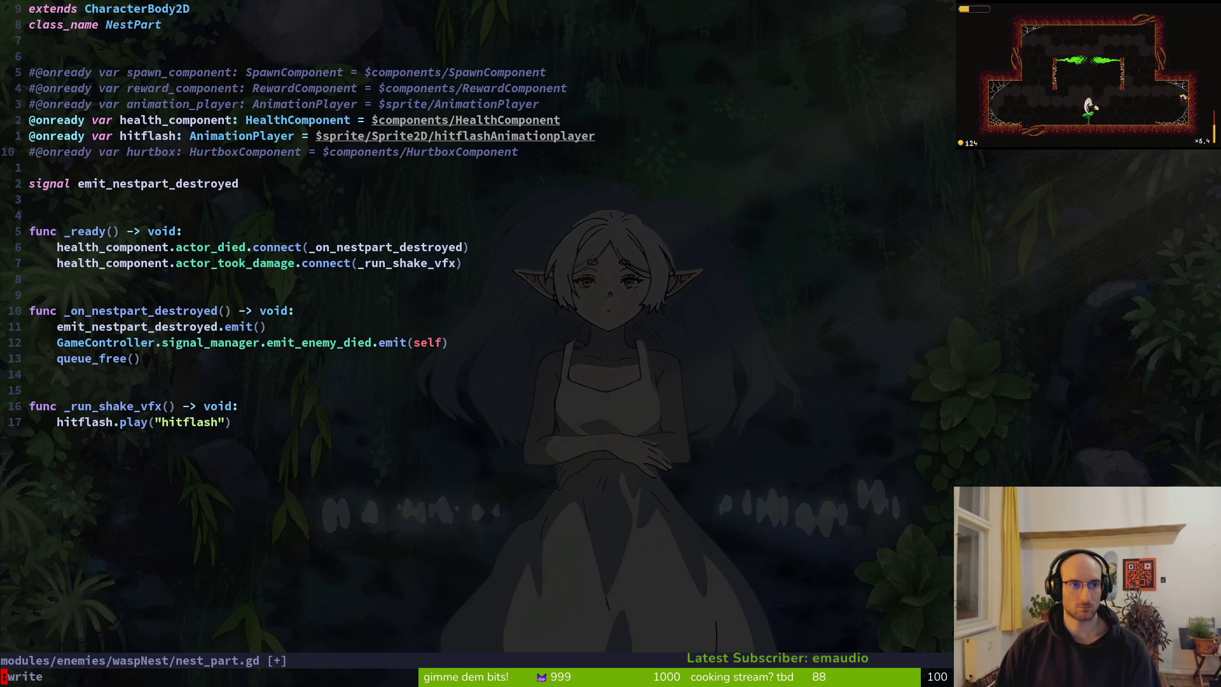
{"action": "key", "text": "V"}
{"action": "key", "text": "K"}
{"action": "key", "text": "K"}
{"action": "key", "text": "Escape"}
{"action": "key", "text": "ctrl+s"}
Step: Search the file finder for wasp_nest.gd
{"action": "key", "text": "space"}
{"action": "key", "text": "f"}
{"action": "key", "text": "f"}
{"action": "type", "text": "wasnest"}
{"action": "key", "text": "ctrl+p"}
{"action": "key", "text": "ctrl+p"}
{"action": "key", "text": "ctrl+p"}
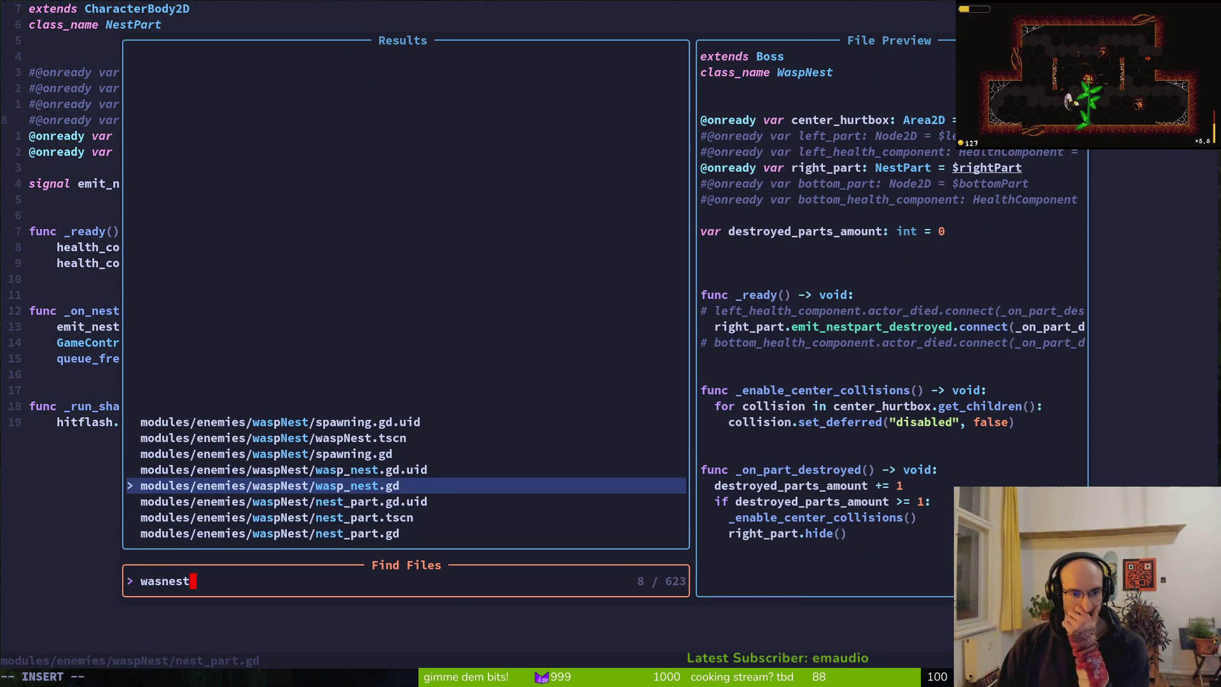
Step: Open wasp_nest.gd, uncomment the left_part and bottom_part variables, and save
{"action": "key", "text": "Return"}
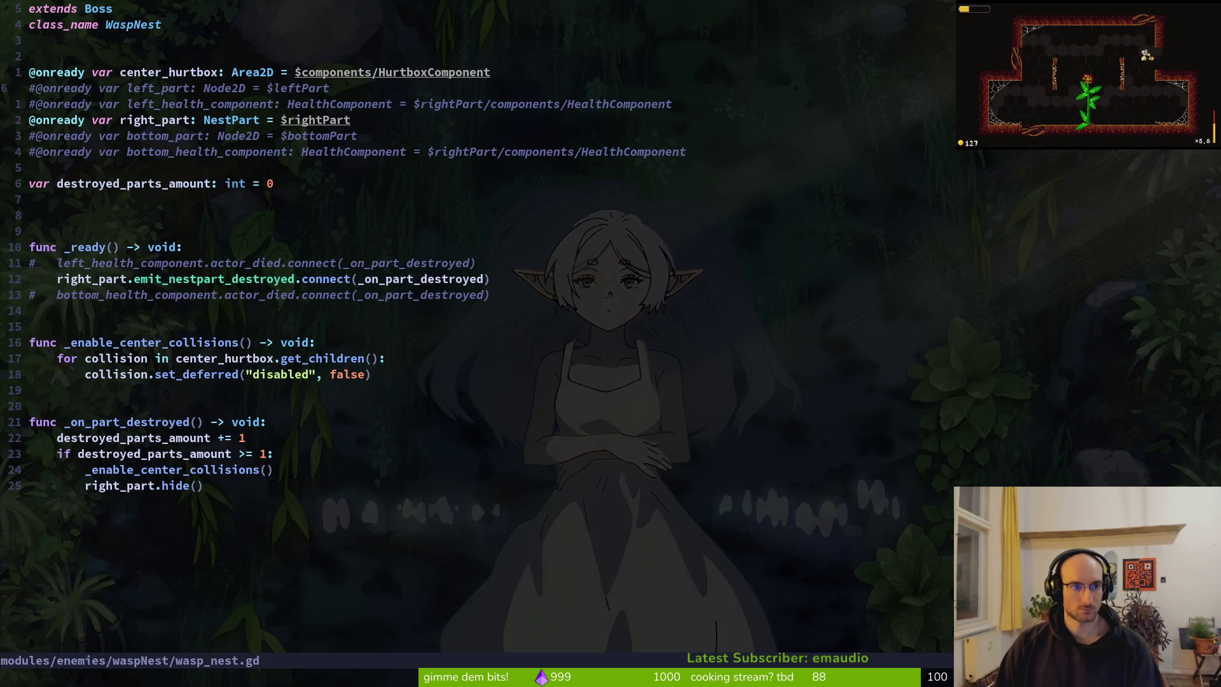
{"action": "type", "text": "jds@"}
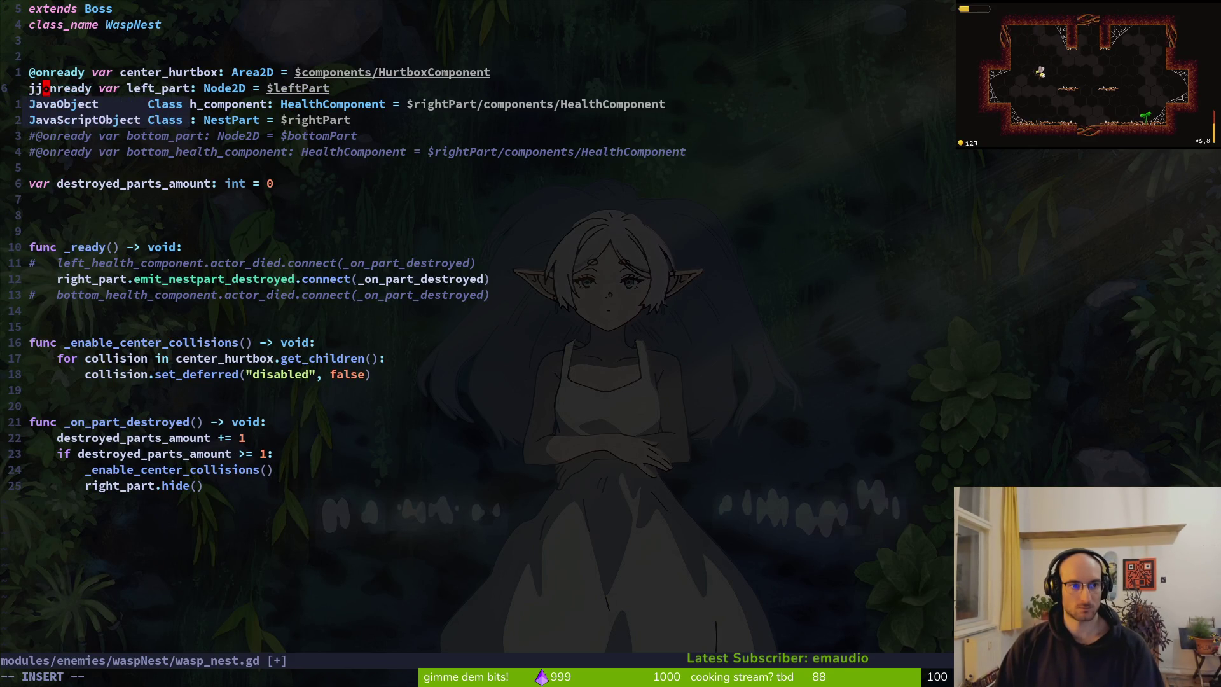
{"action": "key", "text": "Escape"}
{"action": "type", "text": "k"}
{"action": "key", "text": "Escape"}
{"action": "key", "text": "u"}
{"action": "key", "text": "u"}
{"action": "key", "text": "j"}
{"action": "key", "text": "ctrl+v"}
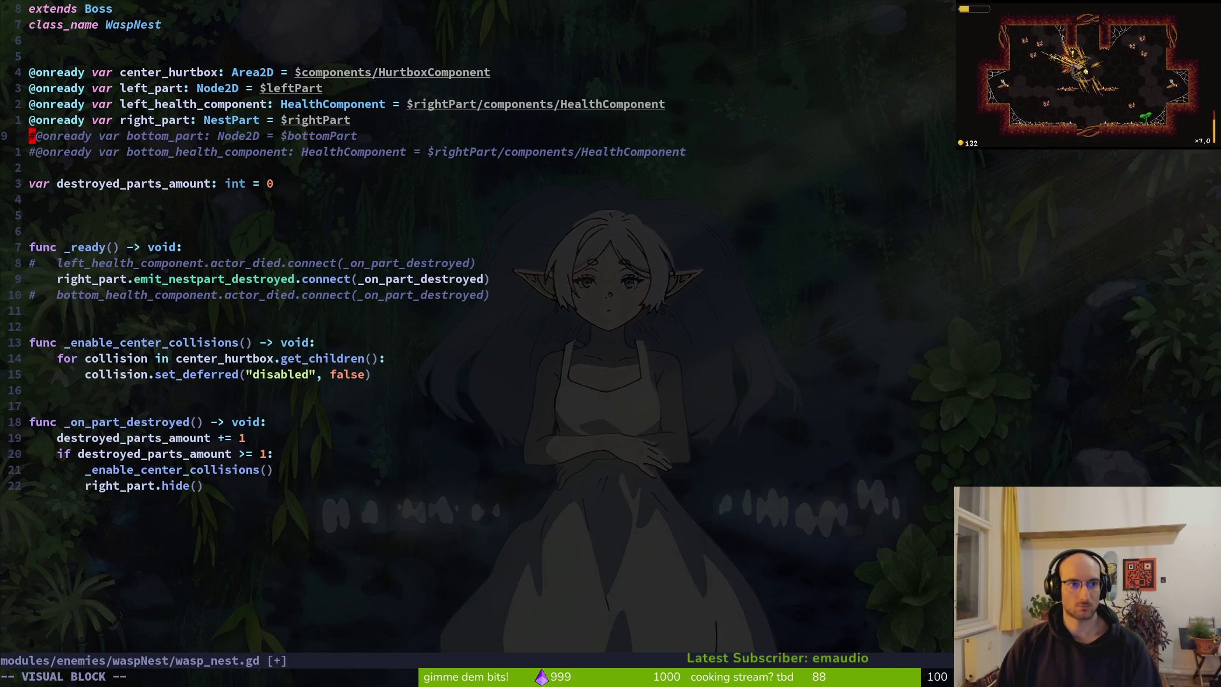
{"action": "key", "text": "dollar"}
{"action": "key", "text": "Escape"}
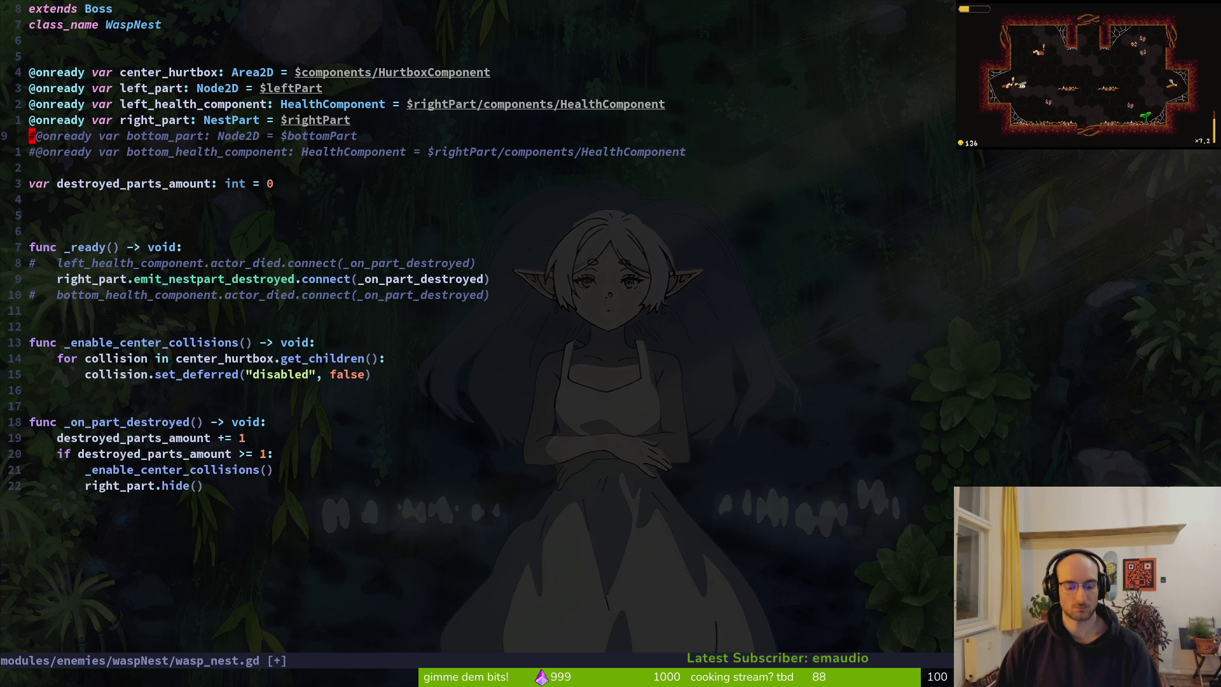
{"action": "type", "text": "d:w"}
{"action": "key", "text": "Return"}
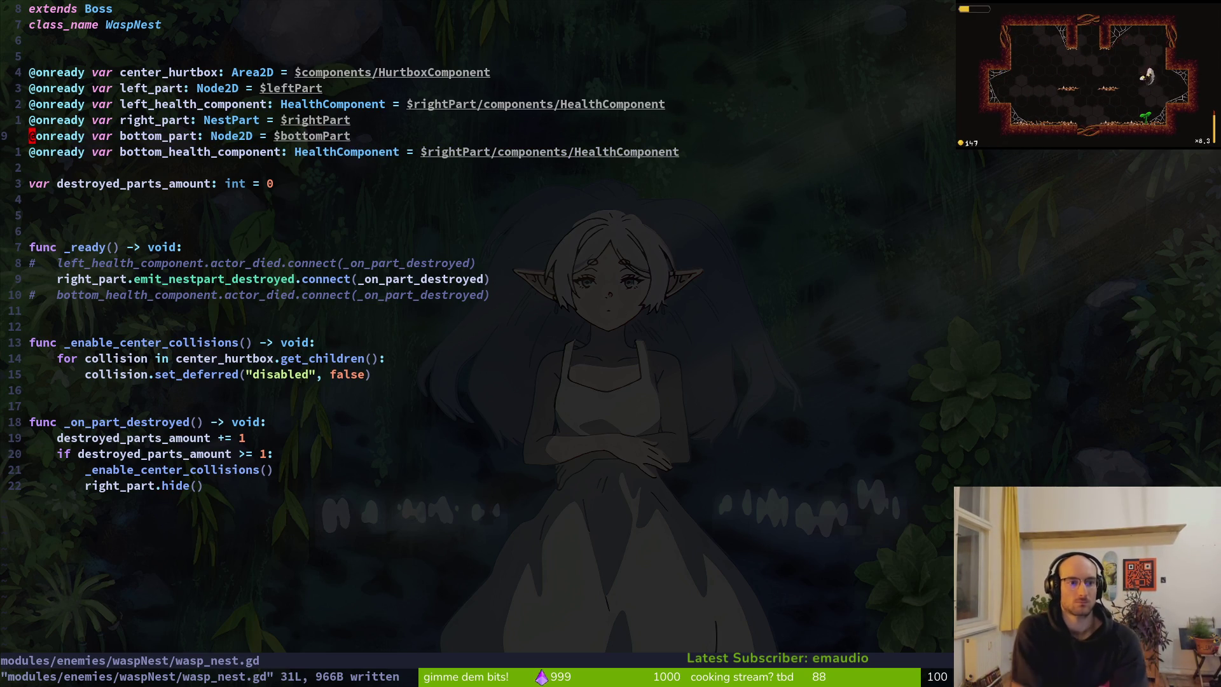
Step: Delete the bottom and left health component lines and save
{"action": "key", "text": "j"}
{"action": "key", "text": "d"}
{"action": "key", "text": "d"}
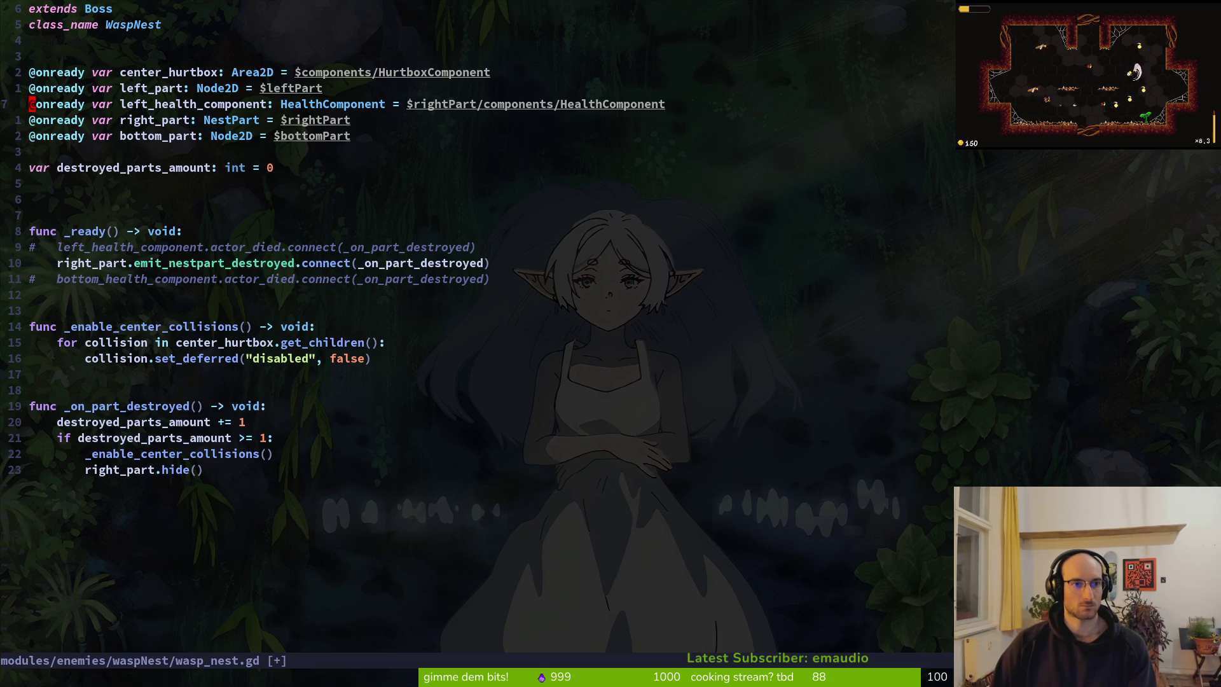
{"action": "key", "text": "d"}
{"action": "key", "text": "d"}
{"action": "type", "text": ":w"}
{"action": "key", "text": "Return"}
{"action": "key", "text": "j"}
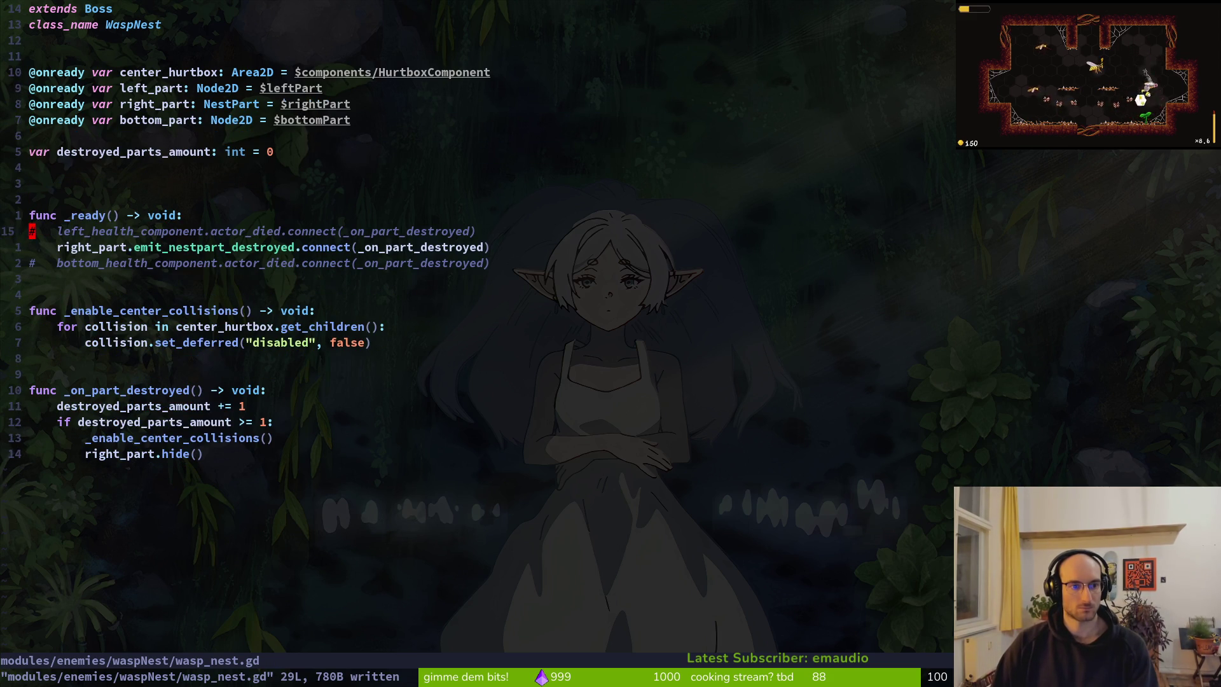
Step: Duplicate the right_part connect line twice and delete the commented health connections
{"action": "key", "text": "j"}
{"action": "key", "text": "shift+v"}
{"action": "key", "text": "y"}
{"action": "key", "text": "p"}
{"action": "key", "text": "p"}
{"action": "key", "text": "j"}
{"action": "key", "text": "d"}
{"action": "key", "text": "d"}
{"action": "key", "text": "k"}
{"action": "key", "text": "d"}
{"action": "key", "text": "d"}
Step: Point the copied connect lines at left_part and bottom_part, saving in between
{"action": "type", "text": "cwleft"}
{"action": "key", "text": "Return"}
{"action": "key", "text": "Escape"}
{"action": "type", "text": ":w"}
{"action": "key", "text": "Return"}
{"action": "key", "text": "j"}
{"action": "key", "text": "j"}
{"action": "type", "text": "cwbot"}
{"action": "key", "text": "Return"}
{"action": "key", "text": "Escape"}
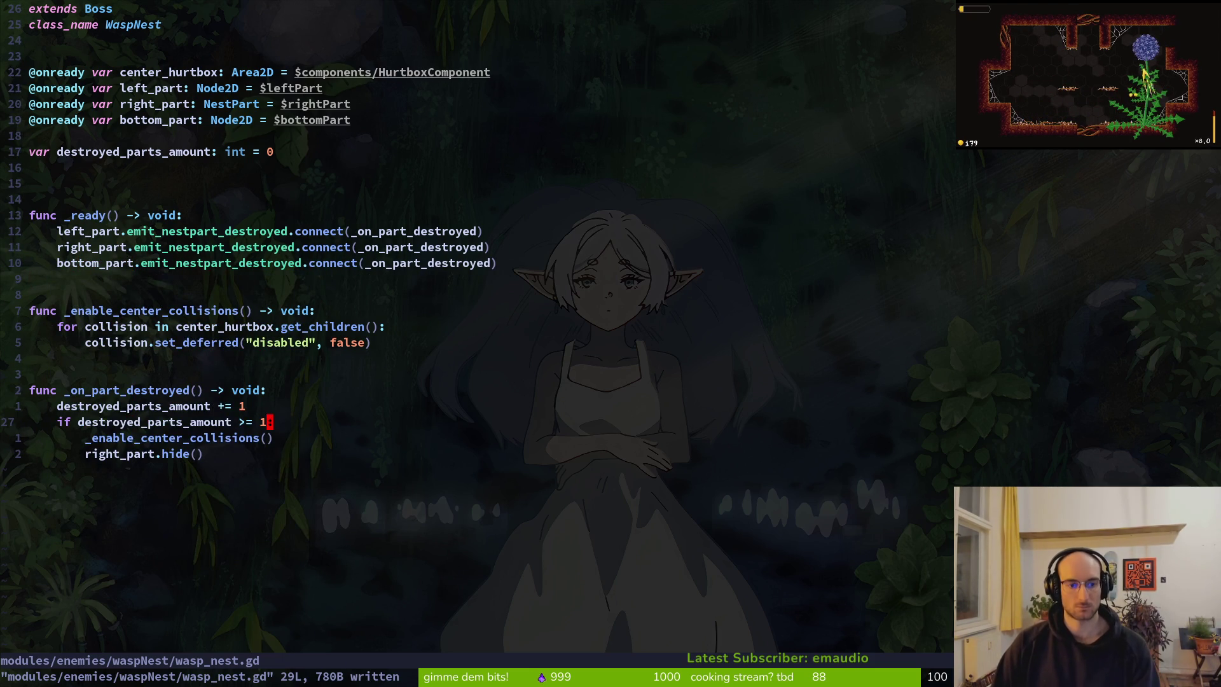
Step: Change the destroyed-parts threshold from 1 to 3, then save and quit with :wq
{"action": "type", "text": "s3"}
{"action": "key", "text": "Escape"}
{"action": "type", "text": ":w"}
{"action": "key", "text": "Return"}
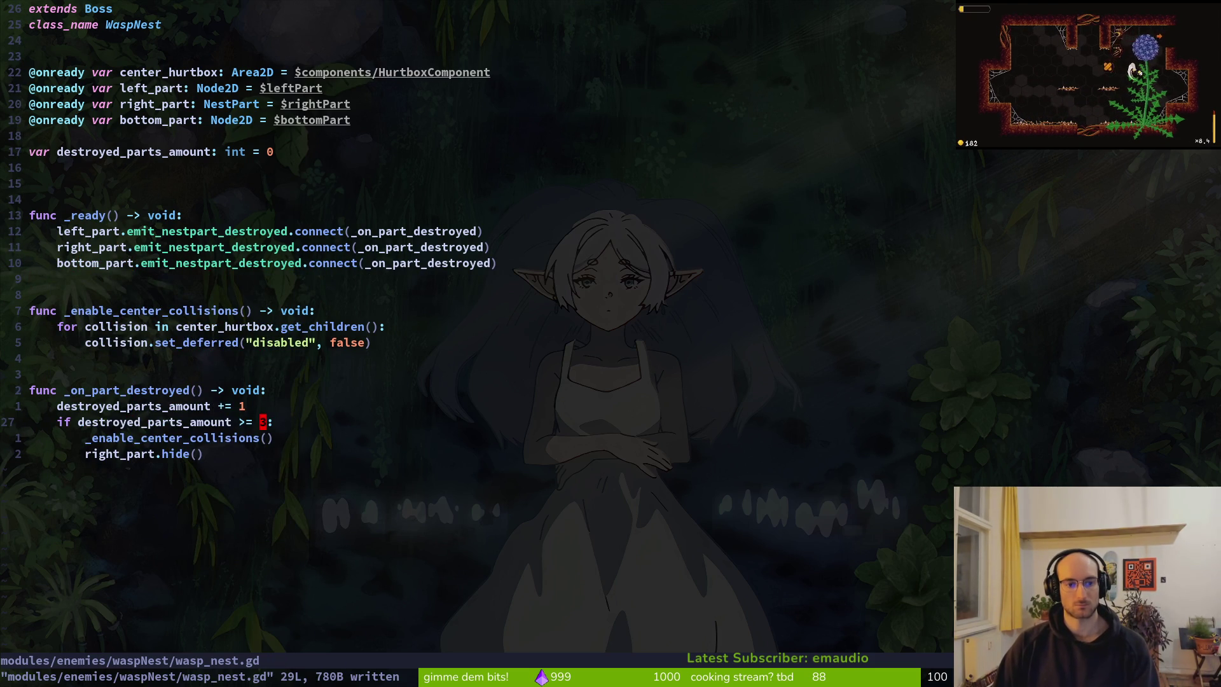
{"action": "type", "text": ":wq"}
{"action": "key", "text": "Return"}
Step: Save the waspNest scene and inspect rightPart's HurtboxComponent CollisionPolygon2D
{"action": "key", "text": "alt+Tab"}
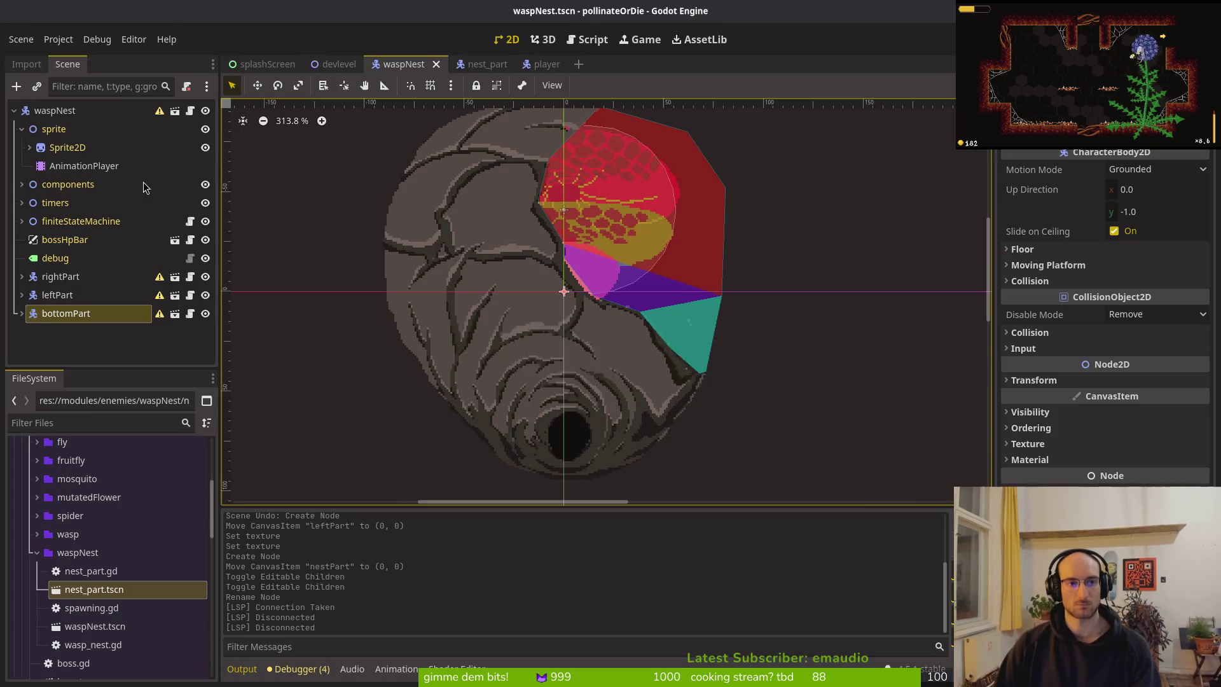
{"action": "key", "text": "ctrl+s"}
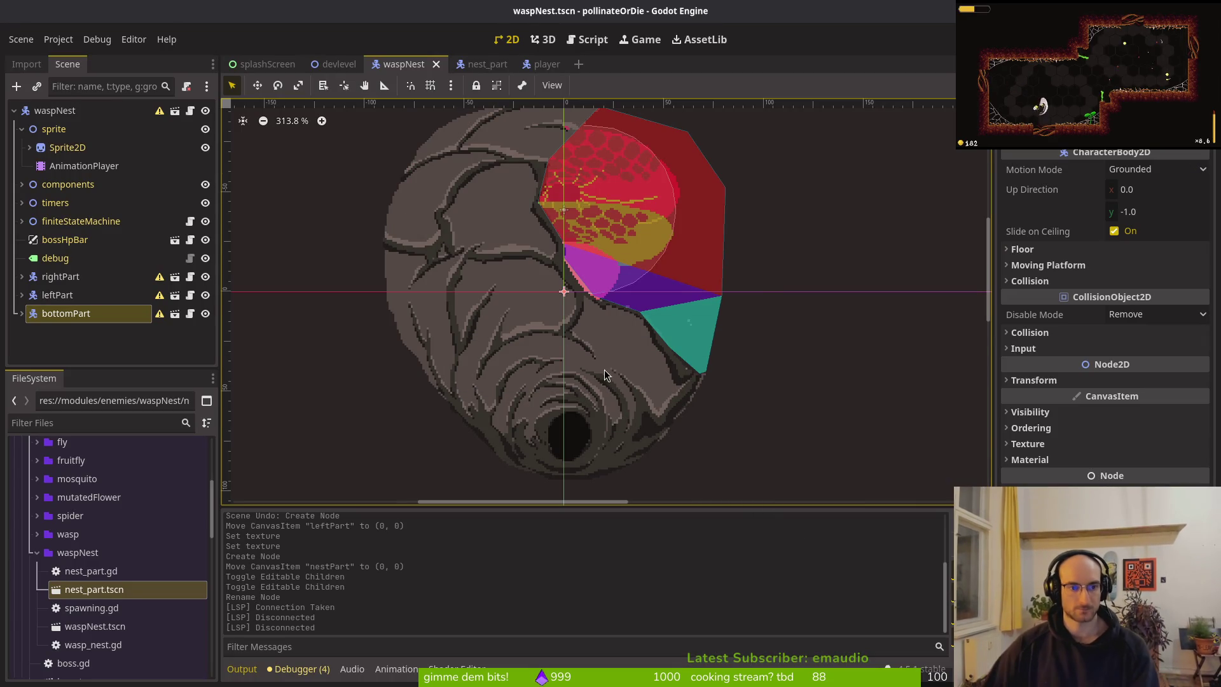
{"action": "left_click", "coordinate": [22, 277]}
{"action": "left_click", "coordinate": [30, 313]}
{"action": "left_click", "coordinate": [37, 331]}
{"action": "scroll", "coordinate": [95, 305], "scroll_direction": "down", "scroll_amount": 2}
{"action": "left_click", "coordinate": [105, 286]}
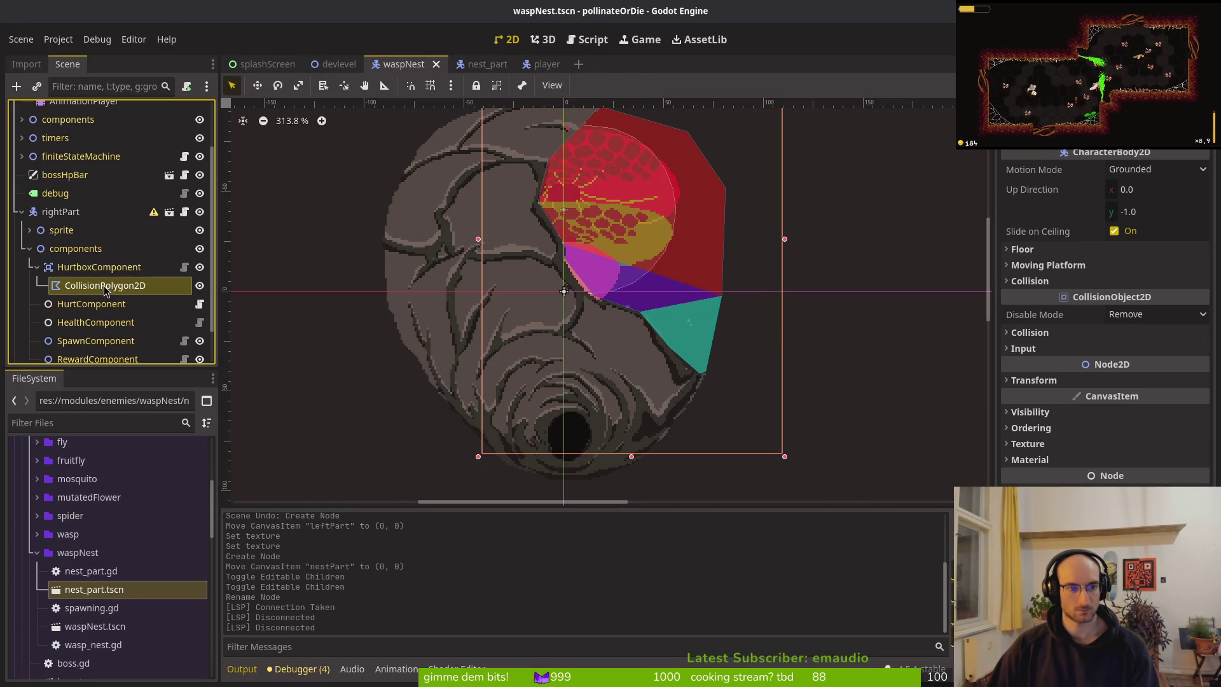
{"action": "left_click", "coordinate": [486, 384]}
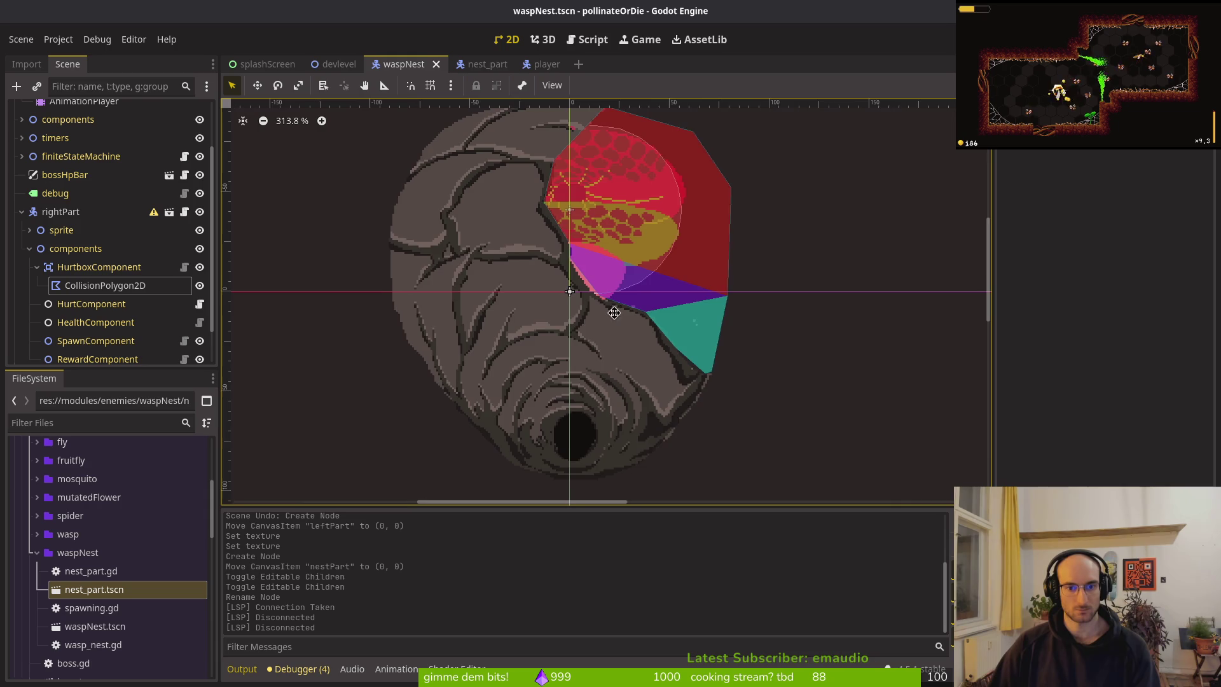
{"action": "scroll", "coordinate": [625, 322], "scroll_direction": "down", "scroll_amount": 3}
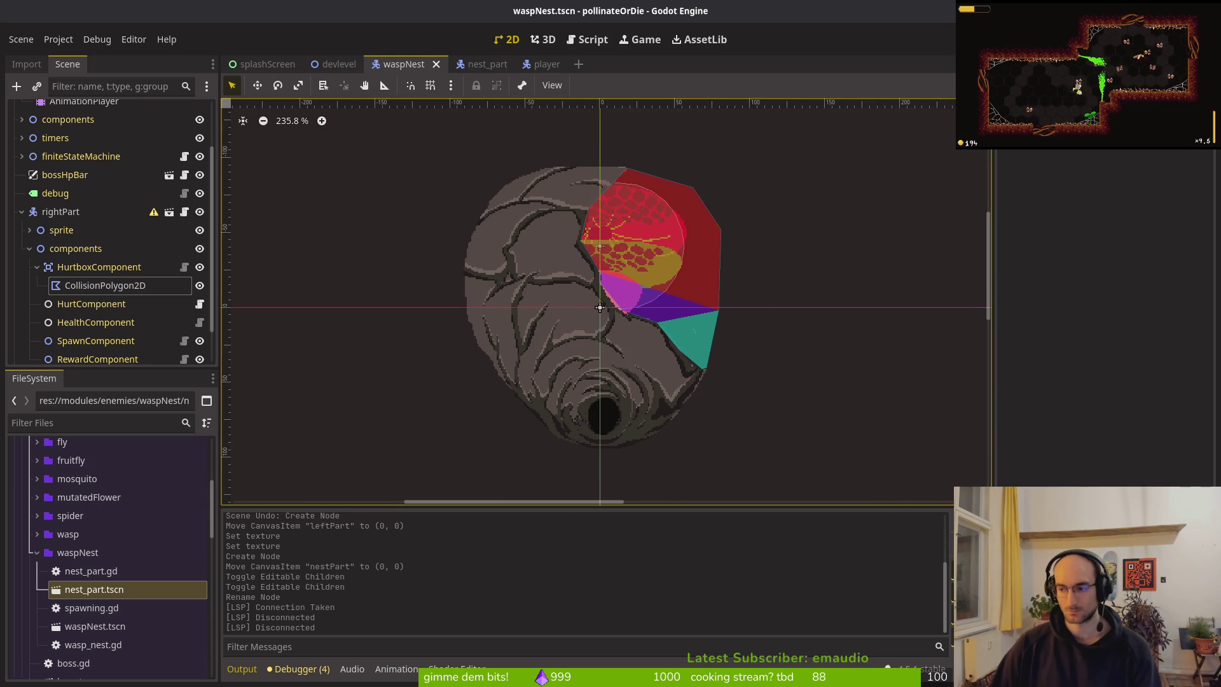
Step: Switch to Aseprite showing the wasphive-Sheet sprite sheet
{"action": "key", "text": "alt+Tab"}
{"action": "key", "text": "ctrl+o"}
{"action": "key", "text": "Escape"}
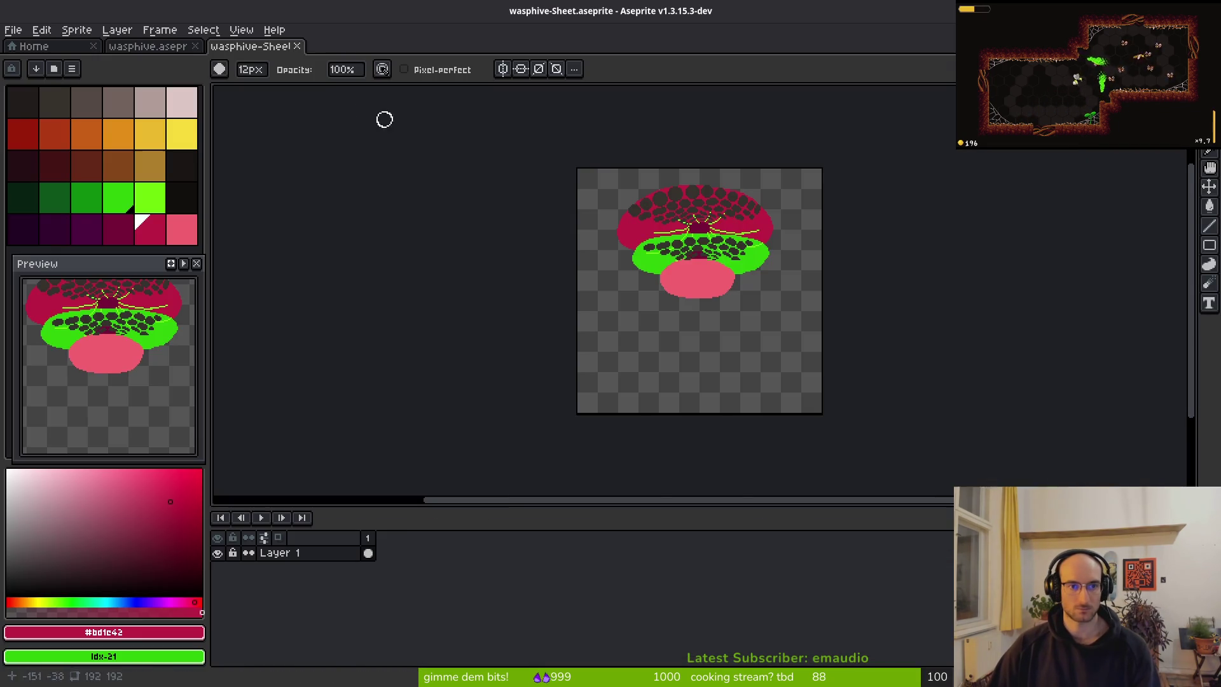
Step: Close wasphive-Sheet, check Layer 1's visibility, and go to frame 1 of wasphive.aseprite
{"action": "left_click", "coordinate": [298, 47]}
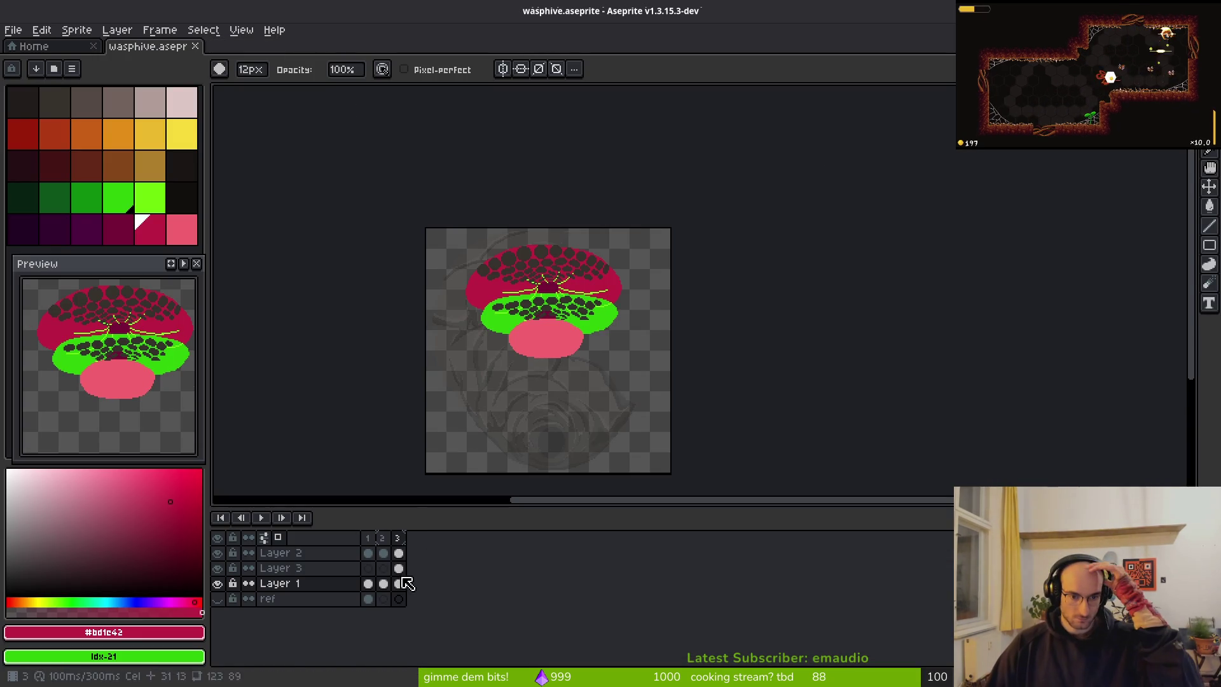
{"action": "left_click", "coordinate": [217, 584]}
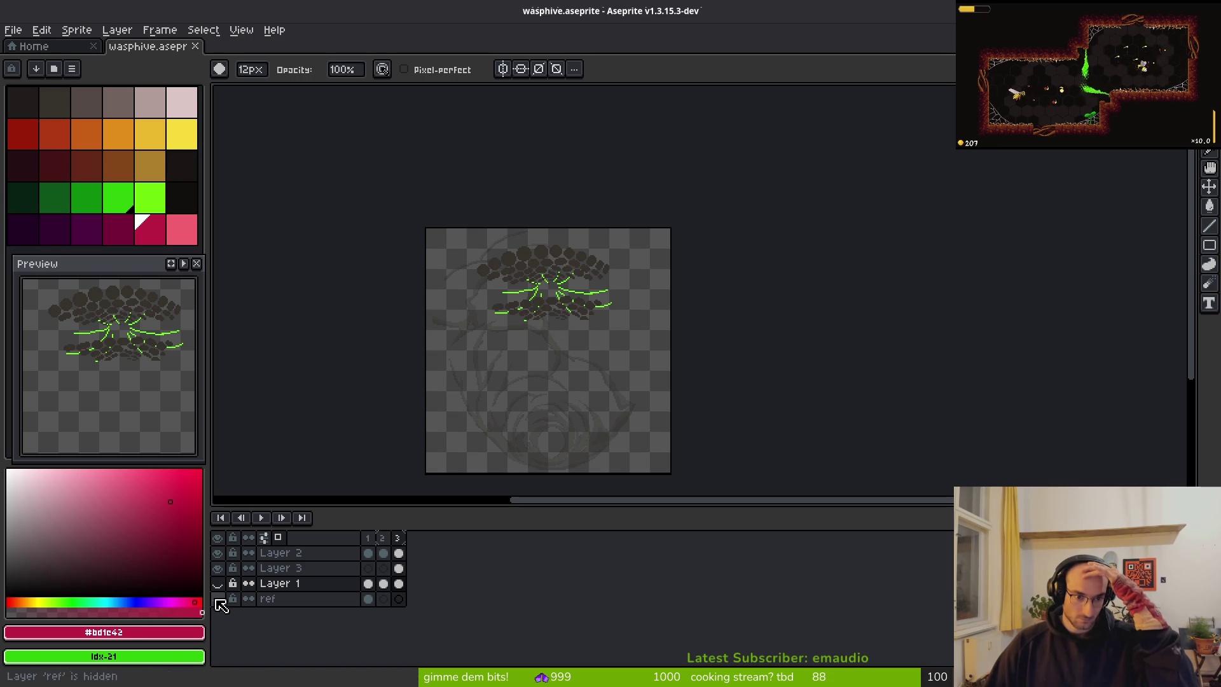
{"action": "left_click", "coordinate": [223, 586]}
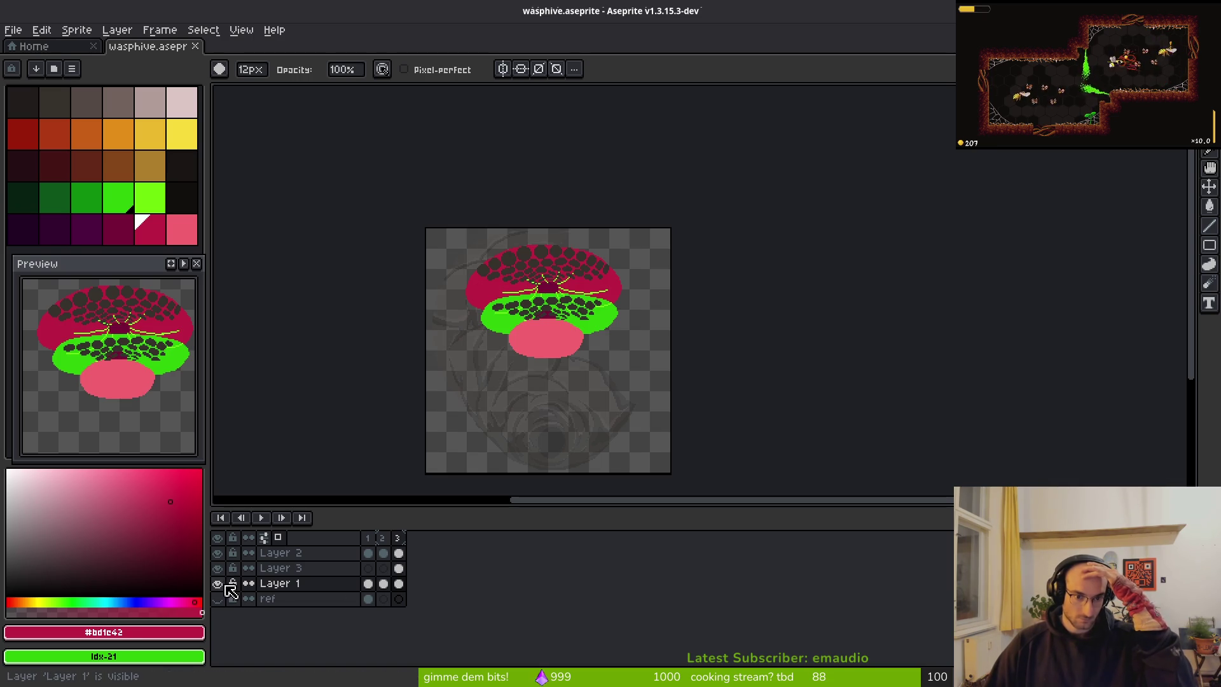
{"action": "left_click", "coordinate": [368, 538]}
{"action": "scroll", "coordinate": [575, 321], "scroll_direction": "up", "scroll_amount": 3}
{"action": "scroll", "coordinate": [705, 273], "scroll_direction": "down", "scroll_amount": 3}
{"action": "scroll", "coordinate": [705, 273], "scroll_direction": "down", "scroll_amount": 1}
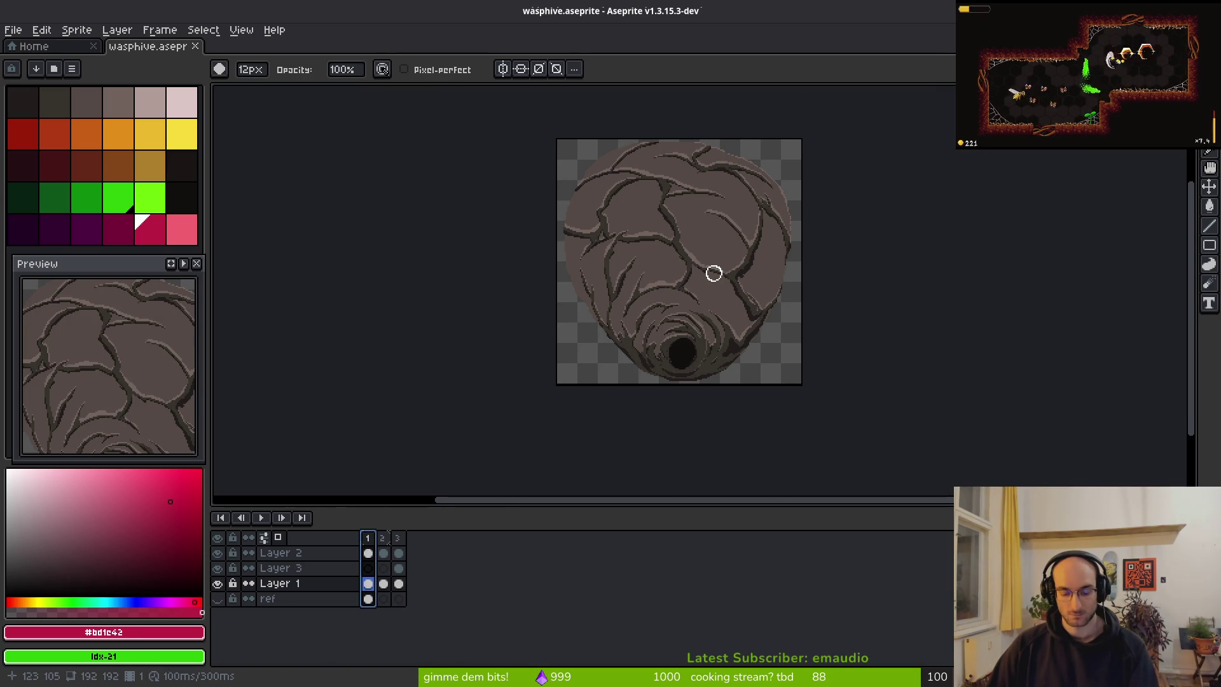
{"action": "scroll", "coordinate": [757, 284], "scroll_direction": "up", "scroll_amount": 1}
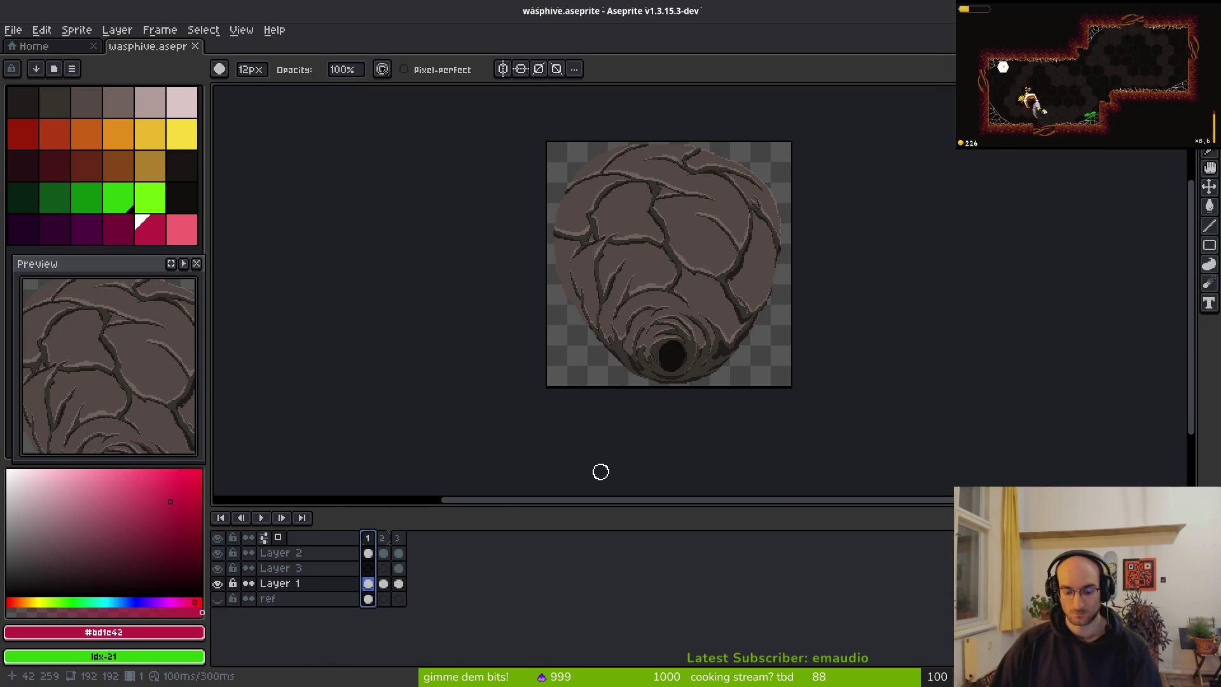
Step: Add frames 4–6 and empty frames 7–9 to the hive animation
{"action": "key", "text": "Tab"}
{"action": "key", "text": "Tab"}
{"action": "key", "text": "alt+n"}
{"action": "key", "text": "alt+n"}
{"action": "key", "text": "alt+n"}
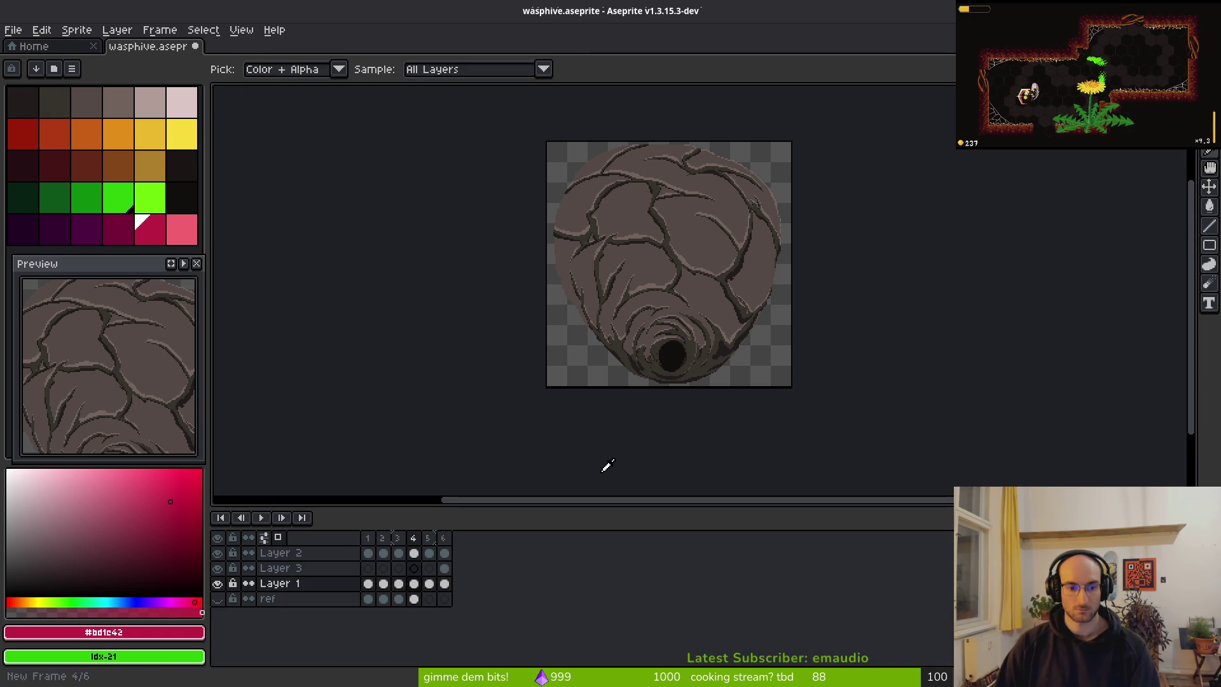
{"action": "key", "text": "Right"}
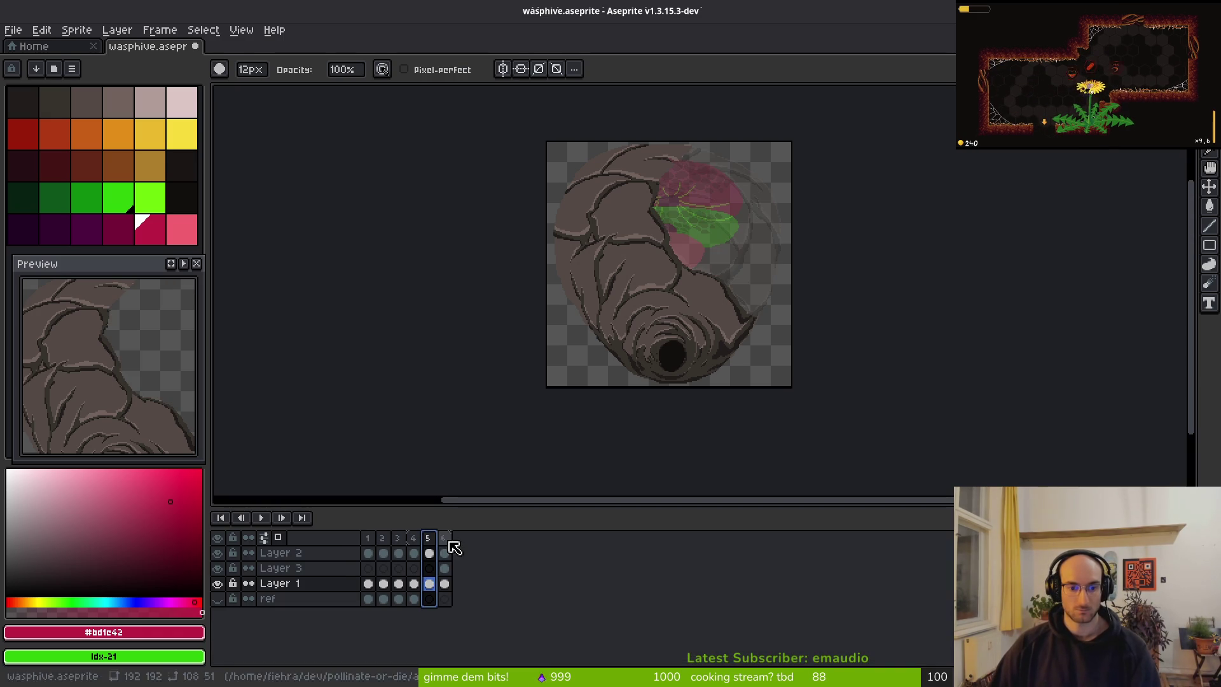
{"action": "left_click", "coordinate": [447, 545]}
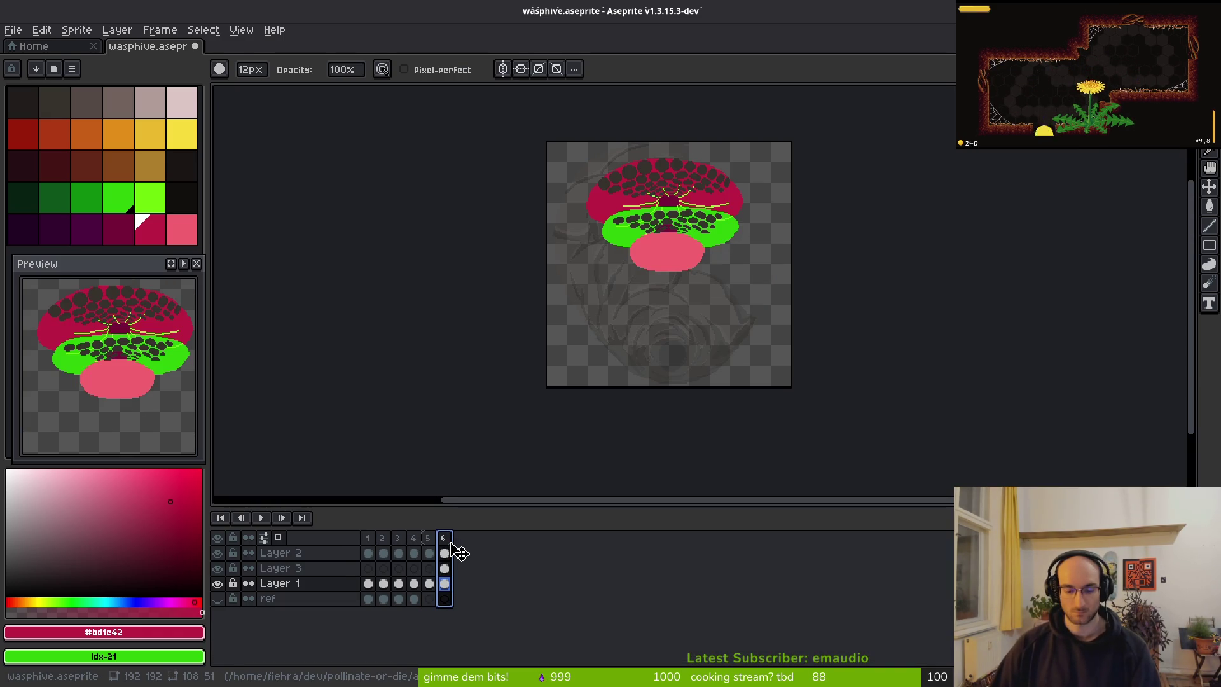
{"action": "key", "text": "alt+shift+n"}
{"action": "key", "text": "alt+shift+n"}
{"action": "key", "text": "alt+shift+n"}
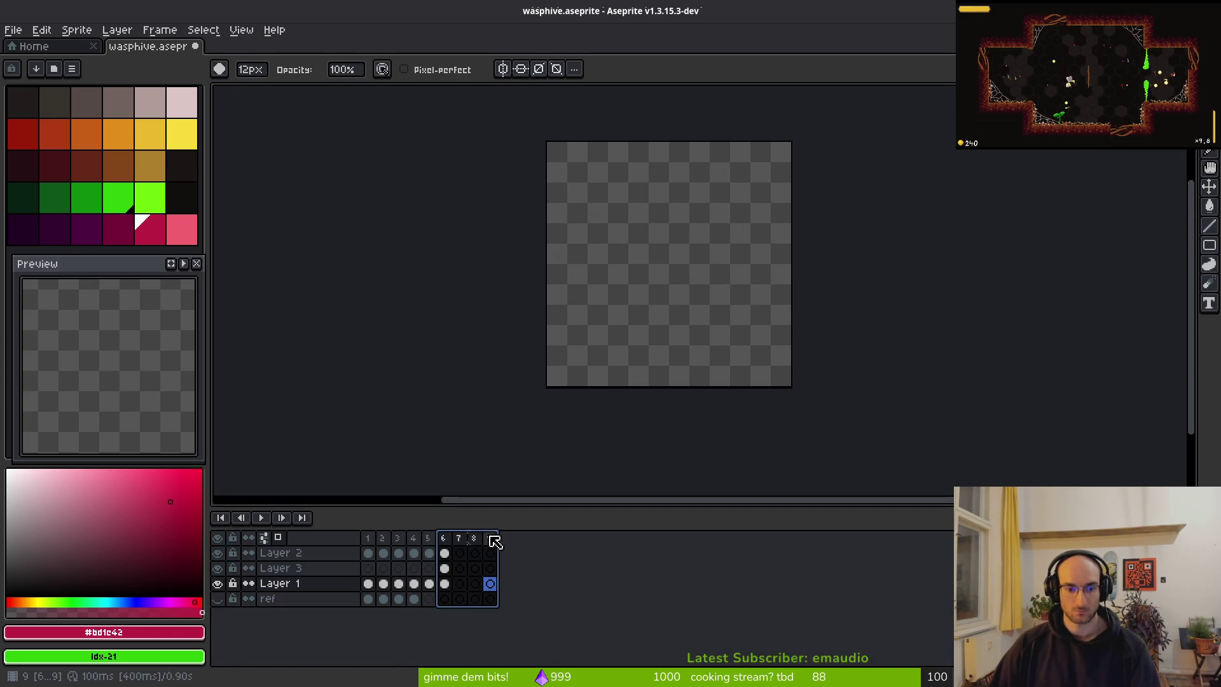
Step: Rename the Loop tag to center
{"action": "key", "text": "F2"}
{"action": "type", "text": "enter"}
{"action": "key", "text": "Return"}
Step: Insert more frames so center sits at the end, and tag frames 1–3
{"action": "left_click", "coordinate": [382, 539]}
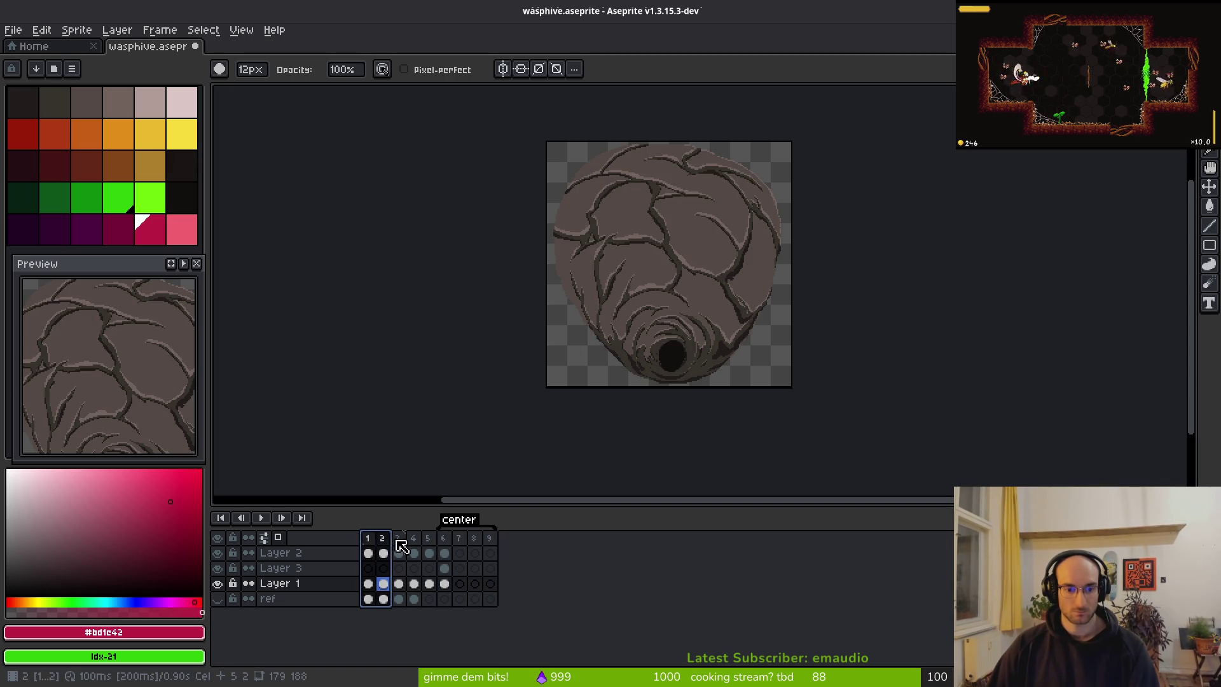
{"action": "left_click", "coordinate": [427, 539]}
{"action": "left_click_drag", "start_coordinate": [367, 538], "coordinate": [382, 541]}
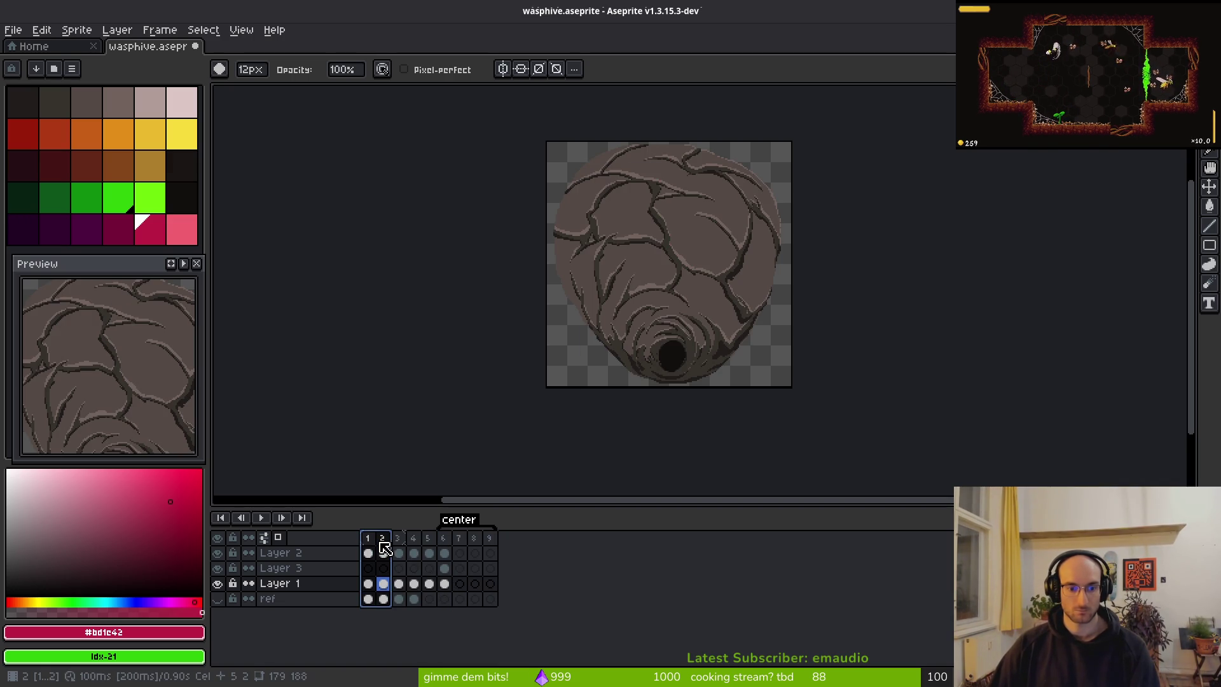
{"action": "key", "text": "alt+n"}
{"action": "key", "text": "alt+n"}
{"action": "key", "text": "alt+n"}
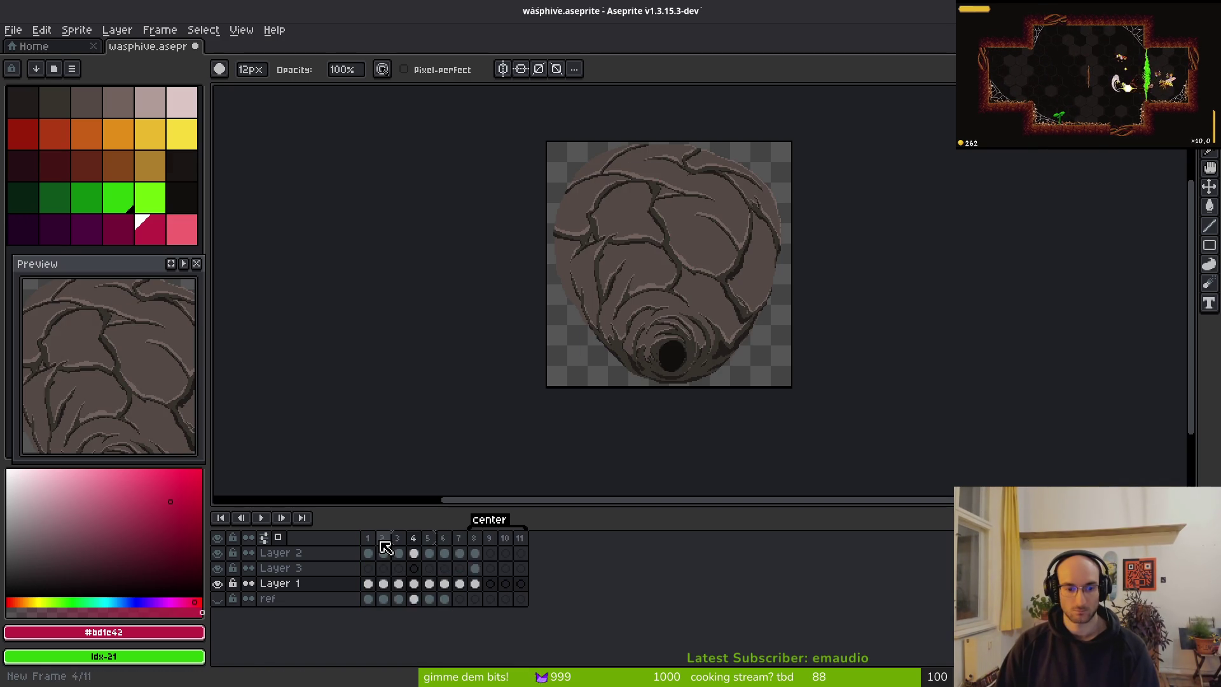
{"action": "left_click_drag", "start_coordinate": [368, 543], "coordinate": [402, 540]}
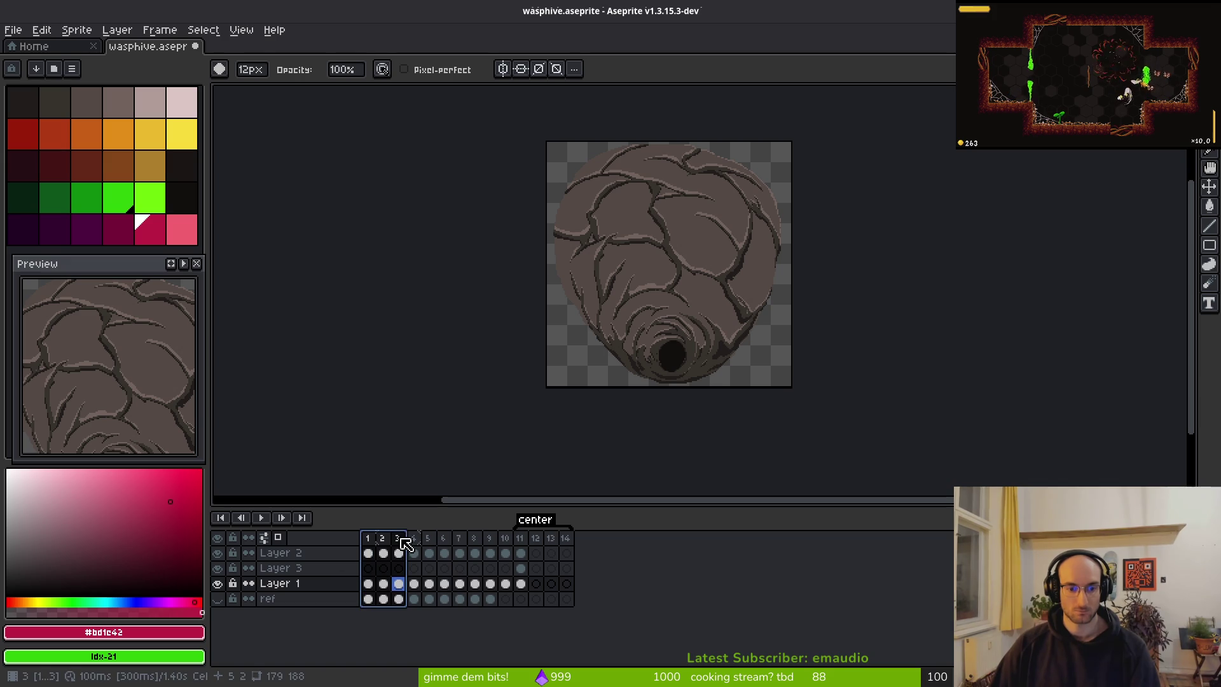
{"action": "key", "text": "t"}
{"action": "left_click", "coordinate": [401, 541]}
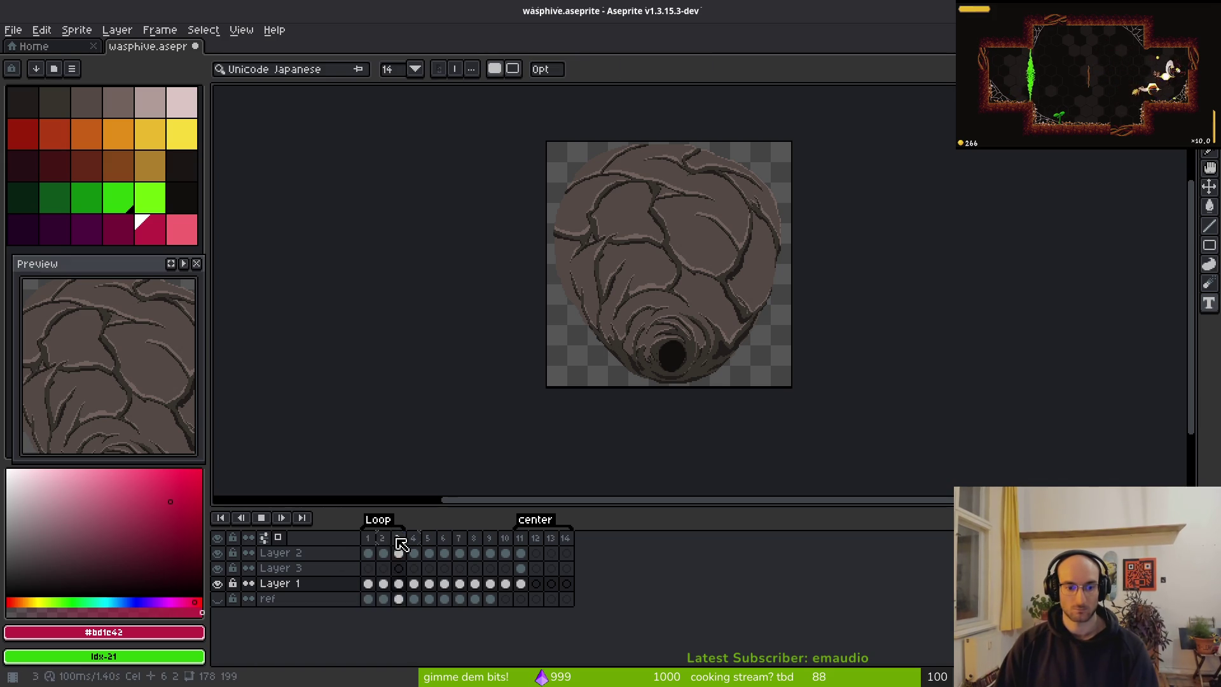
Step: Rename the frames 1–3 tag to left
{"action": "key", "text": "shift+p"}
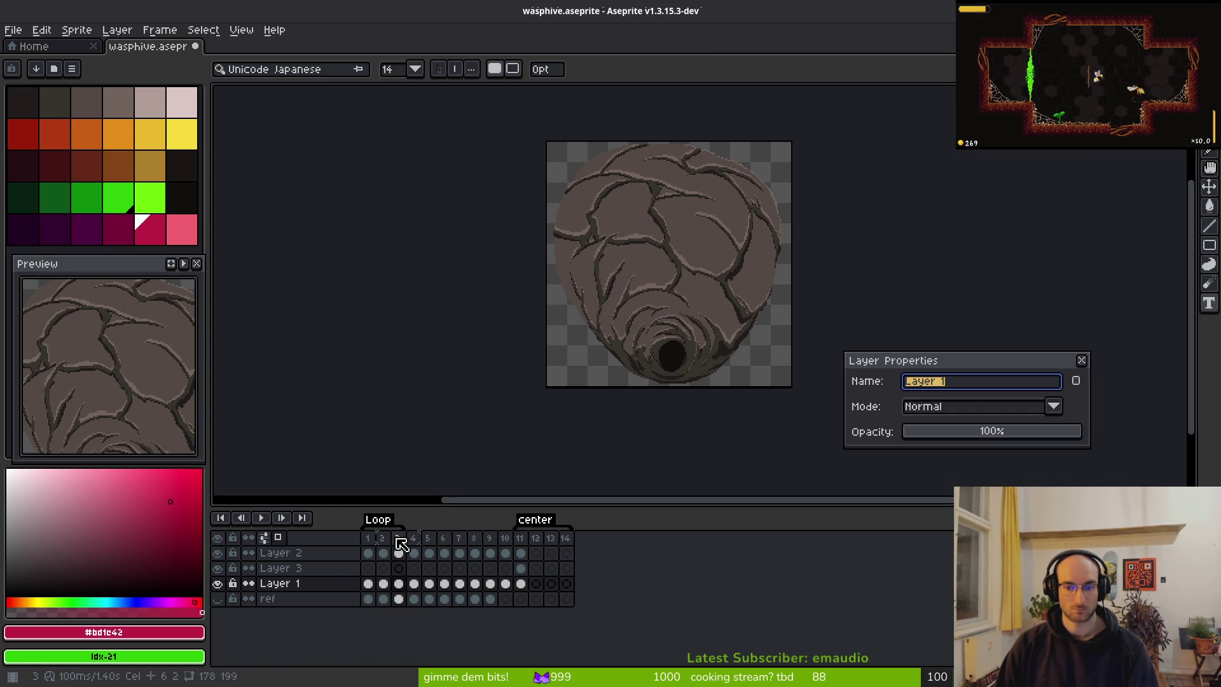
{"action": "key", "text": "Escape"}
{"action": "double_click", "coordinate": [374, 525]}
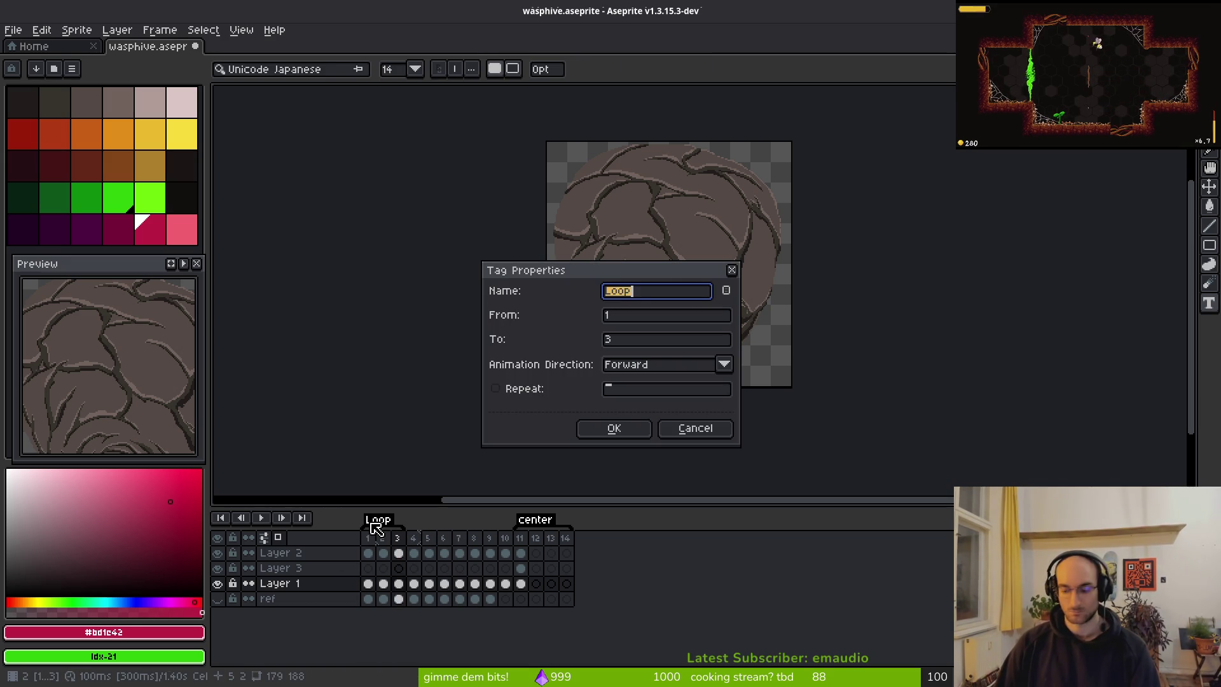
{"action": "type", "text": "t"}
{"action": "key", "text": "Return"}
Step: Name the frames 4–7 tag, initially mistyped as irght
{"action": "left_click_drag", "start_coordinate": [414, 538], "coordinate": [454, 539]}
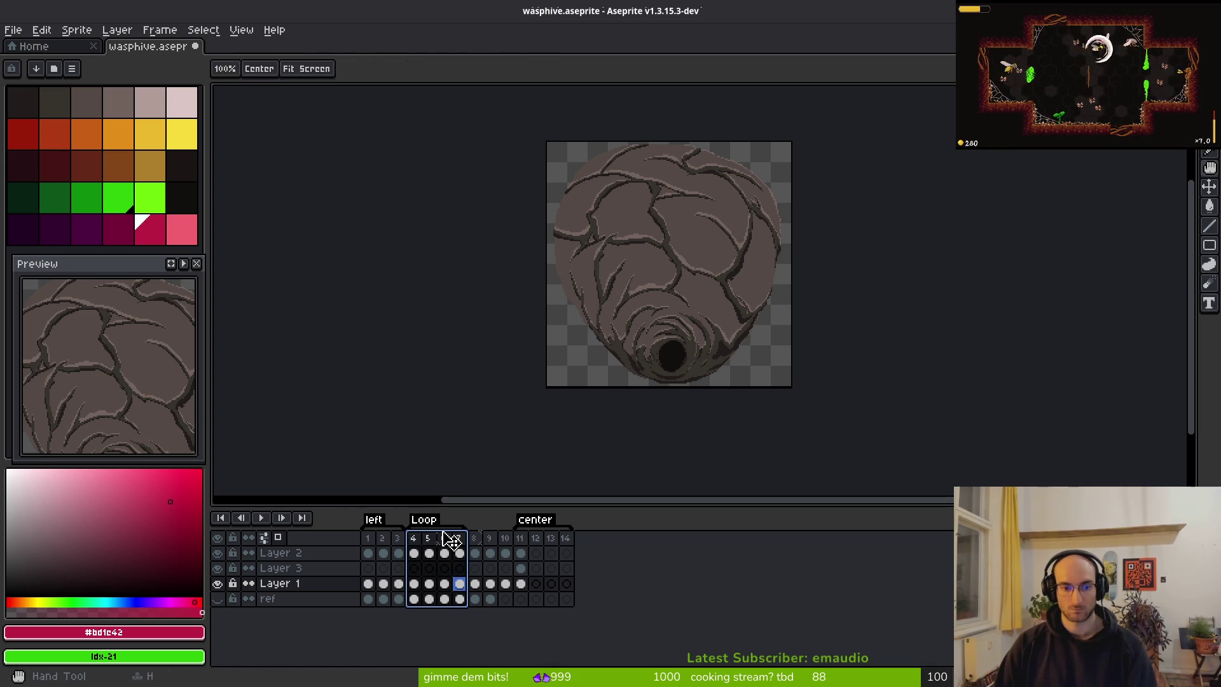
{"action": "left_click", "coordinate": [450, 539]}
{"action": "key", "text": "shift+p"}
{"action": "key", "text": "Escape"}
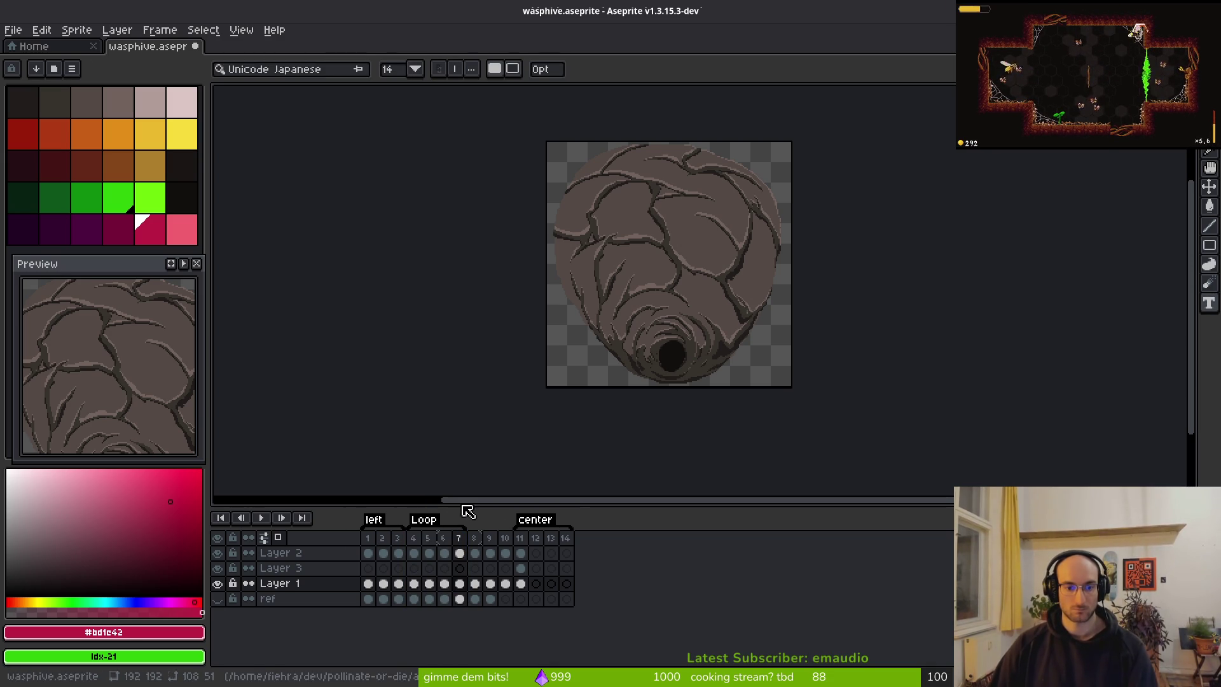
{"action": "double_click", "coordinate": [421, 520]}
{"action": "type", "text": "irght"}
{"action": "key", "text": "Return"}
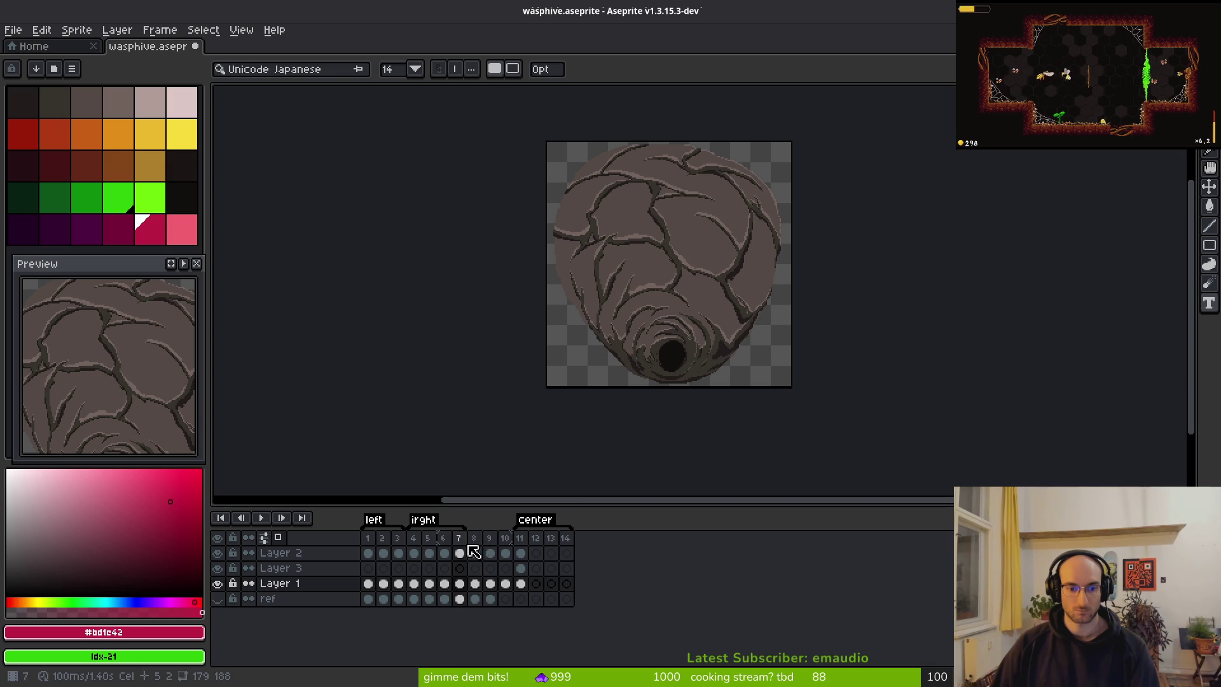
Step: Name the frames 8–10 tag bottom and correct the frames 4–7 tag to right
{"action": "left_click_drag", "start_coordinate": [474, 539], "coordinate": [505, 539]}
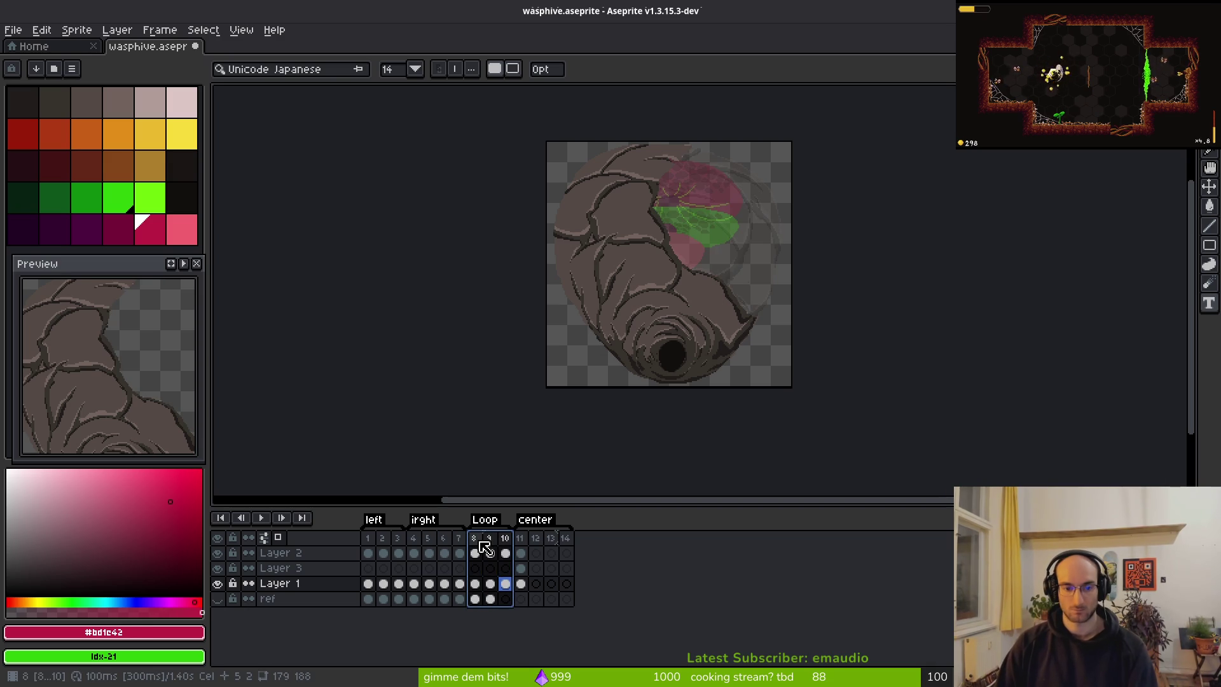
{"action": "double_click", "coordinate": [481, 542]}
{"action": "type", "text": "bottom"}
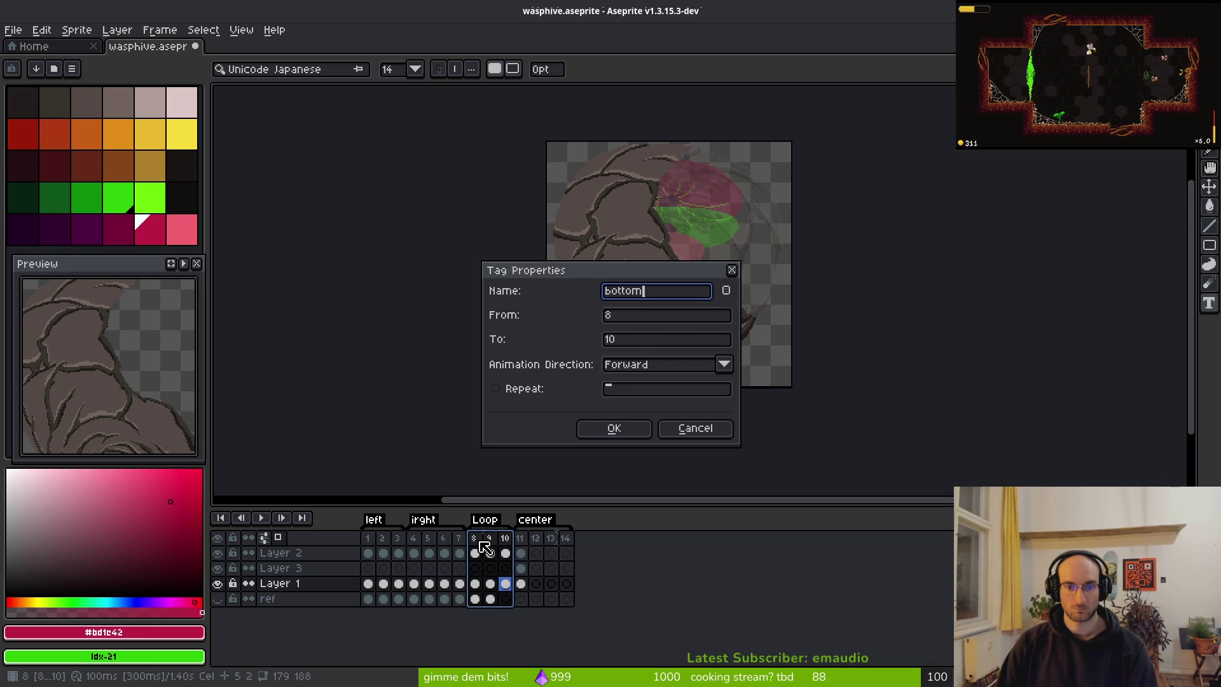
{"action": "key", "text": "Return"}
{"action": "double_click", "coordinate": [424, 522]}
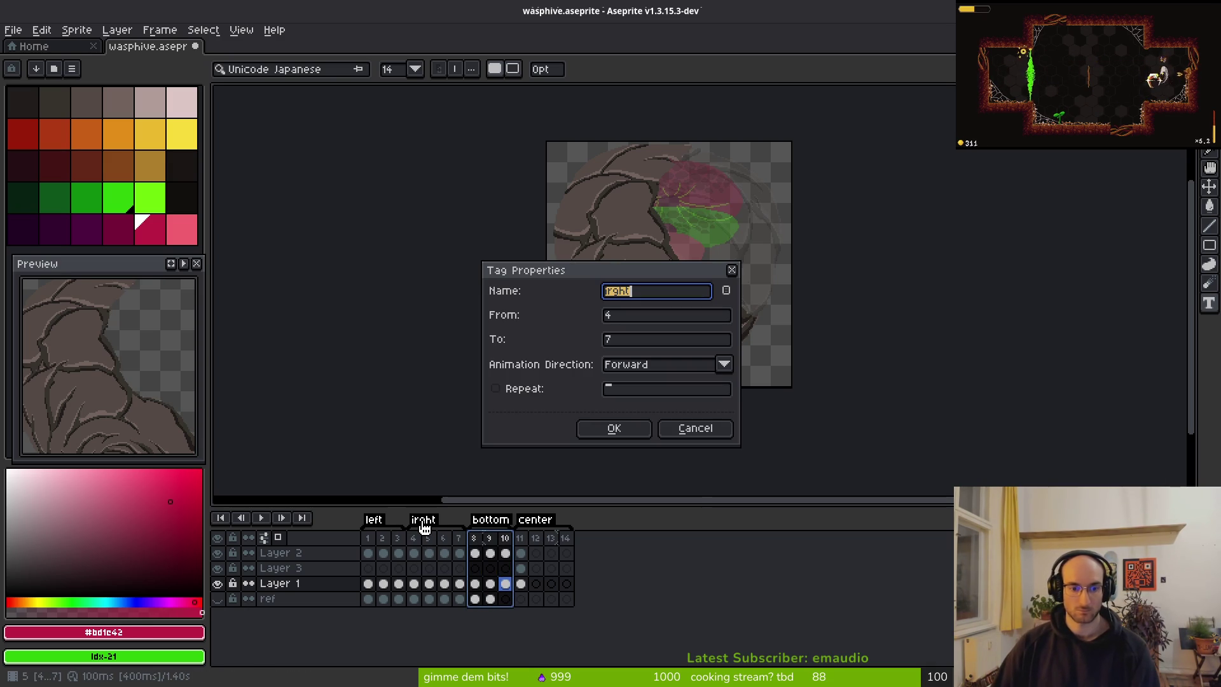
{"action": "type", "text": "right"}
{"action": "key", "text": "Return"}
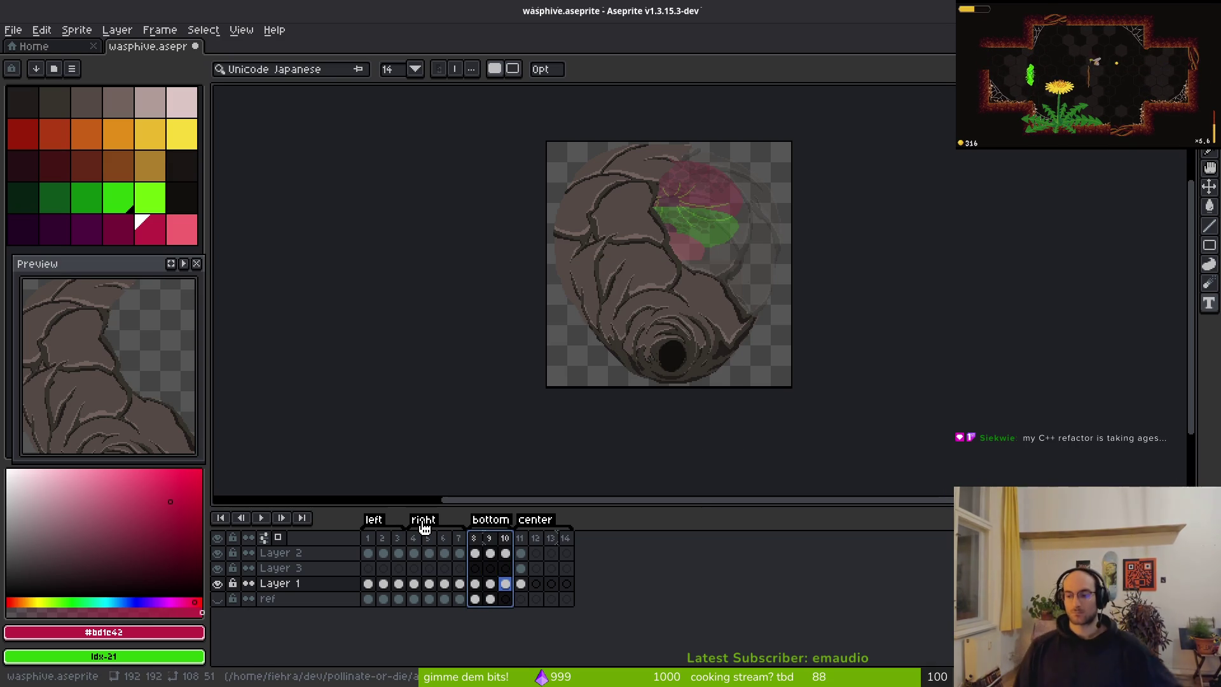
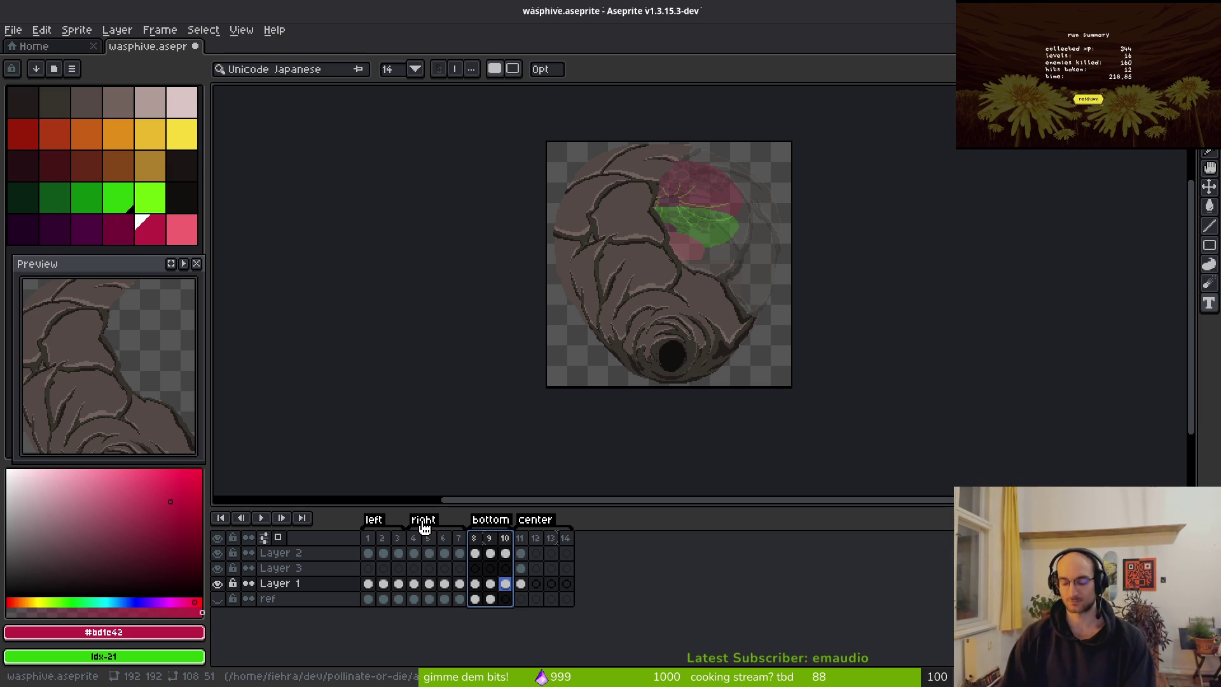
Step: Clear the frames 5–7 cels on every layer and save the file
{"action": "left_click", "coordinate": [415, 567]}
{"action": "key", "text": "ctrl+s"}
{"action": "key", "text": "i"}
{"action": "key", "text": "Right"}
{"action": "key", "text": "Right"}
{"action": "key", "text": "Right"}
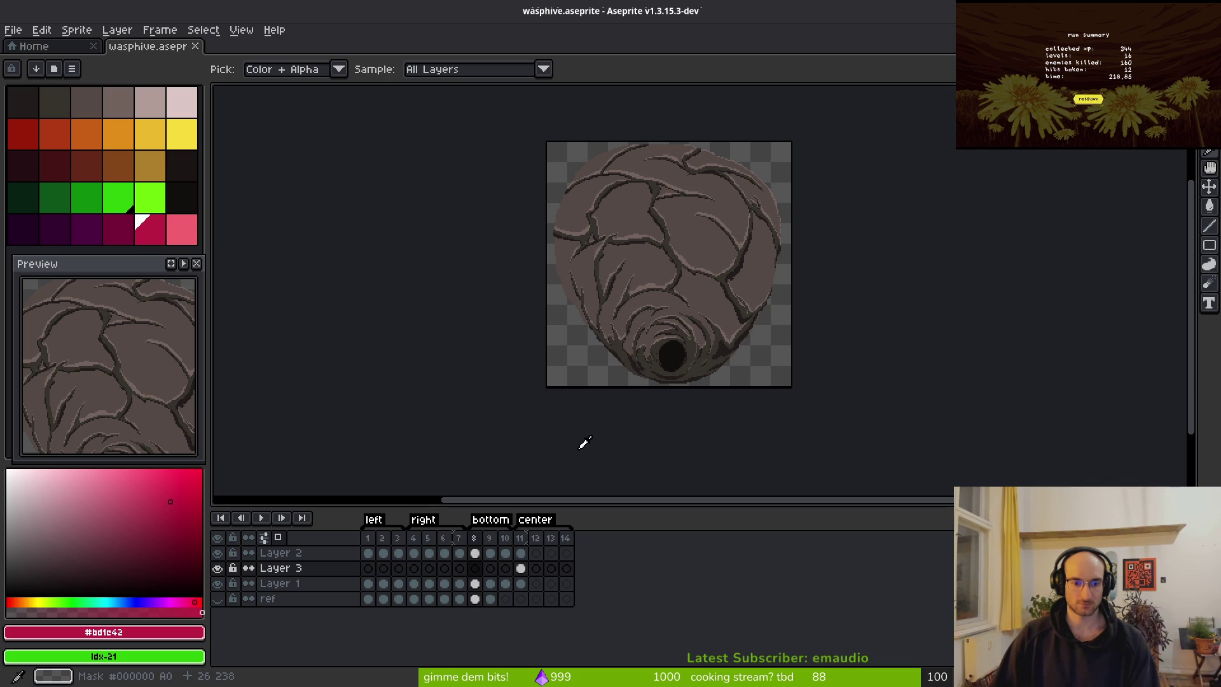
{"action": "left_click_drag", "start_coordinate": [429, 556], "coordinate": [460, 599]}
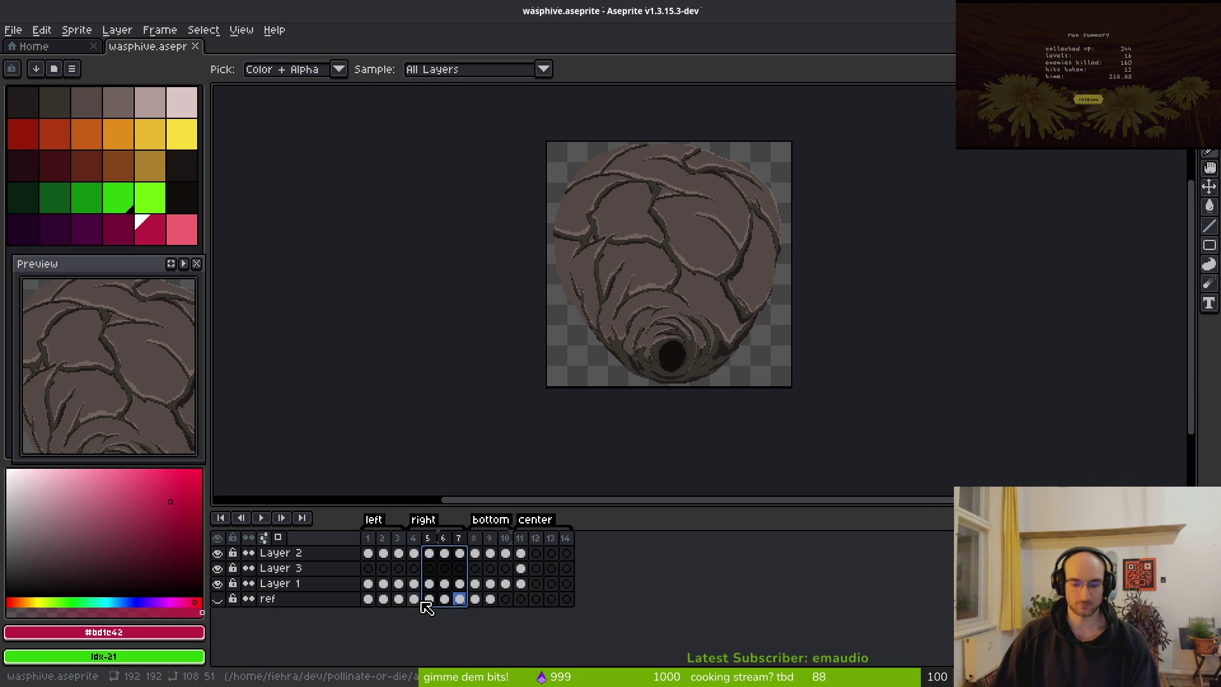
{"action": "key", "text": "Delete"}
{"action": "key", "text": "ctrl+s"}
Step: Clear the frames 2–3 and 9–10 cels on every layer
{"action": "left_click_drag", "start_coordinate": [384, 554], "coordinate": [398, 598]}
{"action": "key", "text": "Delete"}
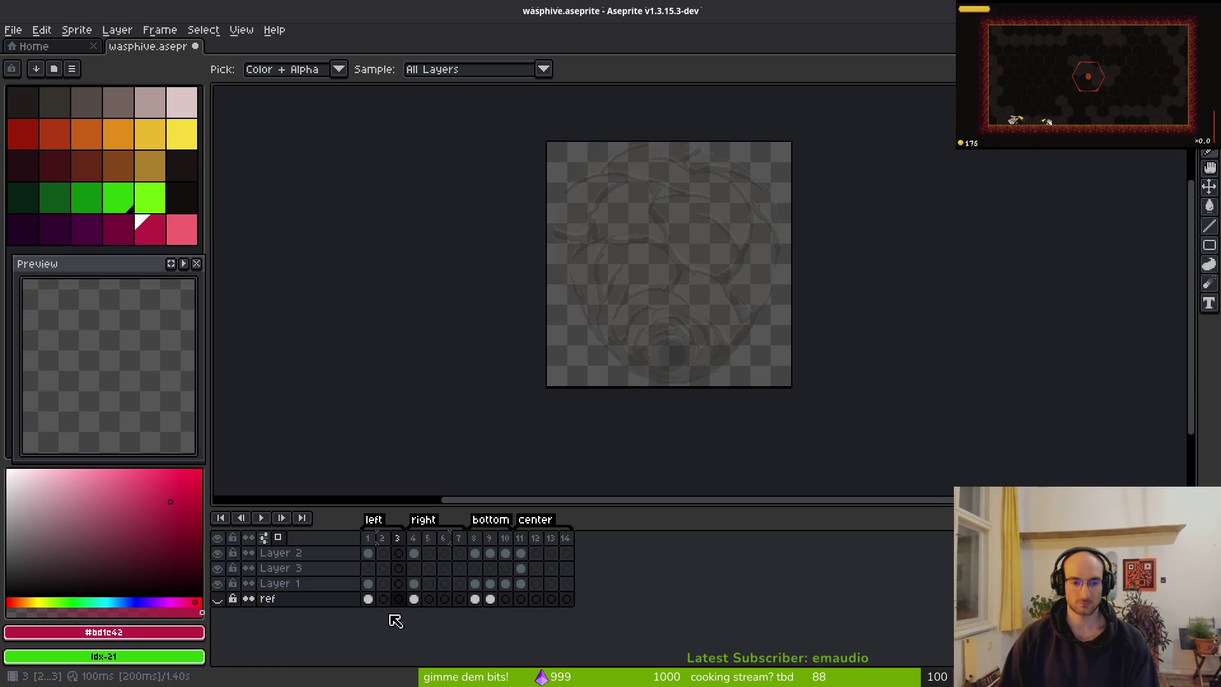
{"action": "left_click", "coordinate": [506, 554]}
{"action": "left_click_drag", "start_coordinate": [490, 554], "coordinate": [506, 599]}
{"action": "key", "text": "Delete"}
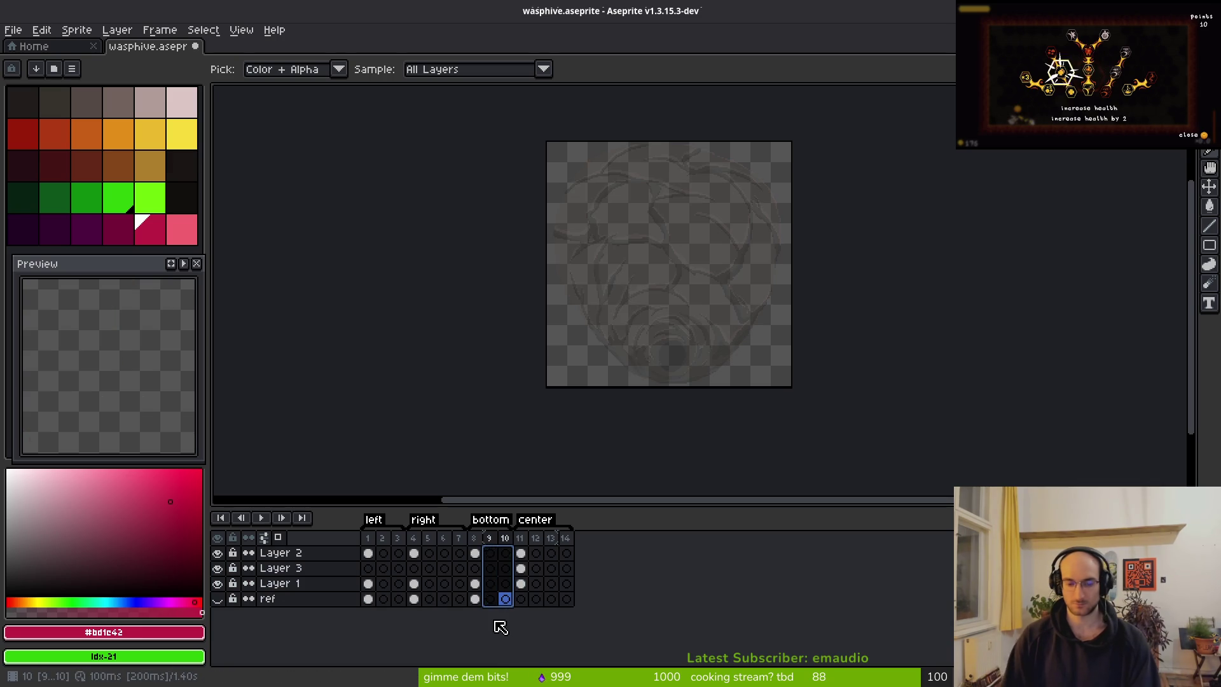
Step: Review the remaining frame 8 and frame 1 on Layer 2
{"action": "left_click", "coordinate": [475, 553]}
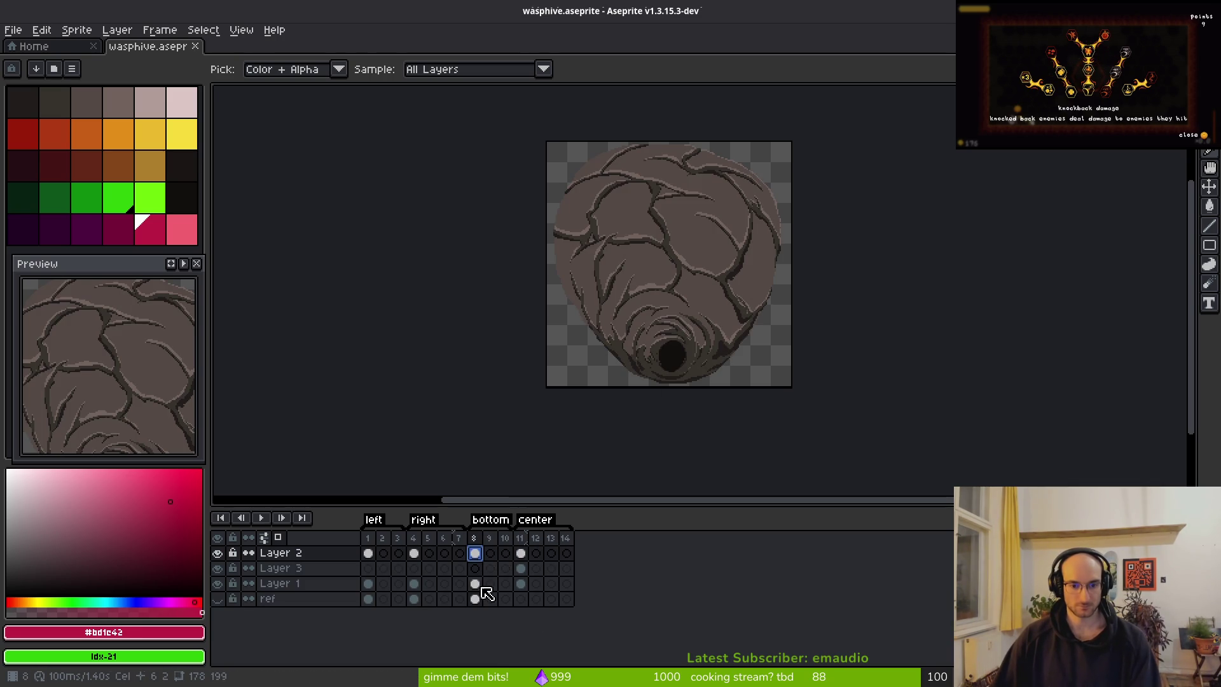
{"action": "key", "text": "t"}
{"action": "scroll", "coordinate": [663, 333], "scroll_direction": "up", "scroll_amount": 3}
{"action": "scroll", "coordinate": [663, 333], "scroll_direction": "down", "scroll_amount": 4}
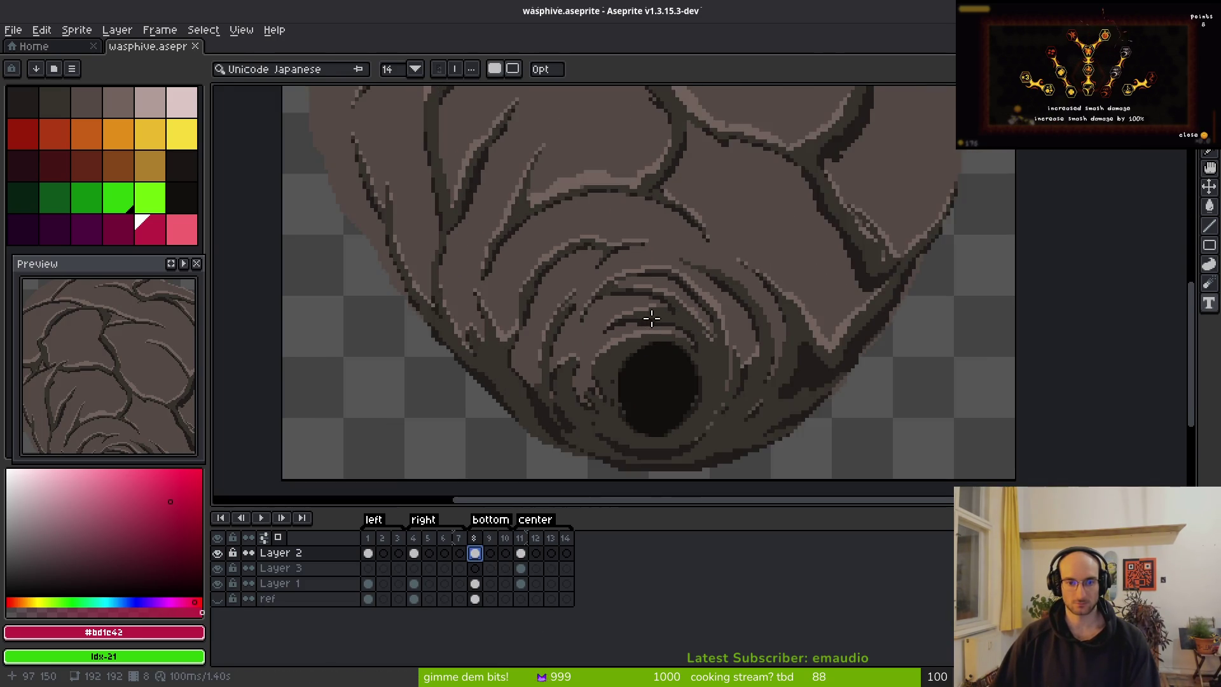
{"action": "scroll", "coordinate": [598, 346], "scroll_direction": "up", "scroll_amount": 1}
{"action": "left_click", "coordinate": [369, 553]}
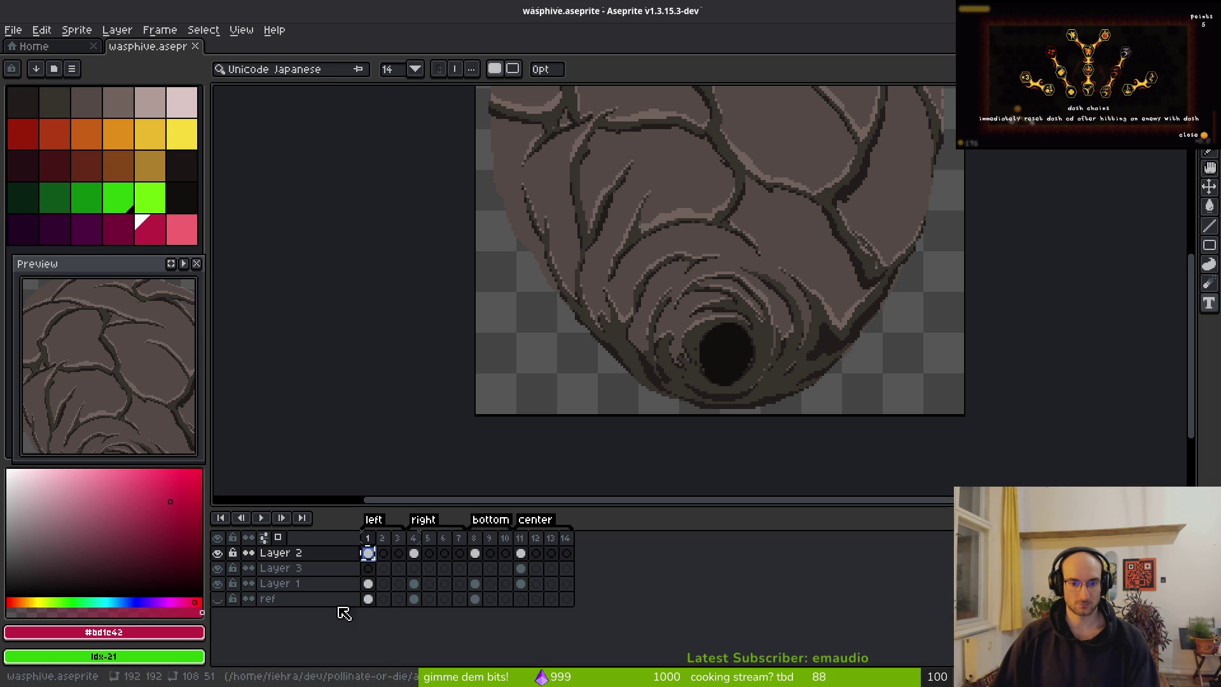
Step: Check the ref layer's red background, leave it hidden, and add a new layer above ref
{"action": "left_click", "coordinate": [218, 598]}
{"action": "left_click", "coordinate": [217, 599]}
{"action": "left_click", "coordinate": [217, 598]}
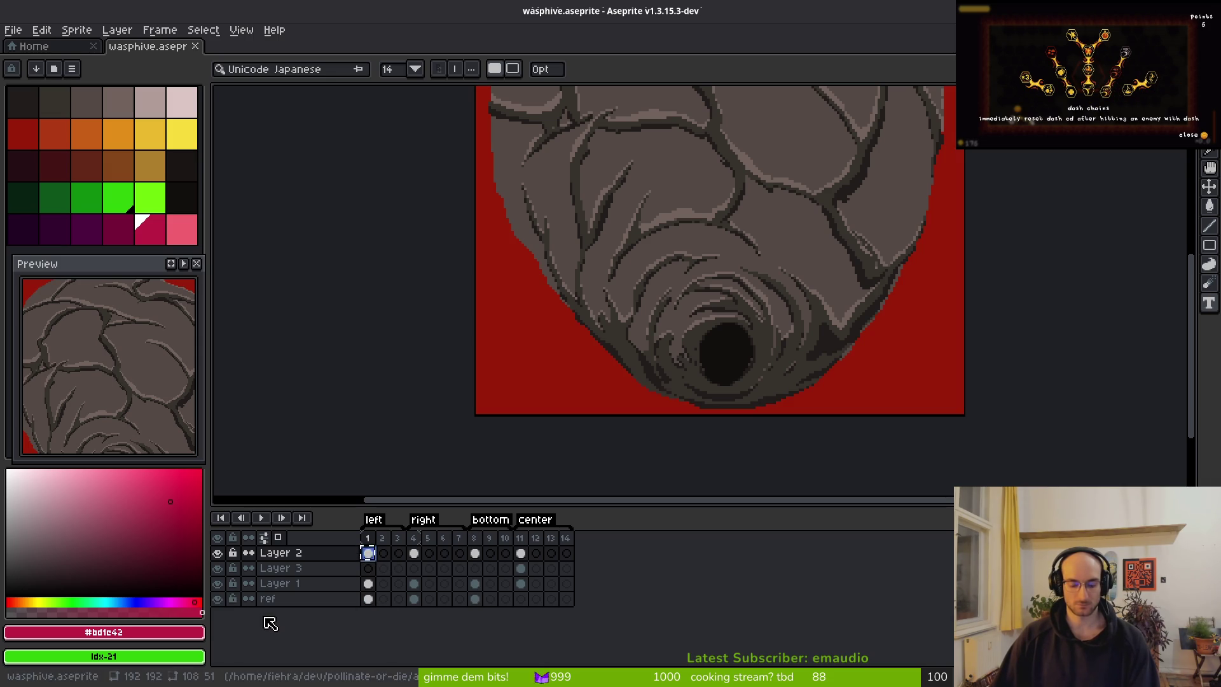
{"action": "left_click", "coordinate": [217, 598]}
{"action": "left_click", "coordinate": [296, 604]}
{"action": "key", "text": "shift+n"}
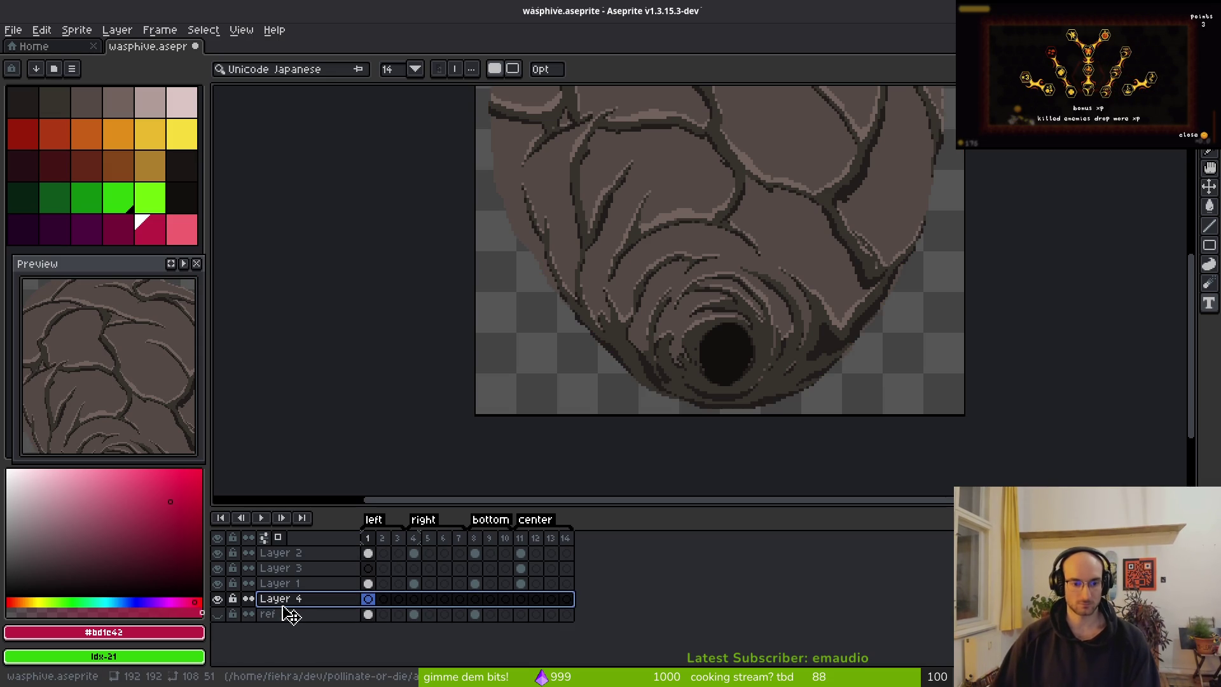
Step: Name the new layer completeHive in its Layer Properties
{"action": "key", "text": "shift+p"}
{"action": "type", "text": "co"}
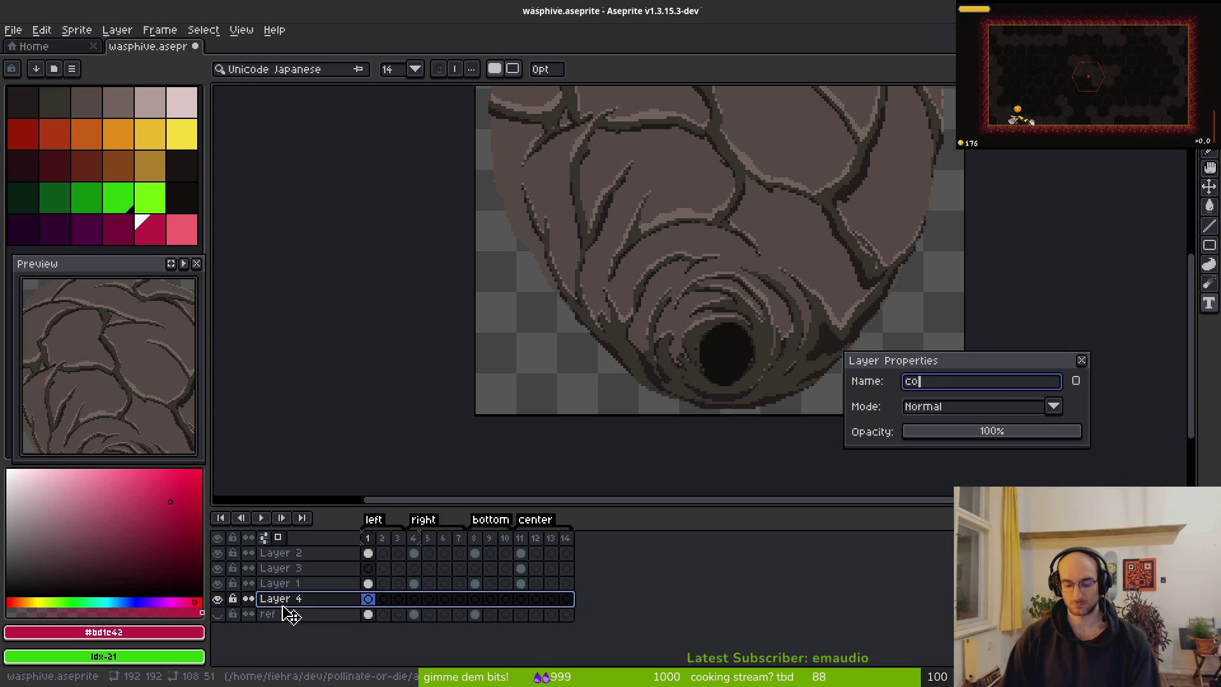
{"action": "type", "text": "ve"}
{"action": "key", "text": "Return"}
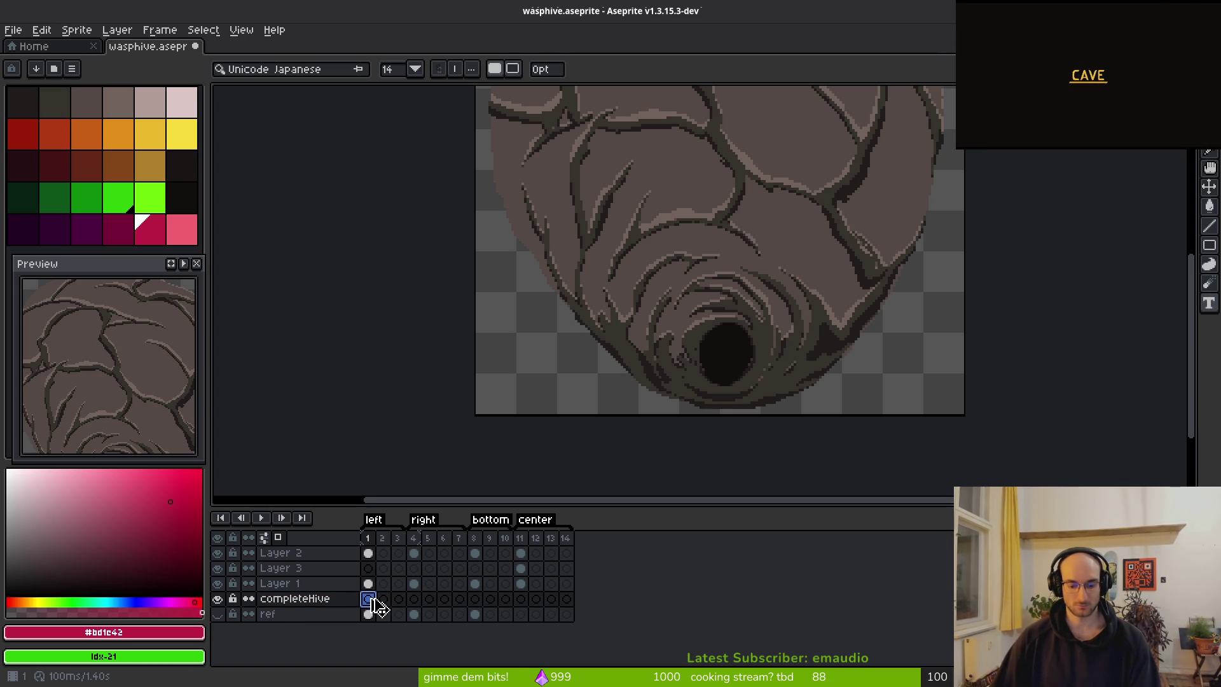
Step: Link completeHive's cels across frames 1–10 and save
{"action": "left_click", "coordinate": [373, 554]}
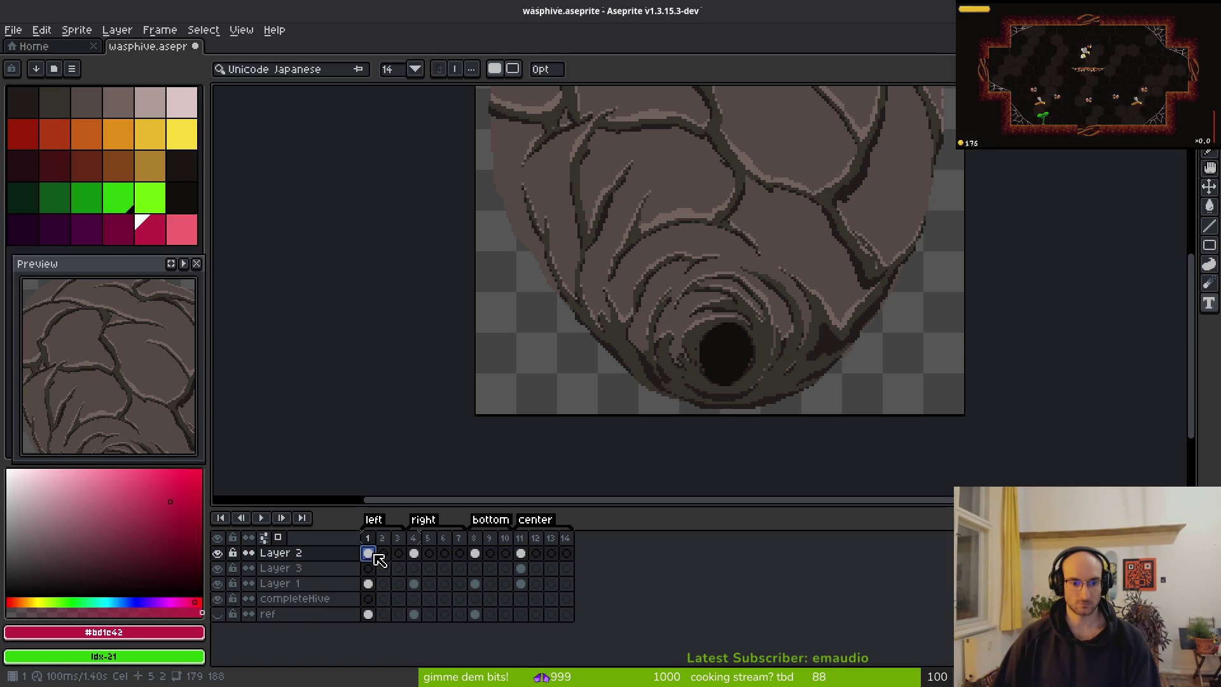
{"action": "left_click", "coordinate": [375, 584]}
{"action": "left_click", "coordinate": [375, 599]}
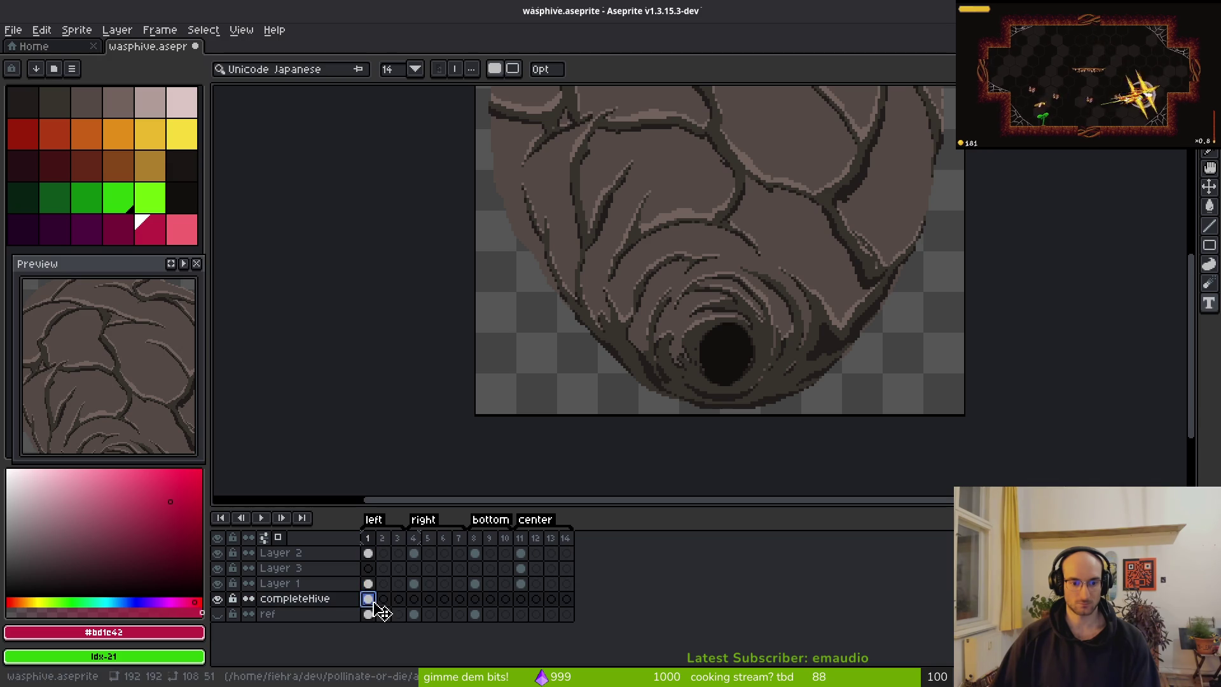
{"action": "left_click_drag", "start_coordinate": [371, 599], "coordinate": [567, 599]}
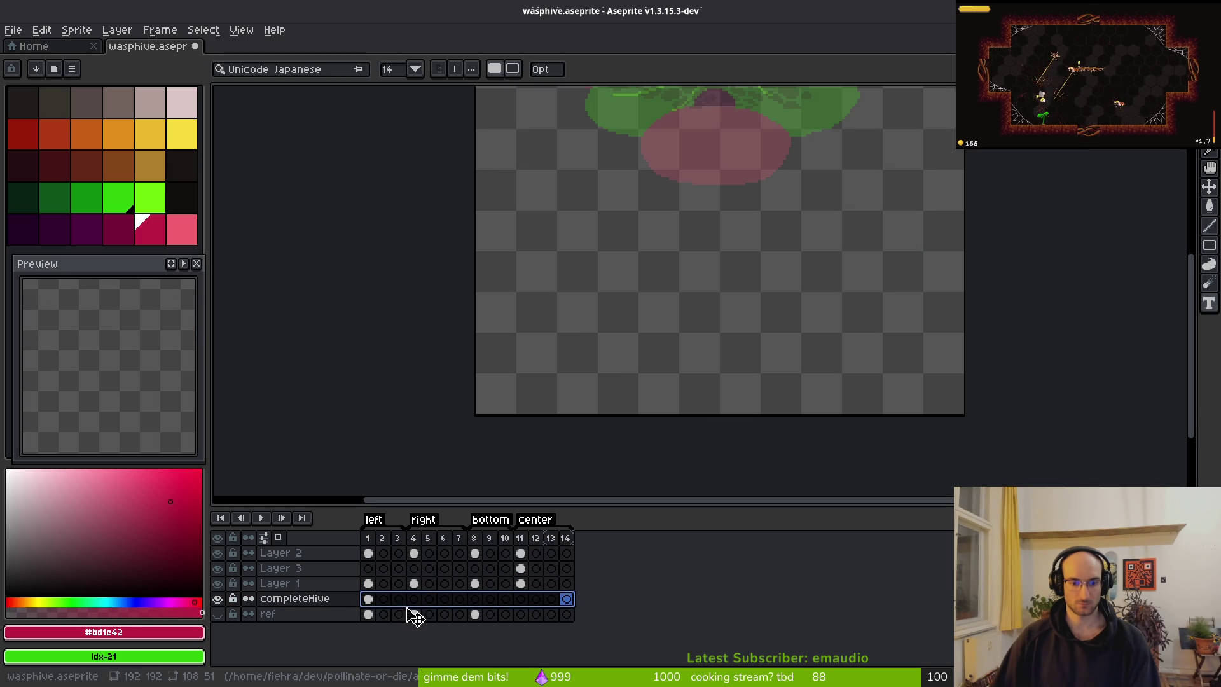
{"action": "left_click_drag", "start_coordinate": [368, 599], "coordinate": [507, 601]}
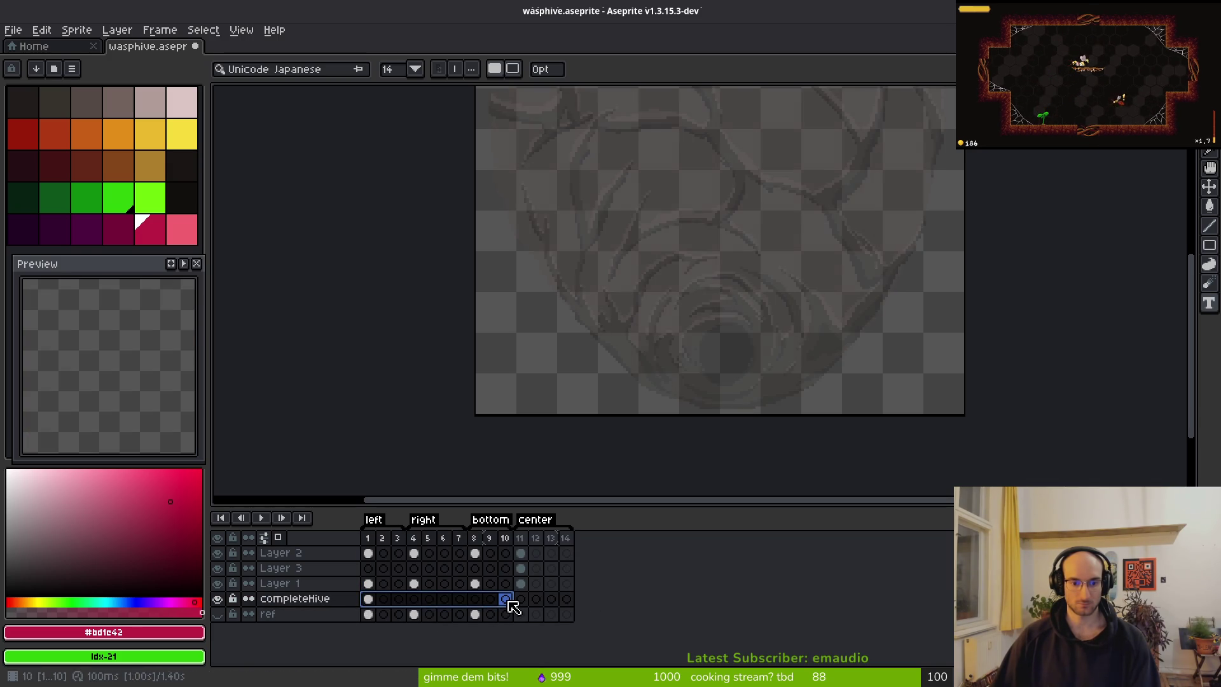
{"action": "right_click", "coordinate": [368, 603]}
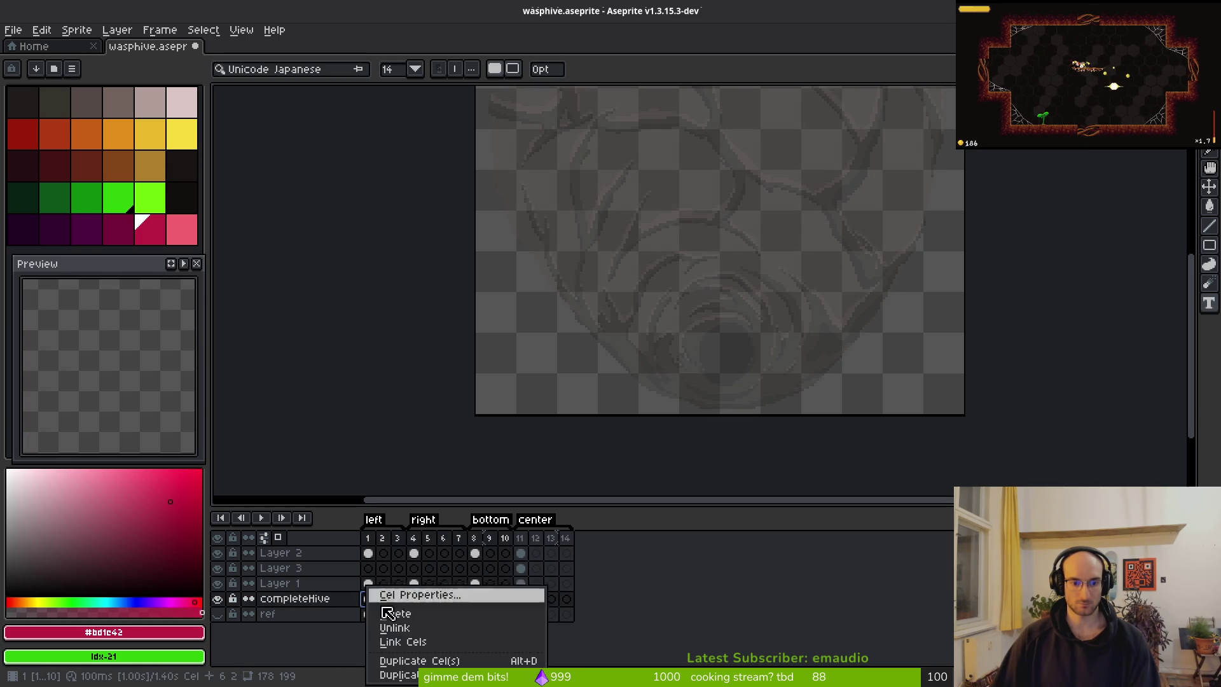
{"action": "left_click", "coordinate": [417, 640]}
{"action": "key", "text": "ctrl+s"}
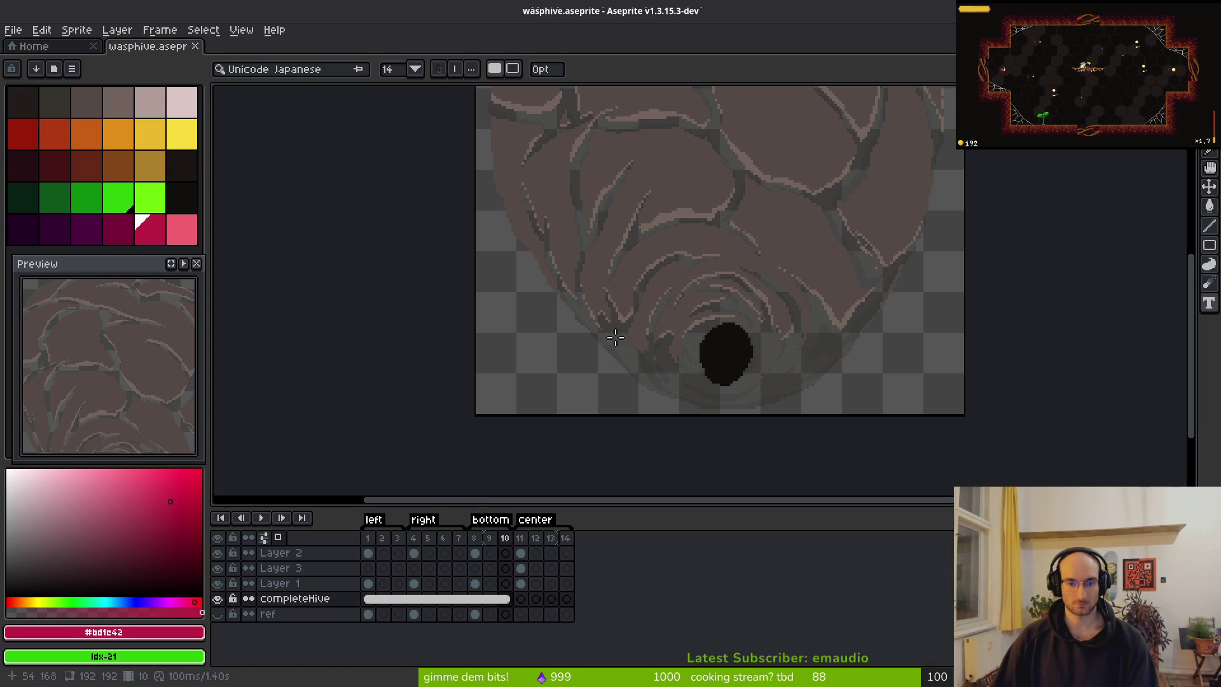
Step: Hide completeHive and Layer 3, keeping Layer 2's crack lines visible
{"action": "scroll", "coordinate": [607, 331], "scroll_direction": "down", "scroll_amount": 5}
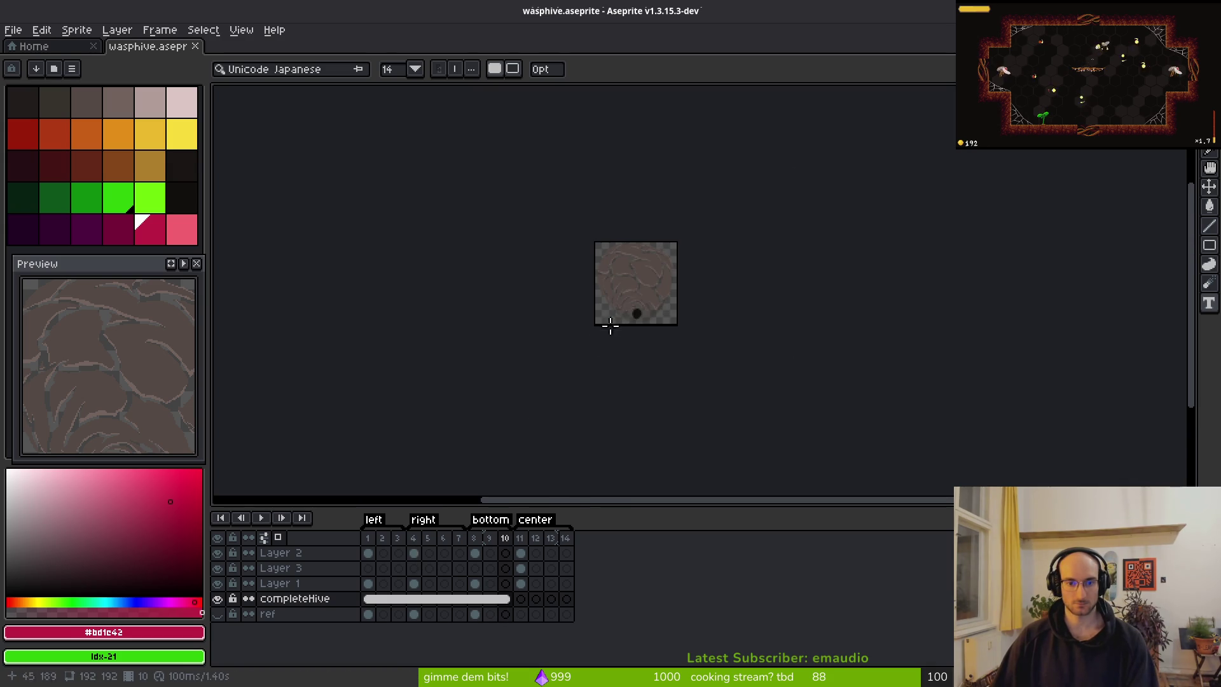
{"action": "left_click", "coordinate": [370, 554]}
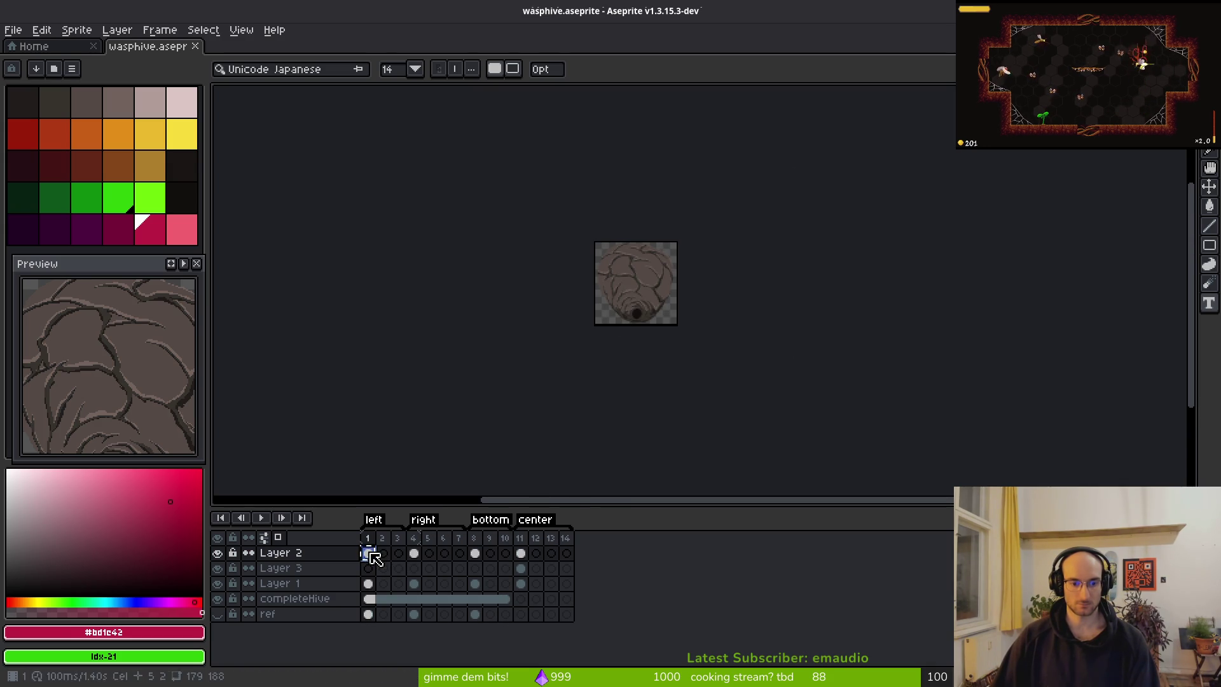
{"action": "key", "text": "ctrl+a"}
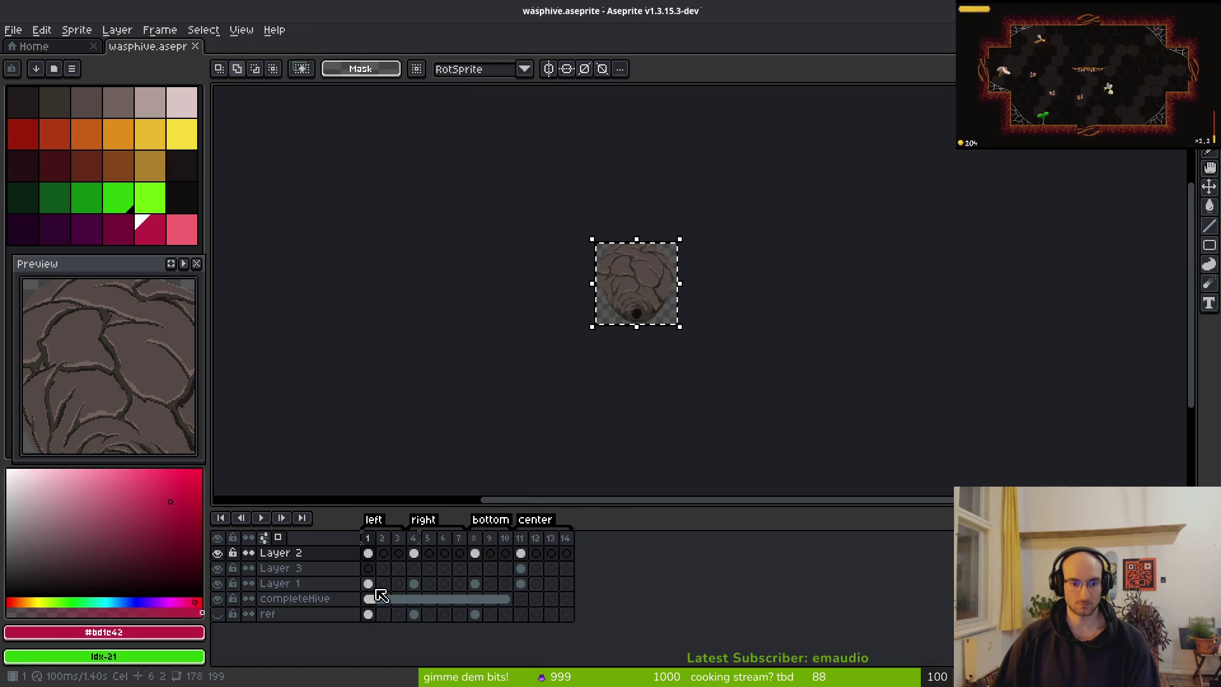
{"action": "left_click", "coordinate": [369, 598]}
{"action": "scroll", "coordinate": [614, 349], "scroll_direction": "up", "scroll_amount": 3}
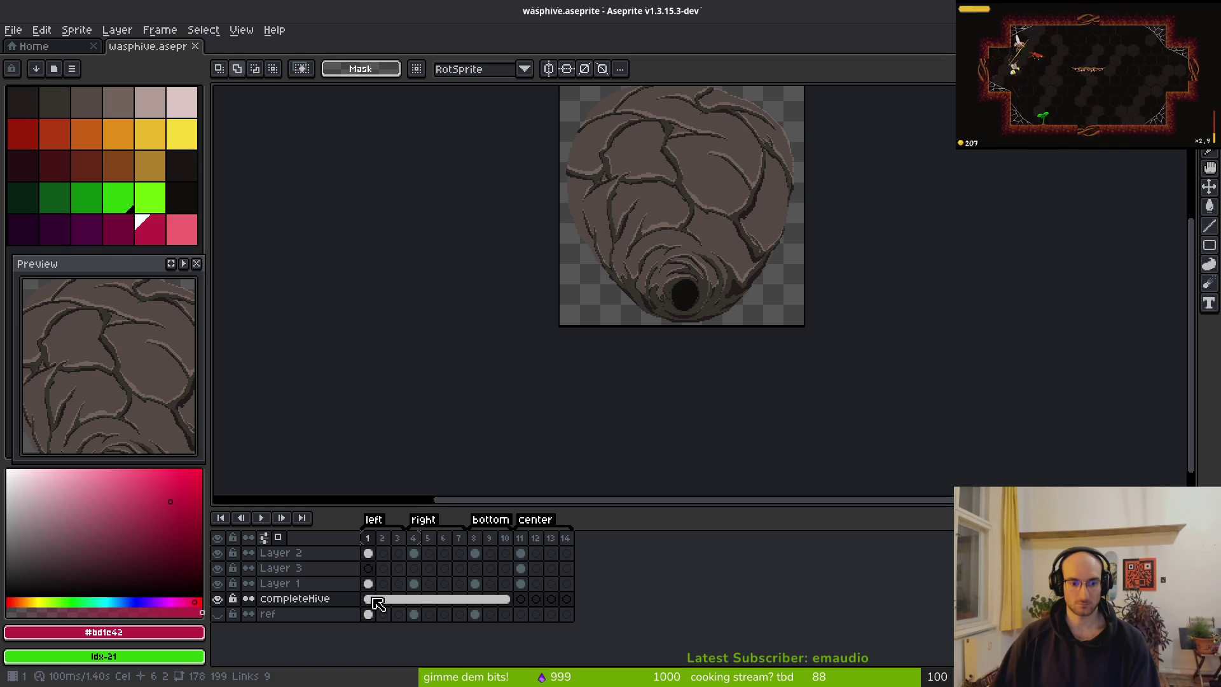
{"action": "key", "text": "ctrl+d"}
{"action": "left_click", "coordinate": [220, 553]}
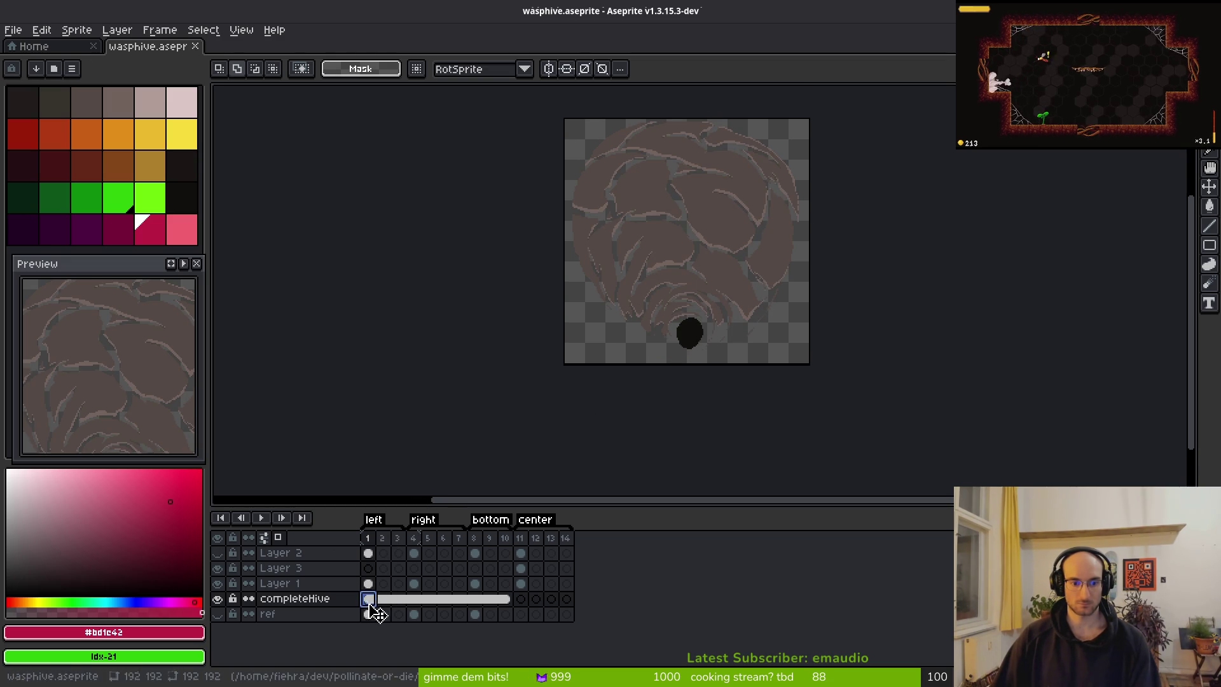
{"action": "left_click", "coordinate": [218, 552]}
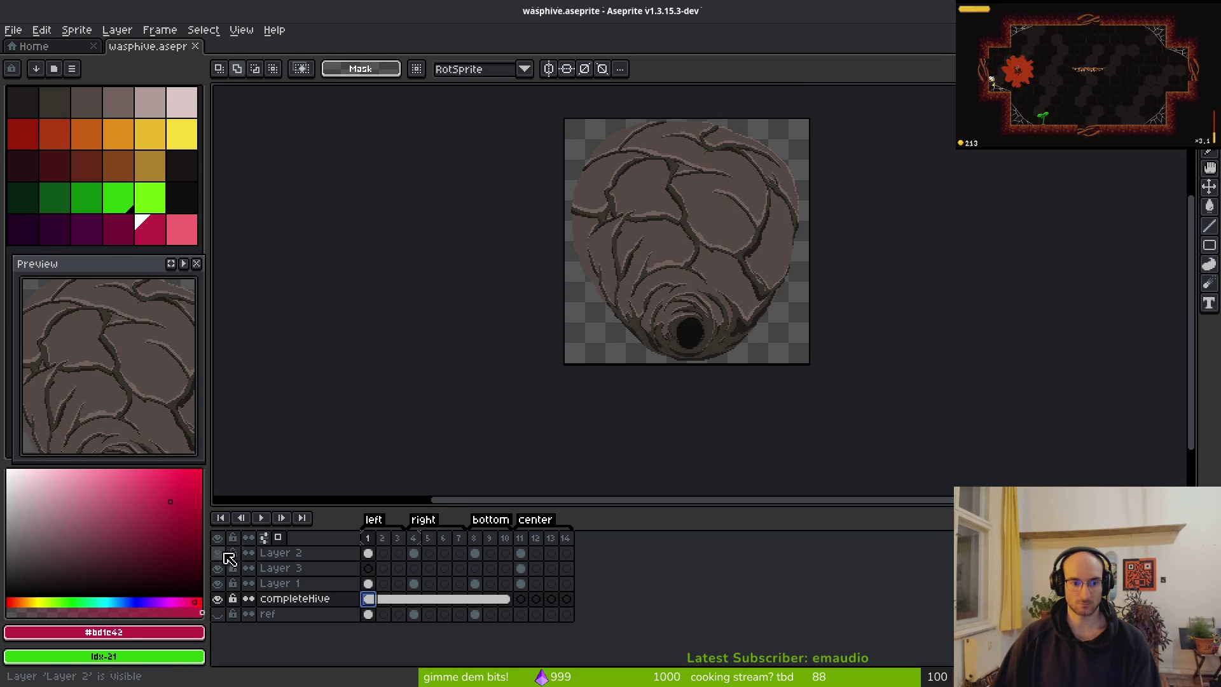
{"action": "left_click", "coordinate": [219, 598]}
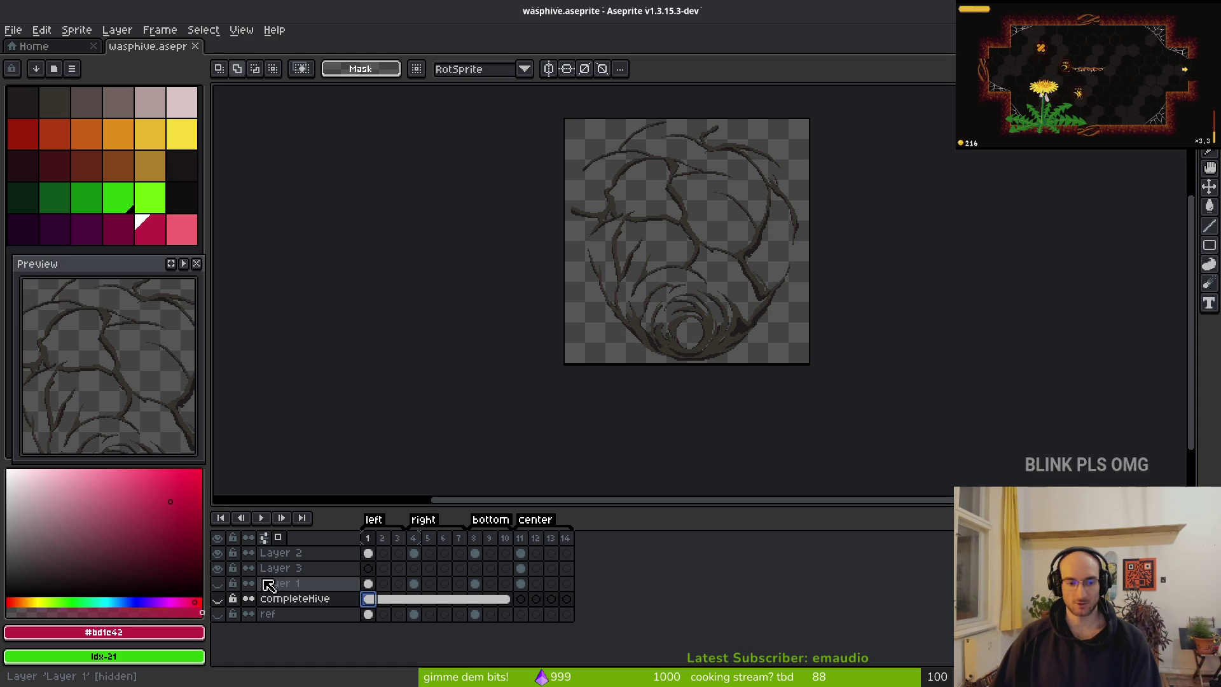
{"action": "left_click", "coordinate": [217, 568]}
{"action": "scroll", "coordinate": [719, 254], "scroll_direction": "up", "scroll_amount": 1}
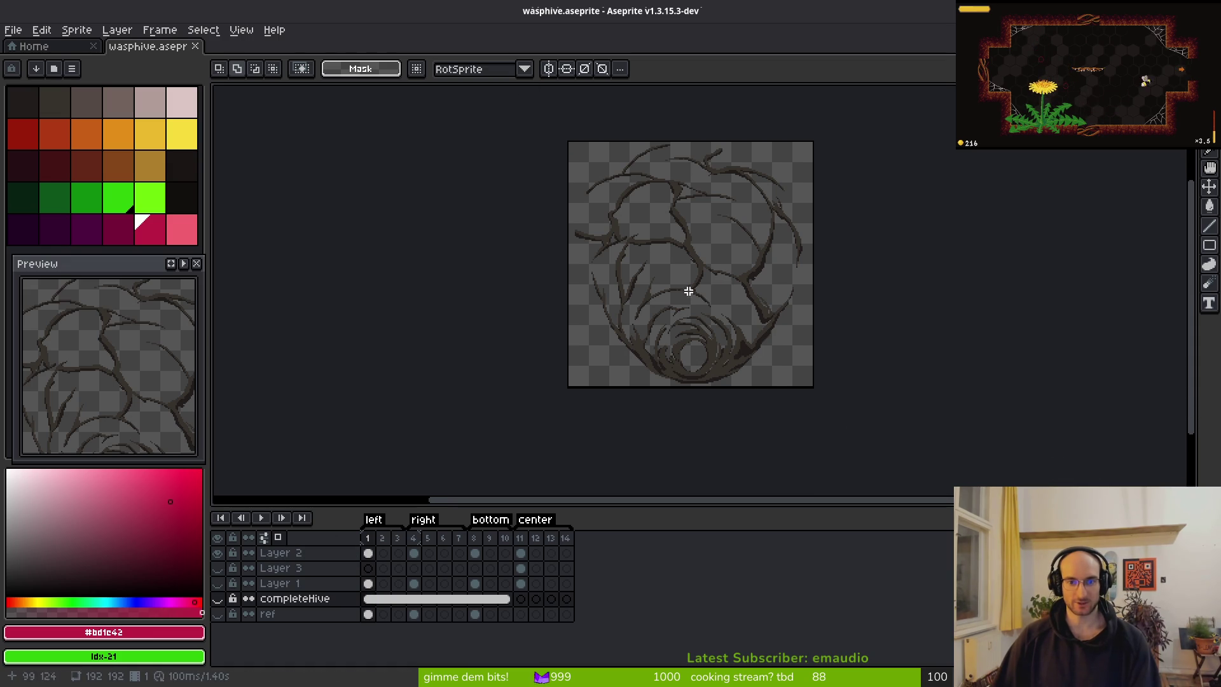
Step: Move Layer 2's frame 1 crack lines into completeHive's frame 1 cel and save
{"action": "key", "text": "ctrl+a"}
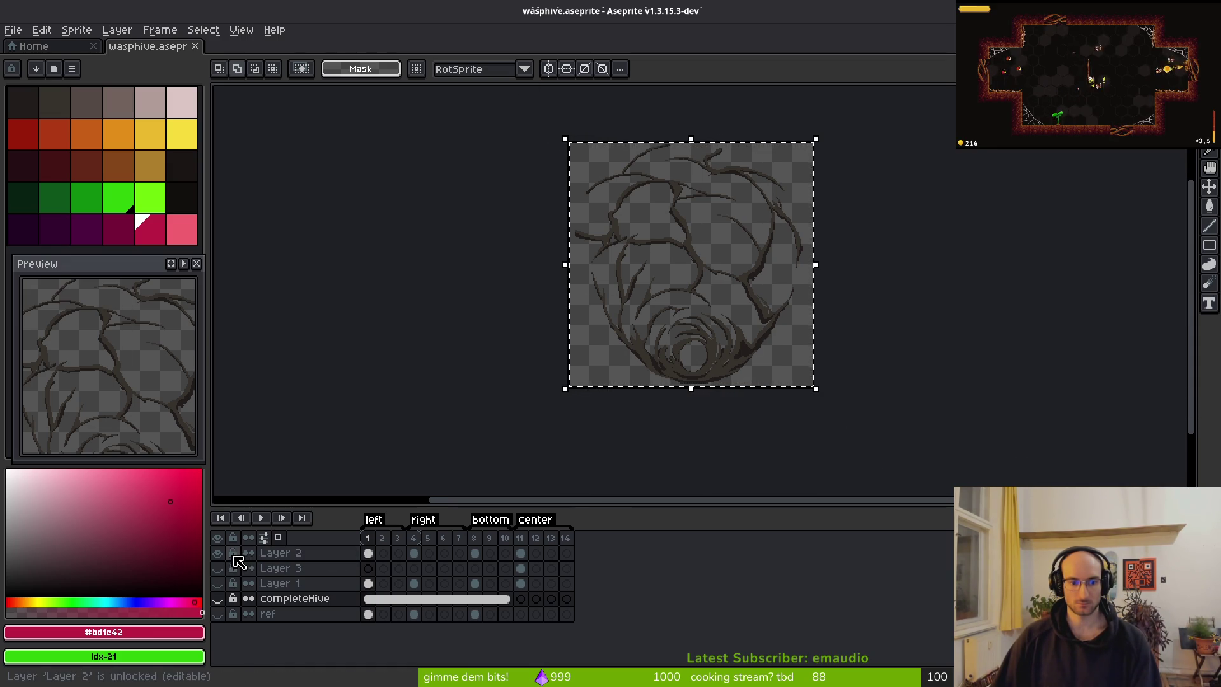
{"action": "left_click", "coordinate": [374, 555]}
{"action": "key", "text": "ctrl+x"}
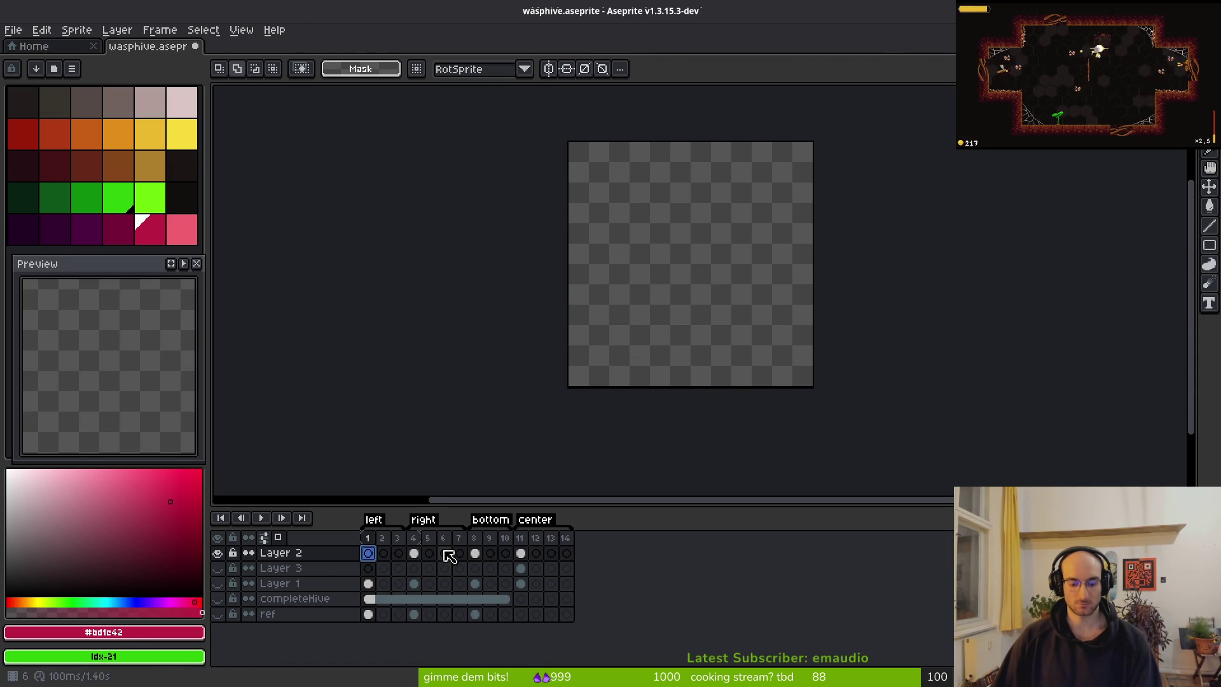
{"action": "key", "text": "ctrl+v"}
{"action": "left_click", "coordinate": [295, 599]}
{"action": "left_click", "coordinate": [218, 598]}
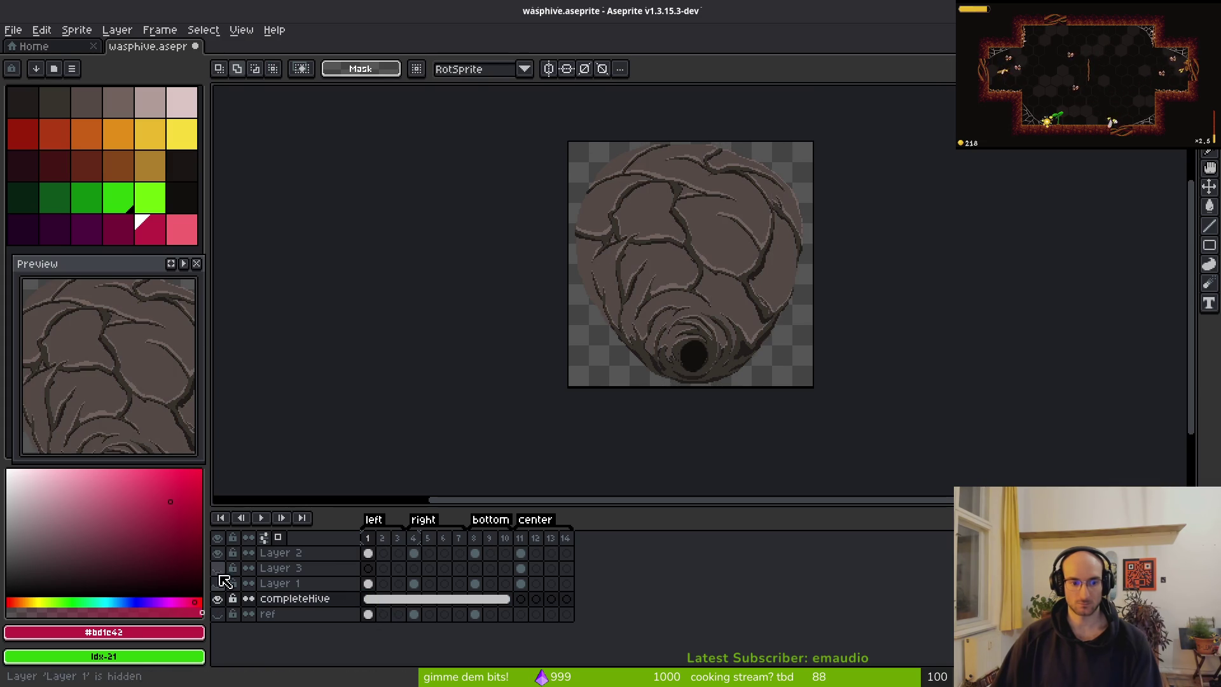
{"action": "left_click", "coordinate": [226, 554]}
{"action": "left_click", "coordinate": [376, 602]}
{"action": "key", "text": "ctrl+v"}
{"action": "key", "text": "Return"}
{"action": "key", "text": "ctrl+s"}
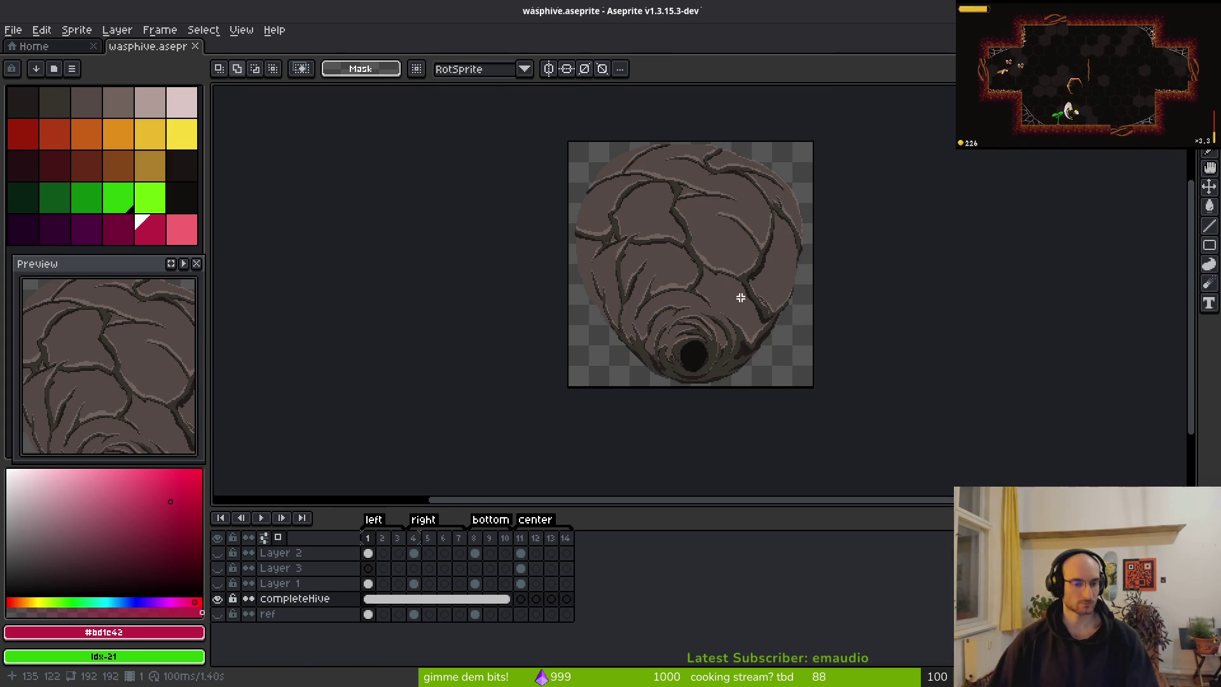
Step: Hide completeHive, save, show Layers 1 and 2, and view frame 11
{"action": "left_click", "coordinate": [219, 600]}
{"action": "key", "text": "ctrl+s"}
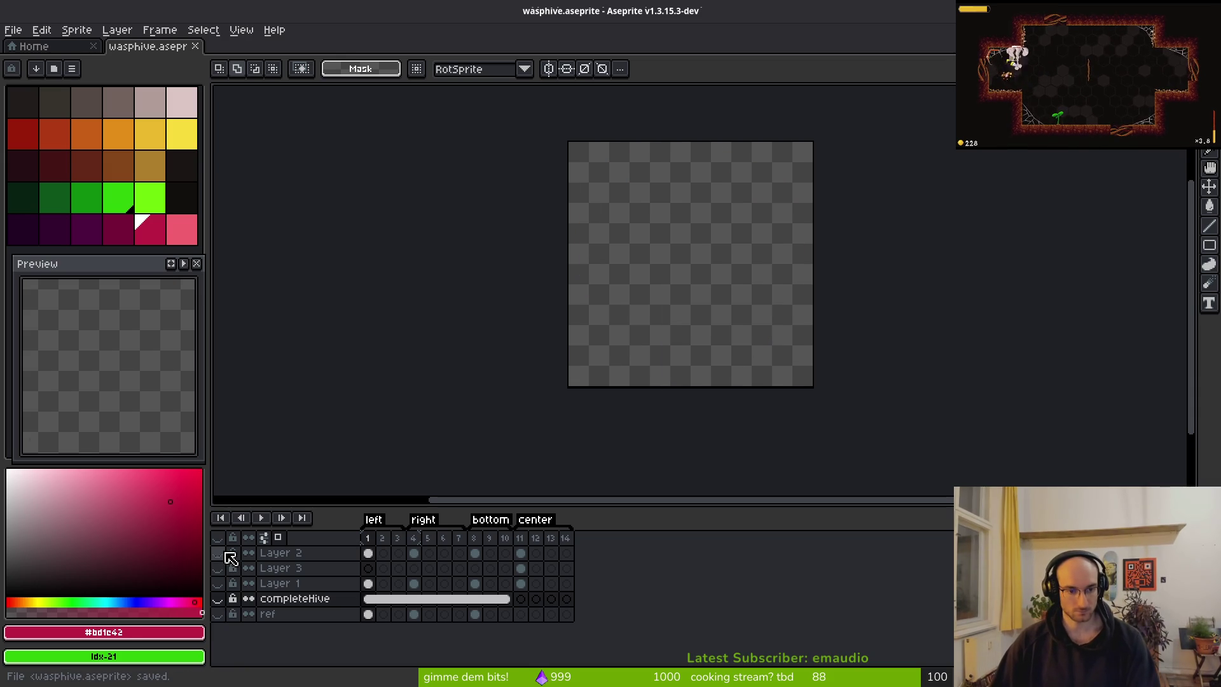
{"action": "left_click", "coordinate": [219, 553]}
{"action": "left_click", "coordinate": [219, 583]}
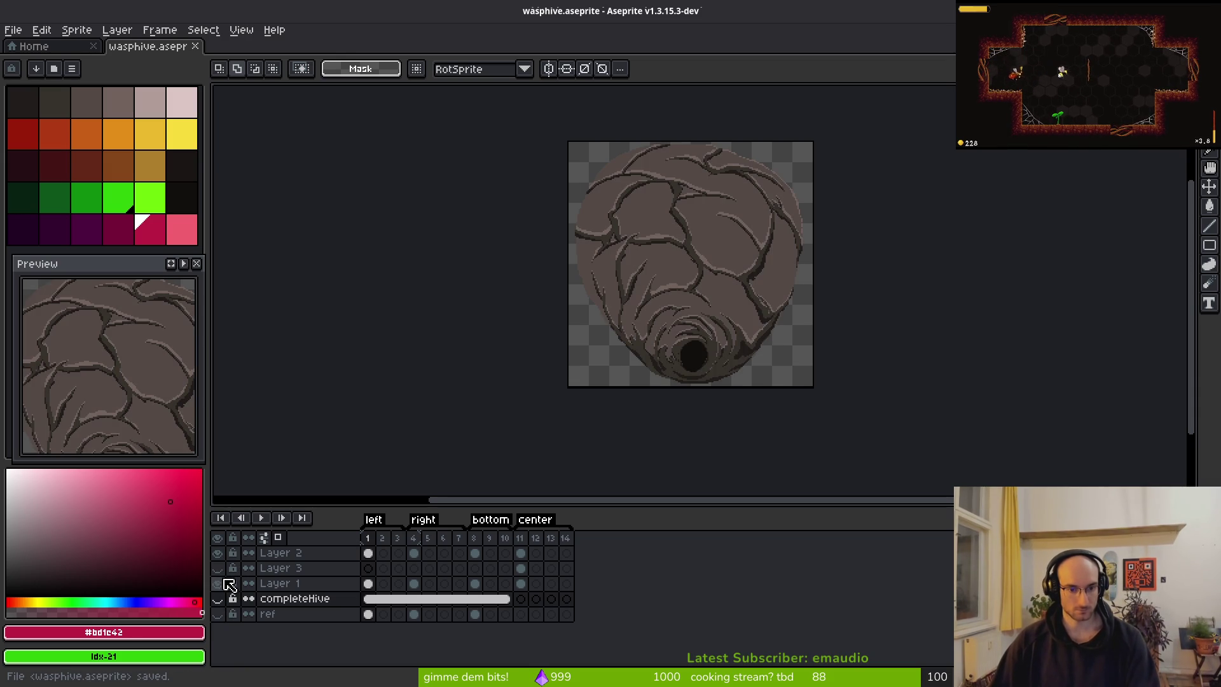
{"action": "left_click", "coordinate": [521, 568]}
{"action": "left_click", "coordinate": [219, 569]}
{"action": "left_click", "coordinate": [220, 570]}
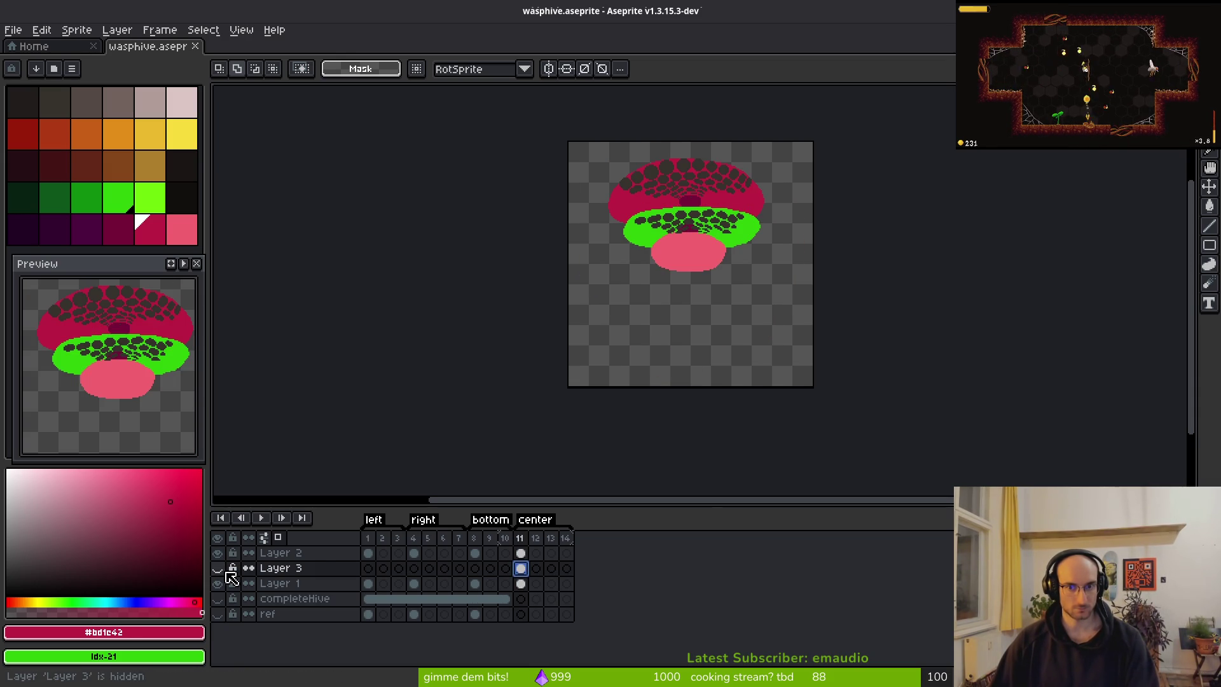
{"action": "left_click", "coordinate": [368, 568]}
Step: Rename Layer 3 to refHelp
{"action": "double_click", "coordinate": [270, 576]}
{"action": "type", "text": "refHelp"}
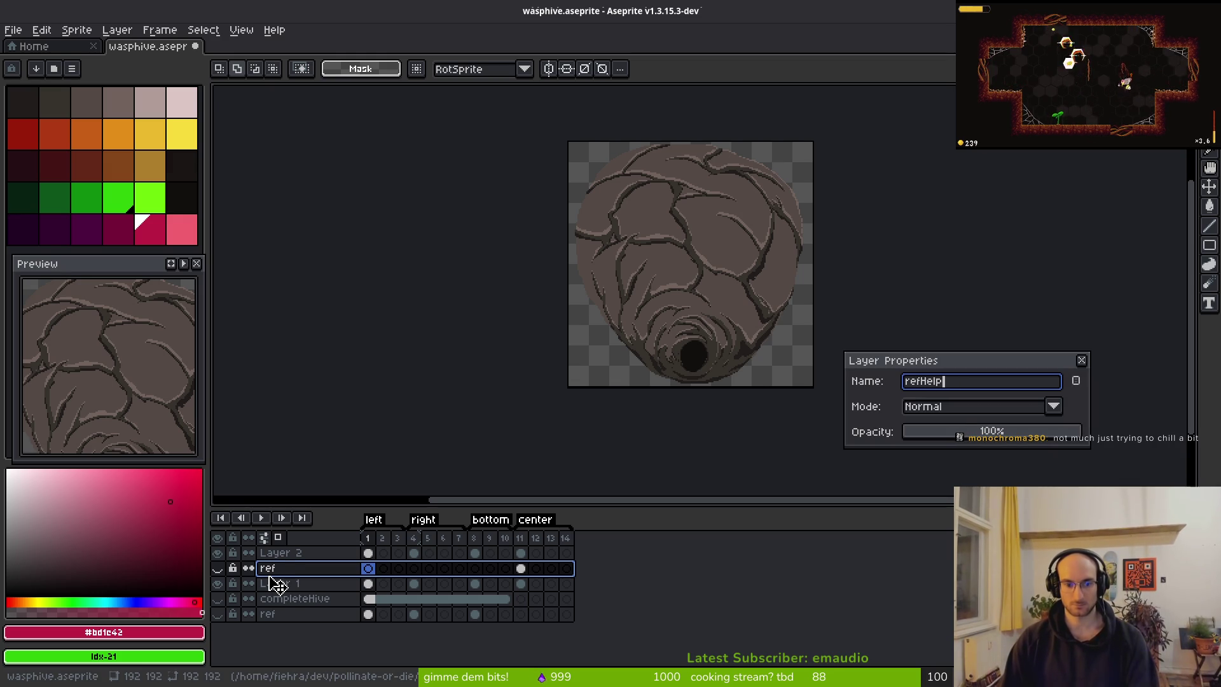
{"action": "key", "text": "Return"}
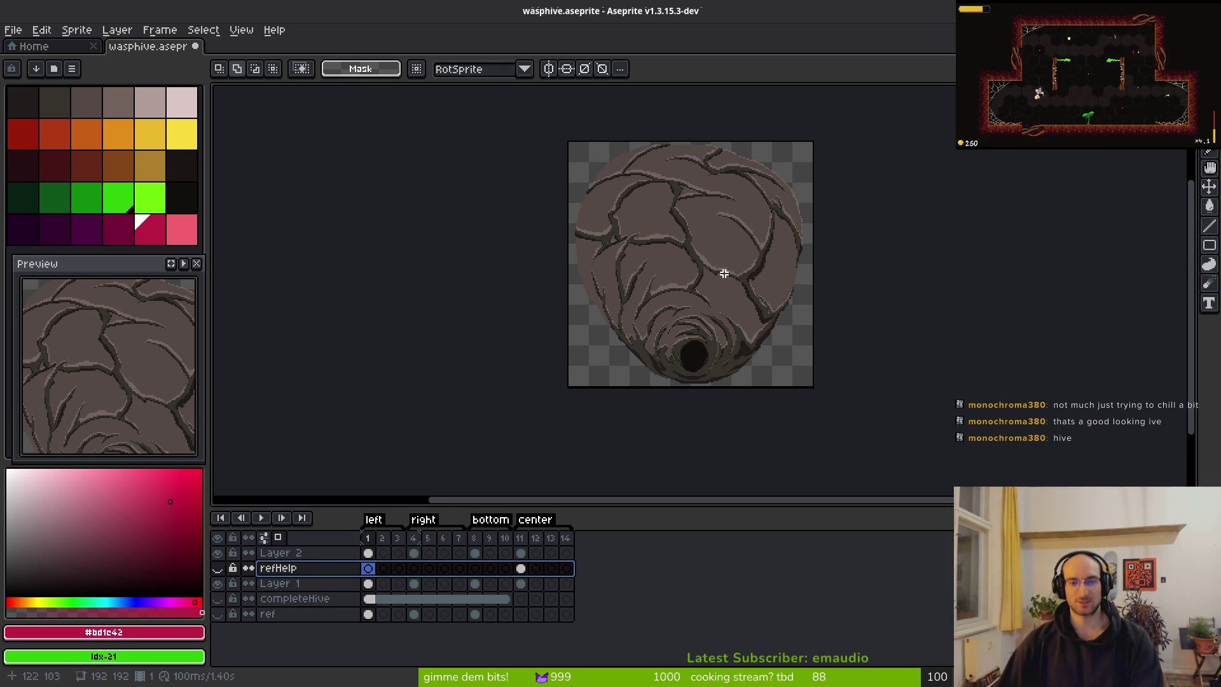
{"action": "scroll", "coordinate": [655, 305], "scroll_direction": "down", "scroll_amount": 1}
{"action": "scroll", "coordinate": [704, 307], "scroll_direction": "up", "scroll_amount": 3}
{"action": "scroll", "coordinate": [687, 319], "scroll_direction": "down", "scroll_amount": 2}
{"action": "scroll", "coordinate": [672, 299], "scroll_direction": "down", "scroll_amount": 1}
{"action": "scroll", "coordinate": [710, 323], "scroll_direction": "up", "scroll_amount": 1}
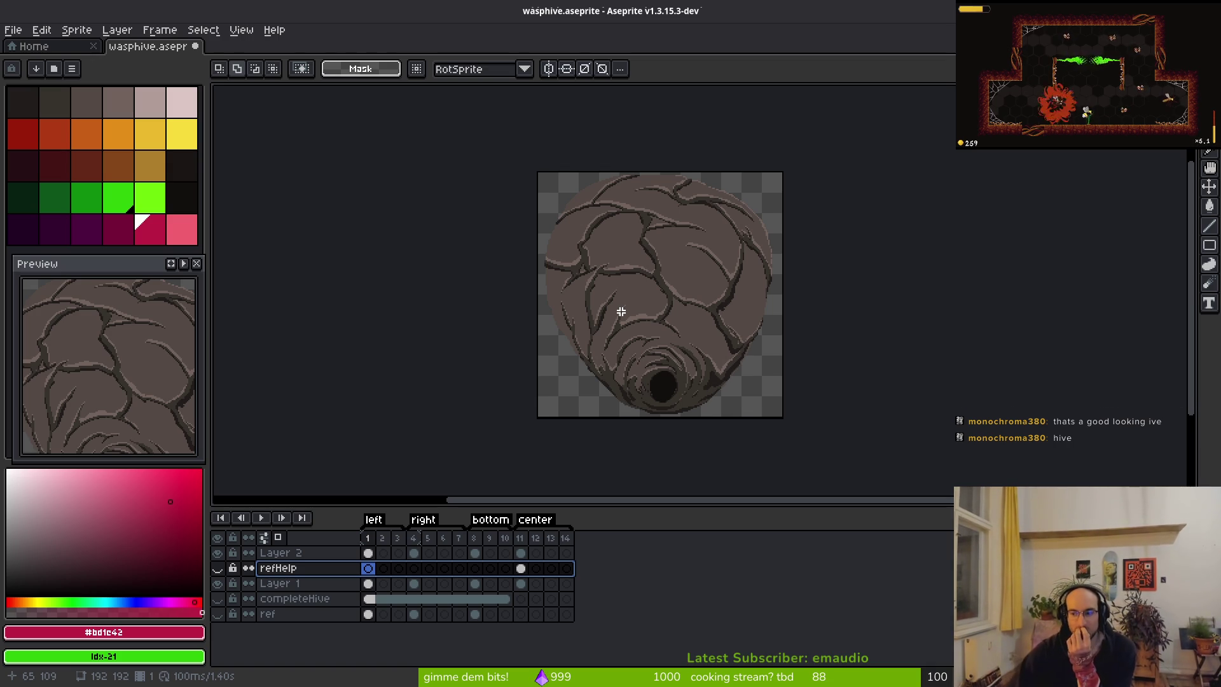
Step: Compare frame 11's sketch with frame 1's cracked hive and pan to the opening
{"action": "left_click", "coordinate": [520, 538]}
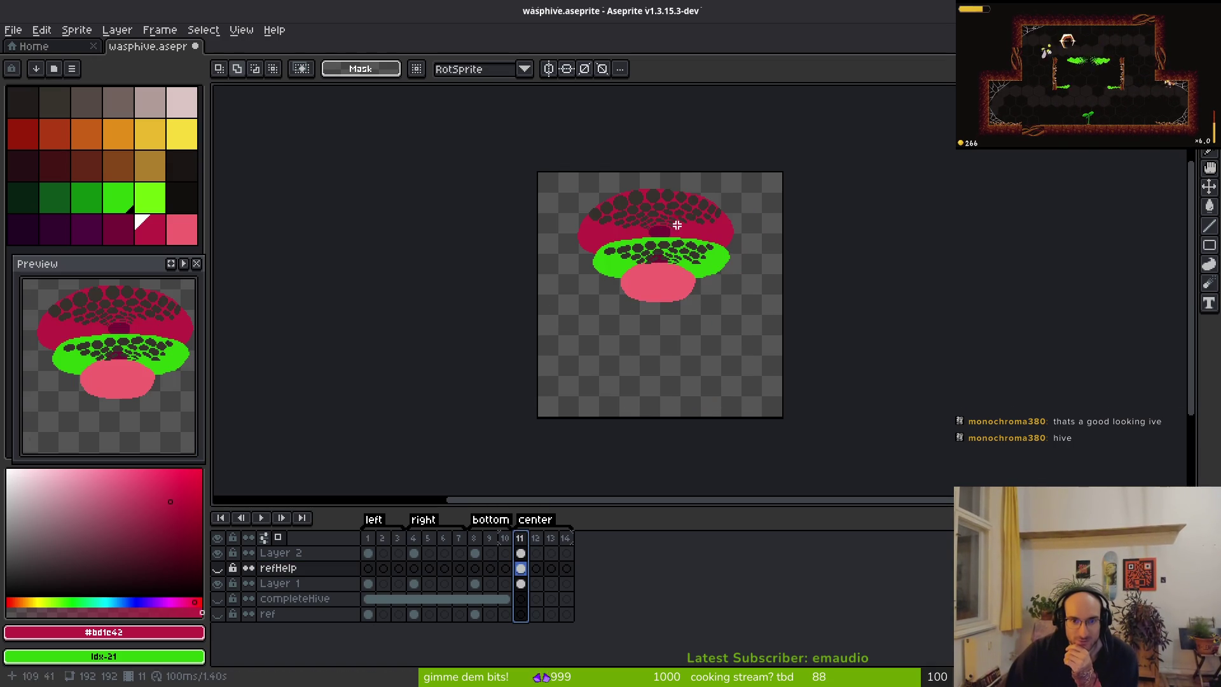
{"action": "left_click", "coordinate": [369, 539]}
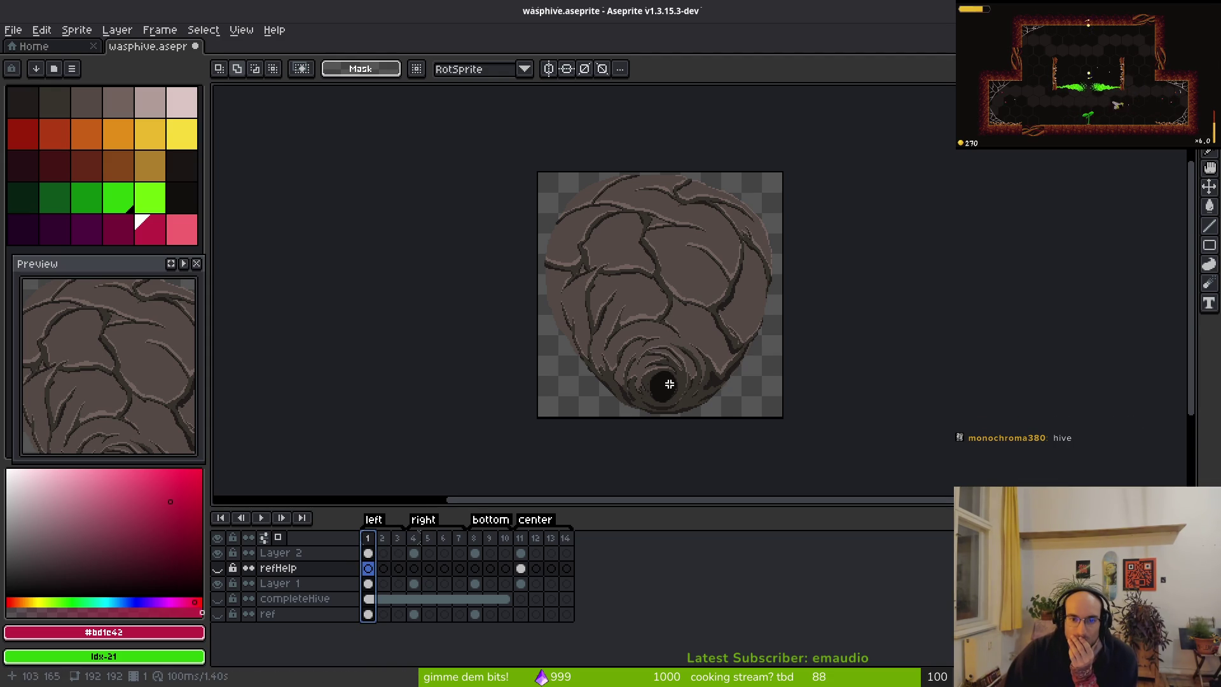
{"action": "scroll", "coordinate": [672, 380], "scroll_direction": "up", "scroll_amount": 4}
{"action": "left_click_drag", "start_coordinate": [622, 306], "coordinate": [649, 346]}
{"action": "scroll", "coordinate": [691, 374], "scroll_direction": "up", "scroll_amount": 1}
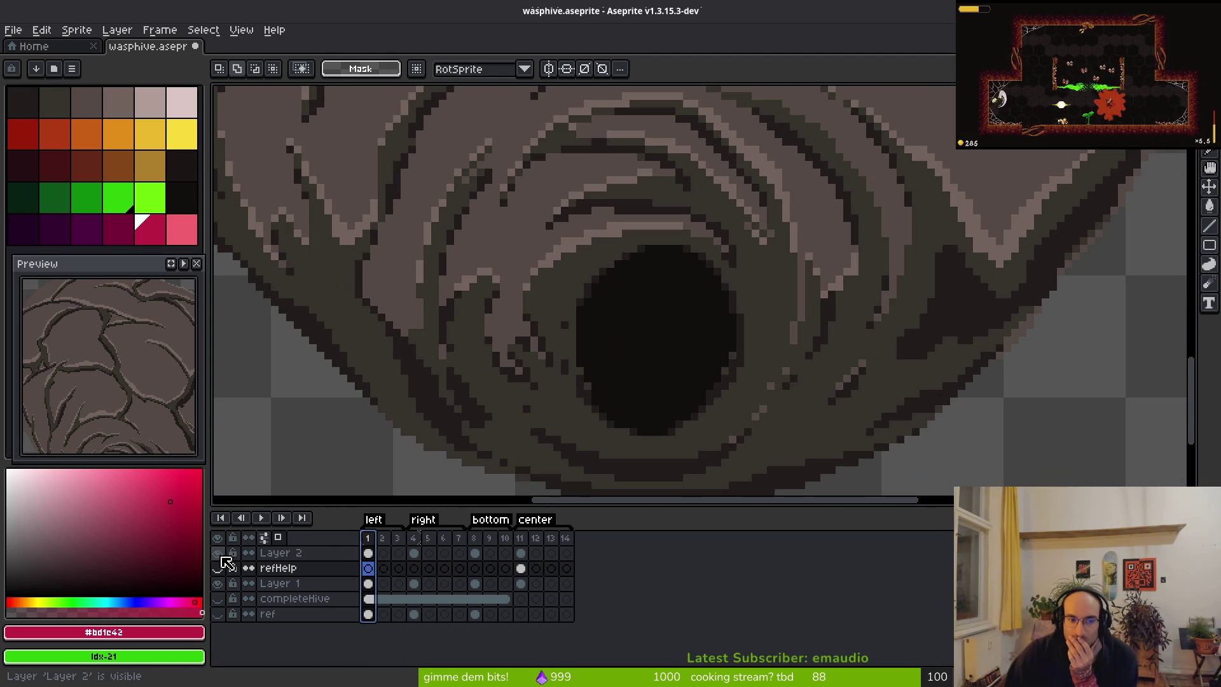
Step: Show Layer 1's frame 8 cel alone with Layer 2 hidden, and pick black
{"action": "left_click", "coordinate": [368, 583]}
{"action": "left_click", "coordinate": [218, 554]}
{"action": "left_click", "coordinate": [218, 553]}
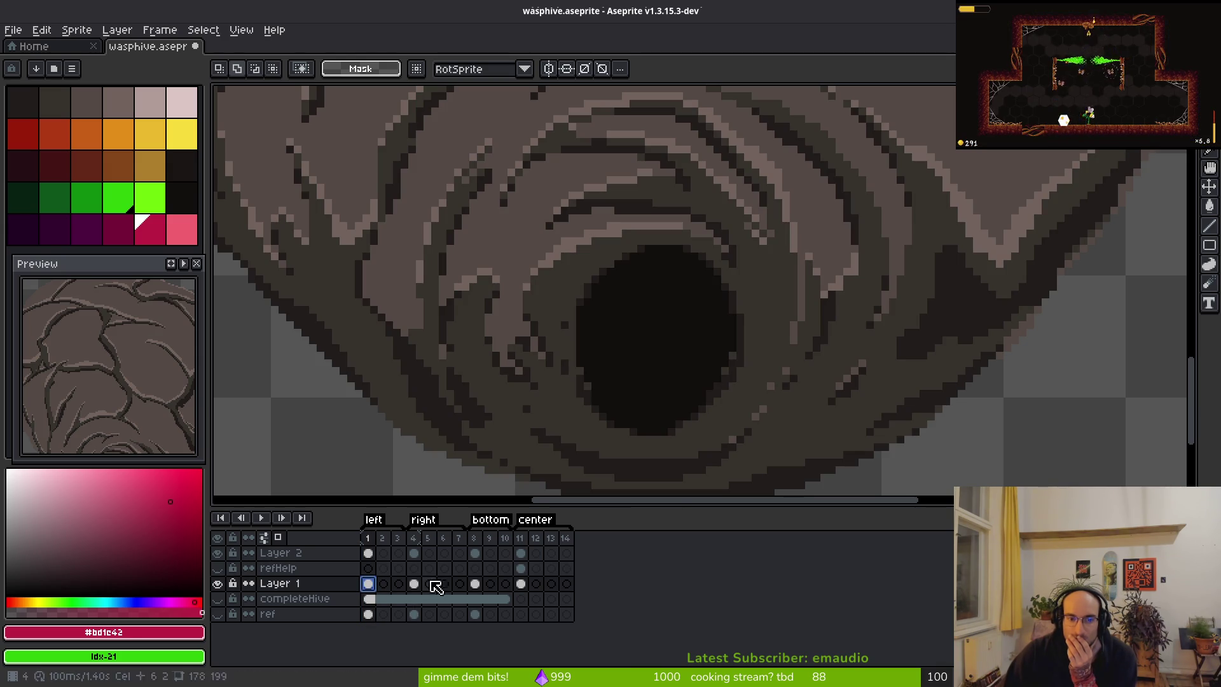
{"action": "left_click", "coordinate": [476, 583]}
{"action": "left_click", "coordinate": [218, 584]}
{"action": "left_click", "coordinate": [217, 584]}
{"action": "left_click", "coordinate": [221, 583]}
{"action": "left_click", "coordinate": [221, 583]}
{"action": "left_click", "coordinate": [218, 553]}
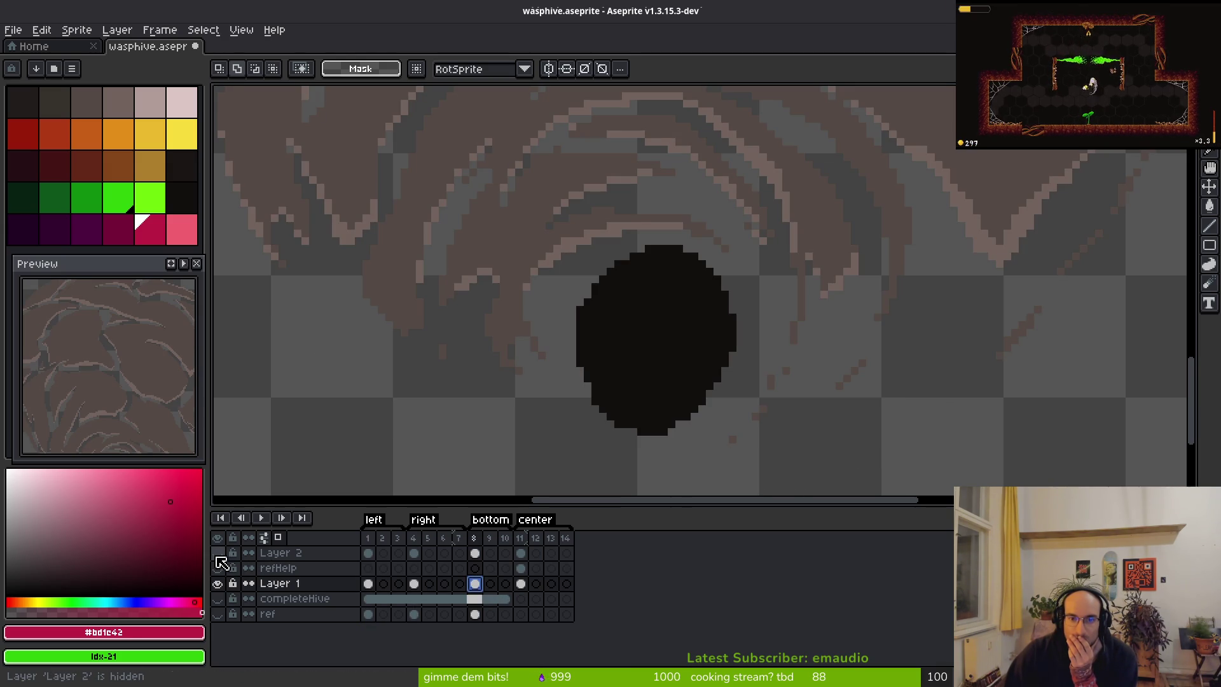
{"action": "scroll", "coordinate": [594, 362], "scroll_direction": "down", "scroll_amount": 2}
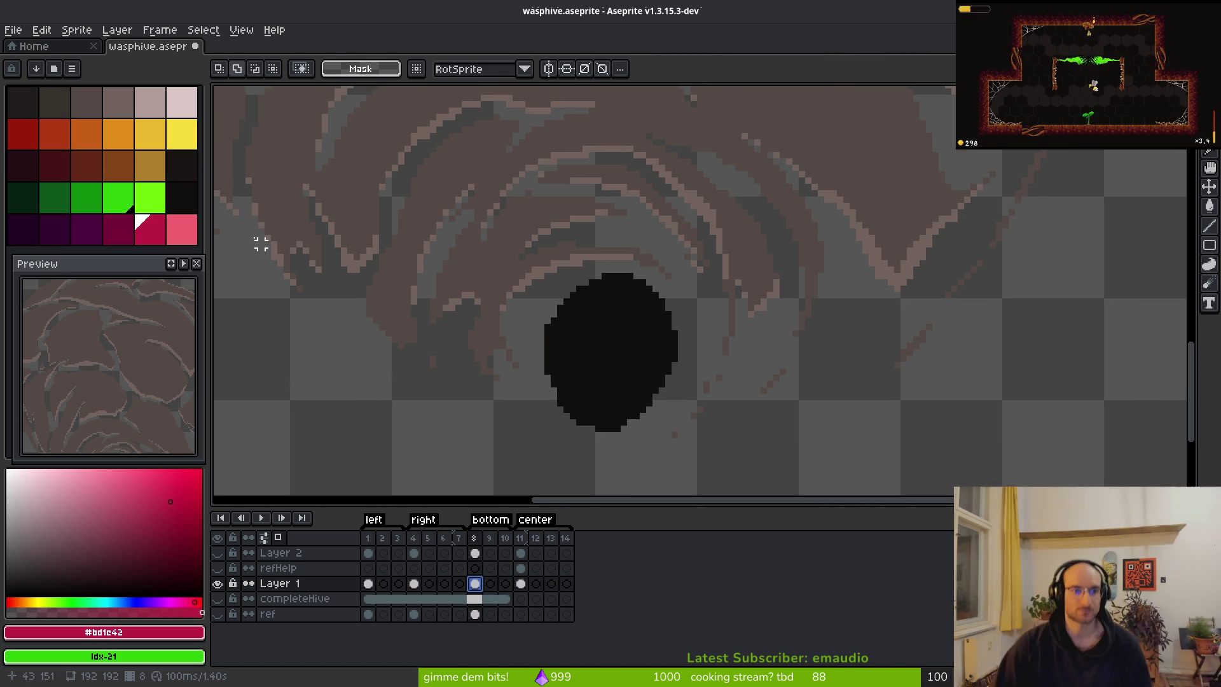
{"action": "left_click", "coordinate": [194, 208]}
Step: Outline the opening's edge with black pencil and flood-fill its area black
{"action": "scroll", "coordinate": [621, 355], "scroll_direction": "up", "scroll_amount": 4}
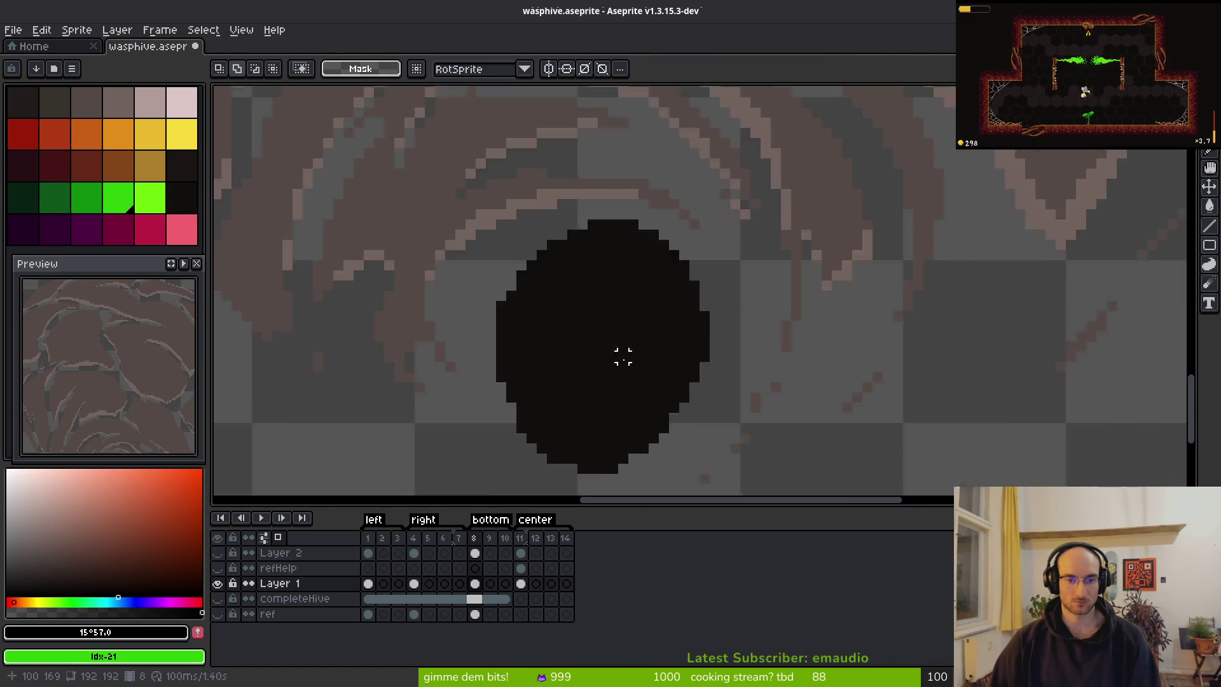
{"action": "key", "text": "b"}
{"action": "scroll", "coordinate": [545, 276], "scroll_direction": "up", "scroll_amount": 2}
{"action": "mouse_move", "coordinate": [826, 334]}
{"action": "left_mouse_down"}
{"action": "mouse_move", "coordinate": [564, 286]}
{"action": "mouse_move", "coordinate": [445, 483]}
{"action": "left_mouse_up"}
{"action": "key", "text": "g"}
{"action": "left_click", "coordinate": [635, 231]}
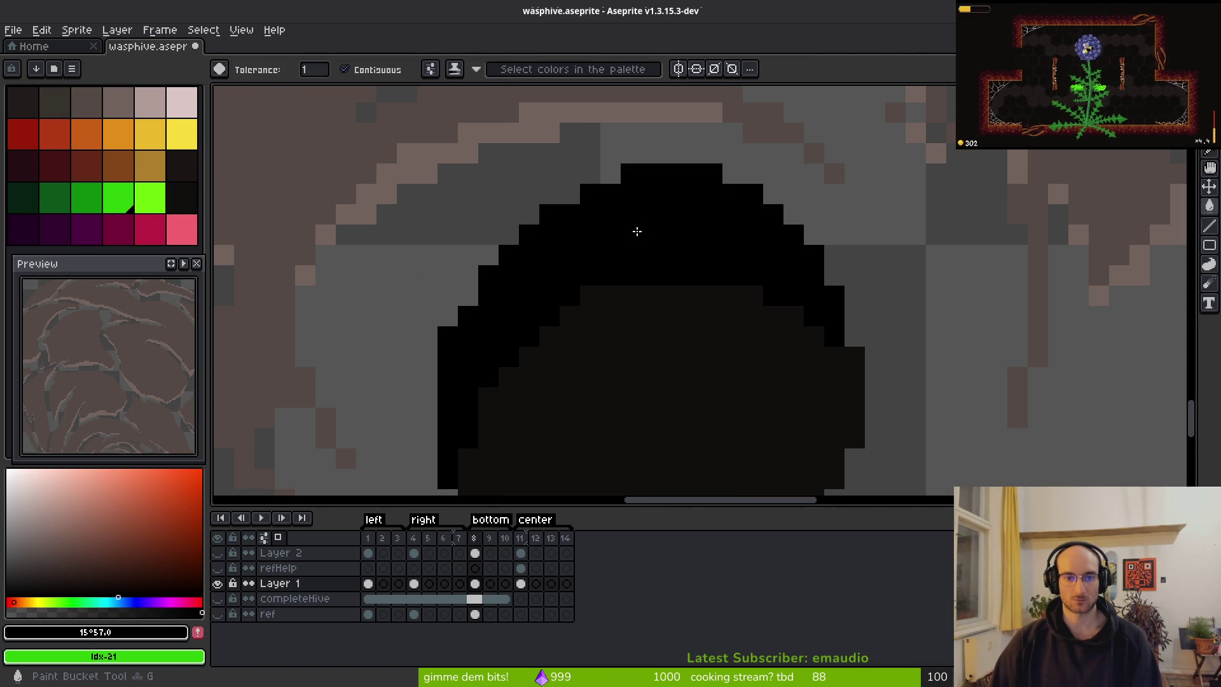
{"action": "scroll", "coordinate": [673, 299], "scroll_direction": "down", "scroll_amount": 4}
{"action": "scroll", "coordinate": [673, 299], "scroll_direction": "up", "scroll_amount": 4}
{"action": "key", "text": "f"}
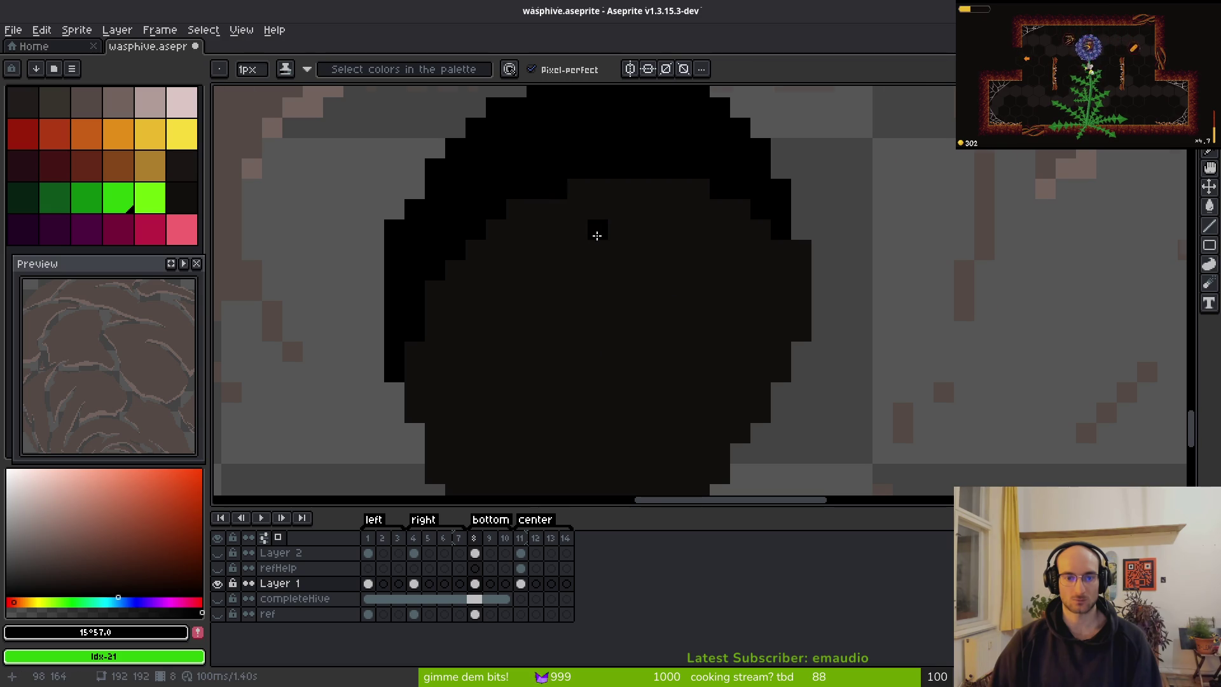
{"action": "scroll", "coordinate": [597, 229], "scroll_direction": "down", "scroll_amount": 5}
{"action": "scroll", "coordinate": [659, 332], "scroll_direction": "up", "scroll_amount": 3}
{"action": "left_click", "coordinate": [679, 272]}
Step: Paint the opening's top interior row and top edge pixels black
{"action": "scroll", "coordinate": [719, 272], "scroll_direction": "up", "scroll_amount": 3}
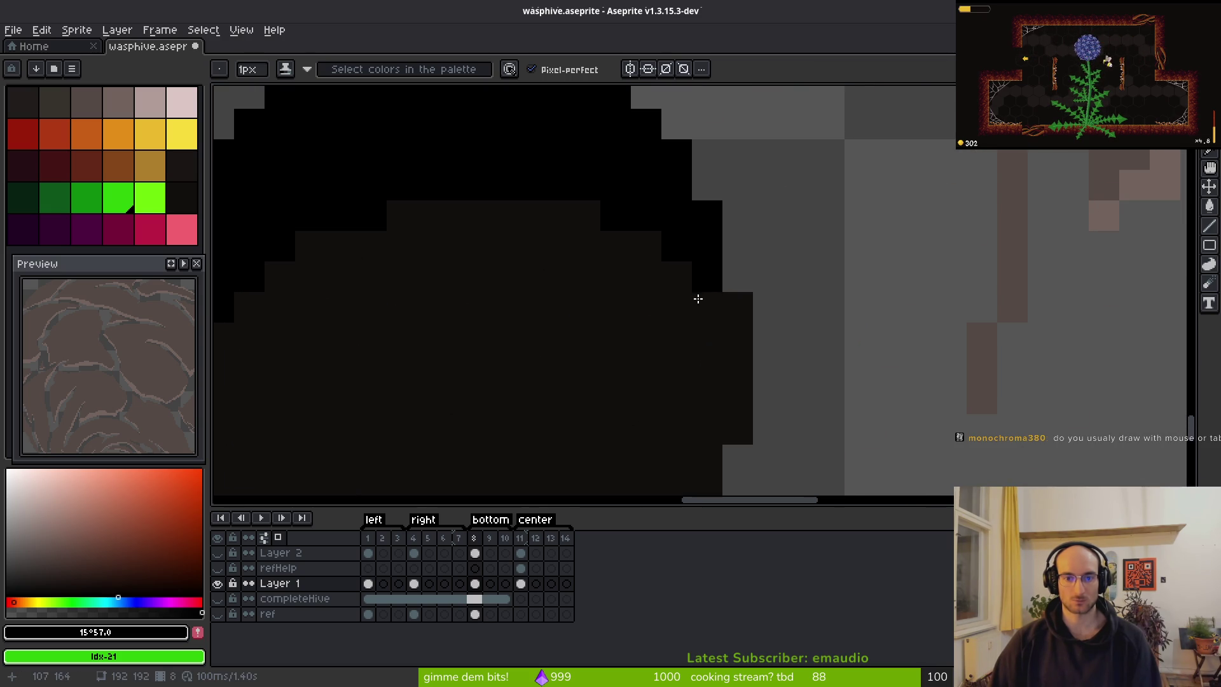
{"action": "left_click_drag", "start_coordinate": [629, 233], "coordinate": [368, 193]}
{"action": "mouse_move", "coordinate": [483, 210]}
{"action": "left_mouse_down"}
{"action": "mouse_move", "coordinate": [661, 236]}
{"action": "mouse_move", "coordinate": [467, 225]}
{"action": "left_mouse_up"}
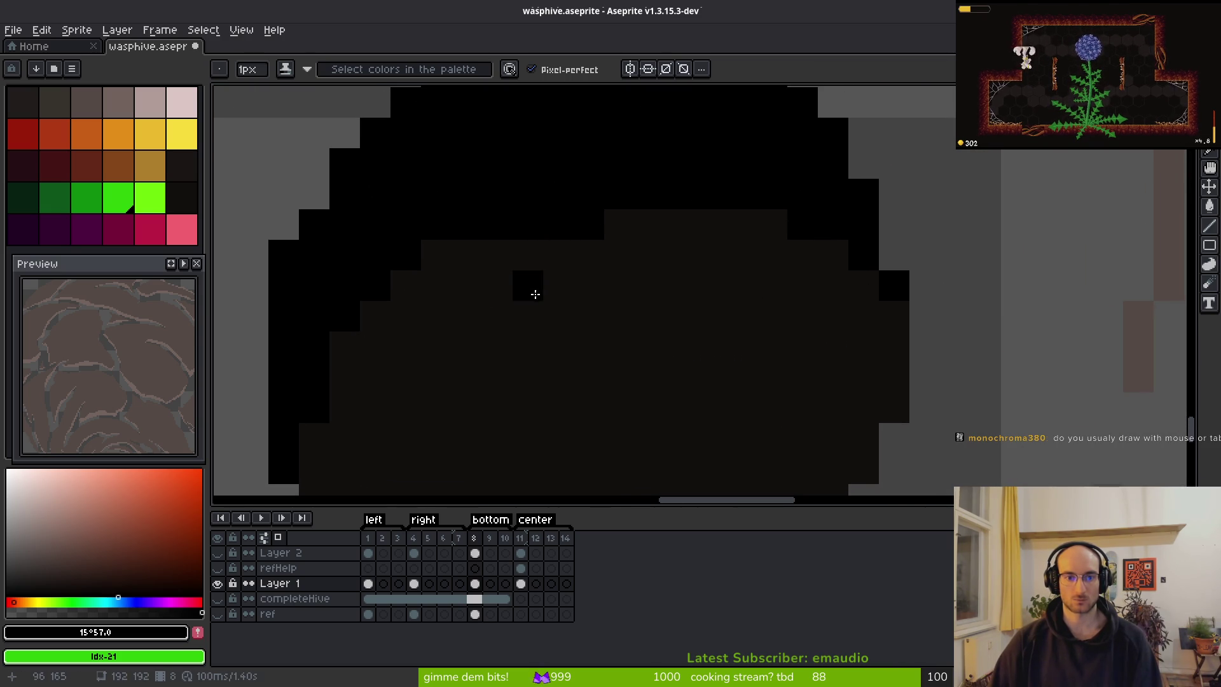
{"action": "left_click_drag", "start_coordinate": [419, 289], "coordinate": [695, 232]}
{"action": "mouse_move", "coordinate": [742, 198]}
{"action": "left_mouse_down"}
{"action": "mouse_move", "coordinate": [711, 198]}
{"action": "mouse_move", "coordinate": [678, 224]}
{"action": "mouse_move", "coordinate": [626, 286]}
{"action": "mouse_move", "coordinate": [583, 406]}
{"action": "mouse_move", "coordinate": [585, 445]}
{"action": "mouse_move", "coordinate": [608, 357]}
{"action": "mouse_move", "coordinate": [648, 289]}
{"action": "mouse_move", "coordinate": [621, 382]}
{"action": "left_mouse_up"}
{"action": "scroll", "coordinate": [804, 365], "scroll_direction": "down", "scroll_amount": 6}
{"action": "scroll", "coordinate": [731, 335], "scroll_direction": "up", "scroll_amount": 6}
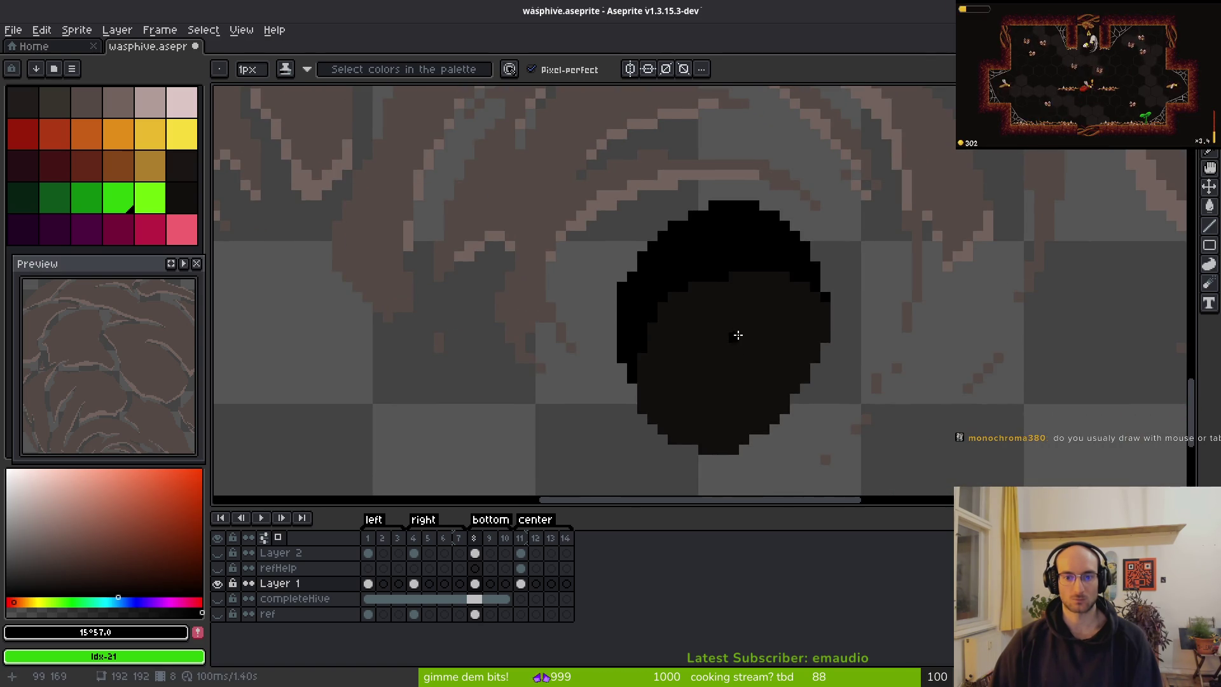
{"action": "left_click", "coordinate": [613, 301]}
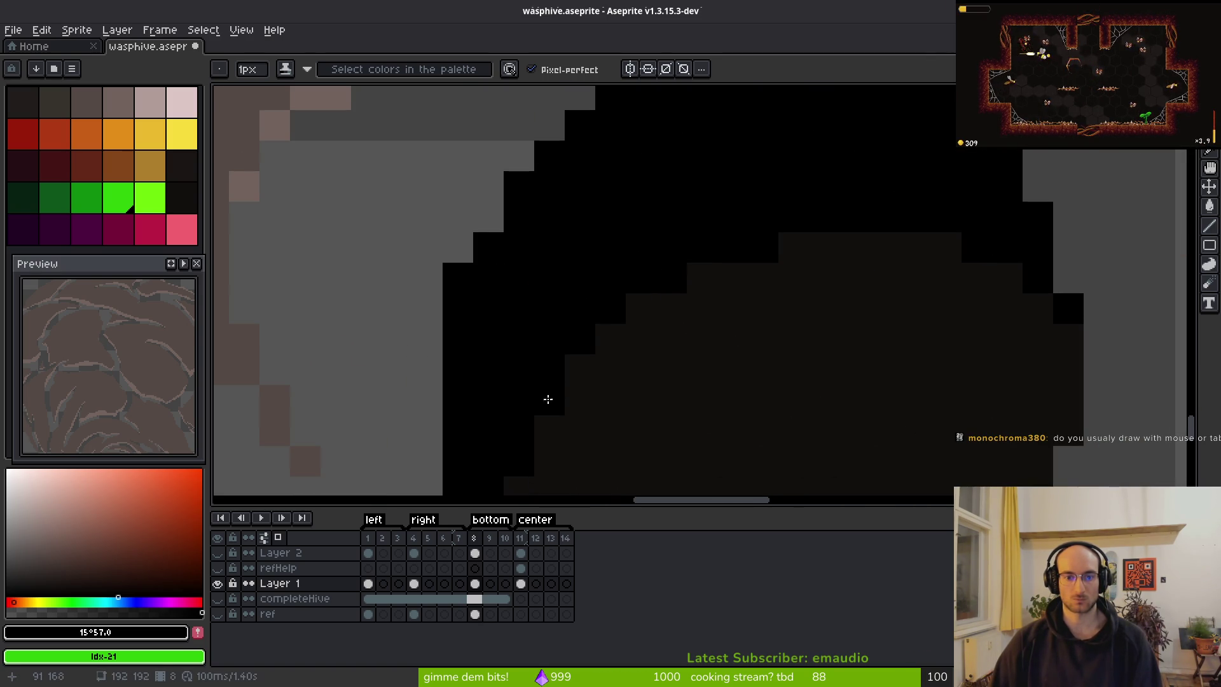
Step: Extend the black rim down the opening's left side and save
{"action": "scroll", "coordinate": [708, 254], "scroll_direction": "down", "scroll_amount": 2}
{"action": "scroll", "coordinate": [642, 354], "scroll_direction": "down", "scroll_amount": 3}
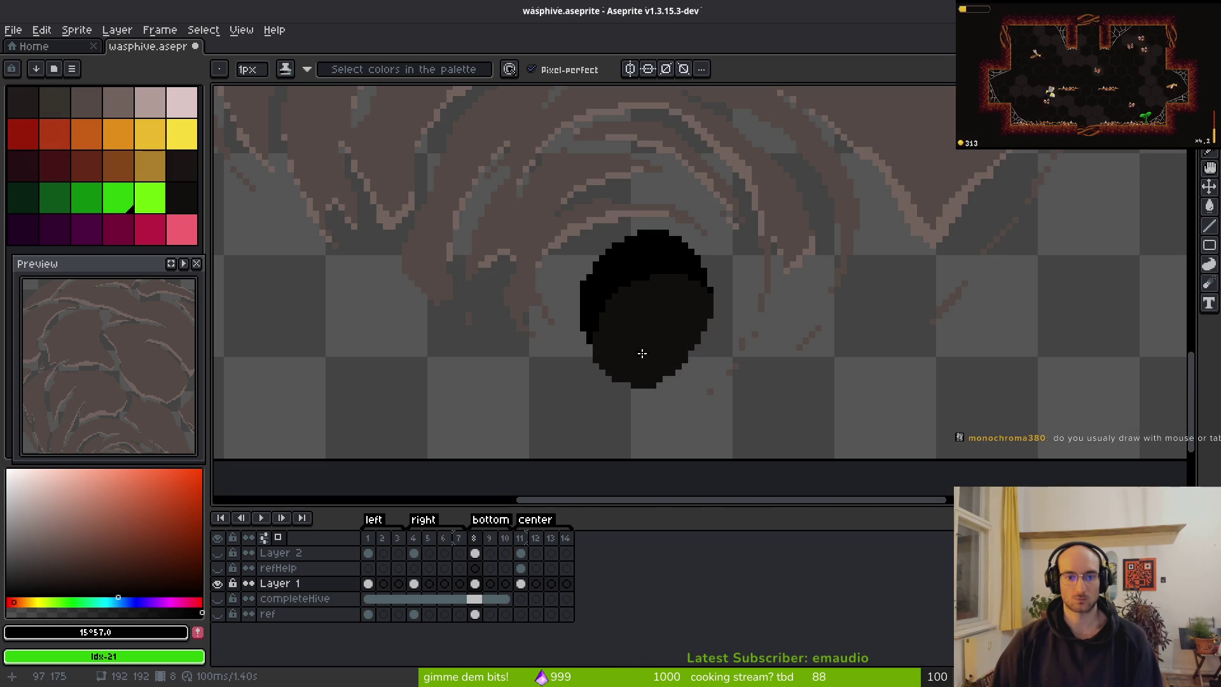
{"action": "left_click_drag", "start_coordinate": [657, 333], "coordinate": [634, 369]}
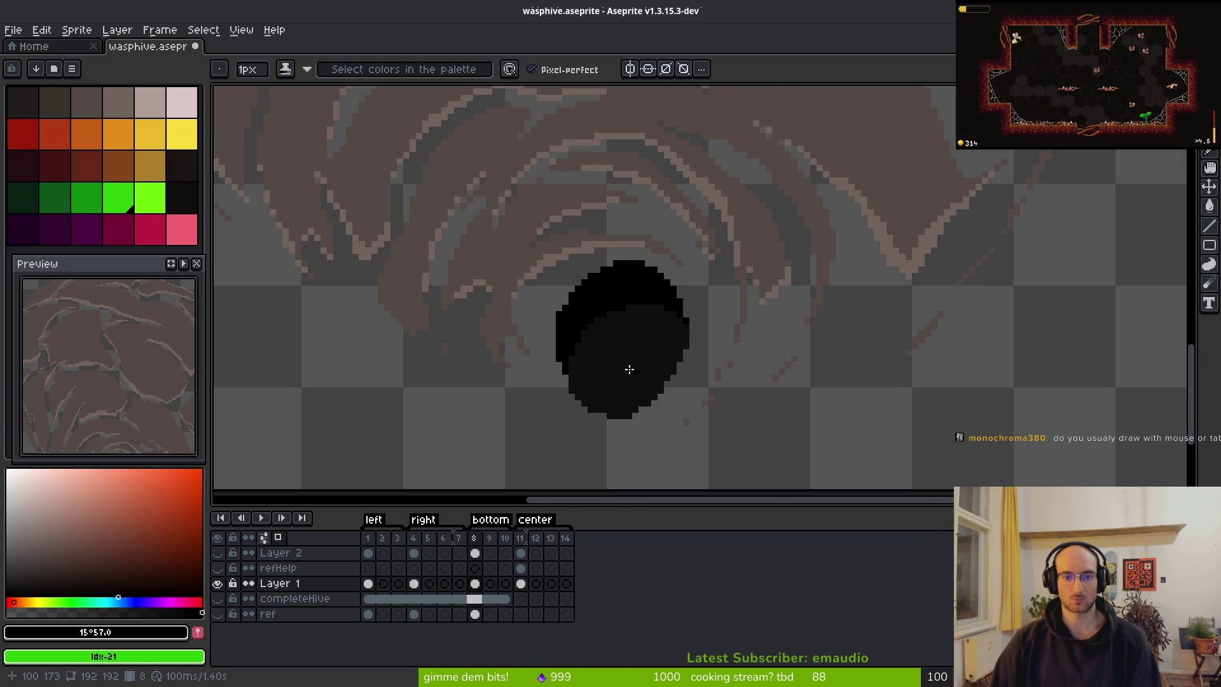
{"action": "scroll", "coordinate": [610, 361], "scroll_direction": "up", "scroll_amount": 5}
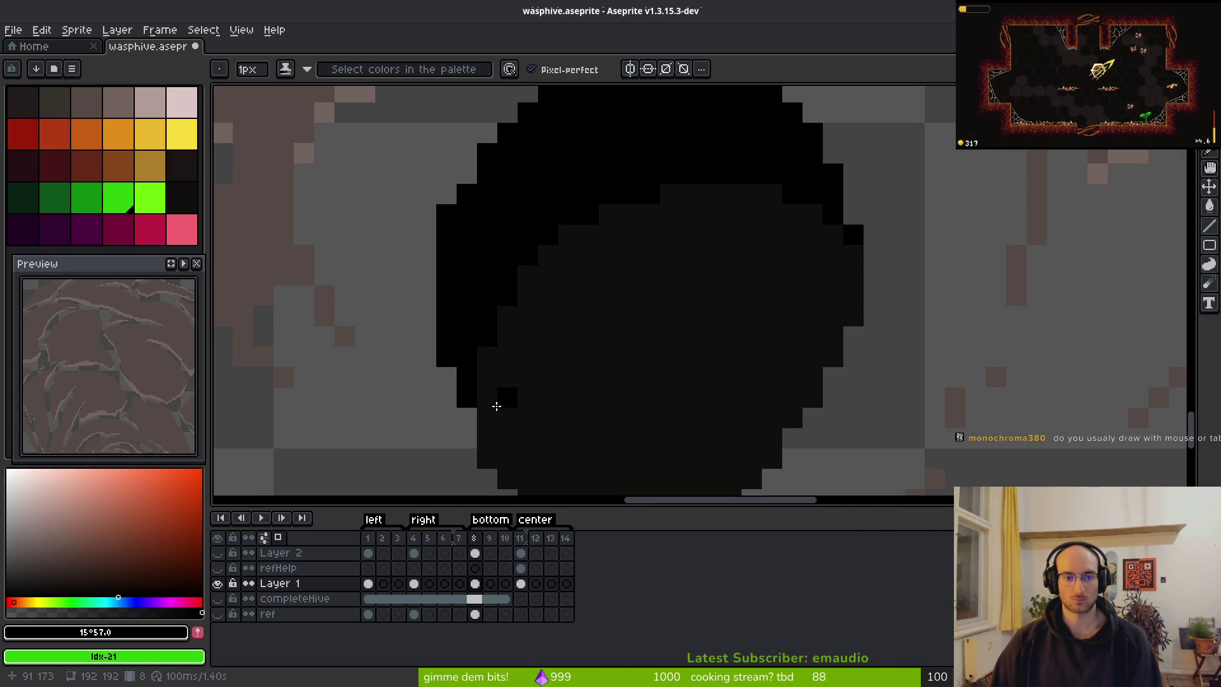
{"action": "left_click_drag", "start_coordinate": [483, 359], "coordinate": [487, 463]}
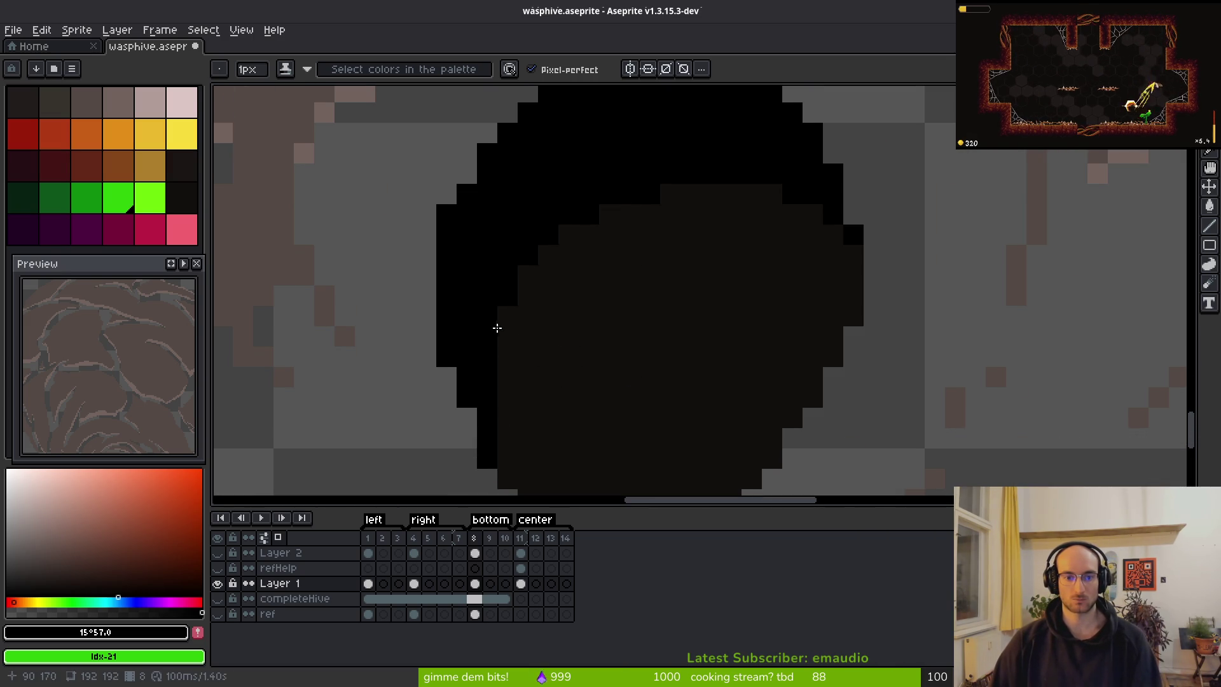
{"action": "scroll", "coordinate": [673, 321], "scroll_direction": "down", "scroll_amount": 4}
{"action": "left_click_drag", "start_coordinate": [674, 330], "coordinate": [602, 309]}
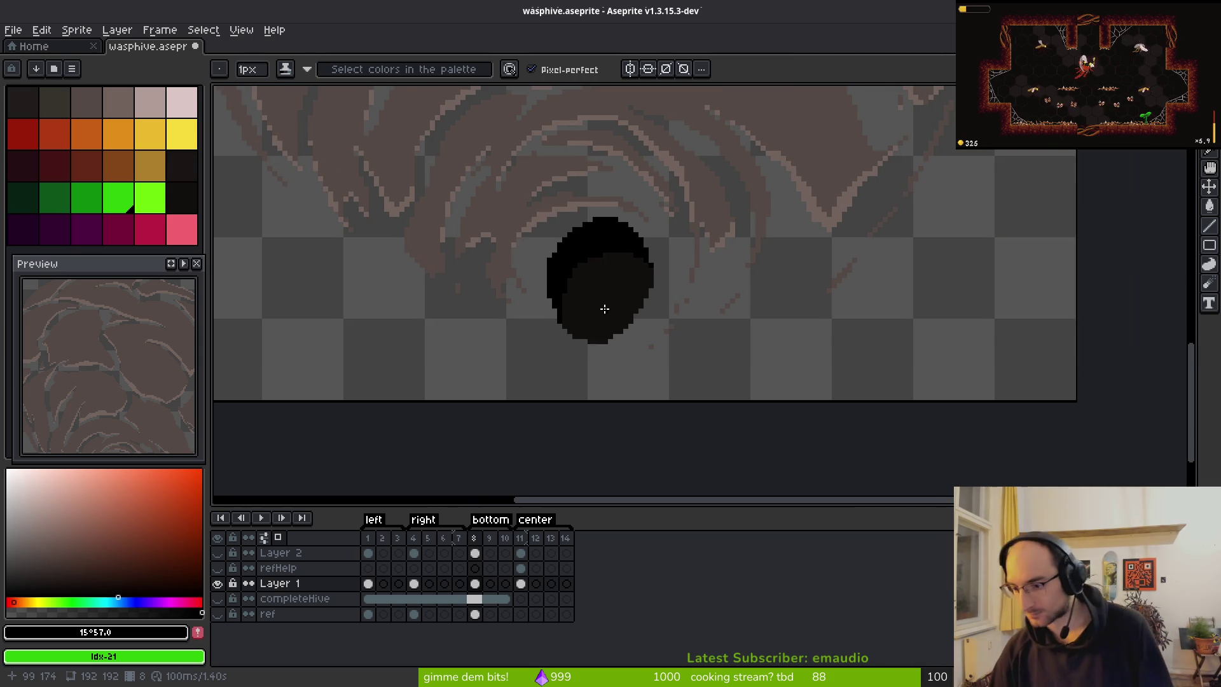
{"action": "key", "text": "ctrl+s"}
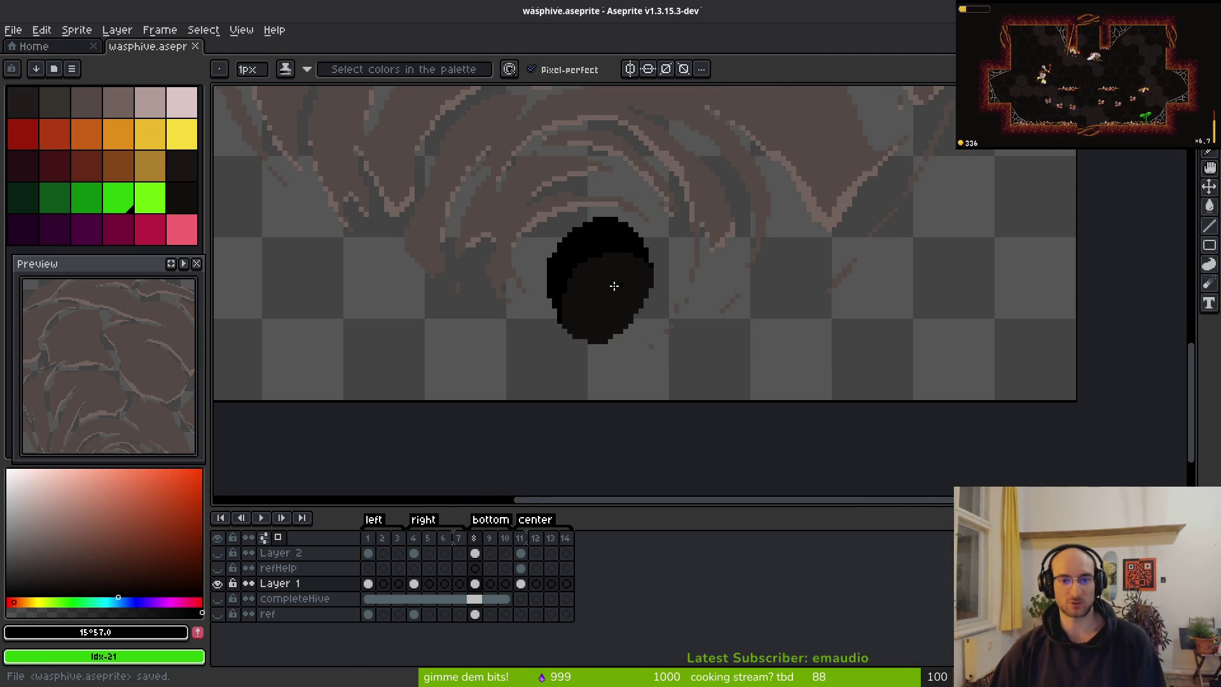
Step: Shrink the brush to one pixel and return to the pencil
{"action": "scroll", "coordinate": [592, 293], "scroll_direction": "up", "scroll_amount": 3}
{"action": "key", "text": "e"}
{"action": "key", "text": "minus"}
{"action": "key", "text": "minus"}
{"action": "key", "text": "minus"}
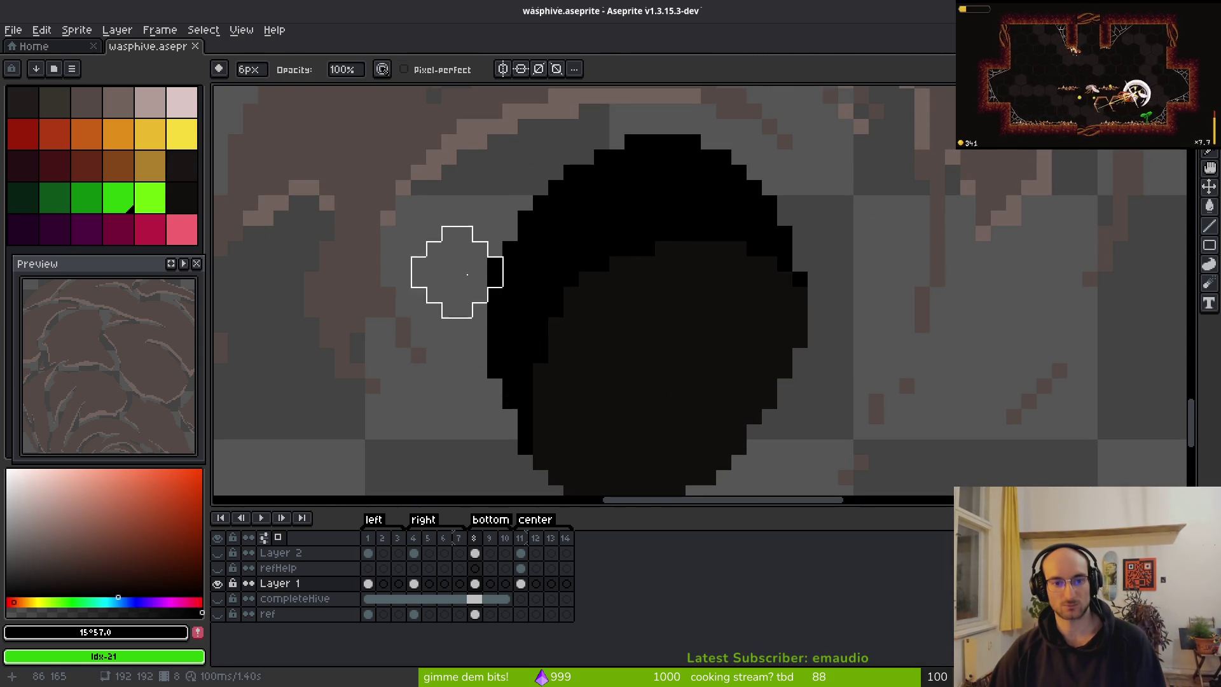
{"action": "key", "text": "b"}
{"action": "scroll", "coordinate": [556, 283], "scroll_direction": "down", "scroll_amount": 5}
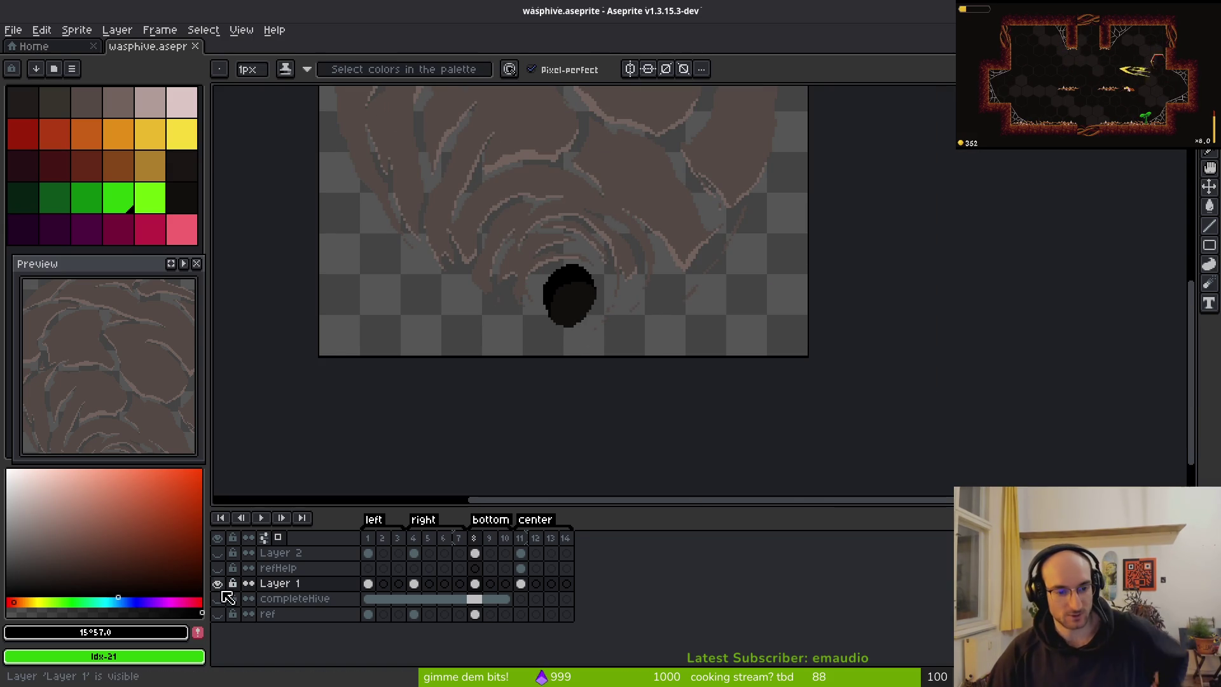
Step: Compare the cleaned opening with Layer 2 shown and hidden, then save
{"action": "left_click", "coordinate": [220, 554]}
{"action": "scroll", "coordinate": [561, 332], "scroll_direction": "down", "scroll_amount": 2}
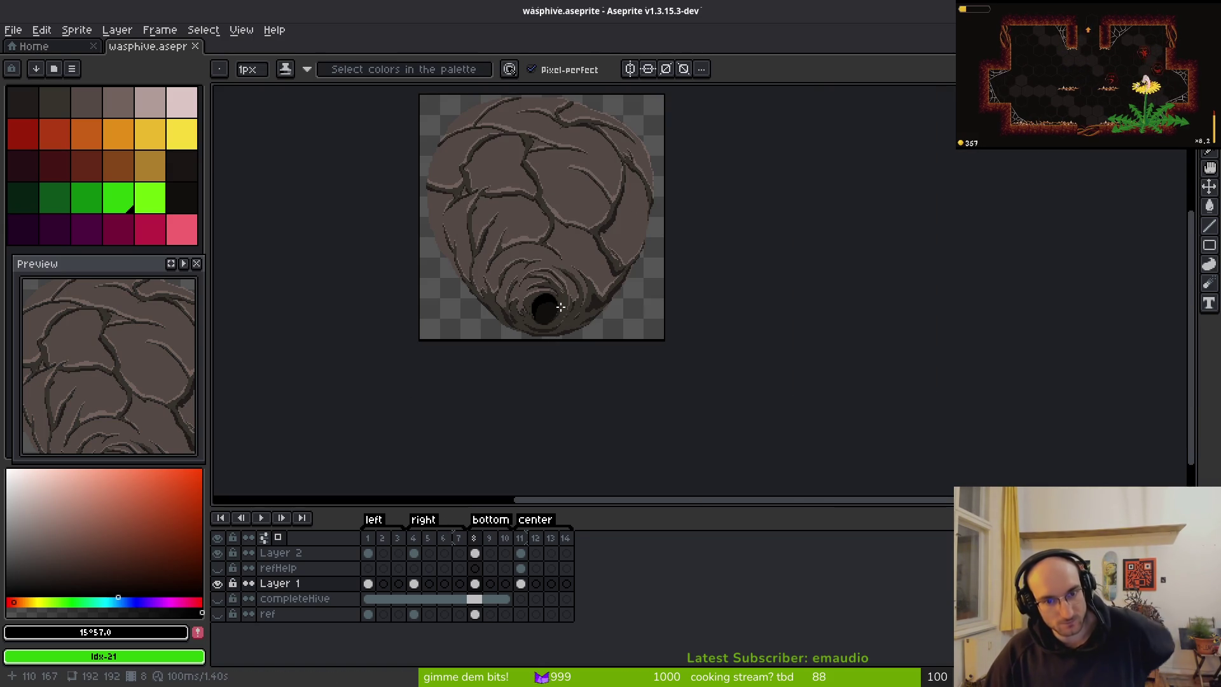
{"action": "scroll", "coordinate": [560, 307], "scroll_direction": "up", "scroll_amount": 5}
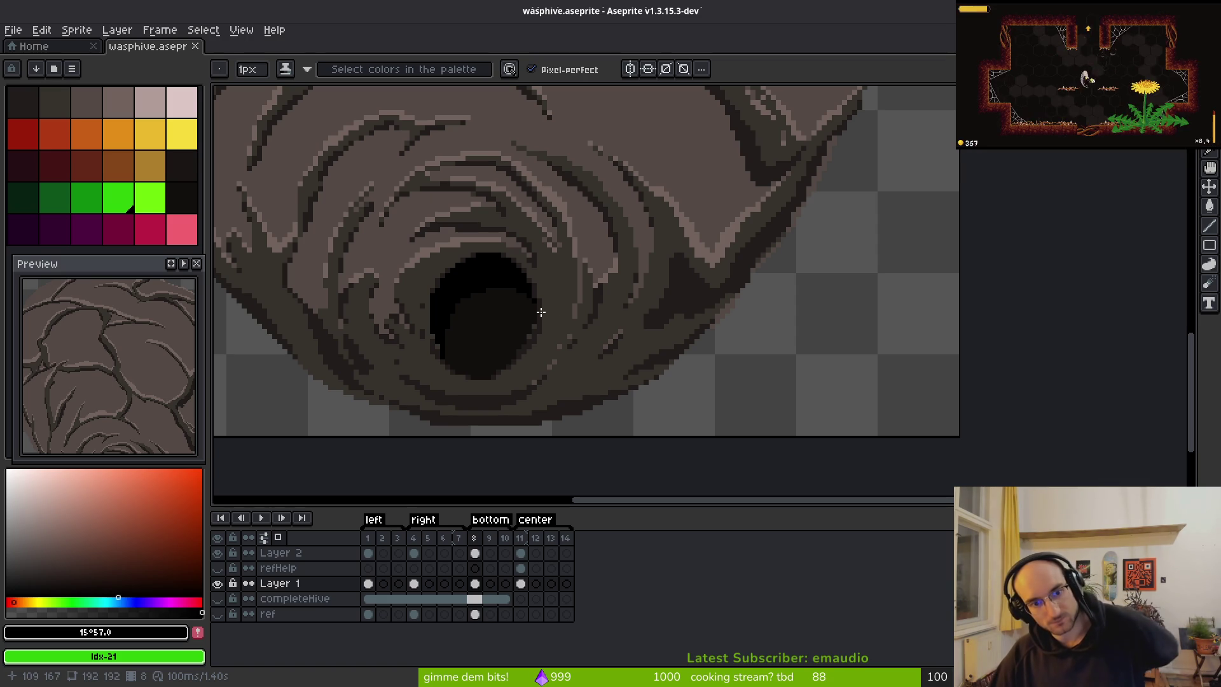
{"action": "left_click", "coordinate": [220, 554]}
{"action": "left_click", "coordinate": [219, 554]}
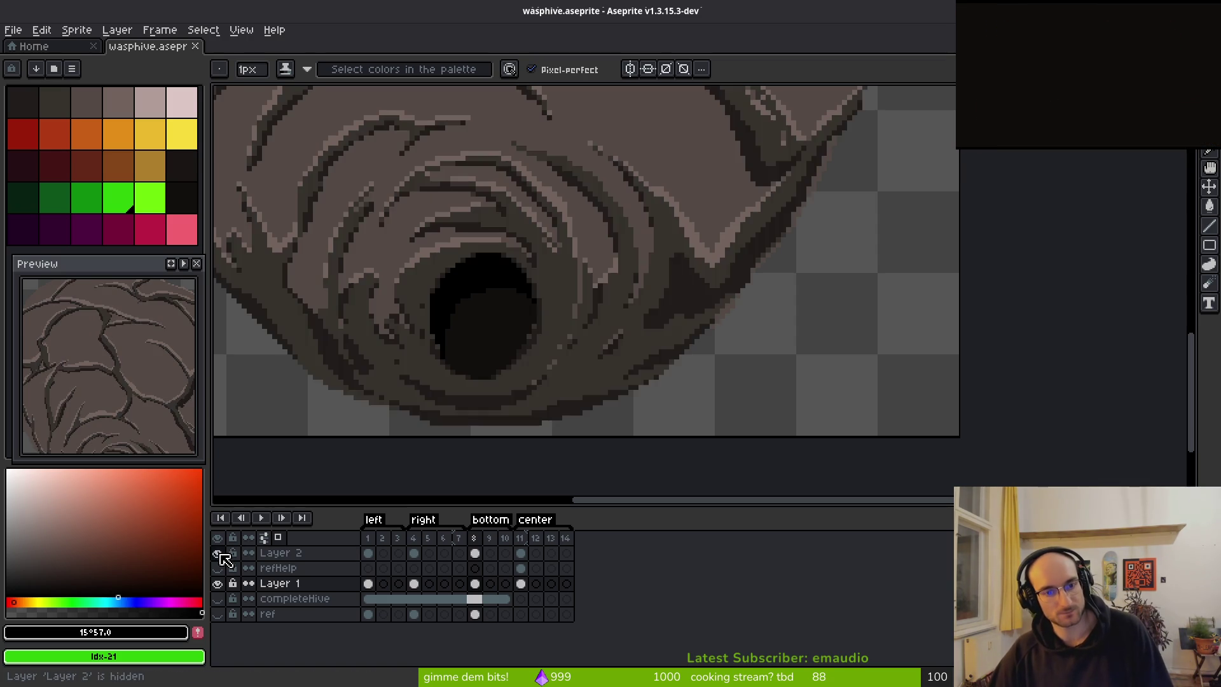
{"action": "left_click", "coordinate": [221, 554]}
{"action": "left_click", "coordinate": [221, 555]}
{"action": "left_click", "coordinate": [220, 554]}
{"action": "left_click", "coordinate": [221, 555]}
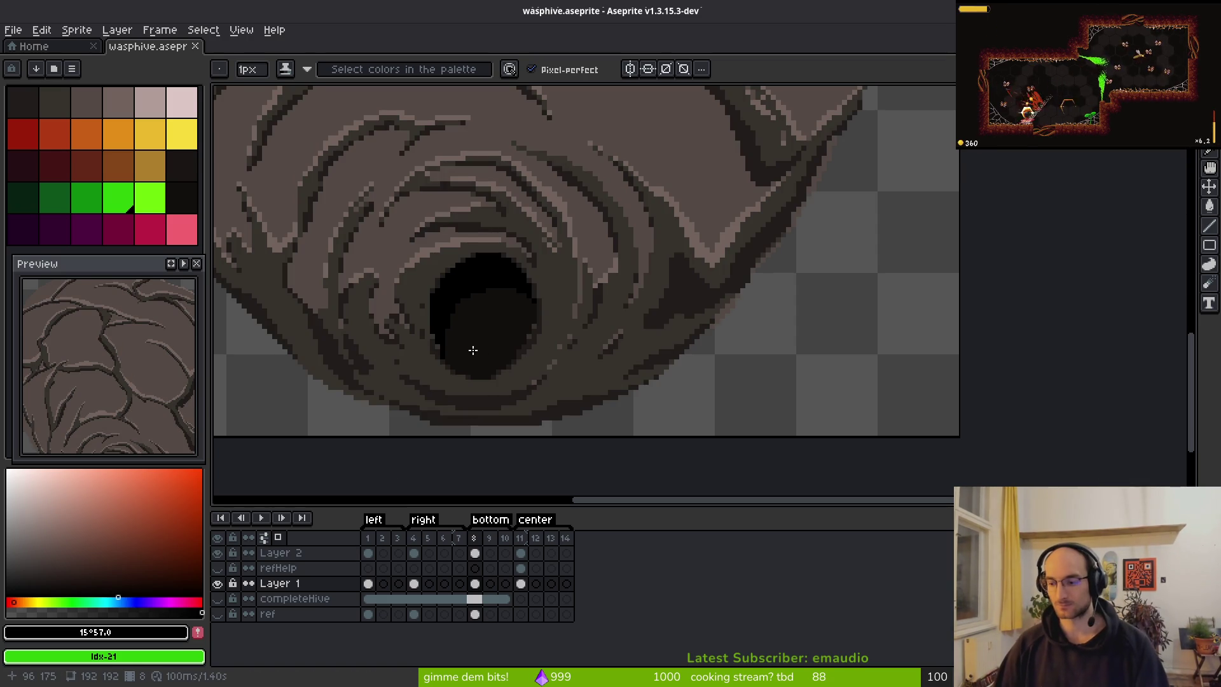
{"action": "scroll", "coordinate": [473, 351], "scroll_direction": "down", "scroll_amount": 2}
{"action": "key", "text": "ctrl+s"}
Step: On Layer 1's frame 1, pick the brownish-grey #71625d shell colour from the hive's top
{"action": "scroll", "coordinate": [636, 357], "scroll_direction": "up", "scroll_amount": 2}
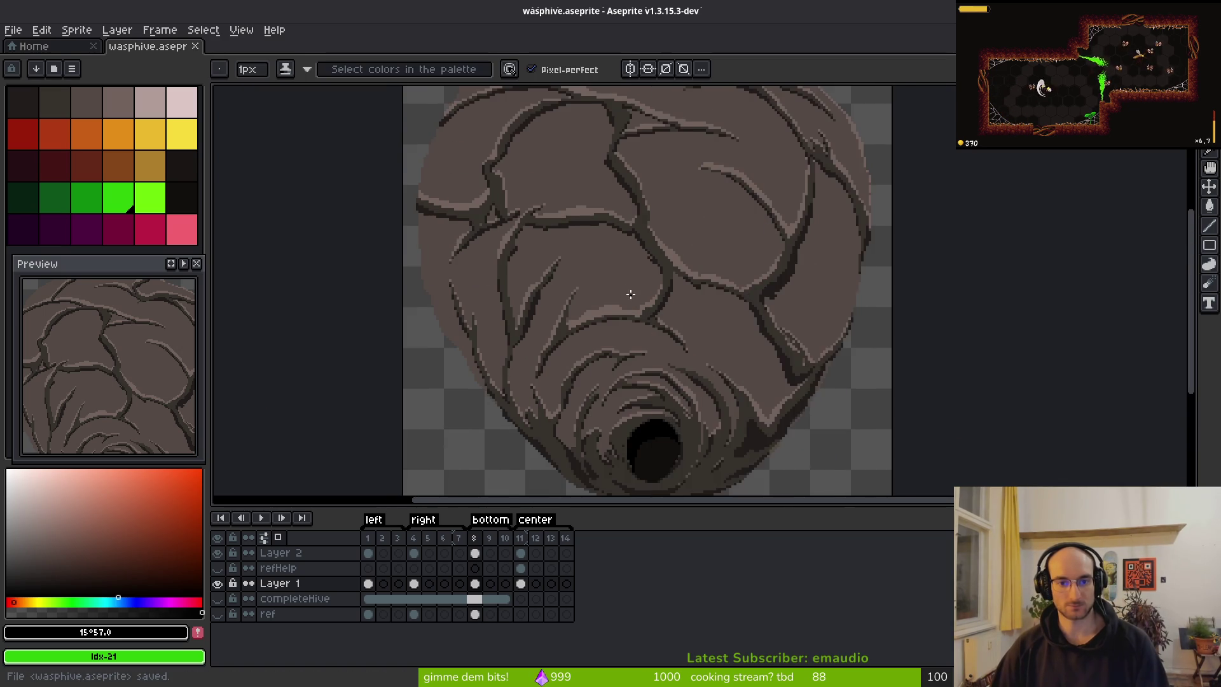
{"action": "scroll", "coordinate": [780, 316], "scroll_direction": "down", "scroll_amount": 1}
{"action": "scroll", "coordinate": [779, 316], "scroll_direction": "up", "scroll_amount": 1}
{"action": "mouse_move", "coordinate": [699, 200]}
{"action": "left_mouse_down"}
{"action": "mouse_move", "coordinate": [775, 302]}
{"action": "mouse_move", "coordinate": [775, 375]}
{"action": "left_mouse_up"}
{"action": "scroll", "coordinate": [775, 375], "scroll_direction": "up", "scroll_amount": 2}
{"action": "left_click", "coordinate": [369, 583]}
{"action": "left_click", "coordinate": [622, 266], "text": "alt"}
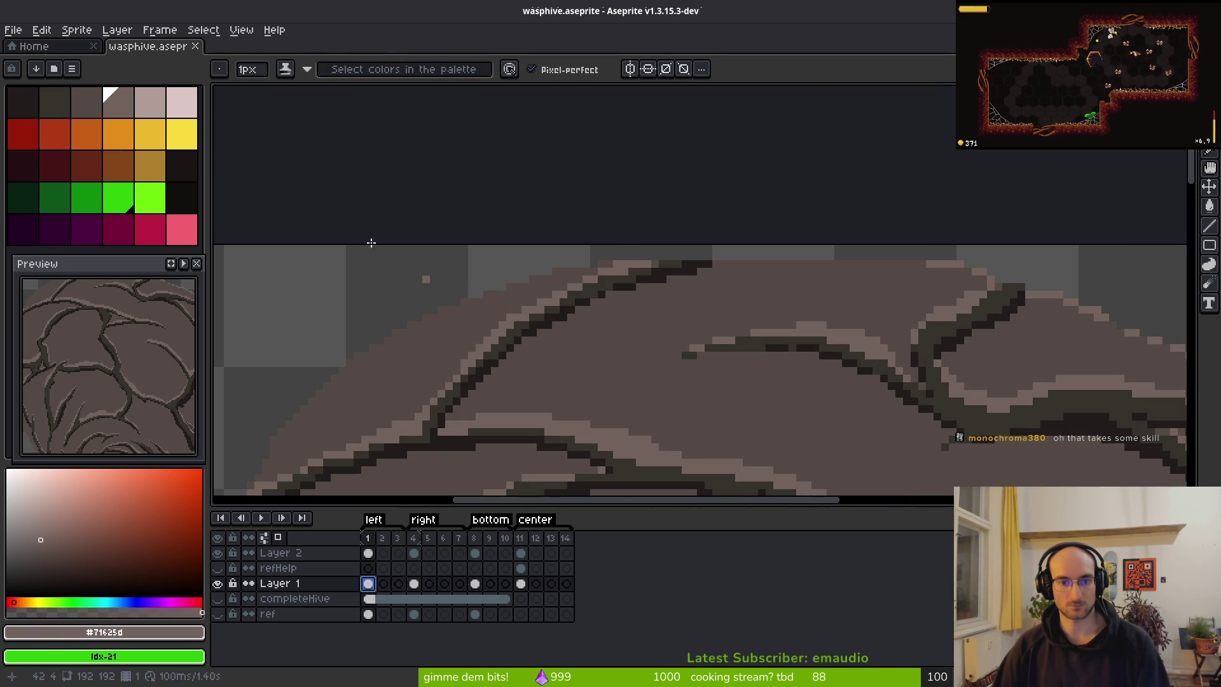
Step: Pick the shell colour from the drawing, hide Layer 2, and widen the brush to 2px
{"action": "left_click", "coordinate": [121, 113], "text": "shift"}
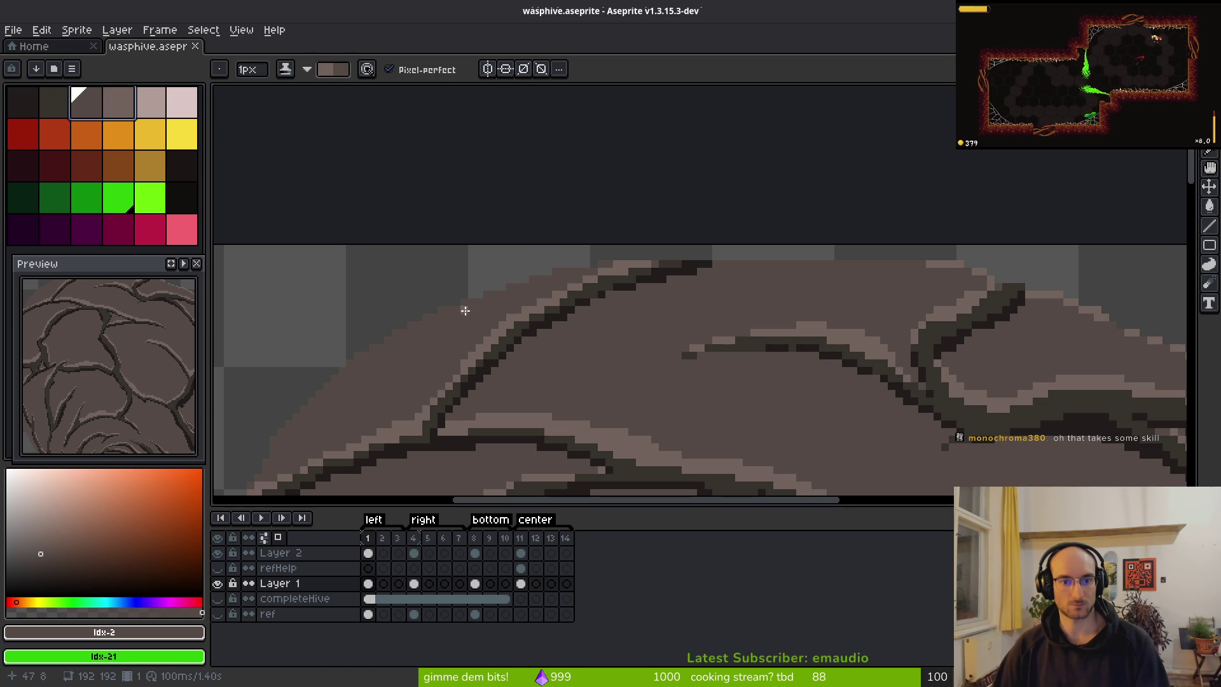
{"action": "left_click", "coordinate": [217, 553]}
{"action": "left_click_drag", "start_coordinate": [586, 300], "coordinate": [751, 254]}
{"action": "key", "text": "plus"}
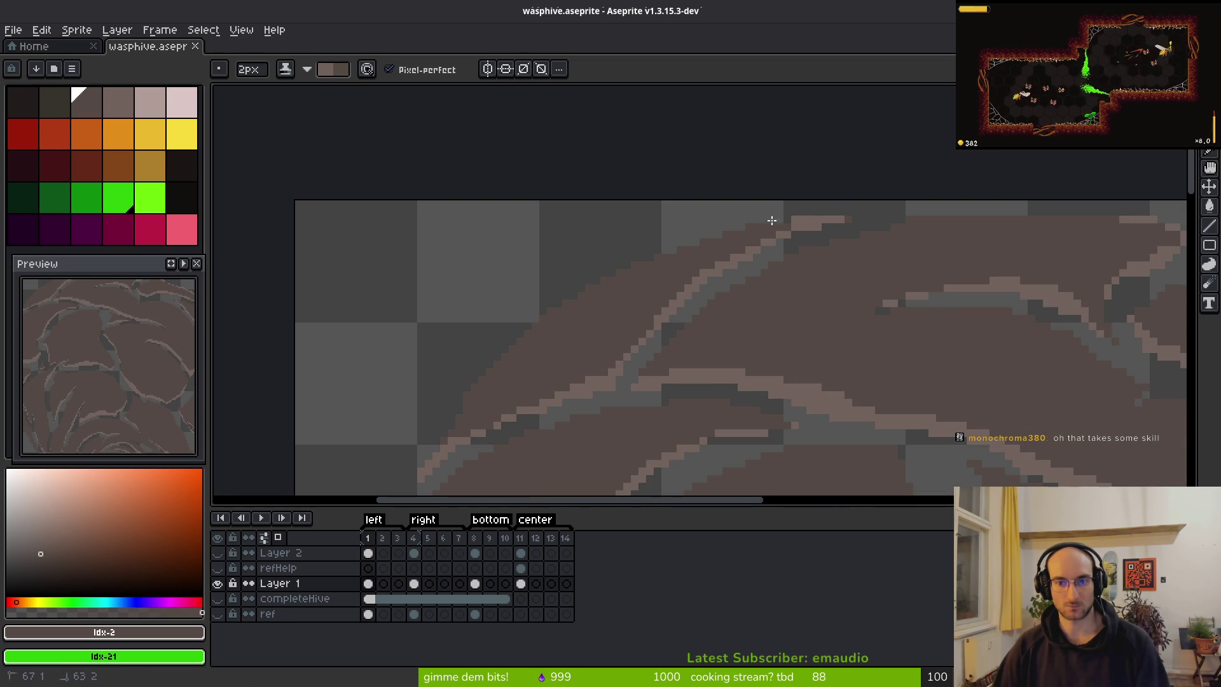
{"action": "scroll", "coordinate": [661, 244], "scroll_direction": "up", "scroll_amount": 2}
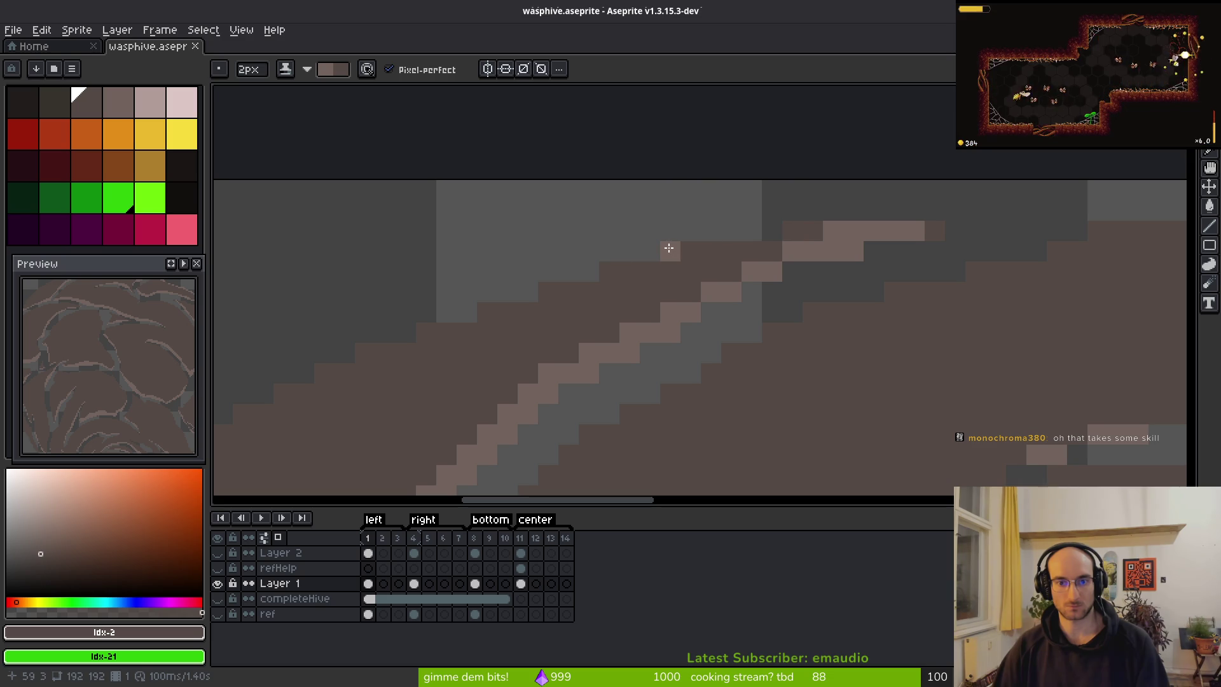
{"action": "scroll", "coordinate": [692, 258], "scroll_direction": "down", "scroll_amount": 2}
{"action": "scroll", "coordinate": [688, 250], "scroll_direction": "up", "scroll_amount": 2}
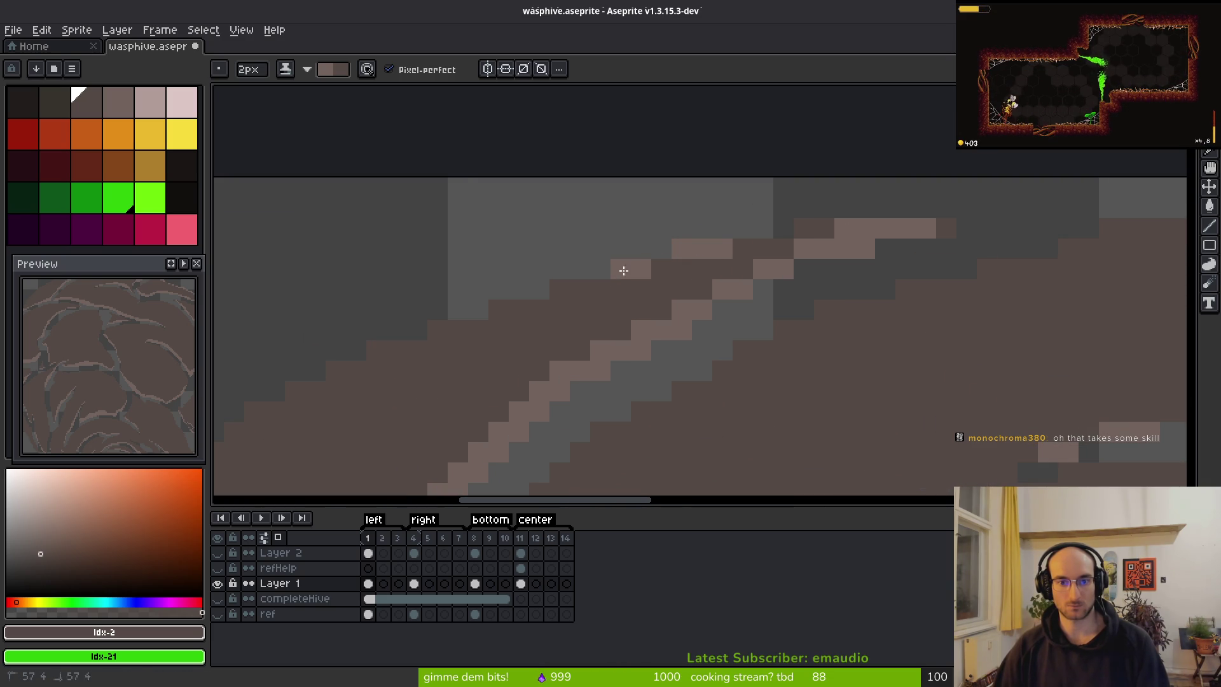
{"action": "mouse_move", "coordinate": [409, 343]}
{"action": "left_mouse_down"}
{"action": "mouse_move", "coordinate": [771, 223]}
{"action": "mouse_move", "coordinate": [696, 261]}
{"action": "left_mouse_up"}
{"action": "scroll", "coordinate": [660, 307], "scroll_direction": "down", "scroll_amount": 1}
Step: Add light rim pixels along the dark boundary of the upper crack seam
{"action": "left_click", "coordinate": [656, 282]}
{"action": "left_click", "coordinate": [615, 302]}
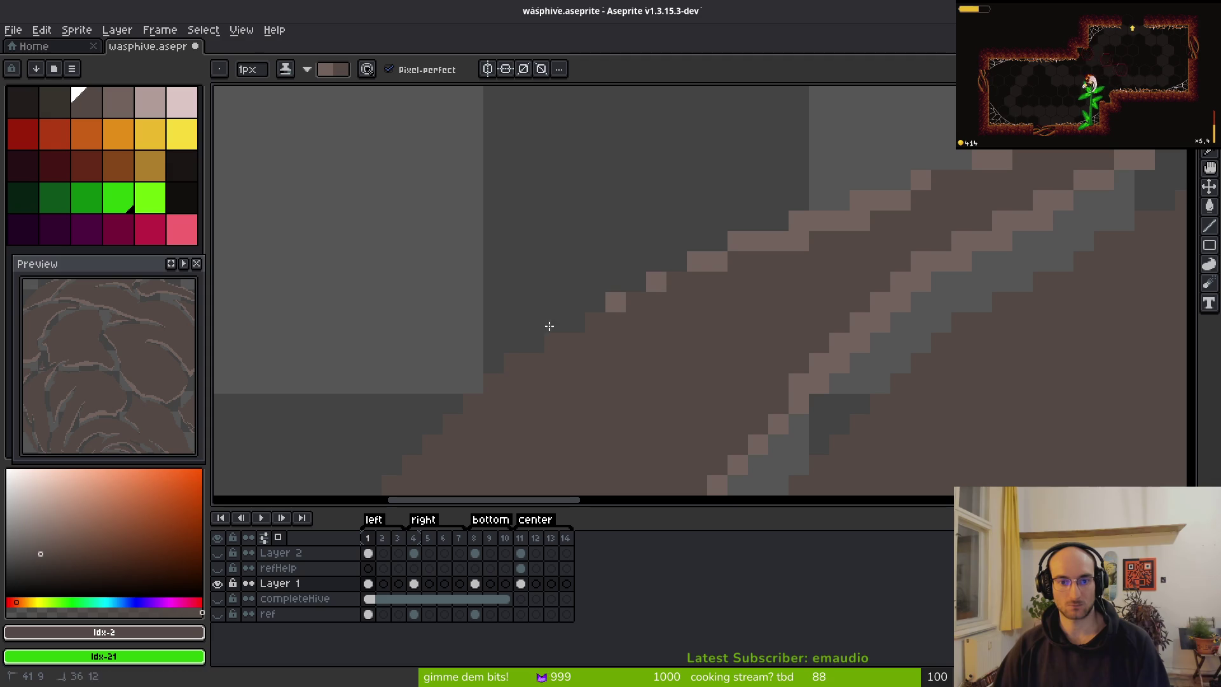
{"action": "scroll", "coordinate": [570, 304], "scroll_direction": "down", "scroll_amount": 1}
{"action": "mouse_move", "coordinate": [570, 304]}
{"action": "left_mouse_down"}
{"action": "mouse_move", "coordinate": [818, 159]}
{"action": "mouse_move", "coordinate": [872, 166]}
{"action": "left_mouse_up"}
{"action": "left_click_drag", "start_coordinate": [384, 430], "coordinate": [630, 301]}
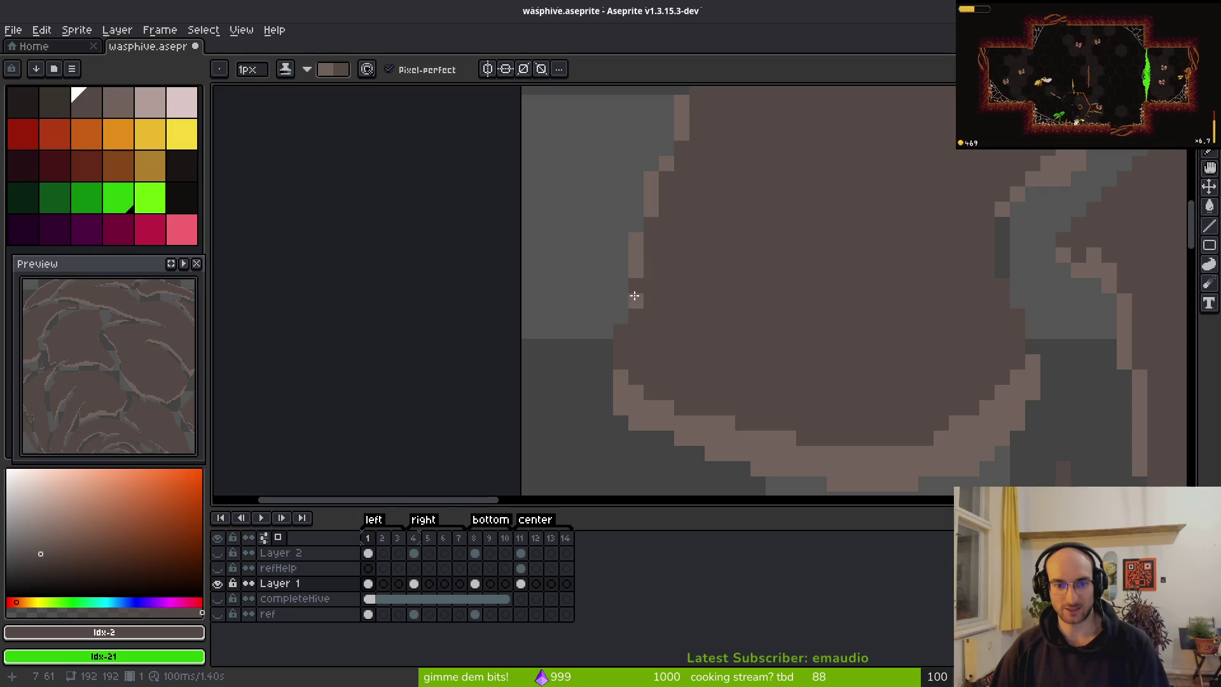
{"action": "scroll", "coordinate": [690, 313], "scroll_direction": "down", "scroll_amount": 3}
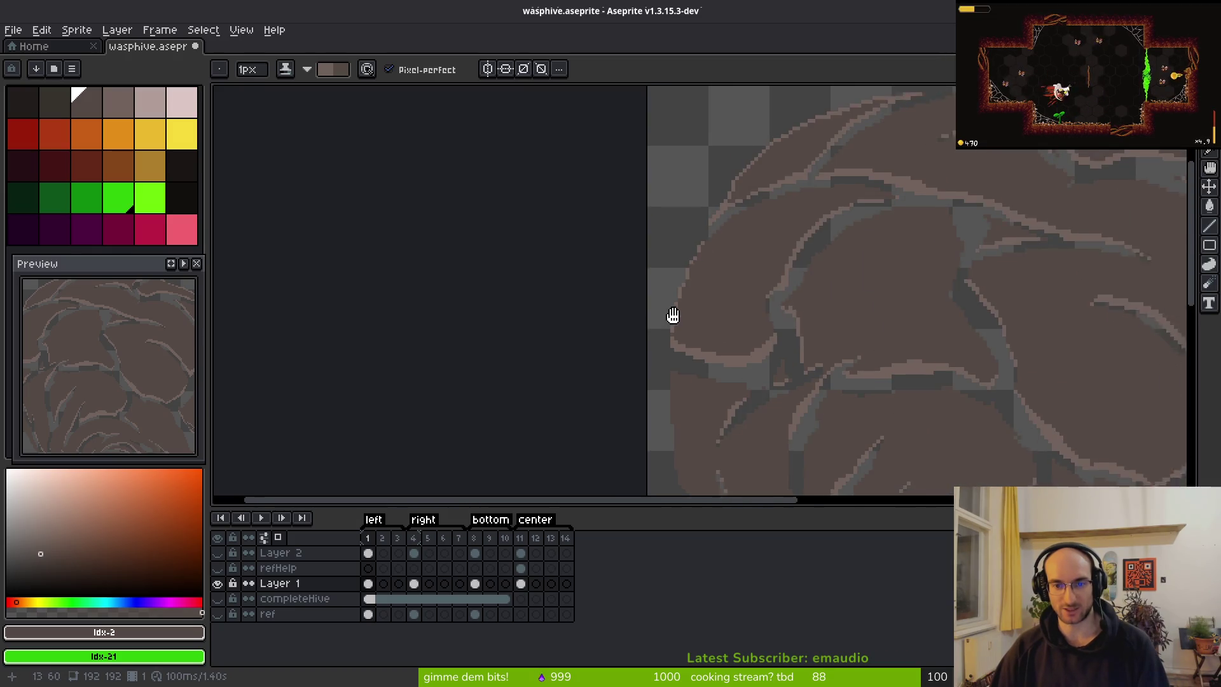
{"action": "scroll", "coordinate": [622, 428], "scroll_direction": "up", "scroll_amount": 3}
{"action": "scroll", "coordinate": [731, 273], "scroll_direction": "down", "scroll_amount": 2}
{"action": "scroll", "coordinate": [722, 341], "scroll_direction": "up", "scroll_amount": 1}
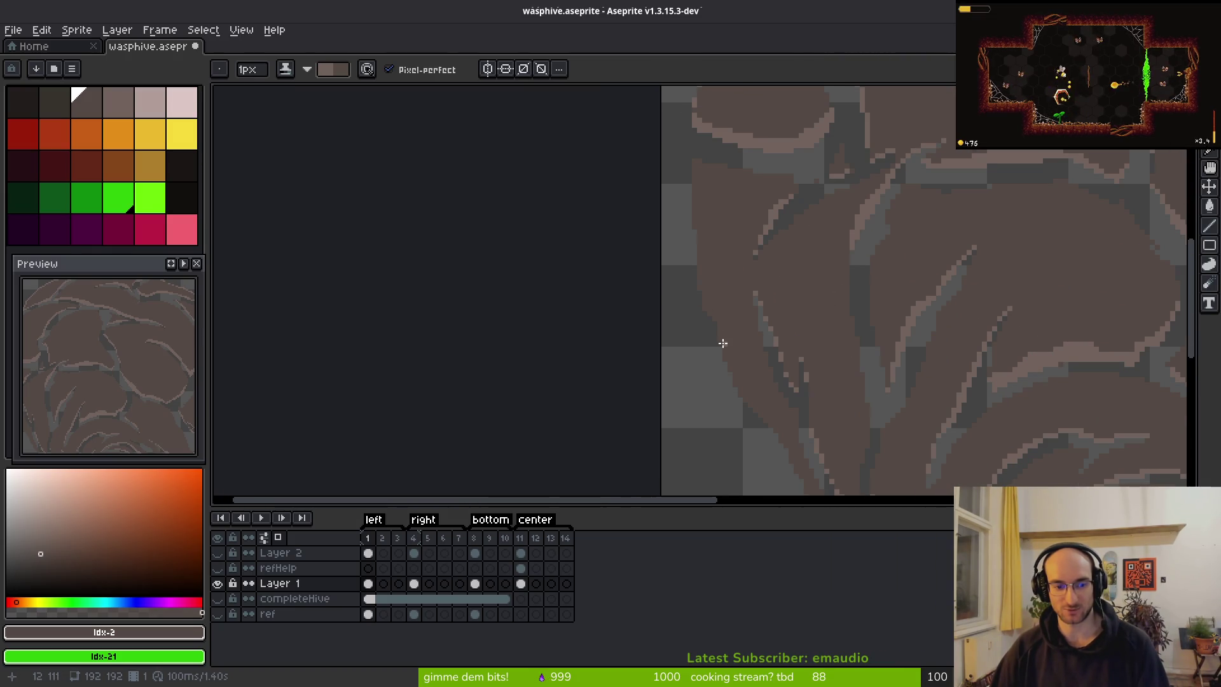
Step: Make Layer 2 visible again to check the seam
{"action": "left_click", "coordinate": [216, 554]}
{"action": "scroll", "coordinate": [763, 286], "scroll_direction": "down", "scroll_amount": 2}
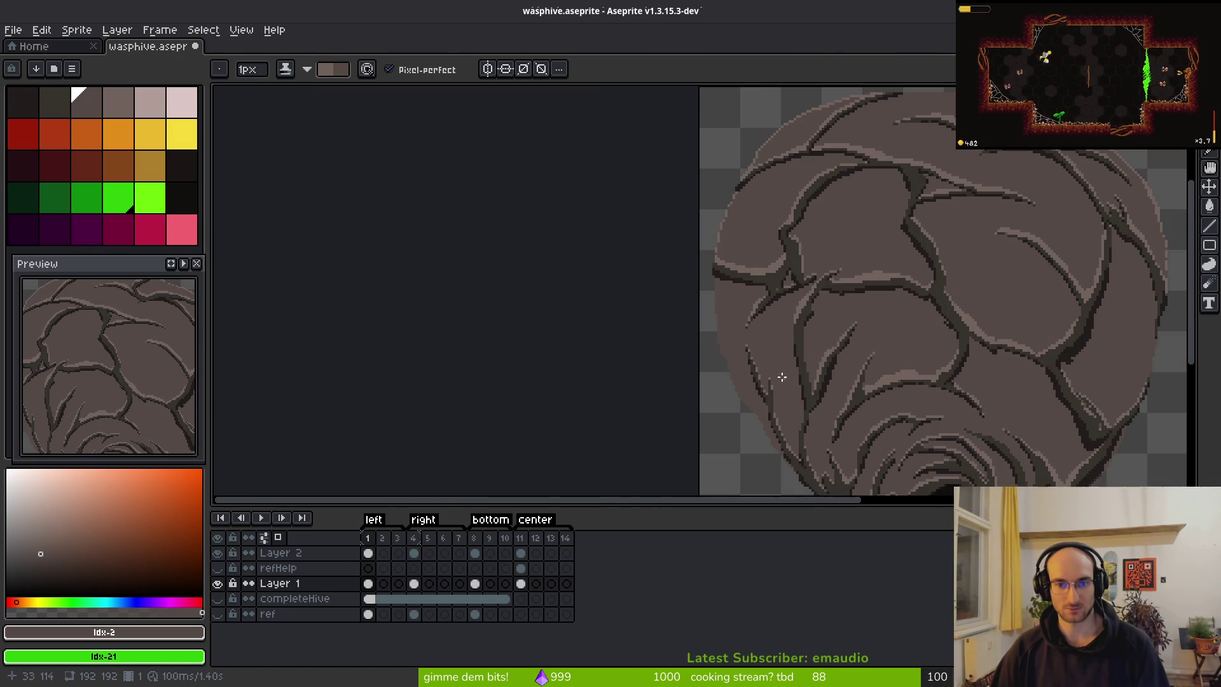
{"action": "scroll", "coordinate": [654, 281], "scroll_direction": "up", "scroll_amount": 2}
{"action": "scroll", "coordinate": [906, 256], "scroll_direction": "up", "scroll_amount": 1}
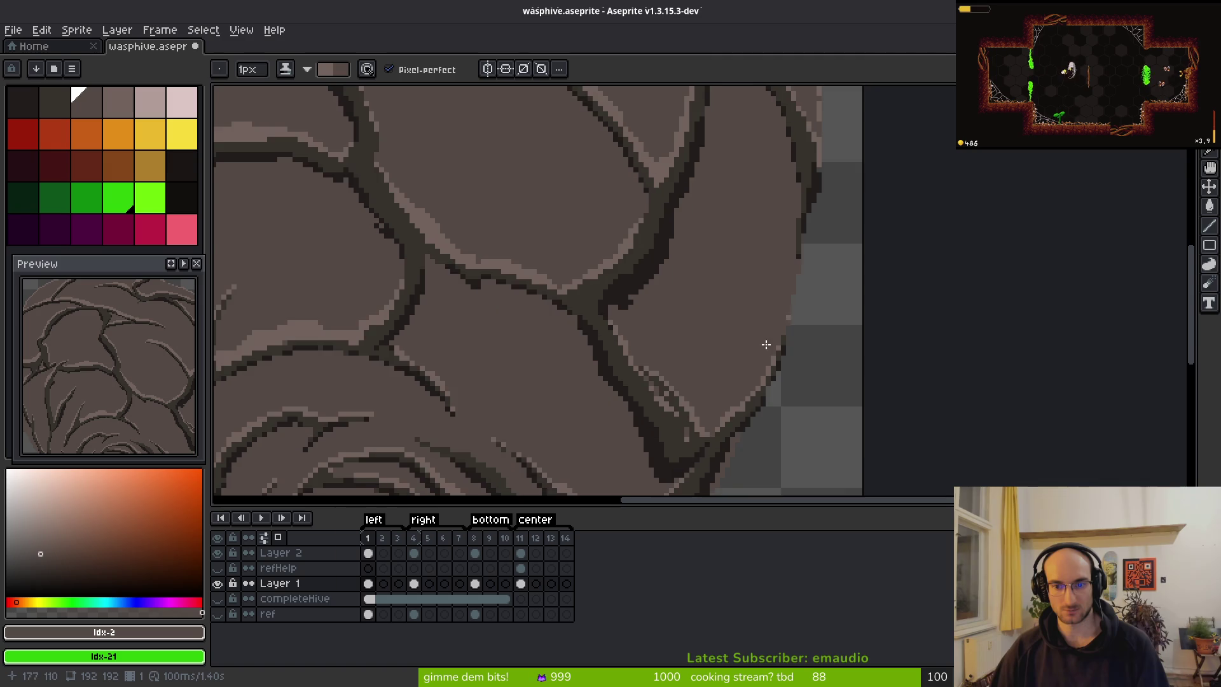
{"action": "scroll", "coordinate": [573, 305], "scroll_direction": "down", "scroll_amount": 2}
{"action": "scroll", "coordinate": [683, 318], "scroll_direction": "up", "scroll_amount": 1}
{"action": "scroll", "coordinate": [683, 318], "scroll_direction": "up", "scroll_amount": 3}
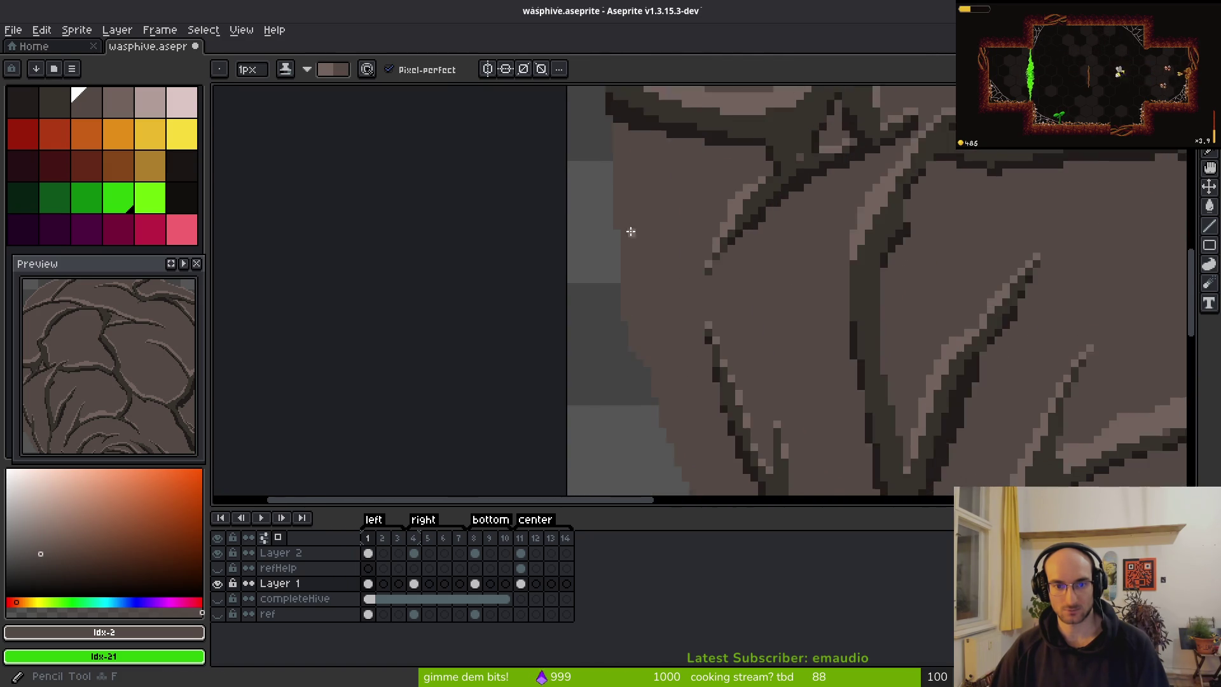
Step: Re-pick the shell brown from the drawing and undo the stray light pixel
{"action": "key", "text": "e"}
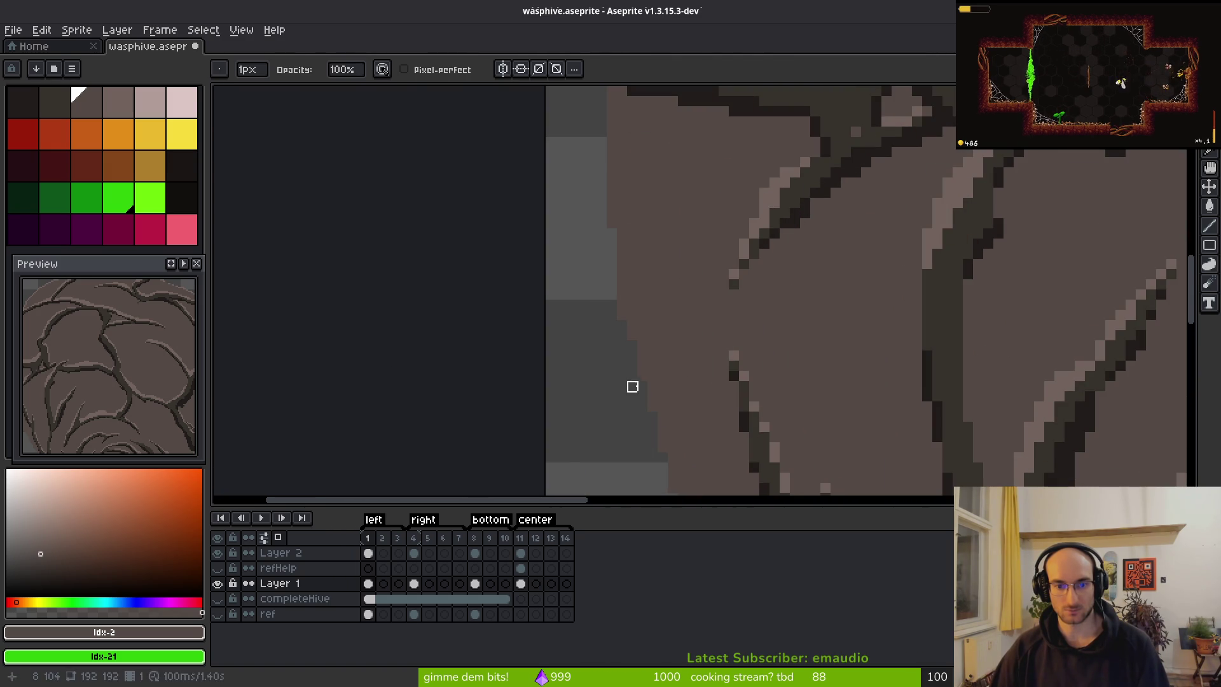
{"action": "key", "text": "b"}
{"action": "left_click", "coordinate": [629, 345], "text": "alt"}
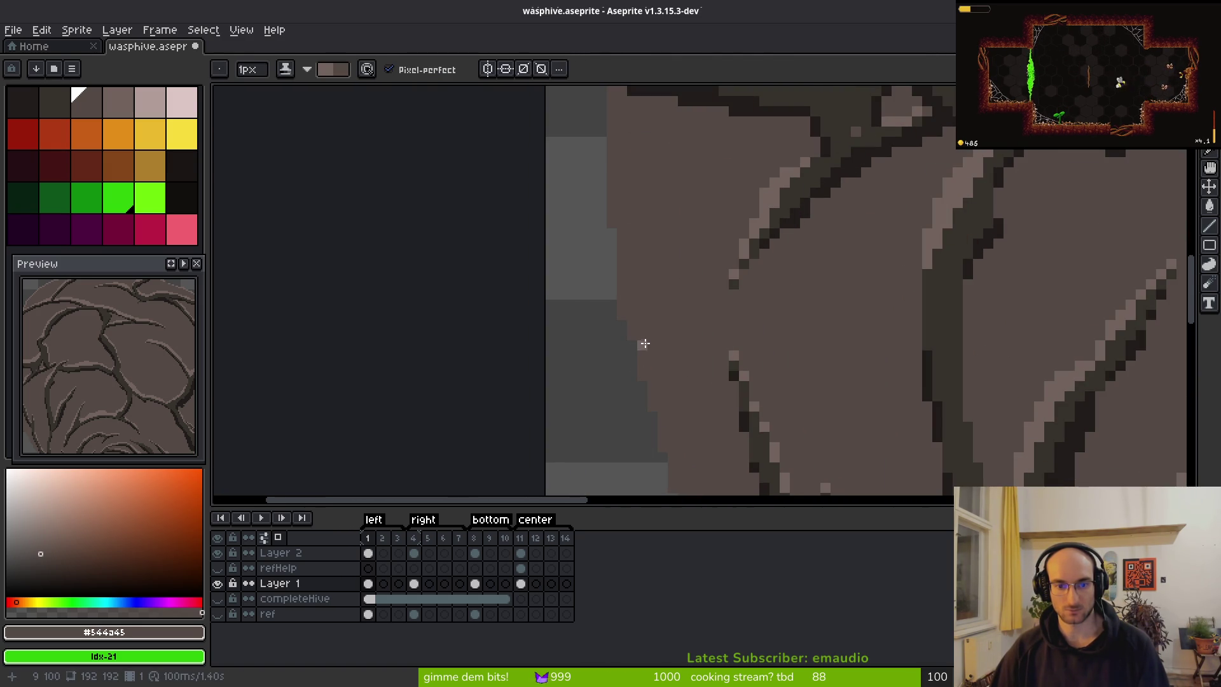
{"action": "key", "text": "ctrl+z"}
{"action": "key", "text": "b"}
Step: Pencil light rim columns and a diagonal along the hive's left edge, redoing a misplaced stroke
{"action": "left_click_drag", "start_coordinate": [612, 159], "coordinate": [611, 227]}
{"action": "left_click_drag", "start_coordinate": [621, 326], "coordinate": [631, 391]}
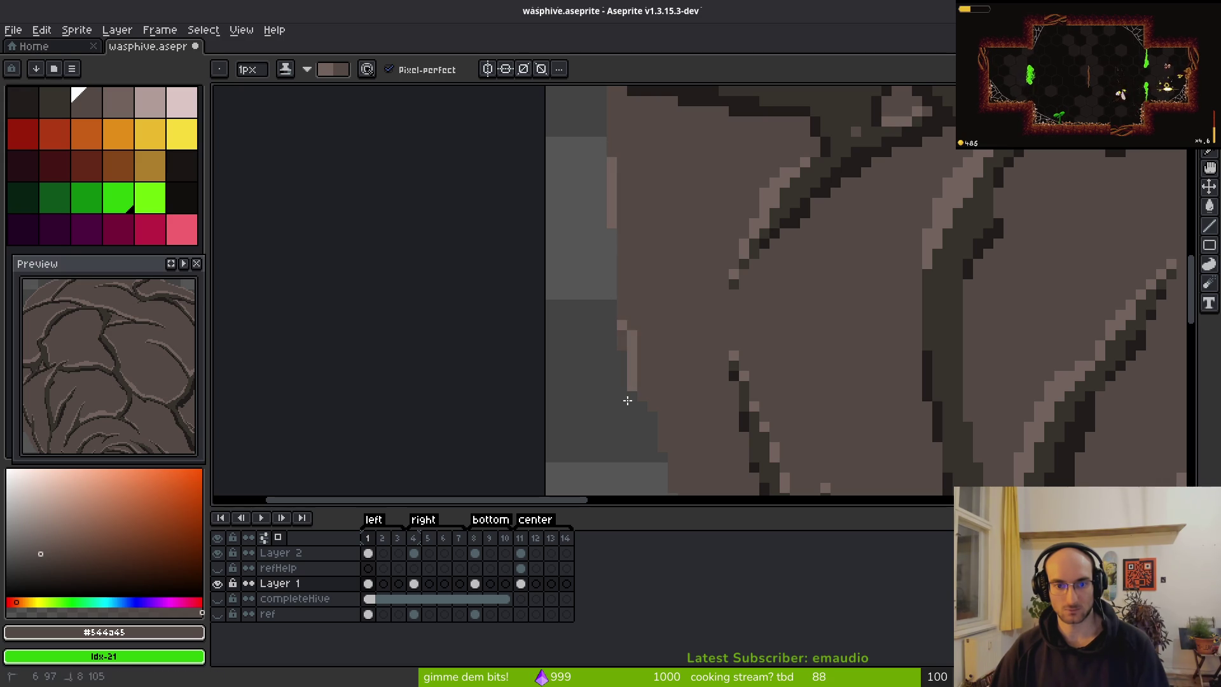
{"action": "key", "text": "ctrl+z"}
{"action": "left_click_drag", "start_coordinate": [622, 291], "coordinate": [622, 349]}
{"action": "scroll", "coordinate": [636, 430], "scroll_direction": "down", "scroll_amount": 5}
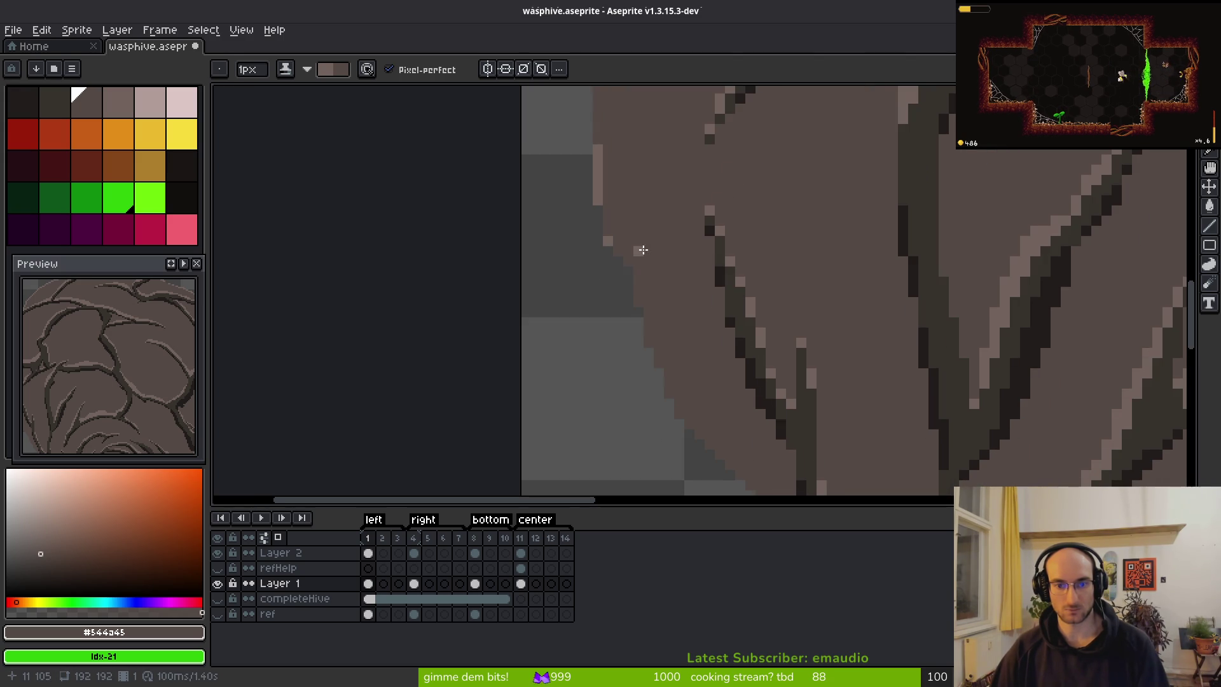
{"action": "left_click_drag", "start_coordinate": [602, 235], "coordinate": [627, 271]}
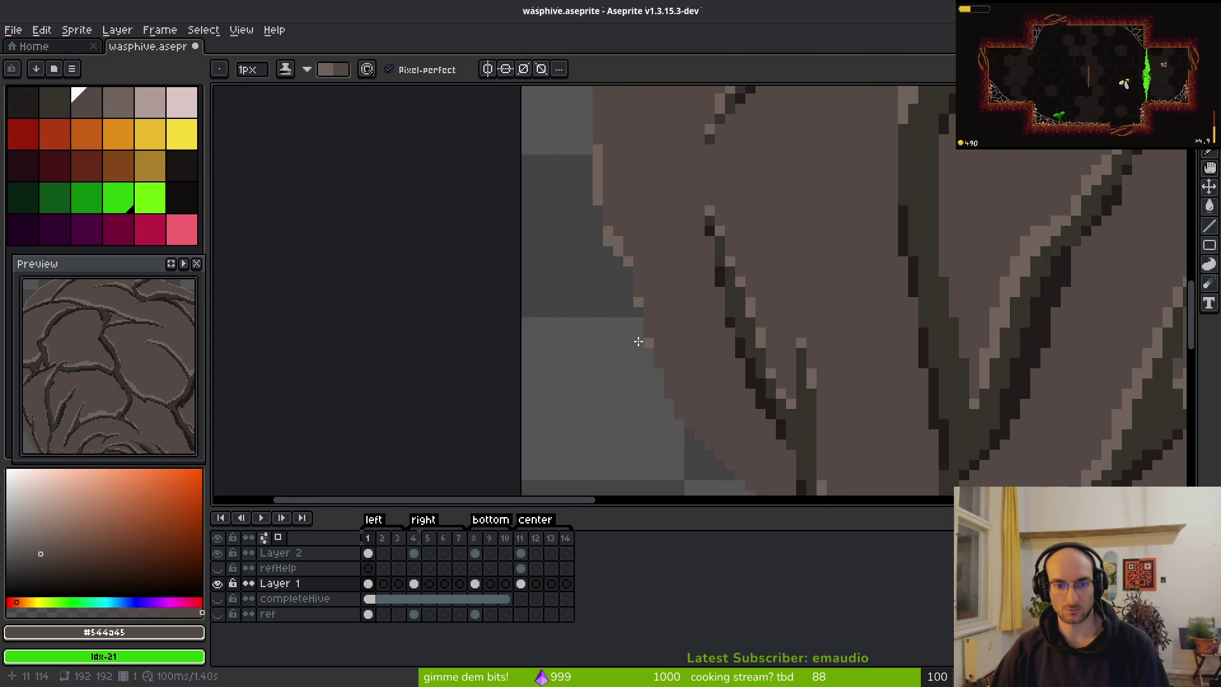
{"action": "left_click_drag", "start_coordinate": [697, 452], "coordinate": [600, 218]}
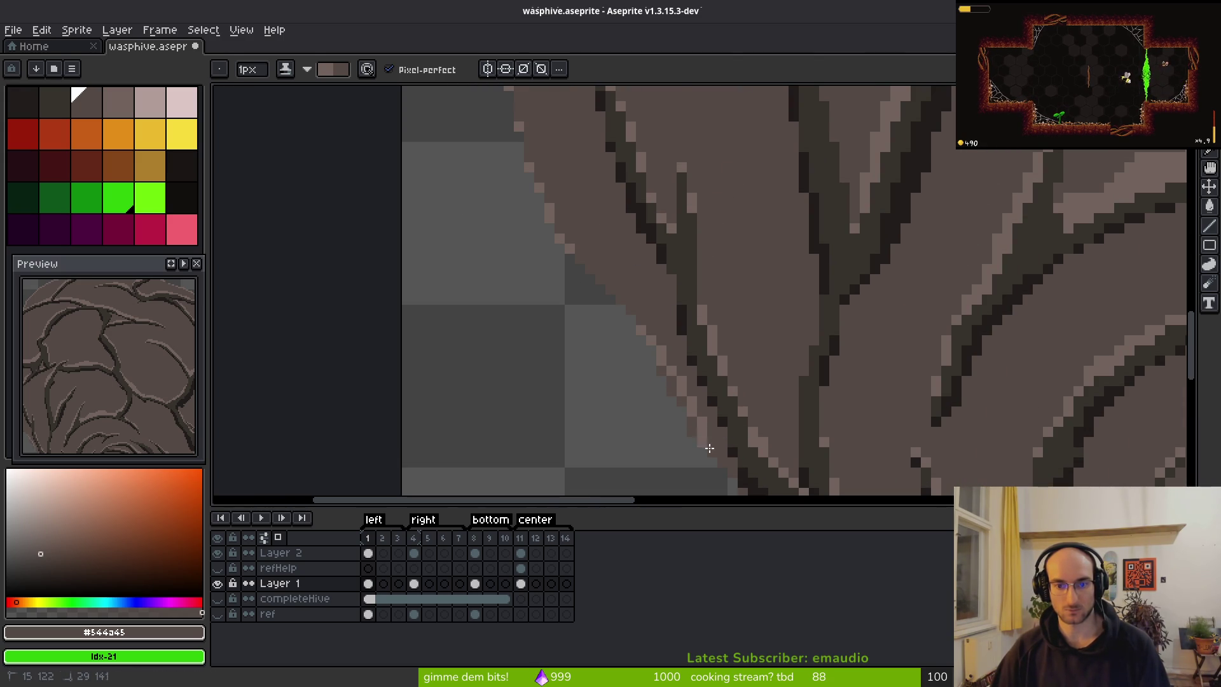
{"action": "mouse_move", "coordinate": [687, 437]}
{"action": "left_mouse_down"}
{"action": "mouse_move", "coordinate": [559, 259]}
{"action": "mouse_move", "coordinate": [631, 319]}
{"action": "left_mouse_up"}
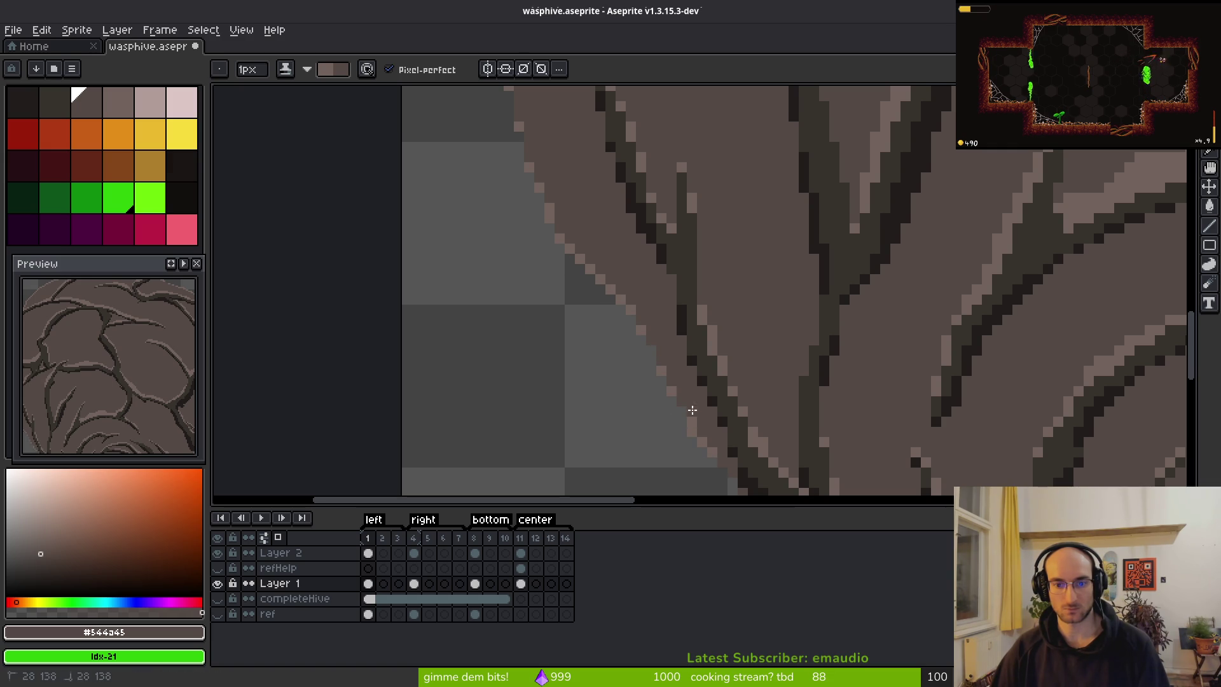
{"action": "scroll", "coordinate": [615, 306], "scroll_direction": "down", "scroll_amount": 5}
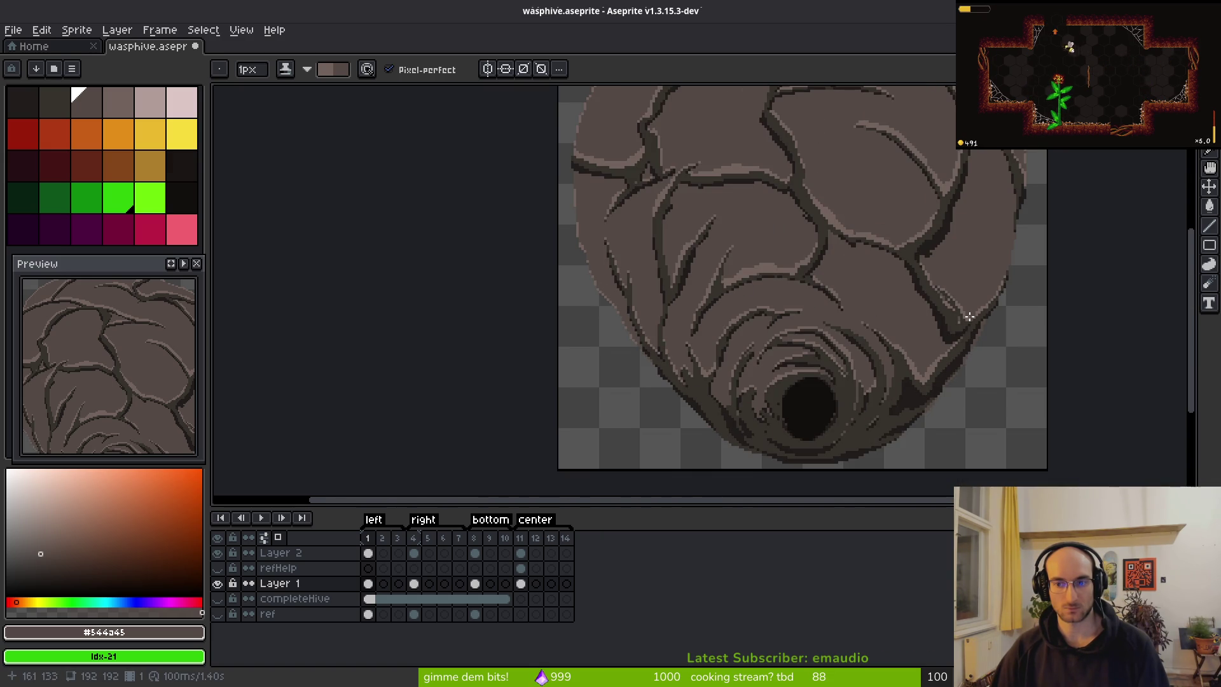
Step: Paint light rim pixels down the hive's right edge and review the result
{"action": "scroll", "coordinate": [857, 313], "scroll_direction": "up", "scroll_amount": 6}
{"action": "mouse_move", "coordinate": [952, 96]}
{"action": "left_mouse_down"}
{"action": "mouse_move", "coordinate": [899, 319]}
{"action": "mouse_move", "coordinate": [894, 232]}
{"action": "mouse_move", "coordinate": [918, 186]}
{"action": "mouse_move", "coordinate": [974, 218]}
{"action": "mouse_move", "coordinate": [852, 305]}
{"action": "left_mouse_up"}
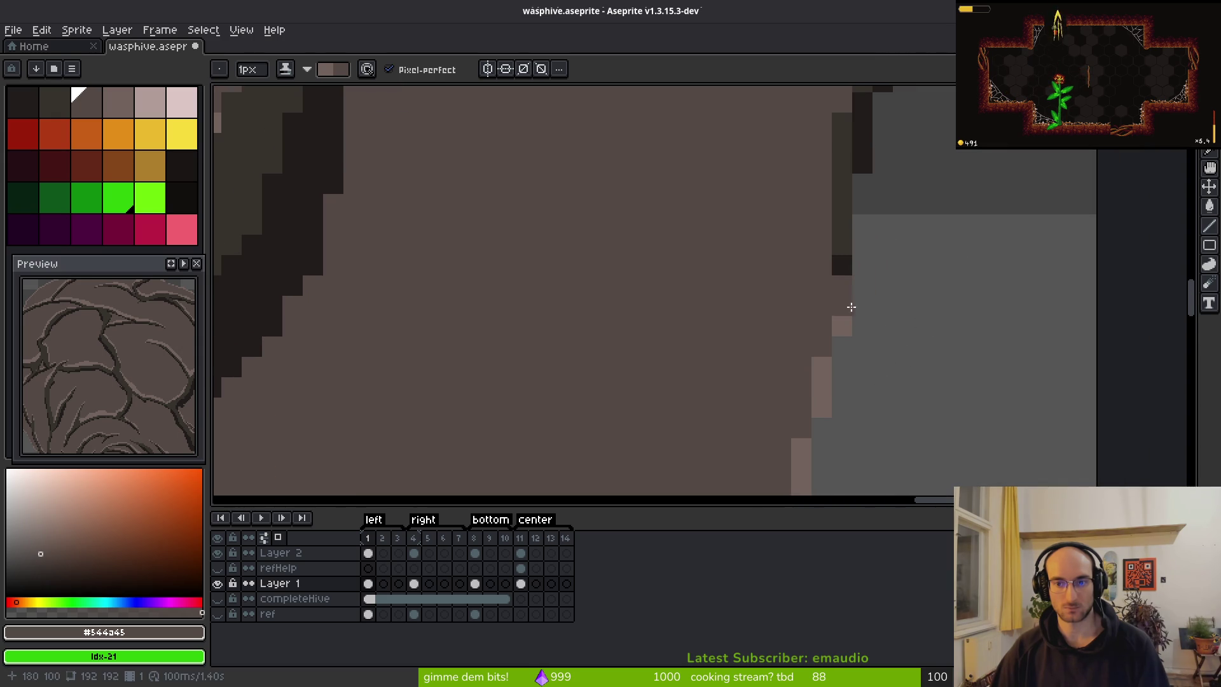
{"action": "scroll", "coordinate": [867, 332], "scroll_direction": "down", "scroll_amount": 3}
{"action": "scroll", "coordinate": [867, 346], "scroll_direction": "up", "scroll_amount": 3}
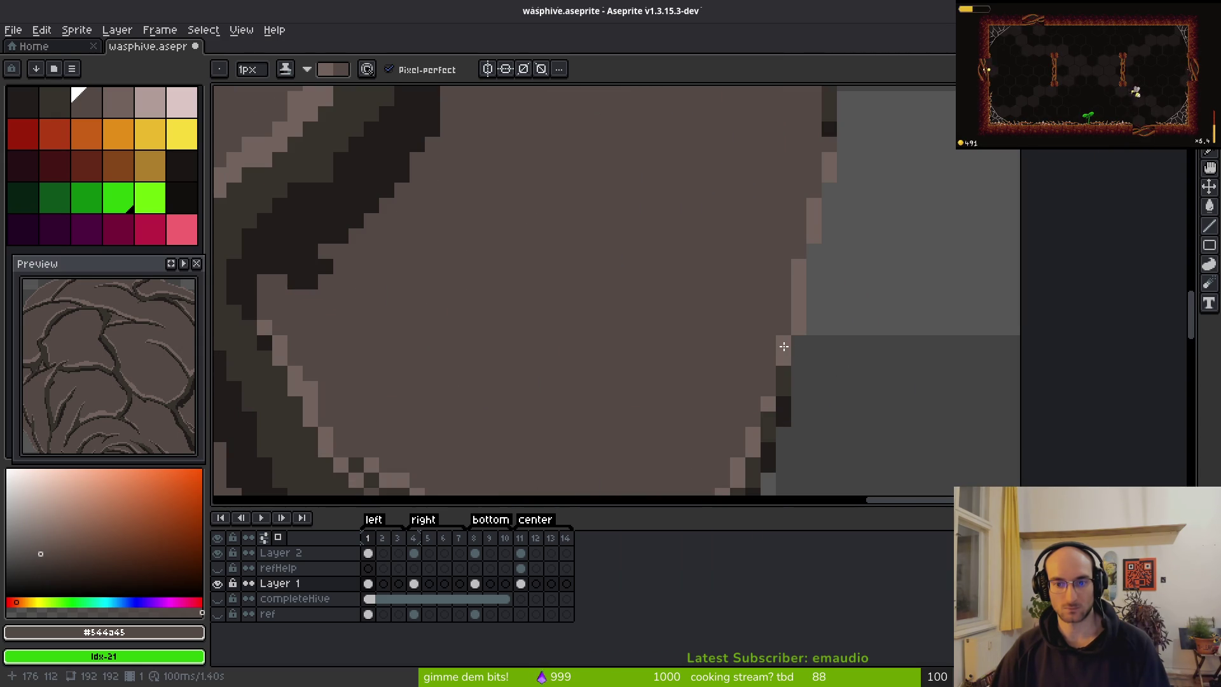
{"action": "scroll", "coordinate": [927, 346], "scroll_direction": "down", "scroll_amount": 8}
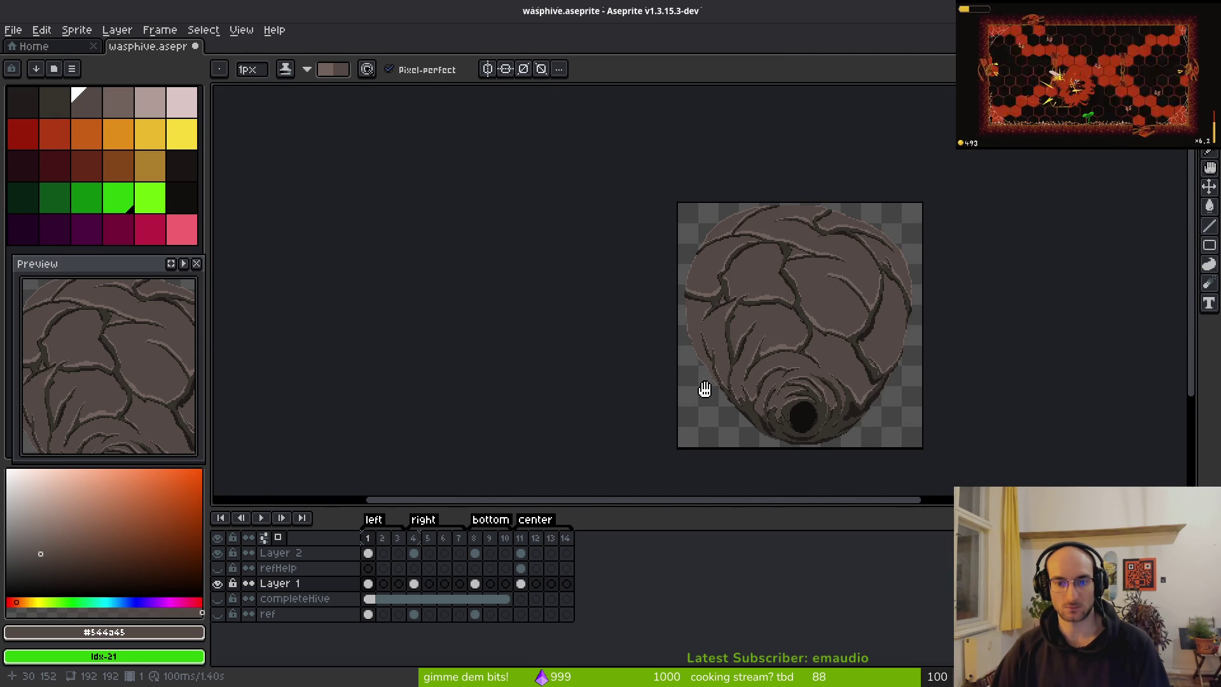
{"action": "scroll", "coordinate": [689, 378], "scroll_direction": "up", "scroll_amount": 4}
{"action": "scroll", "coordinate": [806, 339], "scroll_direction": "right", "scroll_amount": 5}
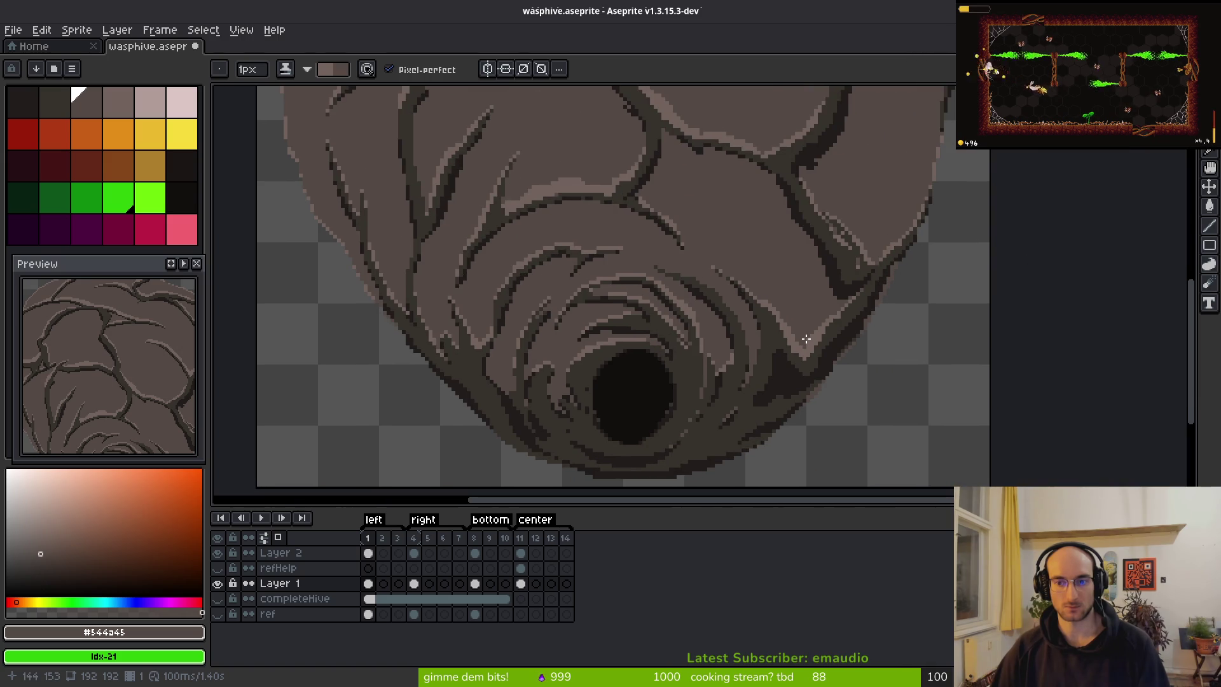
{"action": "scroll", "coordinate": [783, 304], "scroll_direction": "down", "scroll_amount": 4}
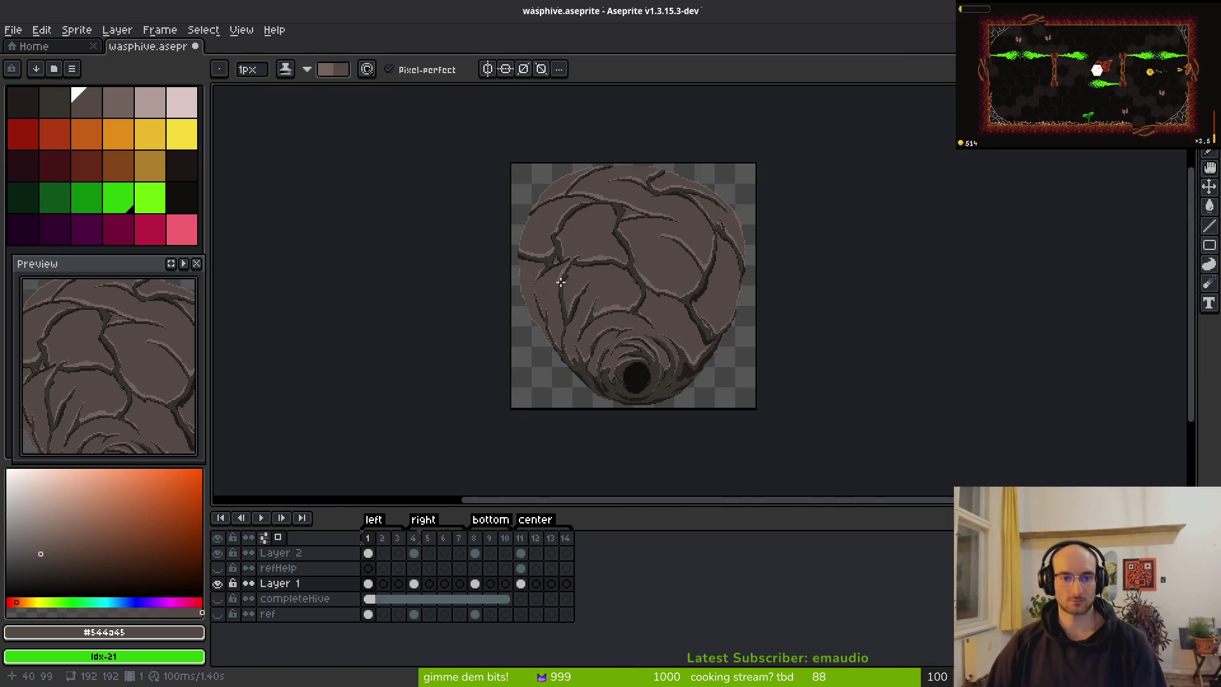
{"action": "scroll", "coordinate": [562, 293], "scroll_direction": "up", "scroll_amount": 5}
{"action": "scroll", "coordinate": [469, 260], "scroll_direction": "down", "scroll_amount": 2}
{"action": "scroll", "coordinate": [584, 232], "scroll_direction": "up", "scroll_amount": 2}
Step: Bring the hive's left edge back into view and save the wasphive file
{"action": "left_click_drag", "start_coordinate": [649, 359], "coordinate": [591, 198]}
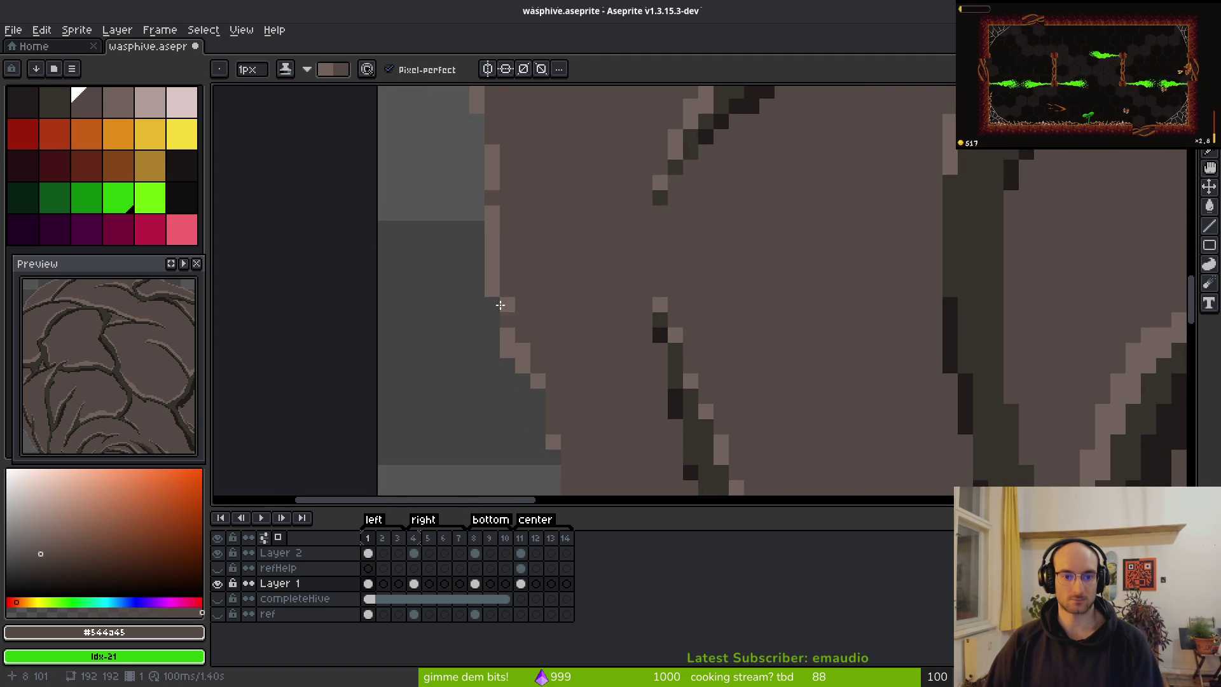
{"action": "scroll", "coordinate": [571, 318], "scroll_direction": "down", "scroll_amount": 2}
{"action": "scroll", "coordinate": [570, 318], "scroll_direction": "down", "scroll_amount": 1}
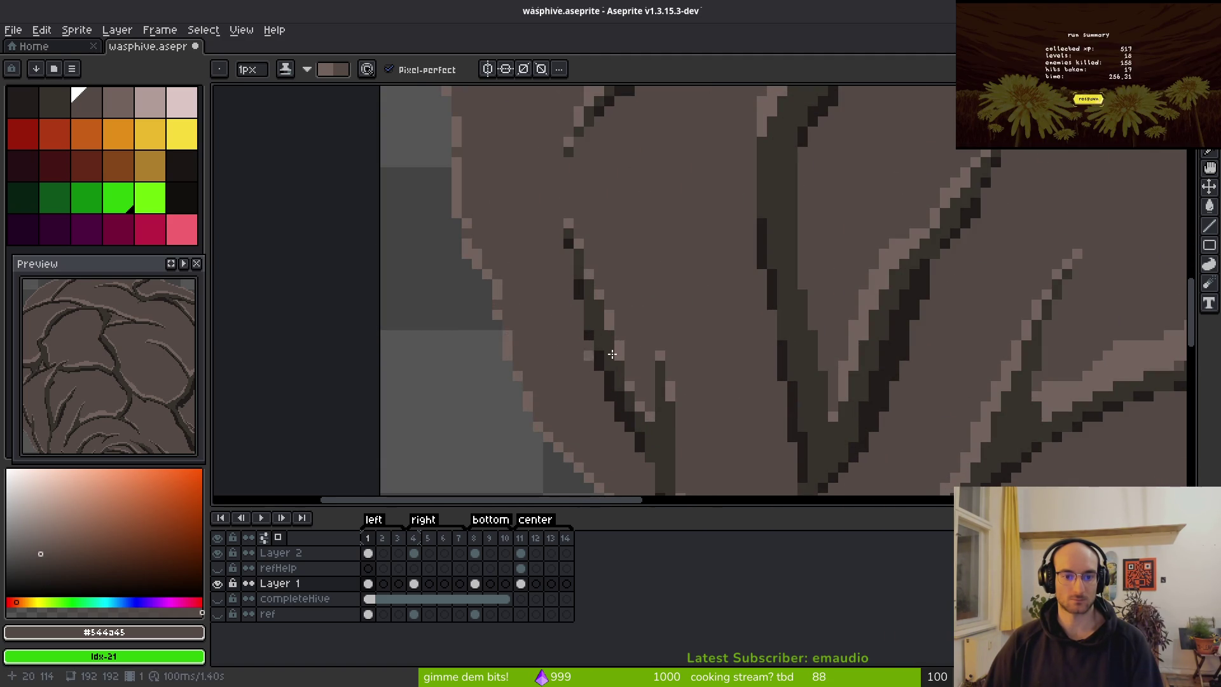
{"action": "scroll", "coordinate": [580, 349], "scroll_direction": "down", "scroll_amount": 2}
{"action": "key", "text": "ctrl+s"}
{"action": "scroll", "coordinate": [593, 301], "scroll_direction": "down", "scroll_amount": 3}
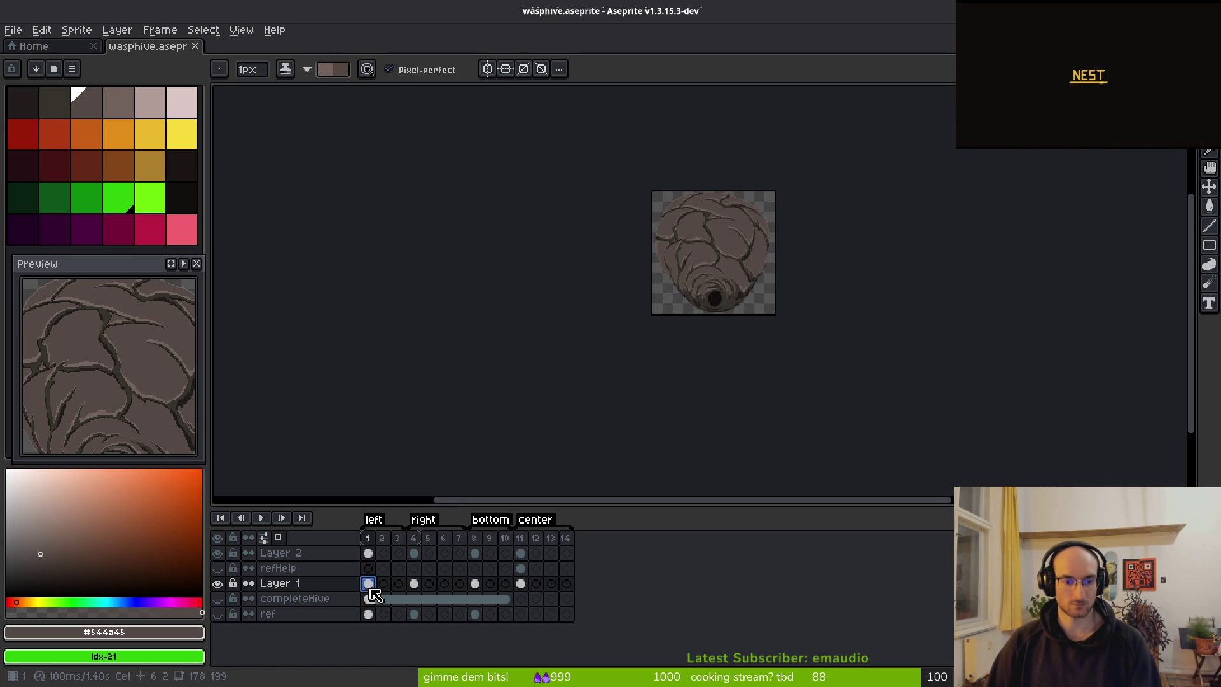
Step: Copy frame 1's Layer 1 cel, check frames 8 and 11, then select completeHive at frame 1
{"action": "key", "text": "ctrl+c"}
{"action": "left_click", "coordinate": [415, 585]}
{"action": "left_click", "coordinate": [475, 585]}
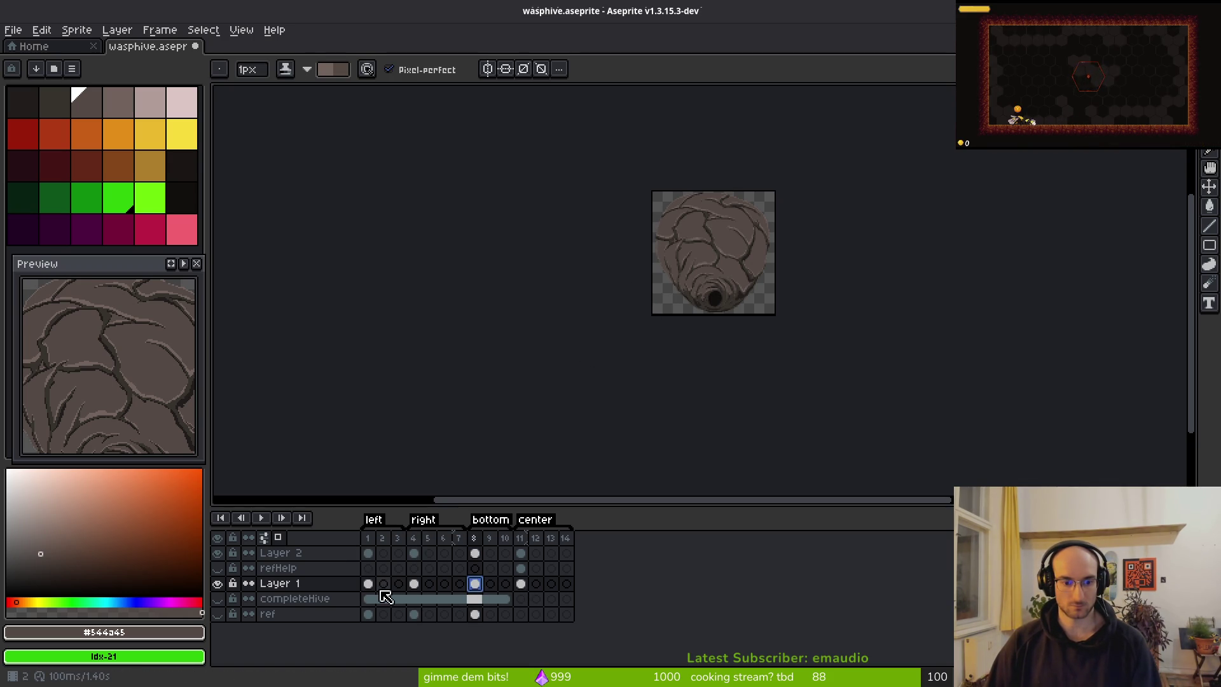
{"action": "left_click", "coordinate": [523, 589]}
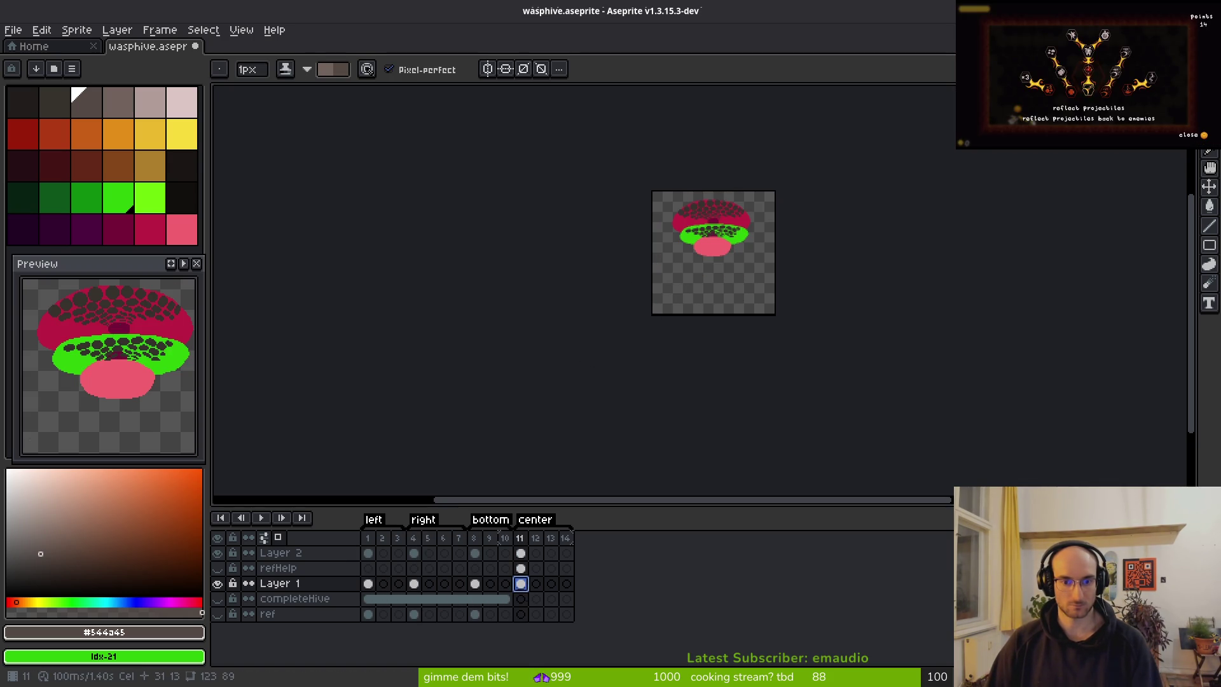
{"action": "left_click", "coordinate": [372, 600]}
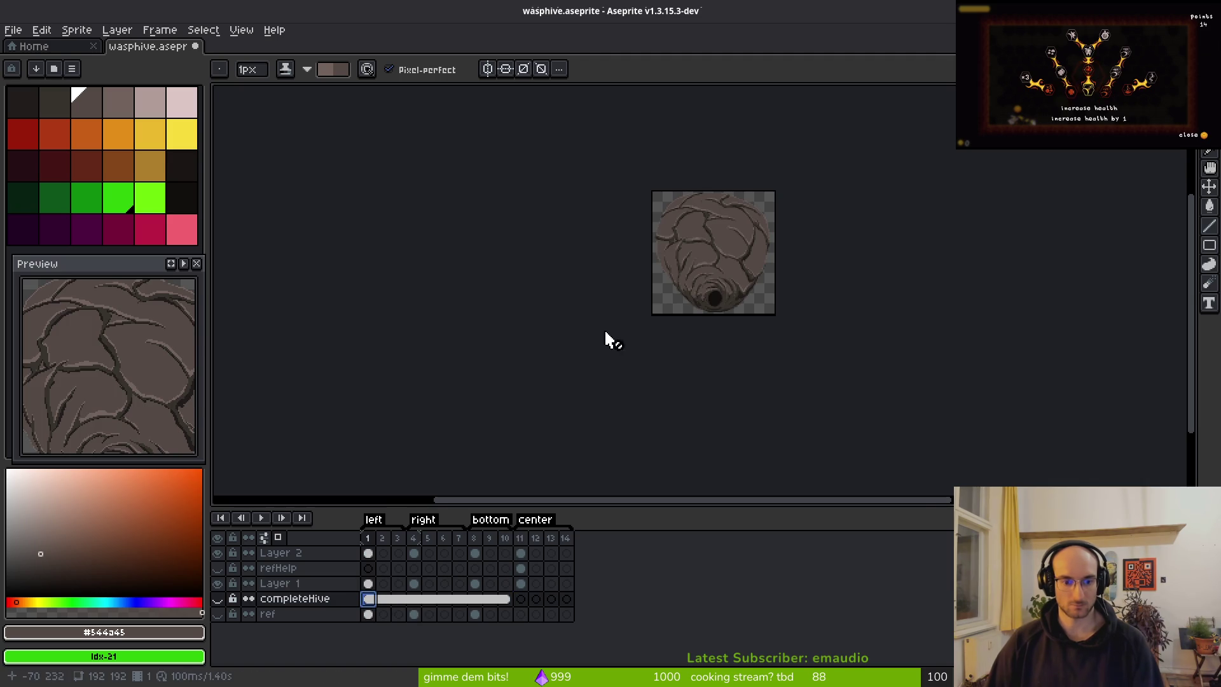
{"action": "scroll", "coordinate": [642, 382], "scroll_direction": "left", "scroll_amount": 3}
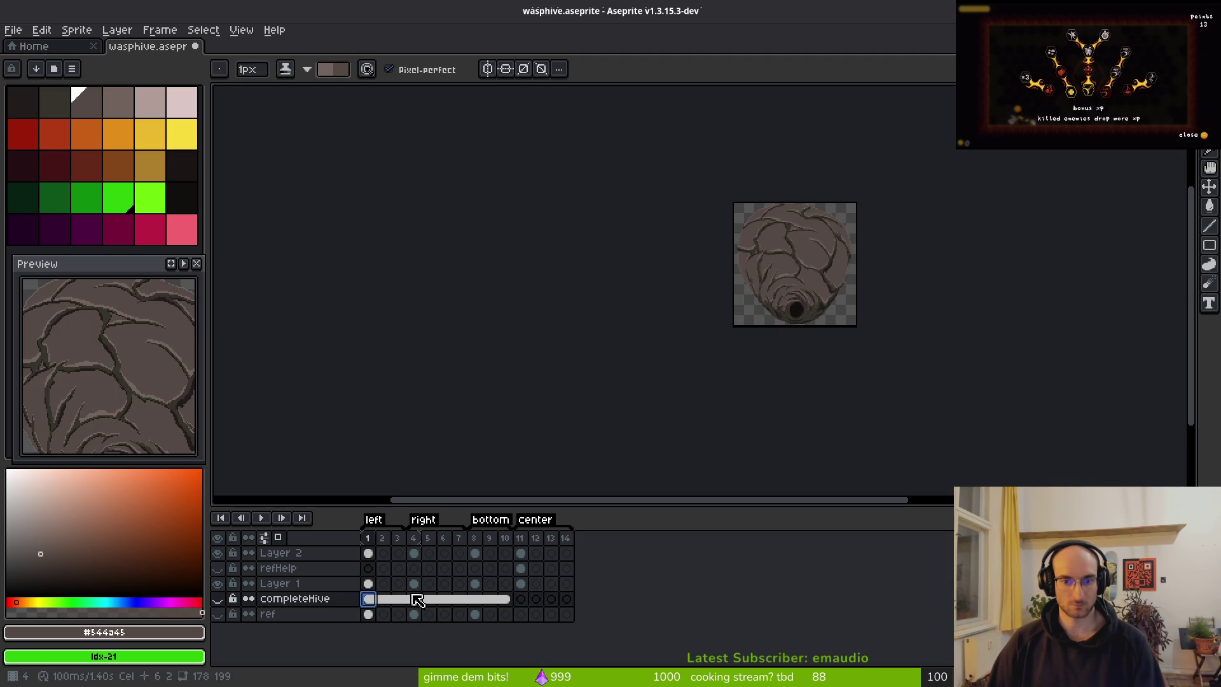
Step: Make the completeHive layer visible, clear the selection, and save the file
{"action": "key", "text": "m"}
{"action": "key", "text": "ctrl+a"}
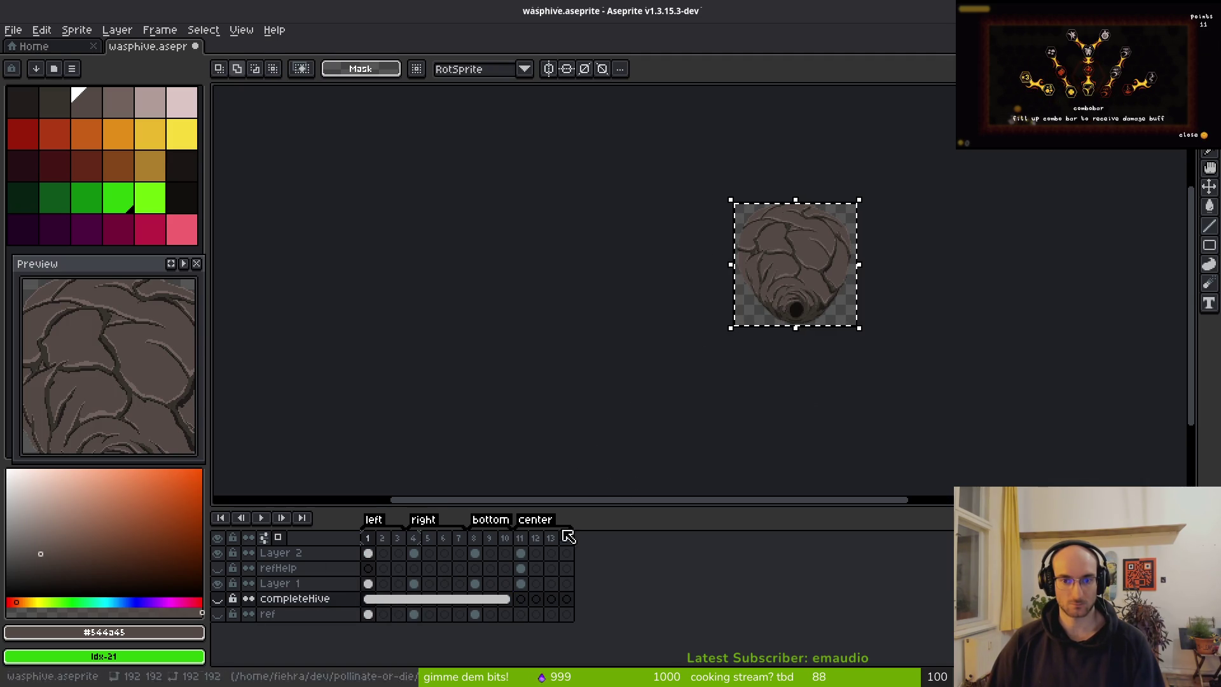
{"action": "left_click", "coordinate": [217, 598]}
{"action": "key", "text": "ctrl+d"}
{"action": "left_click_drag", "start_coordinate": [662, 354], "coordinate": [690, 385]}
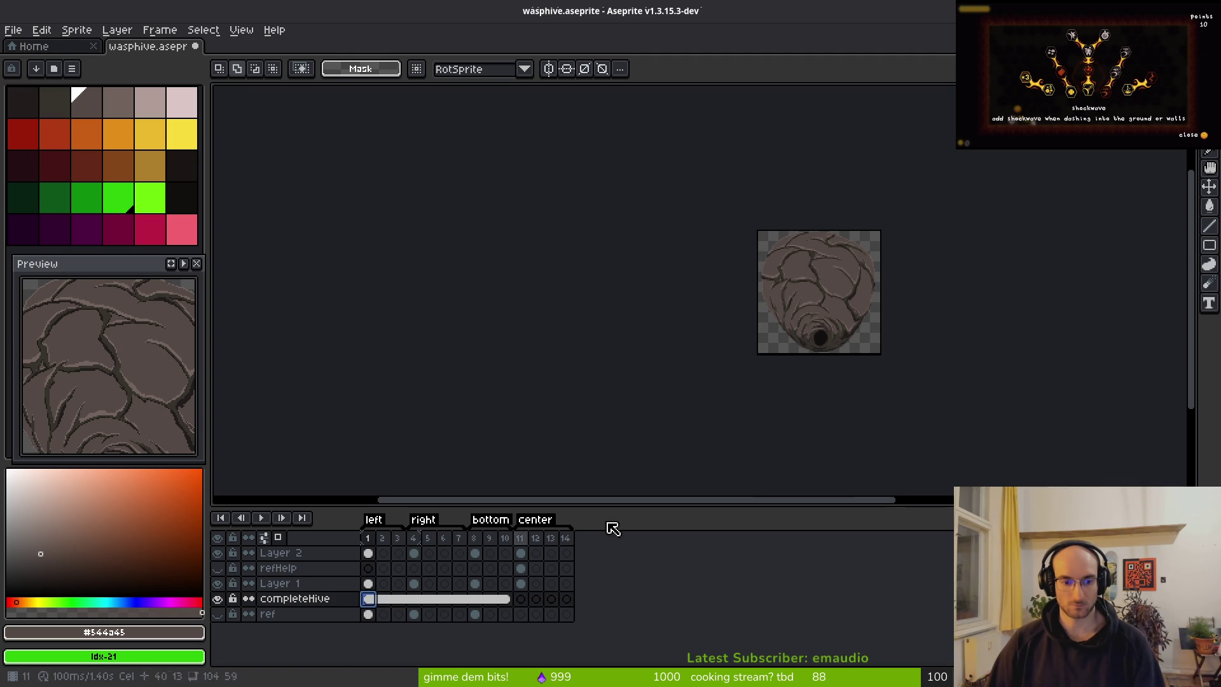
{"action": "scroll", "coordinate": [749, 396], "scroll_direction": "up", "scroll_amount": 5}
{"action": "scroll", "coordinate": [788, 300], "scroll_direction": "down", "scroll_amount": 3}
{"action": "key", "text": "ctrl+s"}
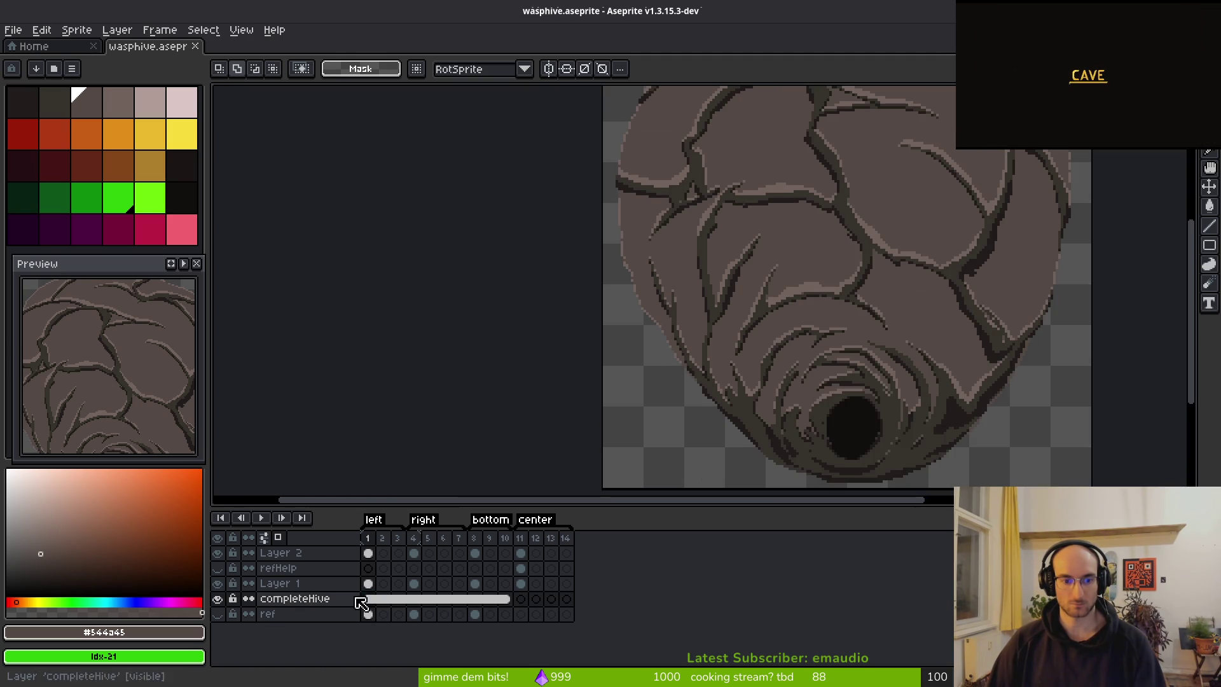
Step: Undo the last change, show completeHive, and hide Layer 1 to compare against the reference
{"action": "left_click", "coordinate": [373, 584]}
{"action": "scroll", "coordinate": [575, 407], "scroll_direction": "down", "scroll_amount": 3}
{"action": "key", "text": "ctrl+z"}
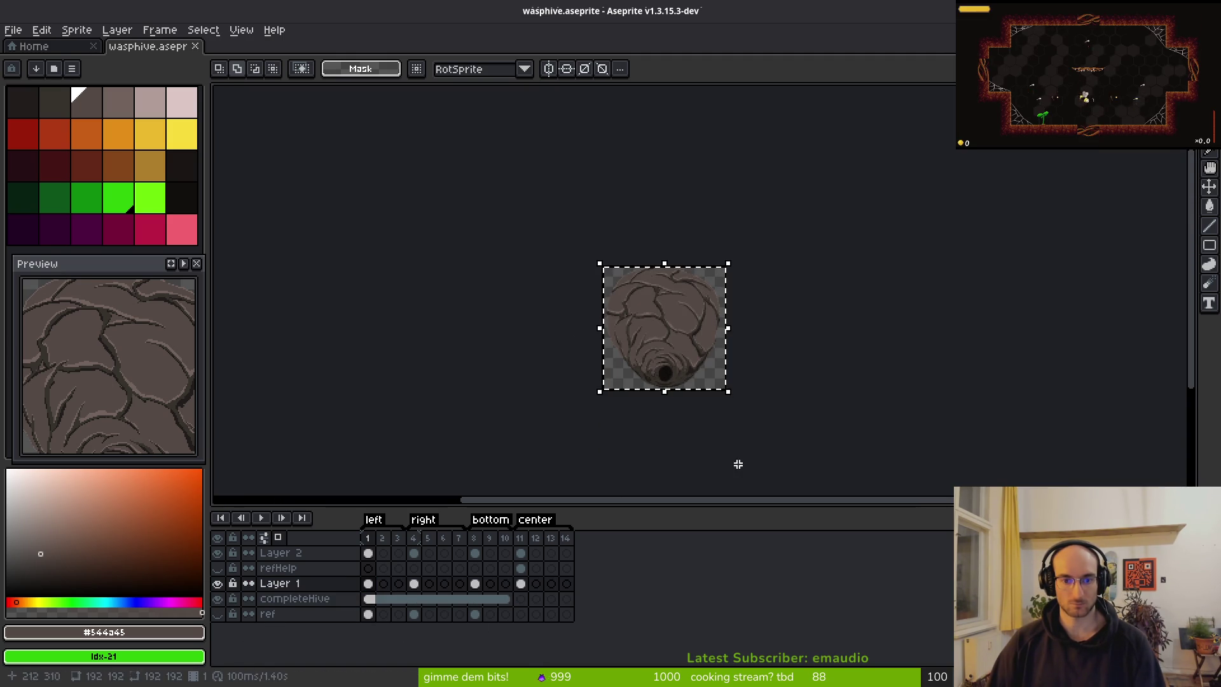
{"action": "left_click", "coordinate": [374, 600]}
{"action": "left_click", "coordinate": [218, 599]}
{"action": "left_click", "coordinate": [218, 583]}
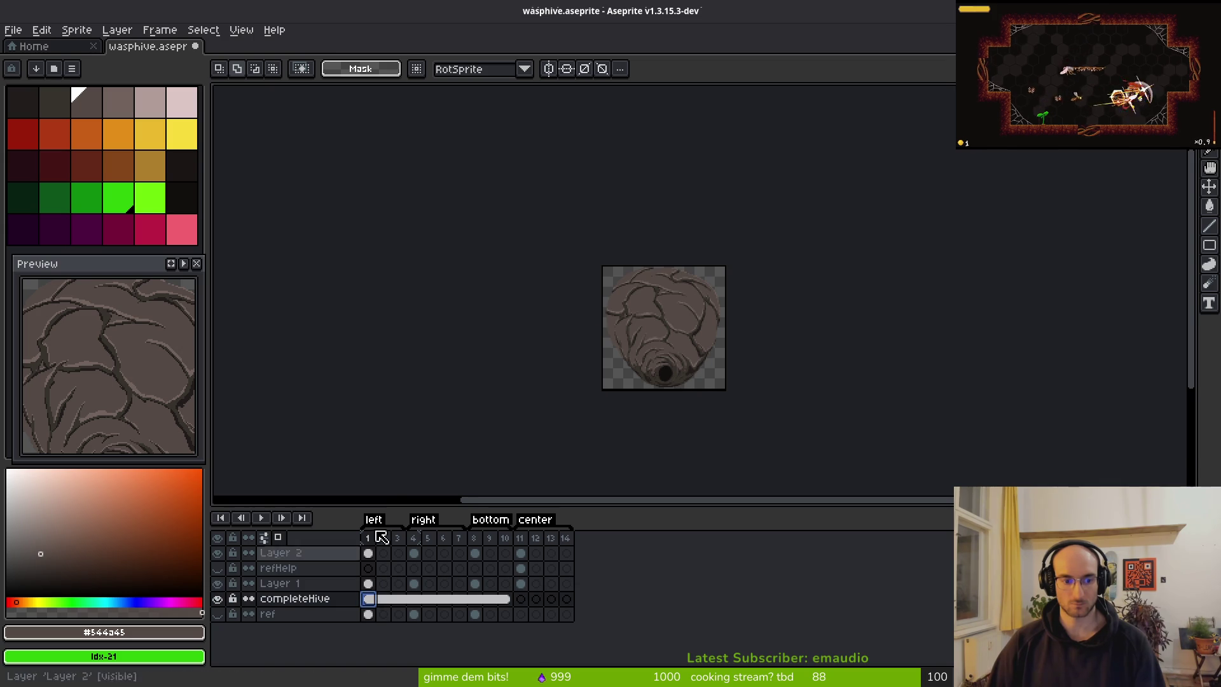
{"action": "key", "text": "4"}
Step: Cancel the pending whole-sprite transform, leaving the image unchanged
{"action": "scroll", "coordinate": [730, 276], "scroll_direction": "down", "scroll_amount": 2}
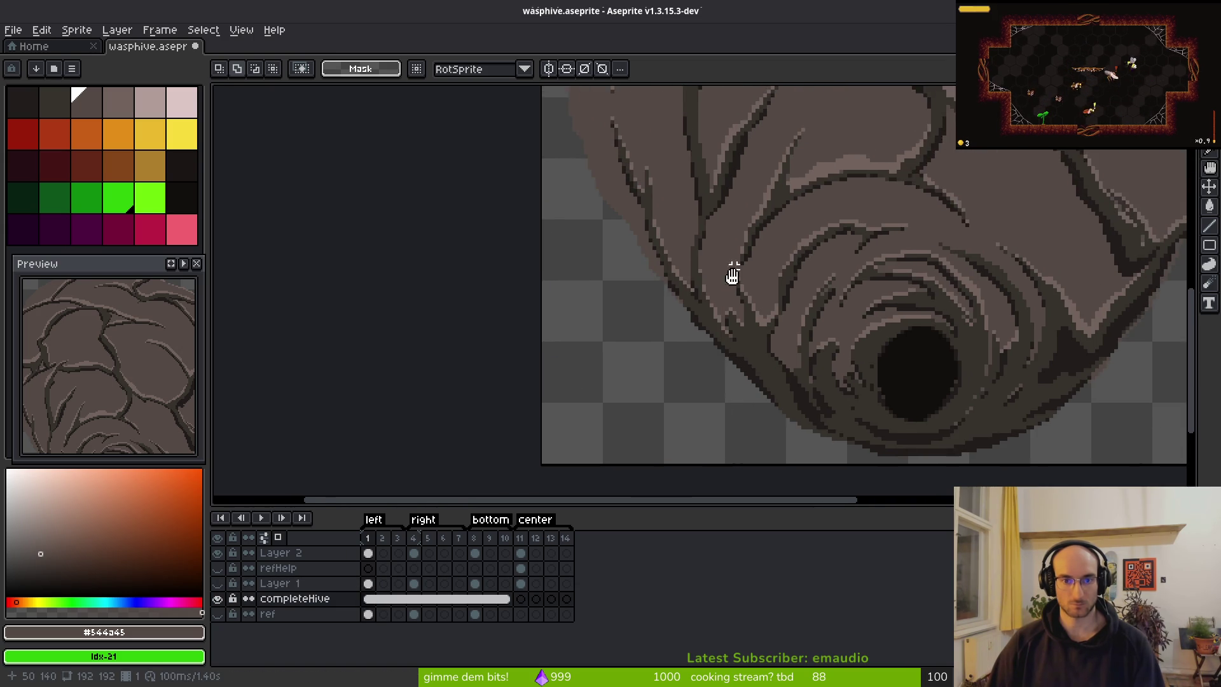
{"action": "scroll", "coordinate": [698, 398], "scroll_direction": "up", "scroll_amount": 1}
{"action": "key", "text": "ctrl+a"}
{"action": "scroll", "coordinate": [711, 320], "scroll_direction": "down", "scroll_amount": 3}
{"action": "right_click", "coordinate": [711, 320]}
{"action": "left_click", "coordinate": [611, 386]}
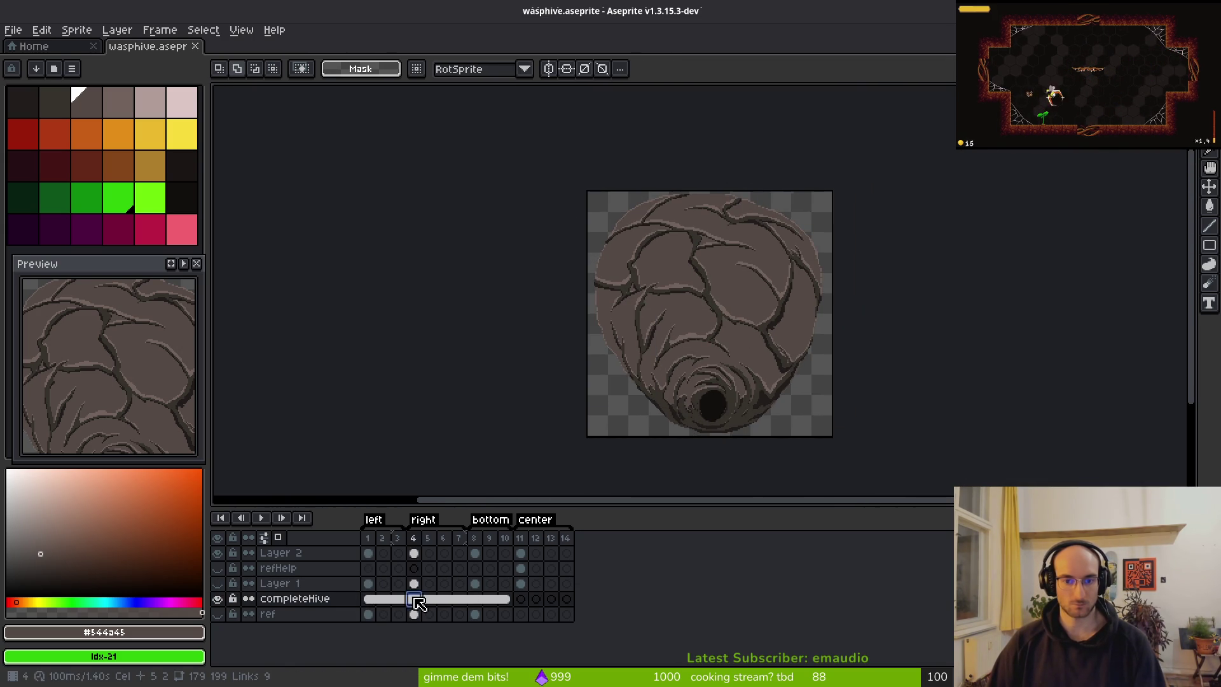
Step: Show Layer 1, hide completeHive, return to frame 1, and save the file
{"action": "left_click", "coordinate": [415, 585]}
{"action": "left_click", "coordinate": [477, 583]}
{"action": "left_click", "coordinate": [218, 583]}
{"action": "left_click", "coordinate": [218, 599]}
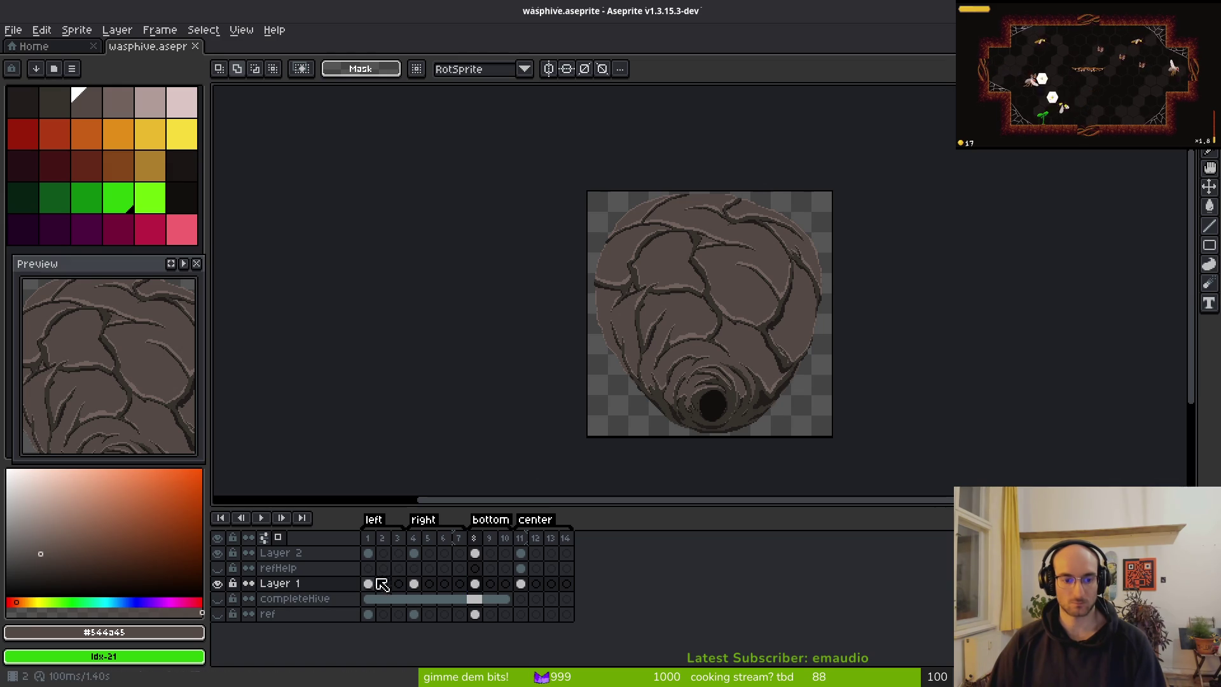
{"action": "left_click", "coordinate": [368, 583]}
{"action": "key", "text": "ctrl+s"}
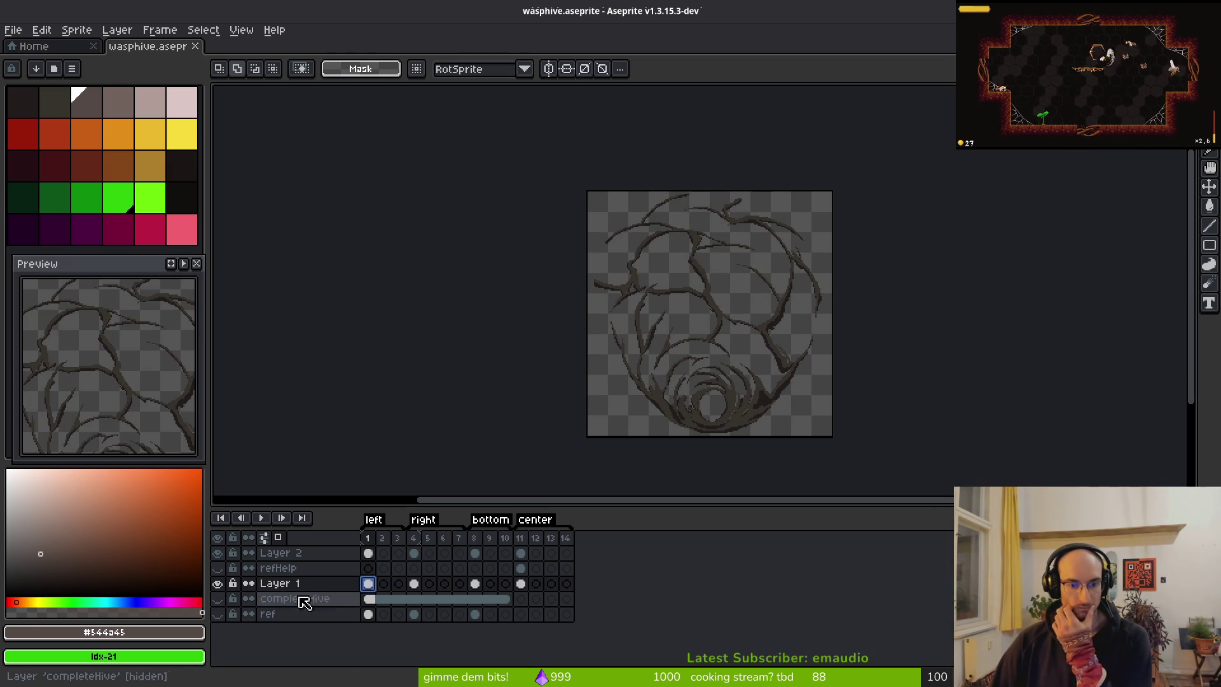
Step: Toggle Layer 2 off and back on to inspect the shell, then save again
{"action": "key", "text": "ctrl+t"}
{"action": "key", "text": "Return"}
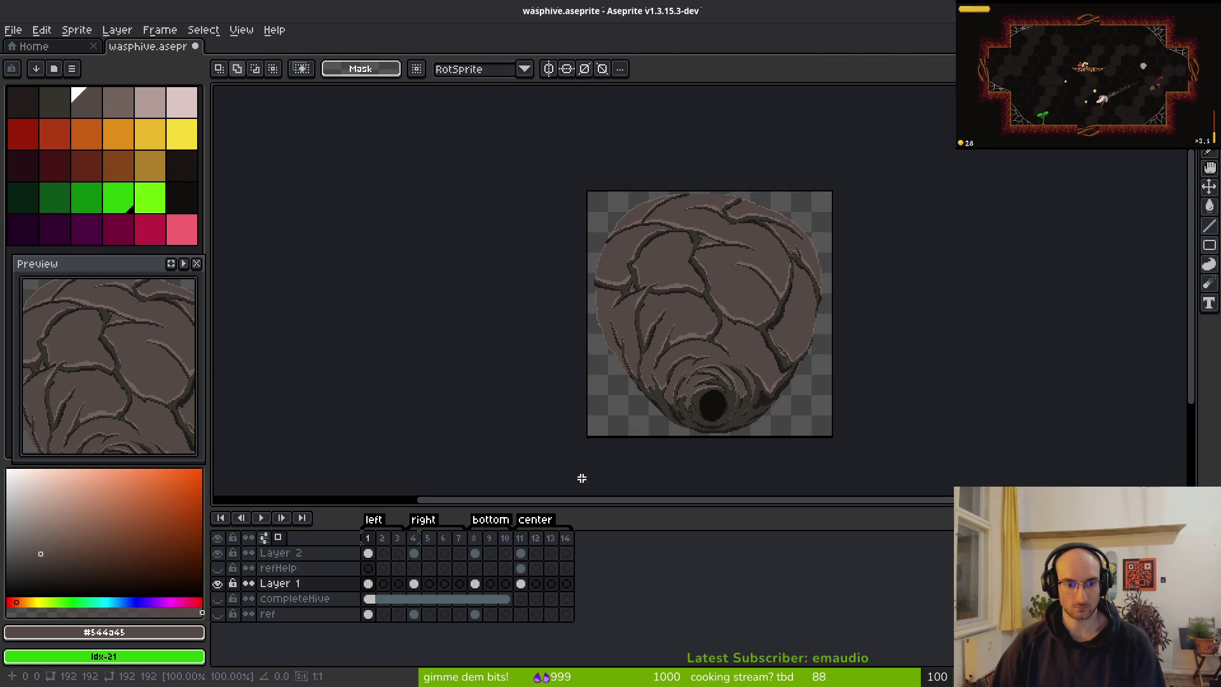
{"action": "left_click", "coordinate": [220, 553]}
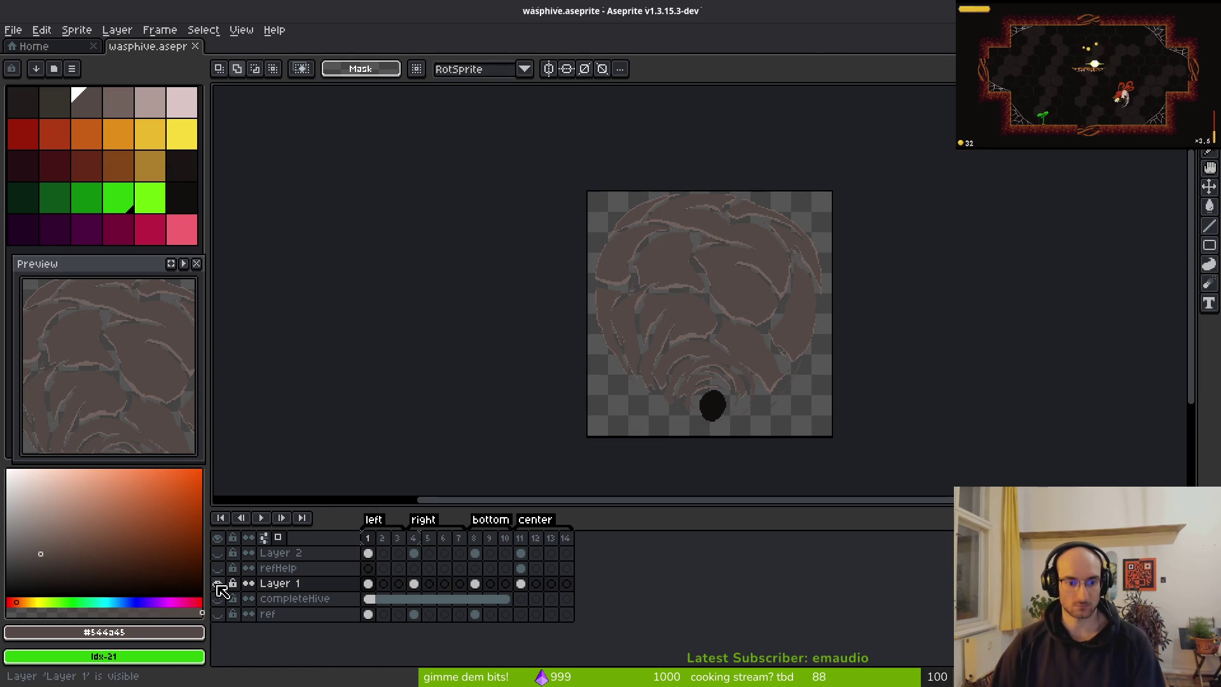
{"action": "left_click", "coordinate": [219, 553]}
{"action": "key", "text": "ctrl+s"}
{"action": "scroll", "coordinate": [688, 342], "scroll_direction": "down", "scroll_amount": 2}
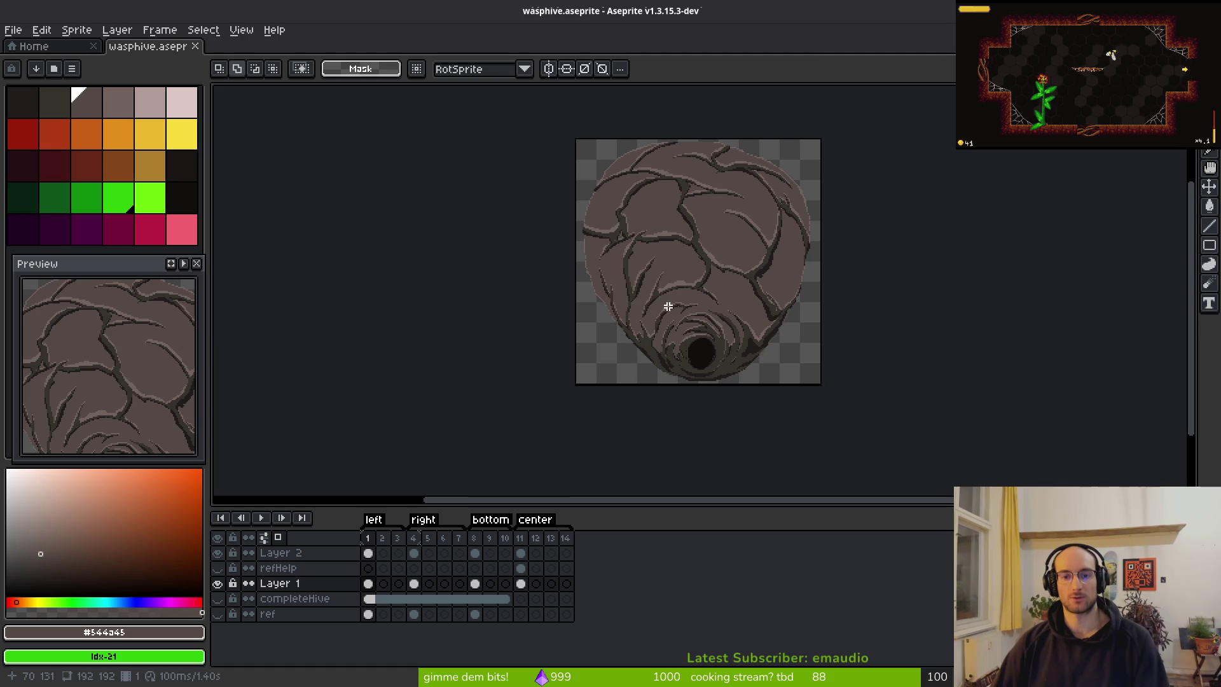
{"action": "key", "text": "ctrl+s"}
{"action": "scroll", "coordinate": [664, 321], "scroll_direction": "down", "scroll_amount": 1}
{"action": "scroll", "coordinate": [680, 315], "scroll_direction": "up", "scroll_amount": 1}
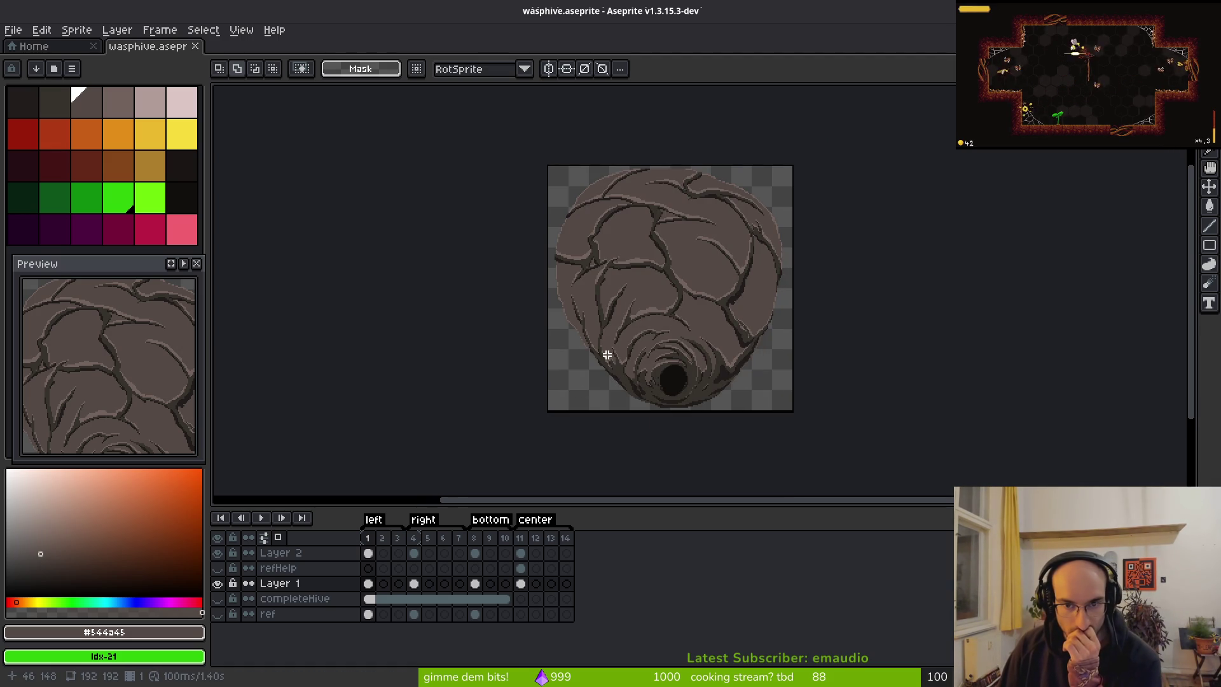
Step: Show completeHive and set its properties to 41% opacity with Soft Light blend mode
{"action": "left_click", "coordinate": [268, 599]}
{"action": "left_click", "coordinate": [217, 598]}
{"action": "right_click", "coordinate": [278, 605]}
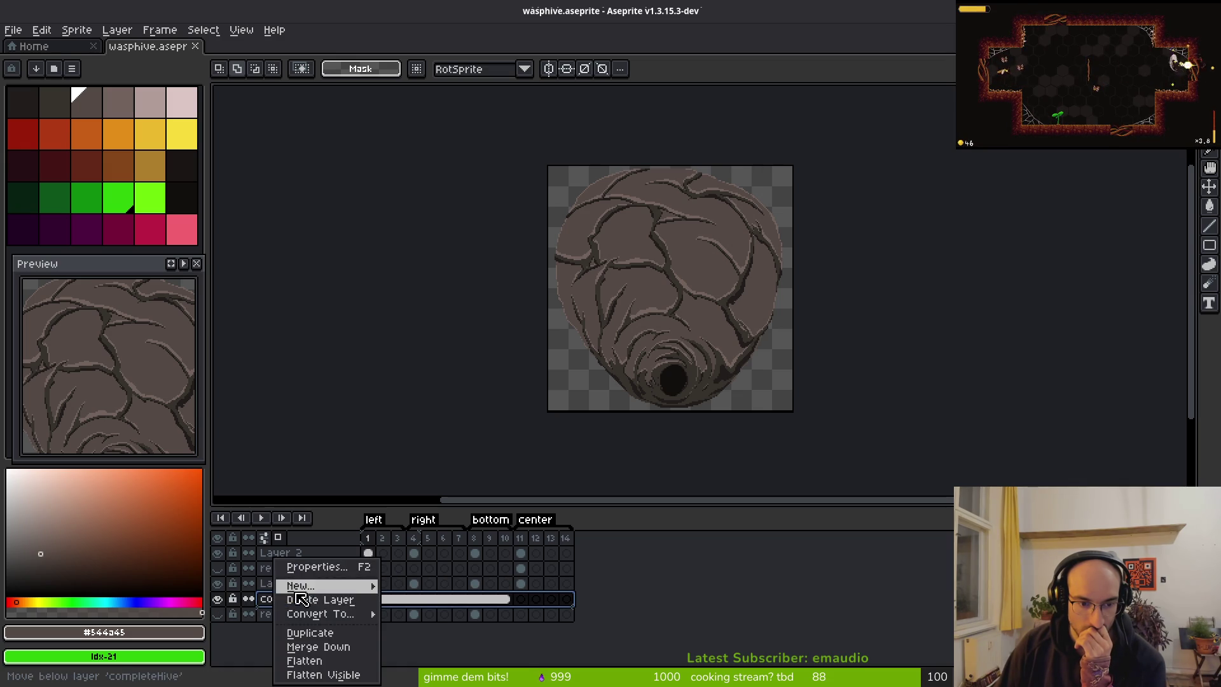
{"action": "left_click", "coordinate": [299, 564]}
{"action": "left_click_drag", "start_coordinate": [991, 431], "coordinate": [978, 432]}
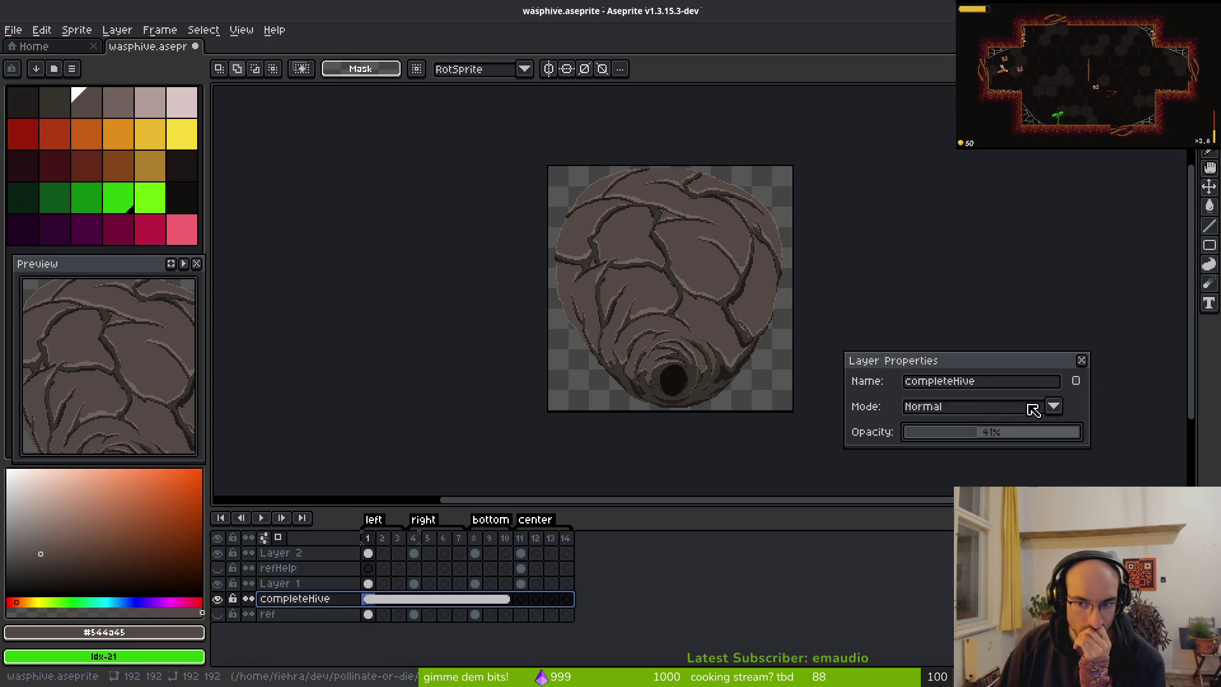
{"action": "left_click", "coordinate": [1053, 407]}
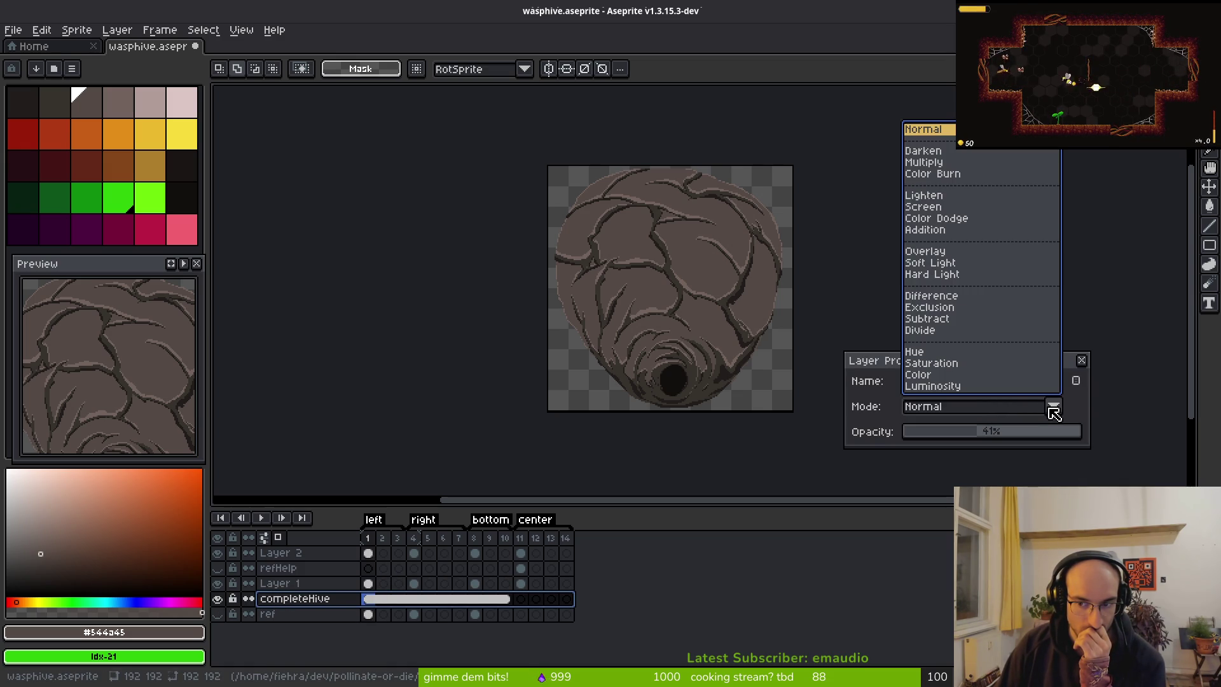
{"action": "left_click", "coordinate": [941, 264]}
{"action": "key", "text": "Return"}
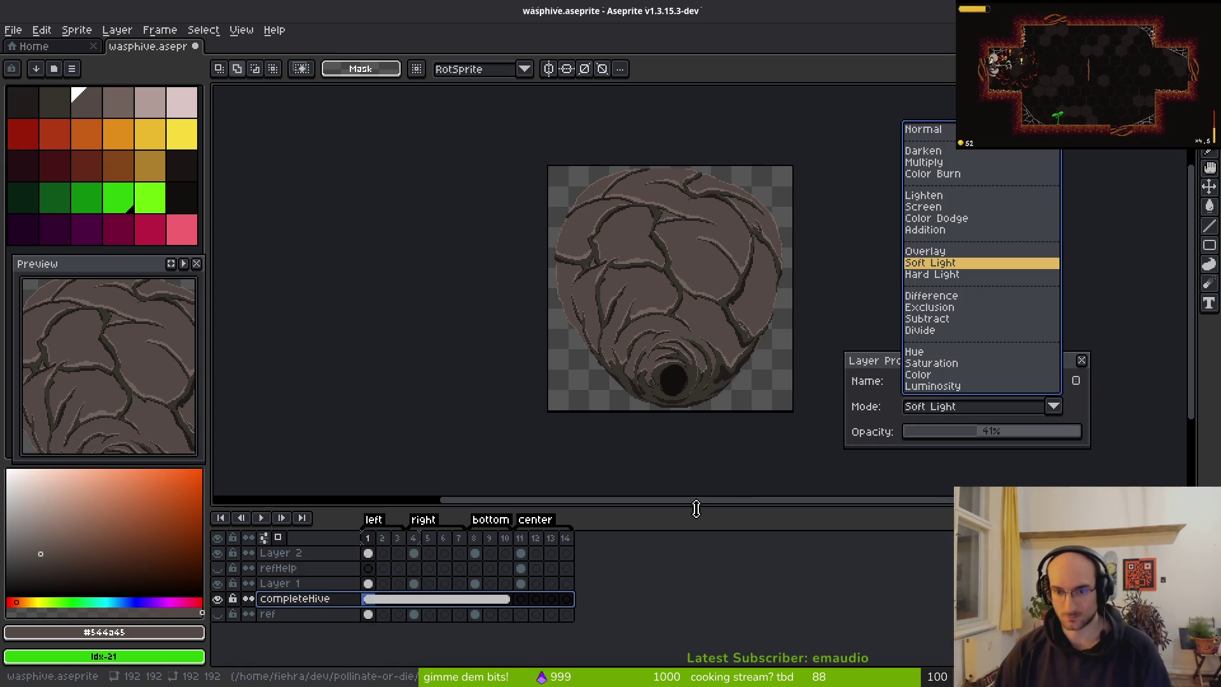
{"action": "key", "text": "Escape"}
Step: Save the wasphive file and switch back to Layer 1
{"action": "key", "text": "ctrl+s"}
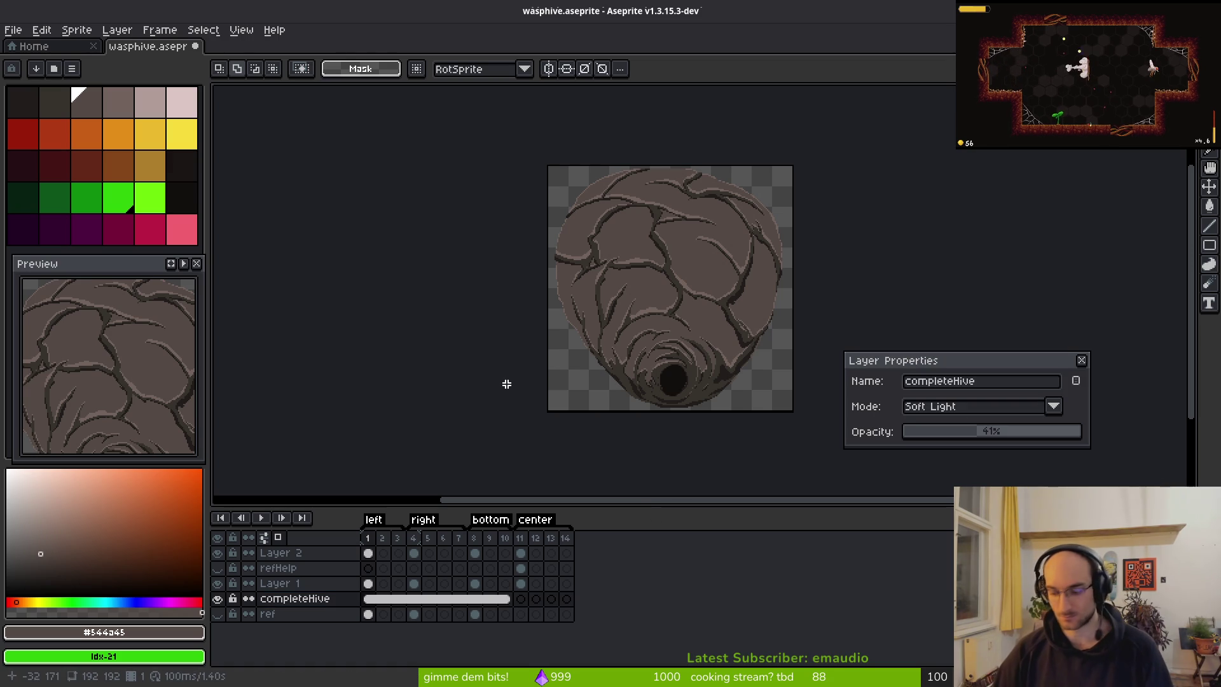
{"action": "scroll", "coordinate": [662, 286], "scroll_direction": "down", "scroll_amount": 1}
{"action": "scroll", "coordinate": [662, 286], "scroll_direction": "right", "scroll_amount": 1}
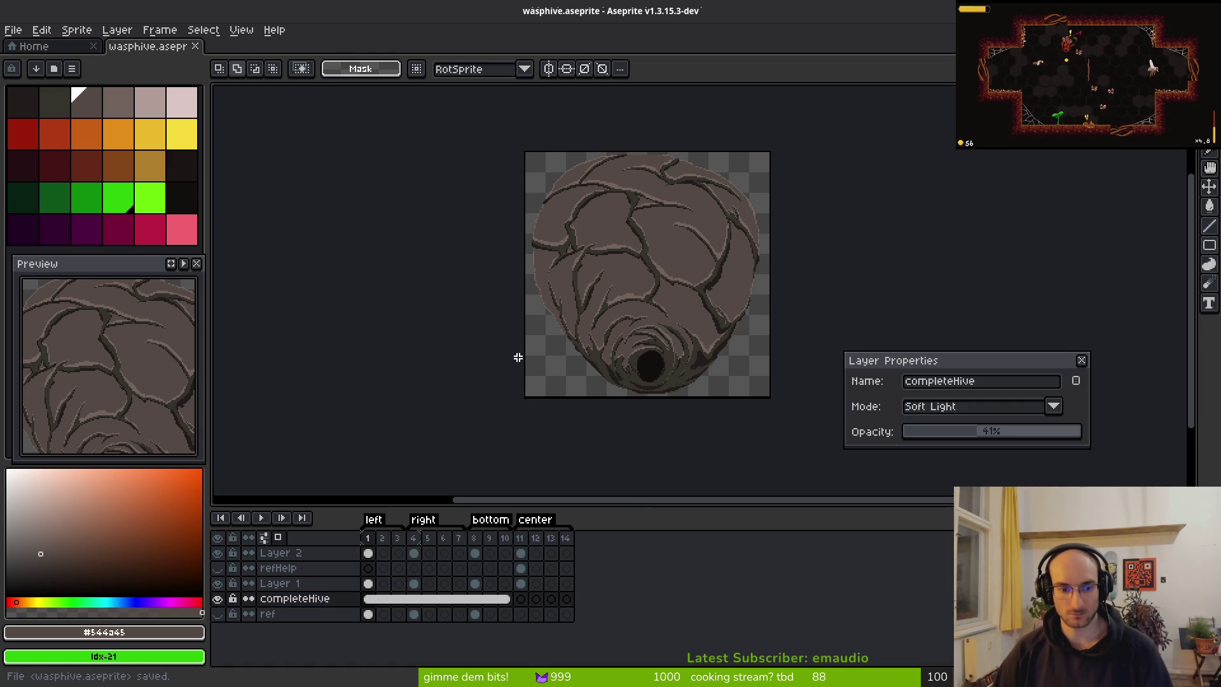
{"action": "left_click", "coordinate": [373, 583]}
Step: Switch to the brush, enlarge it to 23 px, and bring the hive hole's right side into view
{"action": "key", "text": "b"}
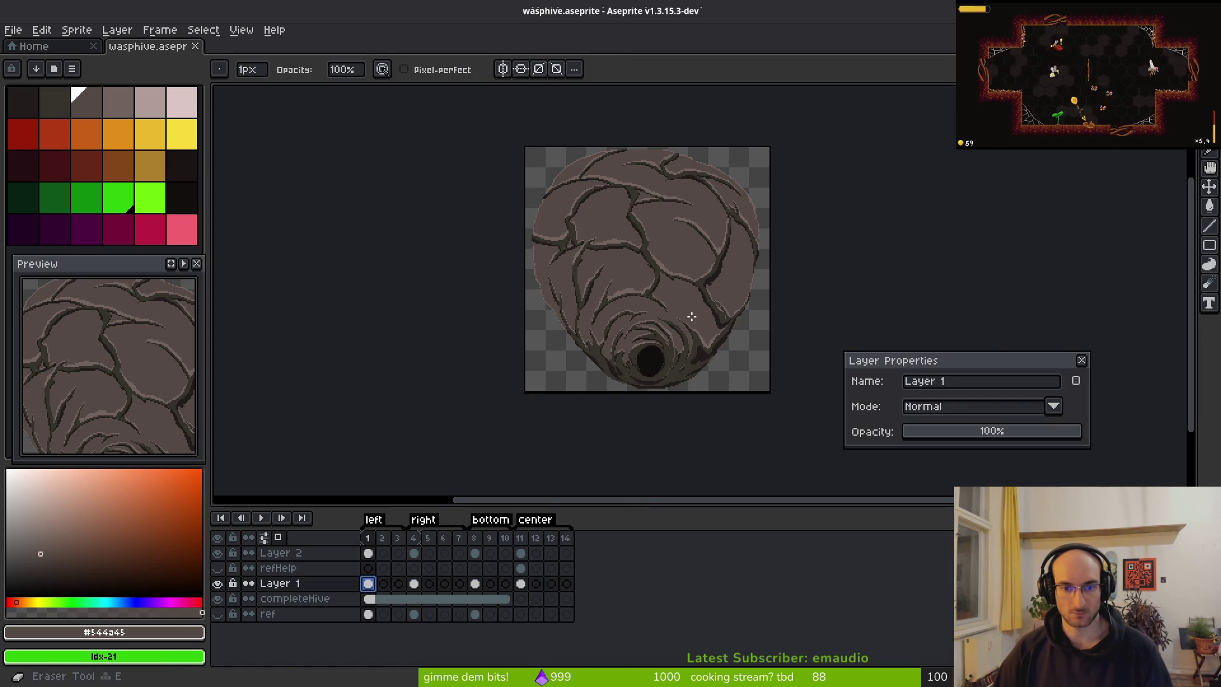
{"action": "scroll", "coordinate": [676, 311], "scroll_direction": "up", "scroll_amount": 3}
{"action": "key", "text": "plus"}
{"action": "key", "text": "plus"}
{"action": "key", "text": "plus"}
{"action": "key", "text": "plus"}
{"action": "key", "text": "plus"}
{"action": "key", "text": "plus"}
{"action": "left_click", "coordinate": [674, 247]}
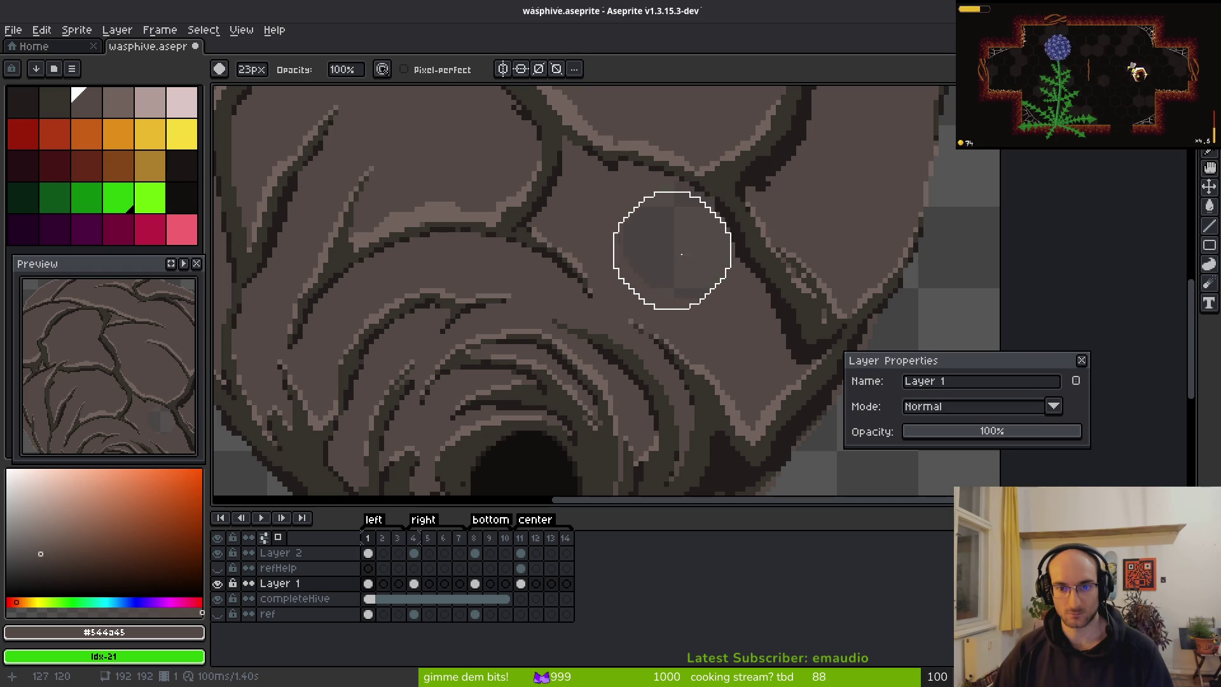
{"action": "left_click_drag", "start_coordinate": [767, 395], "coordinate": [611, 331]}
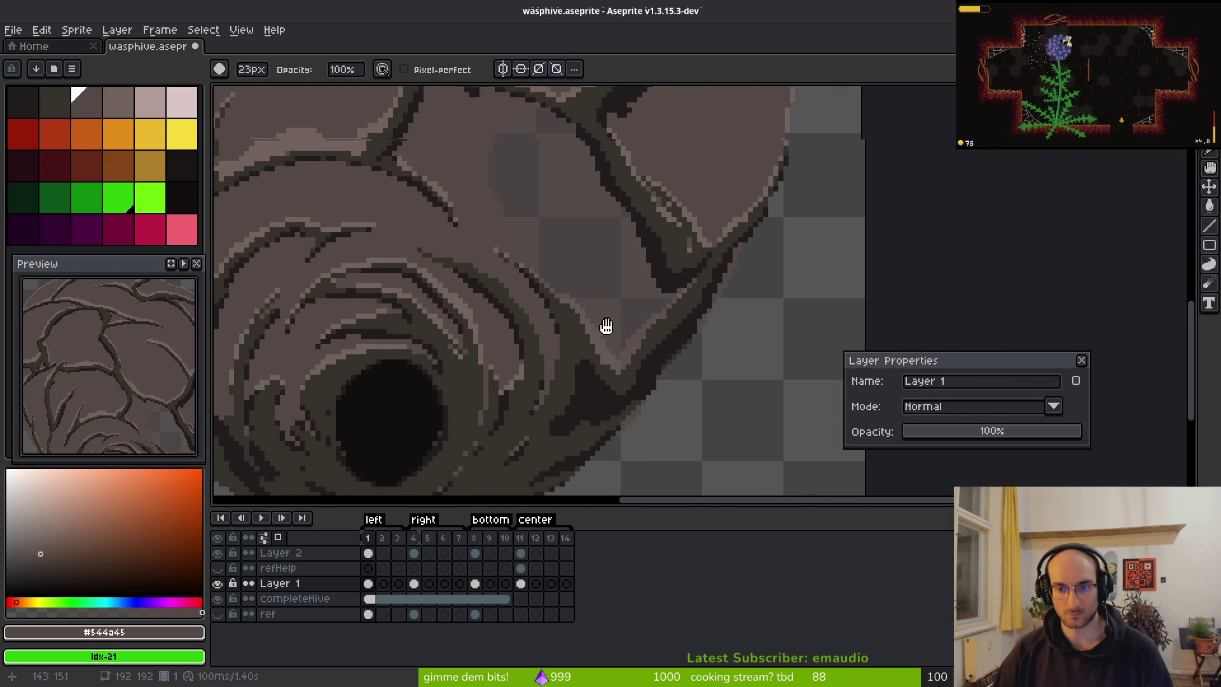
{"action": "scroll", "coordinate": [627, 349], "scroll_direction": "down", "scroll_amount": 5}
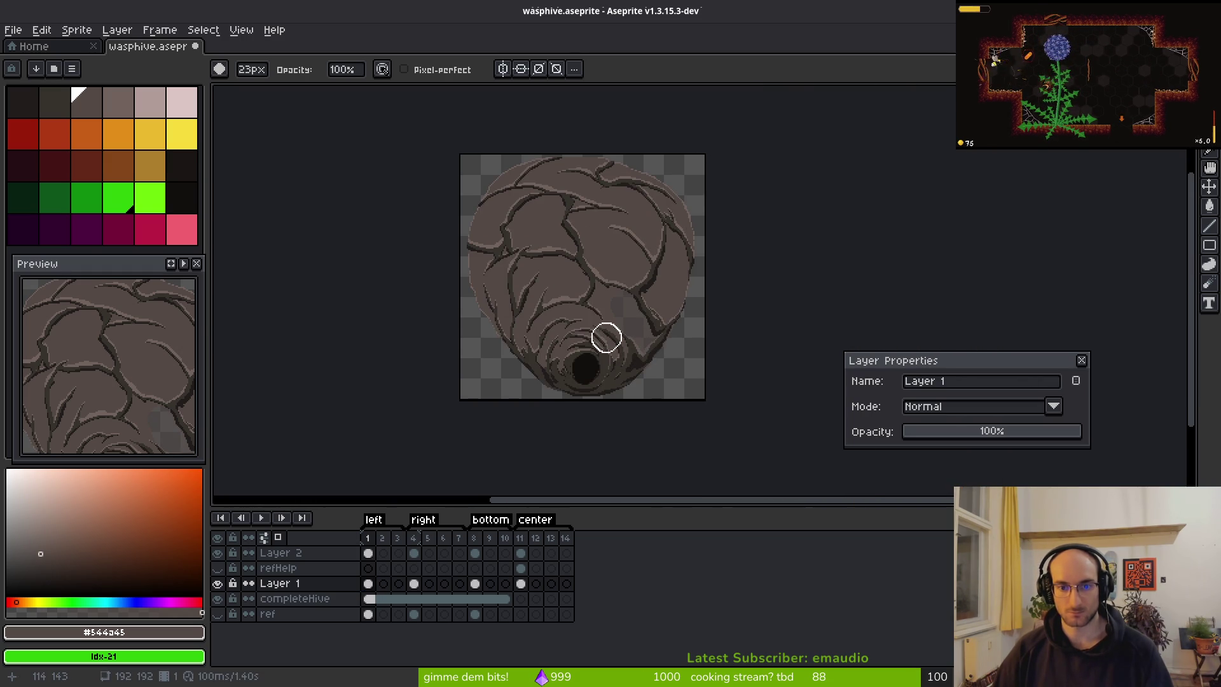
{"action": "scroll", "coordinate": [606, 332], "scroll_direction": "up", "scroll_amount": 4}
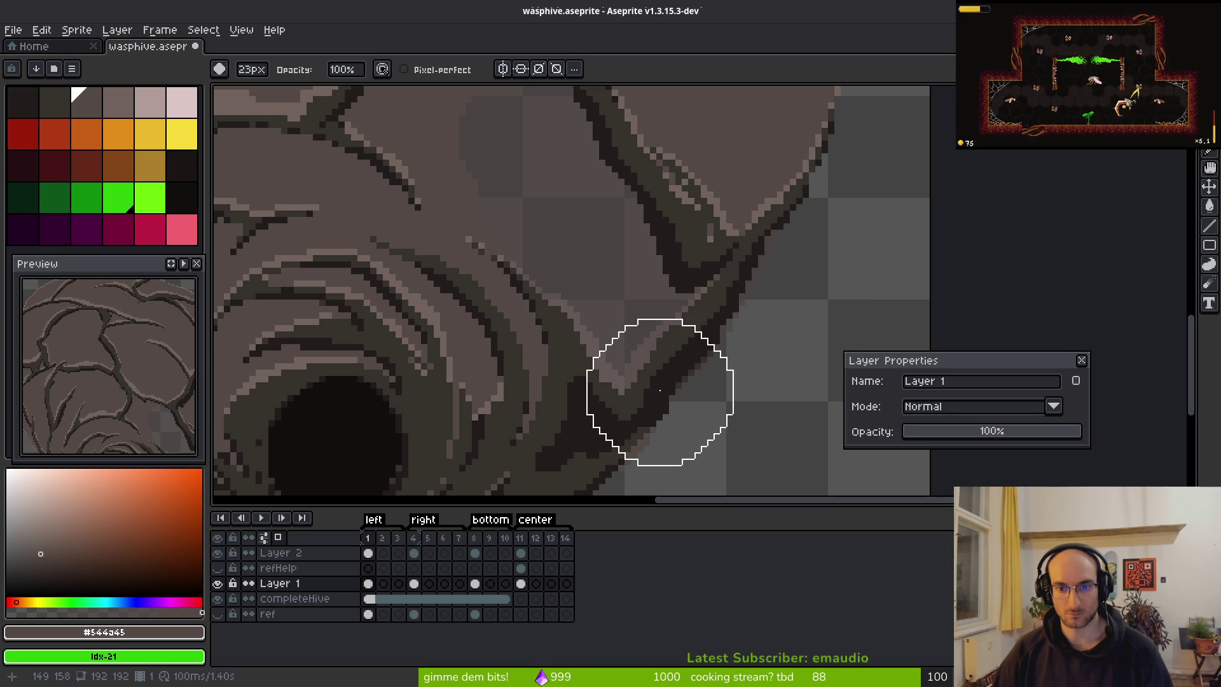
{"action": "scroll", "coordinate": [534, 369], "scroll_direction": "down", "scroll_amount": 2}
{"action": "mouse_move", "coordinate": [536, 362]}
{"action": "left_mouse_down"}
{"action": "mouse_move", "coordinate": [569, 334]}
{"action": "mouse_move", "coordinate": [658, 313]}
{"action": "left_mouse_up"}
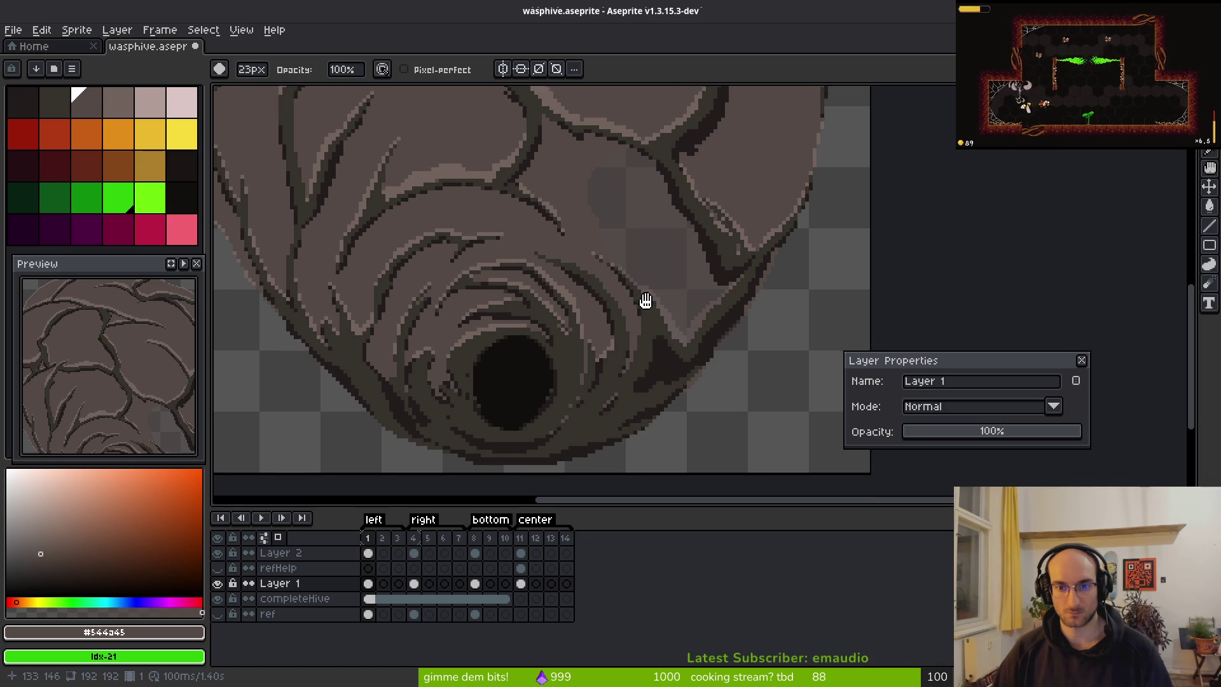
{"action": "scroll", "coordinate": [649, 305], "scroll_direction": "down", "scroll_amount": 2}
{"action": "scroll", "coordinate": [712, 312], "scroll_direction": "up", "scroll_amount": 3}
{"action": "scroll", "coordinate": [649, 312], "scroll_direction": "down", "scroll_amount": 2}
{"action": "scroll", "coordinate": [611, 280], "scroll_direction": "up", "scroll_amount": 1}
{"action": "scroll", "coordinate": [602, 270], "scroll_direction": "up", "scroll_amount": 3}
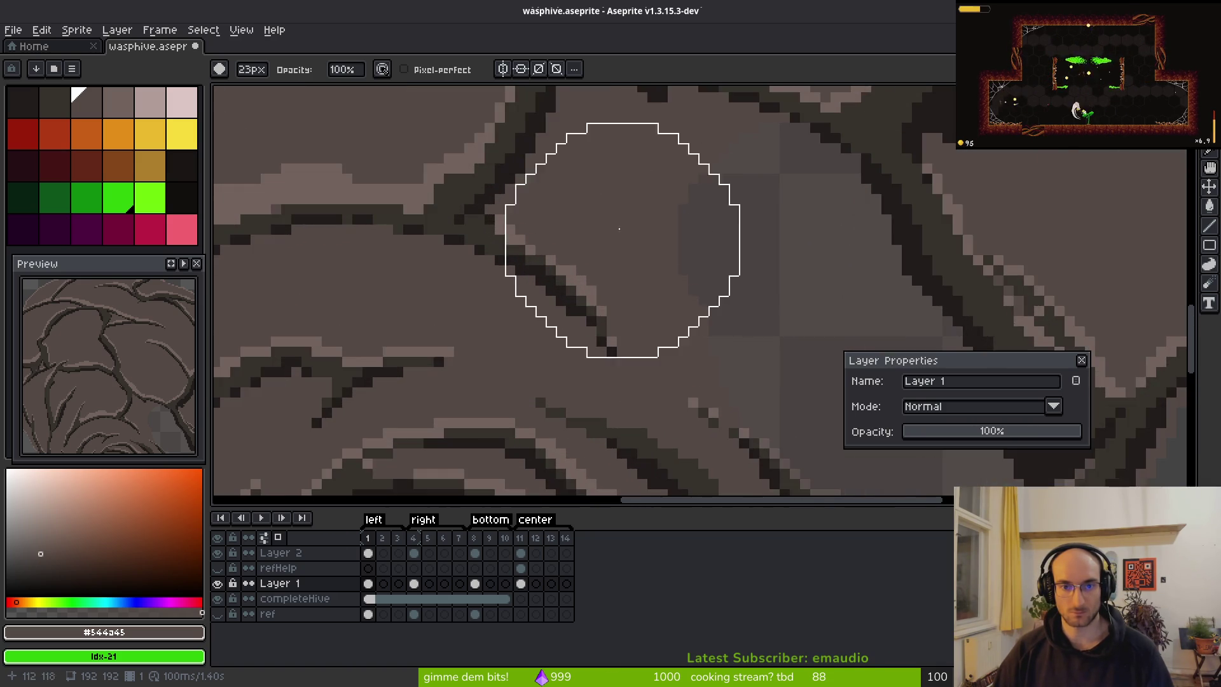
Step: Shrink the brush to 2 px and paint over the seam across the branch
{"action": "key", "text": "minus"}
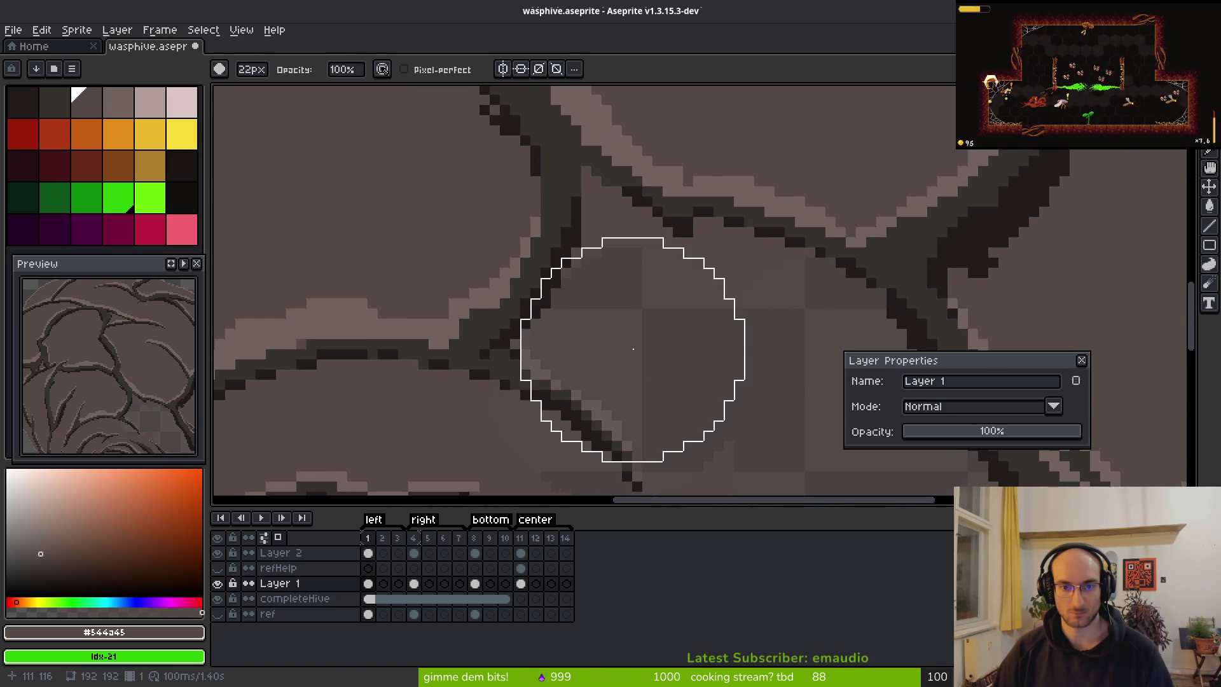
{"action": "scroll", "coordinate": [629, 350], "scroll_direction": "down", "scroll_amount": 2}
{"action": "key", "text": "minus"}
{"action": "key", "text": "minus"}
{"action": "key", "text": "minus"}
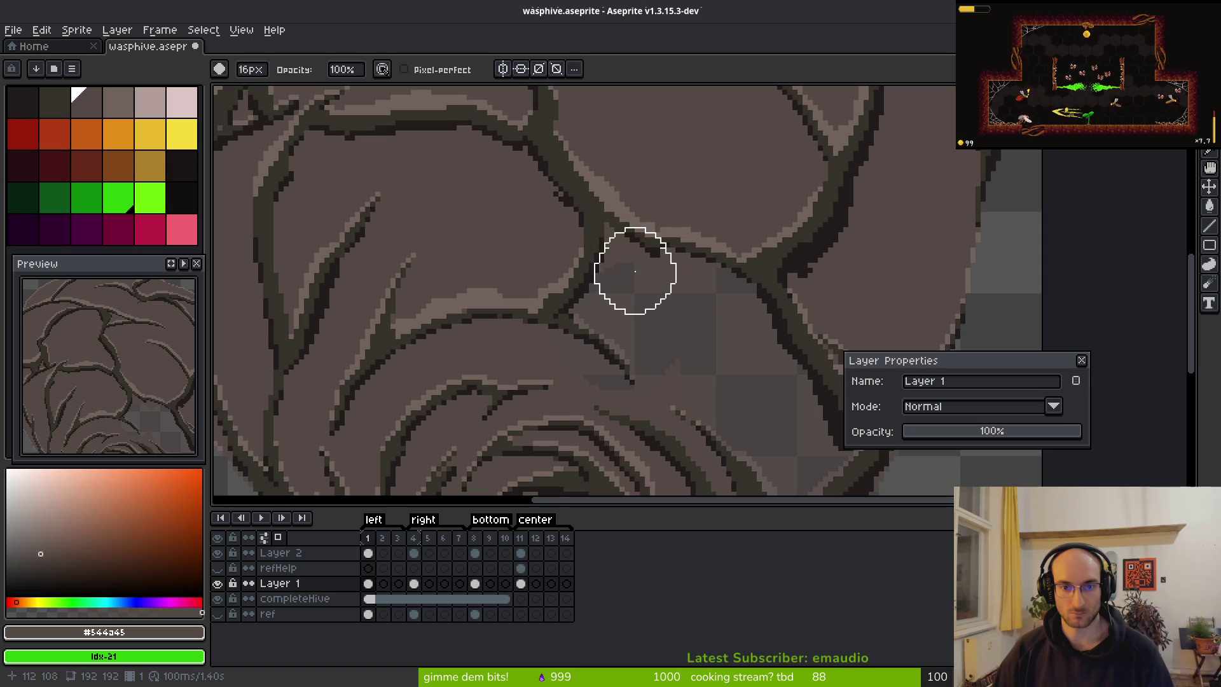
{"action": "scroll", "coordinate": [622, 260], "scroll_direction": "up", "scroll_amount": 2}
{"action": "scroll", "coordinate": [622, 259], "scroll_direction": "up", "scroll_amount": 2}
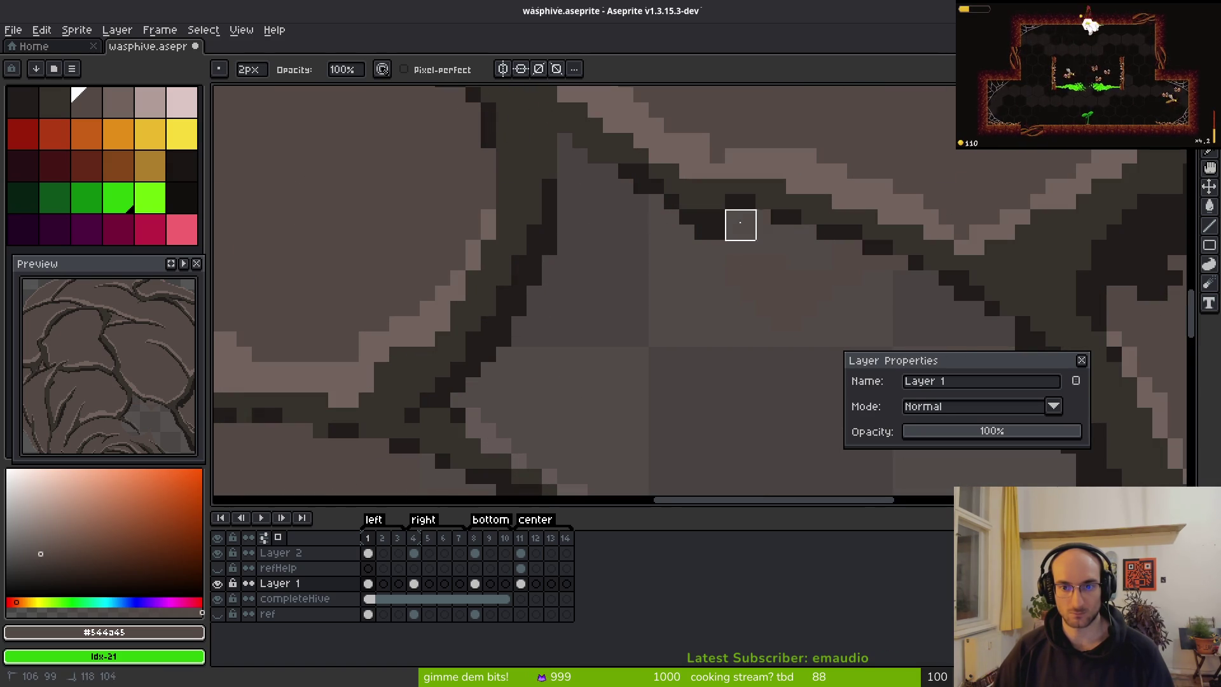
{"action": "scroll", "coordinate": [708, 324], "scroll_direction": "down", "scroll_amount": 4}
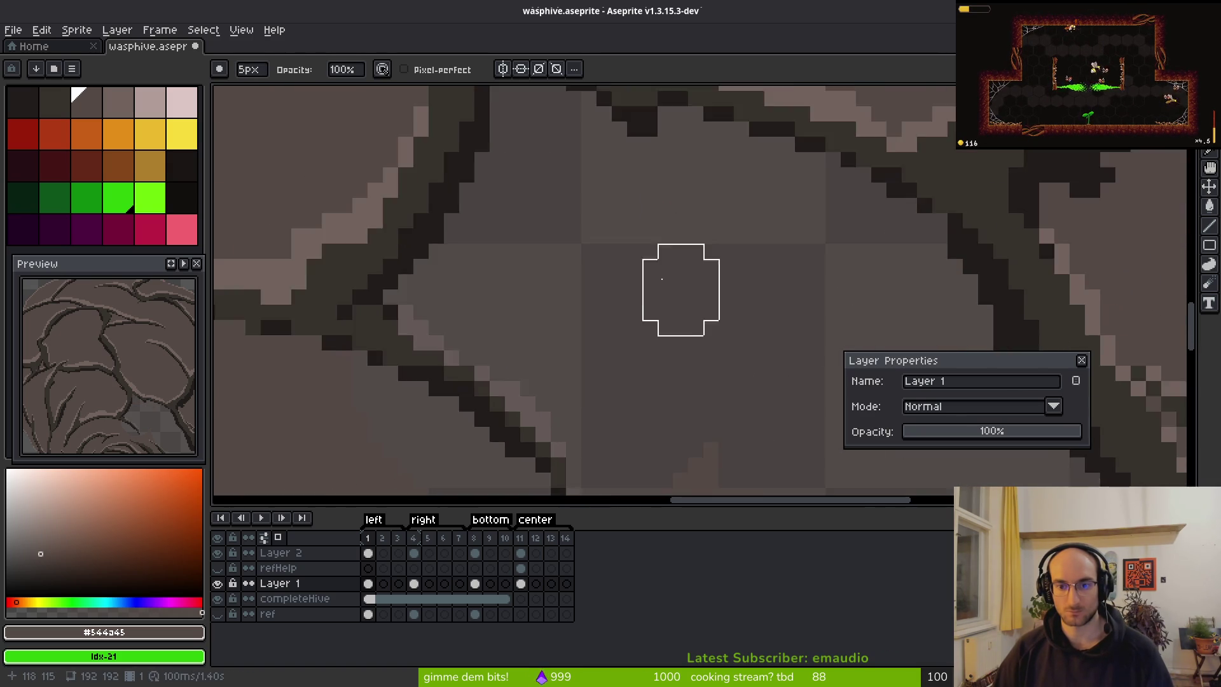
{"action": "scroll", "coordinate": [790, 278], "scroll_direction": "down", "scroll_amount": 2}
{"action": "scroll", "coordinate": [791, 224], "scroll_direction": "up", "scroll_amount": 5}
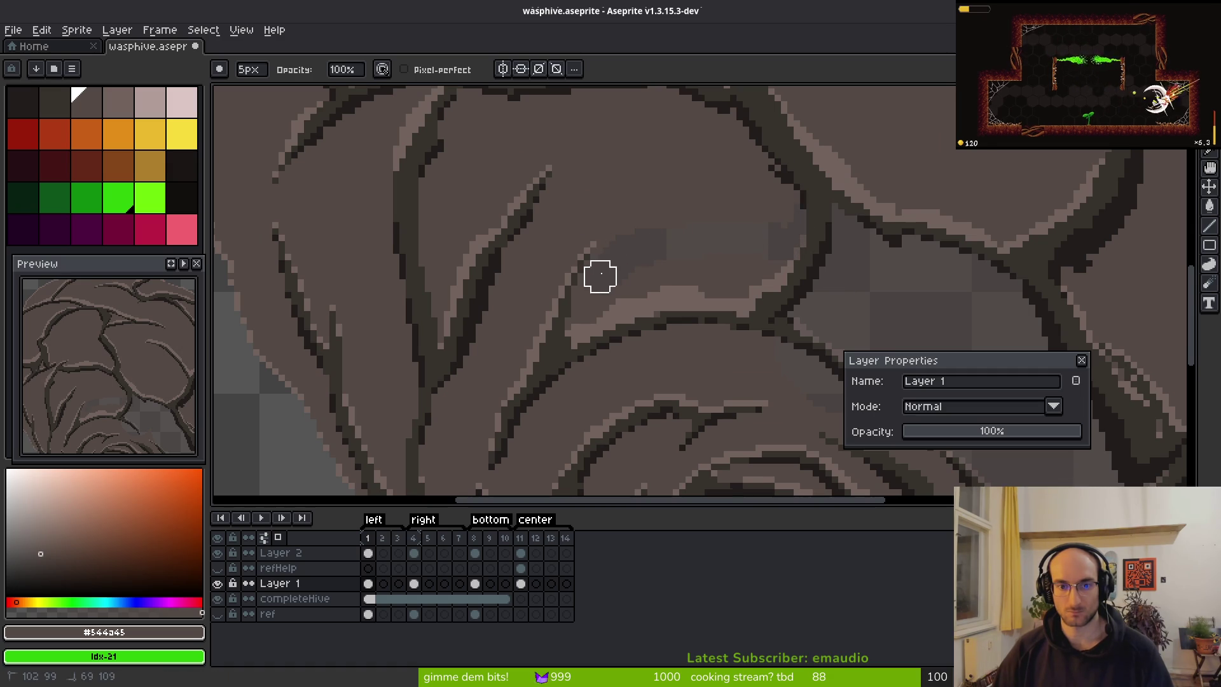
{"action": "scroll", "coordinate": [816, 197], "scroll_direction": "left", "scroll_amount": 3}
{"action": "scroll", "coordinate": [816, 198], "scroll_direction": "down", "scroll_amount": 3}
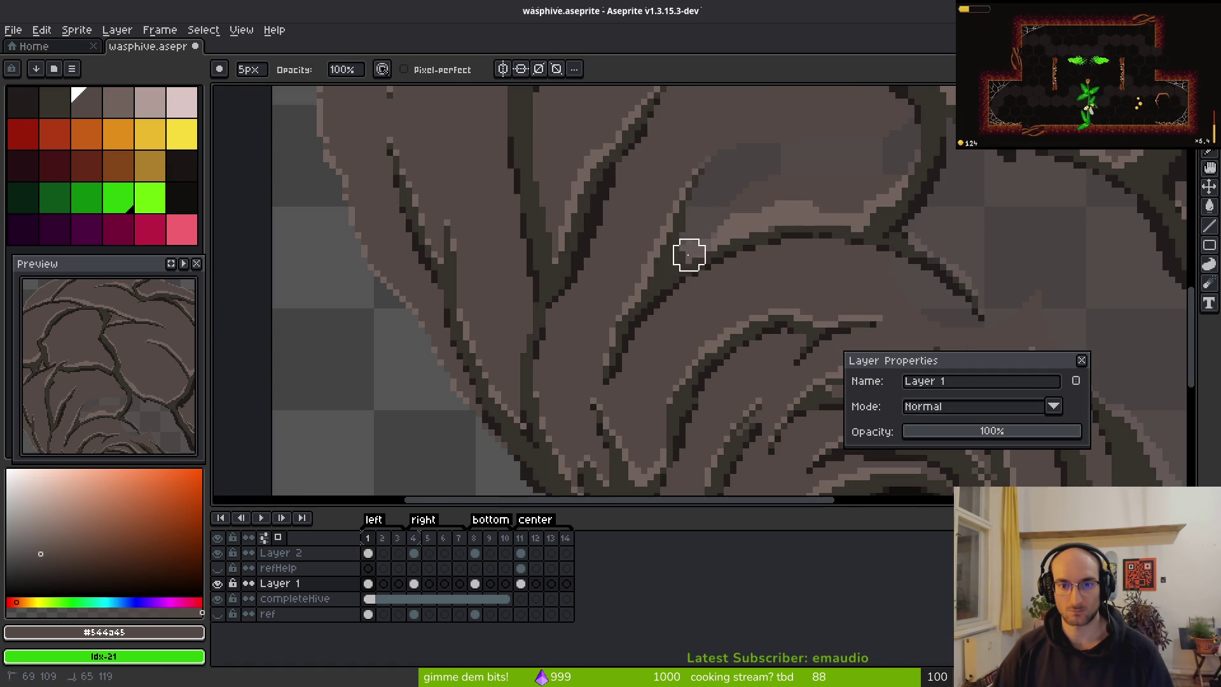
{"action": "scroll", "coordinate": [734, 139], "scroll_direction": "down", "scroll_amount": 8}
{"action": "left_click_drag", "start_coordinate": [631, 164], "coordinate": [612, 222]}
Step: With a 9 px brush, cover the hole's black centre with dark brown and close Layer Properties
{"action": "scroll", "coordinate": [599, 326], "scroll_direction": "down", "scroll_amount": 4}
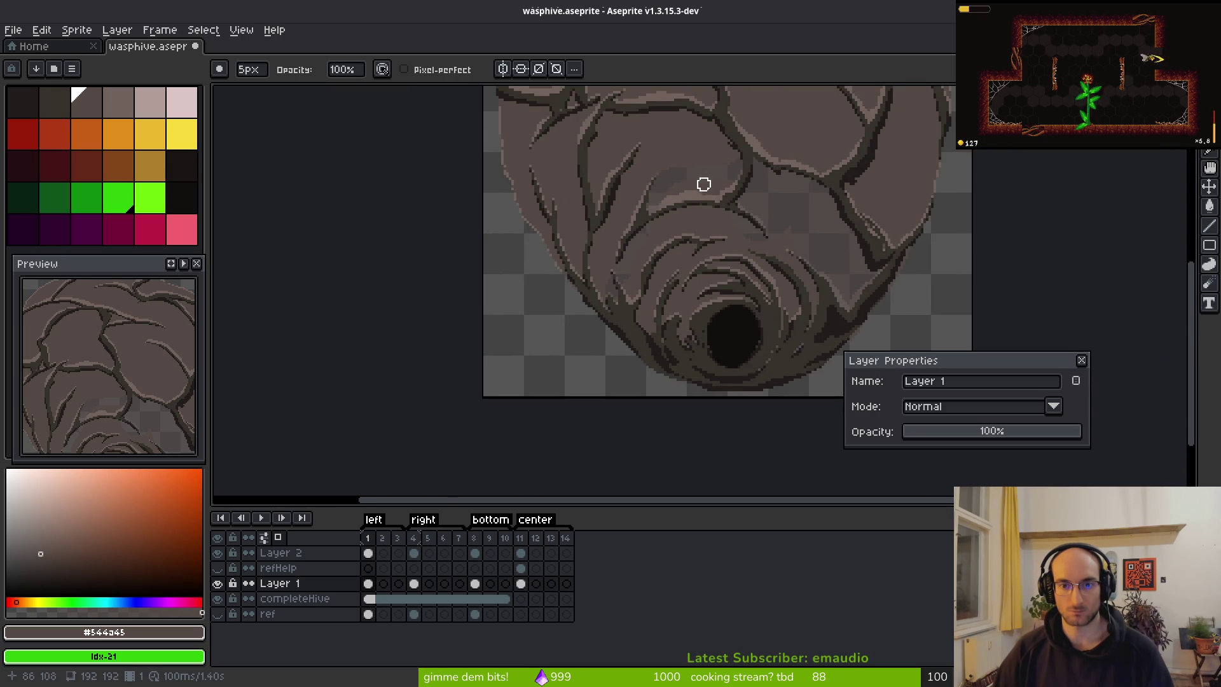
{"action": "scroll", "coordinate": [747, 194], "scroll_direction": "up", "scroll_amount": 3}
{"action": "key", "text": "plus"}
{"action": "key", "text": "plus"}
{"action": "key", "text": "plus"}
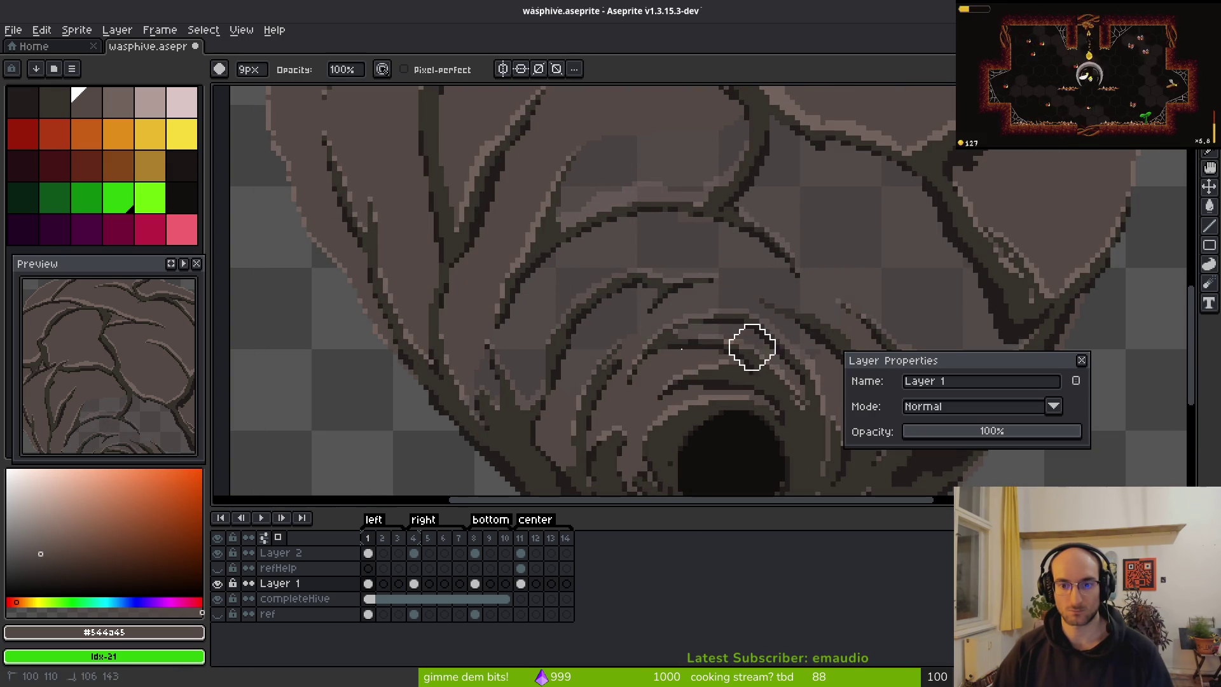
{"action": "scroll", "coordinate": [700, 261], "scroll_direction": "down", "scroll_amount": 2}
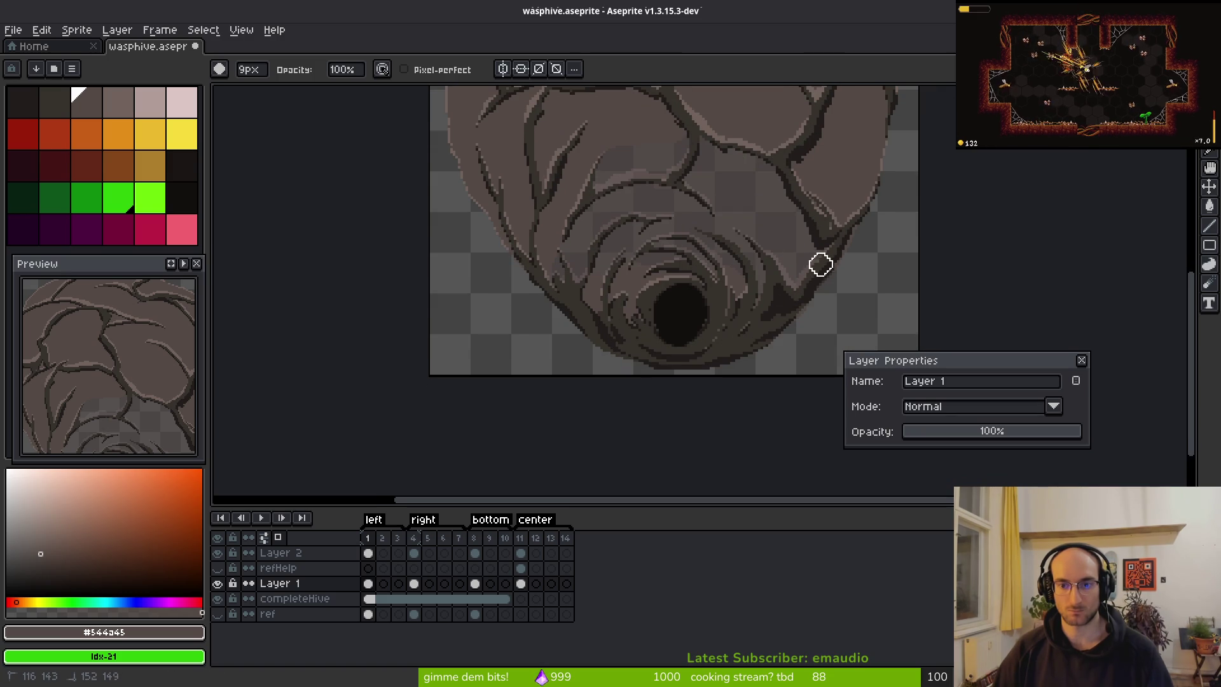
{"action": "left_click_drag", "start_coordinate": [692, 308], "coordinate": [674, 369]}
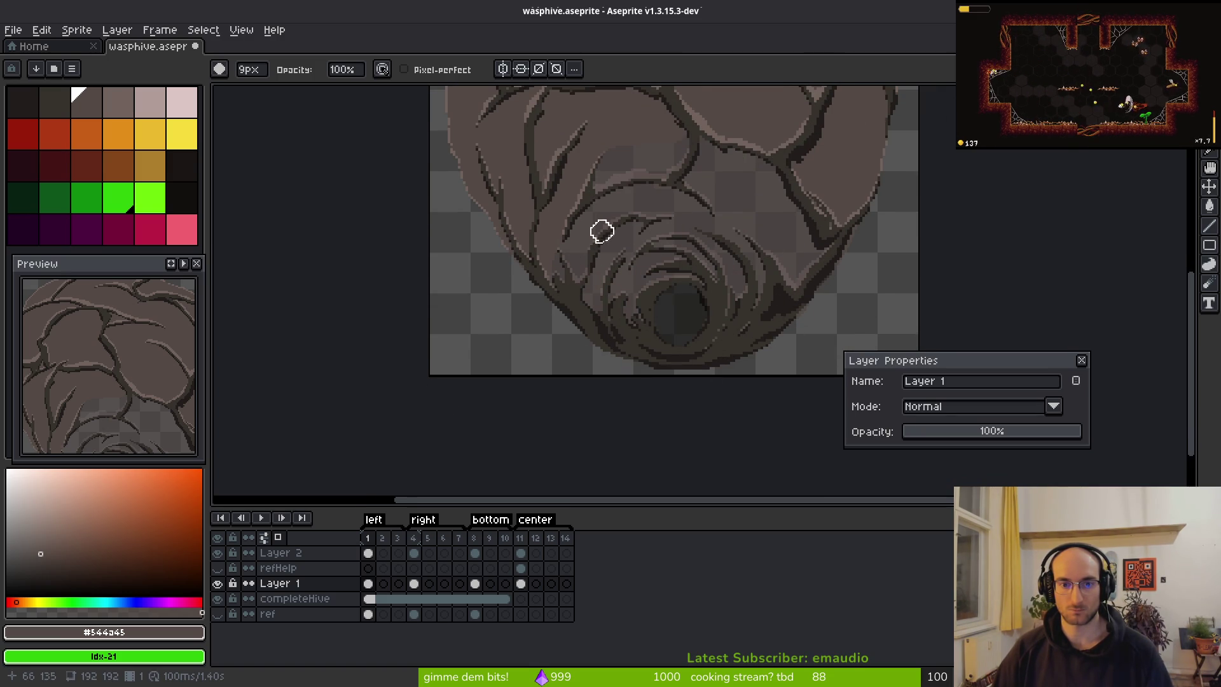
{"action": "scroll", "coordinate": [599, 234], "scroll_direction": "up", "scroll_amount": 4}
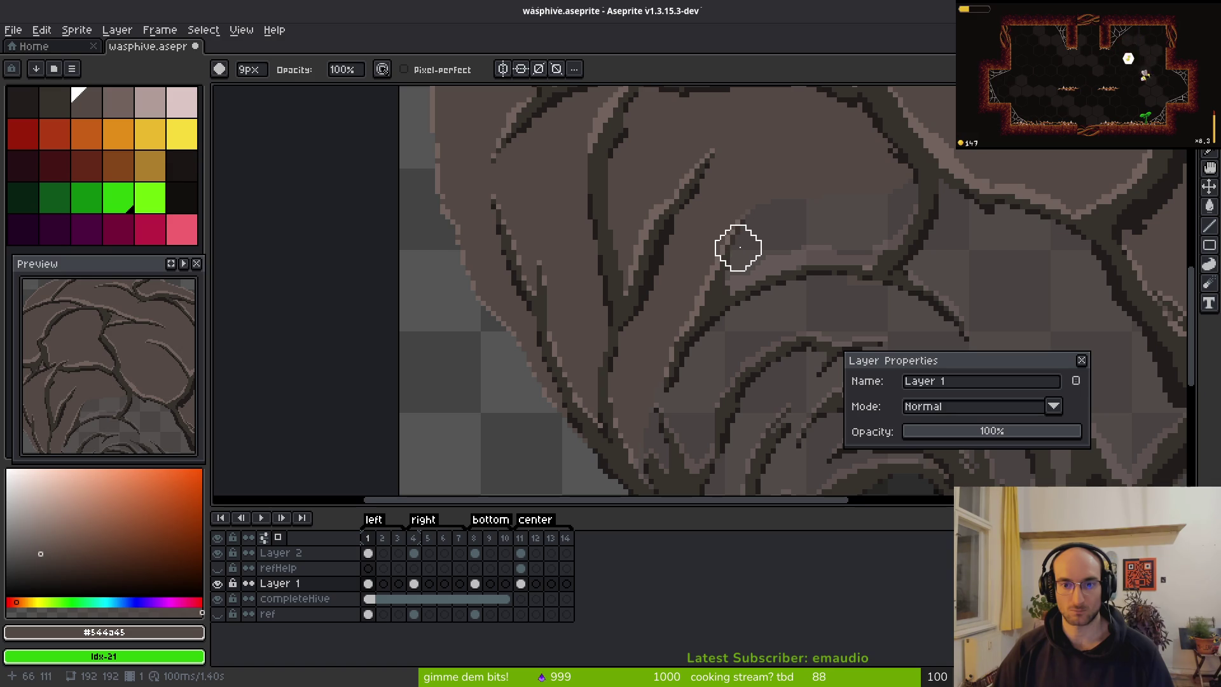
{"action": "left_click_drag", "start_coordinate": [712, 318], "coordinate": [636, 344]}
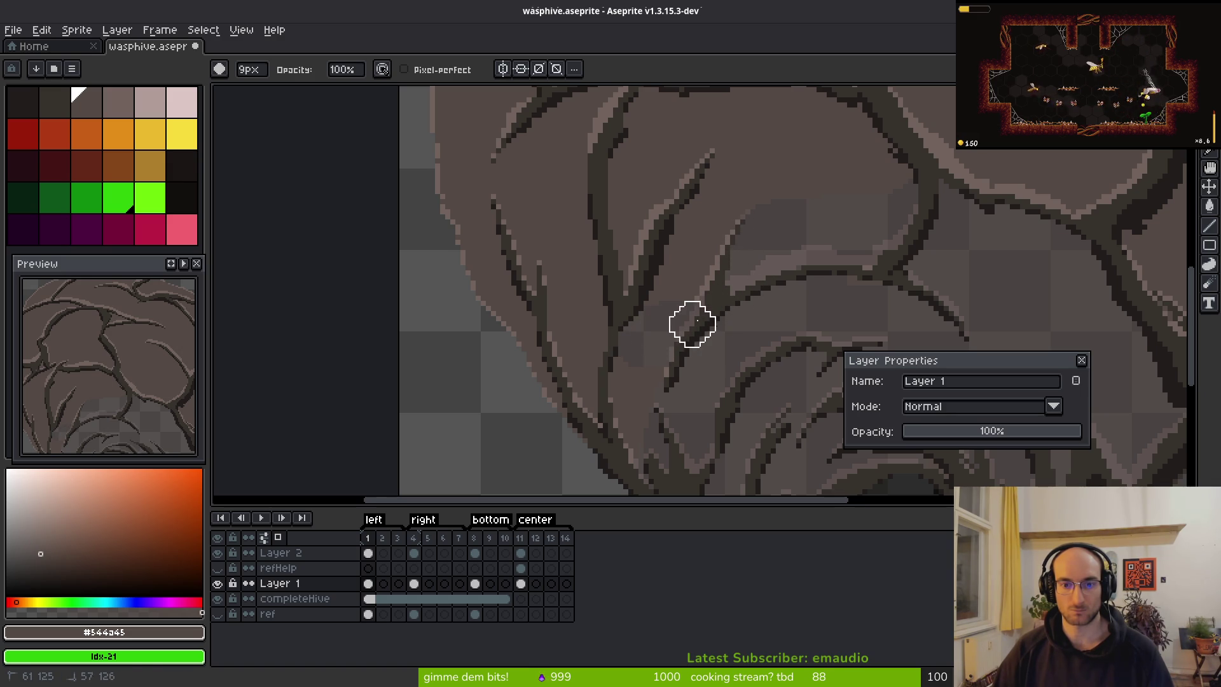
{"action": "scroll", "coordinate": [785, 251], "scroll_direction": "down", "scroll_amount": 3}
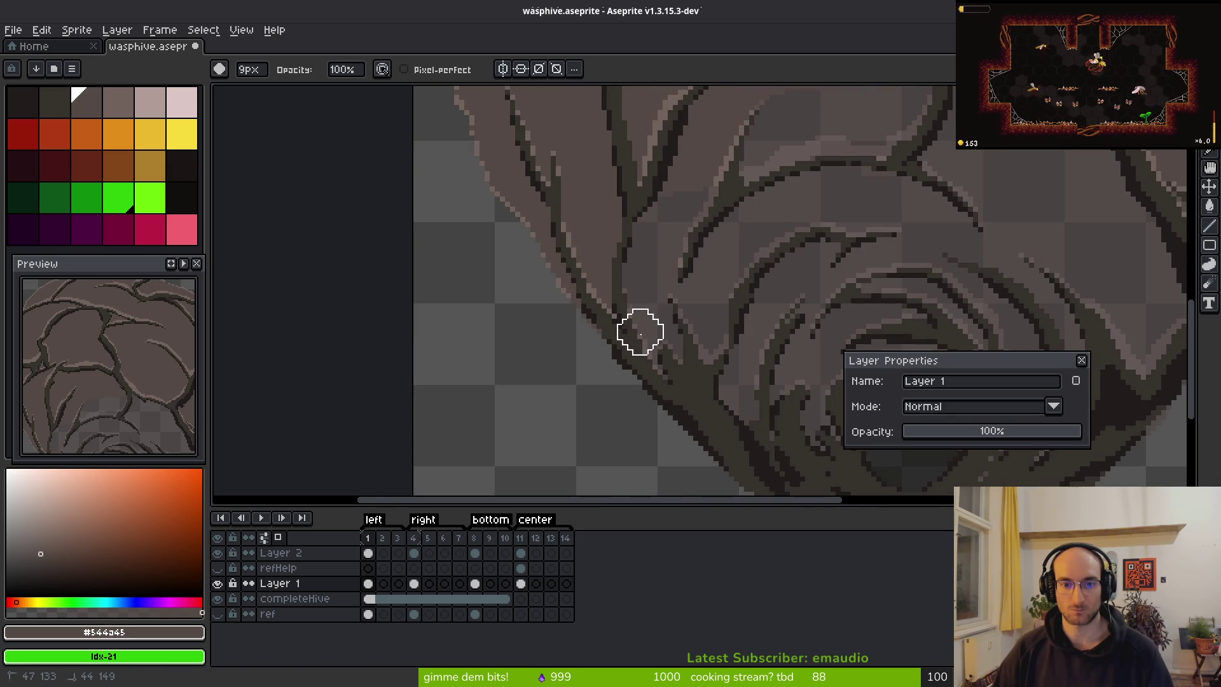
{"action": "scroll", "coordinate": [711, 454], "scroll_direction": "down", "scroll_amount": 3}
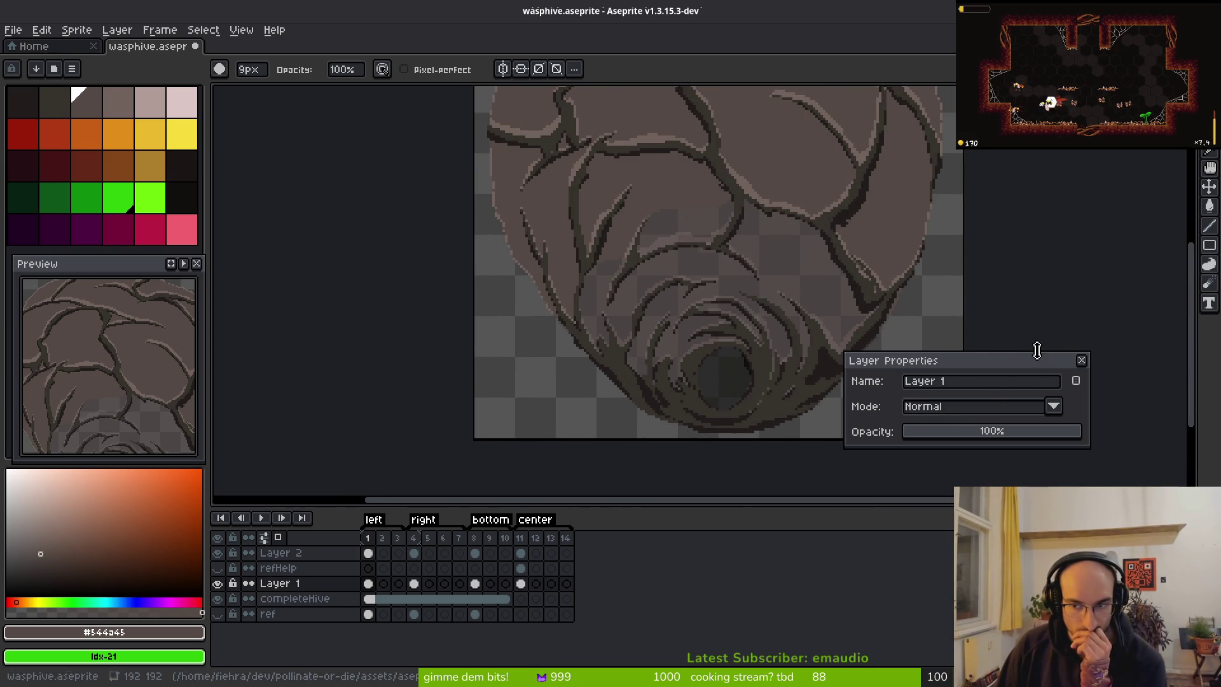
{"action": "left_click", "coordinate": [1081, 360]}
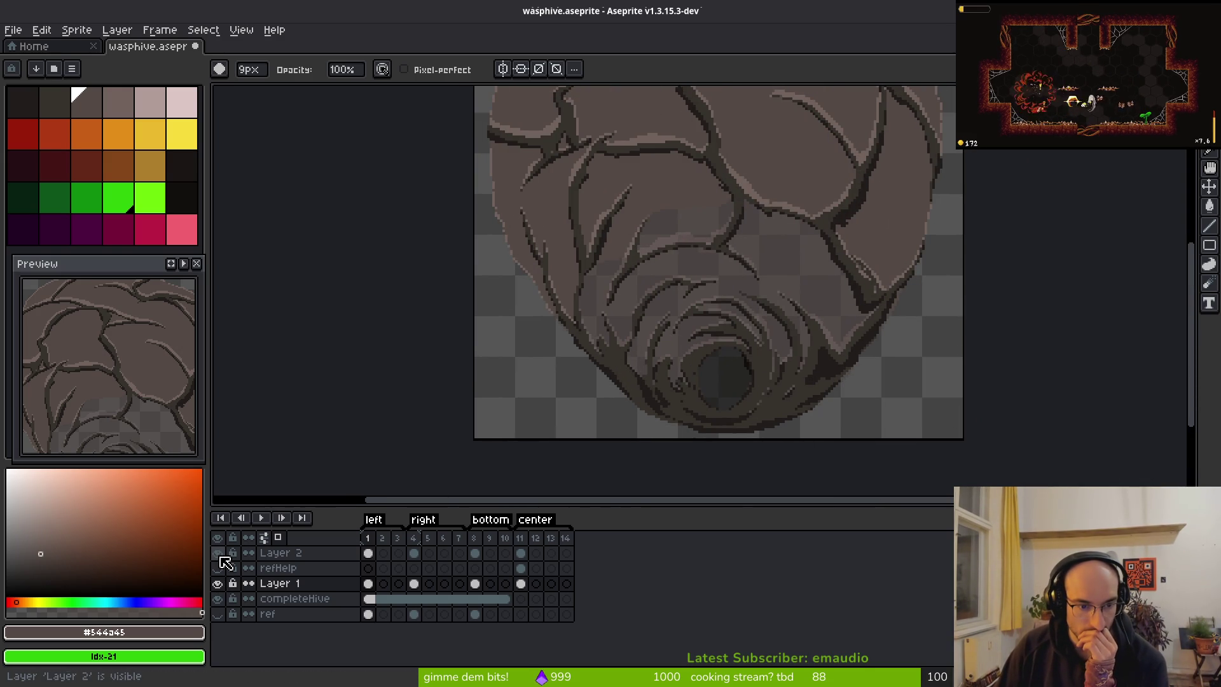
Step: Select Layer 2's first frame, hide the completeHive layer, and briefly compare against ref
{"action": "left_click", "coordinate": [368, 553]}
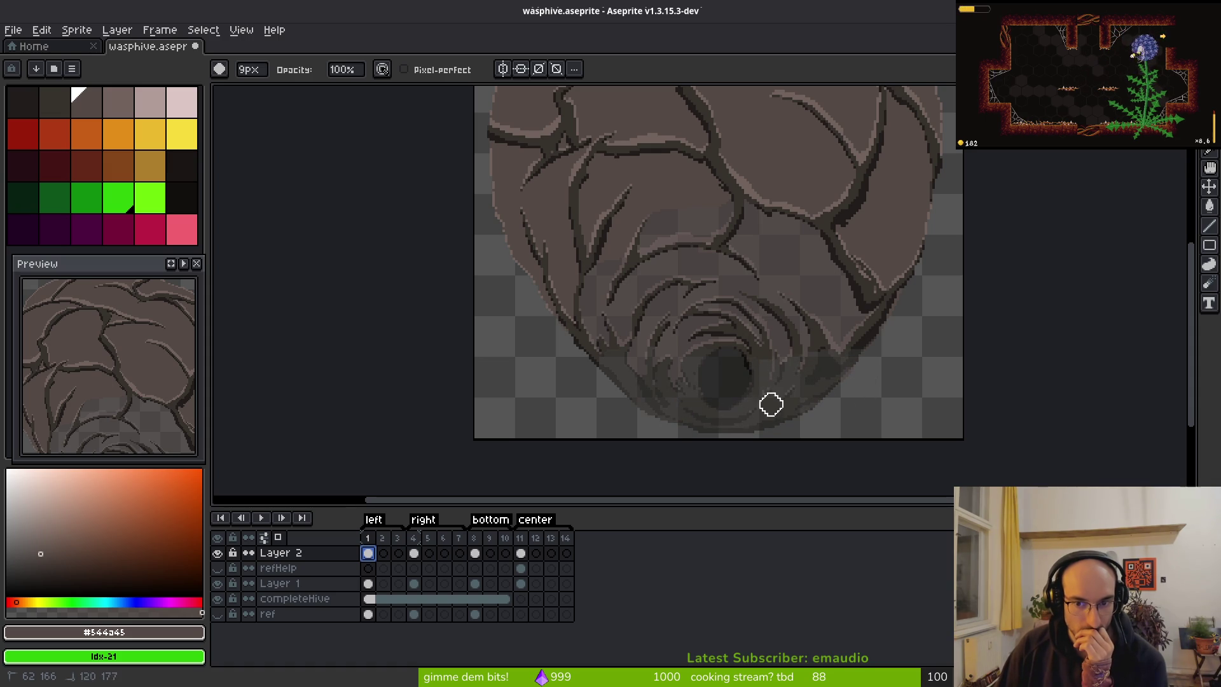
{"action": "left_click", "coordinate": [217, 599]}
{"action": "left_click_drag", "start_coordinate": [704, 357], "coordinate": [644, 380]}
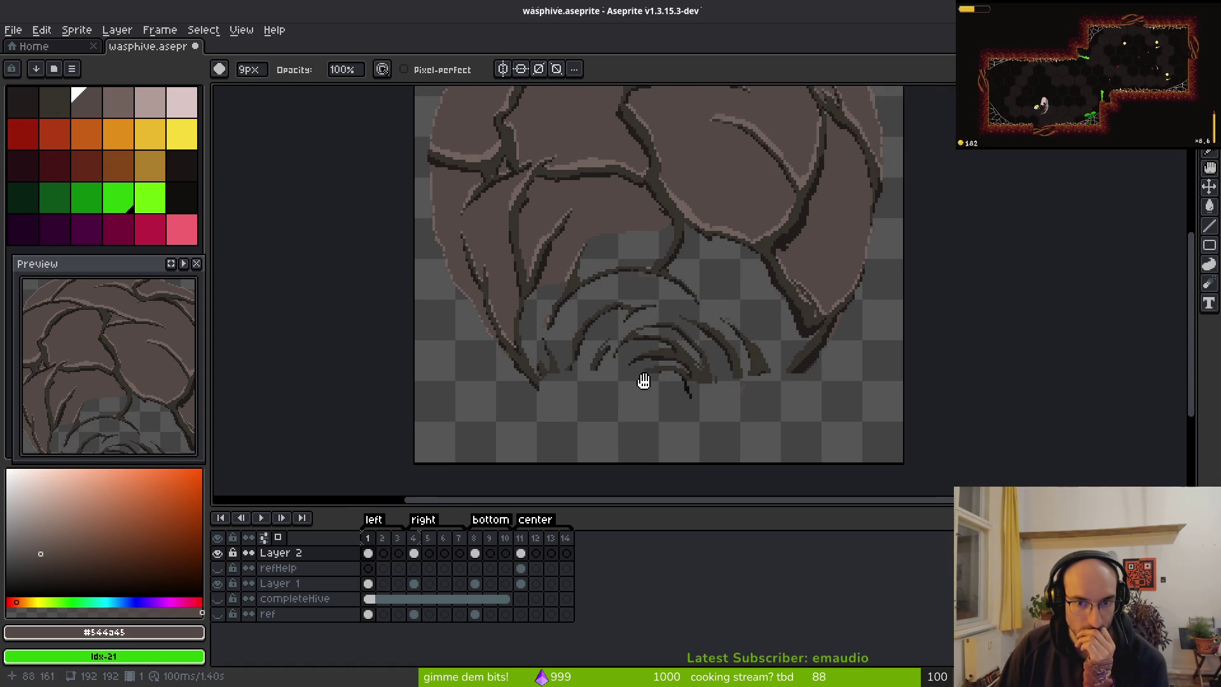
{"action": "scroll", "coordinate": [644, 380], "scroll_direction": "up", "scroll_amount": 5}
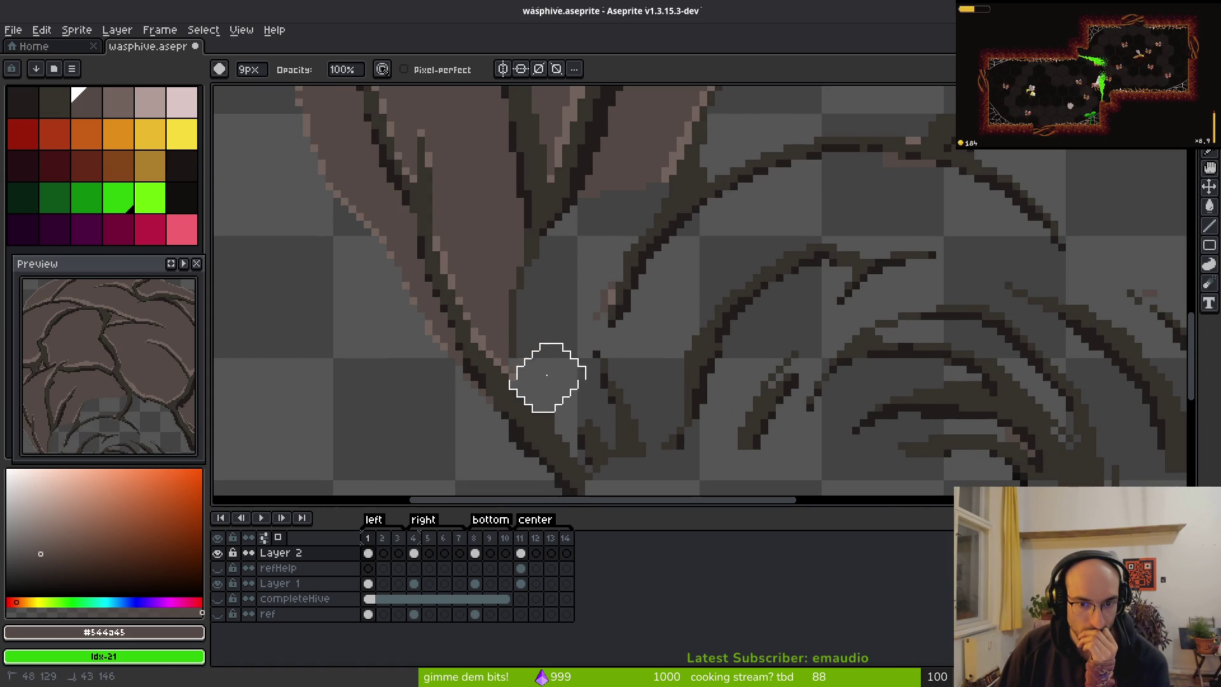
{"action": "scroll", "coordinate": [582, 333], "scroll_direction": "down", "scroll_amount": 1}
{"action": "scroll", "coordinate": [584, 328], "scroll_direction": "down", "scroll_amount": 2}
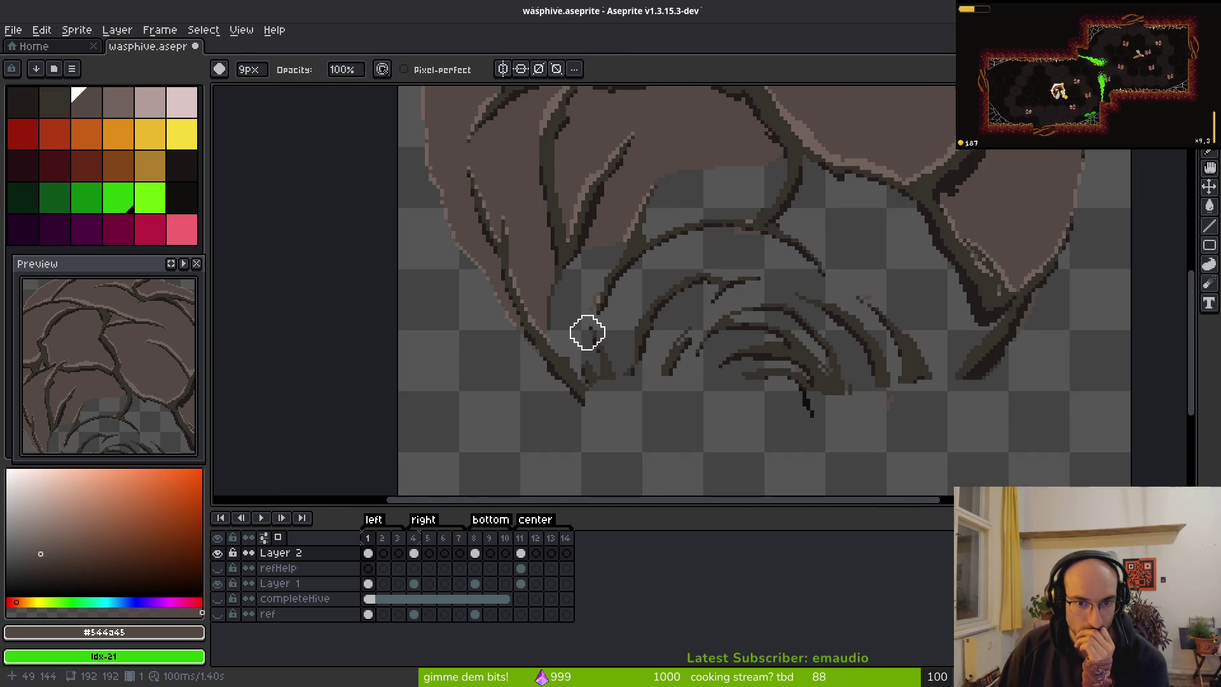
{"action": "scroll", "coordinate": [586, 329], "scroll_direction": "up", "scroll_amount": 1}
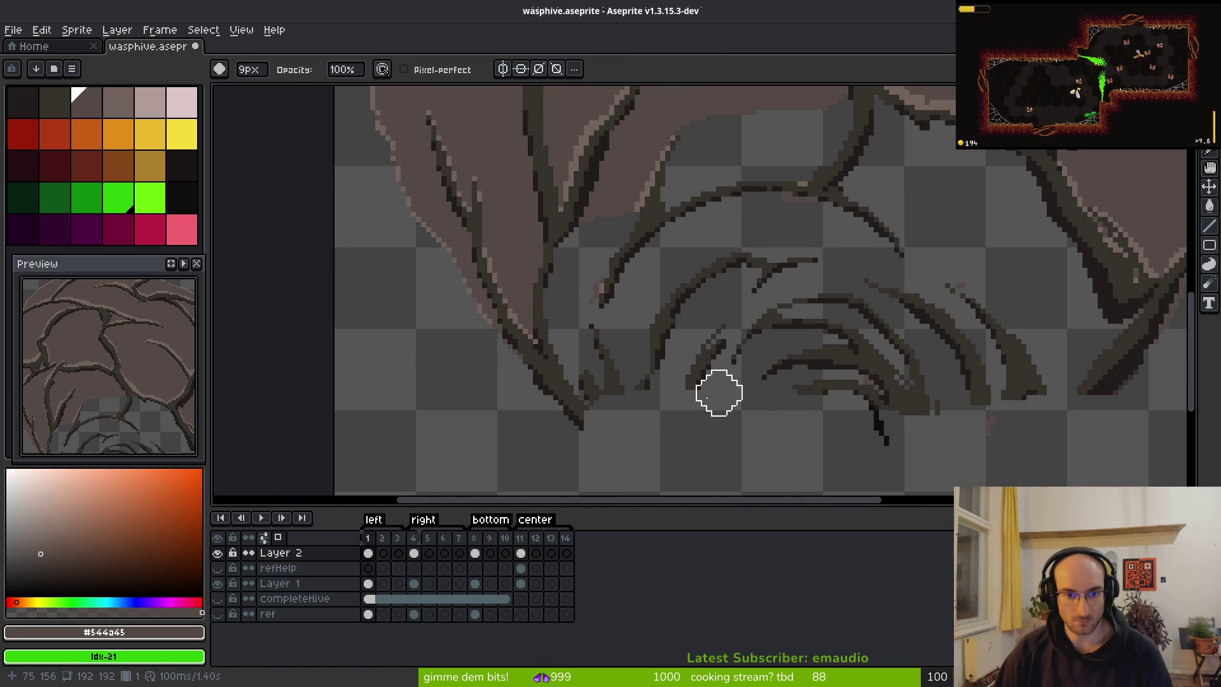
{"action": "left_click", "coordinate": [218, 615]}
{"action": "left_click", "coordinate": [219, 617]}
{"action": "left_click", "coordinate": [218, 599]}
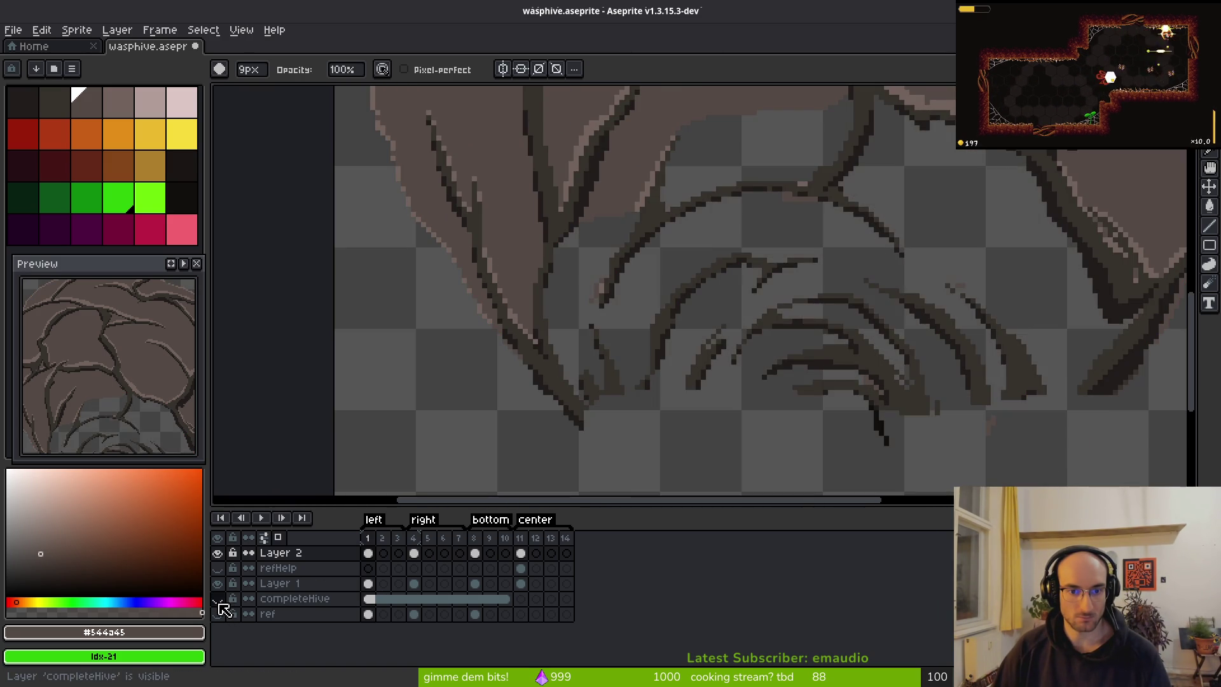
{"action": "left_click", "coordinate": [218, 600]}
Step: Try erasing parts of the dark diagonal line, undoing the strokes that went wrong
{"action": "key", "text": "ctrl+z"}
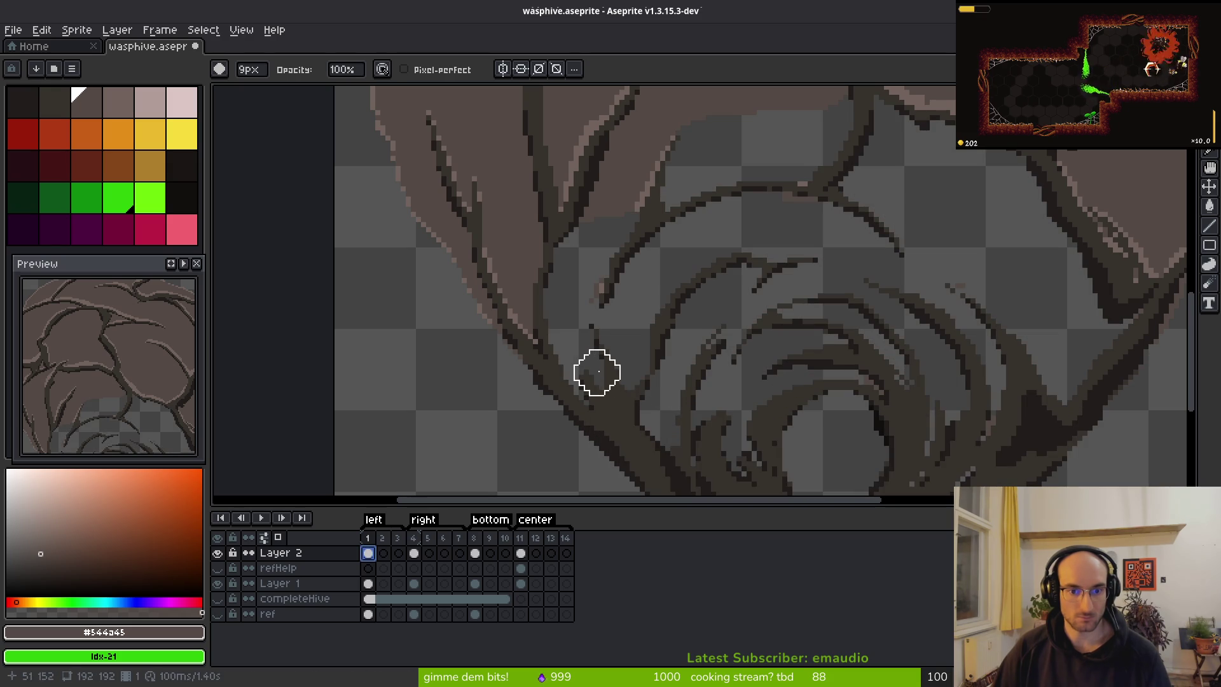
{"action": "key", "text": "ctrl+y"}
{"action": "scroll", "coordinate": [600, 335], "scroll_direction": "up", "scroll_amount": 2}
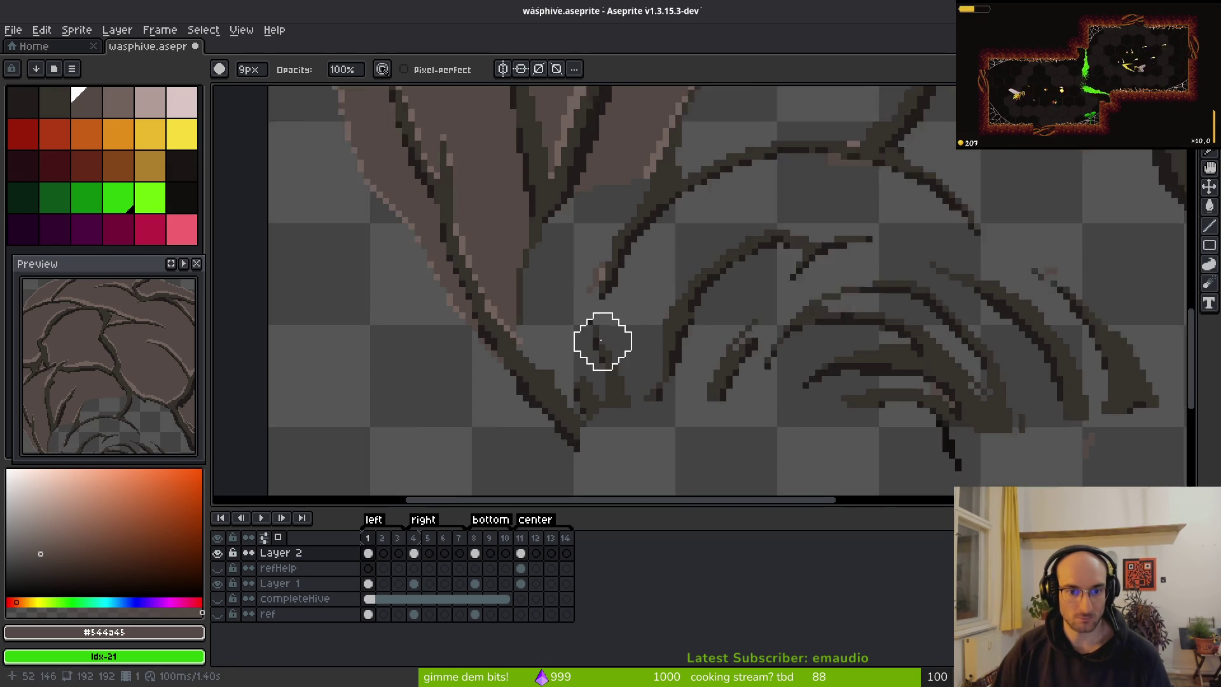
{"action": "mouse_move", "coordinate": [536, 300]}
{"action": "left_mouse_down"}
{"action": "mouse_move", "coordinate": [493, 362]}
{"action": "mouse_move", "coordinate": [518, 349]}
{"action": "mouse_move", "coordinate": [521, 427]}
{"action": "left_mouse_up"}
{"action": "key", "text": "ctrl+z"}
{"action": "key", "text": "ctrl+z"}
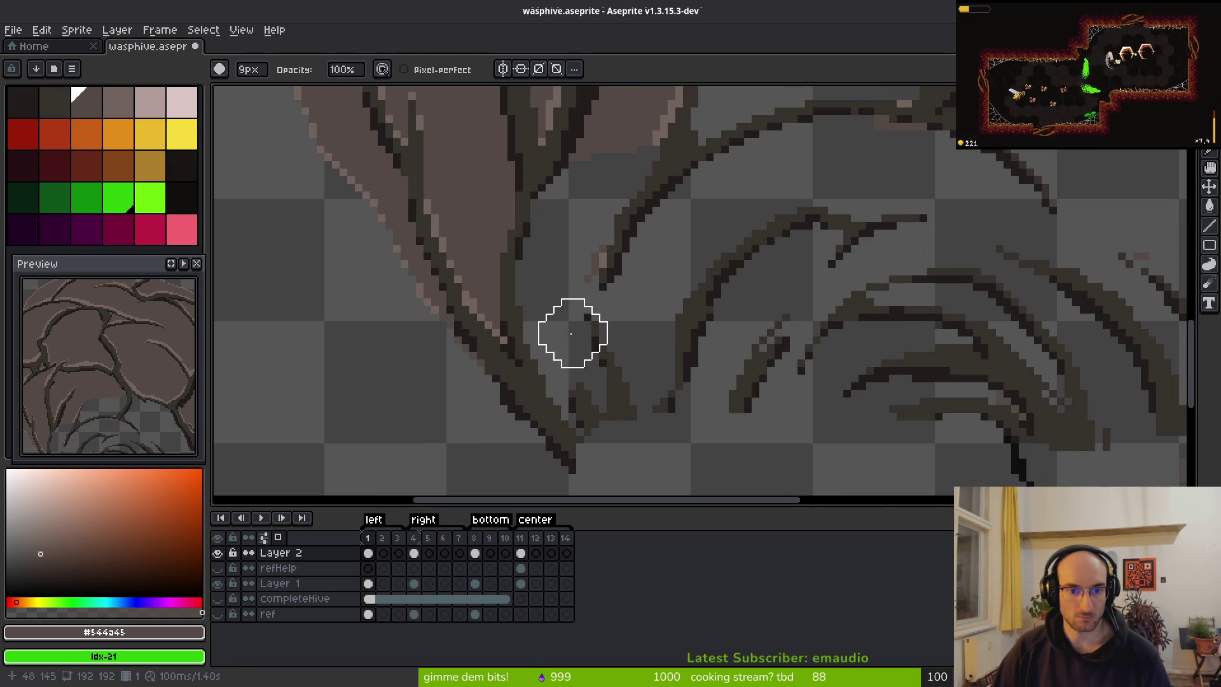
{"action": "left_click_drag", "start_coordinate": [565, 234], "coordinate": [561, 306]}
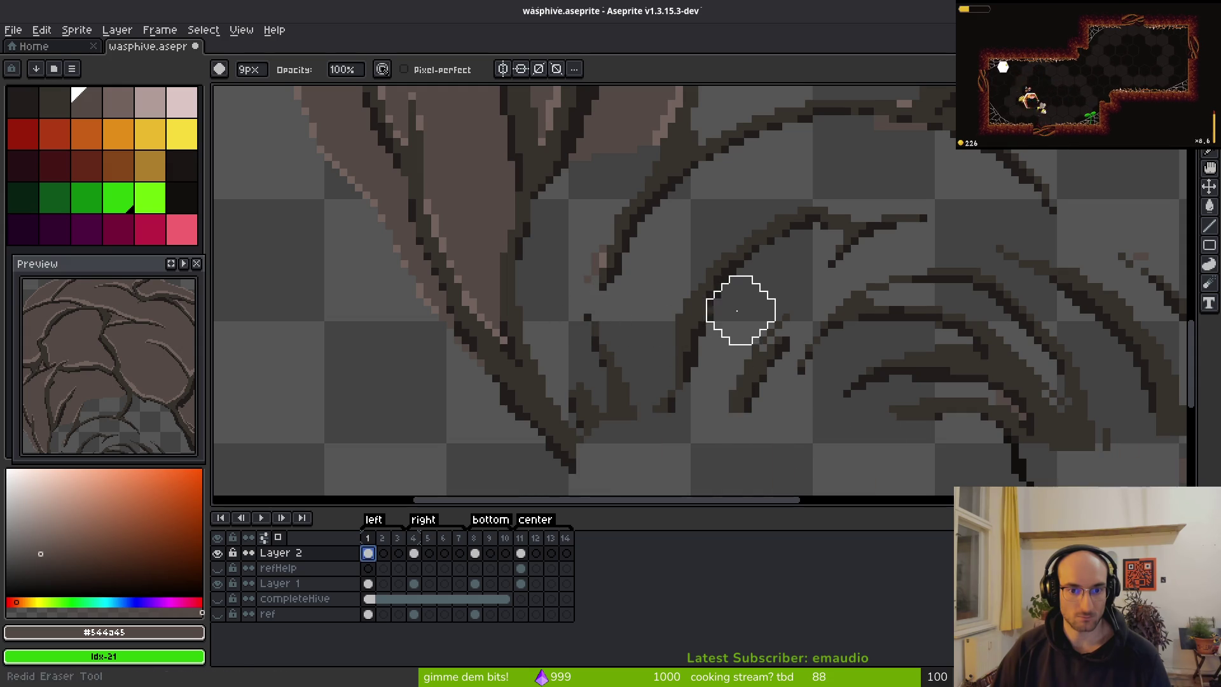
{"action": "left_click_drag", "start_coordinate": [600, 270], "coordinate": [594, 300]}
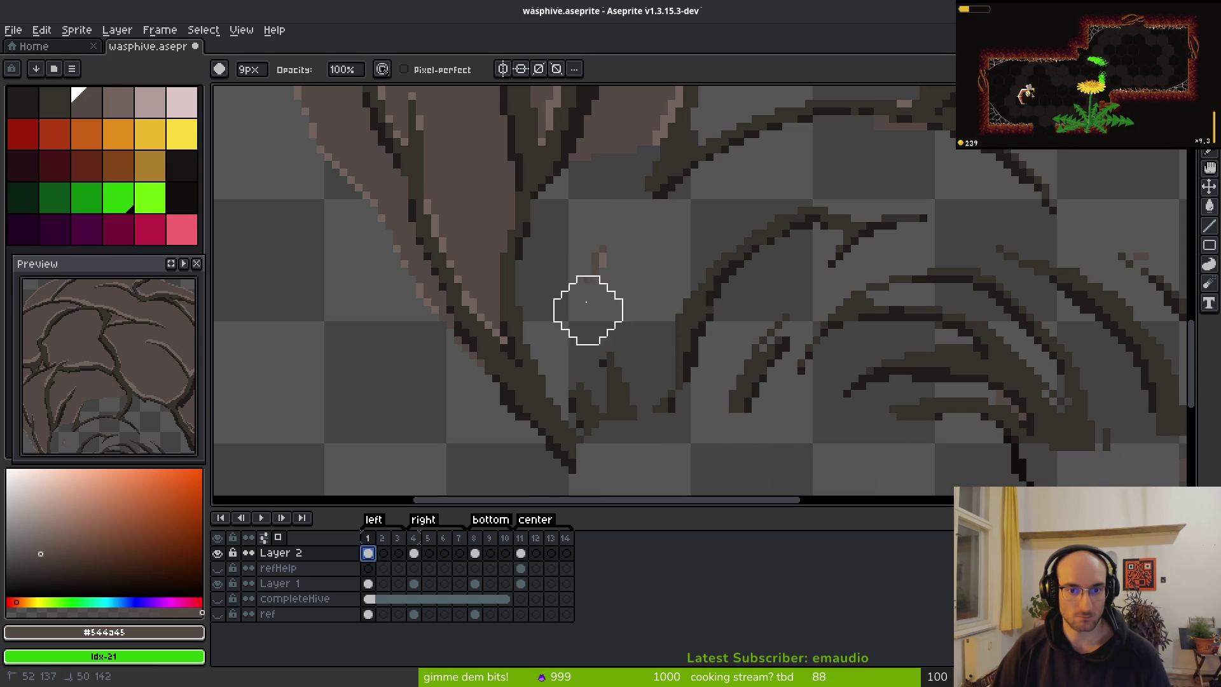
{"action": "left_click_drag", "start_coordinate": [554, 343], "coordinate": [525, 371]}
{"action": "key", "text": "ctrl+z"}
{"action": "key", "text": "ctrl+z"}
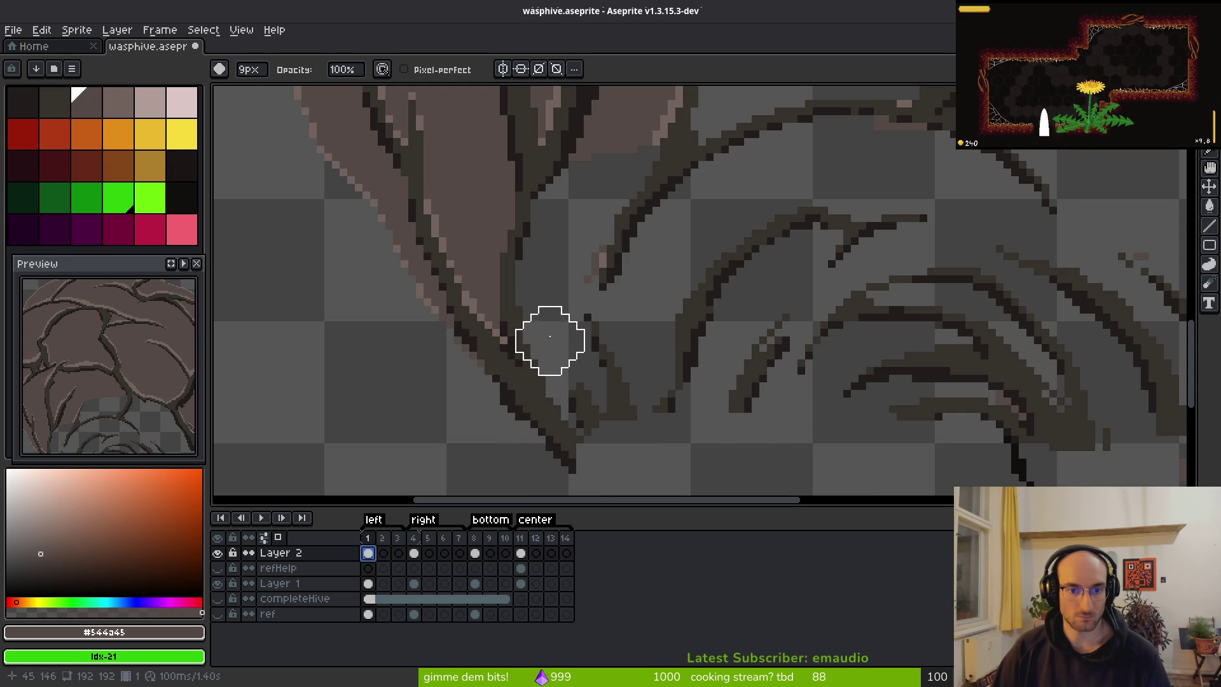
Step: Step through undo/redo to compare, undoing the dark hole fill and dark curved stroke
{"action": "mouse_move", "coordinate": [719, 191]}
{"action": "left_mouse_down"}
{"action": "mouse_move", "coordinate": [518, 365]}
{"action": "mouse_move", "coordinate": [557, 218]}
{"action": "mouse_move", "coordinate": [621, 273]}
{"action": "mouse_move", "coordinate": [544, 302]}
{"action": "mouse_move", "coordinate": [570, 362]}
{"action": "left_mouse_up"}
{"action": "key", "text": "Down"}
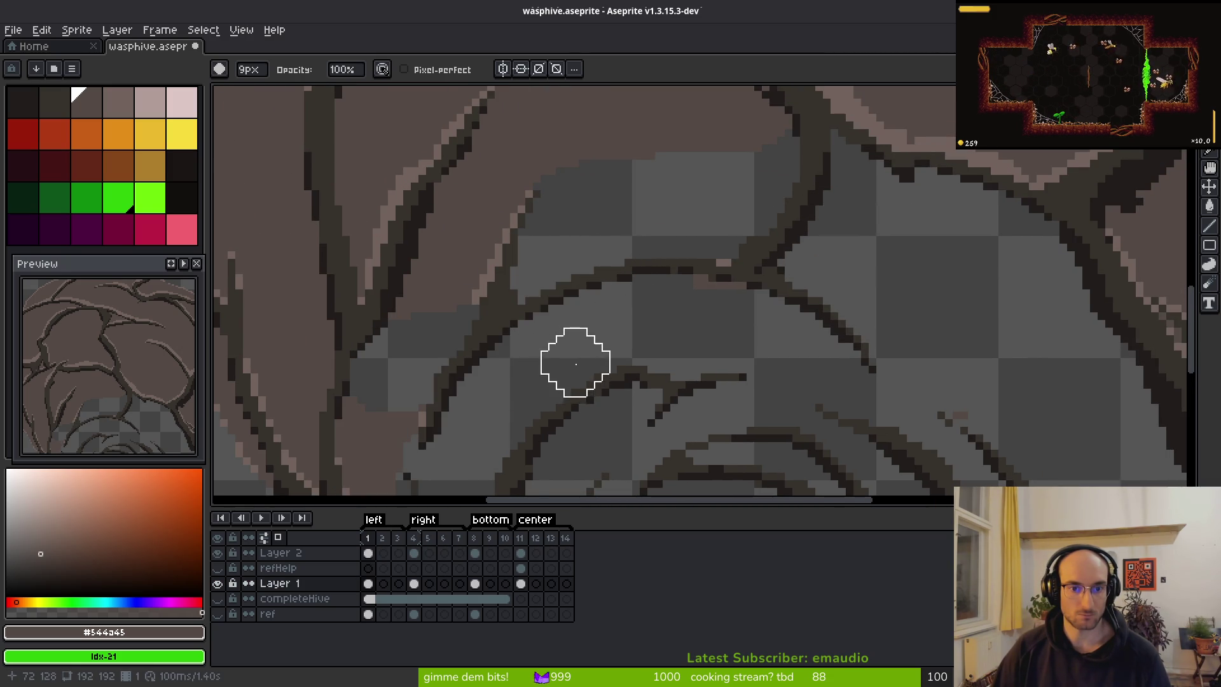
{"action": "scroll", "coordinate": [599, 363], "scroll_direction": "down", "scroll_amount": 3}
{"action": "key", "text": "ctrl+z"}
{"action": "key", "text": "ctrl+z"}
{"action": "key", "text": "ctrl+z"}
{"action": "key", "text": "ctrl+y"}
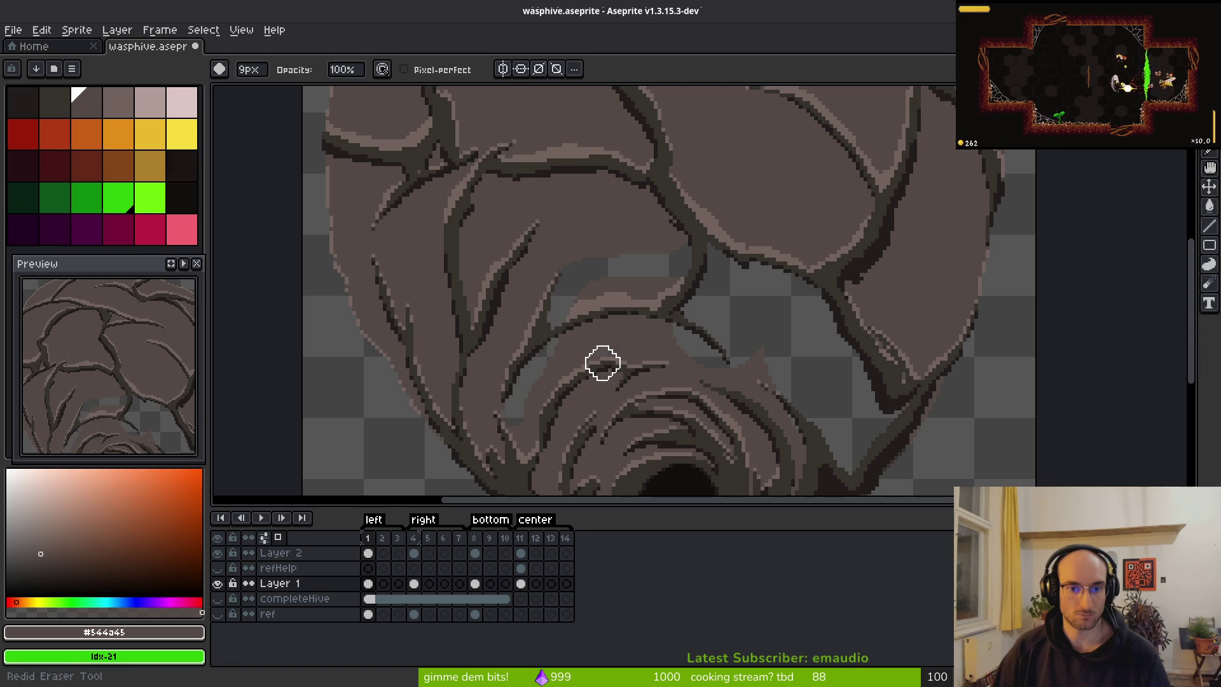
{"action": "key", "text": "ctrl+y"}
{"action": "key", "text": "ctrl+z"}
{"action": "scroll", "coordinate": [603, 373], "scroll_direction": "down", "scroll_amount": 3}
{"action": "key", "text": "ctrl+z"}
{"action": "key", "text": "ctrl+z"}
{"action": "key", "text": "ctrl+z"}
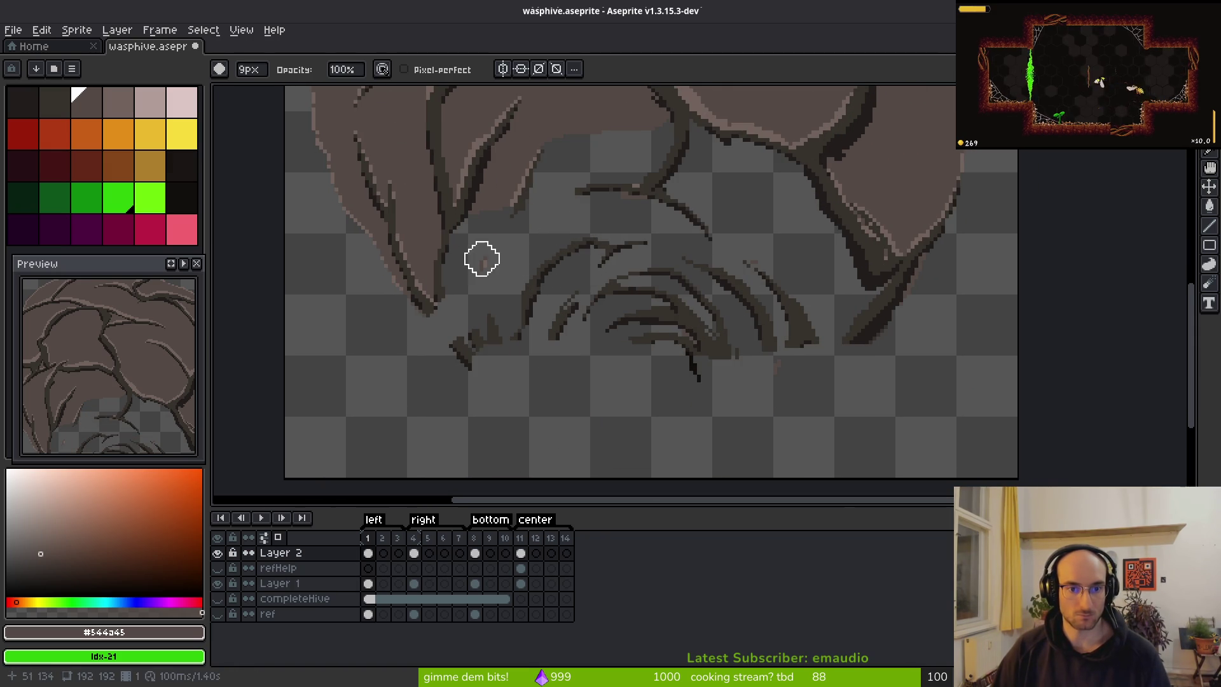
{"action": "key", "text": "ctrl+z"}
{"action": "key", "text": "ctrl+z"}
Step: Erase the stray dark curved strokes and remaining small strokes below the shell
{"action": "scroll", "coordinate": [687, 159], "scroll_direction": "up", "scroll_amount": 3}
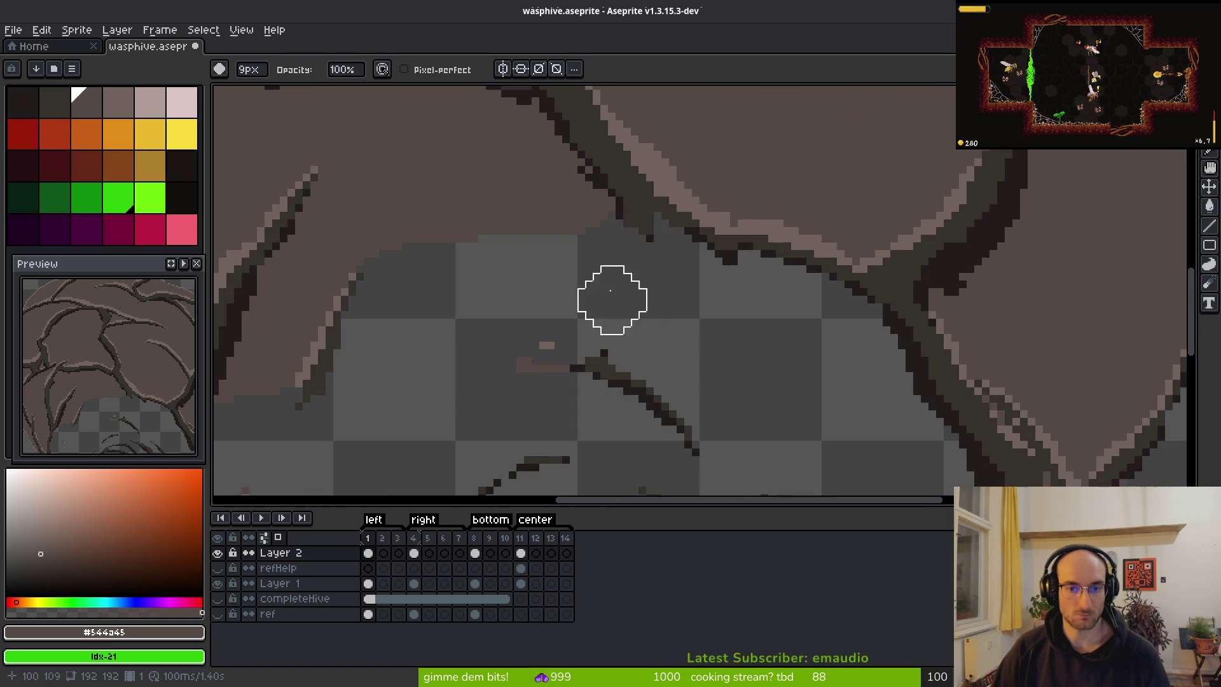
{"action": "scroll", "coordinate": [643, 247], "scroll_direction": "down", "scroll_amount": 5}
{"action": "scroll", "coordinate": [643, 247], "scroll_direction": "right", "scroll_amount": 4}
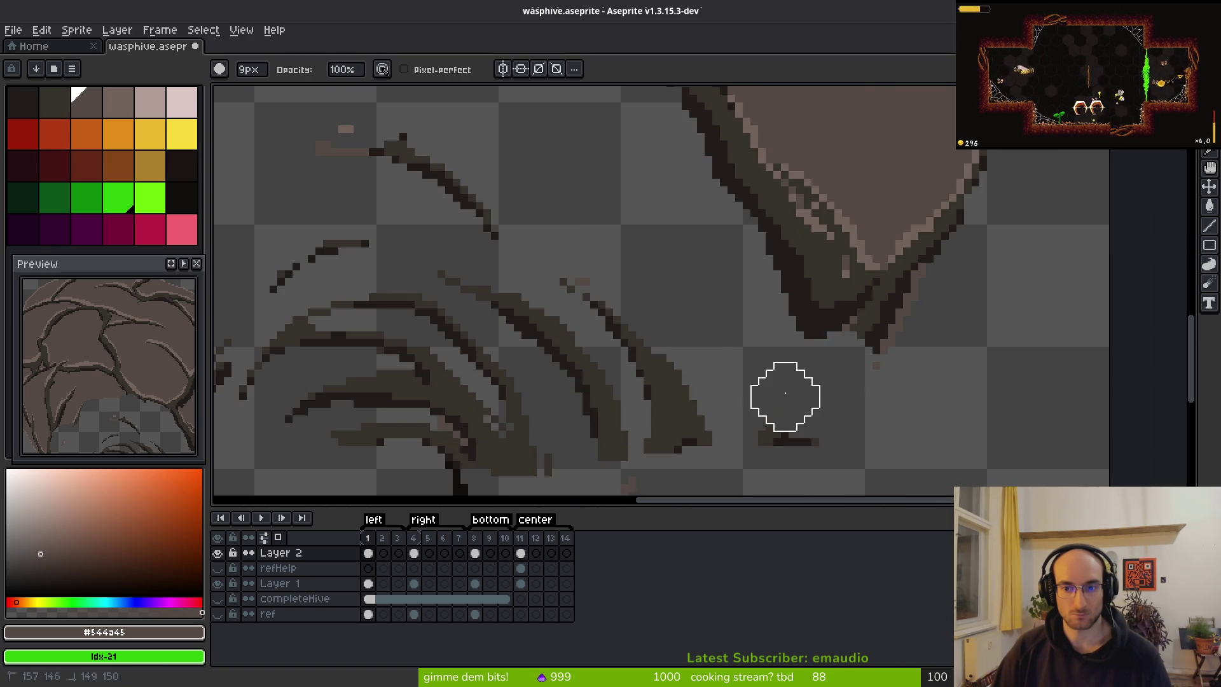
{"action": "scroll", "coordinate": [670, 287], "scroll_direction": "down", "scroll_amount": 2}
{"action": "mouse_move", "coordinate": [670, 287]}
{"action": "left_mouse_down"}
{"action": "mouse_move", "coordinate": [551, 174]}
{"action": "mouse_move", "coordinate": [631, 294]}
{"action": "mouse_move", "coordinate": [464, 211]}
{"action": "left_mouse_up"}
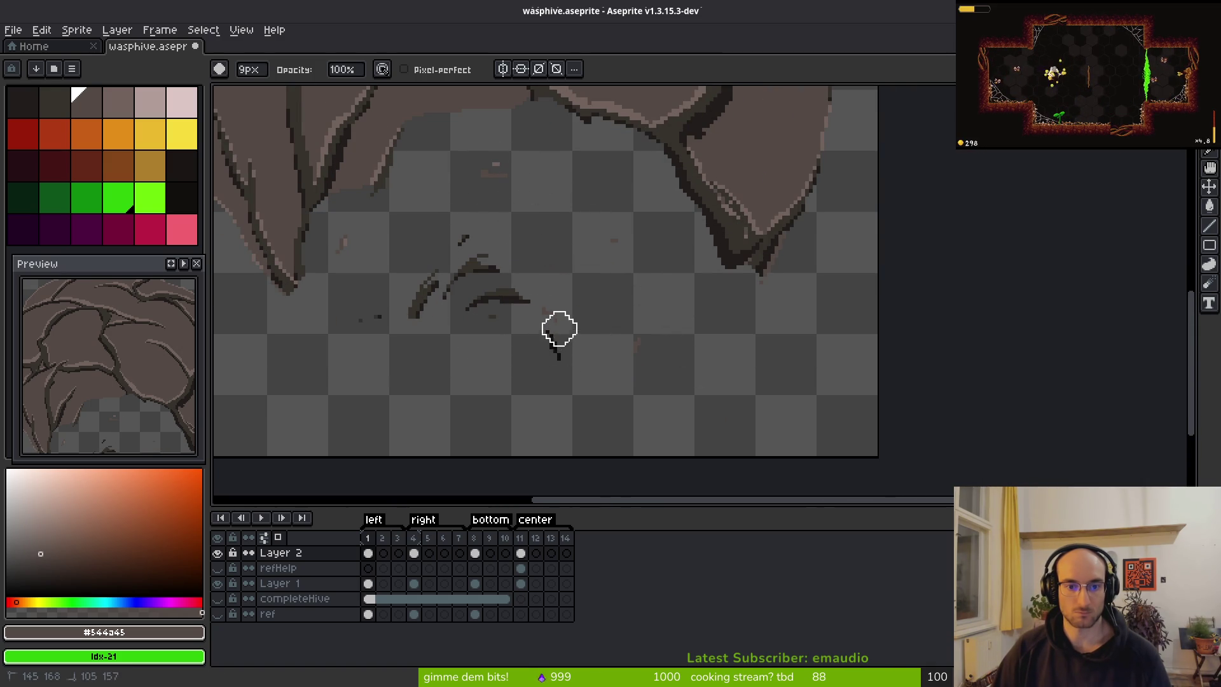
{"action": "left_click_drag", "start_coordinate": [453, 275], "coordinate": [512, 269]}
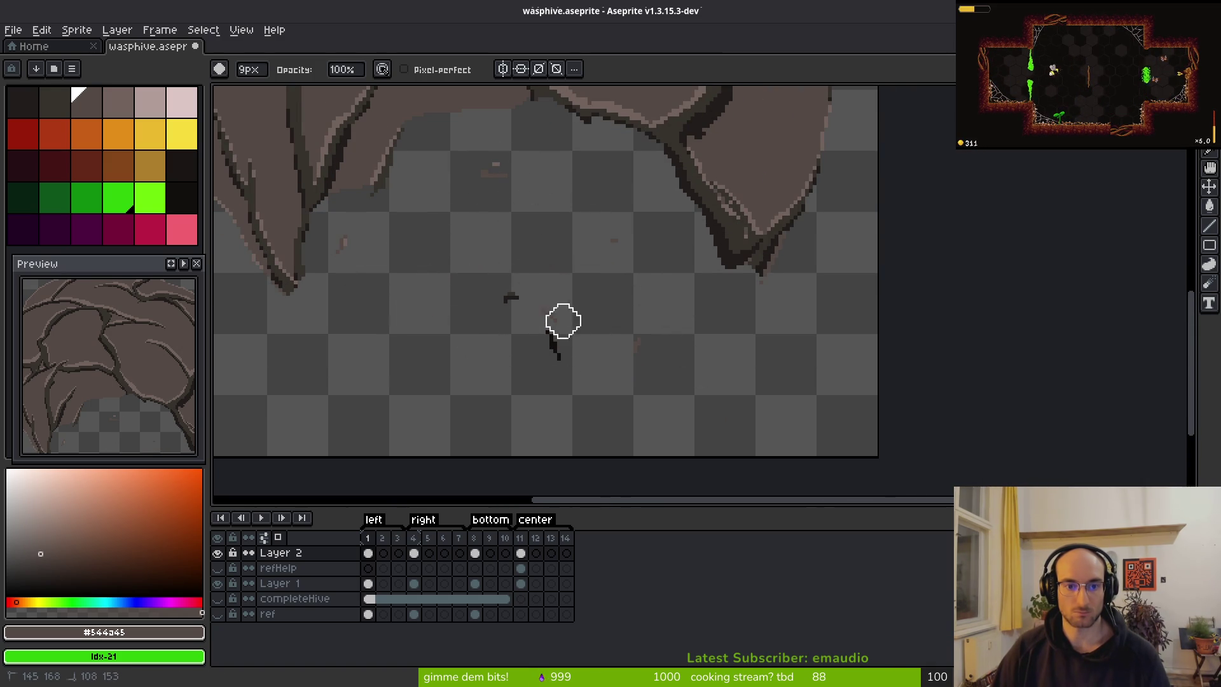
{"action": "left_click", "coordinate": [368, 584]}
Step: Erase the leftover dark stroke on Layer 1 and bring the shell's lower tip into view
{"action": "left_click_drag", "start_coordinate": [538, 363], "coordinate": [563, 344]}
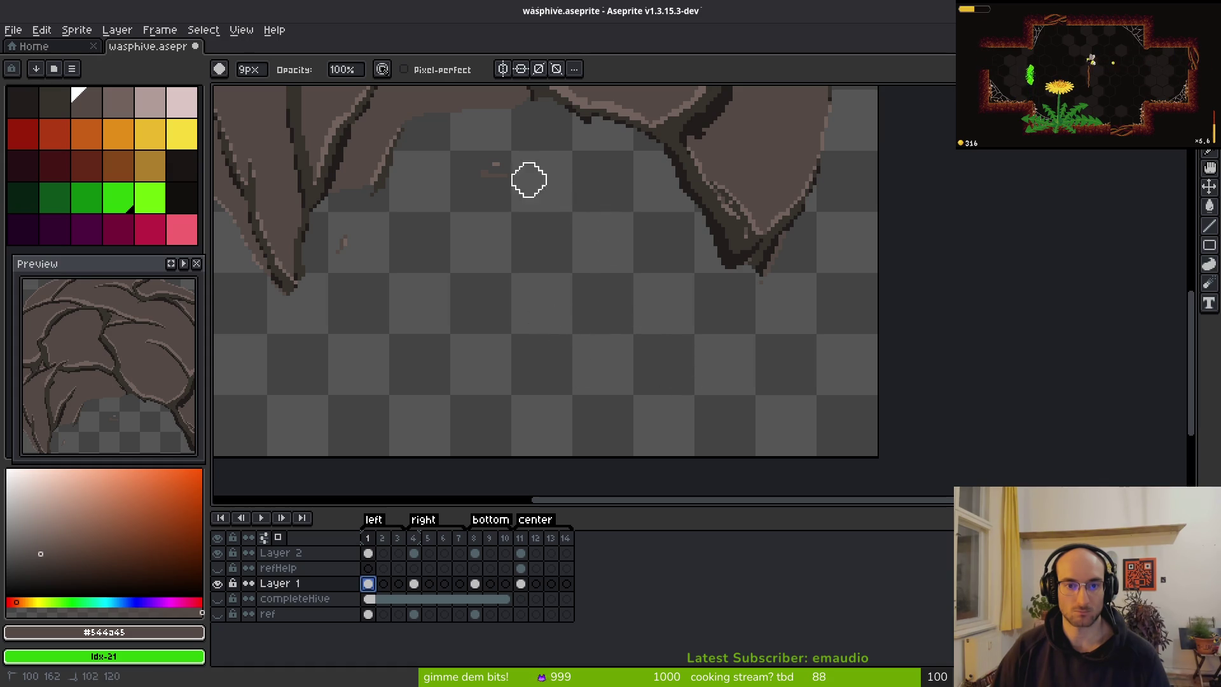
{"action": "scroll", "coordinate": [388, 235], "scroll_direction": "up", "scroll_amount": 2}
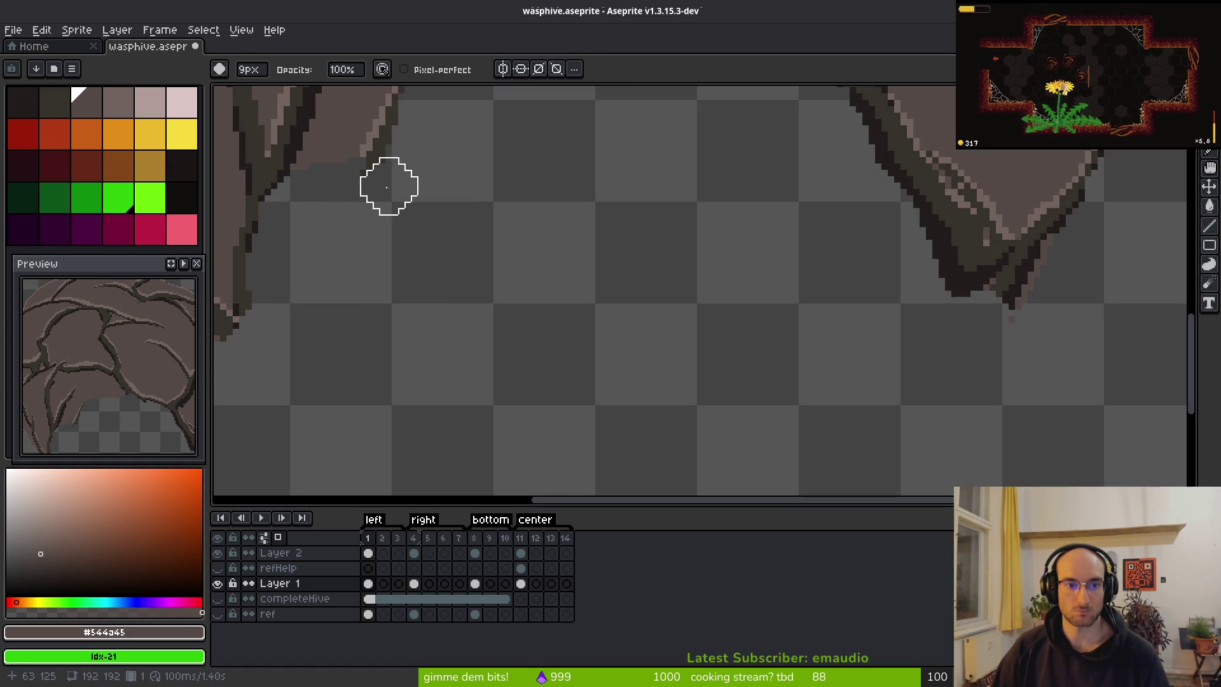
{"action": "scroll", "coordinate": [369, 210], "scroll_direction": "up", "scroll_amount": 1}
{"action": "left_click_drag", "start_coordinate": [369, 211], "coordinate": [714, 273]}
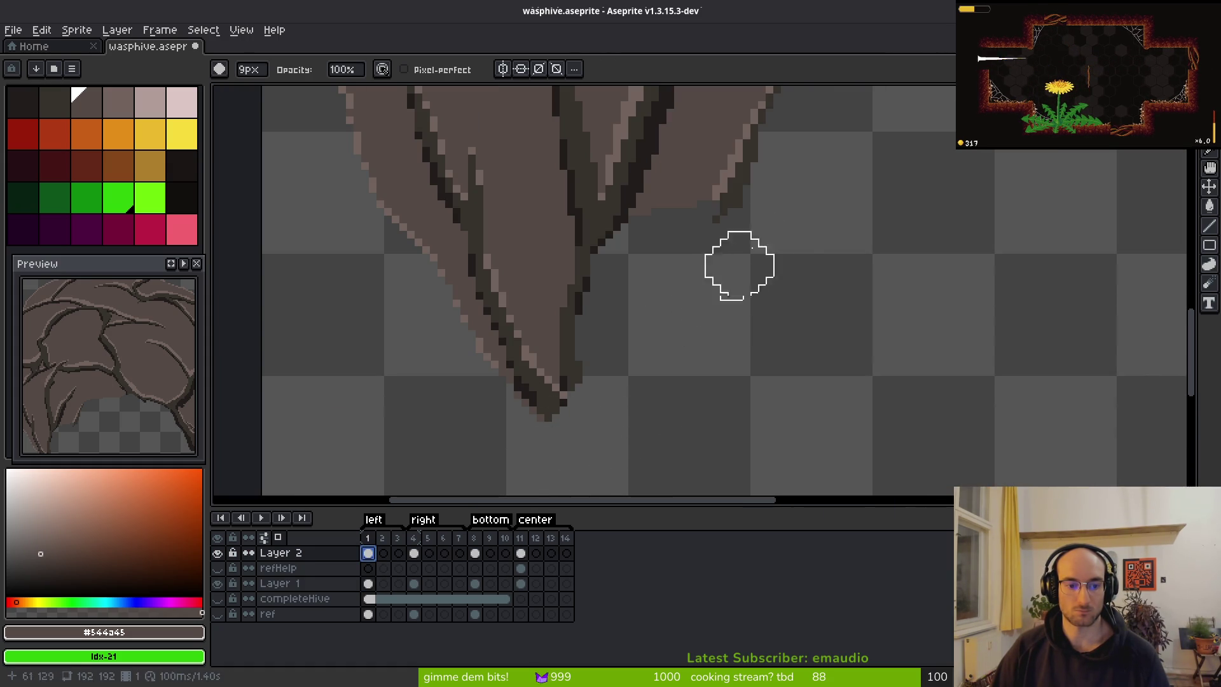
{"action": "scroll", "coordinate": [817, 220], "scroll_direction": "down", "scroll_amount": 1}
{"action": "left_click_drag", "start_coordinate": [818, 221], "coordinate": [703, 295]}
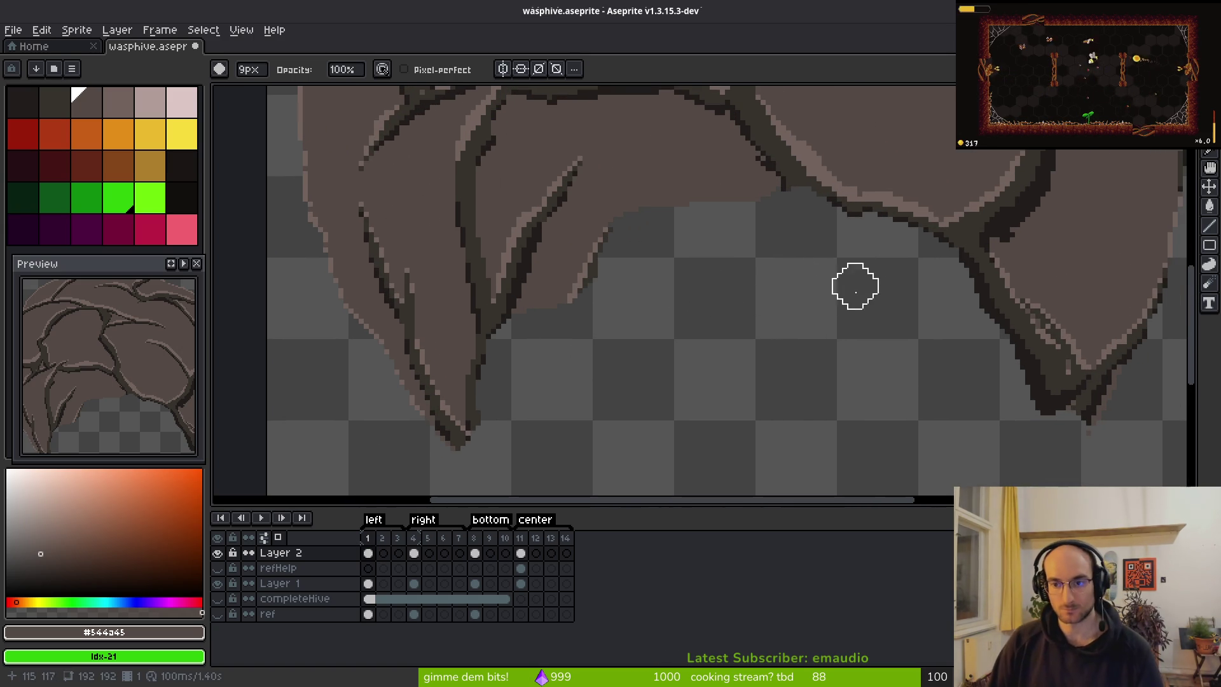
{"action": "scroll", "coordinate": [725, 317], "scroll_direction": "down", "scroll_amount": 3}
{"action": "scroll", "coordinate": [665, 337], "scroll_direction": "up", "scroll_amount": 3}
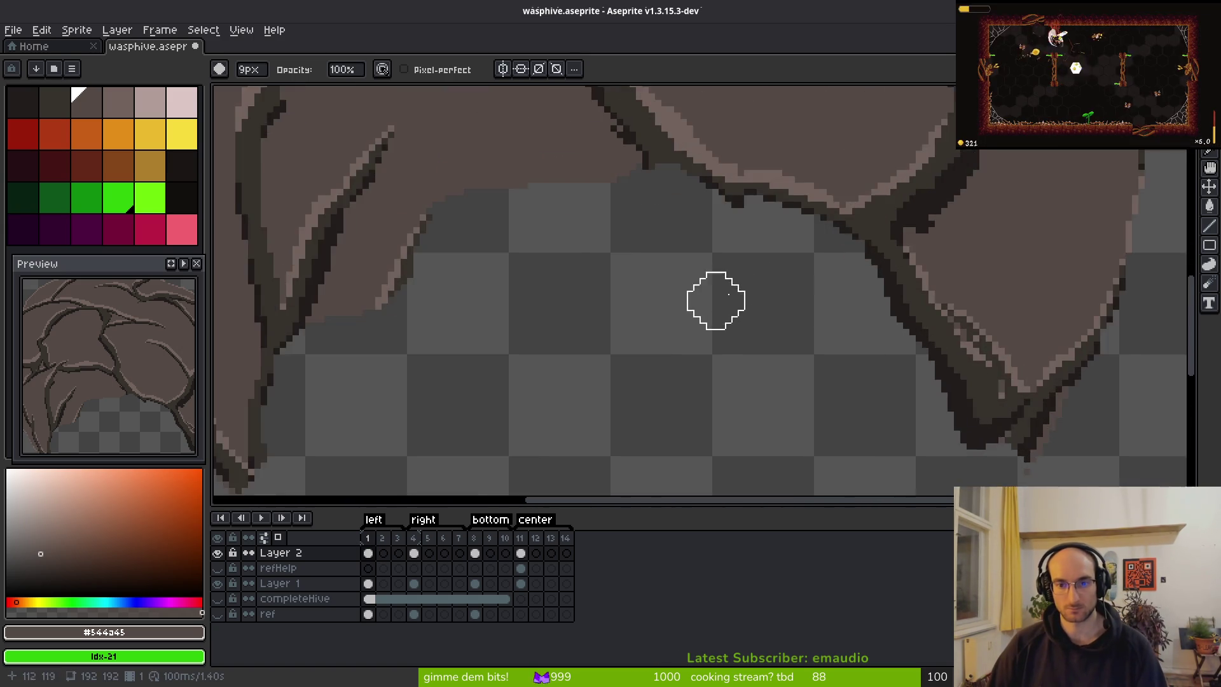
{"action": "scroll", "coordinate": [752, 272], "scroll_direction": "up", "scroll_amount": 1}
Step: Sample the crack colour #201c1a, then erase a strip along the crack down the branch
{"action": "key", "text": "b"}
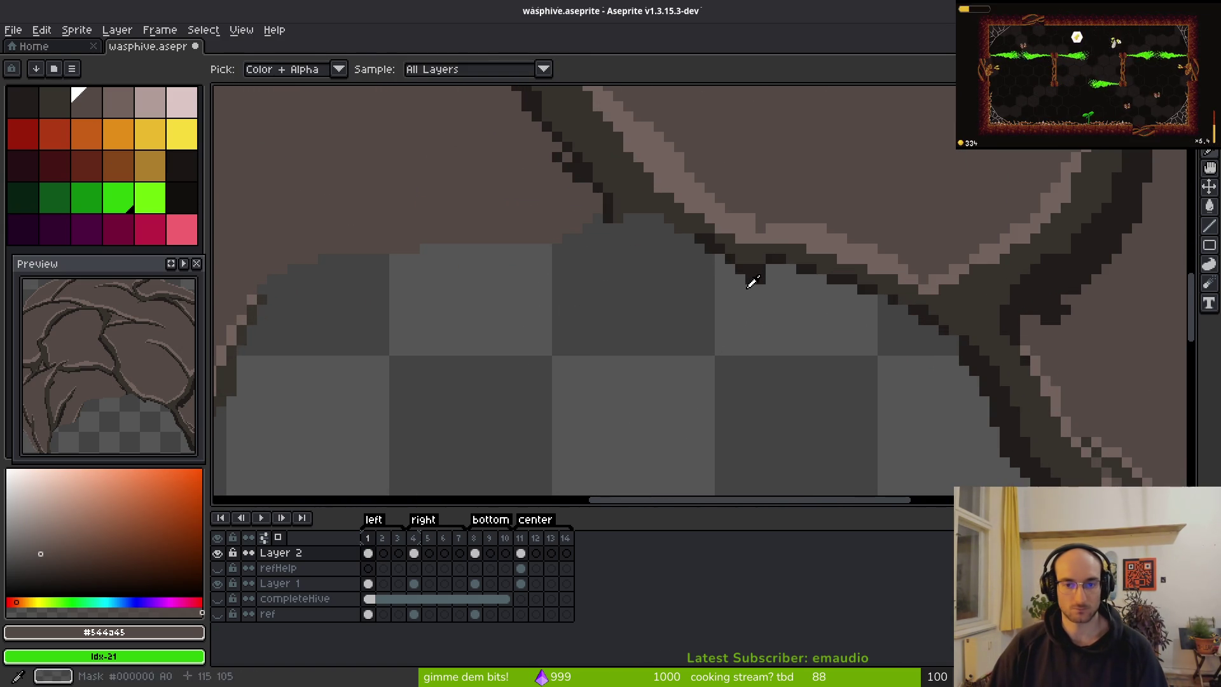
{"action": "left_click", "coordinate": [757, 275], "text": "alt"}
{"action": "scroll", "coordinate": [774, 267], "scroll_direction": "down", "scroll_amount": 5}
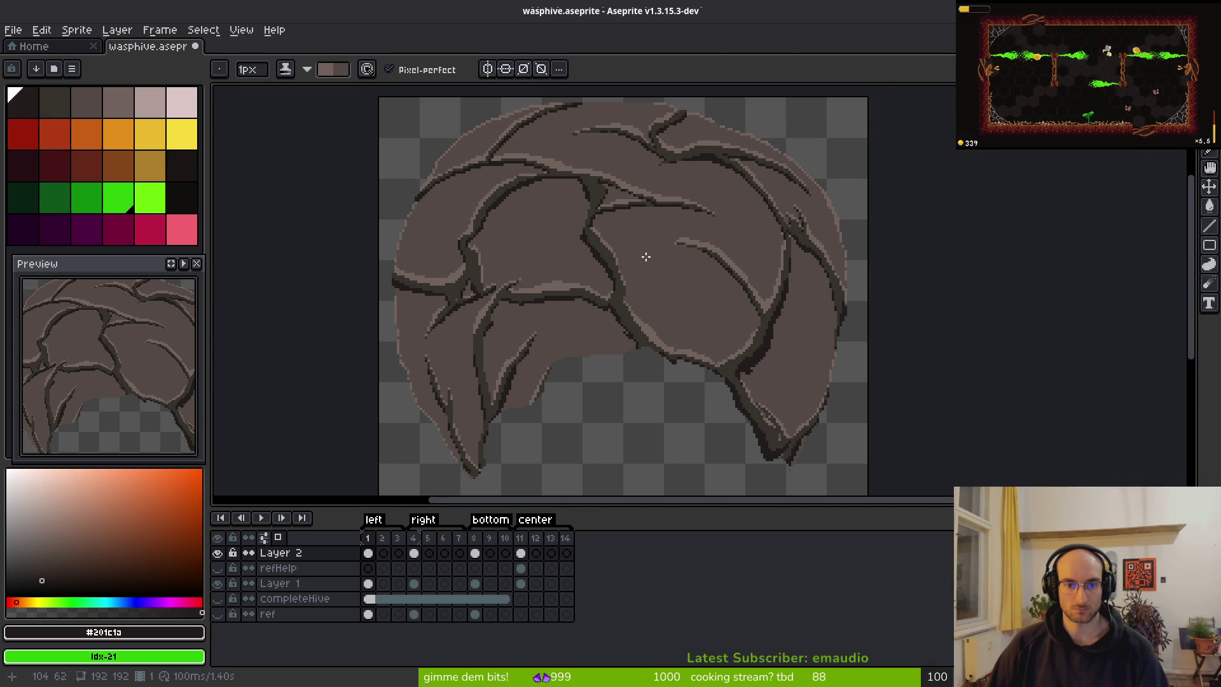
{"action": "key", "text": "e"}
{"action": "scroll", "coordinate": [644, 252], "scroll_direction": "up", "scroll_amount": 4}
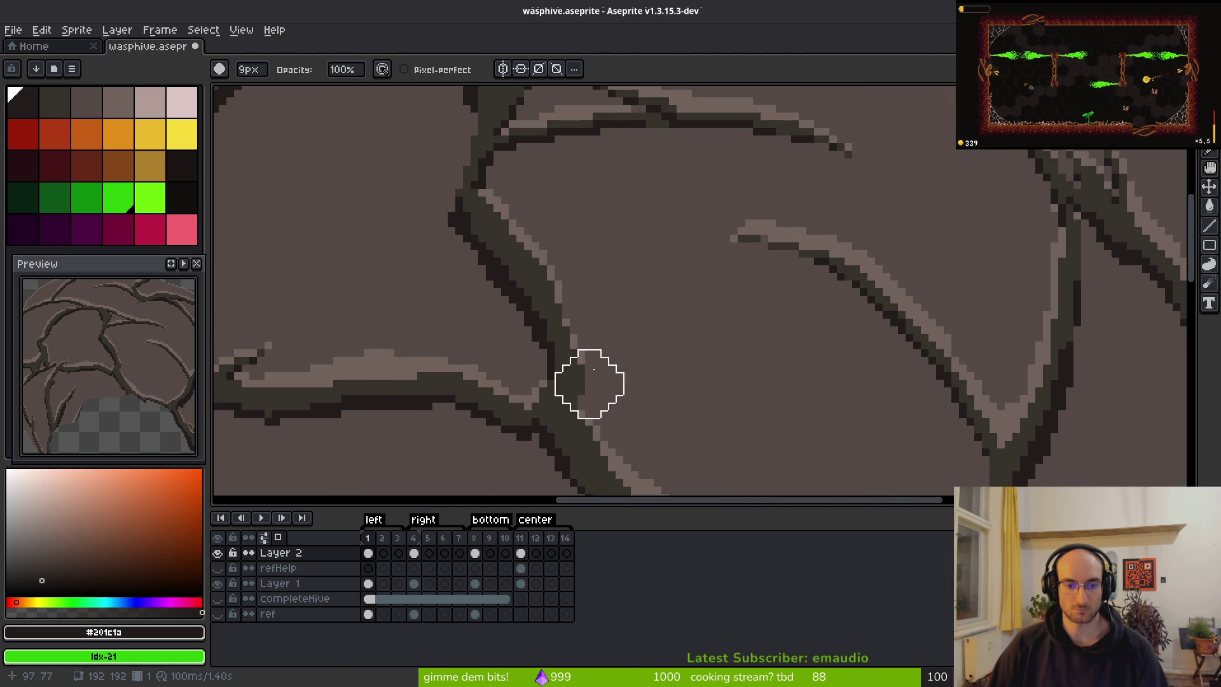
{"action": "left_click_drag", "start_coordinate": [650, 308], "coordinate": [594, 229]}
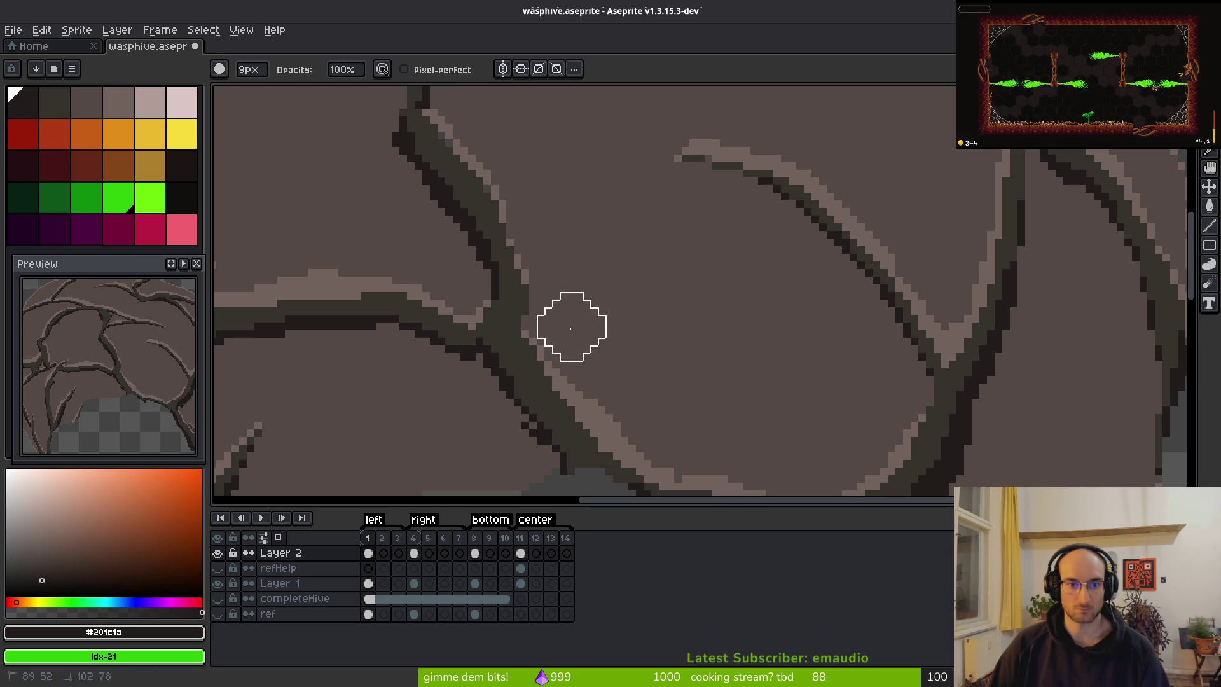
{"action": "left_click", "coordinate": [372, 586]}
{"action": "left_click_drag", "start_coordinate": [508, 150], "coordinate": [524, 190]}
{"action": "mouse_move", "coordinate": [557, 312]}
{"action": "left_mouse_down"}
{"action": "mouse_move", "coordinate": [594, 390]}
{"action": "mouse_move", "coordinate": [662, 464]}
{"action": "left_mouse_up"}
{"action": "scroll", "coordinate": [662, 464], "scroll_direction": "down", "scroll_amount": 3}
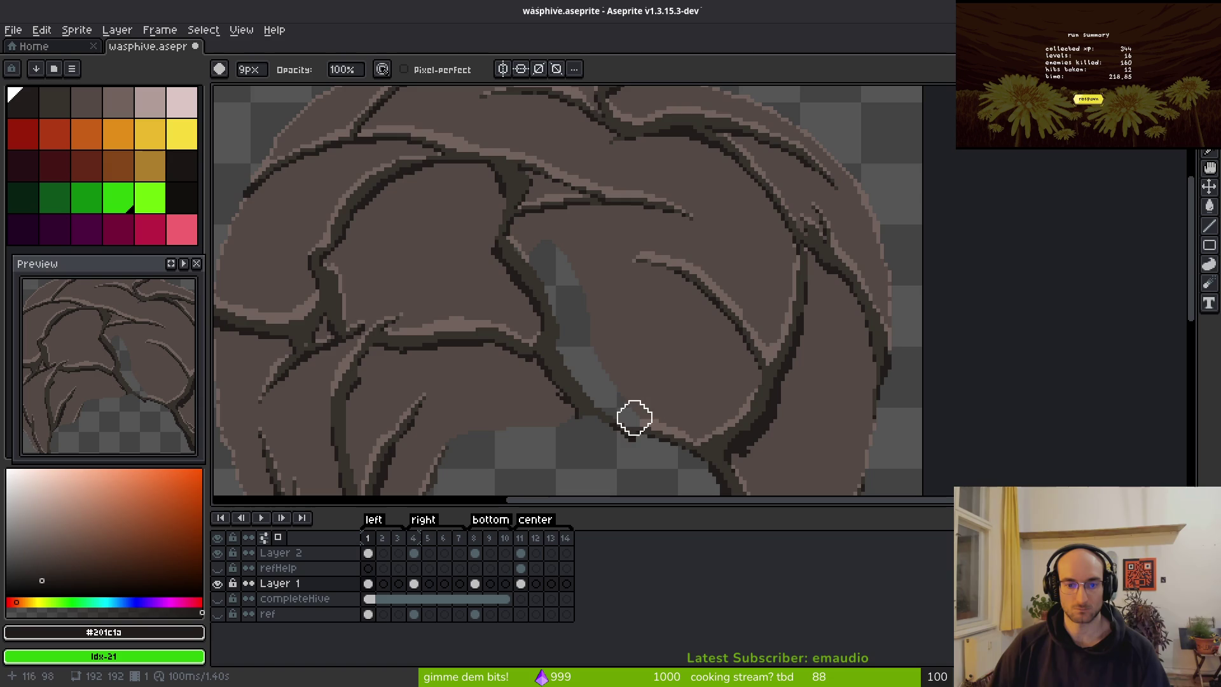
Step: Erase around the branch junction at the top of the hive, refilling one patch with brown
{"action": "scroll", "coordinate": [577, 250], "scroll_direction": "up", "scroll_amount": 1}
{"action": "left_click_drag", "start_coordinate": [577, 250], "coordinate": [679, 407]}
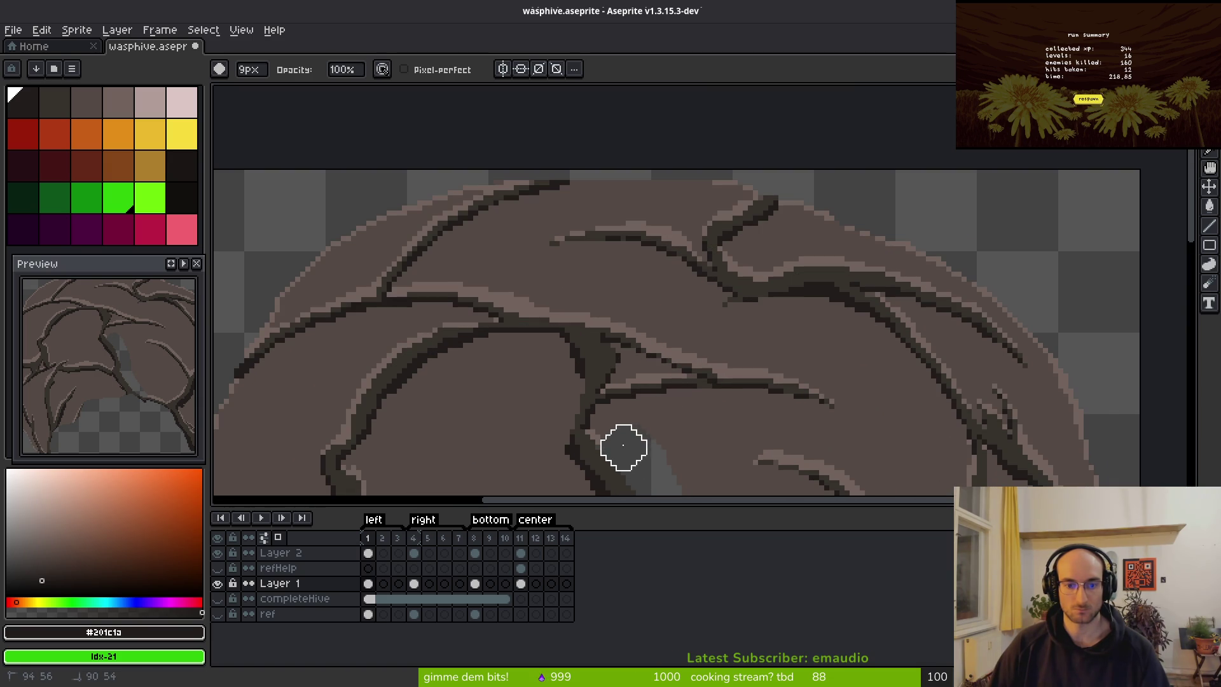
{"action": "scroll", "coordinate": [608, 432], "scroll_direction": "up", "scroll_amount": 1}
{"action": "mouse_move", "coordinate": [605, 403]}
{"action": "left_mouse_down"}
{"action": "mouse_move", "coordinate": [645, 315]}
{"action": "mouse_move", "coordinate": [704, 246]}
{"action": "mouse_move", "coordinate": [780, 207]}
{"action": "left_mouse_up"}
{"action": "left_click_drag", "start_coordinate": [698, 255], "coordinate": [621, 395]}
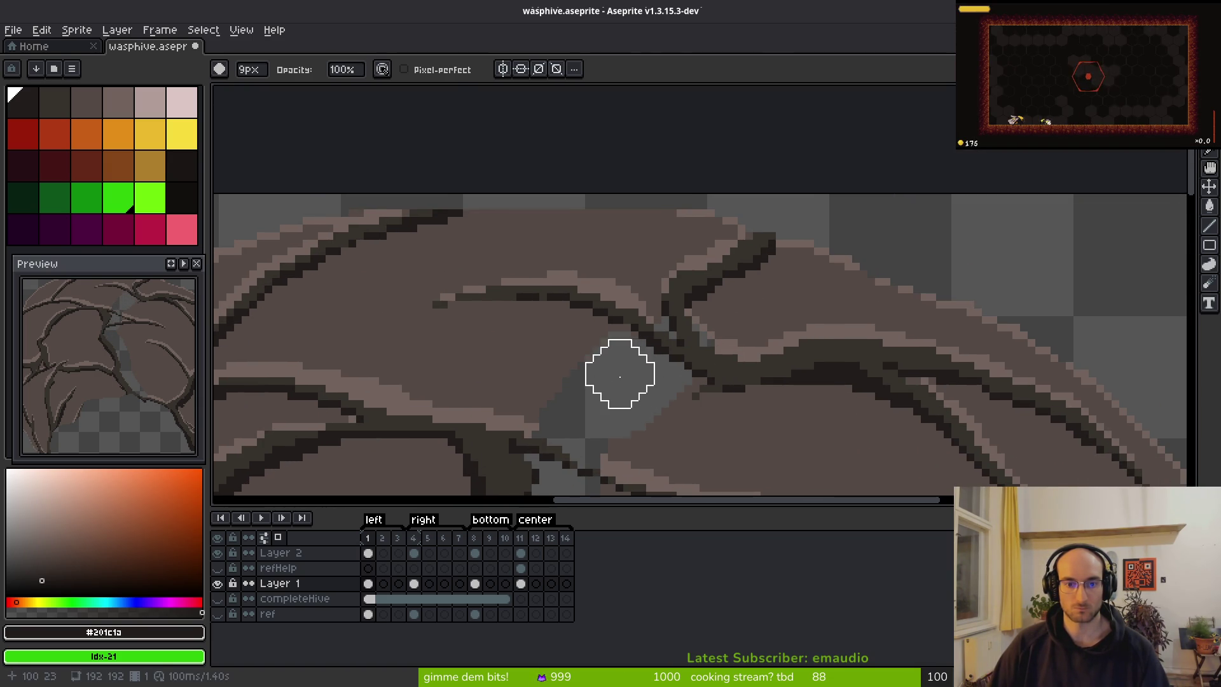
{"action": "mouse_move", "coordinate": [687, 312]}
{"action": "left_mouse_down"}
{"action": "mouse_move", "coordinate": [708, 300]}
{"action": "mouse_move", "coordinate": [646, 318]}
{"action": "mouse_move", "coordinate": [695, 254]}
{"action": "mouse_move", "coordinate": [697, 215]}
{"action": "left_mouse_up"}
{"action": "scroll", "coordinate": [712, 313], "scroll_direction": "down", "scroll_amount": 3}
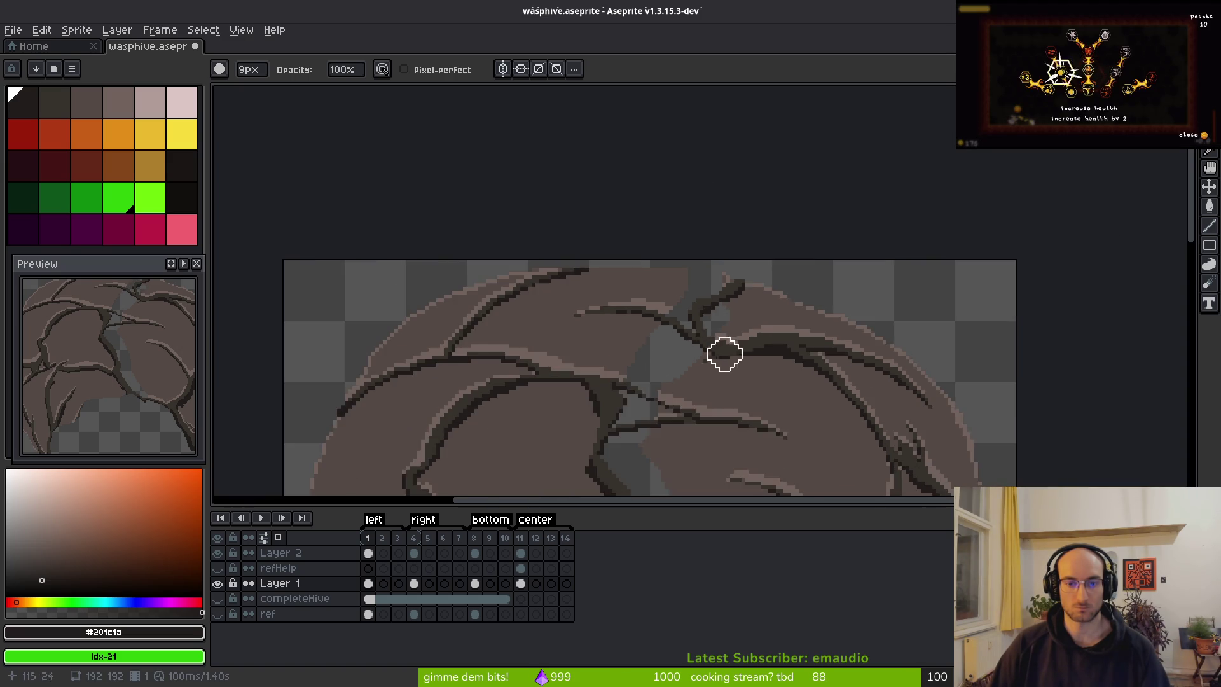
{"action": "scroll", "coordinate": [687, 272], "scroll_direction": "down", "scroll_amount": 4}
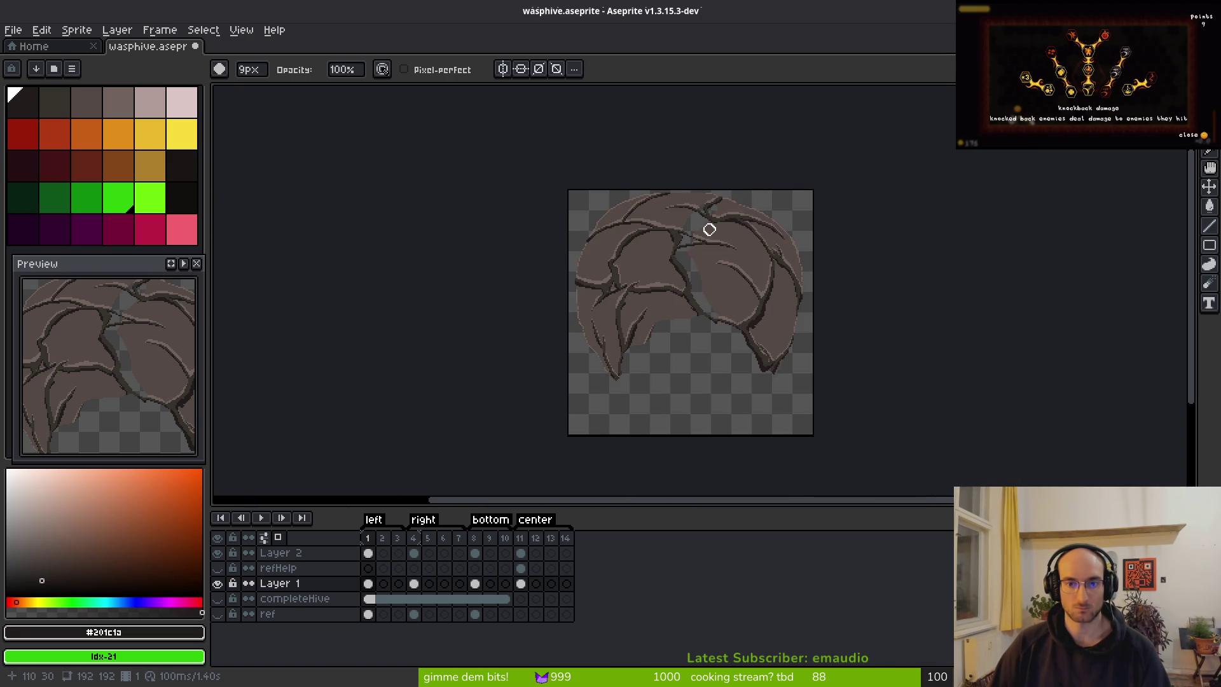
{"action": "scroll", "coordinate": [708, 229], "scroll_direction": "up", "scroll_amount": 5}
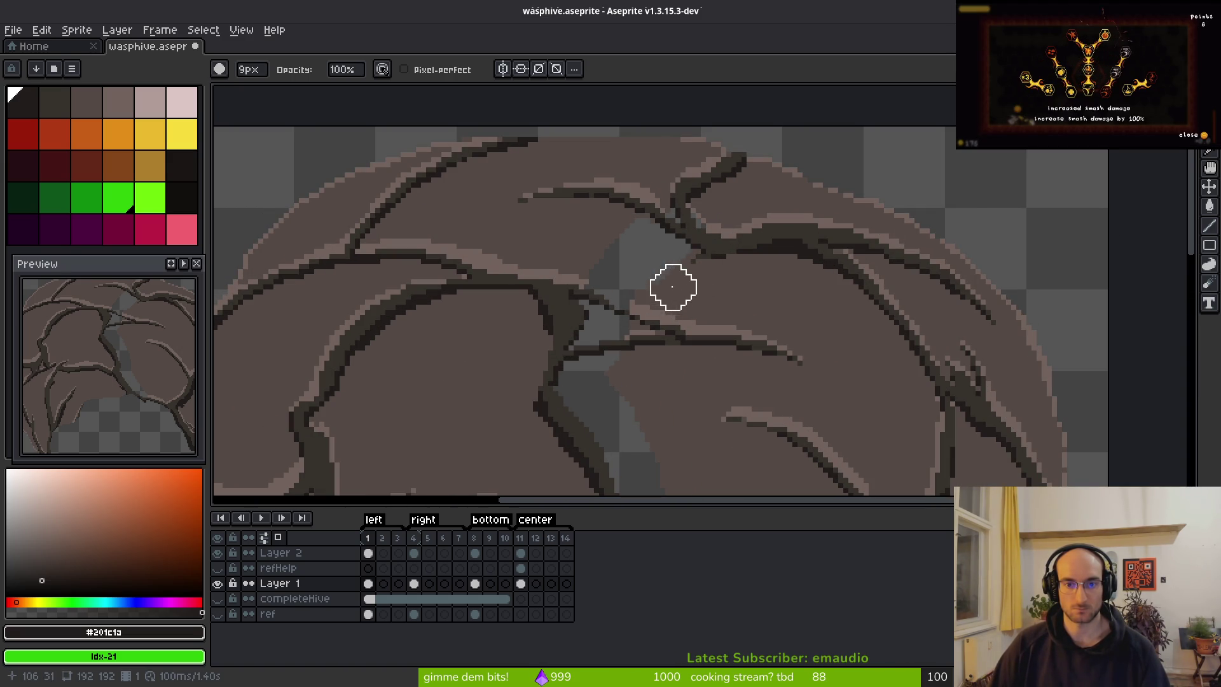
{"action": "left_click_drag", "start_coordinate": [668, 267], "coordinate": [681, 267]}
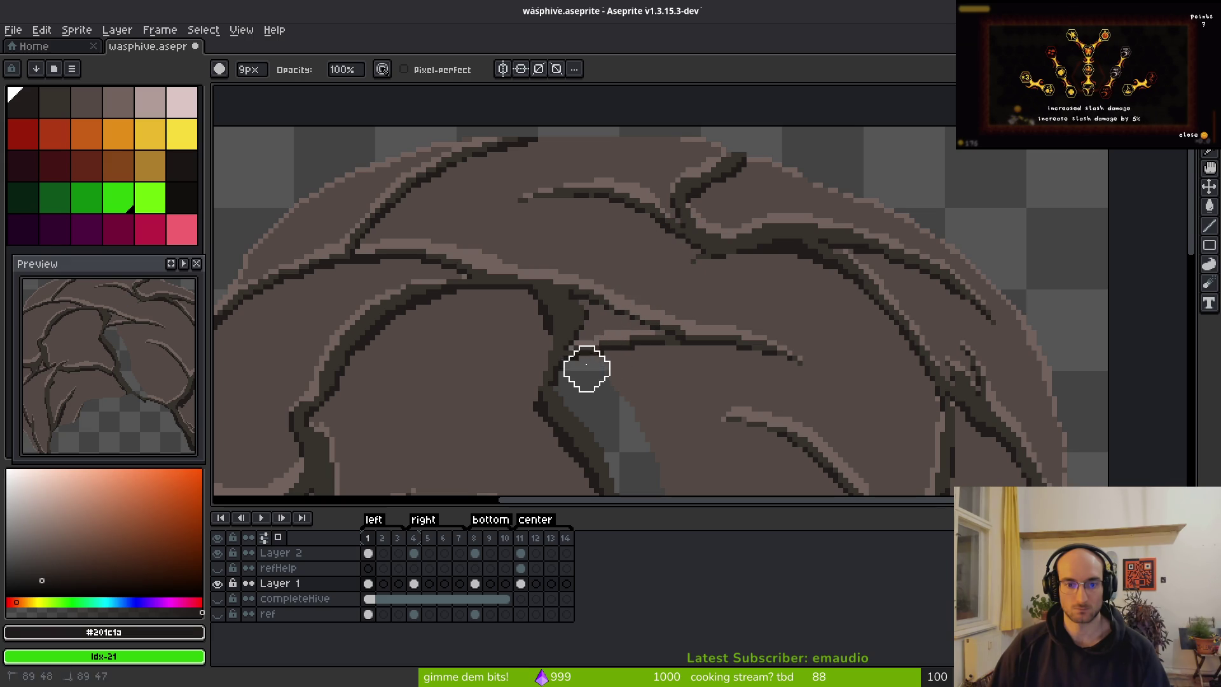
{"action": "scroll", "coordinate": [604, 307], "scroll_direction": "up", "scroll_amount": 2}
Step: Erase transparent bands across the shell's right side and toward the lower right tip
{"action": "mouse_move", "coordinate": [600, 299]}
{"action": "left_mouse_down"}
{"action": "mouse_move", "coordinate": [774, 259]}
{"action": "mouse_move", "coordinate": [905, 254]}
{"action": "mouse_move", "coordinate": [701, 237]}
{"action": "mouse_move", "coordinate": [657, 314]}
{"action": "mouse_move", "coordinate": [626, 290]}
{"action": "mouse_move", "coordinate": [655, 281]}
{"action": "left_mouse_up"}
{"action": "scroll", "coordinate": [655, 281], "scroll_direction": "down", "scroll_amount": 1}
{"action": "scroll", "coordinate": [616, 292], "scroll_direction": "down", "scroll_amount": 1}
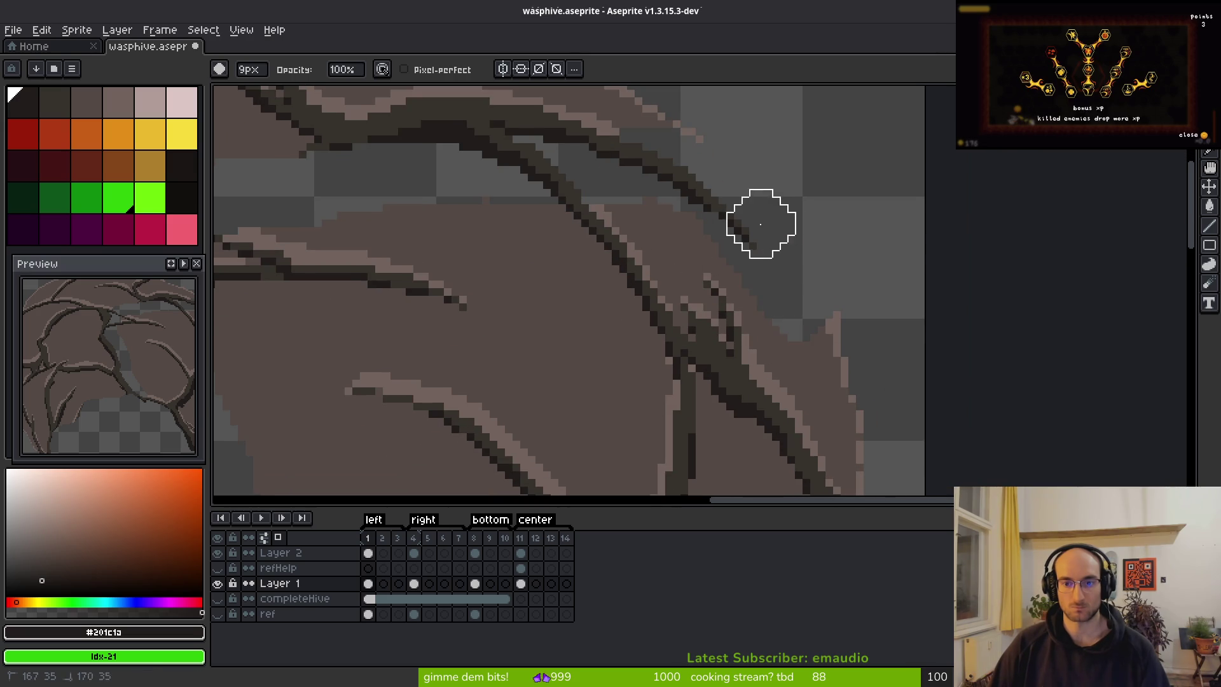
{"action": "scroll", "coordinate": [821, 306], "scroll_direction": "down", "scroll_amount": 1}
{"action": "mouse_move", "coordinate": [830, 315]}
{"action": "left_mouse_down"}
{"action": "mouse_move", "coordinate": [555, 265]}
{"action": "mouse_move", "coordinate": [537, 273]}
{"action": "mouse_move", "coordinate": [785, 257]}
{"action": "left_mouse_up"}
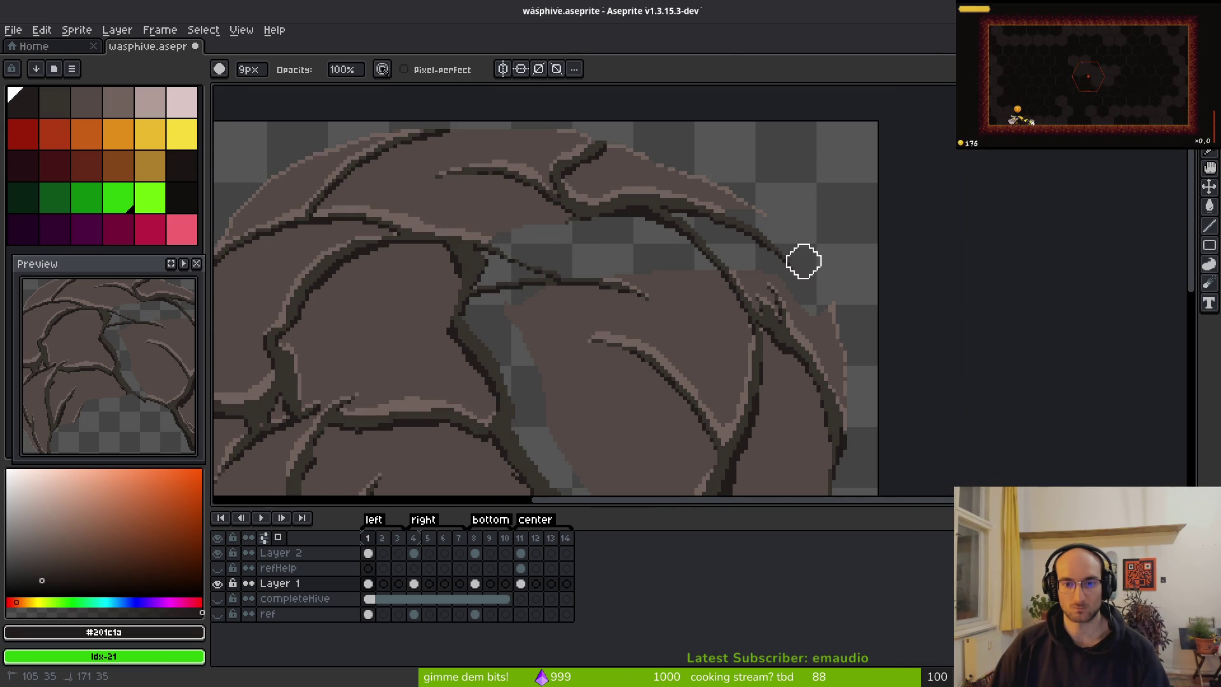
{"action": "mouse_move", "coordinate": [647, 276]}
{"action": "left_mouse_down"}
{"action": "mouse_move", "coordinate": [507, 306]}
{"action": "mouse_move", "coordinate": [809, 305]}
{"action": "mouse_move", "coordinate": [606, 303]}
{"action": "left_mouse_up"}
{"action": "left_click_drag", "start_coordinate": [723, 338], "coordinate": [630, 194]}
{"action": "mouse_move", "coordinate": [429, 184]}
{"action": "left_mouse_down"}
{"action": "mouse_move", "coordinate": [518, 349]}
{"action": "mouse_move", "coordinate": [660, 477]}
{"action": "mouse_move", "coordinate": [725, 397]}
{"action": "left_mouse_up"}
{"action": "left_click_drag", "start_coordinate": [532, 188], "coordinate": [483, 245]}
{"action": "mouse_move", "coordinate": [523, 187]}
{"action": "left_mouse_down"}
{"action": "mouse_move", "coordinate": [709, 212]}
{"action": "mouse_move", "coordinate": [676, 239]}
{"action": "mouse_move", "coordinate": [515, 248]}
{"action": "mouse_move", "coordinate": [757, 298]}
{"action": "left_mouse_up"}
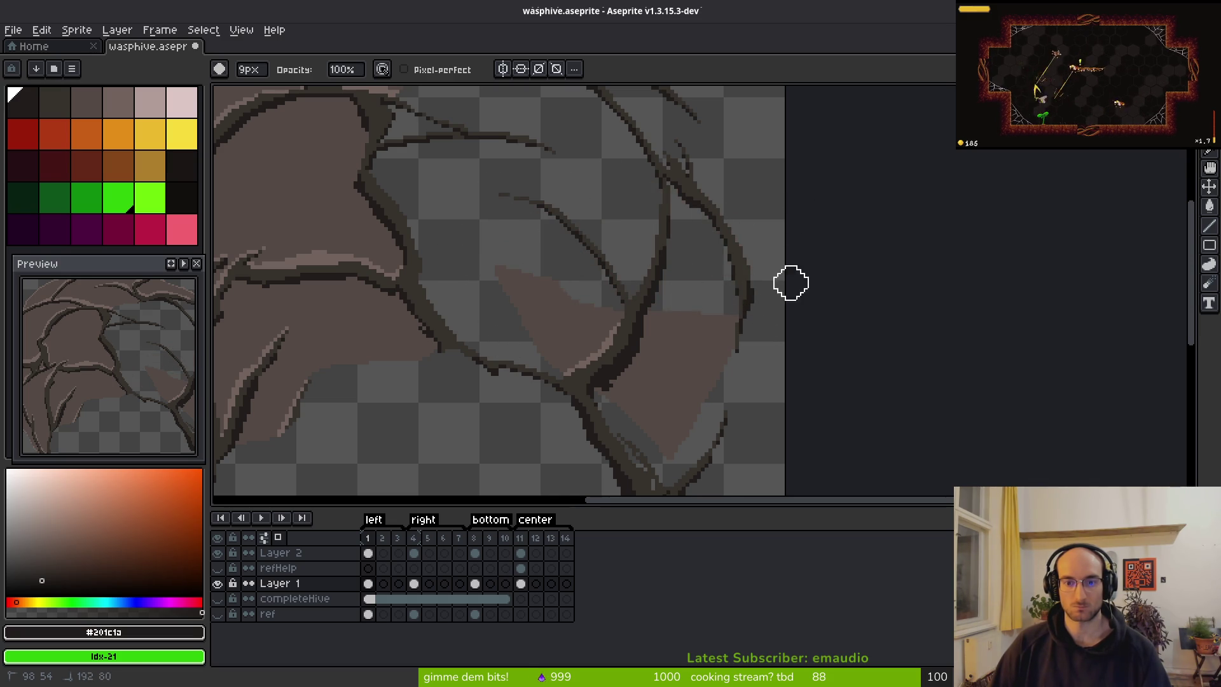
Step: Clear the remaining brown fill right of the branch, between branches, and near the top branches
{"action": "scroll", "coordinate": [803, 241], "scroll_direction": "down", "scroll_amount": 3}
{"action": "mouse_move", "coordinate": [726, 360]}
{"action": "left_mouse_down"}
{"action": "mouse_move", "coordinate": [725, 283]}
{"action": "mouse_move", "coordinate": [791, 245]}
{"action": "mouse_move", "coordinate": [863, 233]}
{"action": "left_mouse_up"}
{"action": "left_click_drag", "start_coordinate": [810, 202], "coordinate": [645, 195]}
{"action": "scroll", "coordinate": [619, 225], "scroll_direction": "up", "scroll_amount": 5}
{"action": "scroll", "coordinate": [733, 373], "scroll_direction": "left", "scroll_amount": 2}
{"action": "scroll", "coordinate": [706, 352], "scroll_direction": "down", "scroll_amount": 2}
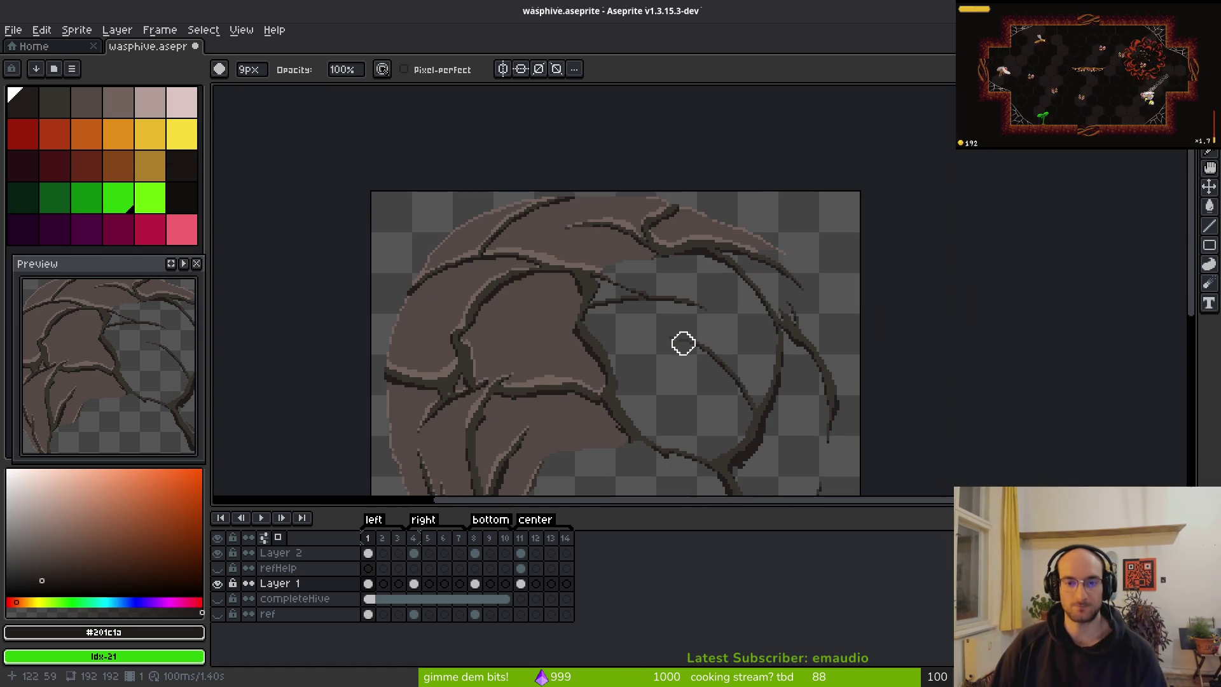
{"action": "scroll", "coordinate": [658, 344], "scroll_direction": "up", "scroll_amount": 1}
{"action": "scroll", "coordinate": [683, 294], "scroll_direction": "up", "scroll_amount": 3}
{"action": "scroll", "coordinate": [683, 295], "scroll_direction": "up", "scroll_amount": 1}
{"action": "mouse_move", "coordinate": [683, 295]}
{"action": "left_mouse_down"}
{"action": "mouse_move", "coordinate": [641, 261]}
{"action": "mouse_move", "coordinate": [585, 292]}
{"action": "mouse_move", "coordinate": [662, 316]}
{"action": "mouse_move", "coordinate": [922, 341]}
{"action": "mouse_move", "coordinate": [659, 283]}
{"action": "mouse_move", "coordinate": [722, 341]}
{"action": "left_mouse_up"}
{"action": "scroll", "coordinate": [844, 325], "scroll_direction": "down", "scroll_amount": 2}
{"action": "scroll", "coordinate": [779, 353], "scroll_direction": "up", "scroll_amount": 2}
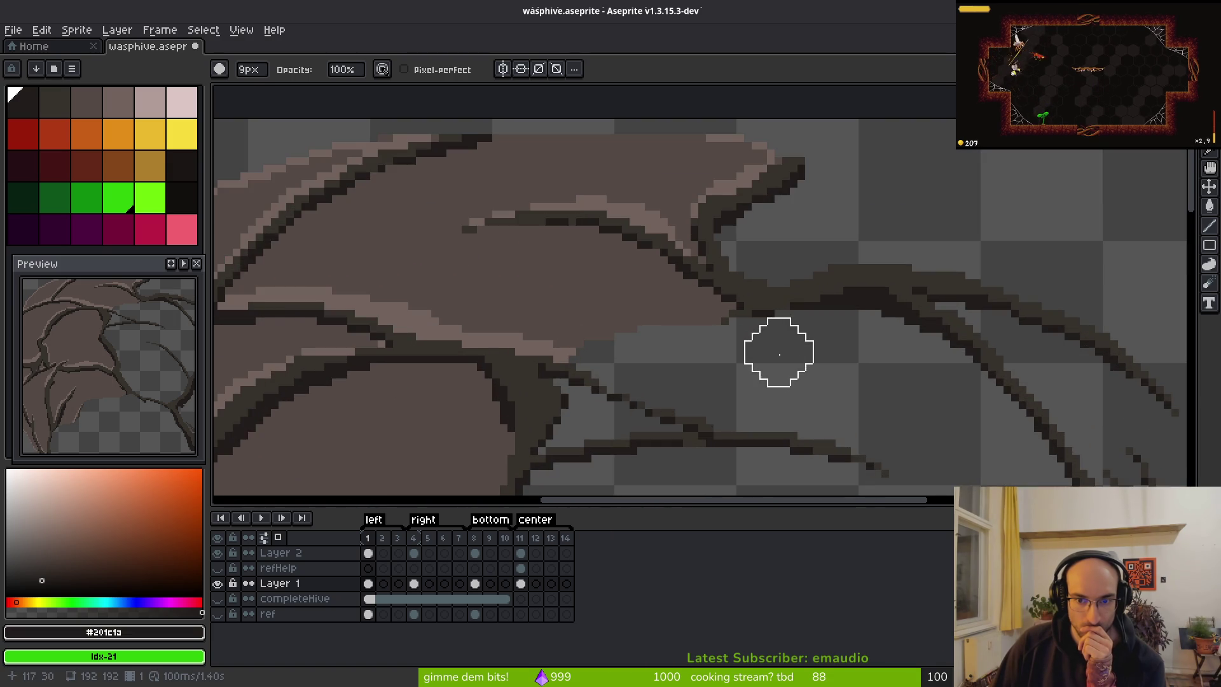
{"action": "scroll", "coordinate": [786, 314], "scroll_direction": "down", "scroll_amount": 7}
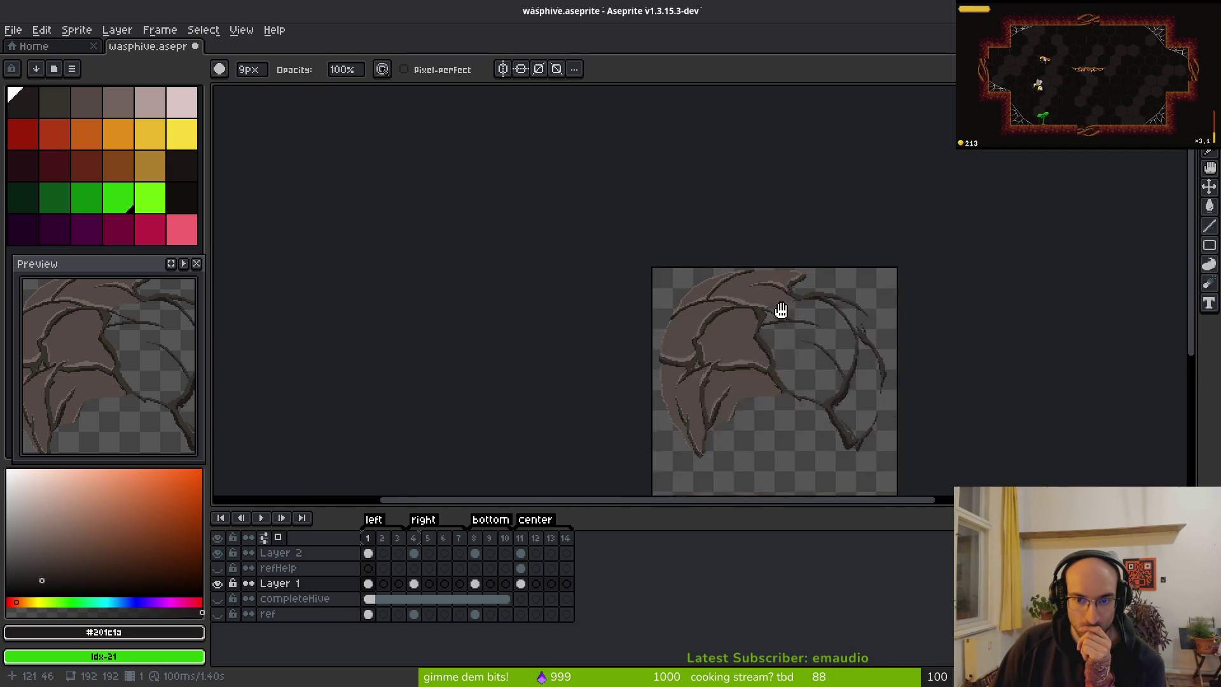
{"action": "left_click_drag", "start_coordinate": [781, 310], "coordinate": [730, 275]}
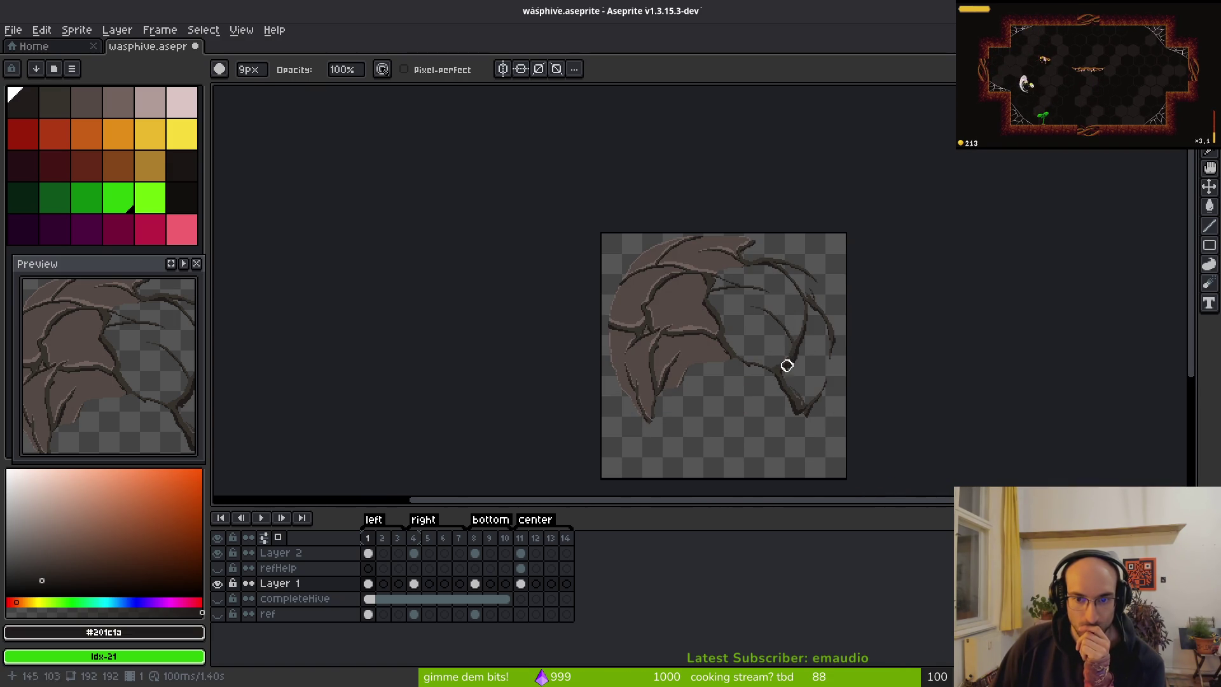
Step: On Layer 2 in frame 1, erase the dark branch segment and the junction pixels
{"action": "left_click", "coordinate": [368, 553]}
{"action": "scroll", "coordinate": [728, 428], "scroll_direction": "up", "scroll_amount": 4}
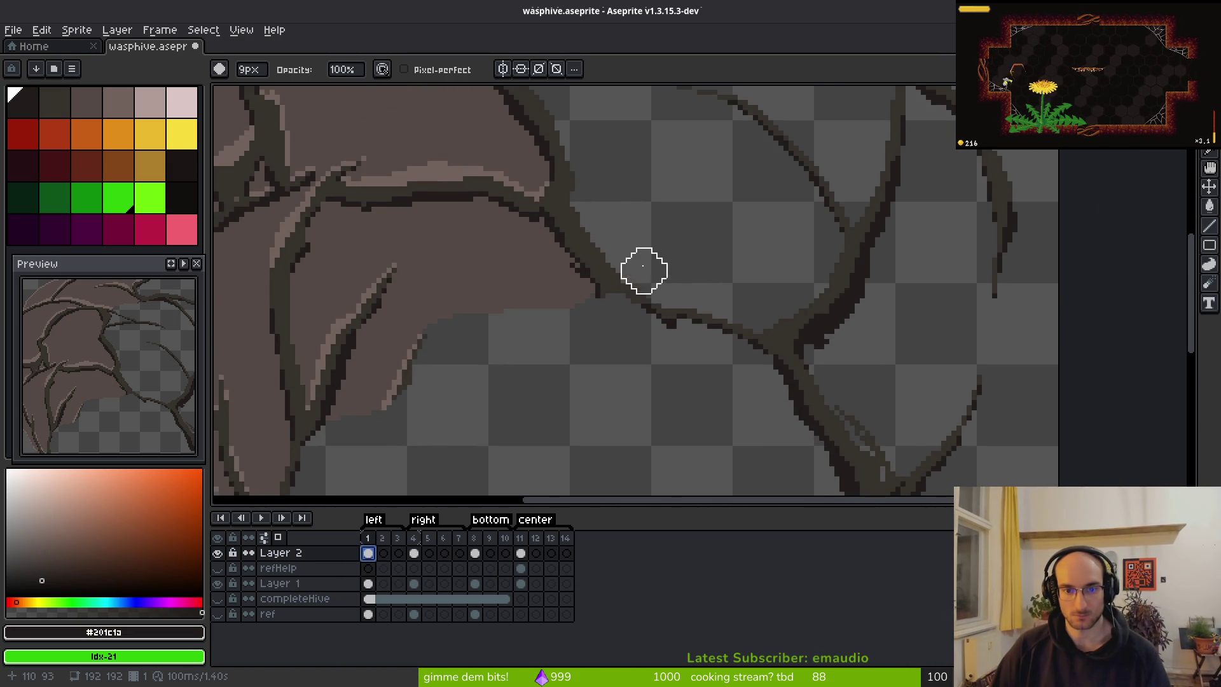
{"action": "left_click_drag", "start_coordinate": [618, 239], "coordinate": [643, 316]}
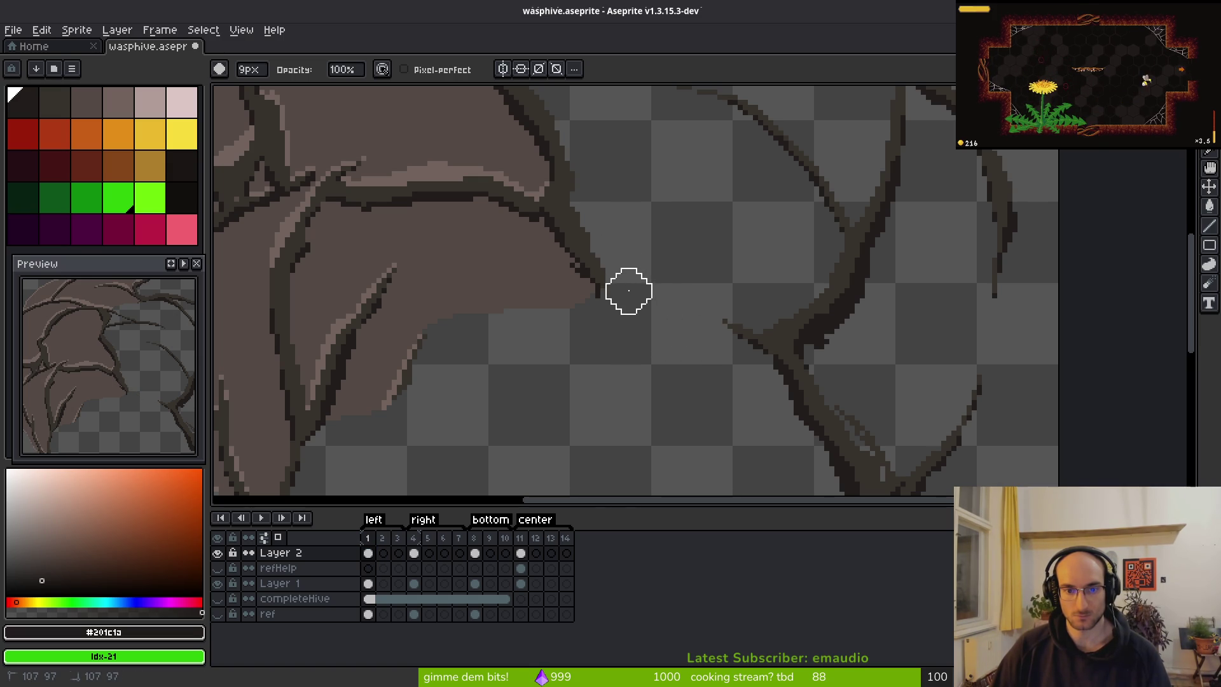
{"action": "scroll", "coordinate": [798, 399], "scroll_direction": "down", "scroll_amount": 5}
{"action": "left_click_drag", "start_coordinate": [799, 398], "coordinate": [725, 322]}
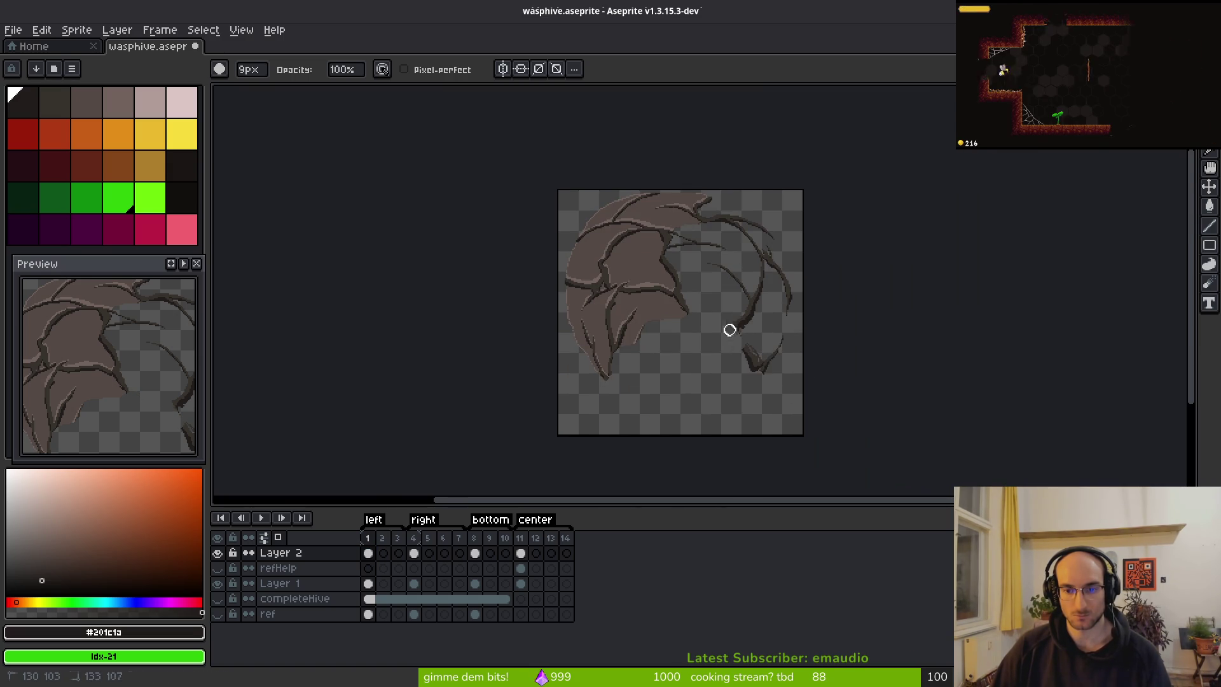
{"action": "scroll", "coordinate": [779, 348], "scroll_direction": "up", "scroll_amount": 3}
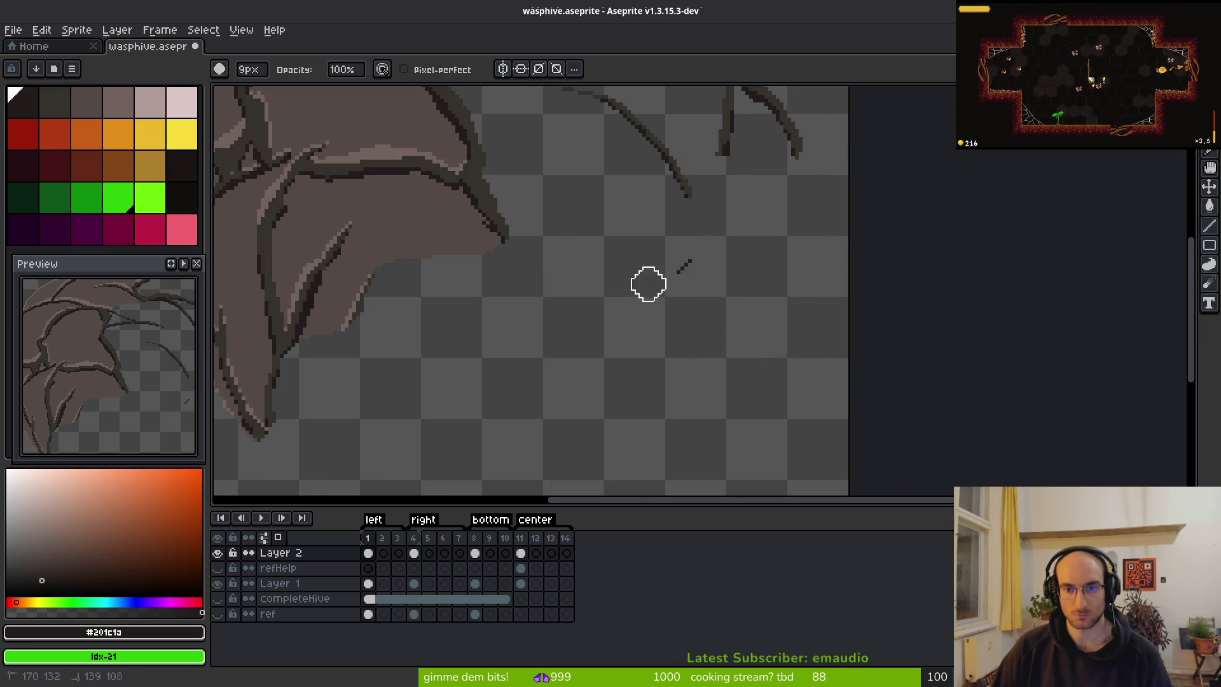
{"action": "left_click_drag", "start_coordinate": [683, 310], "coordinate": [774, 449]}
{"action": "scroll", "coordinate": [554, 215], "scroll_direction": "up", "scroll_amount": 2}
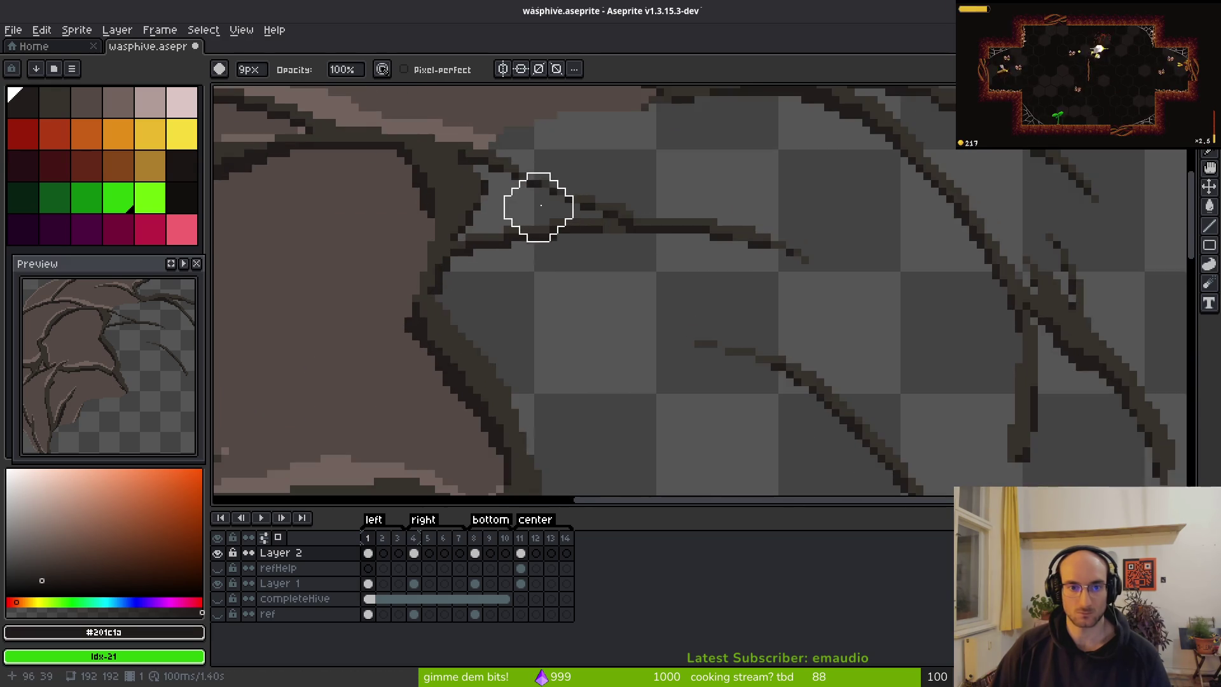
{"action": "mouse_move", "coordinate": [646, 228]}
{"action": "left_mouse_down"}
{"action": "mouse_move", "coordinate": [654, 237]}
{"action": "mouse_move", "coordinate": [616, 345]}
{"action": "left_mouse_up"}
{"action": "key", "text": "ctrl+z"}
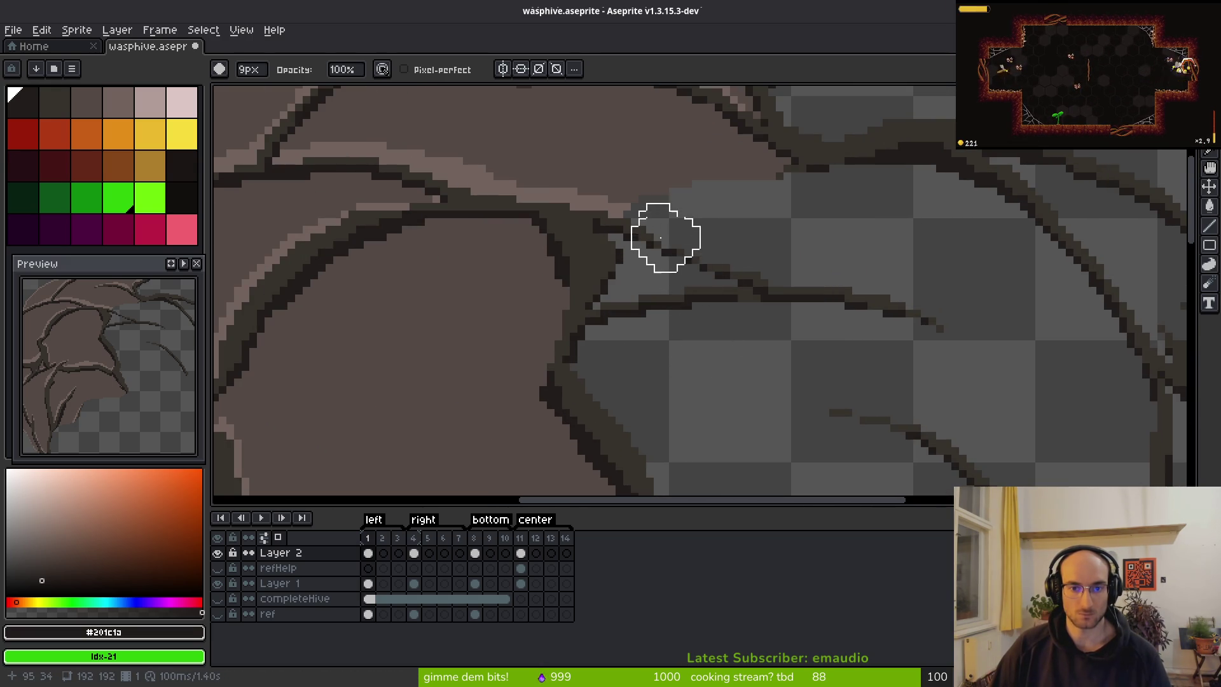
{"action": "left_click", "coordinate": [652, 227]}
{"action": "left_click", "coordinate": [627, 327]}
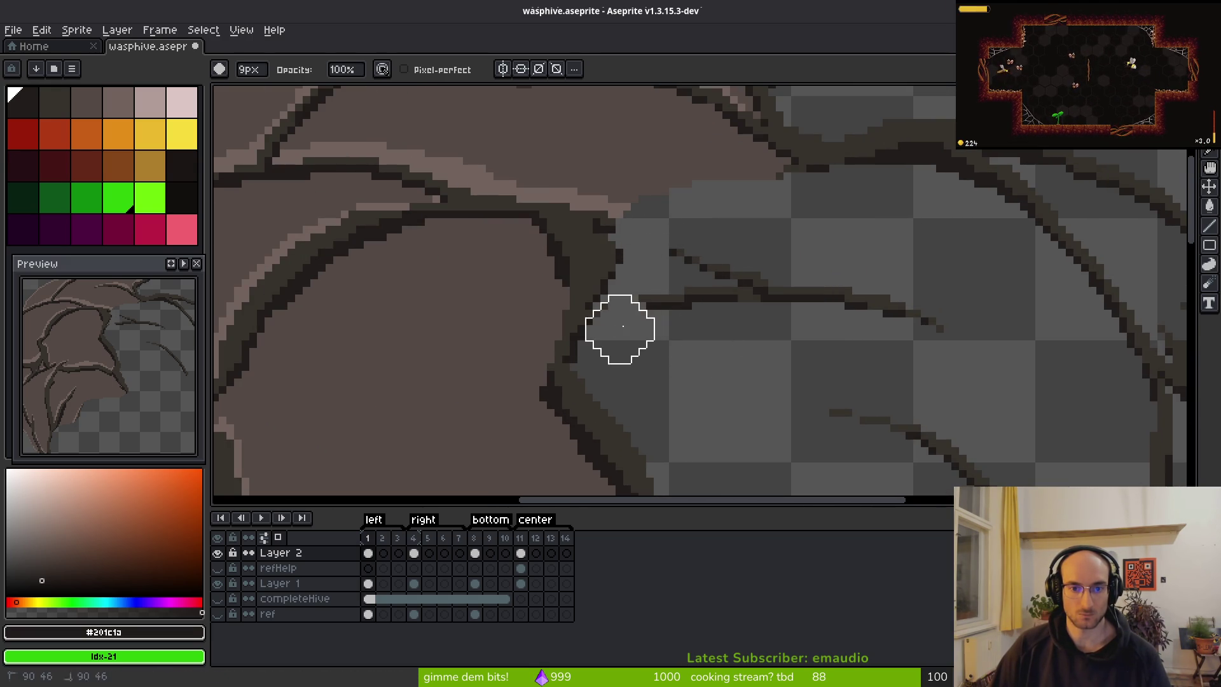
Step: Resize the eraser to 11 px and erase the branch sticking out past the shell
{"action": "key", "text": "minus"}
{"action": "key", "text": "minus"}
{"action": "key", "text": "minus"}
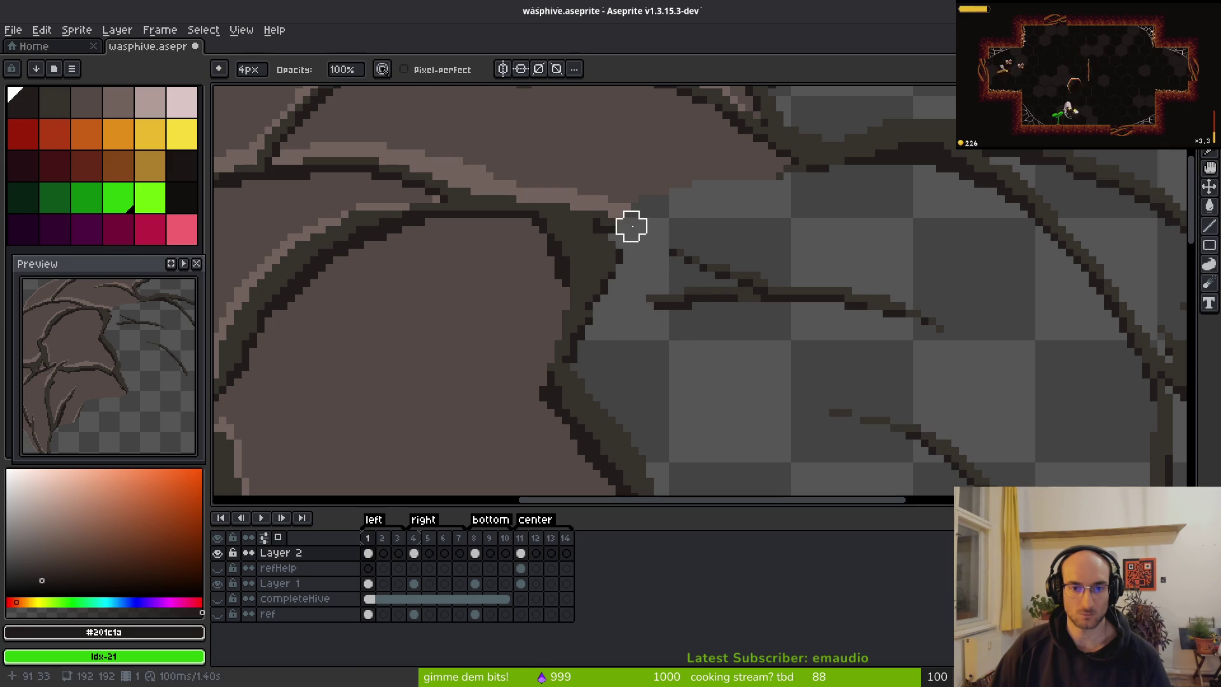
{"action": "scroll", "coordinate": [628, 229], "scroll_direction": "up", "scroll_amount": 3}
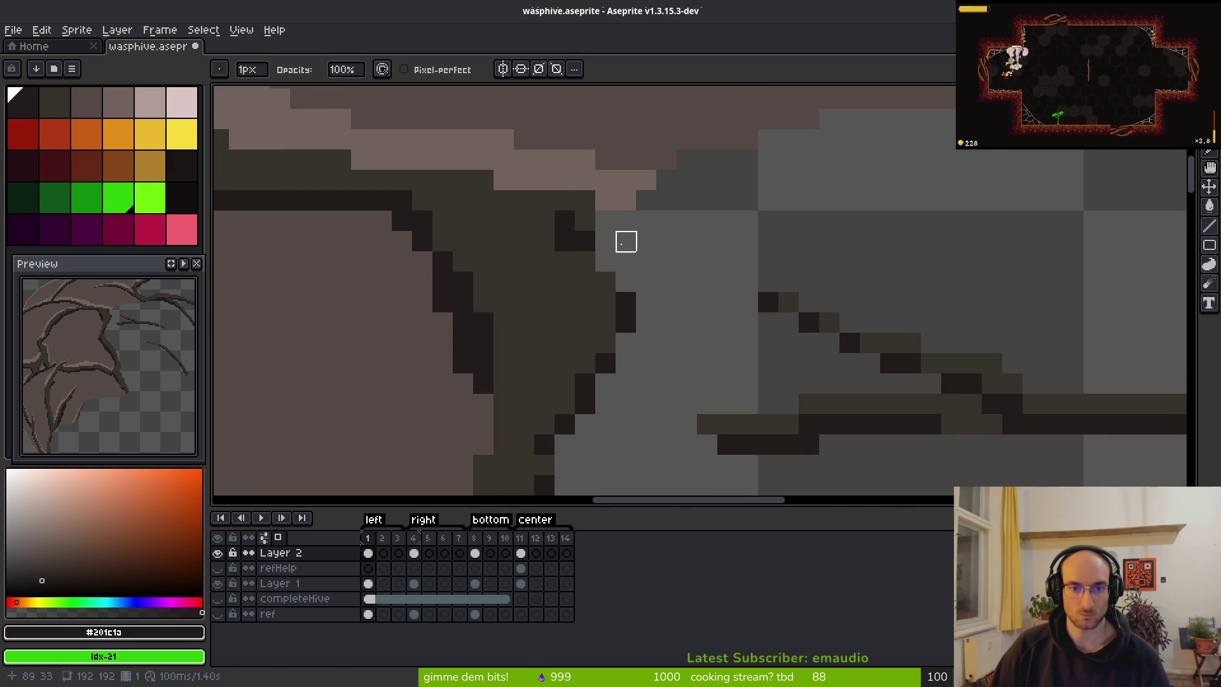
{"action": "scroll", "coordinate": [706, 287], "scroll_direction": "down", "scroll_amount": 3}
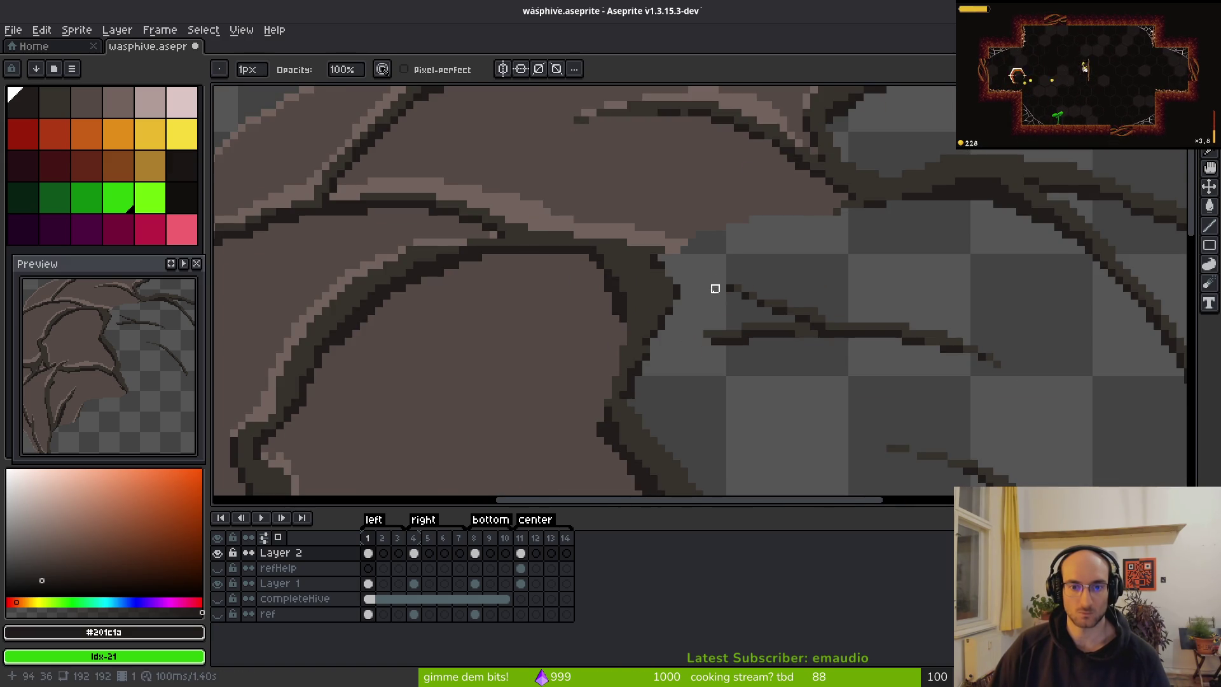
{"action": "scroll", "coordinate": [833, 311], "scroll_direction": "up", "scroll_amount": 2}
{"action": "key", "text": "plus"}
{"action": "key", "text": "plus"}
{"action": "key", "text": "plus"}
{"action": "scroll", "coordinate": [791, 311], "scroll_direction": "up", "scroll_amount": 1}
{"action": "scroll", "coordinate": [801, 337], "scroll_direction": "down", "scroll_amount": 3}
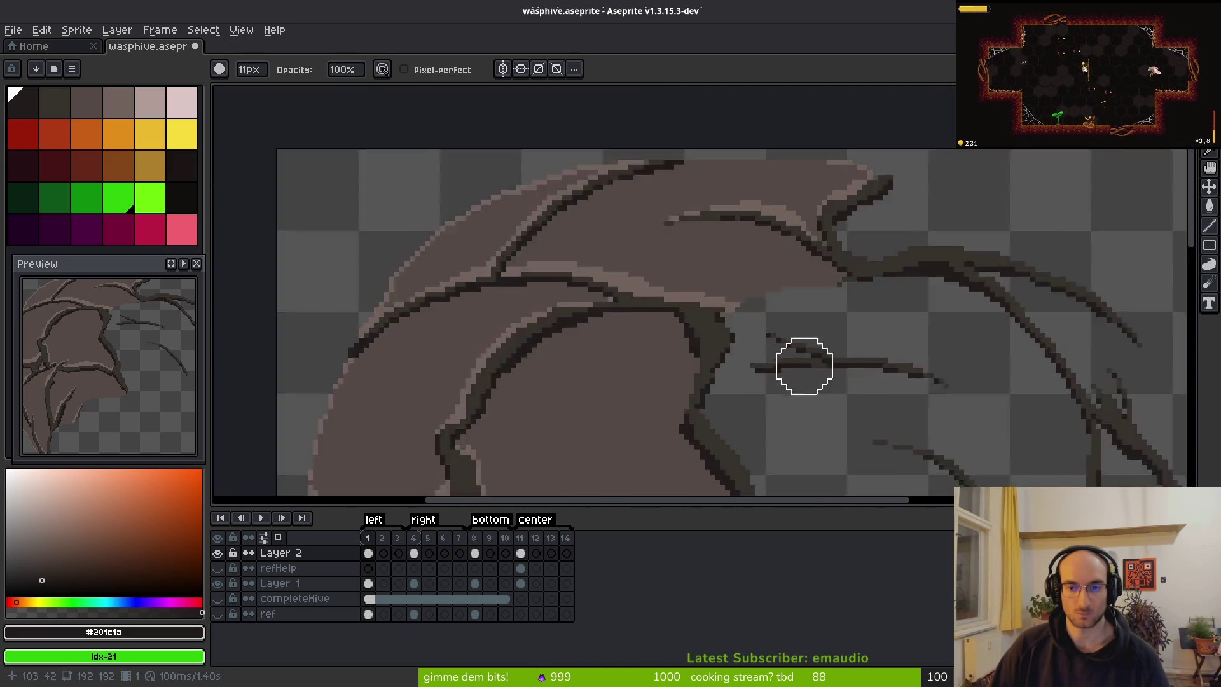
{"action": "scroll", "coordinate": [670, 439], "scroll_direction": "up", "scroll_amount": 1}
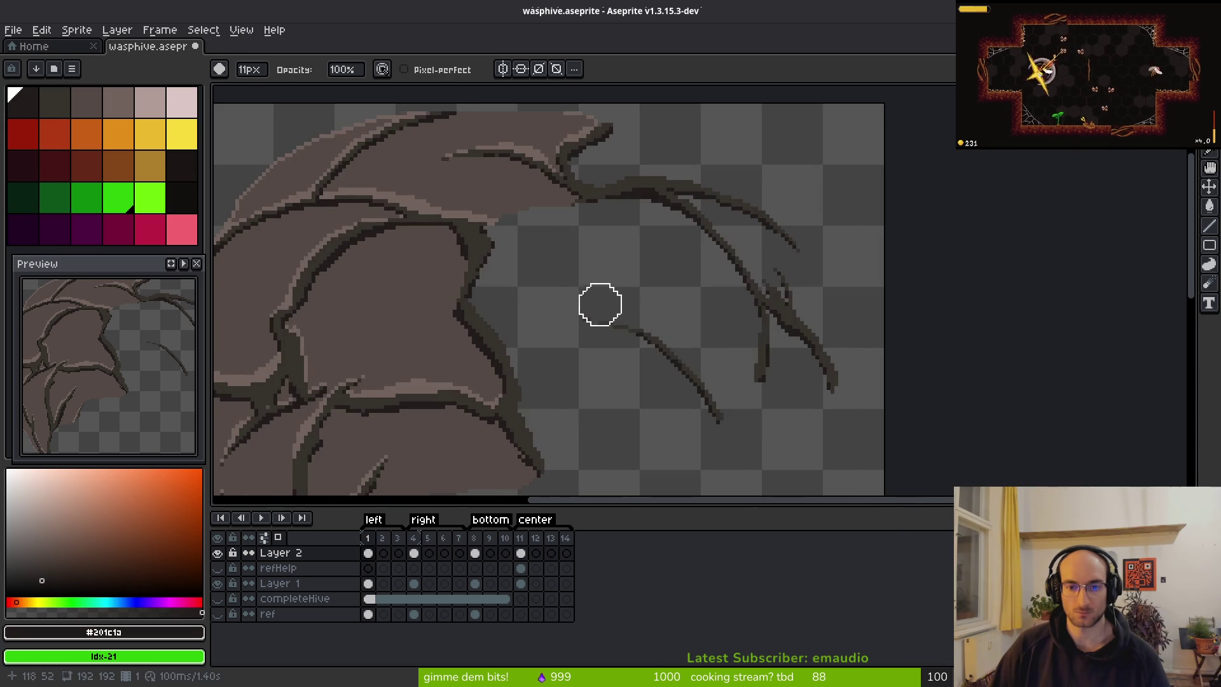
{"action": "scroll", "coordinate": [663, 361], "scroll_direction": "up", "scroll_amount": 1}
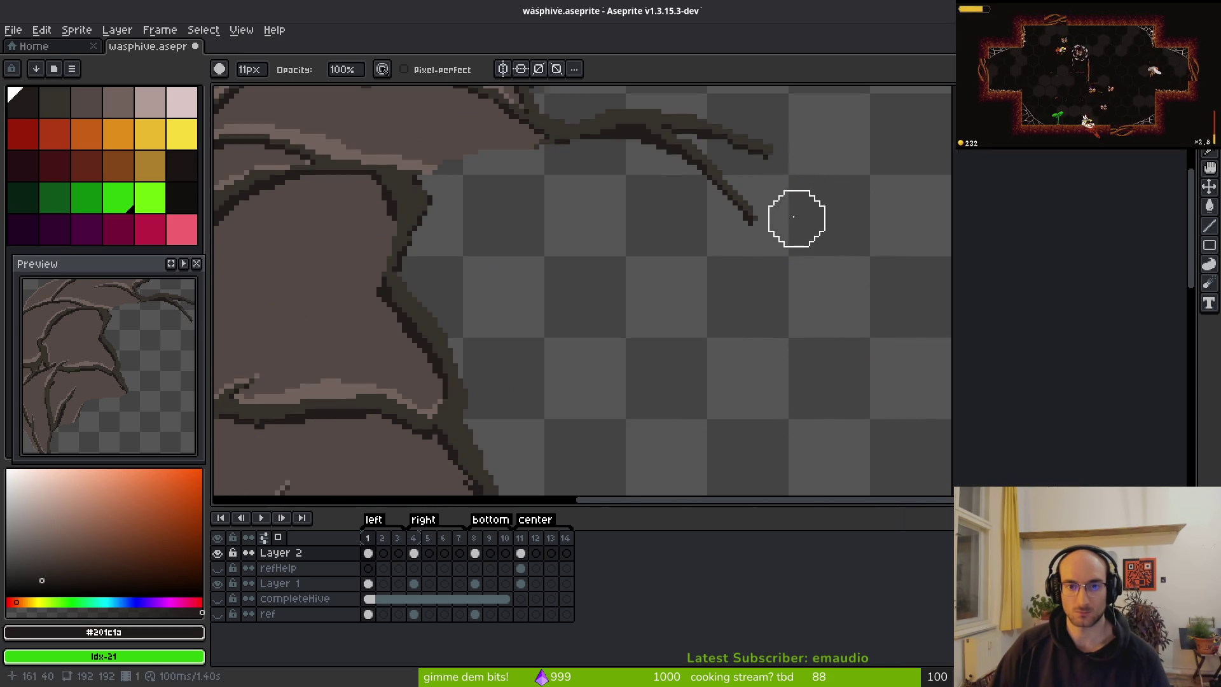
{"action": "scroll", "coordinate": [724, 349], "scroll_direction": "up", "scroll_amount": 1}
{"action": "mouse_move", "coordinate": [571, 257]}
{"action": "left_mouse_down"}
{"action": "mouse_move", "coordinate": [579, 310]}
{"action": "mouse_move", "coordinate": [692, 268]}
{"action": "mouse_move", "coordinate": [853, 450]}
{"action": "left_mouse_up"}
{"action": "scroll", "coordinate": [823, 286], "scroll_direction": "down", "scroll_amount": 3}
{"action": "left_click_drag", "start_coordinate": [834, 354], "coordinate": [841, 306]}
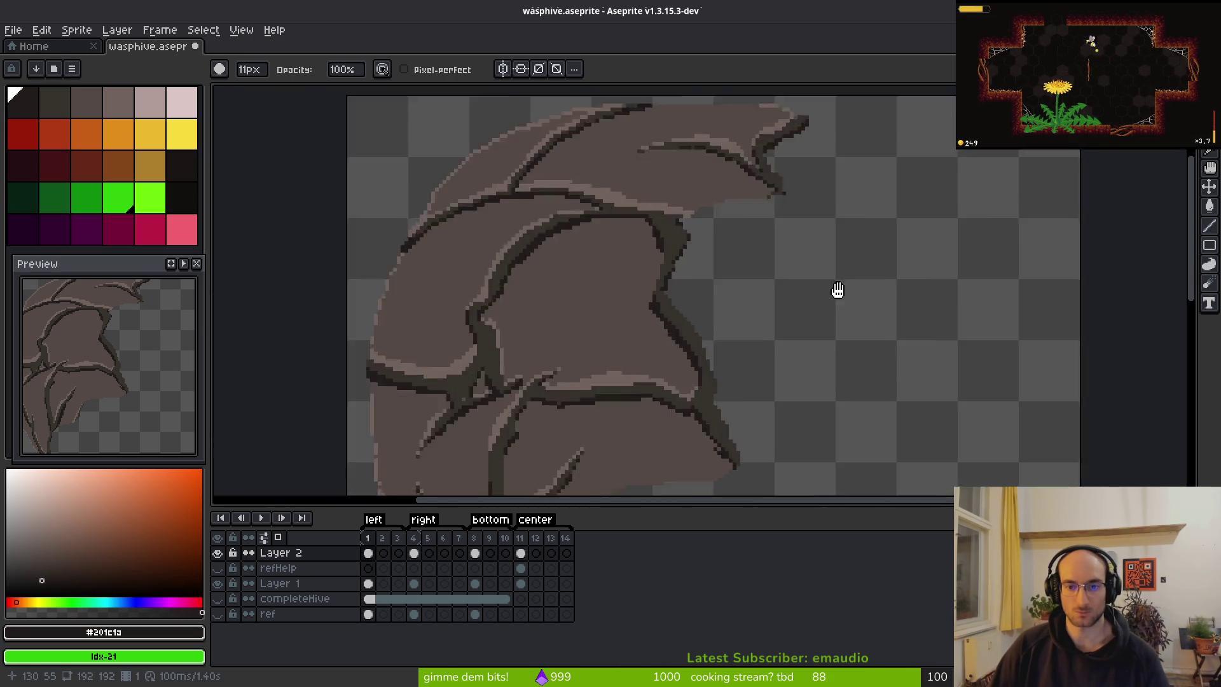
{"action": "scroll", "coordinate": [800, 300], "scroll_direction": "down", "scroll_amount": 4}
Step: Save the sprite file with Ctrl+S
{"action": "key", "text": "ctrl+s"}
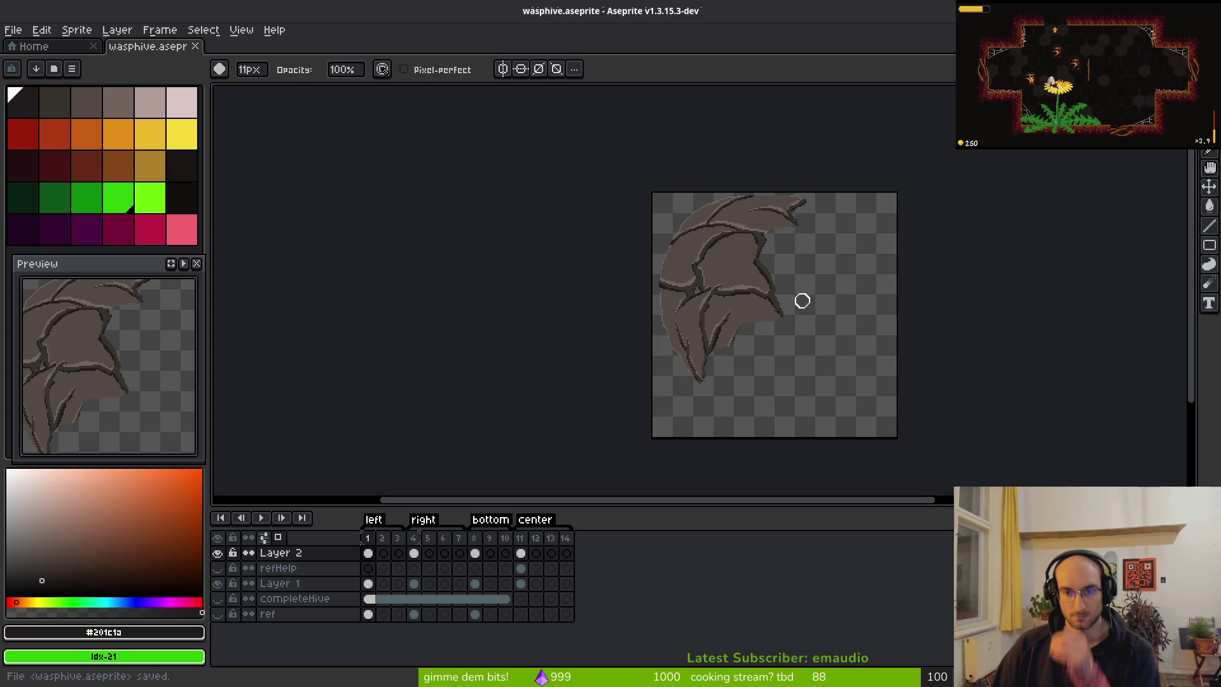
{"action": "scroll", "coordinate": [802, 301], "scroll_direction": "down", "scroll_amount": 1}
{"action": "left_click_drag", "start_coordinate": [796, 284], "coordinate": [776, 308]}
{"action": "scroll", "coordinate": [776, 308], "scroll_direction": "up", "scroll_amount": 1}
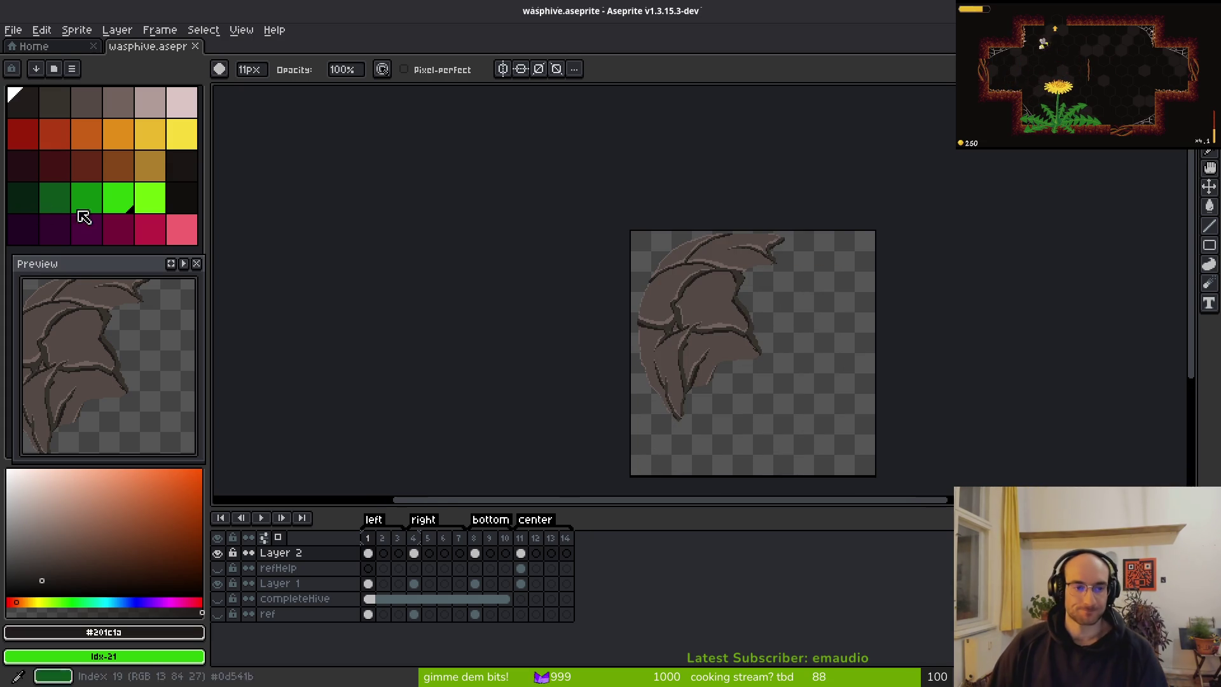
{"action": "scroll", "coordinate": [731, 360], "scroll_direction": "up", "scroll_amount": 3}
{"action": "key", "text": "ctrl+s"}
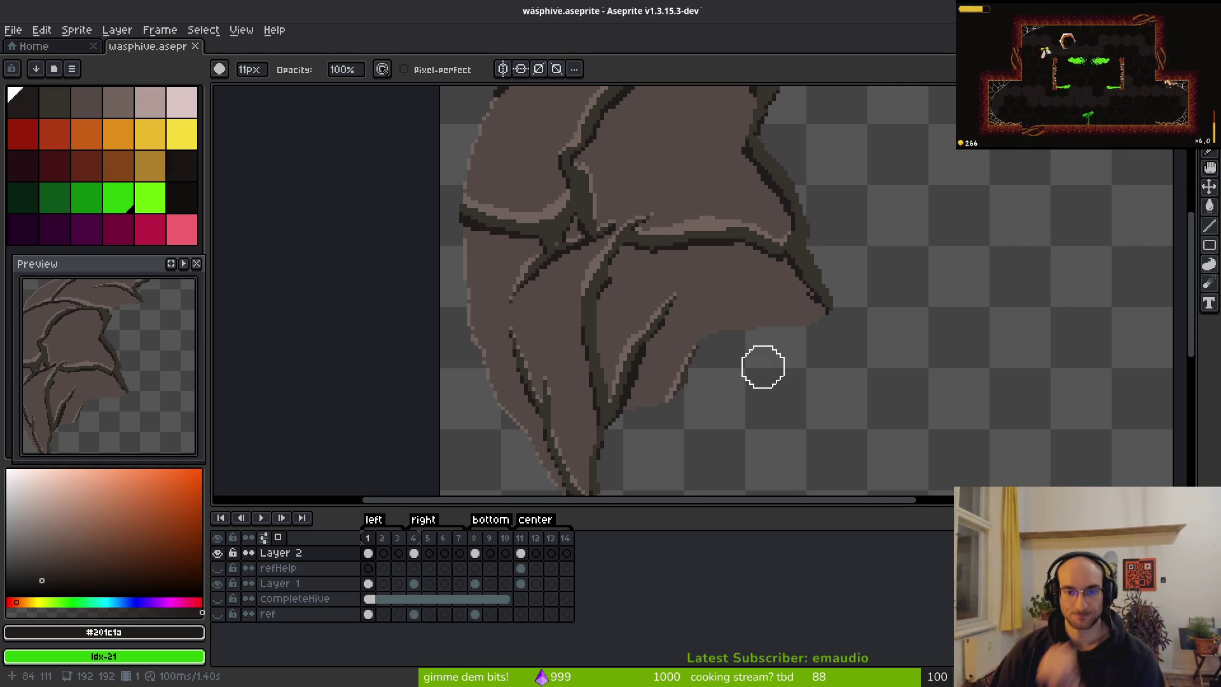
Step: Show the completeHive layer underneath for reference, save, and unlock it
{"action": "left_click_drag", "start_coordinate": [742, 383], "coordinate": [717, 332]}
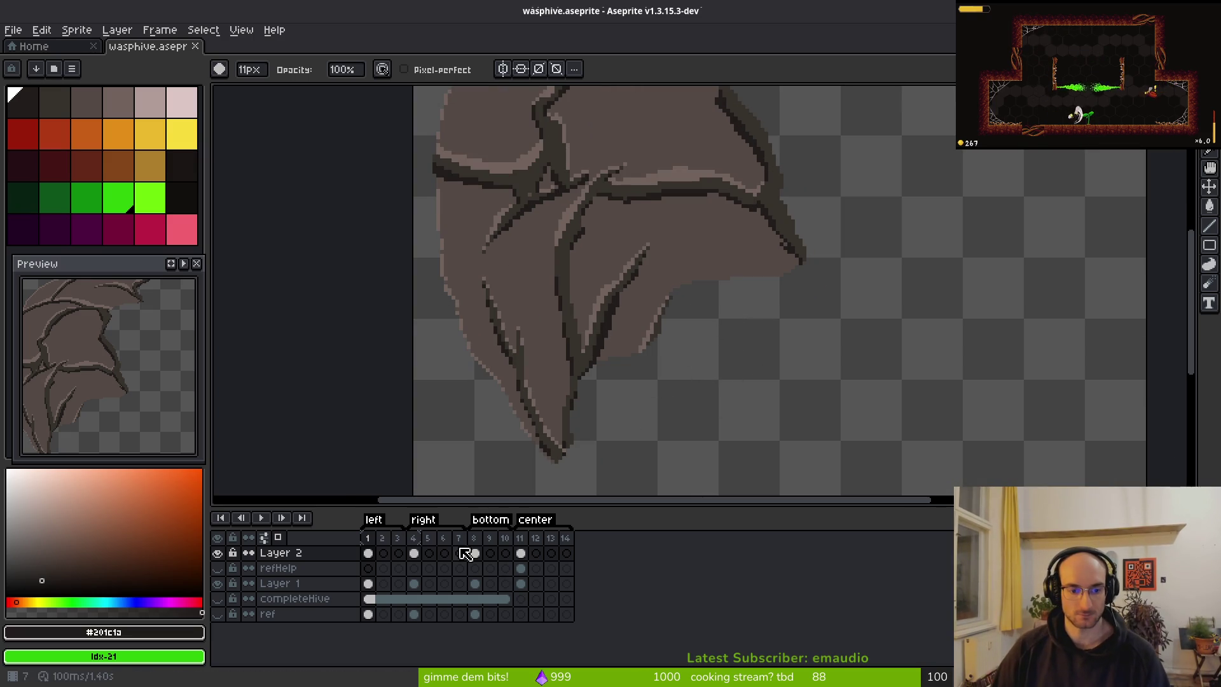
{"action": "left_click", "coordinate": [220, 600]}
{"action": "key", "text": "ctrl+s"}
{"action": "scroll", "coordinate": [714, 346], "scroll_direction": "down", "scroll_amount": 5}
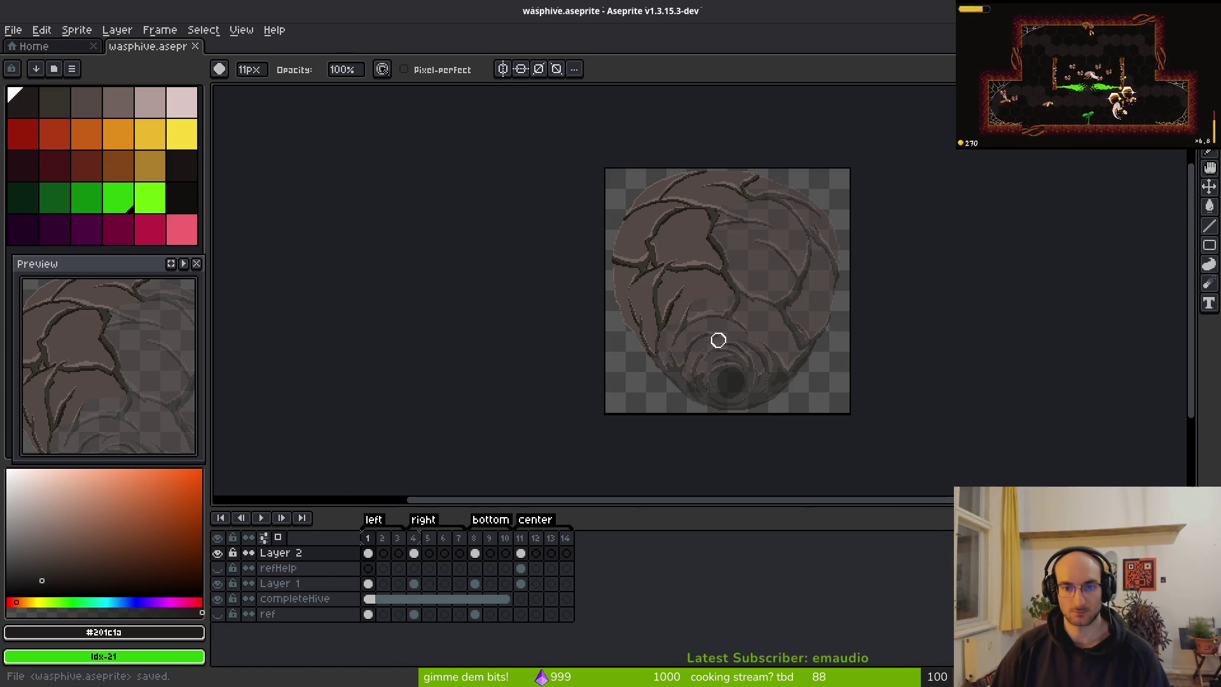
{"action": "scroll", "coordinate": [721, 340], "scroll_direction": "up", "scroll_amount": 6}
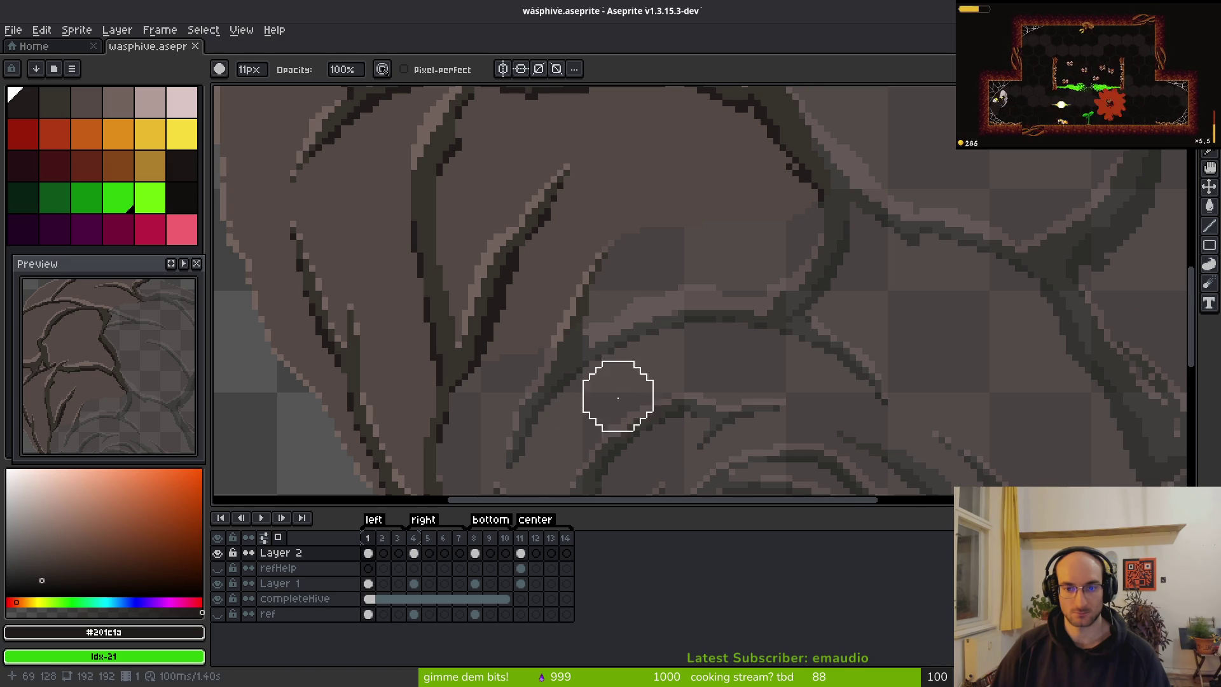
{"action": "scroll", "coordinate": [620, 399], "scroll_direction": "down", "scroll_amount": 2}
{"action": "mouse_move", "coordinate": [624, 397]}
{"action": "left_mouse_down"}
{"action": "mouse_move", "coordinate": [621, 314]}
{"action": "mouse_move", "coordinate": [635, 341]}
{"action": "left_mouse_up"}
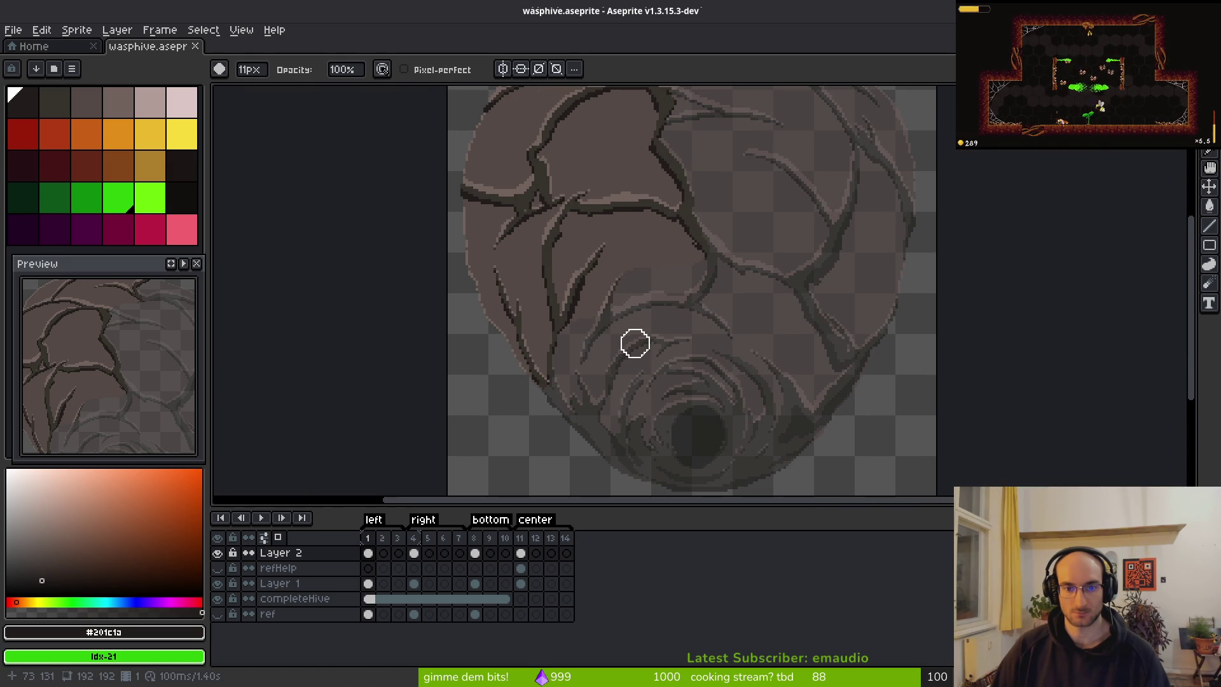
{"action": "left_click", "coordinate": [370, 599]}
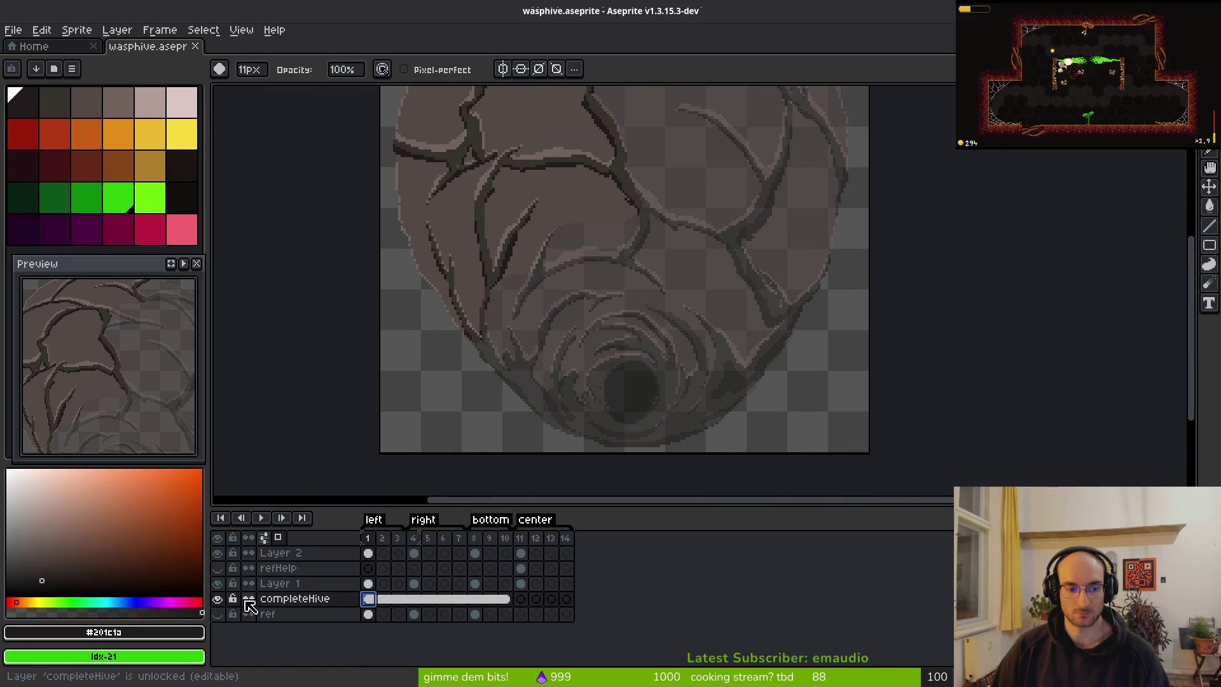
Step: Back on Layer 2, pick shell brown #544a45 and switch to the 1 px Pencil
{"action": "scroll", "coordinate": [585, 291], "scroll_direction": "up", "scroll_amount": 3}
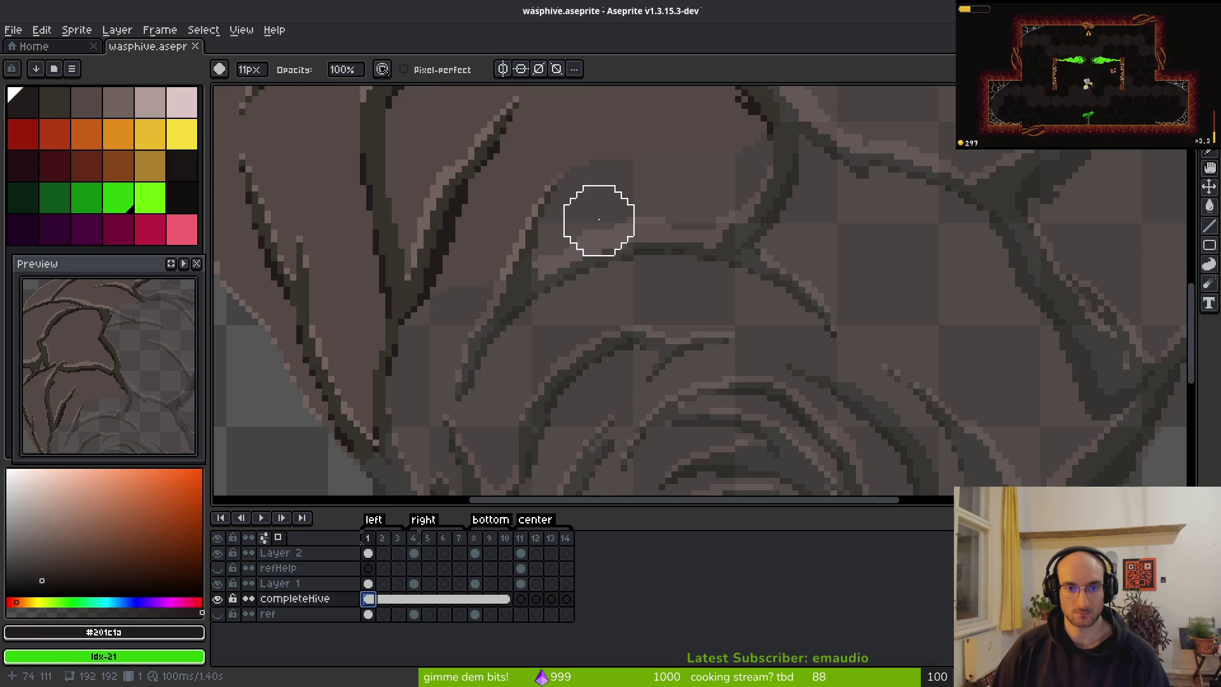
{"action": "scroll", "coordinate": [596, 222], "scroll_direction": "up", "scroll_amount": 2}
{"action": "key", "text": "Up"}
{"action": "key", "text": "Up"}
{"action": "key", "text": "Up"}
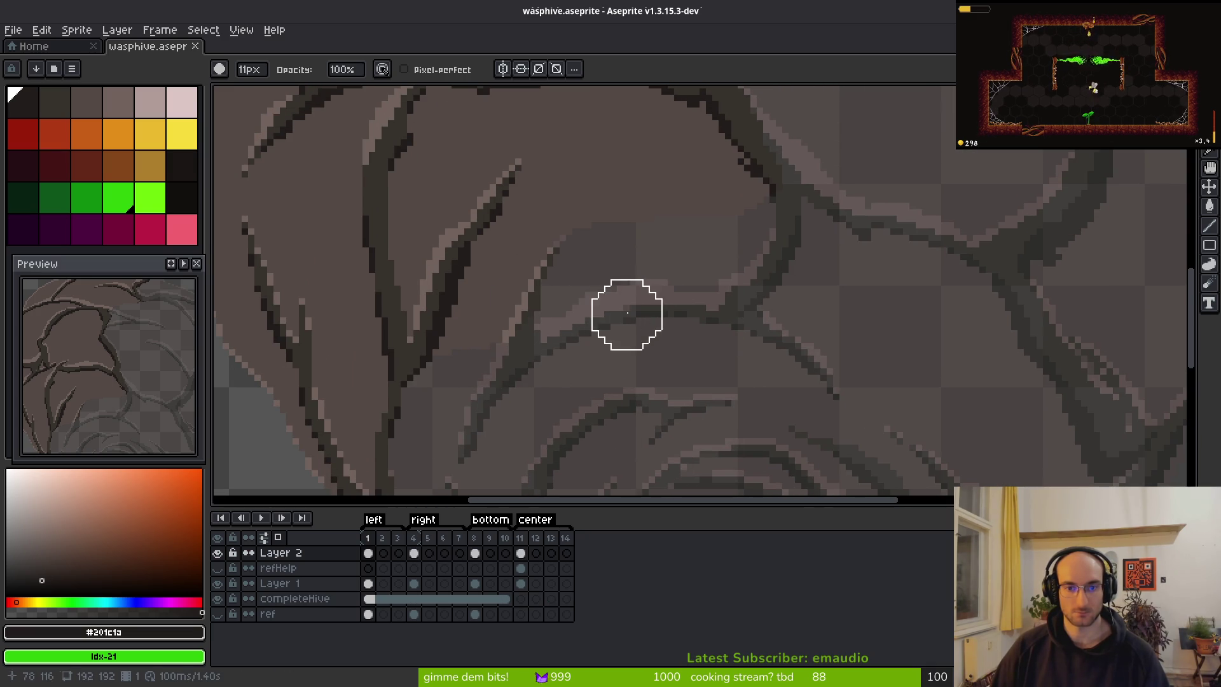
{"action": "scroll", "coordinate": [624, 311], "scroll_direction": "down", "scroll_amount": 4}
{"action": "scroll", "coordinate": [656, 292], "scroll_direction": "up", "scroll_amount": 4}
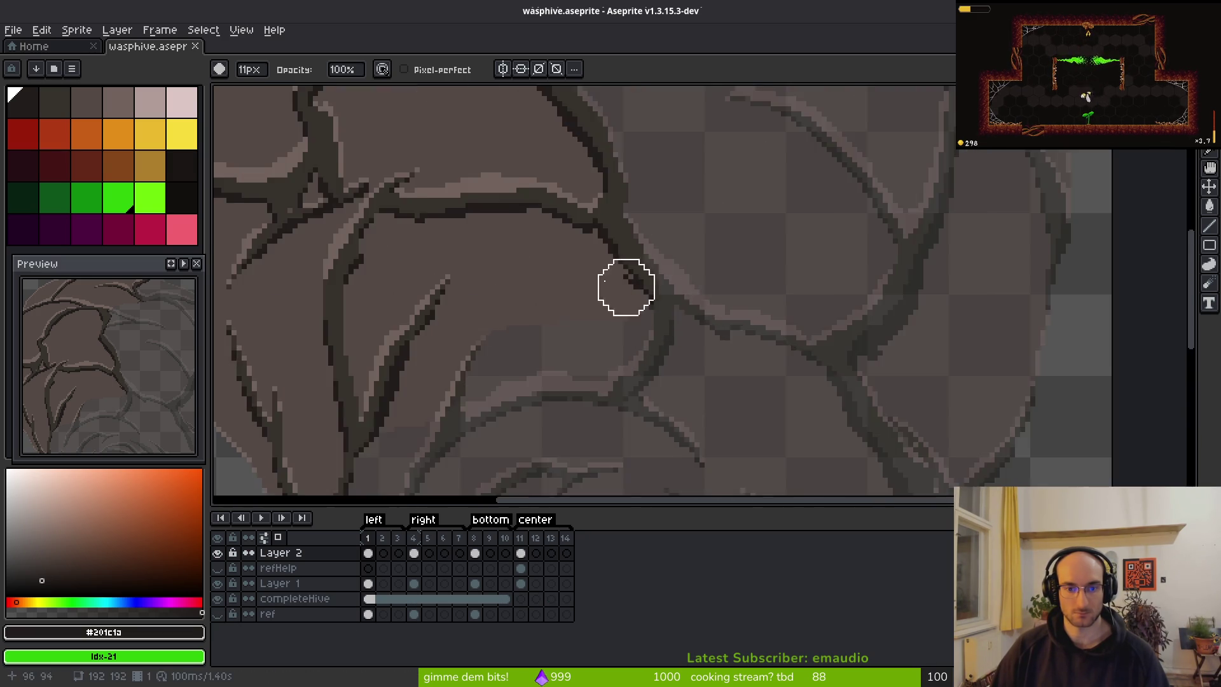
{"action": "left_click", "coordinate": [572, 308], "text": "alt"}
{"action": "key", "text": "b"}
{"action": "scroll", "coordinate": [722, 303], "scroll_direction": "up", "scroll_amount": 1}
{"action": "scroll", "coordinate": [731, 301], "scroll_direction": "up", "scroll_amount": 2}
{"action": "left_click_drag", "start_coordinate": [731, 301], "coordinate": [764, 251]}
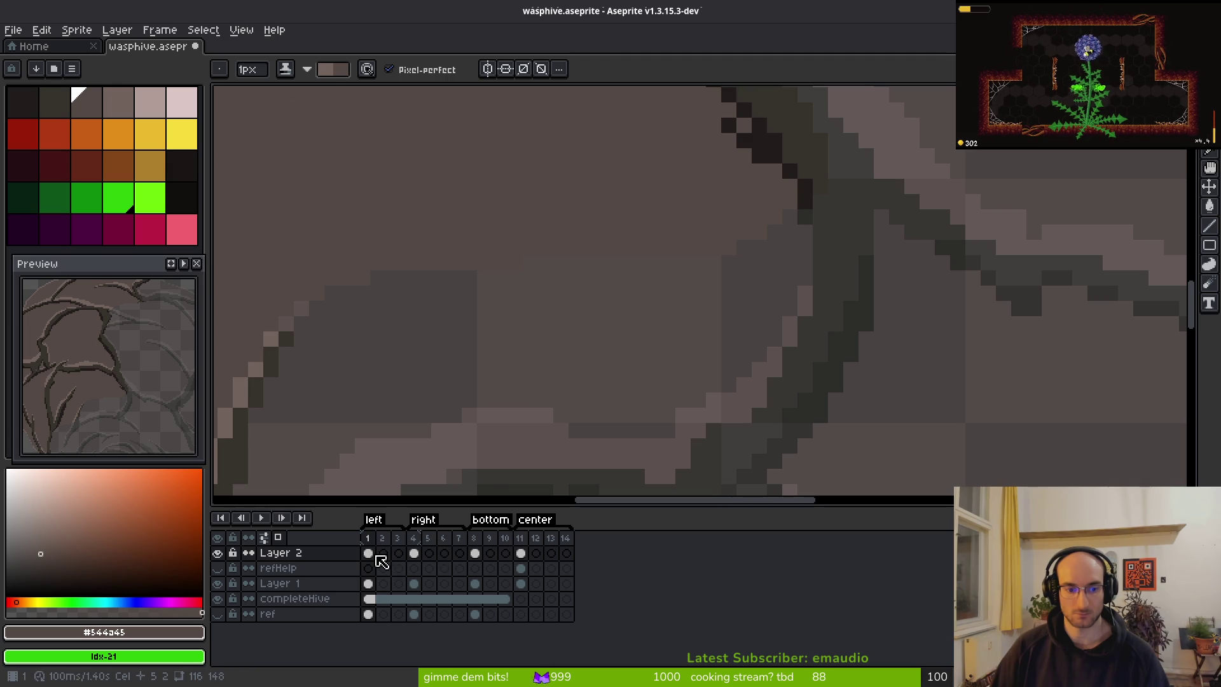
Step: Pick the shell's mid-brown and paint over dark seam pixels on the crack branch
{"action": "left_click", "coordinate": [814, 187], "text": "alt"}
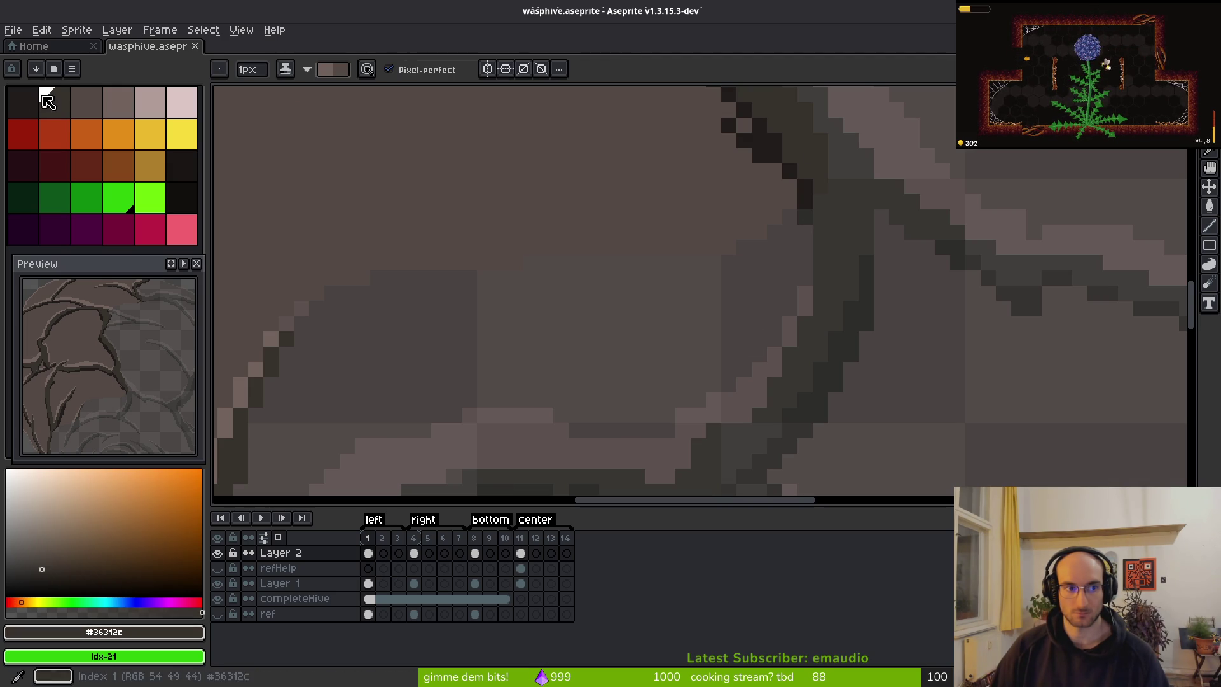
{"action": "left_click", "coordinate": [44, 102]}
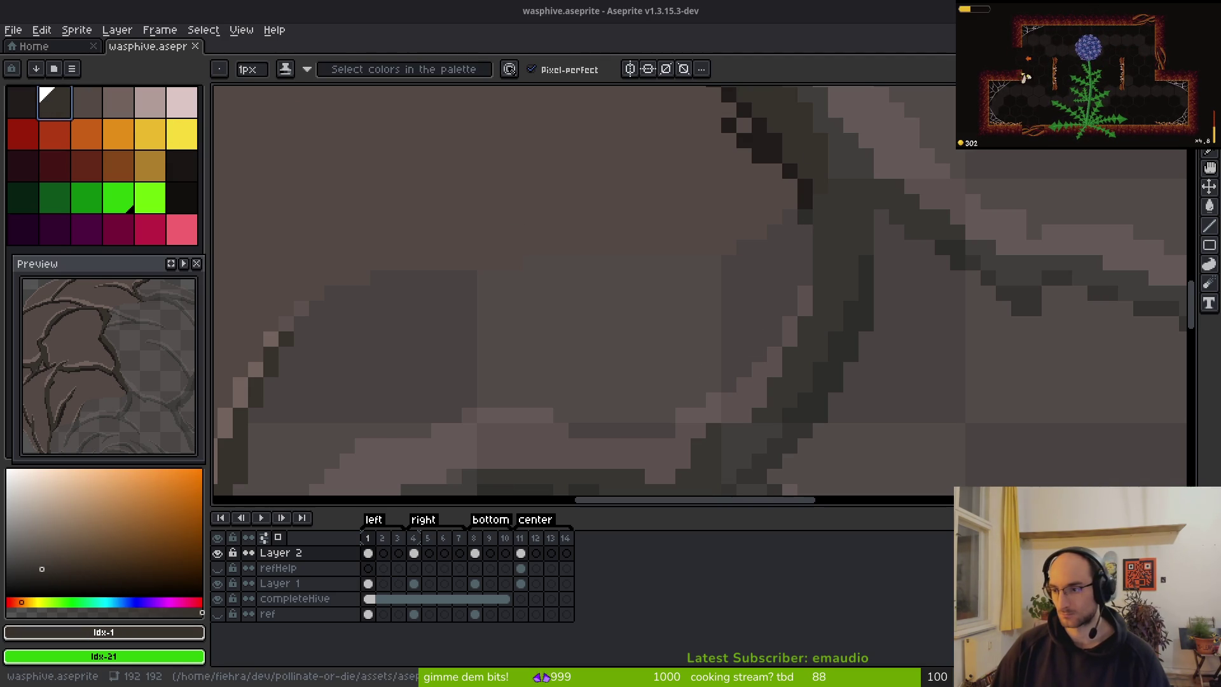
{"action": "scroll", "coordinate": [725, 279], "scroll_direction": "left", "scroll_amount": 2}
{"action": "left_click", "coordinate": [806, 234], "text": "alt"}
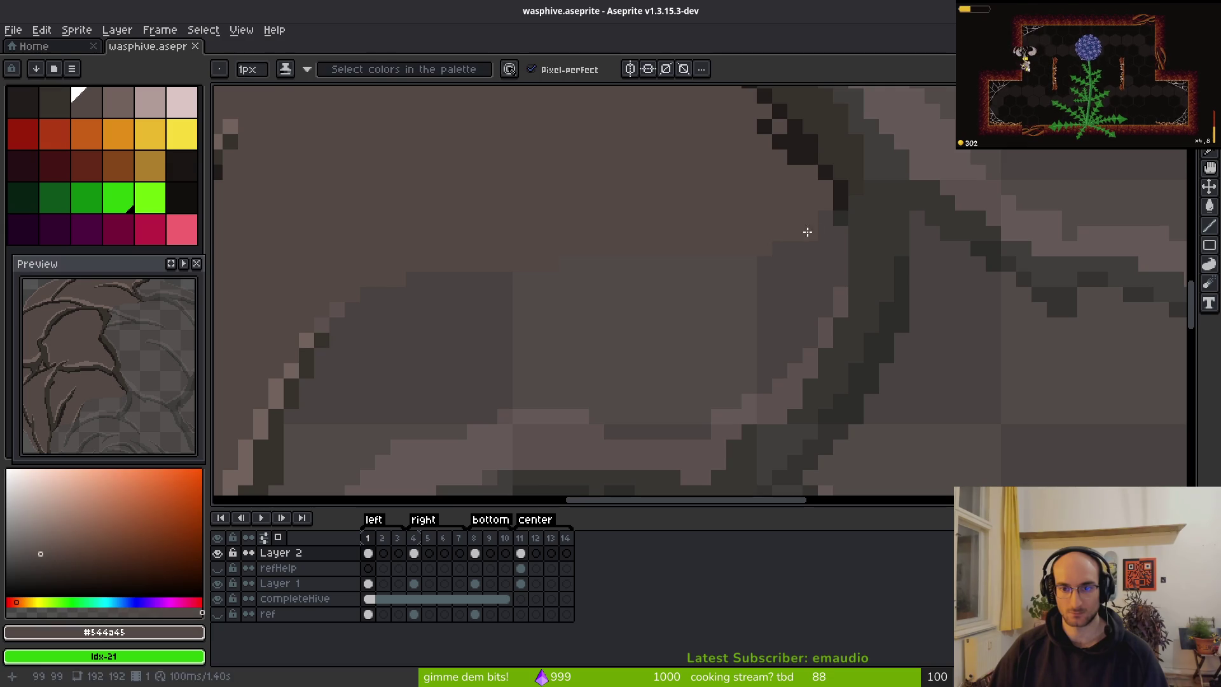
{"action": "left_click", "coordinate": [734, 445]}
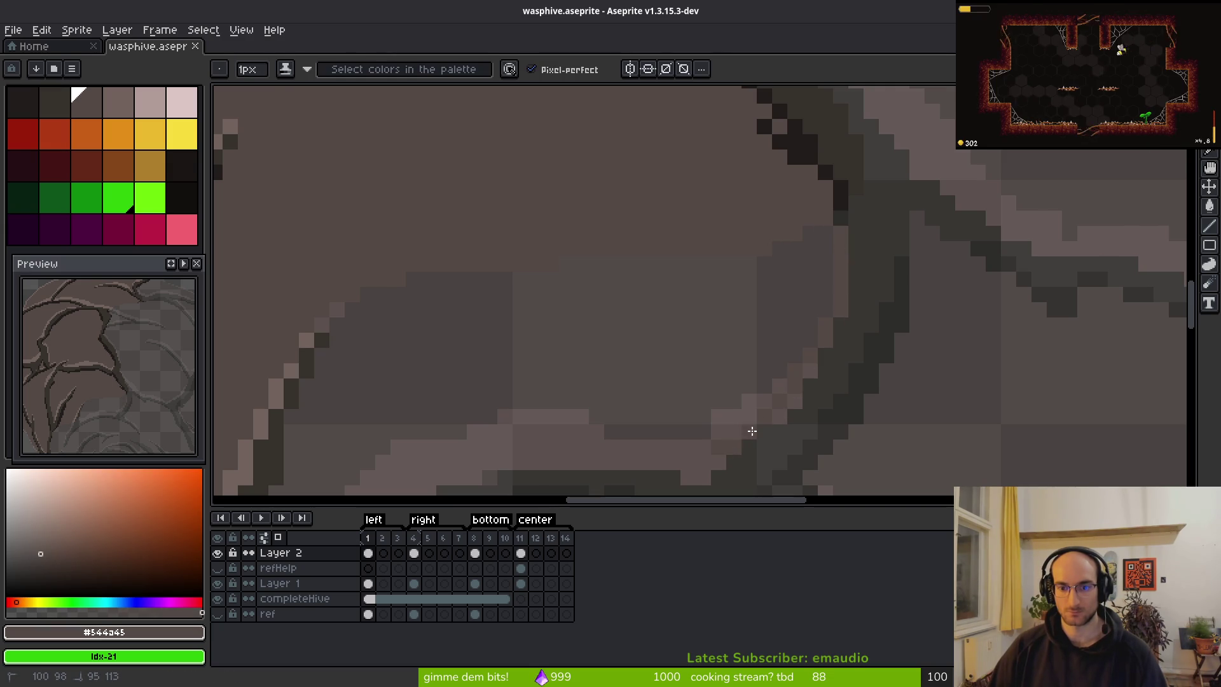
{"action": "scroll", "coordinate": [772, 404], "scroll_direction": "down", "scroll_amount": 3}
{"action": "scroll", "coordinate": [827, 318], "scroll_direction": "left", "scroll_amount": 2}
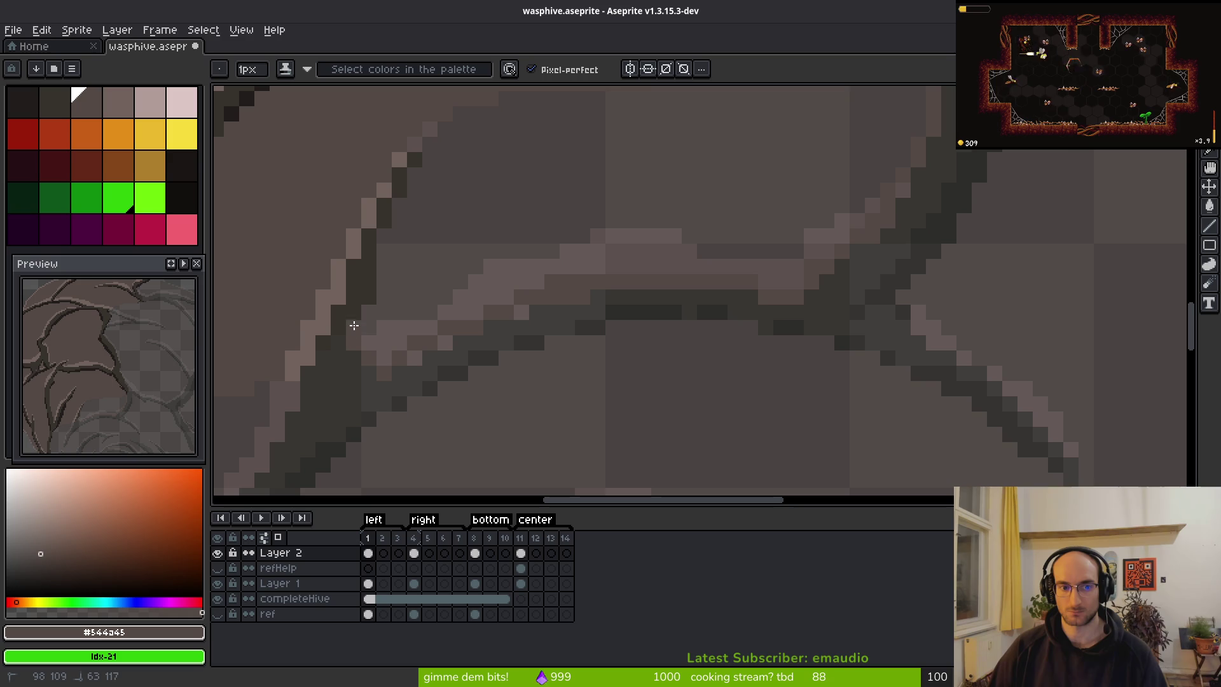
{"action": "mouse_move", "coordinate": [354, 311]}
{"action": "left_mouse_down"}
{"action": "mouse_move", "coordinate": [701, 229]}
{"action": "mouse_move", "coordinate": [679, 323]}
{"action": "left_mouse_up"}
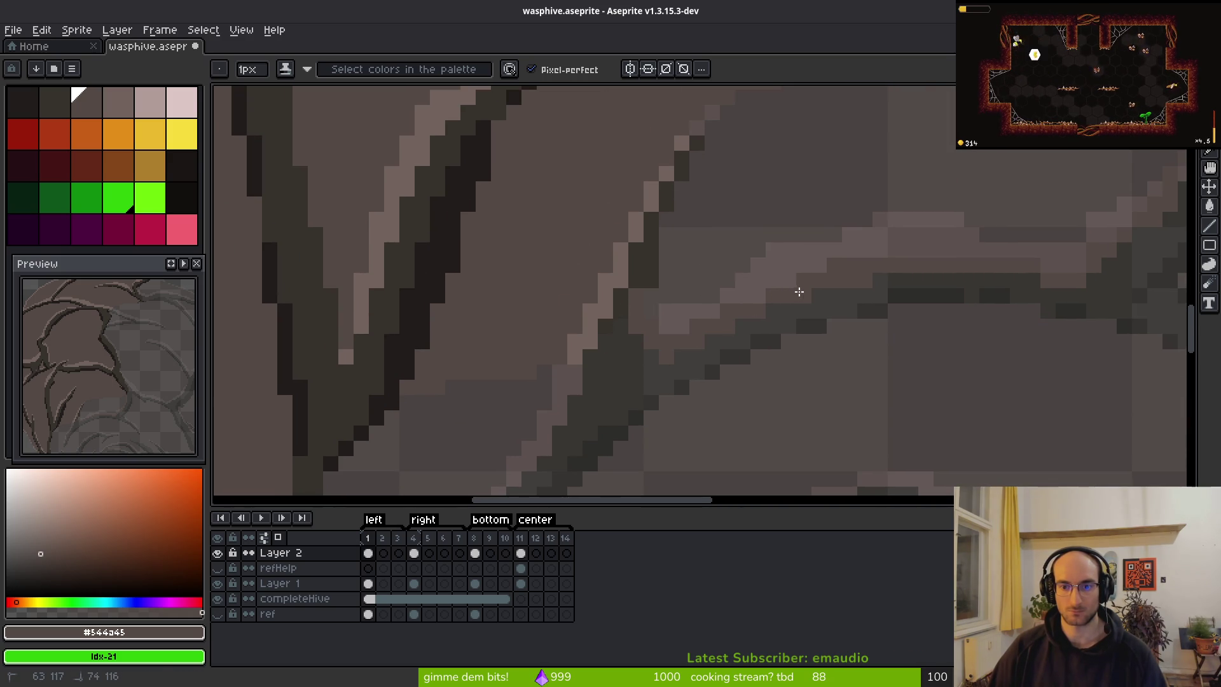
{"action": "scroll", "coordinate": [799, 292], "scroll_direction": "up", "scroll_amount": 5}
Step: Select the stepped seam band with a non-contiguous Magic Wand, extending up the right side
{"action": "key", "text": "g"}
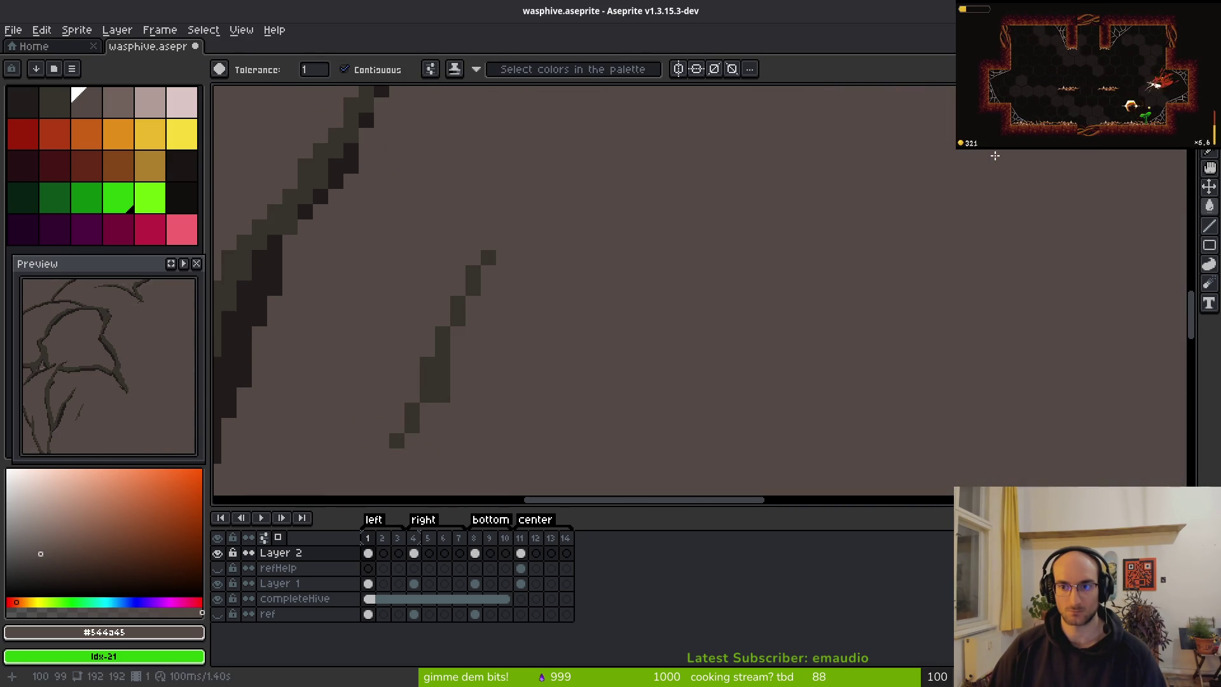
{"action": "key", "text": "b"}
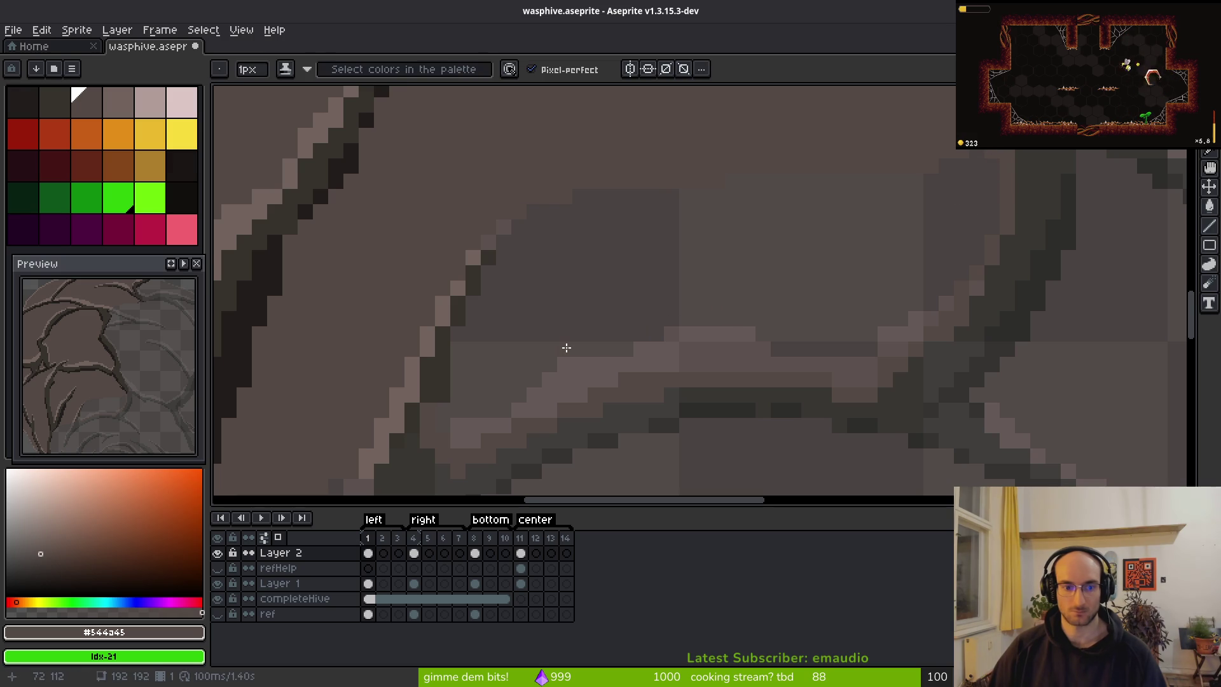
{"action": "scroll", "coordinate": [572, 337], "scroll_direction": "down", "scroll_amount": 3}
{"action": "scroll", "coordinate": [574, 344], "scroll_direction": "up", "scroll_amount": 3}
{"action": "key", "text": "w"}
{"action": "left_click", "coordinate": [677, 374]}
{"action": "left_click", "coordinate": [649, 68]}
{"action": "left_click", "coordinate": [640, 398]}
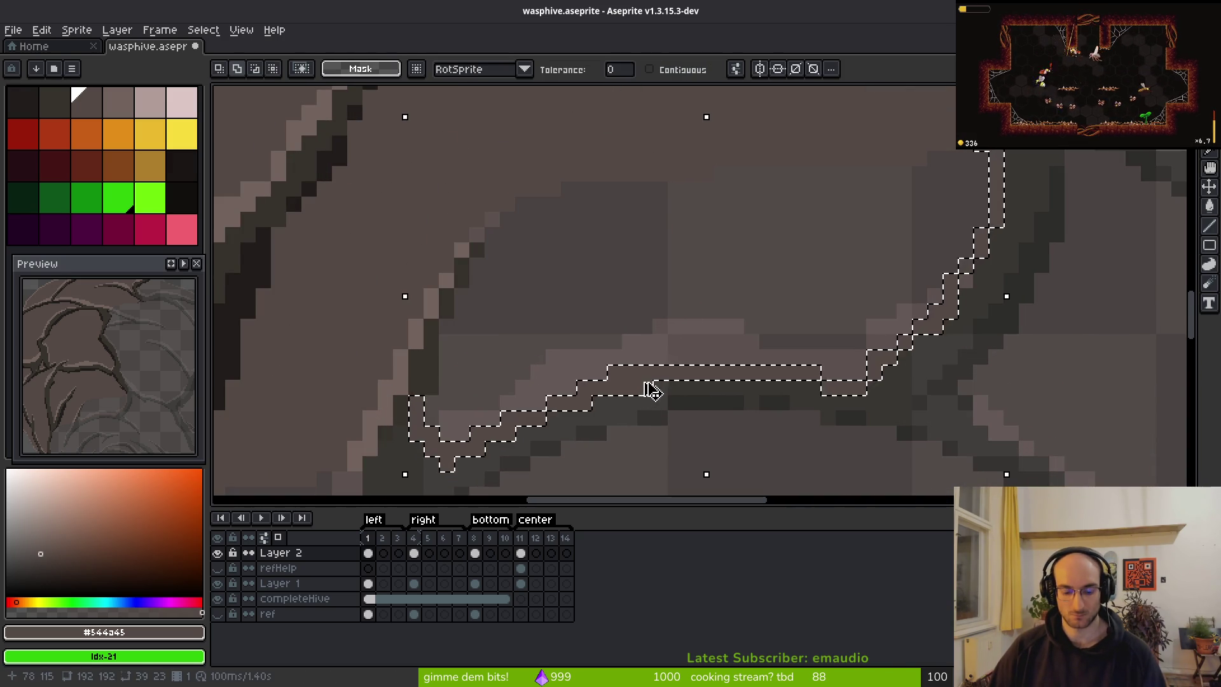
Step: On Layer 1, delete the reselected seam band and the light diagonal band, then save
{"action": "key", "text": "ctrl+d"}
{"action": "left_click", "coordinate": [368, 584]}
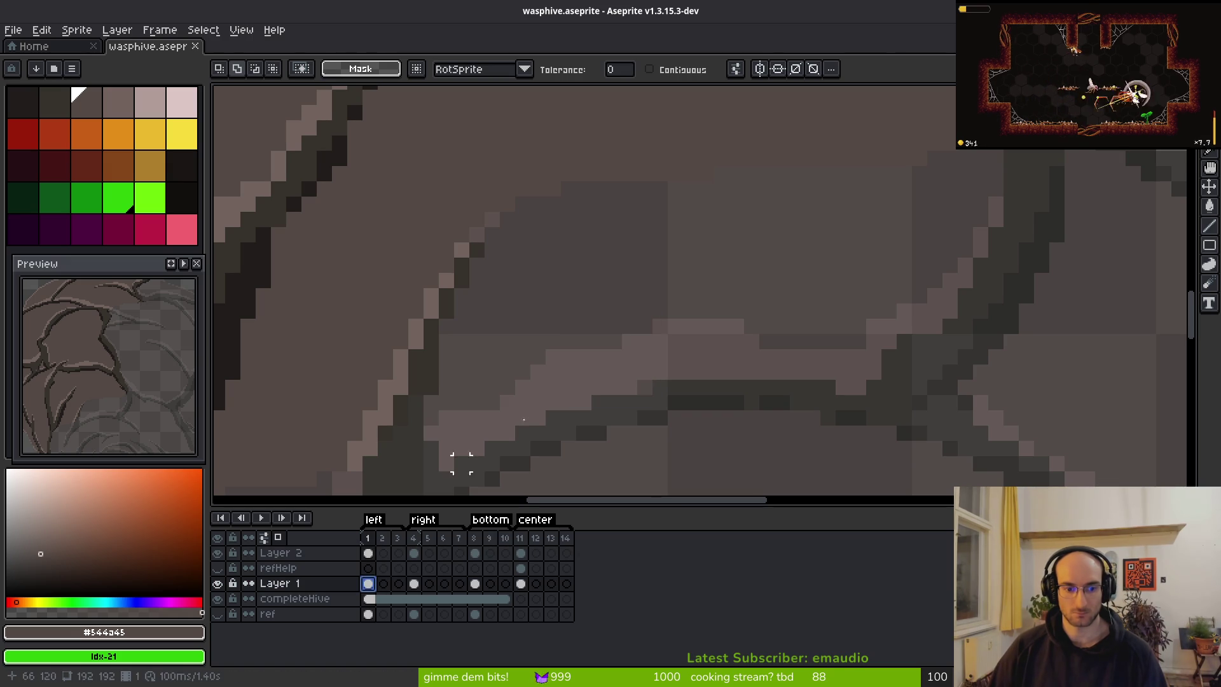
{"action": "key", "text": "ctrl+shift+d"}
{"action": "key", "text": "Delete"}
{"action": "key", "text": "ctrl+d"}
{"action": "key", "text": "w"}
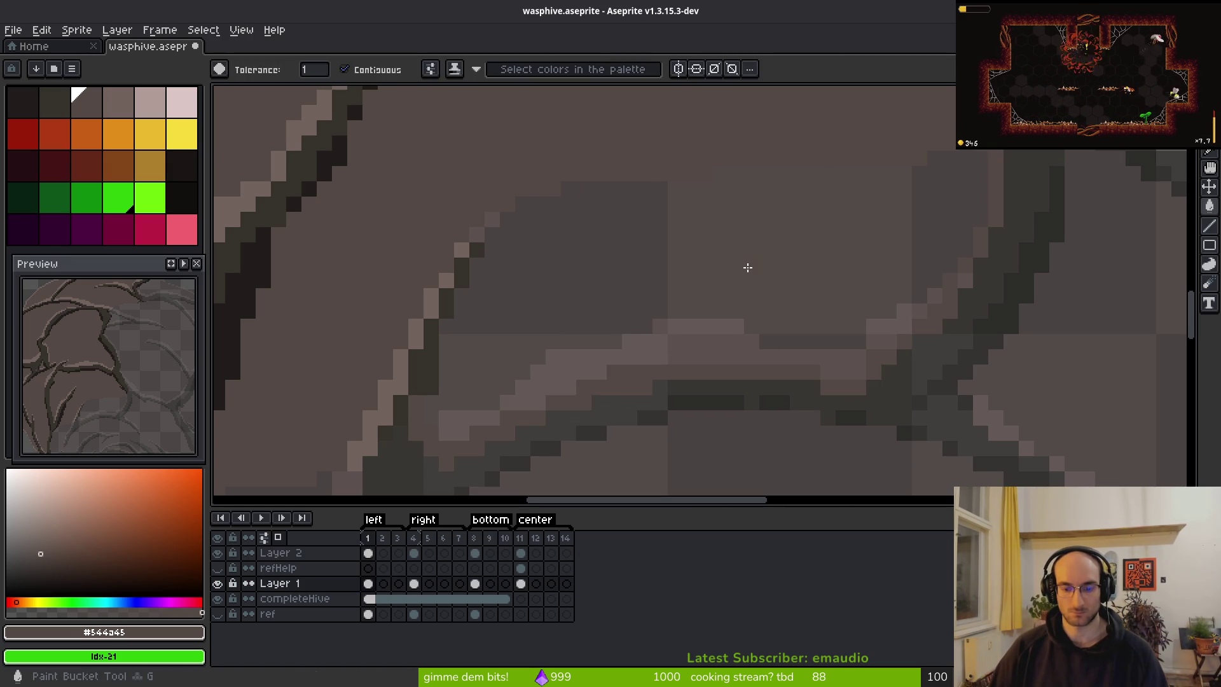
{"action": "key", "text": "Delete"}
{"action": "key", "text": "v"}
{"action": "key", "text": "ctrl+s"}
Step: On Layer 2, pick the dark crack colour #36312c with the Pencil and save
{"action": "left_click", "coordinate": [368, 553]}
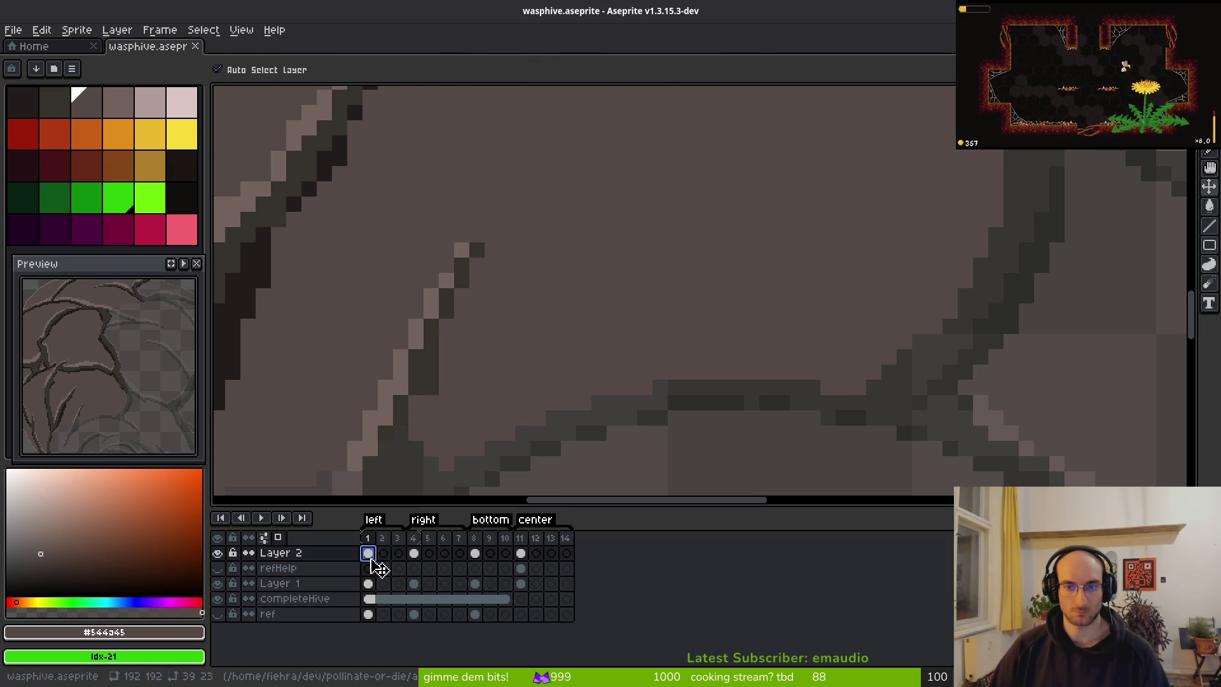
{"action": "key", "text": "ctrl+s"}
{"action": "key", "text": "b"}
{"action": "scroll", "coordinate": [730, 300], "scroll_direction": "down", "scroll_amount": 3}
{"action": "scroll", "coordinate": [675, 303], "scroll_direction": "up", "scroll_amount": 1}
{"action": "scroll", "coordinate": [675, 337], "scroll_direction": "down", "scroll_amount": 3}
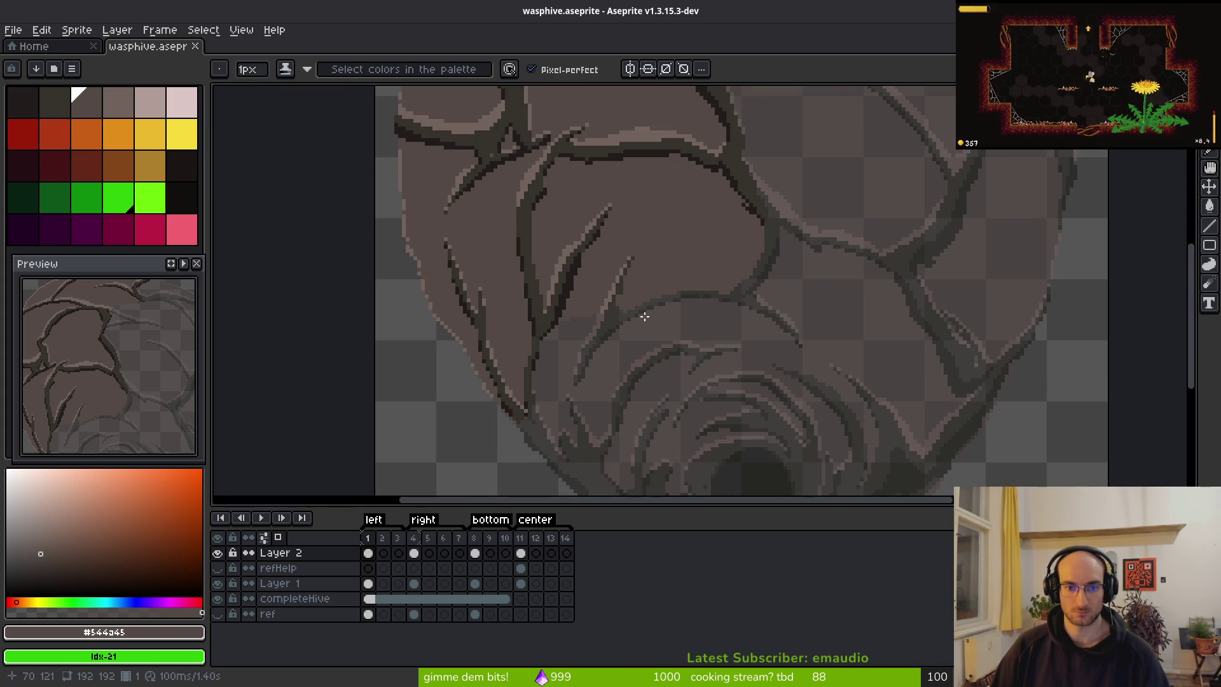
{"action": "scroll", "coordinate": [580, 334], "scroll_direction": "up", "scroll_amount": 2}
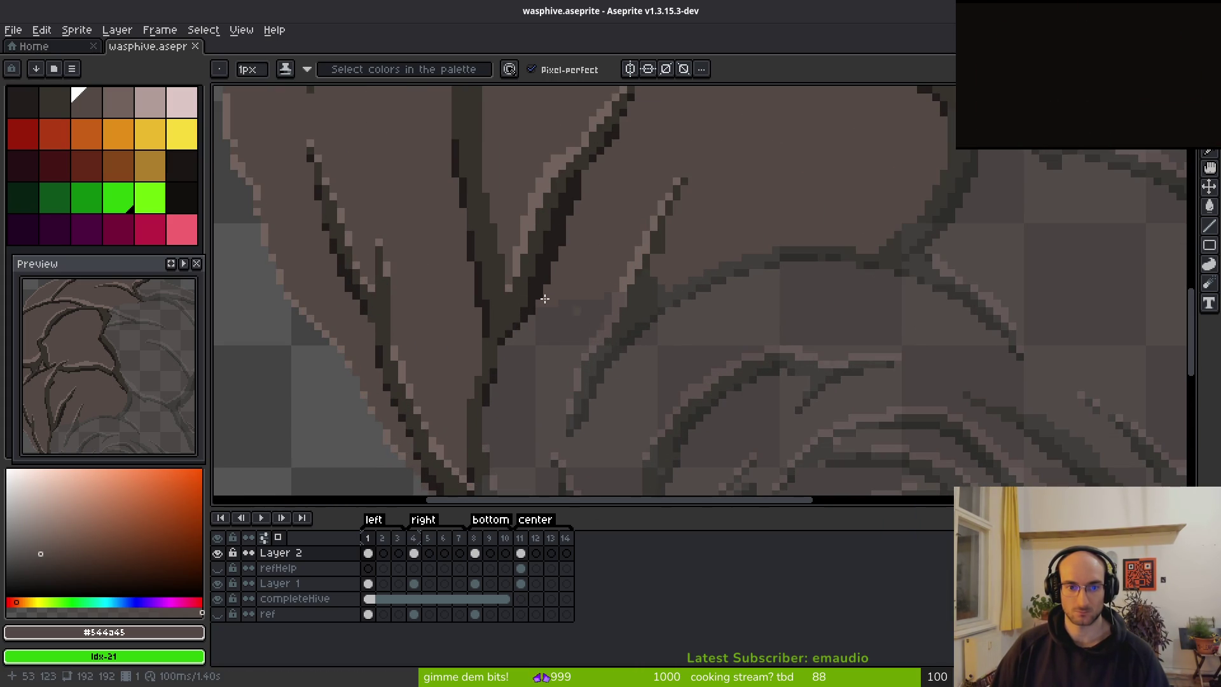
{"action": "key", "text": "i"}
{"action": "left_click", "coordinate": [532, 257], "text": "alt"}
{"action": "scroll", "coordinate": [703, 338], "scroll_direction": "up", "scroll_amount": 3}
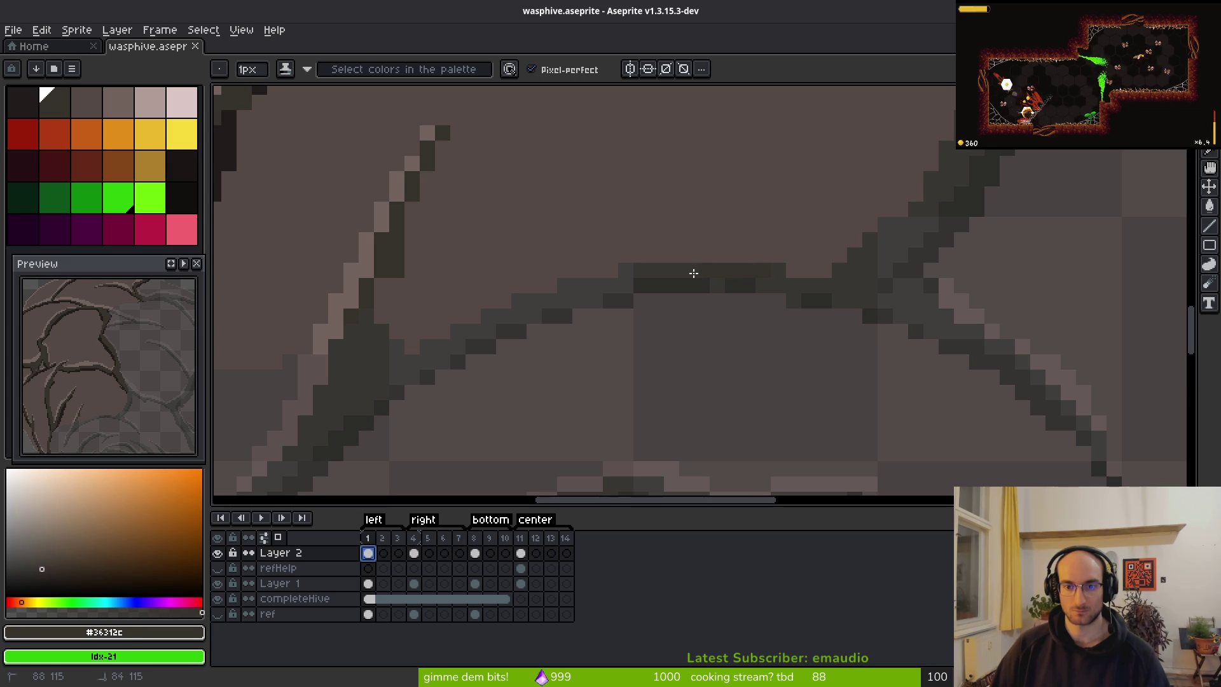
{"action": "key", "text": "ctrl+s"}
Step: Return to Layer 1 and open frame 8, comparing it against frame 1
{"action": "key", "text": "Down"}
{"action": "key", "text": "Down"}
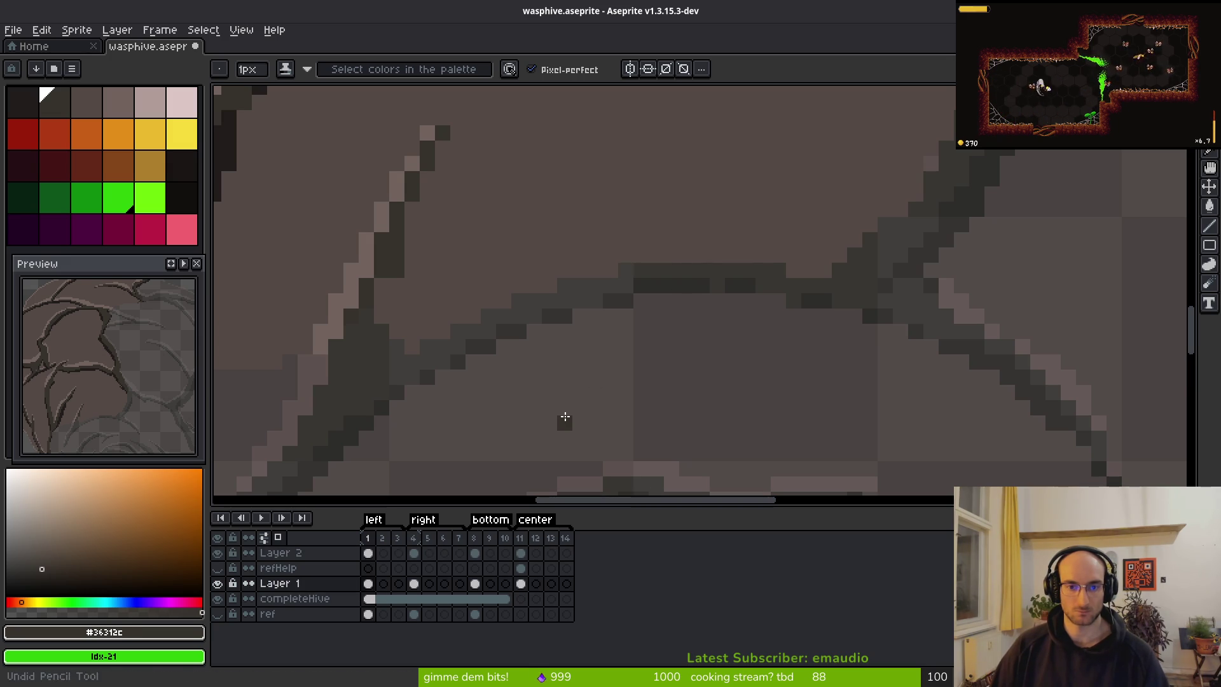
{"action": "right_click", "coordinate": [285, 600]}
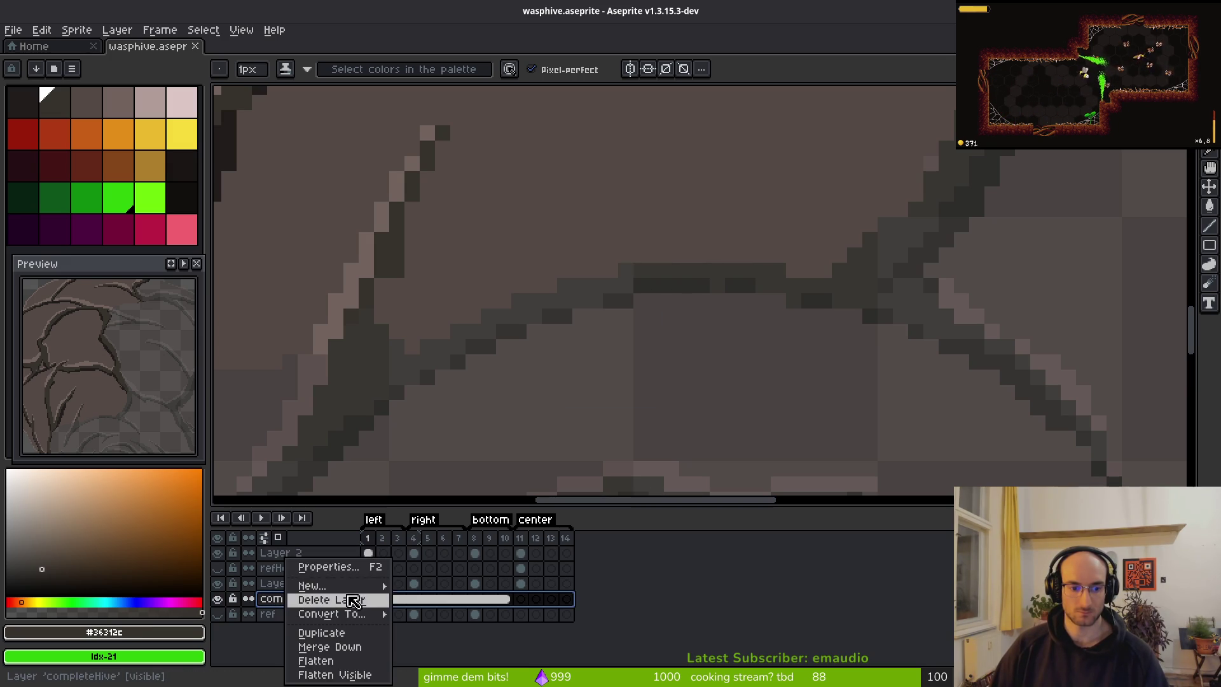
{"action": "left_click", "coordinate": [524, 590]}
{"action": "left_click", "coordinate": [520, 583]}
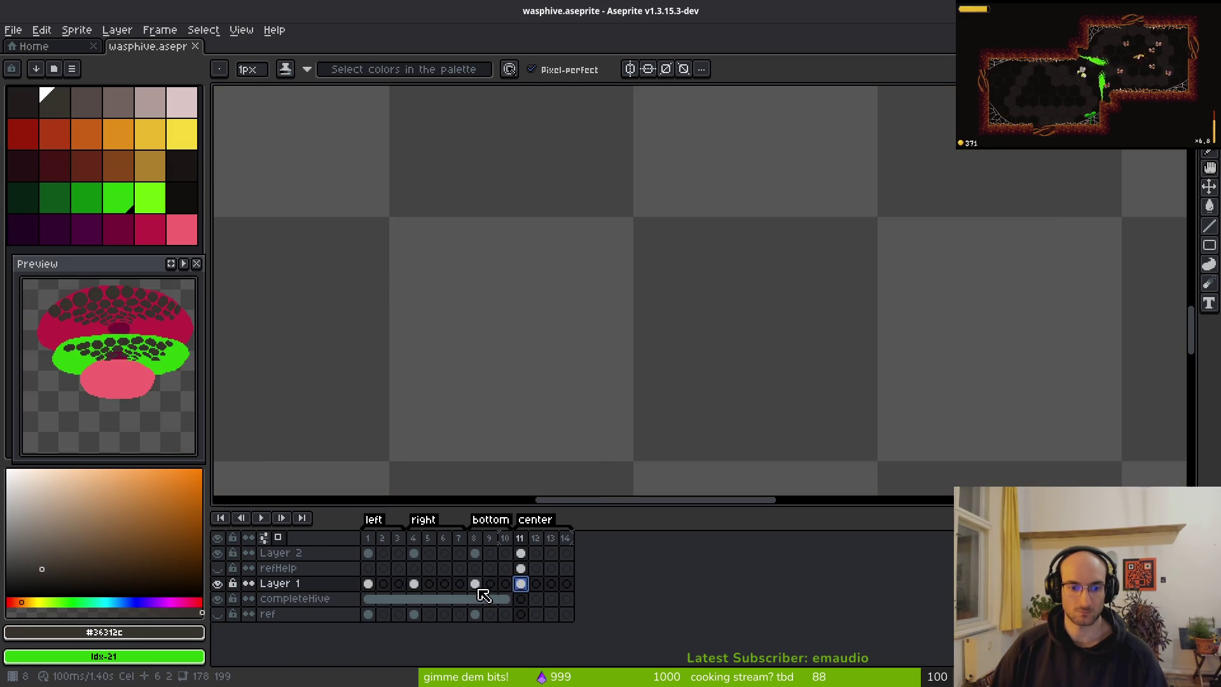
{"action": "left_click", "coordinate": [475, 583]}
{"action": "scroll", "coordinate": [623, 370], "scroll_direction": "left", "scroll_amount": 1}
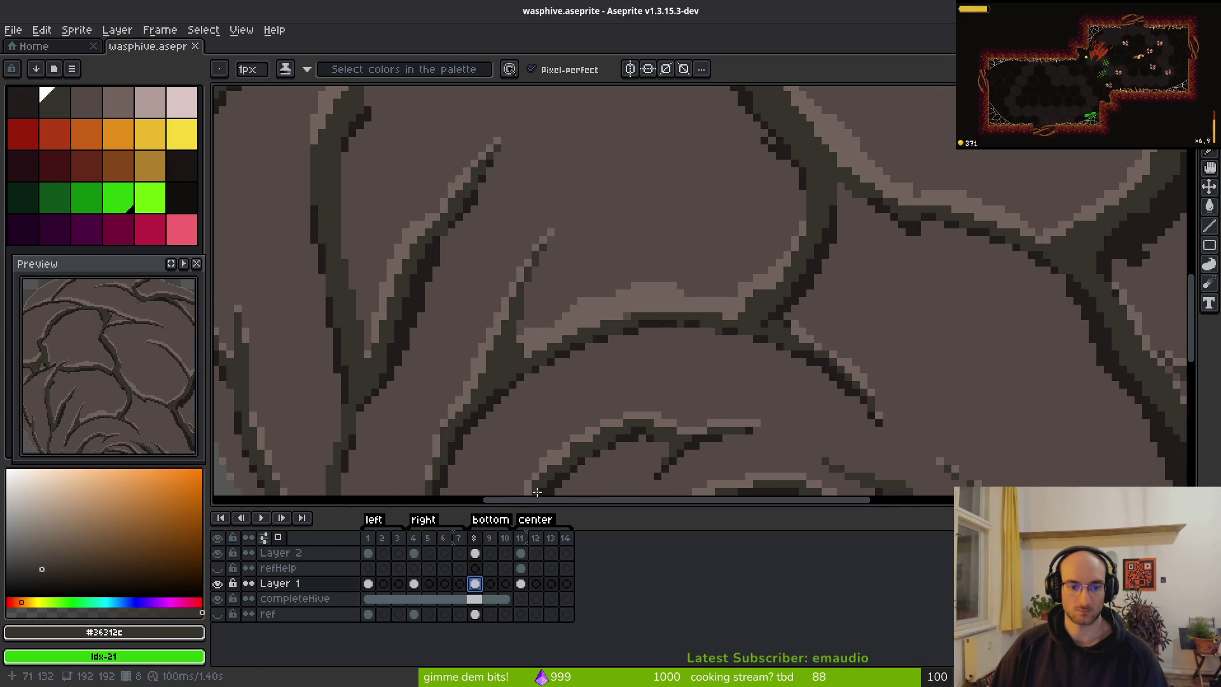
{"action": "left_click", "coordinate": [368, 583]}
{"action": "scroll", "coordinate": [537, 335], "scroll_direction": "right", "scroll_amount": 1}
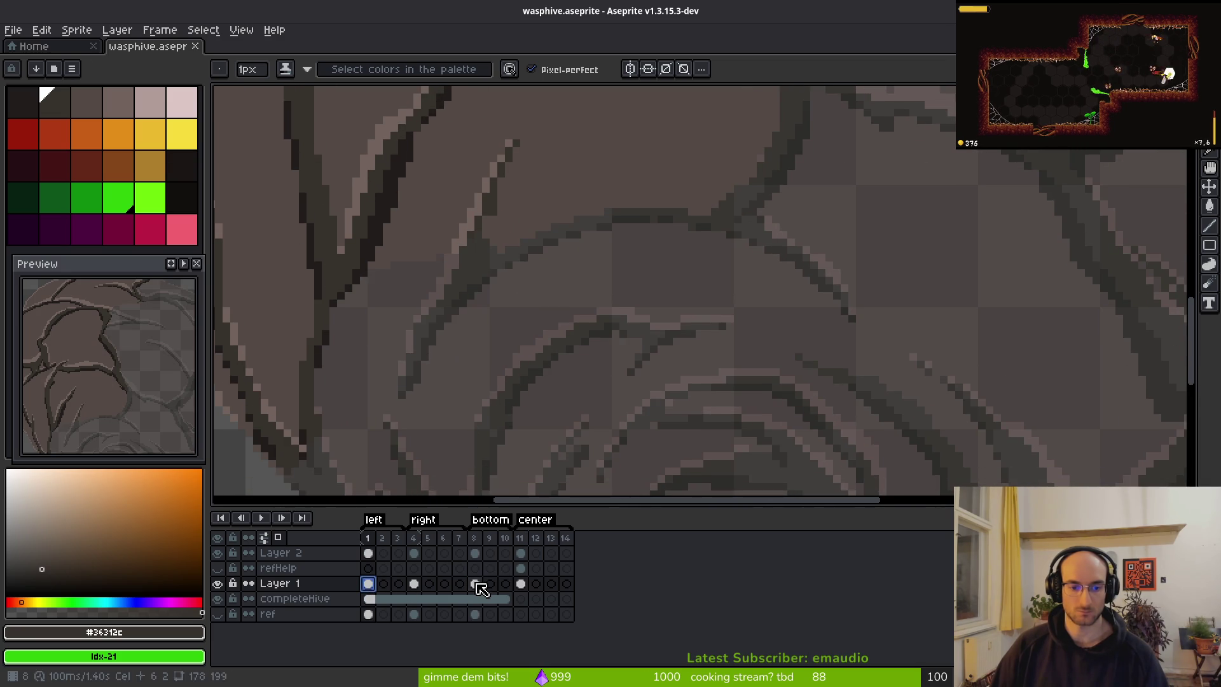
{"action": "left_click", "coordinate": [477, 583]}
{"action": "key", "text": "shift+w"}
{"action": "scroll", "coordinate": [791, 216], "scroll_direction": "down", "scroll_amount": 1}
Step: Lasso the overlapping crack region in frame 8 and clear it from Layer 1's frame 1
{"action": "left_click_drag", "start_coordinate": [754, 332], "coordinate": [770, 216]}
{"action": "key", "text": "Delete"}
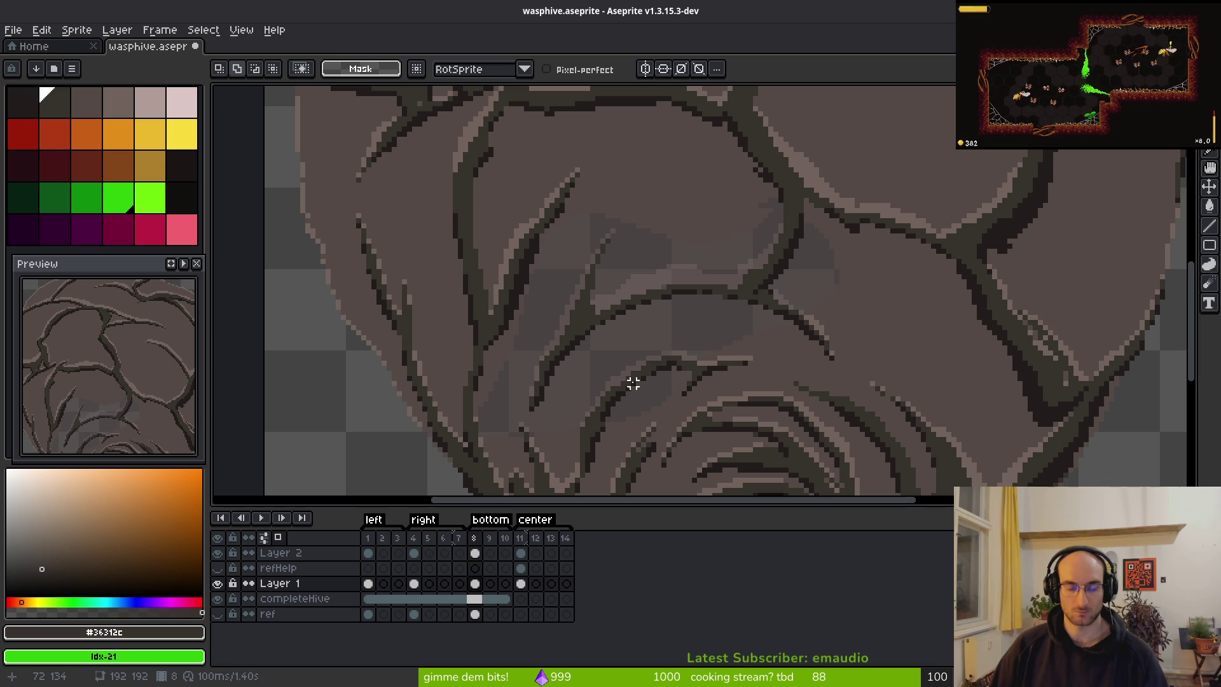
{"action": "key", "text": "ctrl+z"}
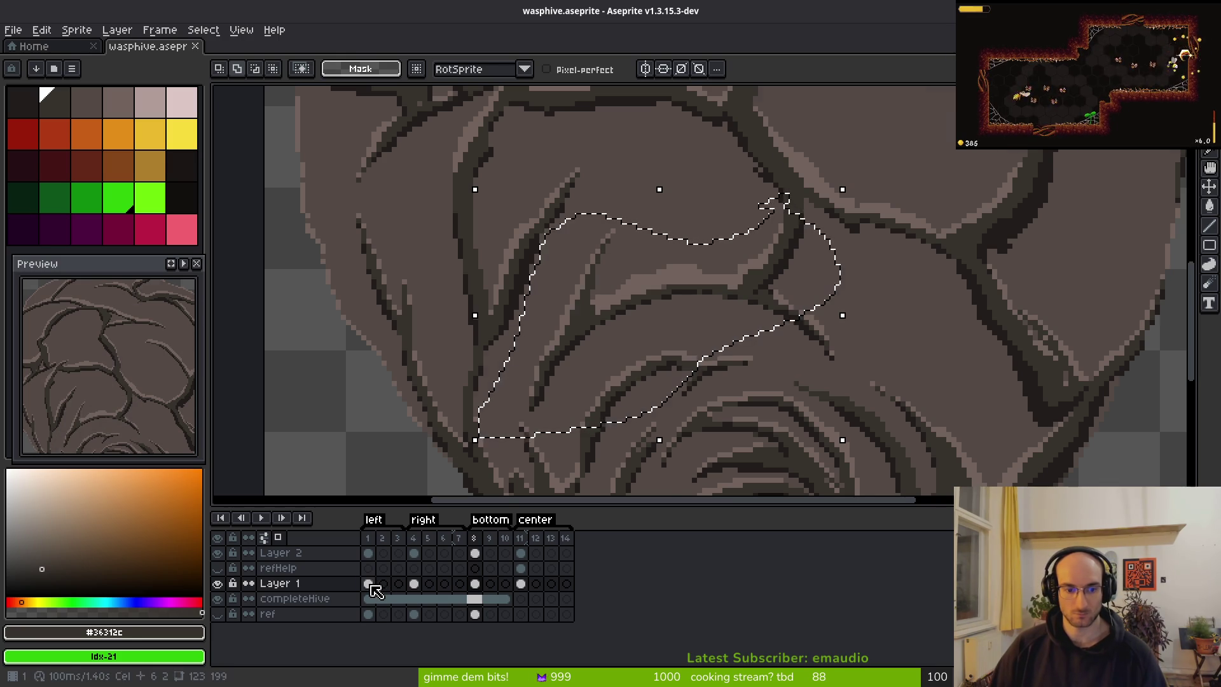
{"action": "left_click", "coordinate": [369, 584]}
{"action": "key", "text": "Delete"}
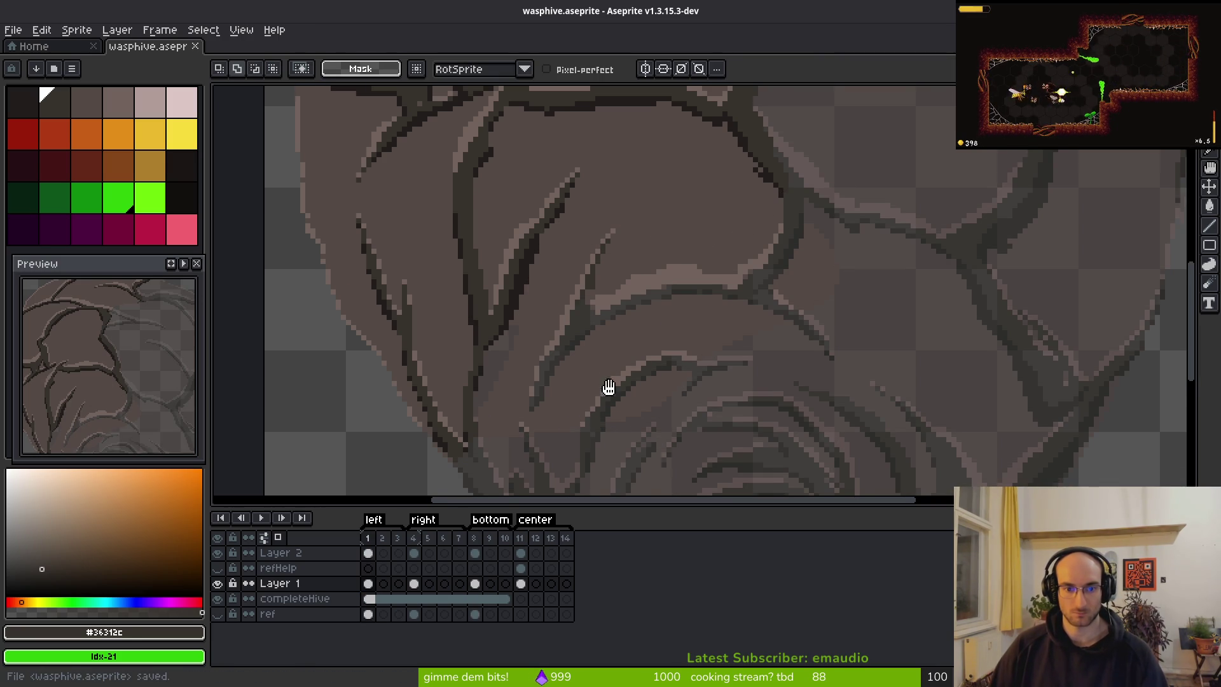
{"action": "scroll", "coordinate": [603, 389], "scroll_direction": "up", "scroll_amount": 3}
{"action": "key", "text": "e"}
{"action": "scroll", "coordinate": [660, 273], "scroll_direction": "down", "scroll_amount": 1}
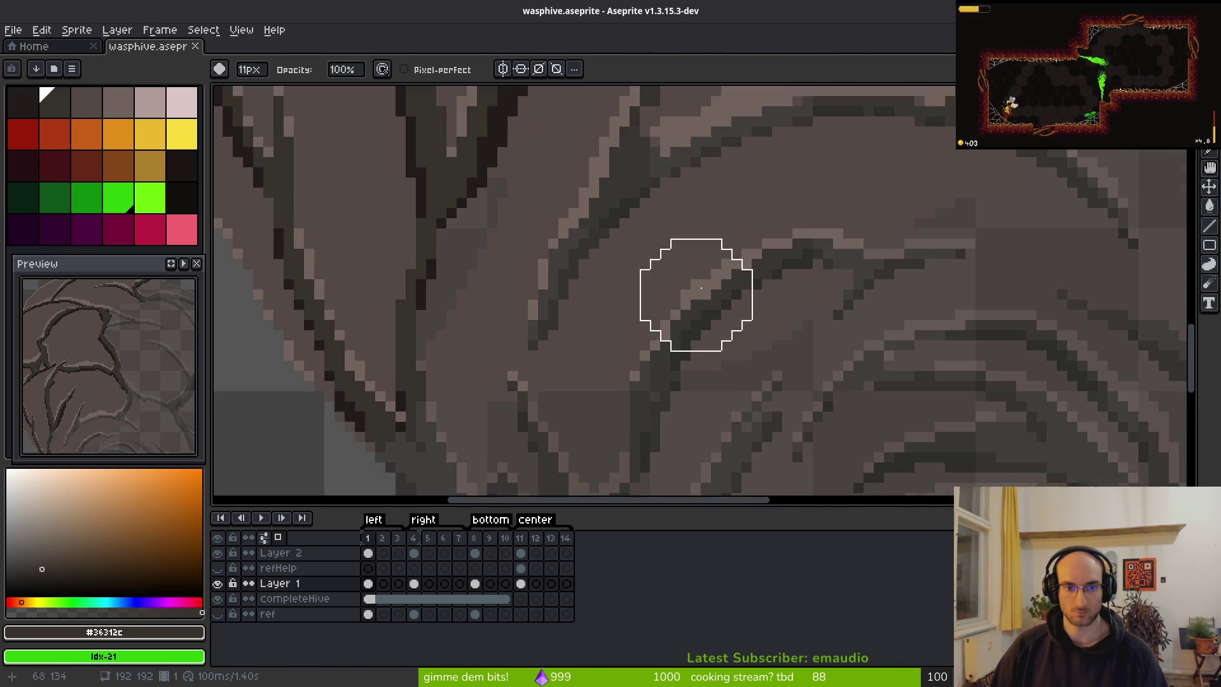
{"action": "scroll", "coordinate": [693, 289], "scroll_direction": "up", "scroll_amount": 3}
Step: Lasso a larger oval around the cracks from frame 8, apply it on frame 1, and save
{"action": "left_click", "coordinate": [487, 553]}
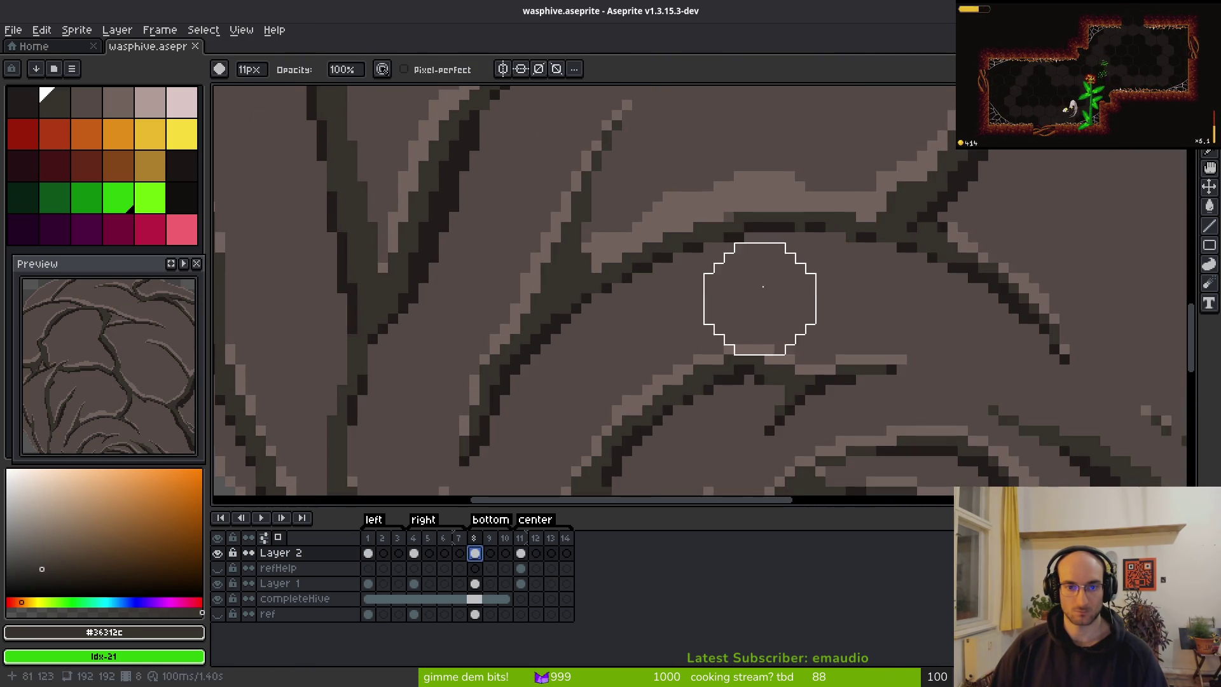
{"action": "key", "text": "shift+w"}
{"action": "scroll", "coordinate": [771, 254], "scroll_direction": "down", "scroll_amount": 1}
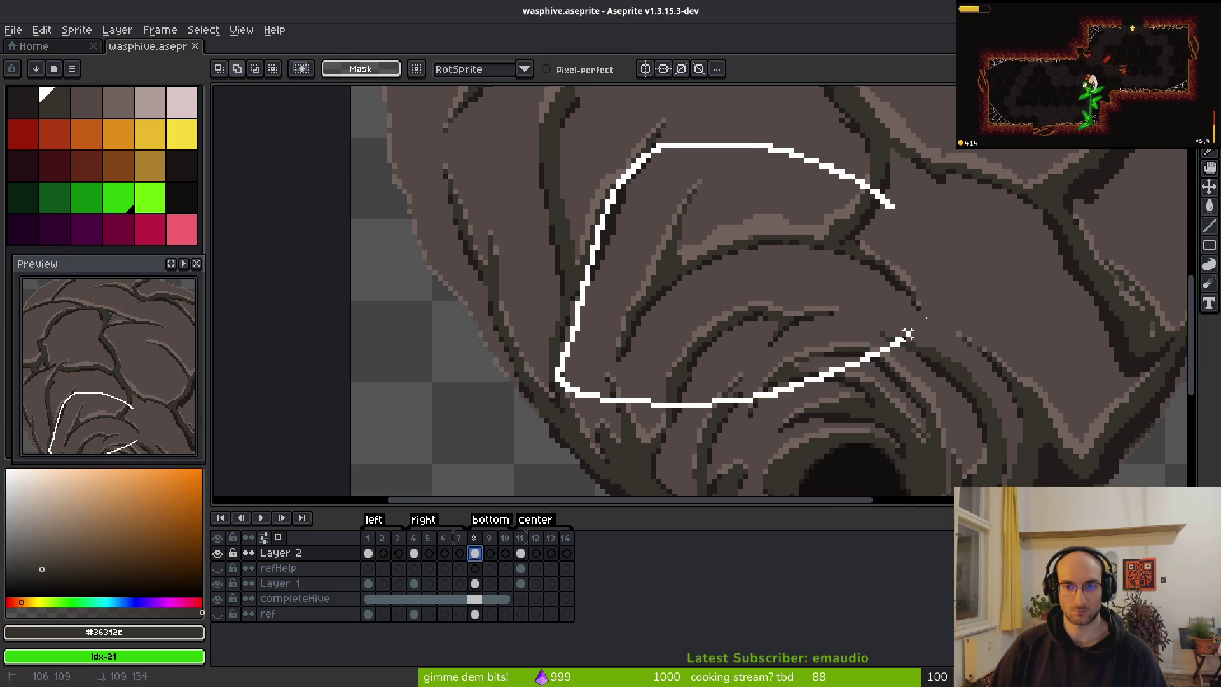
{"action": "left_click_drag", "start_coordinate": [761, 165], "coordinate": [760, 167]}
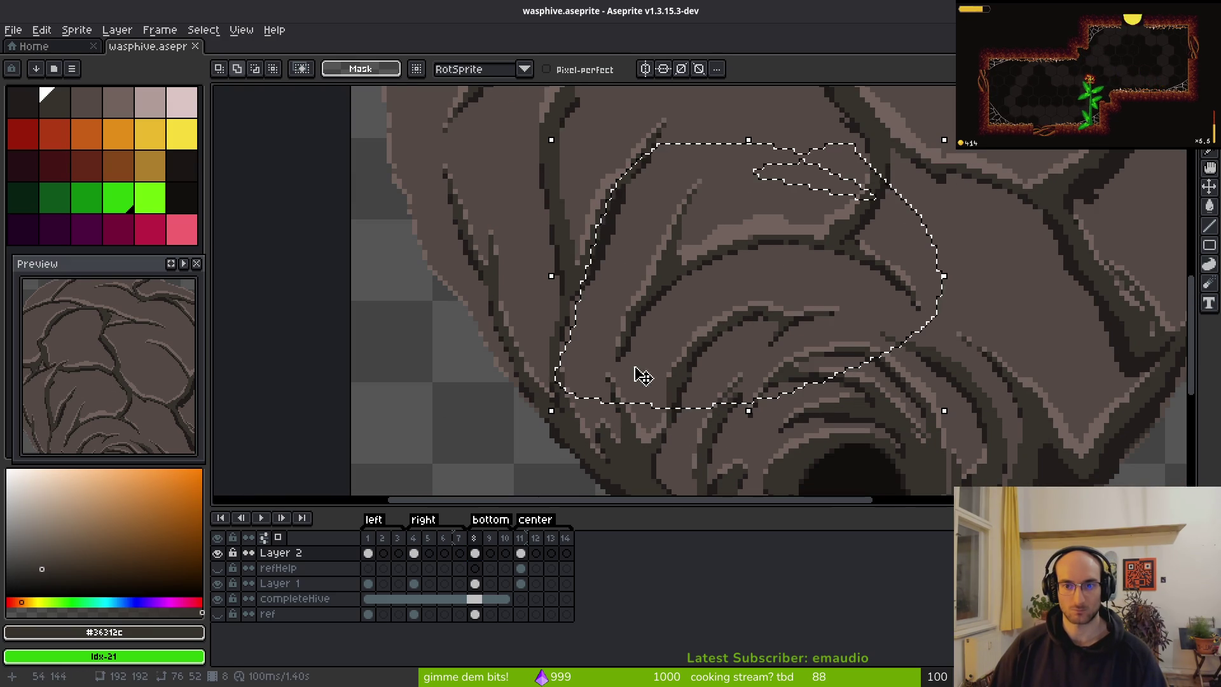
{"action": "key", "text": "ctrl+d"}
{"action": "mouse_move", "coordinate": [919, 191]}
{"action": "left_mouse_down"}
{"action": "mouse_move", "coordinate": [522, 270]}
{"action": "mouse_move", "coordinate": [909, 177]}
{"action": "left_mouse_up"}
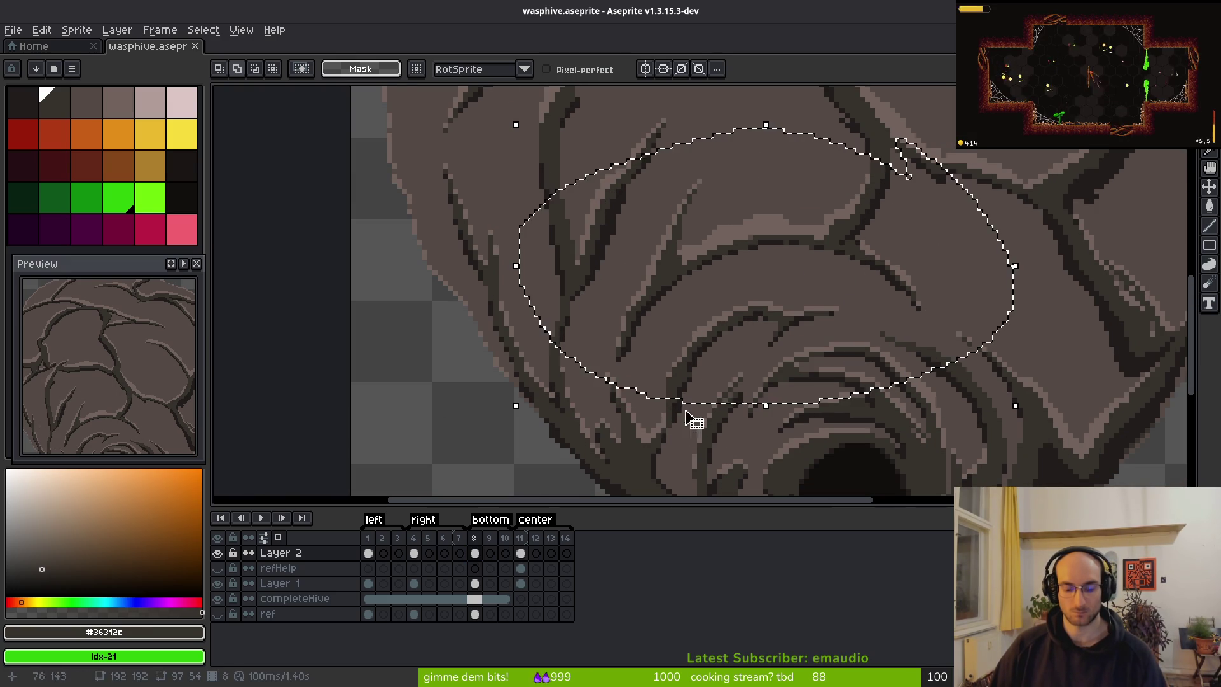
{"action": "left_click", "coordinate": [371, 584]}
{"action": "key", "text": "ctrl+d"}
{"action": "key", "text": "ctrl+z"}
{"action": "key", "text": "ctrl+d"}
{"action": "key", "text": "ctrl+s"}
{"action": "scroll", "coordinate": [694, 349], "scroll_direction": "up", "scroll_amount": 3}
Step: Erase the leftover seam pixels along and below the crack on Layer 1
{"action": "key", "text": "b"}
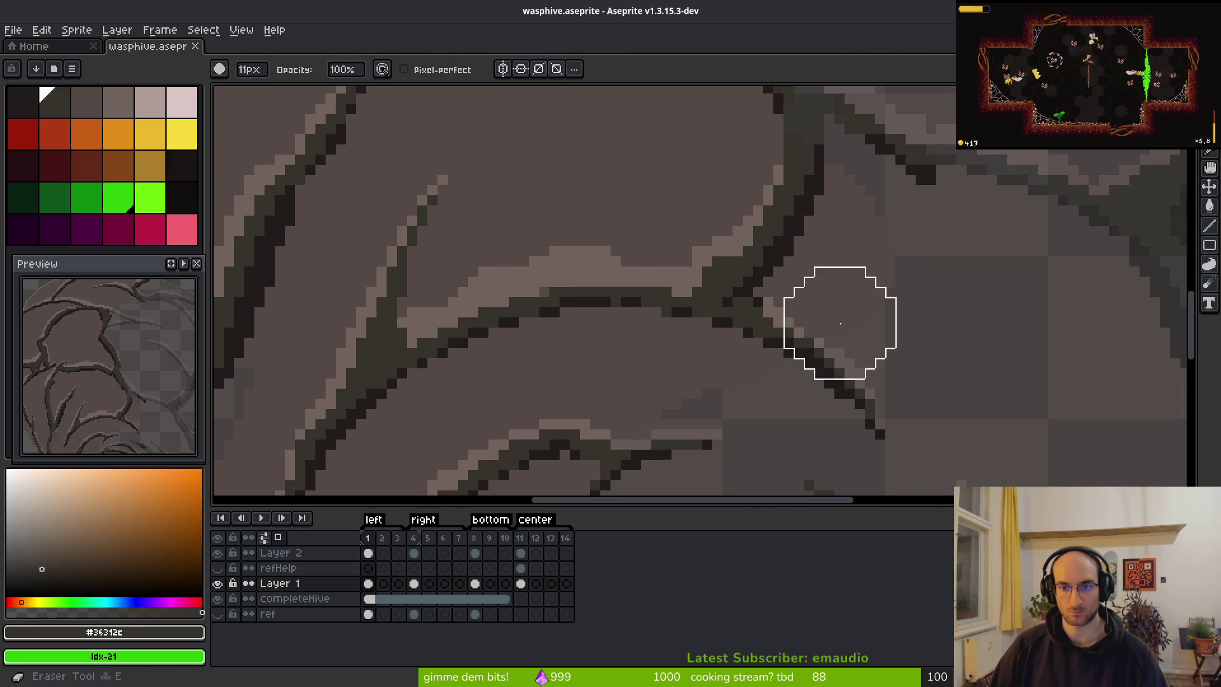
{"action": "mouse_move", "coordinate": [723, 390]}
{"action": "left_mouse_down"}
{"action": "mouse_move", "coordinate": [900, 376]}
{"action": "mouse_move", "coordinate": [895, 217]}
{"action": "left_mouse_up"}
{"action": "left_click_drag", "start_coordinate": [819, 220], "coordinate": [785, 278]}
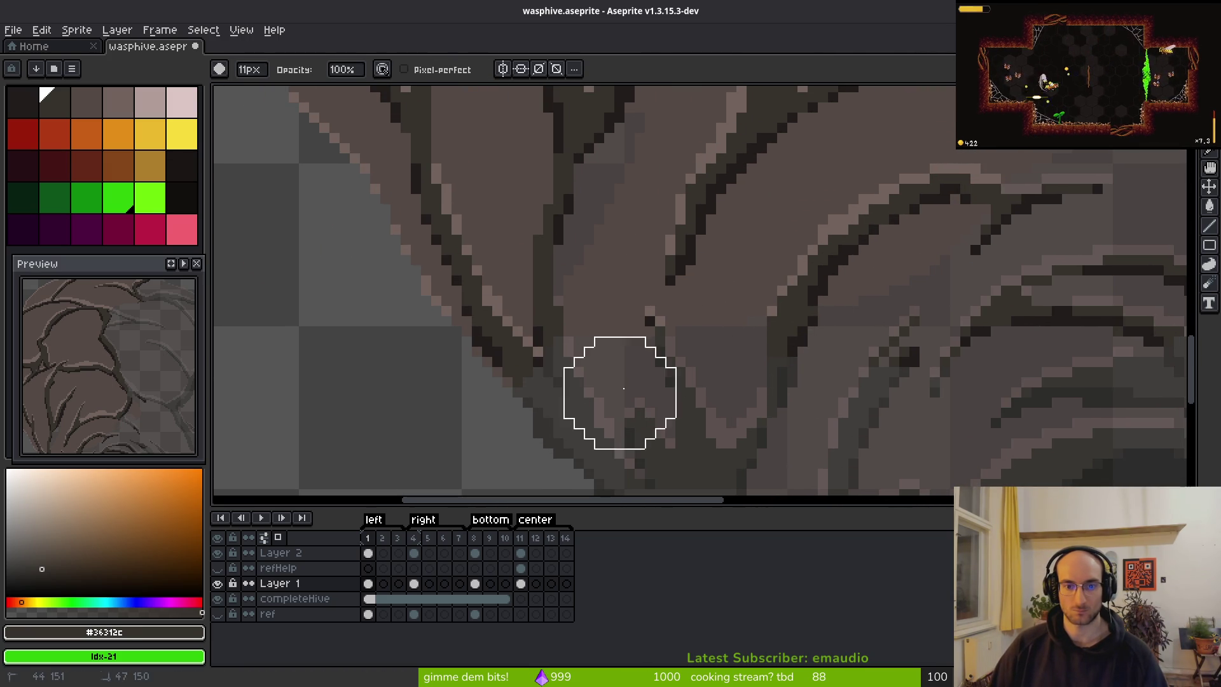
{"action": "mouse_move", "coordinate": [710, 337]}
{"action": "left_mouse_down"}
{"action": "mouse_move", "coordinate": [731, 346]}
{"action": "mouse_move", "coordinate": [698, 382]}
{"action": "left_mouse_up"}
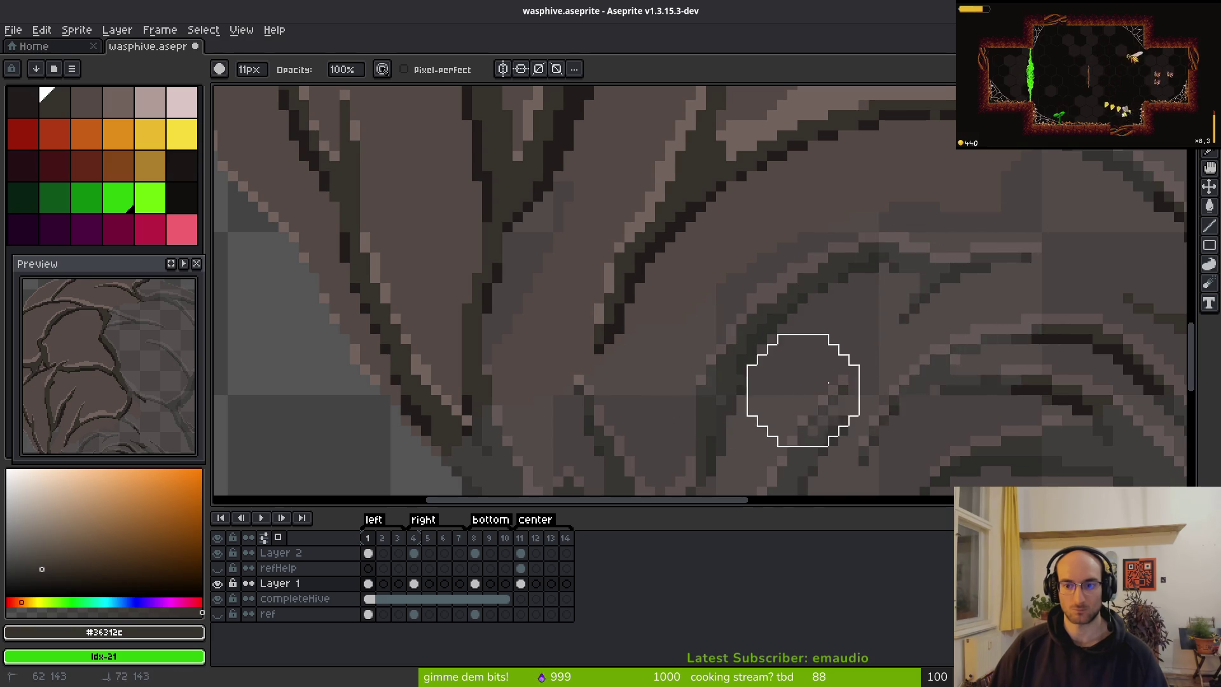
{"action": "scroll", "coordinate": [871, 401], "scroll_direction": "down", "scroll_amount": 2}
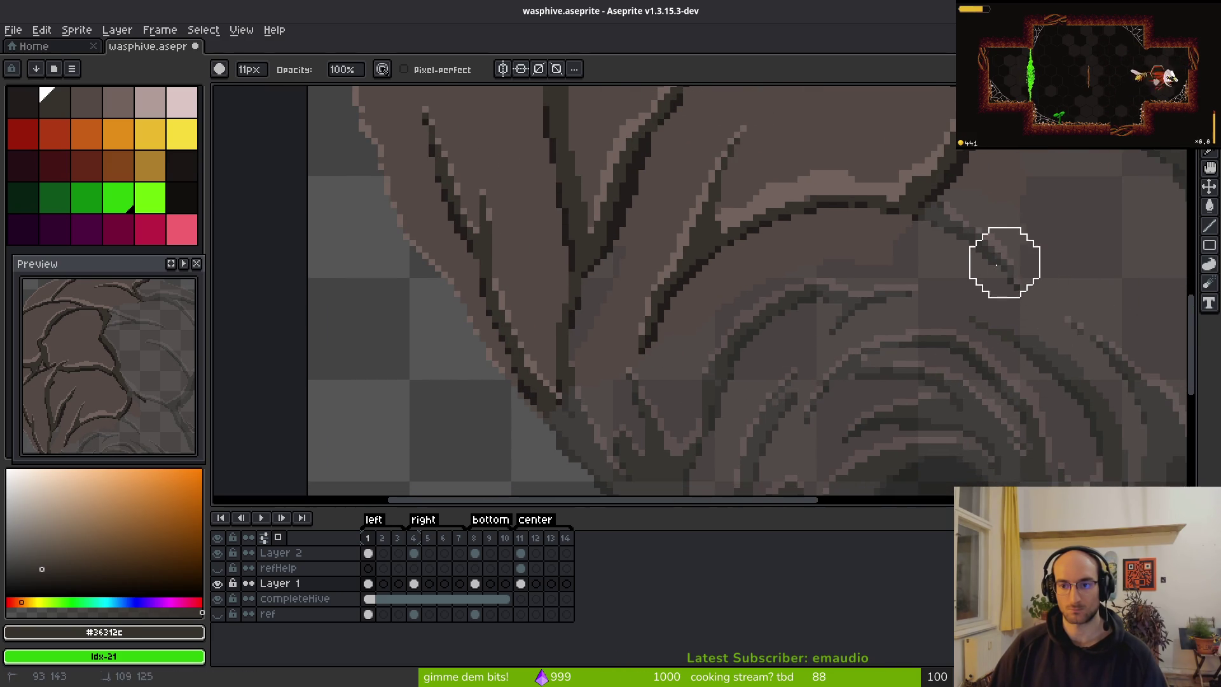
{"action": "scroll", "coordinate": [880, 408], "scroll_direction": "up", "scroll_amount": 2}
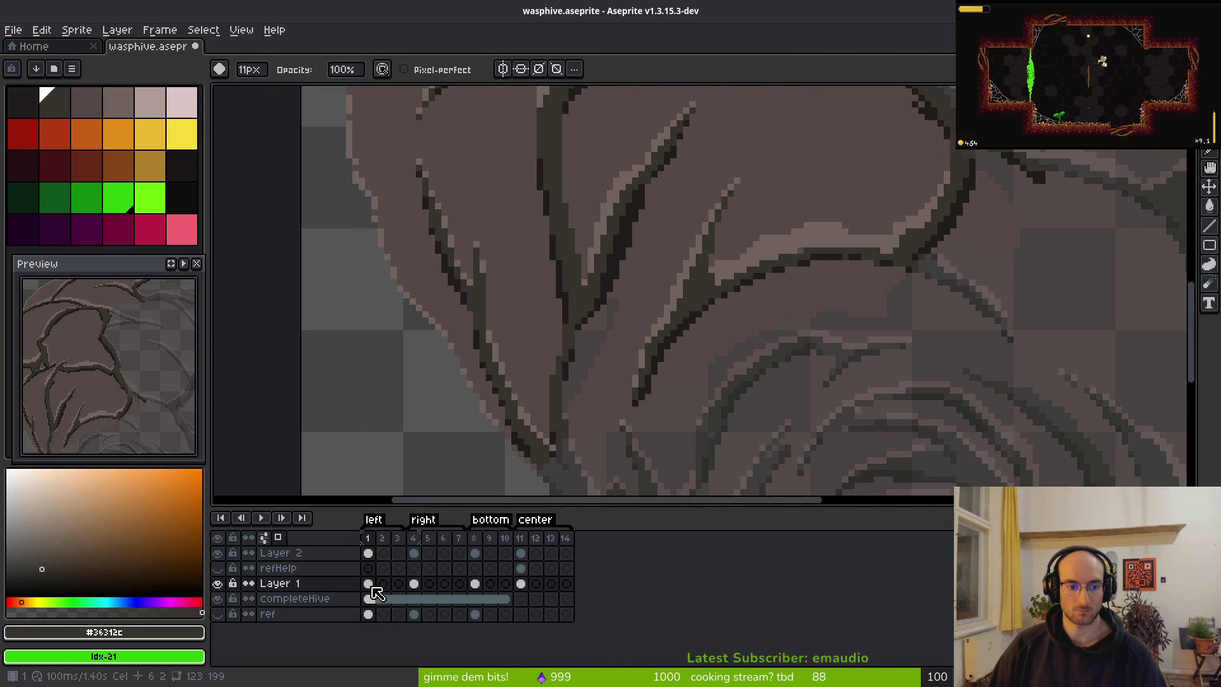
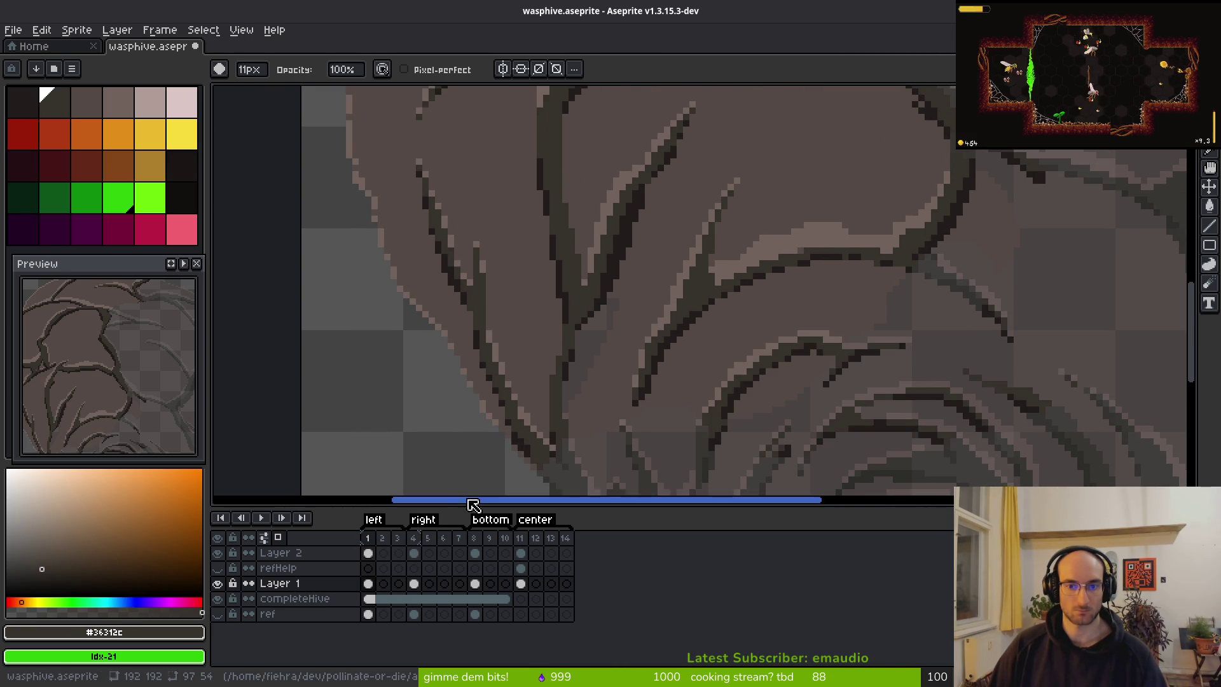
Step: Undo the last paste and paste the dark branch strokes onto Layer 2, committing them
{"action": "key", "text": "ctrl+z"}
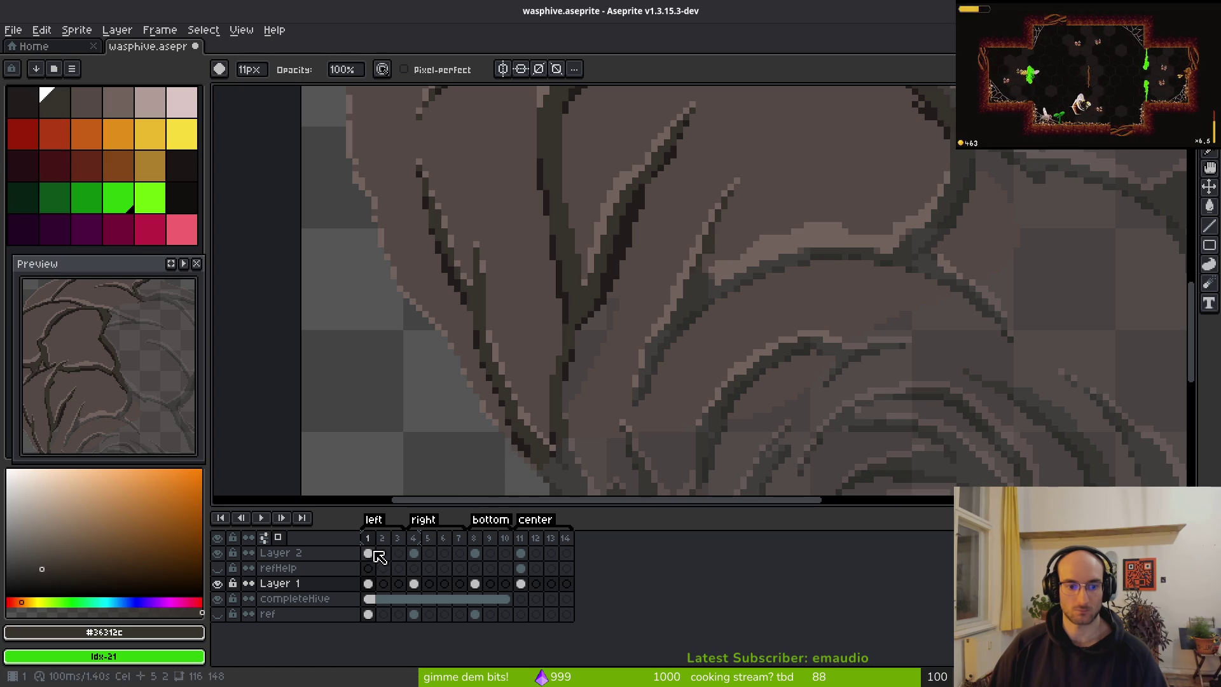
{"action": "left_click", "coordinate": [368, 553]}
{"action": "key", "text": "ctrl+v"}
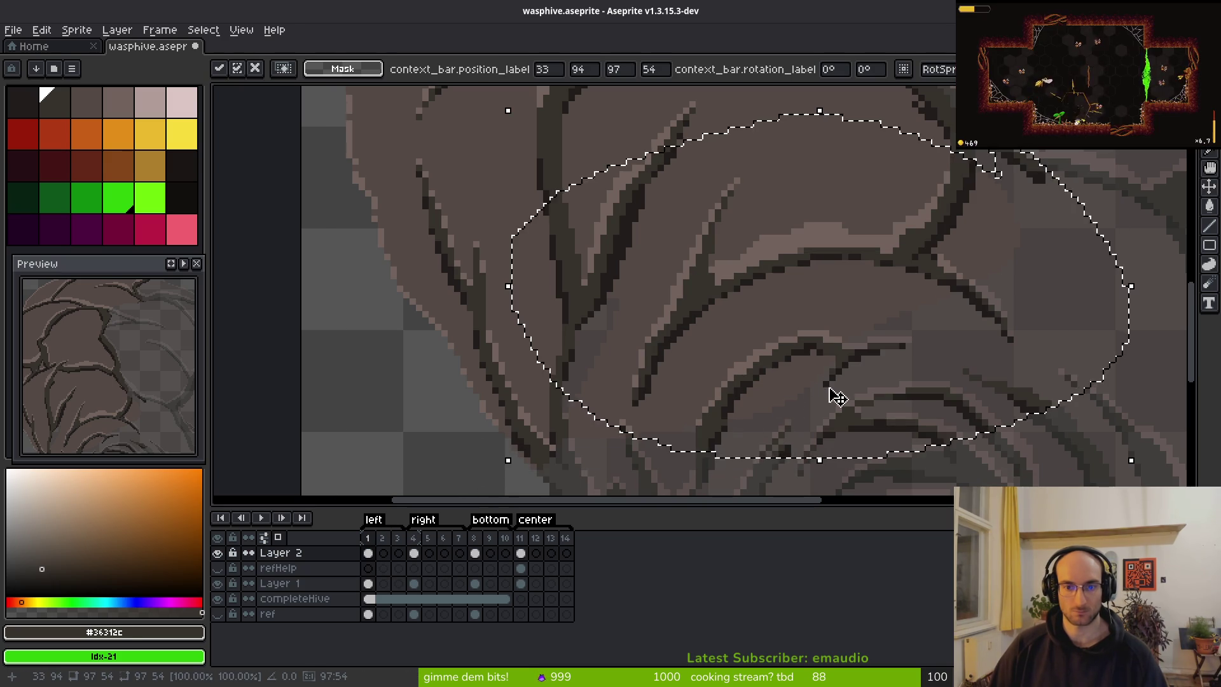
{"action": "key", "text": "Return"}
{"action": "scroll", "coordinate": [809, 350], "scroll_direction": "right", "scroll_amount": 2}
Step: Return to Layer 1 with the 11px brush and survey the hive artwork
{"action": "left_click", "coordinate": [367, 583]}
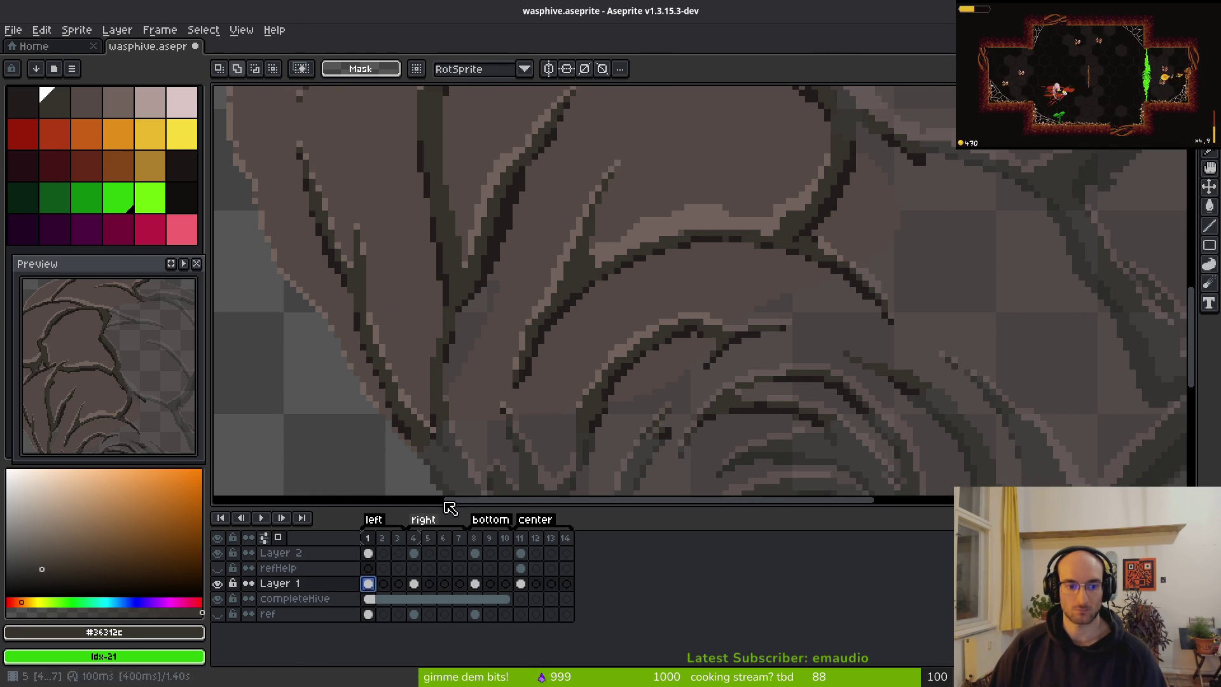
{"action": "key", "text": "b"}
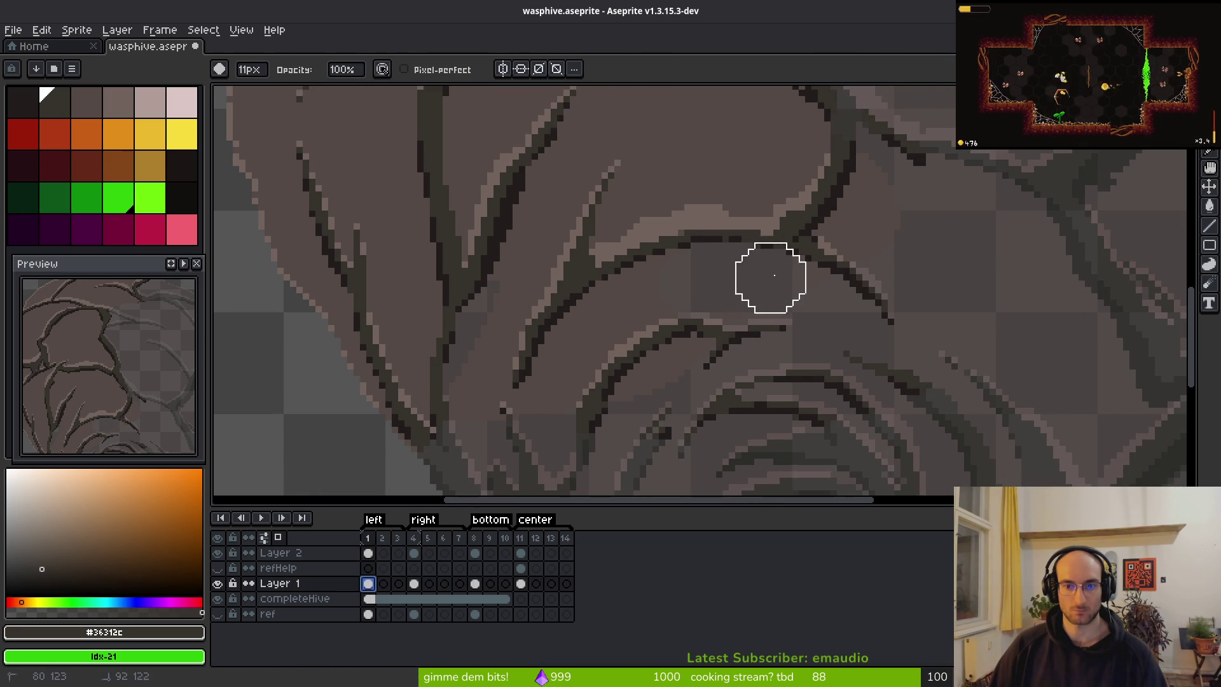
{"action": "scroll", "coordinate": [791, 292], "scroll_direction": "up", "scroll_amount": 3}
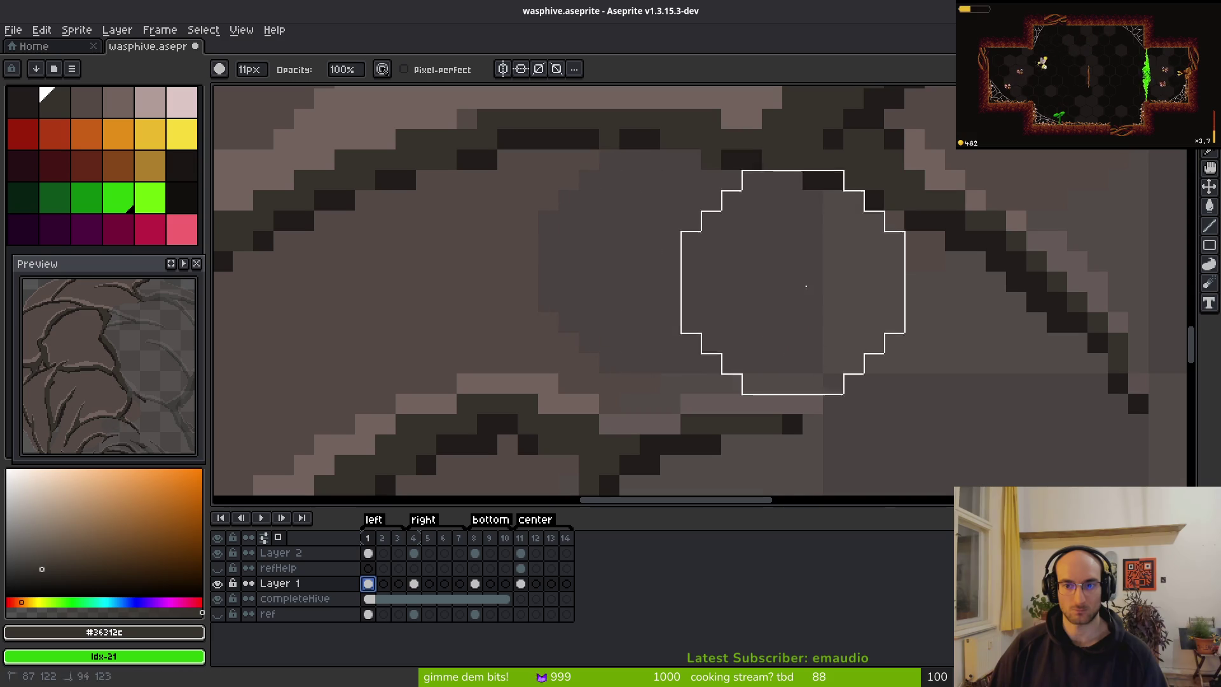
{"action": "scroll", "coordinate": [891, 339], "scroll_direction": "down", "scroll_amount": 1}
{"action": "mouse_move", "coordinate": [507, 306]}
{"action": "left_mouse_down"}
{"action": "mouse_move", "coordinate": [710, 312]}
{"action": "mouse_move", "coordinate": [973, 223]}
{"action": "left_mouse_up"}
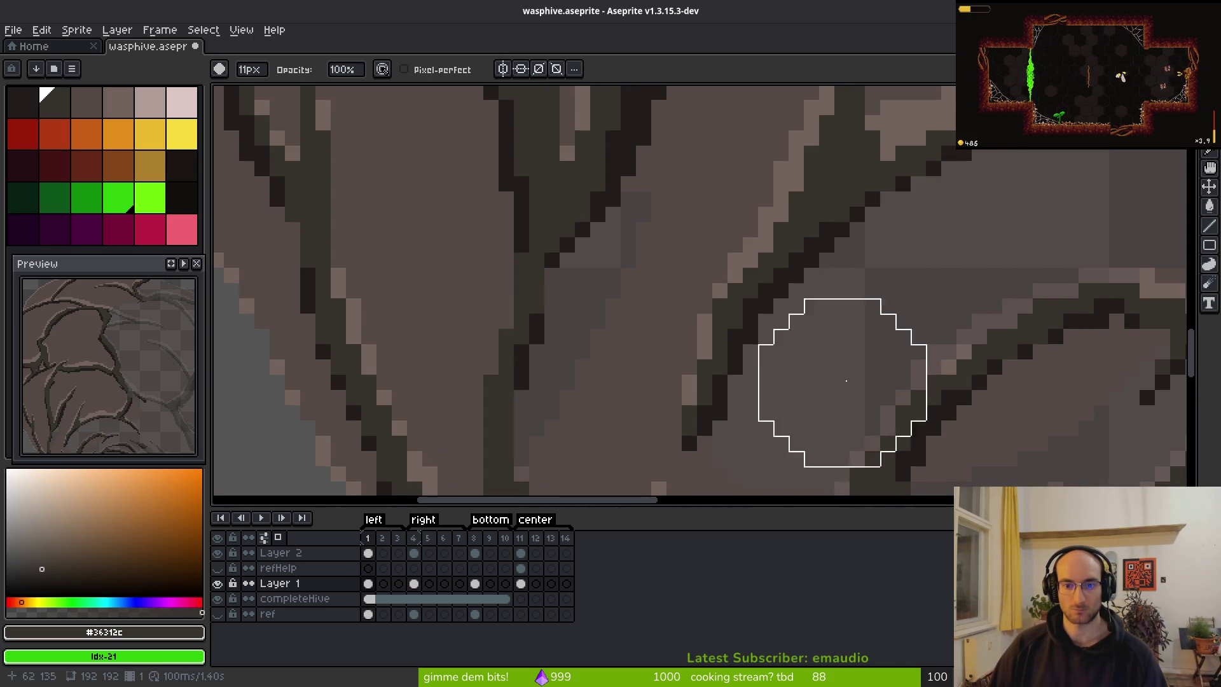
{"action": "left_click_drag", "start_coordinate": [842, 387], "coordinate": [857, 325]}
{"action": "scroll", "coordinate": [814, 371], "scroll_direction": "down", "scroll_amount": 3}
{"action": "left_click_drag", "start_coordinate": [814, 371], "coordinate": [583, 398]}
{"action": "mouse_move", "coordinate": [743, 405]}
{"action": "left_mouse_down"}
{"action": "mouse_move", "coordinate": [677, 400]}
{"action": "mouse_move", "coordinate": [600, 360]}
{"action": "mouse_move", "coordinate": [712, 262]}
{"action": "left_mouse_up"}
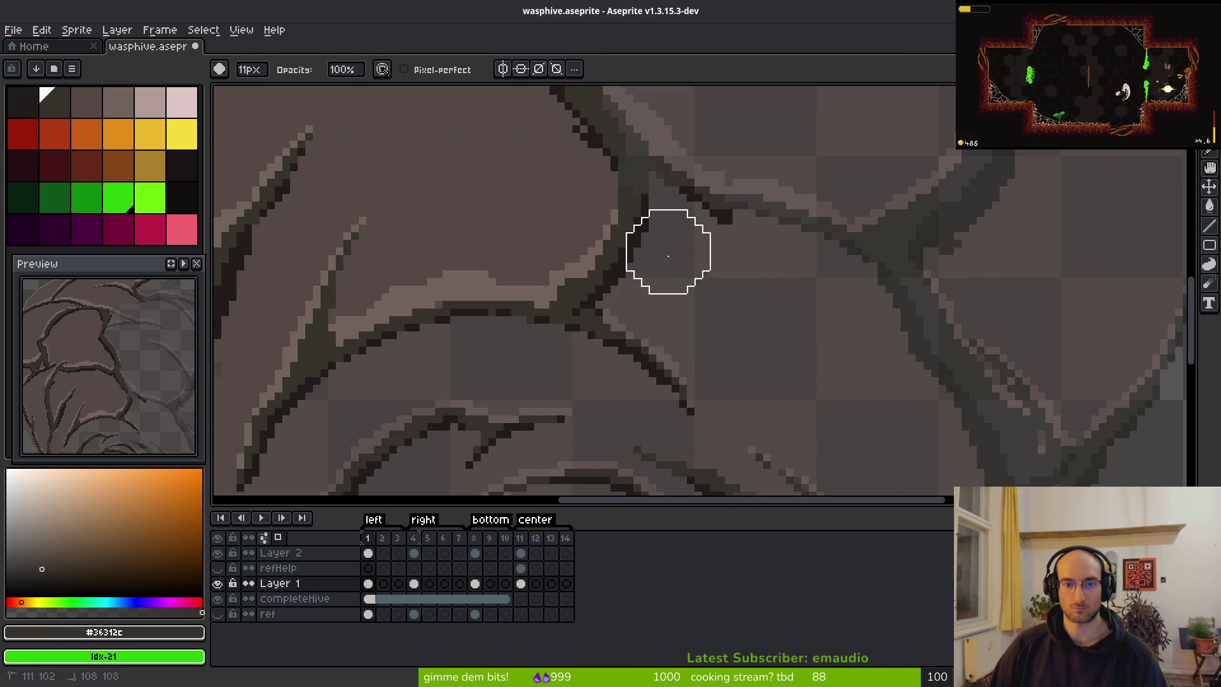
{"action": "left_click_drag", "start_coordinate": [749, 409], "coordinate": [811, 358]}
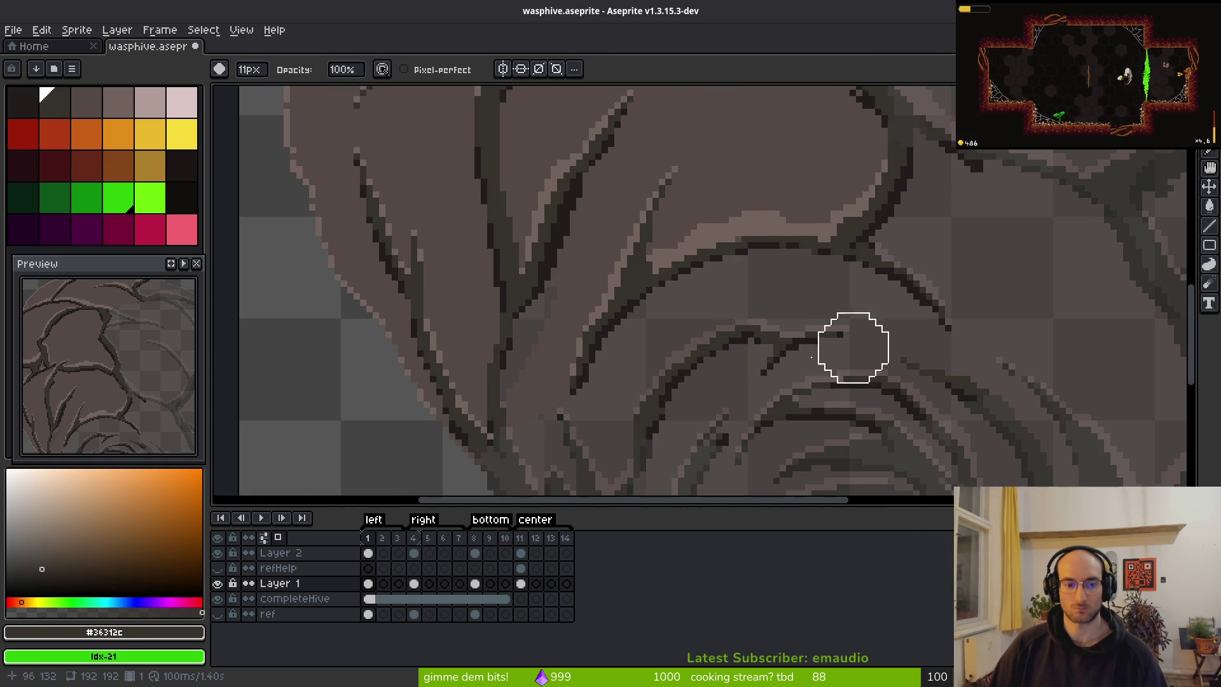
Step: Make Layer 2 the active layer and inspect the pasted branch texture
{"action": "left_click", "coordinate": [368, 553]}
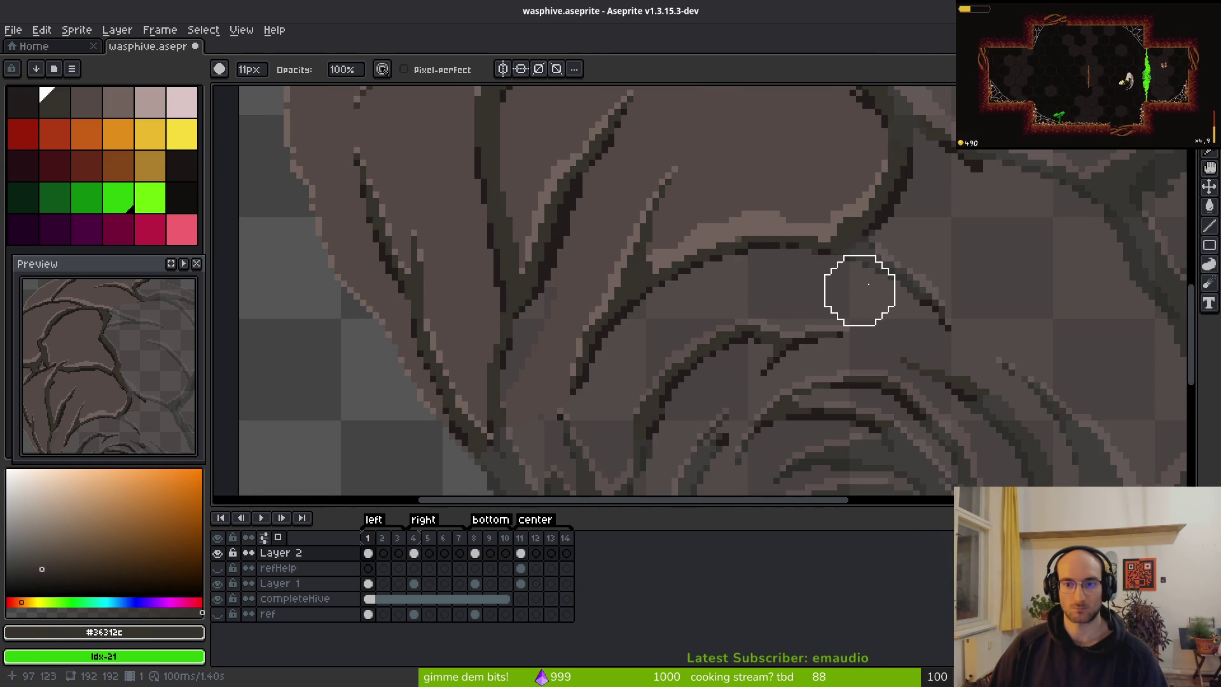
{"action": "scroll", "coordinate": [857, 291], "scroll_direction": "up", "scroll_amount": 5}
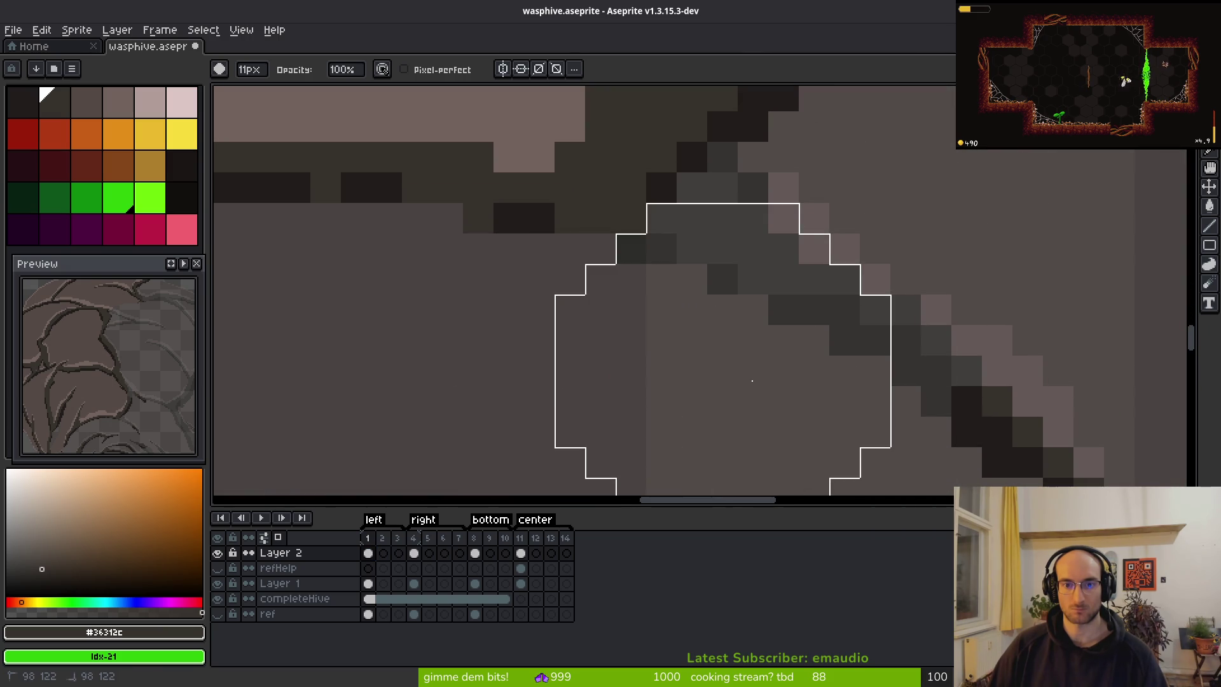
{"action": "scroll", "coordinate": [754, 286], "scroll_direction": "down", "scroll_amount": 3}
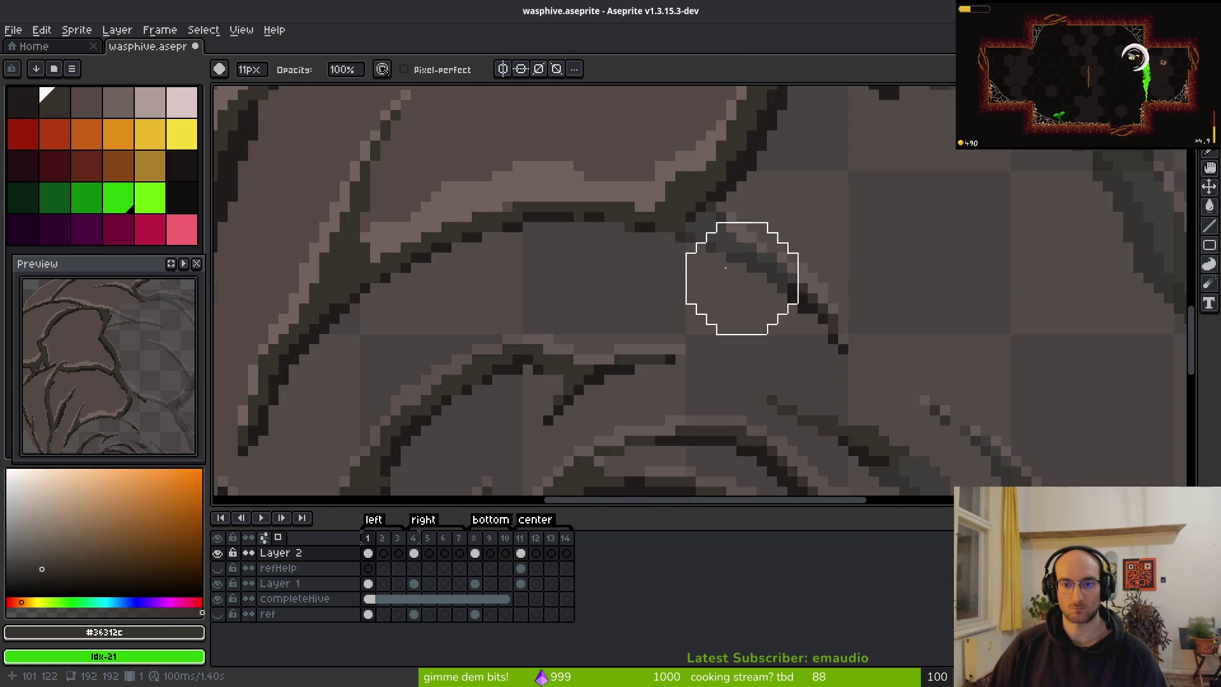
{"action": "left_click_drag", "start_coordinate": [782, 283], "coordinate": [953, 243]}
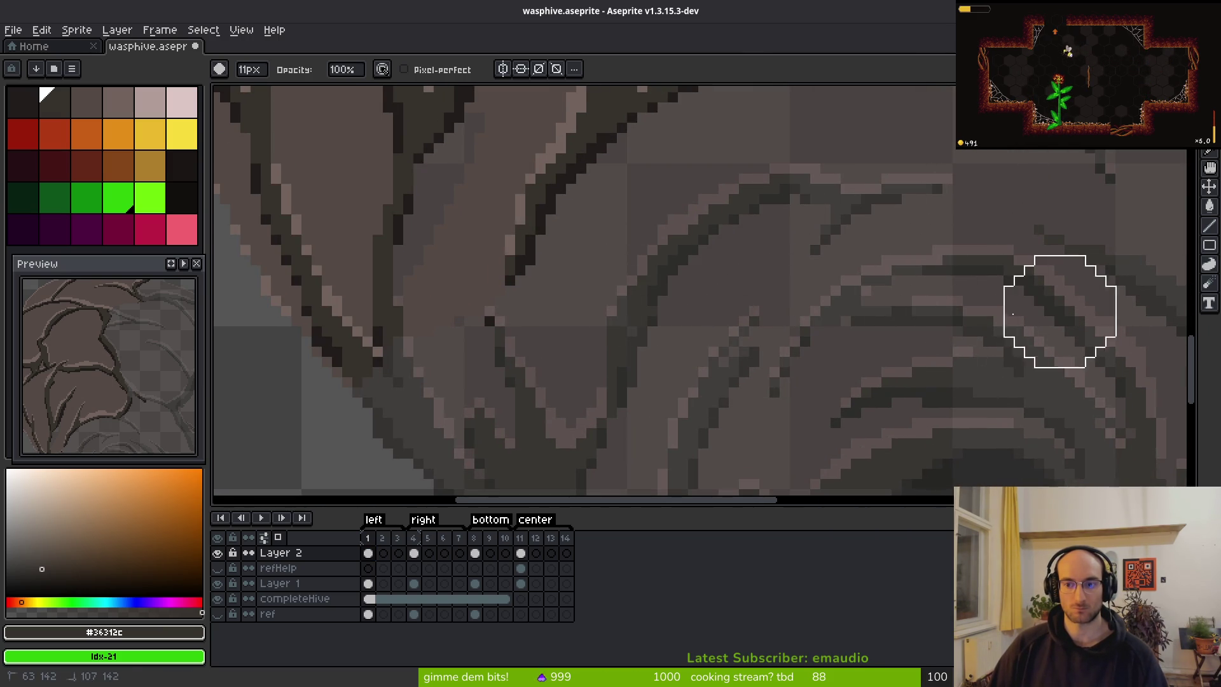
{"action": "scroll", "coordinate": [600, 374], "scroll_direction": "down", "scroll_amount": 2}
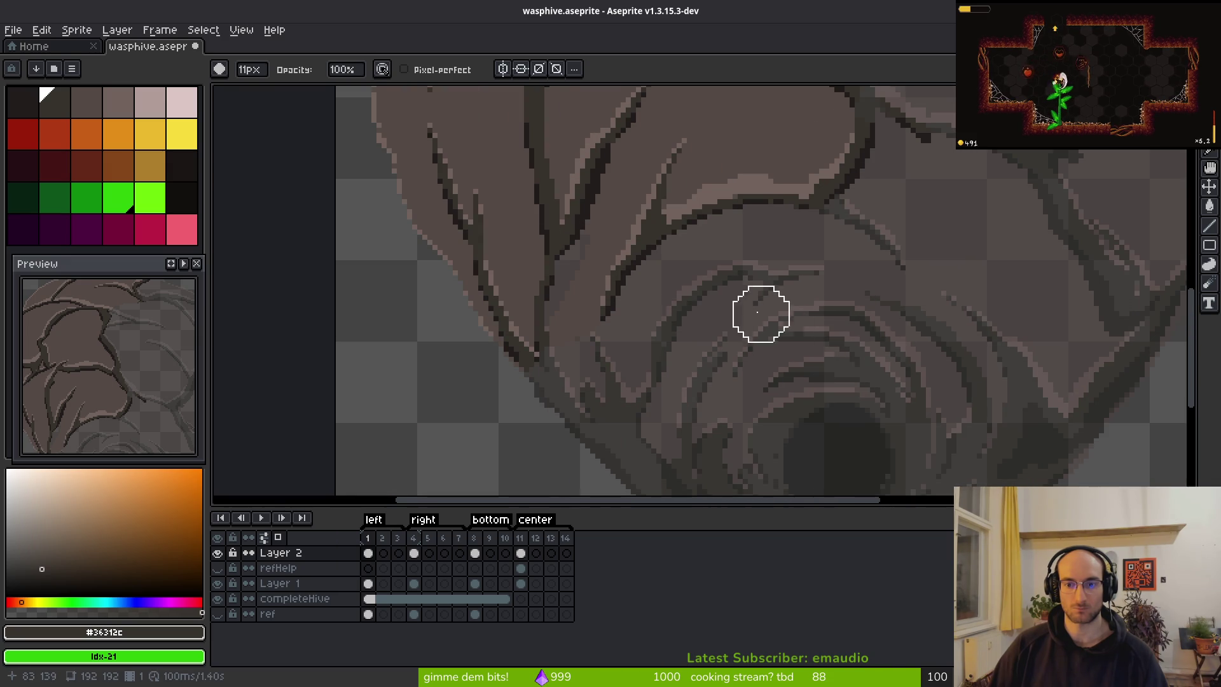
Step: Hide the completeHive layer and erase a stray dark stroke on Layer 2
{"action": "left_click", "coordinate": [219, 599]}
{"action": "scroll", "coordinate": [820, 362], "scroll_direction": "down", "scroll_amount": 2}
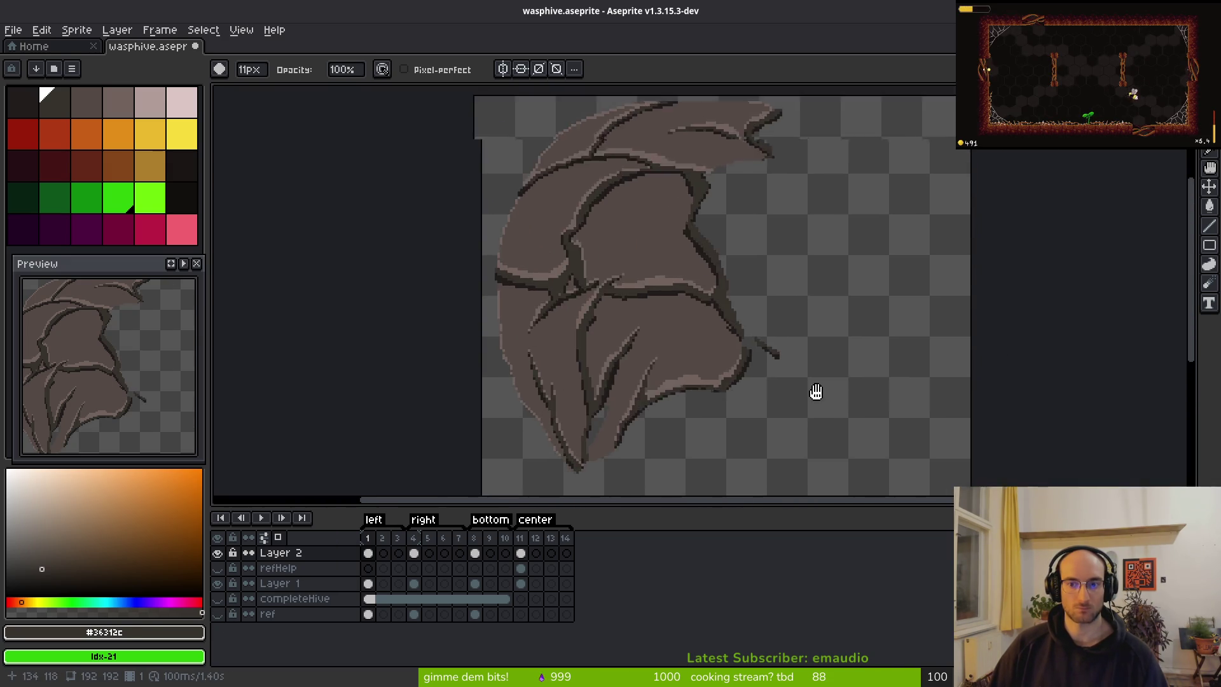
{"action": "scroll", "coordinate": [736, 358], "scroll_direction": "up", "scroll_amount": 3}
{"action": "left_click", "coordinate": [652, 275]}
{"action": "scroll", "coordinate": [667, 255], "scroll_direction": "down", "scroll_amount": 2}
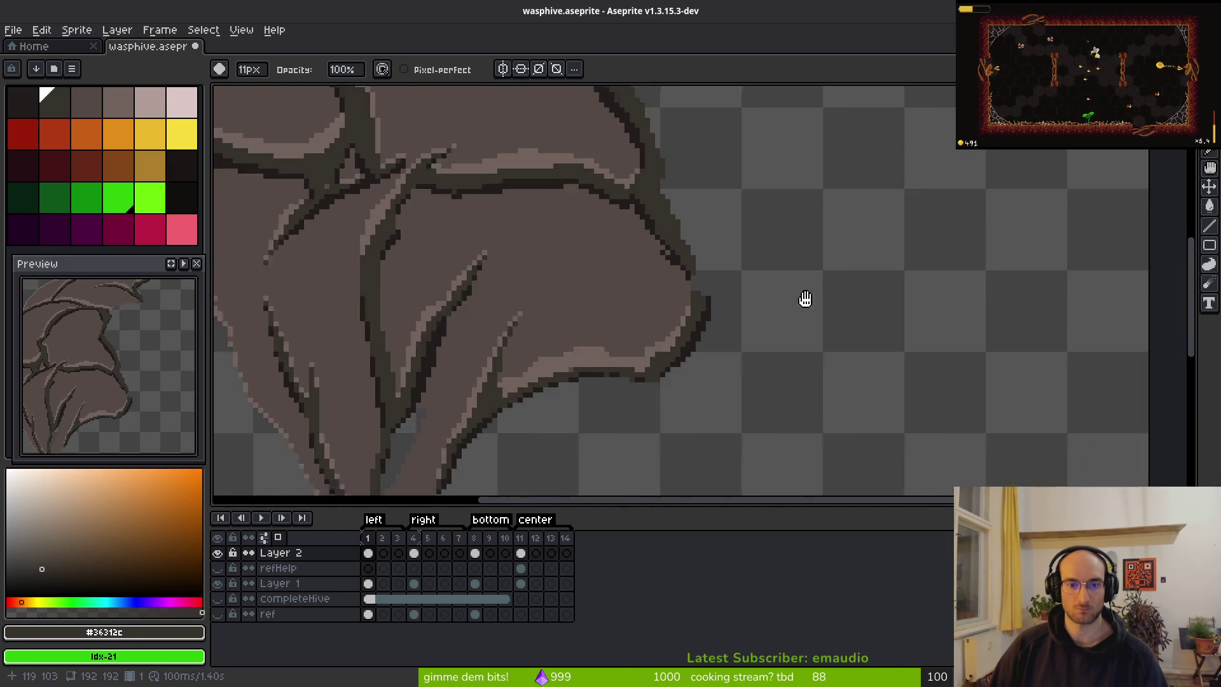
{"action": "left_click_drag", "start_coordinate": [599, 414], "coordinate": [881, 297]}
{"action": "scroll", "coordinate": [723, 314], "scroll_direction": "up", "scroll_amount": 4}
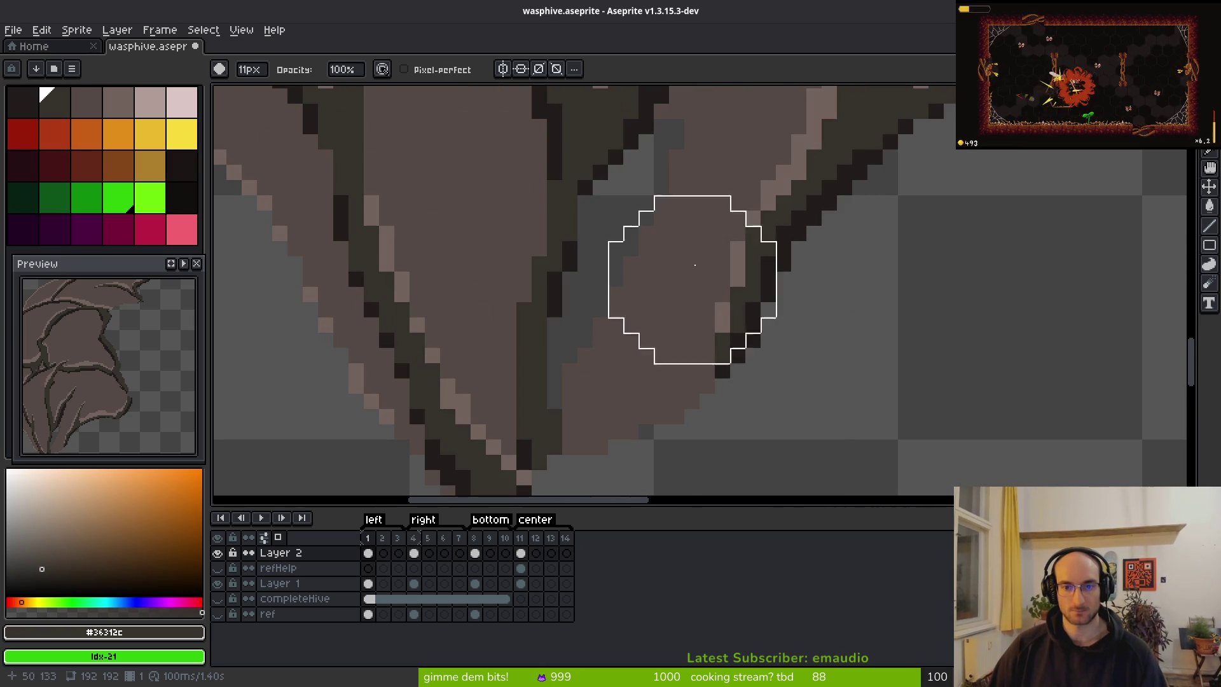
Step: With a 1px pencil in brown #544a45, paint over the grey gap on Layer 1
{"action": "left_click", "coordinate": [626, 201], "text": "alt"}
{"action": "key", "text": "b"}
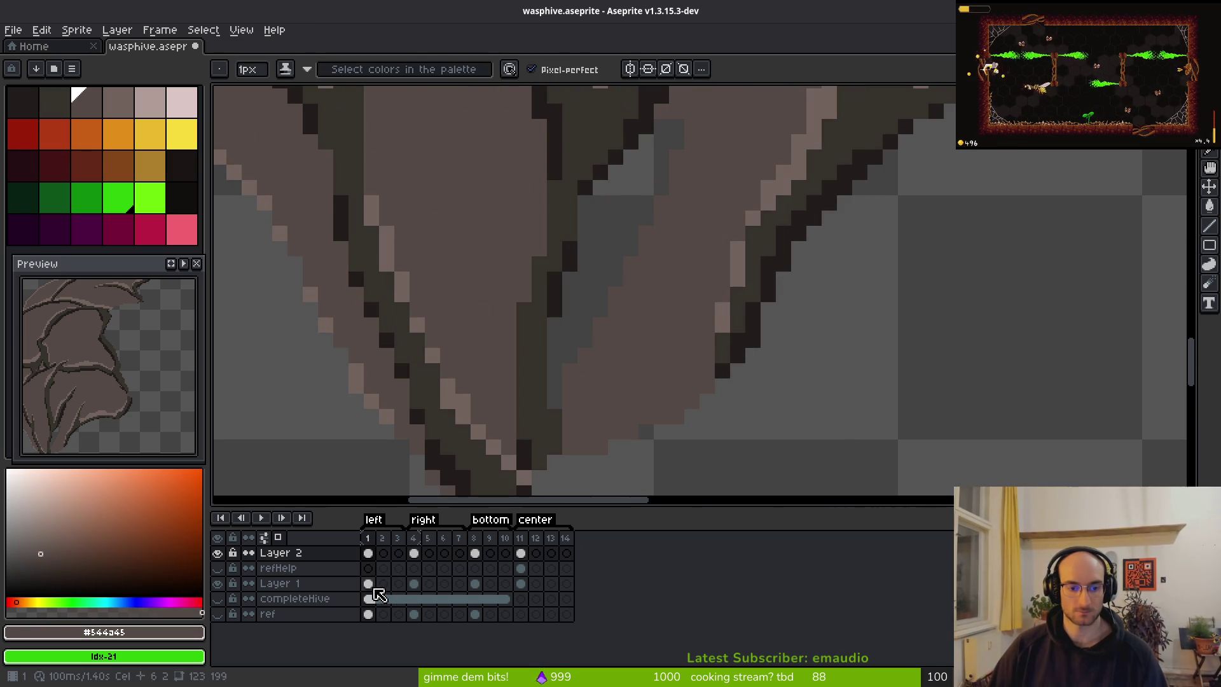
{"action": "left_click", "coordinate": [368, 583]}
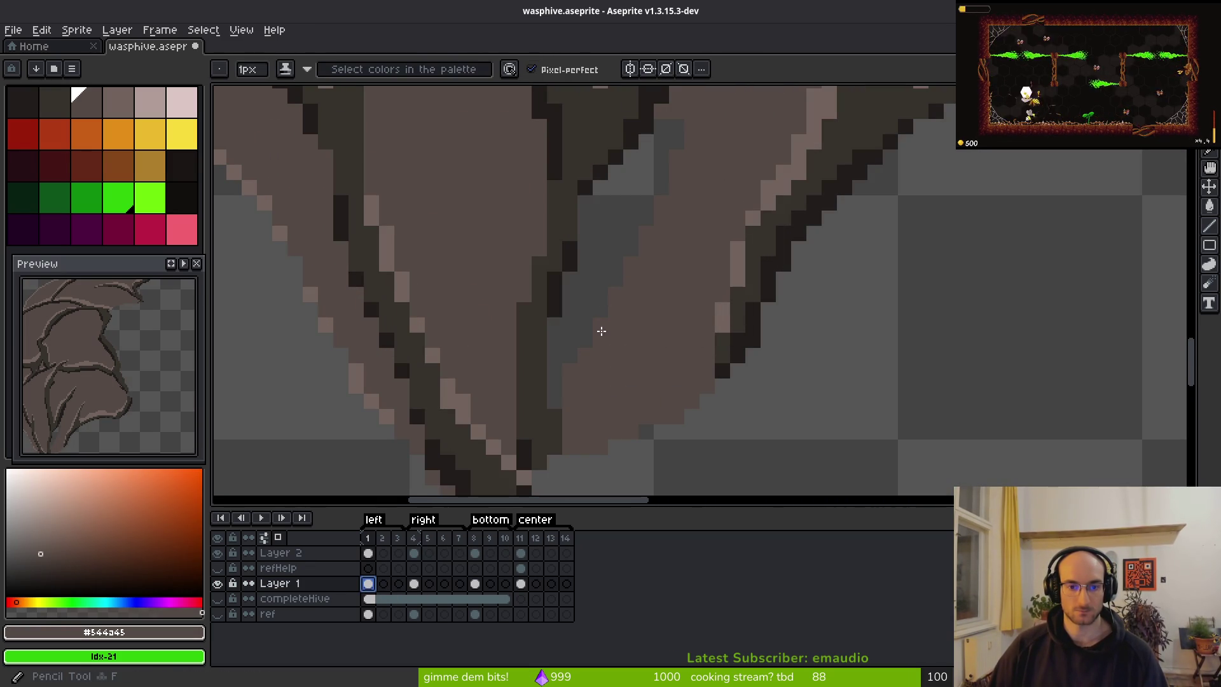
{"action": "left_click", "coordinate": [218, 552]}
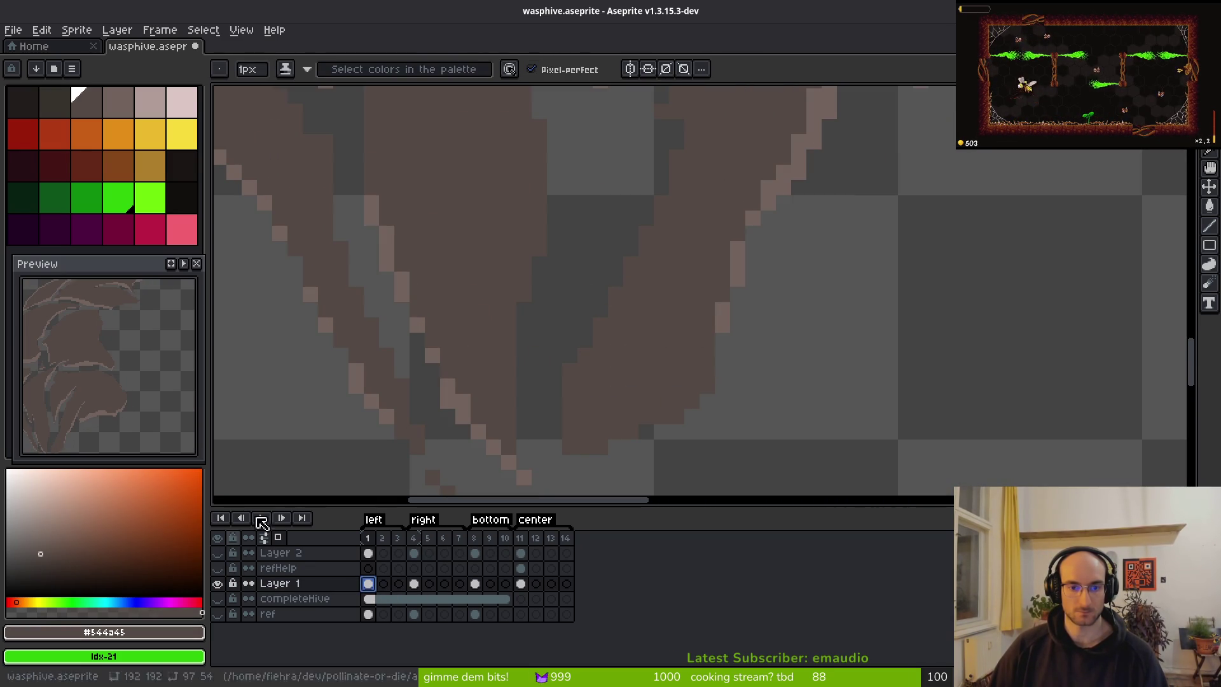
{"action": "scroll", "coordinate": [627, 281], "scroll_direction": "up", "scroll_amount": 2}
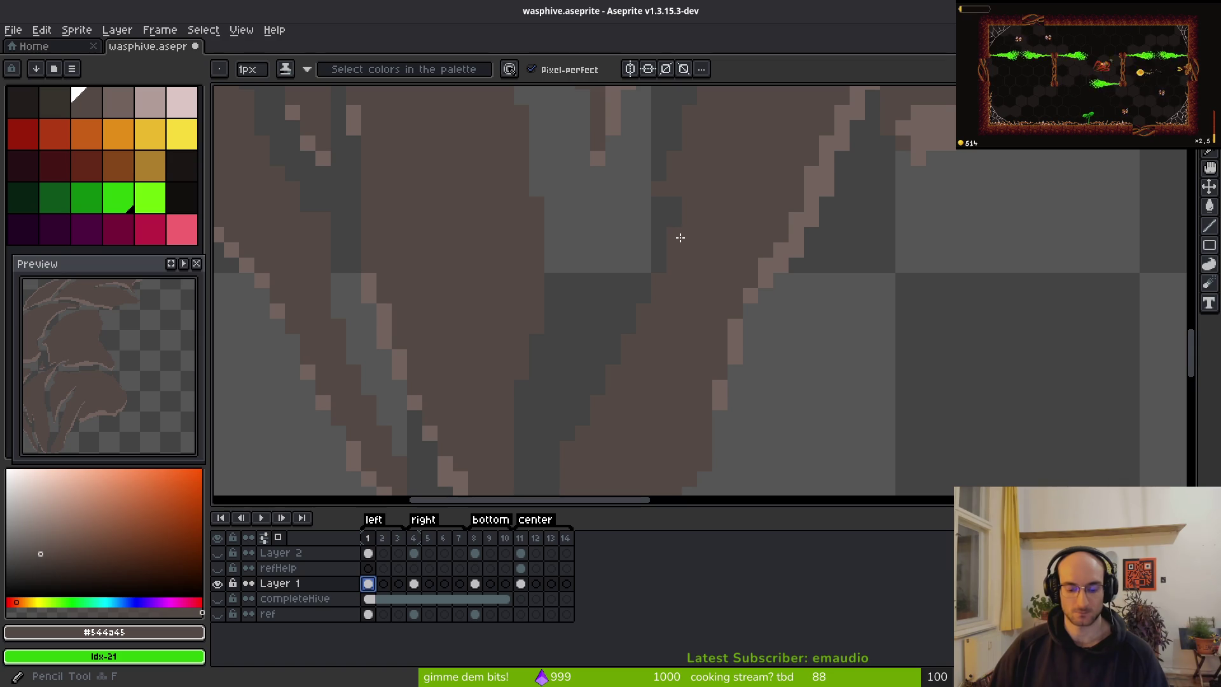
{"action": "left_click_drag", "start_coordinate": [693, 183], "coordinate": [585, 425]}
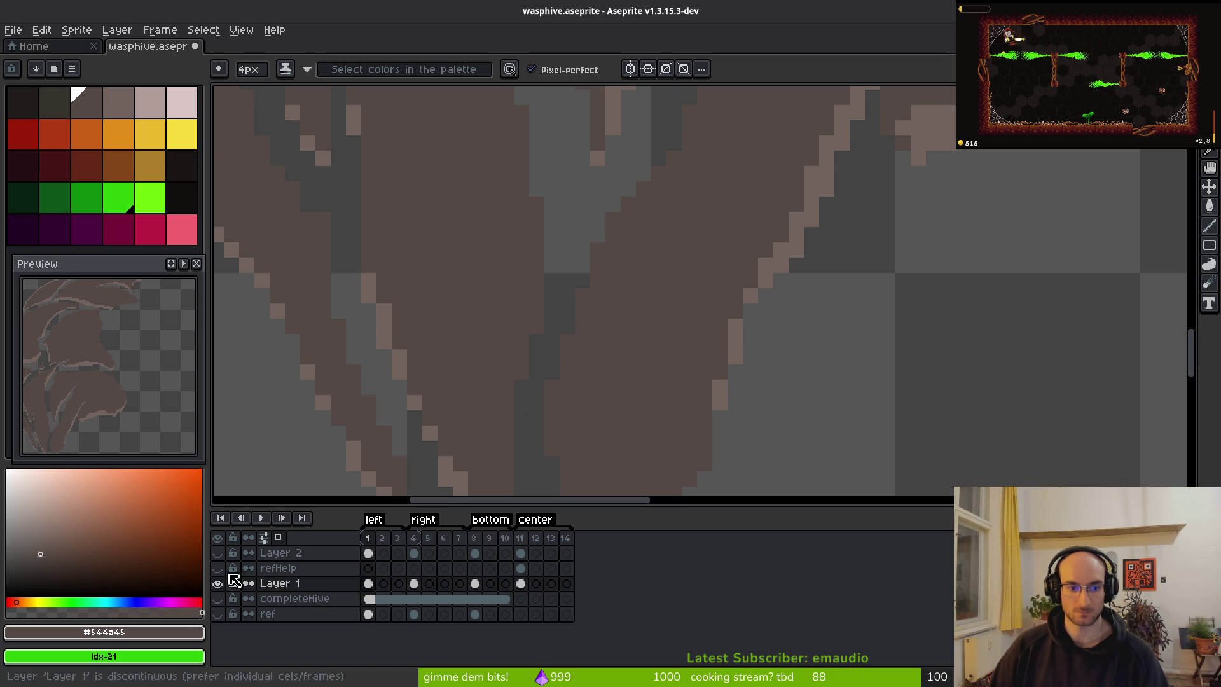
Step: Show Layer 2 again, sample the dark outline colour #36312c, and select Layer 2
{"action": "left_click", "coordinate": [219, 553]}
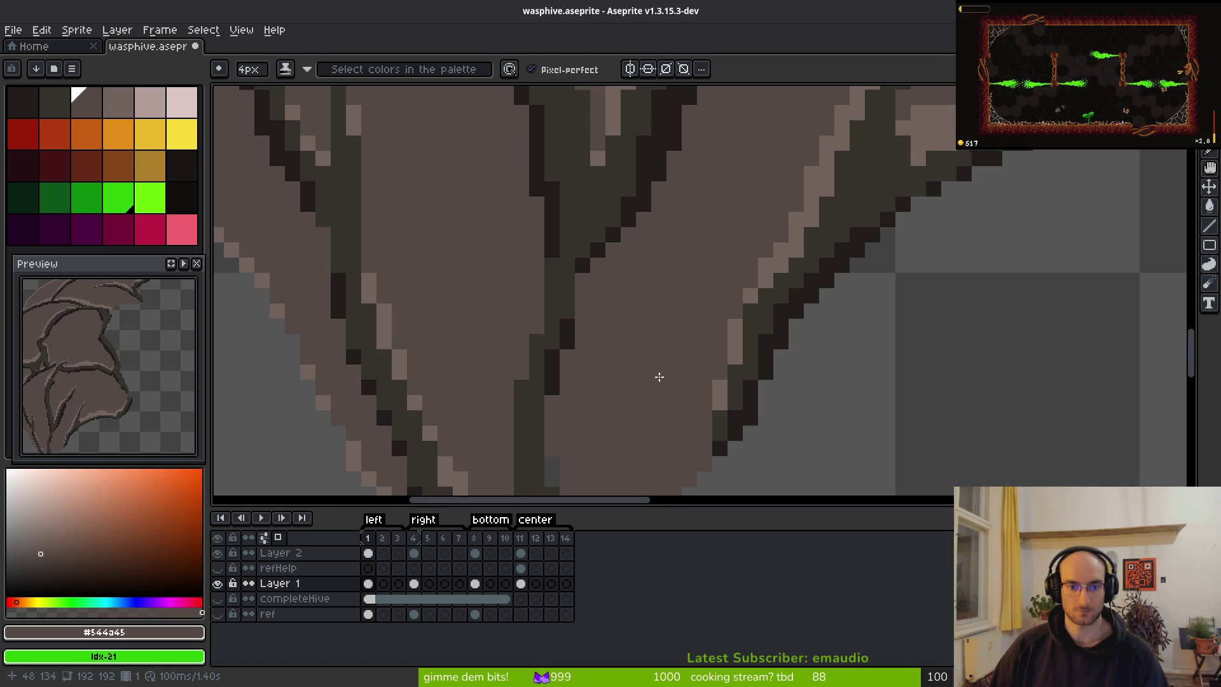
{"action": "scroll", "coordinate": [504, 341], "scroll_direction": "down", "scroll_amount": 2}
{"action": "scroll", "coordinate": [531, 300], "scroll_direction": "down", "scroll_amount": 2}
{"action": "scroll", "coordinate": [676, 269], "scroll_direction": "up", "scroll_amount": 1}
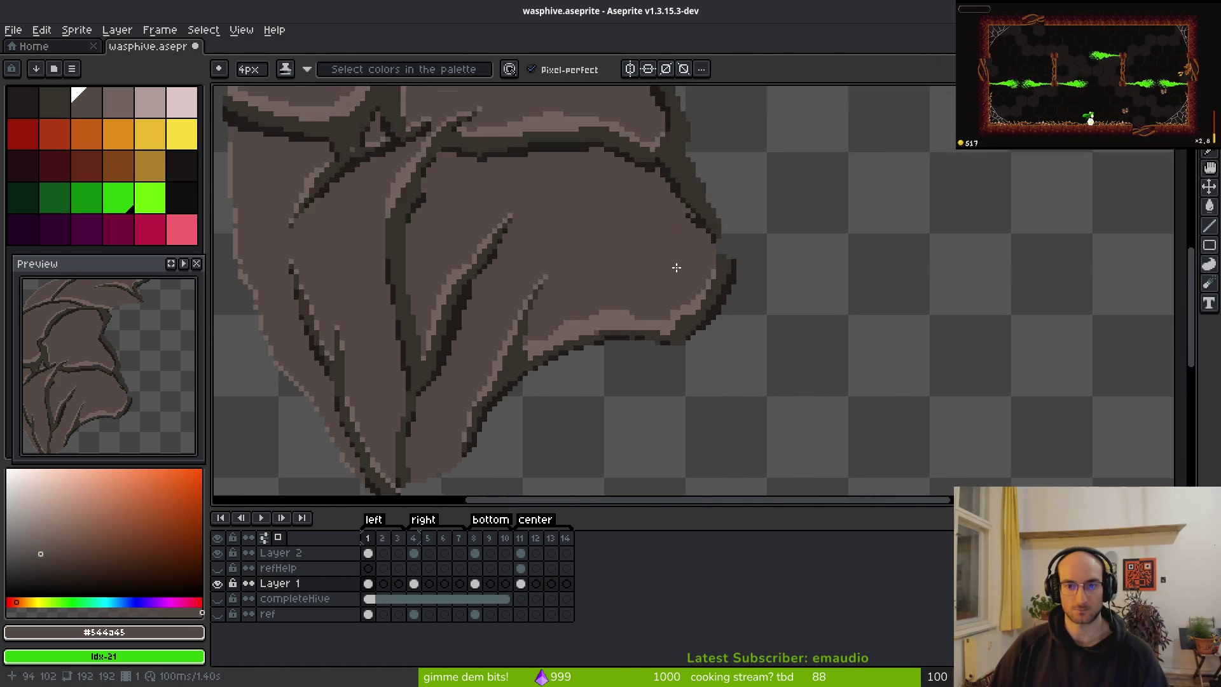
{"action": "scroll", "coordinate": [676, 269], "scroll_direction": "up", "scroll_amount": 3}
{"action": "left_click", "coordinate": [730, 223], "text": "alt"}
{"action": "left_click", "coordinate": [371, 556]}
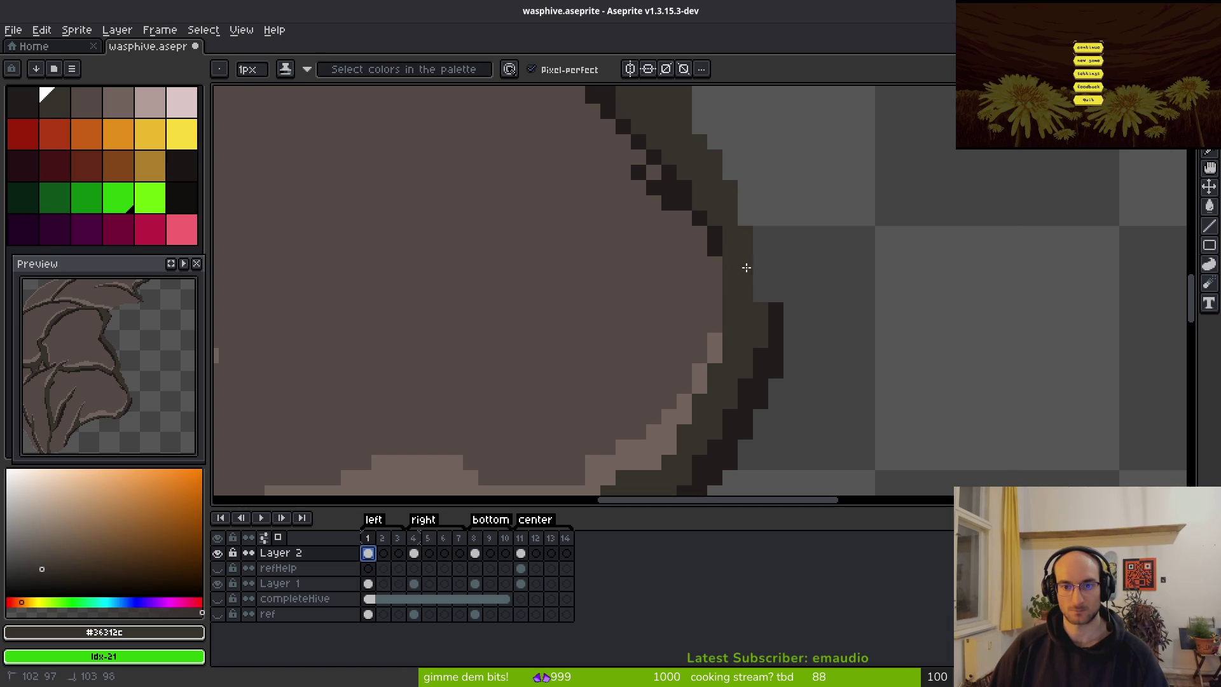
Step: Save the sprite and erase some dark outline pixels on Layer 2 with the 11px eraser
{"action": "scroll", "coordinate": [738, 293], "scroll_direction": "down", "scroll_amount": 6}
{"action": "key", "text": "ctrl+s"}
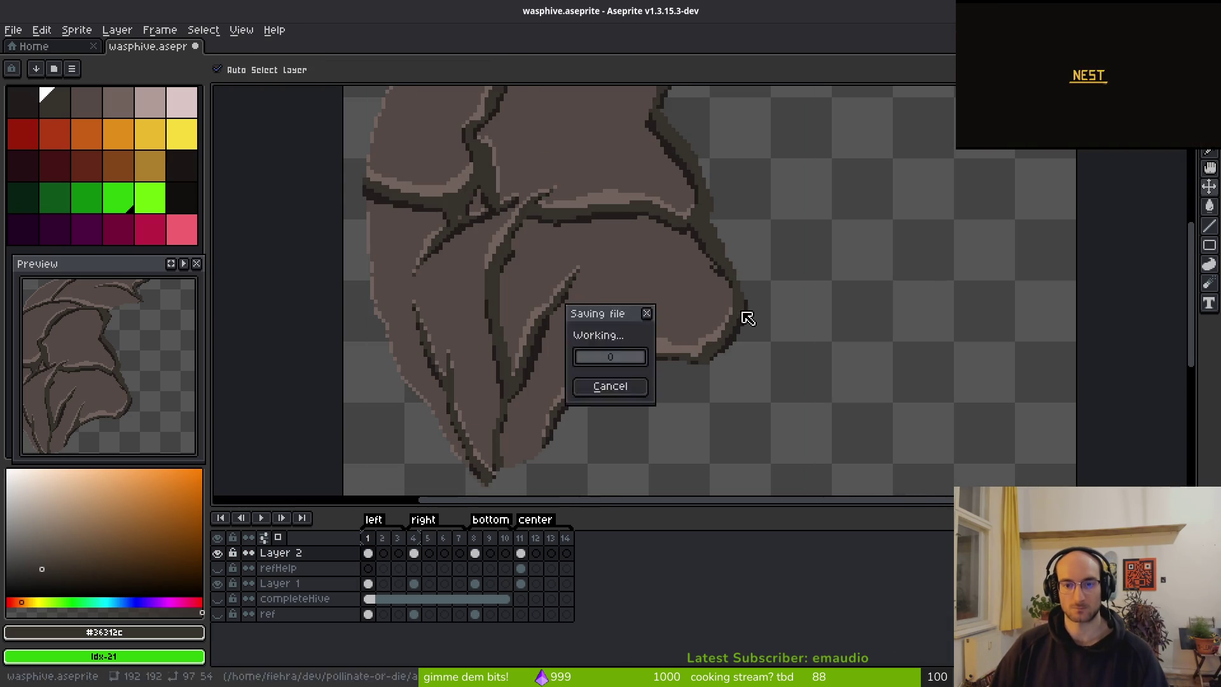
{"action": "scroll", "coordinate": [717, 263], "scroll_direction": "up", "scroll_amount": 6}
{"action": "left_click", "coordinate": [692, 222], "text": "alt"}
{"action": "key", "text": "e"}
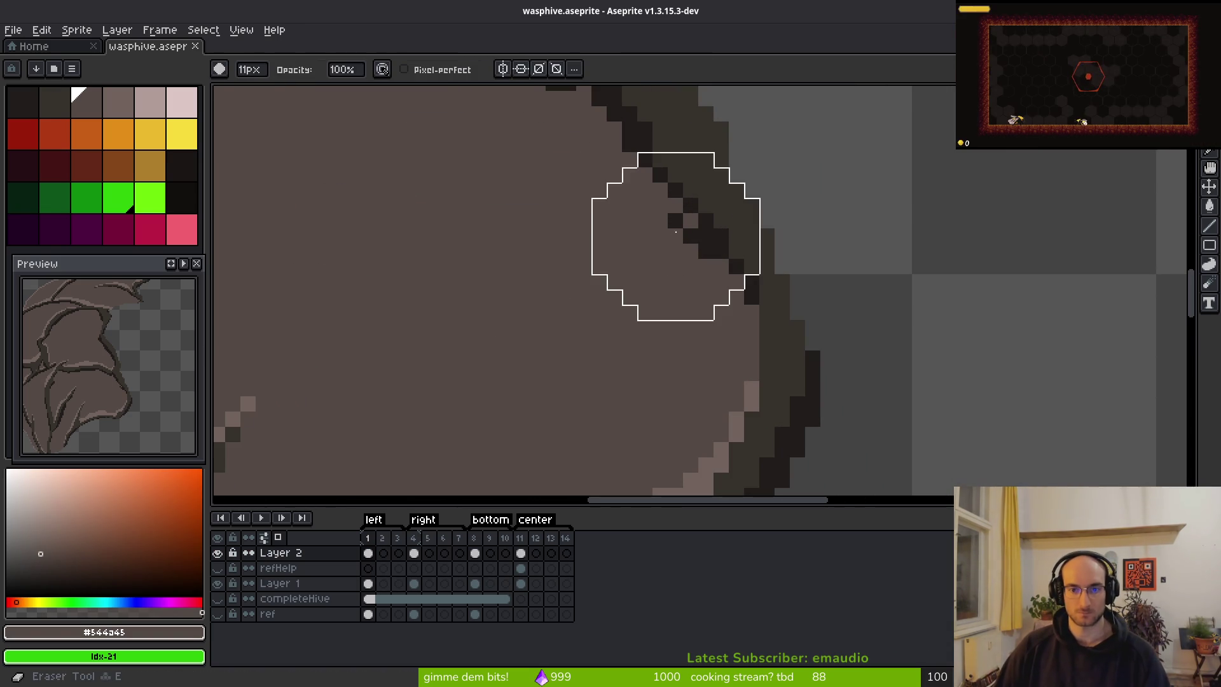
{"action": "left_click", "coordinate": [626, 288]}
Step: Switch to Layer 1 with the 1px pixel-perfect pencil and save wasphive
{"action": "scroll", "coordinate": [599, 344], "scroll_direction": "down", "scroll_amount": 5}
{"action": "scroll", "coordinate": [606, 349], "scroll_direction": "up", "scroll_amount": 5}
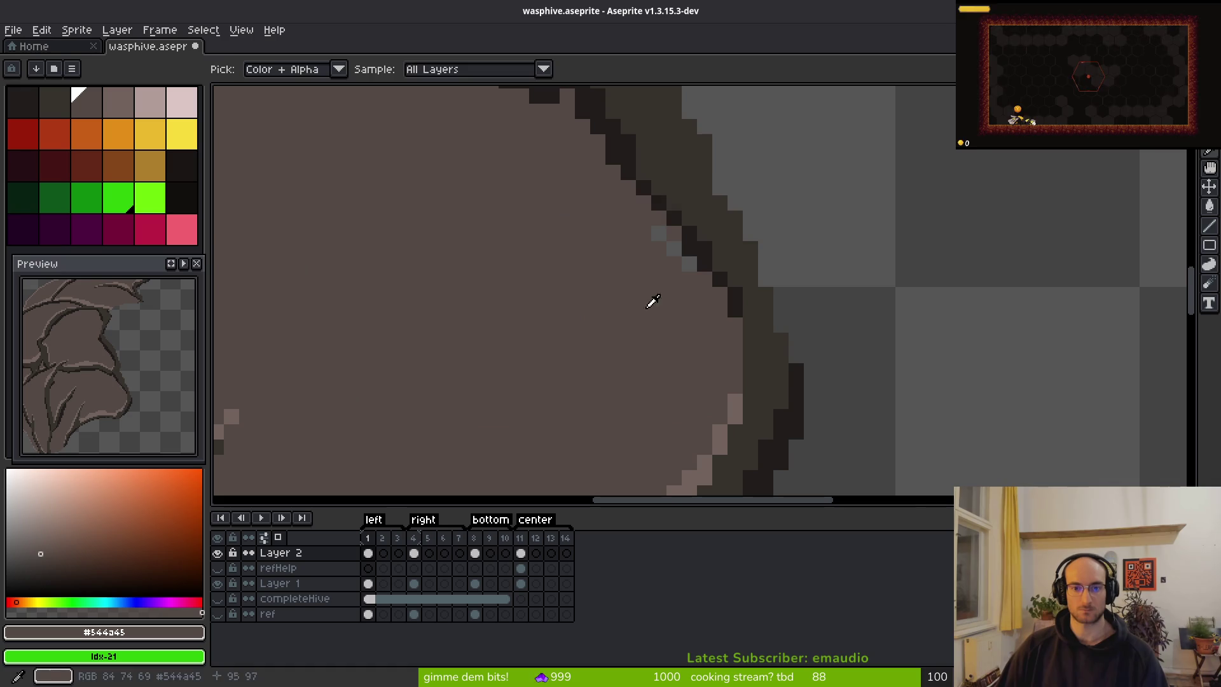
{"action": "left_click", "coordinate": [368, 584]}
{"action": "key", "text": "b"}
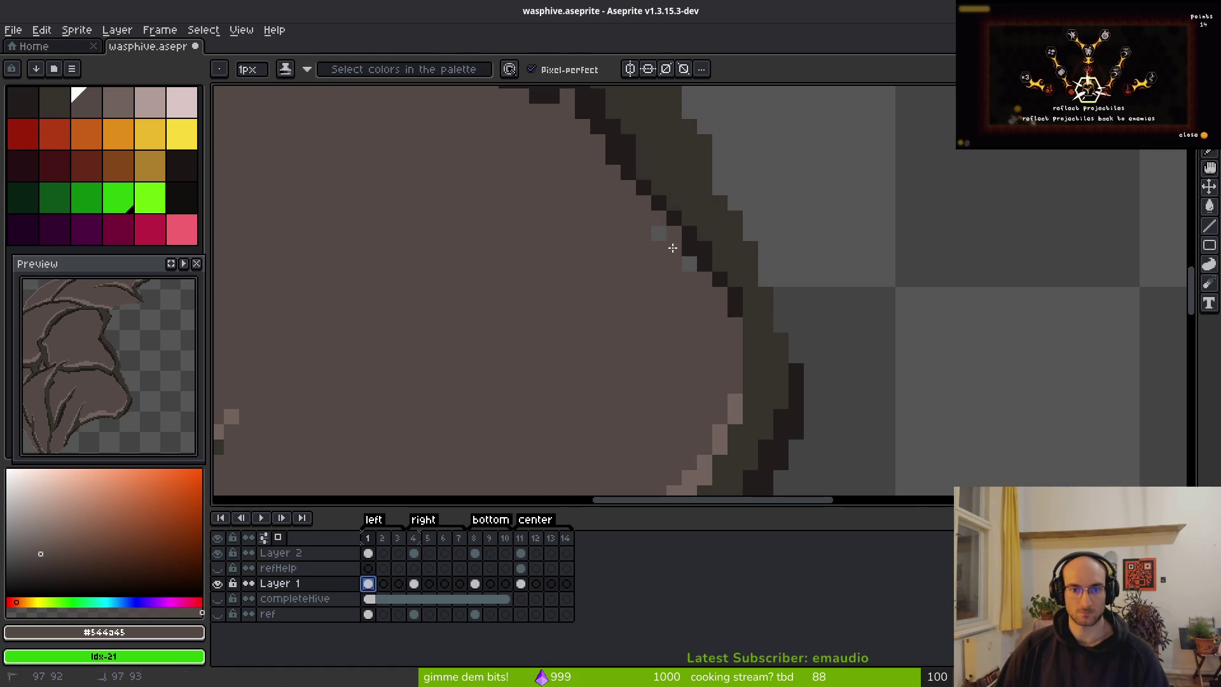
{"action": "scroll", "coordinate": [537, 341], "scroll_direction": "down", "scroll_amount": 3}
{"action": "key", "text": "ctrl+s"}
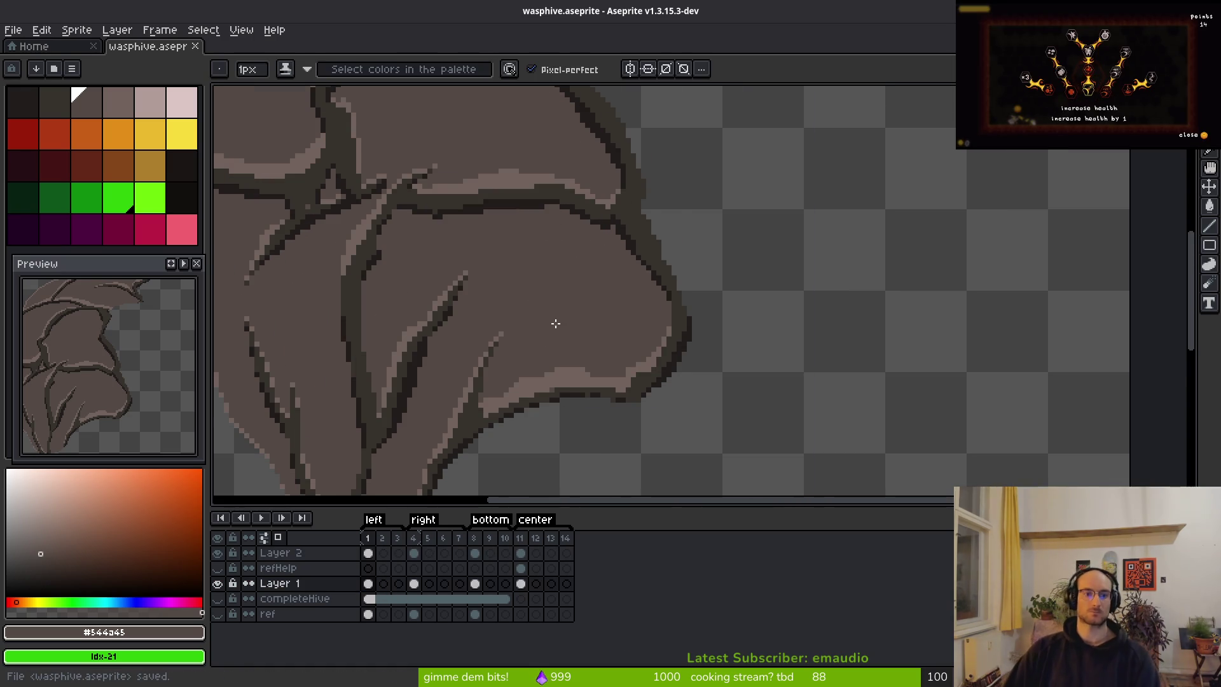
{"action": "scroll", "coordinate": [552, 325], "scroll_direction": "down", "scroll_amount": 2}
{"action": "scroll", "coordinate": [534, 329], "scroll_direction": "up", "scroll_amount": 6}
Step: Pick the dark outline colour and draw a line along the lobe's lower edge on Layer 2
{"action": "mouse_move", "coordinate": [619, 251]}
{"action": "left_mouse_down"}
{"action": "mouse_move", "coordinate": [540, 392]}
{"action": "mouse_move", "coordinate": [636, 313]}
{"action": "mouse_move", "coordinate": [687, 311]}
{"action": "left_mouse_up"}
{"action": "scroll", "coordinate": [687, 311], "scroll_direction": "up", "scroll_amount": 1}
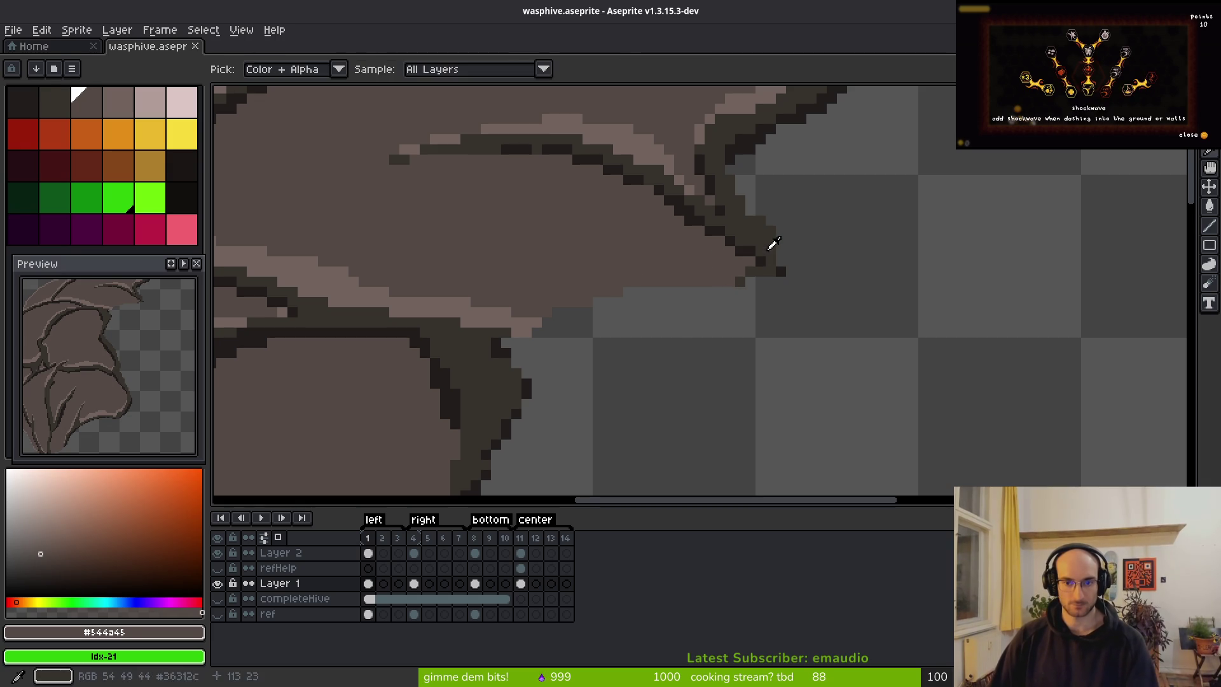
{"action": "left_click", "coordinate": [770, 247], "text": "alt"}
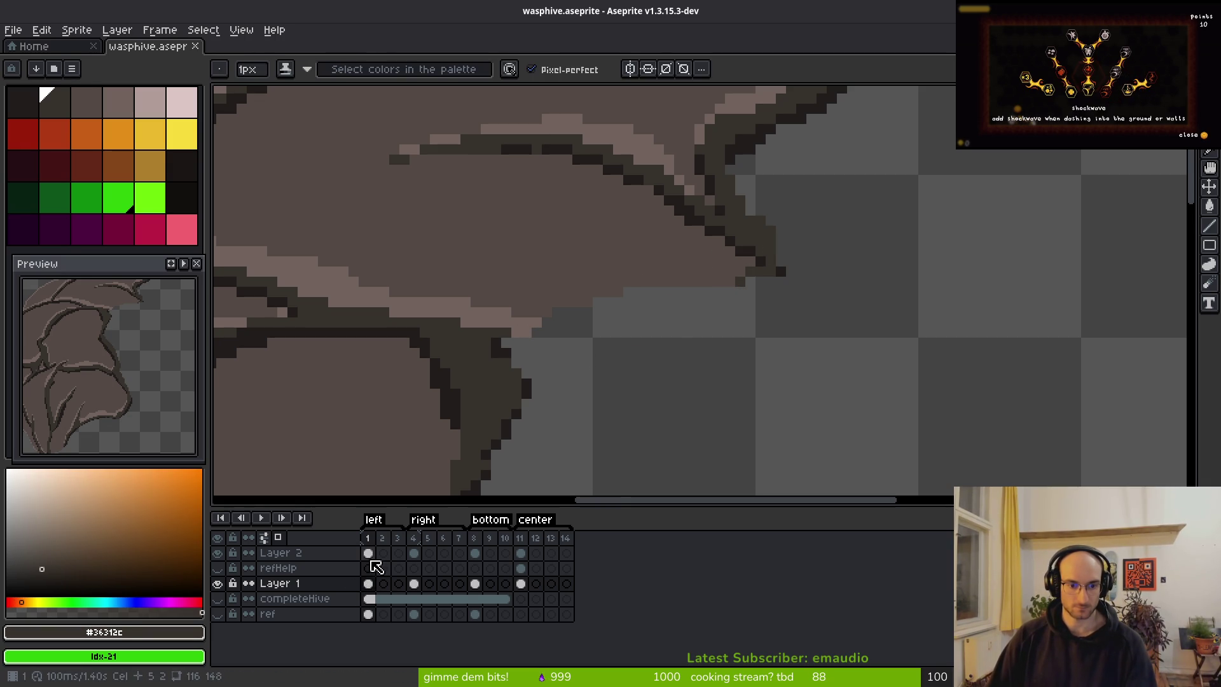
{"action": "left_click", "coordinate": [368, 553]}
{"action": "scroll", "coordinate": [578, 319], "scroll_direction": "up", "scroll_amount": 1}
{"action": "mouse_move", "coordinate": [451, 358]}
{"action": "left_mouse_down"}
{"action": "mouse_move", "coordinate": [577, 299]}
{"action": "mouse_move", "coordinate": [901, 243]}
{"action": "mouse_move", "coordinate": [717, 295]}
{"action": "mouse_move", "coordinate": [643, 269]}
{"action": "left_mouse_up"}
Step: Fill an outline gap, then paint a light tan band topped with base brown on Layer 1
{"action": "left_click", "coordinate": [655, 257]}
{"action": "left_click", "coordinate": [474, 313], "text": "alt"}
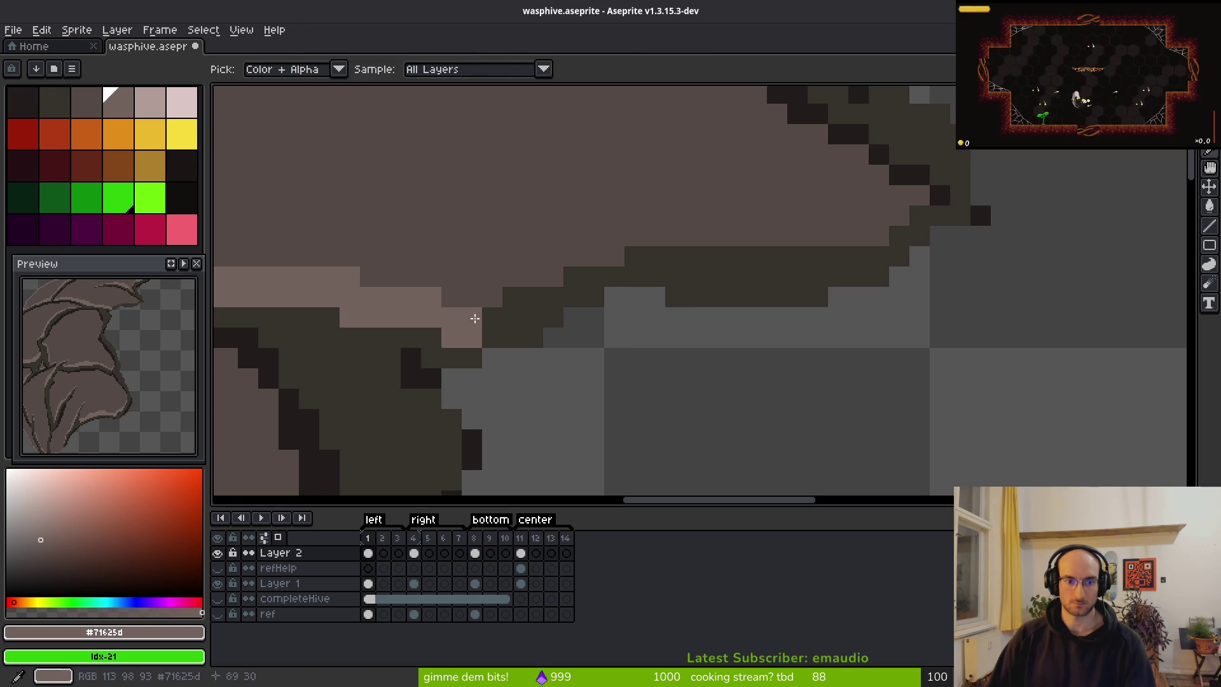
{"action": "left_click", "coordinate": [369, 583]}
{"action": "mouse_move", "coordinate": [472, 273]}
{"action": "left_mouse_down"}
{"action": "mouse_move", "coordinate": [488, 272]}
{"action": "mouse_move", "coordinate": [472, 308]}
{"action": "left_mouse_up"}
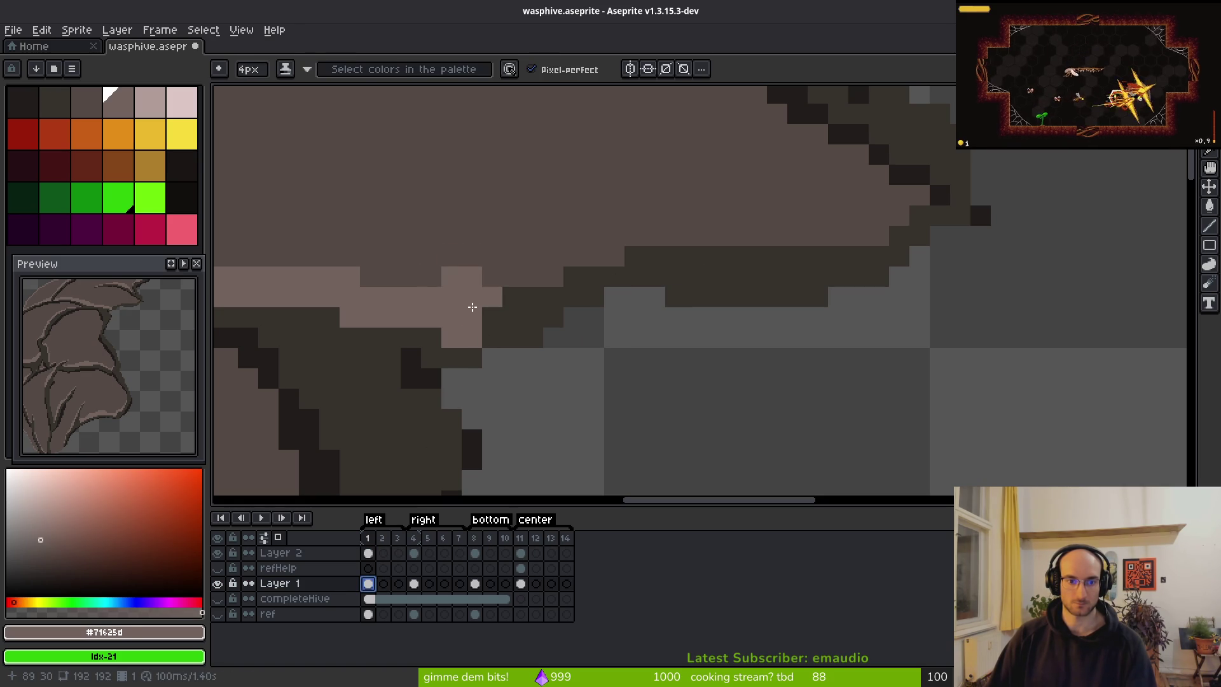
{"action": "key", "text": "ctrl+z"}
{"action": "key", "text": "ctrl+z"}
{"action": "left_click_drag", "start_coordinate": [118, 108], "coordinate": [100, 112]}
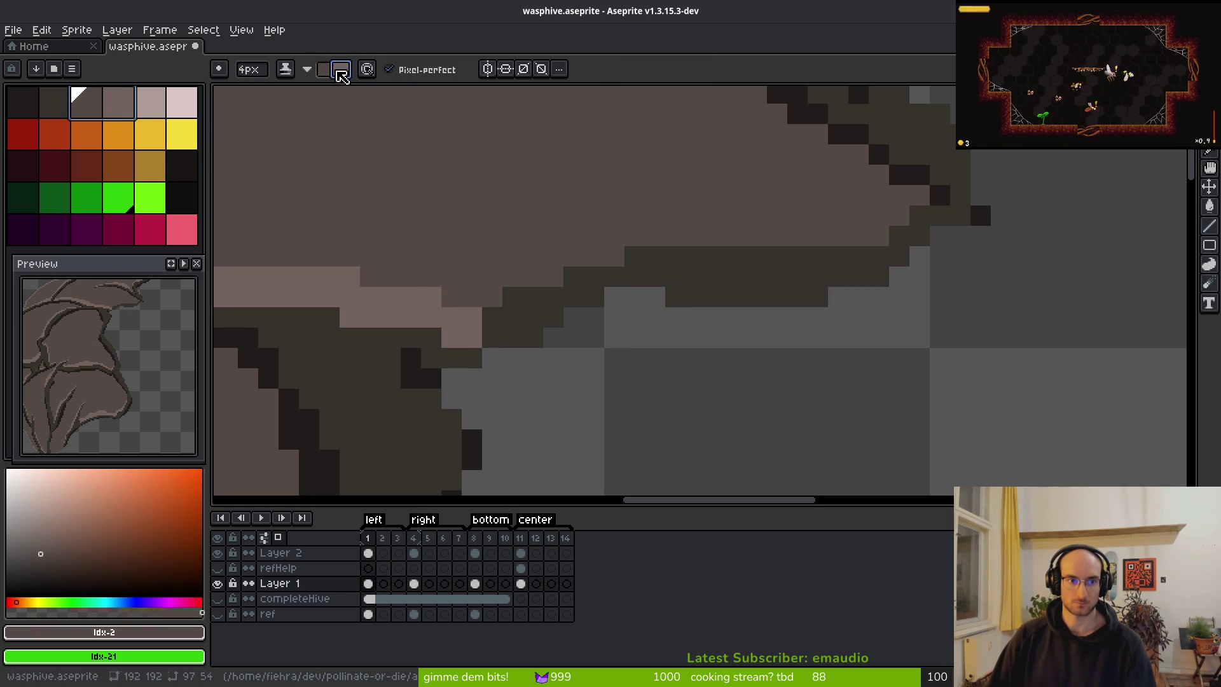
{"action": "mouse_move", "coordinate": [468, 290]}
{"action": "left_mouse_down"}
{"action": "mouse_move", "coordinate": [622, 248]}
{"action": "mouse_move", "coordinate": [872, 238]}
{"action": "left_mouse_up"}
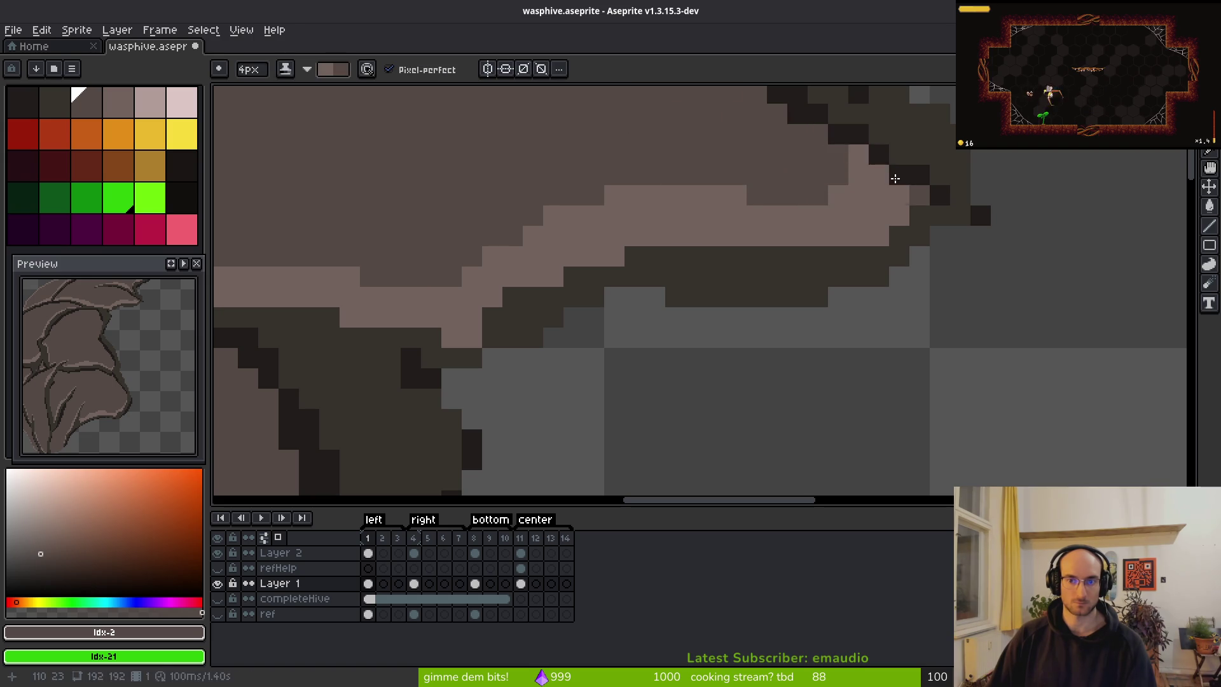
{"action": "left_click_drag", "start_coordinate": [900, 172], "coordinate": [679, 165]}
Step: On Layer 2, try the darkest palette colour over the tan blocks, then undo it
{"action": "scroll", "coordinate": [760, 164], "scroll_direction": "down", "scroll_amount": 2}
{"action": "scroll", "coordinate": [673, 269], "scroll_direction": "up", "scroll_amount": 3}
{"action": "left_click", "coordinate": [625, 97], "text": "alt"}
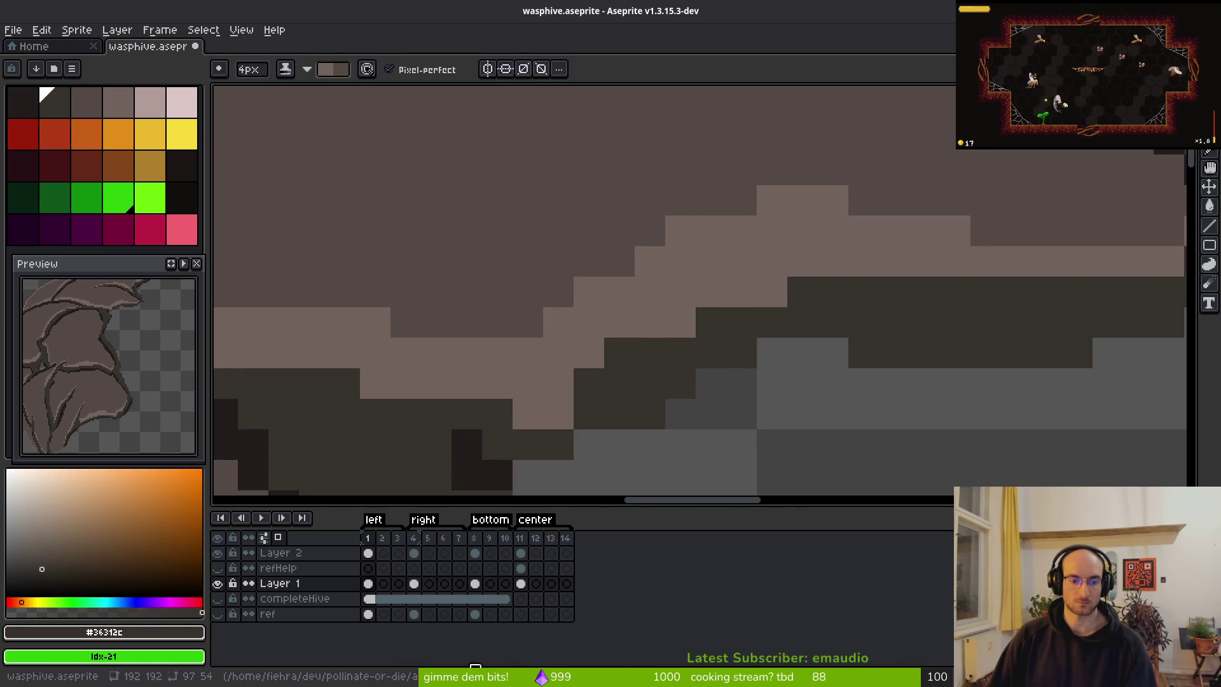
{"action": "left_click", "coordinate": [369, 554]}
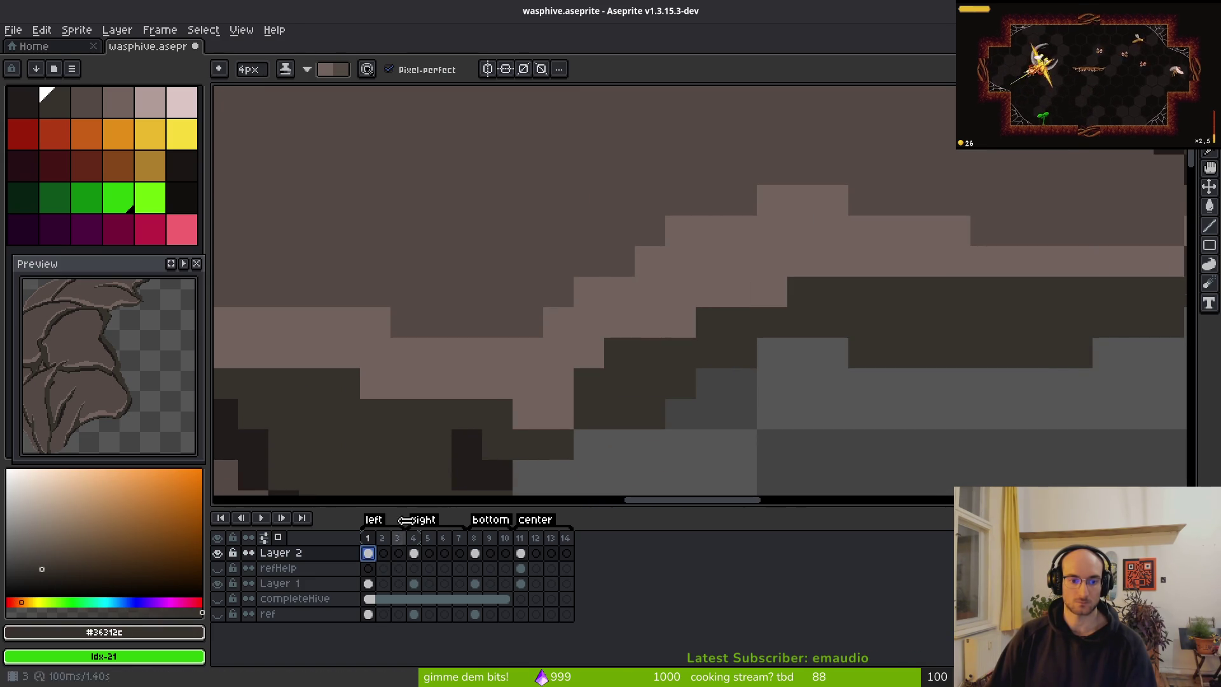
{"action": "left_click", "coordinate": [55, 102]}
{"action": "left_click_drag", "start_coordinate": [558, 384], "coordinate": [576, 438]}
{"action": "key", "text": "ctrl+z"}
{"action": "key", "text": "ctrl+z"}
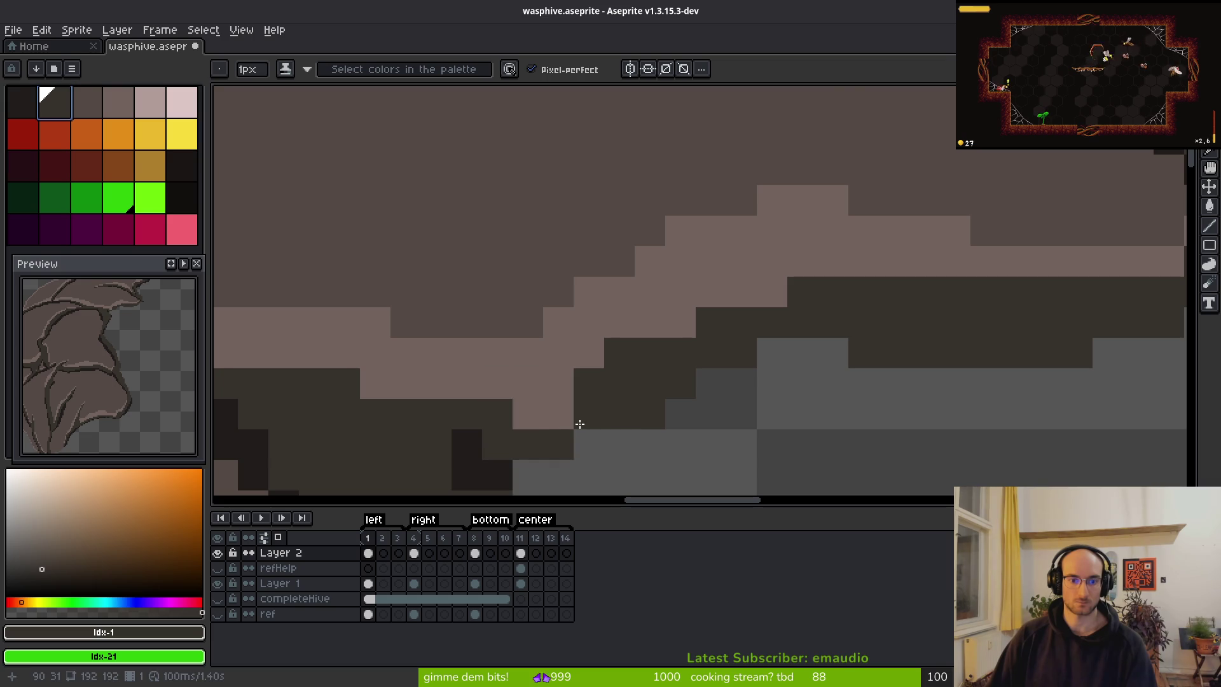
Step: Bring the lobe edge back into view, save, and test dark pixels on the olive band
{"action": "scroll", "coordinate": [571, 419], "scroll_direction": "down", "scroll_amount": 2}
{"action": "scroll", "coordinate": [646, 417], "scroll_direction": "down", "scroll_amount": 2}
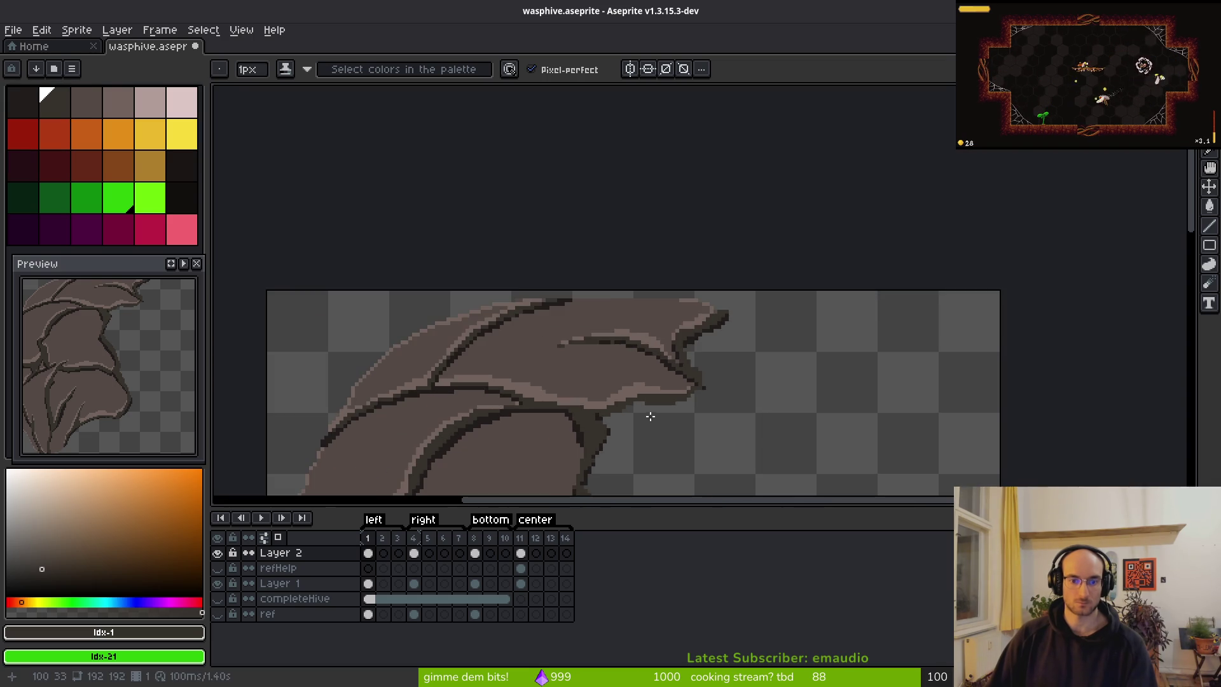
{"action": "scroll", "coordinate": [657, 414], "scroll_direction": "up", "scroll_amount": 2}
{"action": "mouse_move", "coordinate": [657, 414]}
{"action": "left_mouse_down"}
{"action": "mouse_move", "coordinate": [636, 362]}
{"action": "mouse_move", "coordinate": [809, 252]}
{"action": "mouse_move", "coordinate": [748, 377]}
{"action": "left_mouse_up"}
{"action": "key", "text": "ctrl+s"}
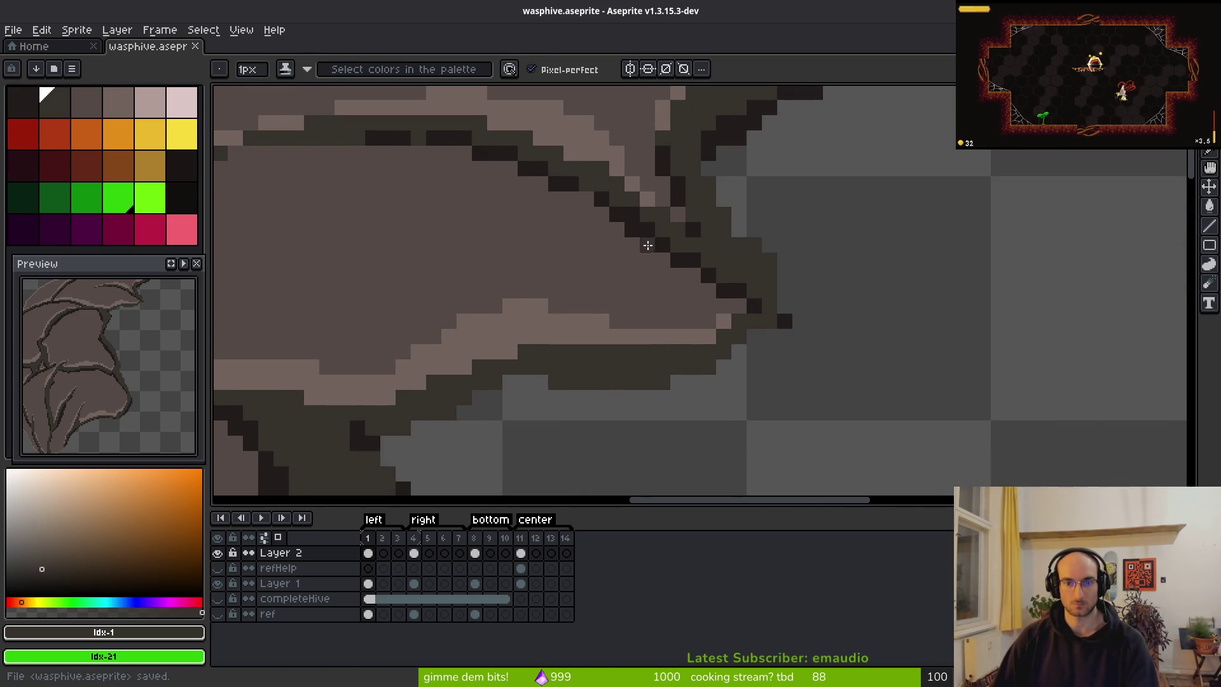
{"action": "left_click", "coordinate": [662, 240], "text": "alt"}
{"action": "left_click", "coordinate": [635, 379]}
{"action": "left_click_drag", "start_coordinate": [635, 379], "coordinate": [603, 310]}
{"action": "key", "text": "ctrl+z"}
Step: Darken the band's lower edge and one olive pixel with the darkest colour, then save
{"action": "left_click", "coordinate": [53, 109]}
{"action": "scroll", "coordinate": [840, 351], "scroll_direction": "up", "scroll_amount": 1}
{"action": "left_click_drag", "start_coordinate": [827, 341], "coordinate": [684, 361]}
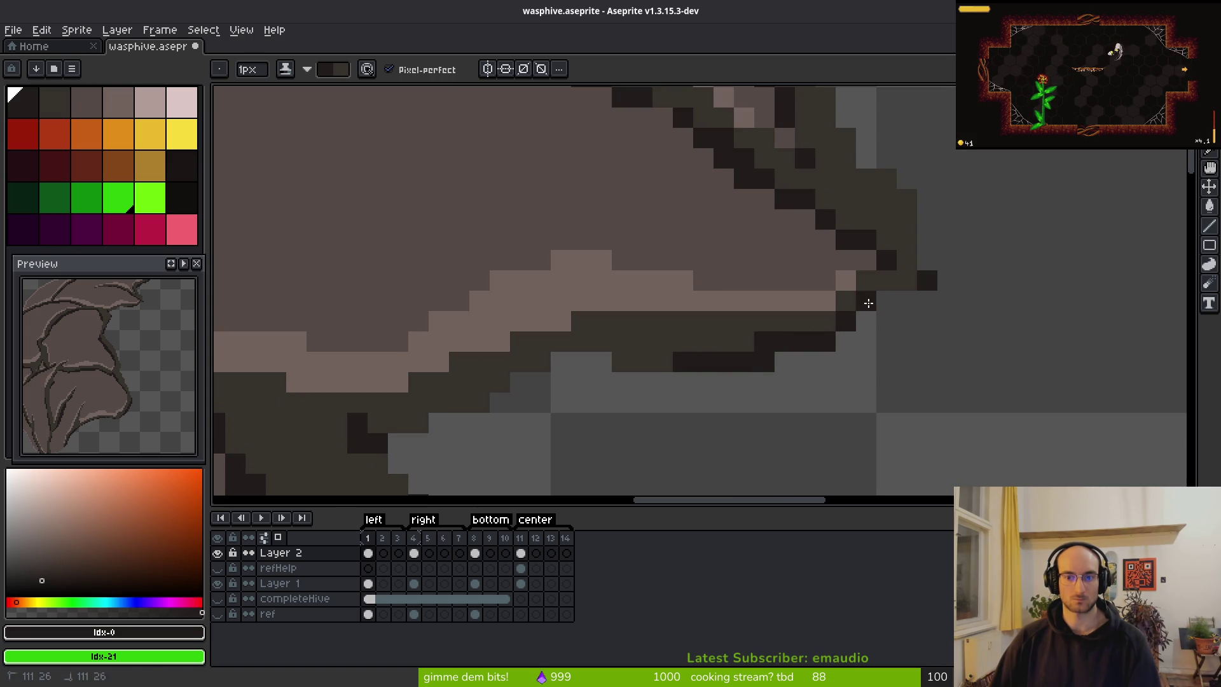
{"action": "left_click_drag", "start_coordinate": [463, 400], "coordinate": [375, 424]}
{"action": "scroll", "coordinate": [564, 436], "scroll_direction": "down", "scroll_amount": 2}
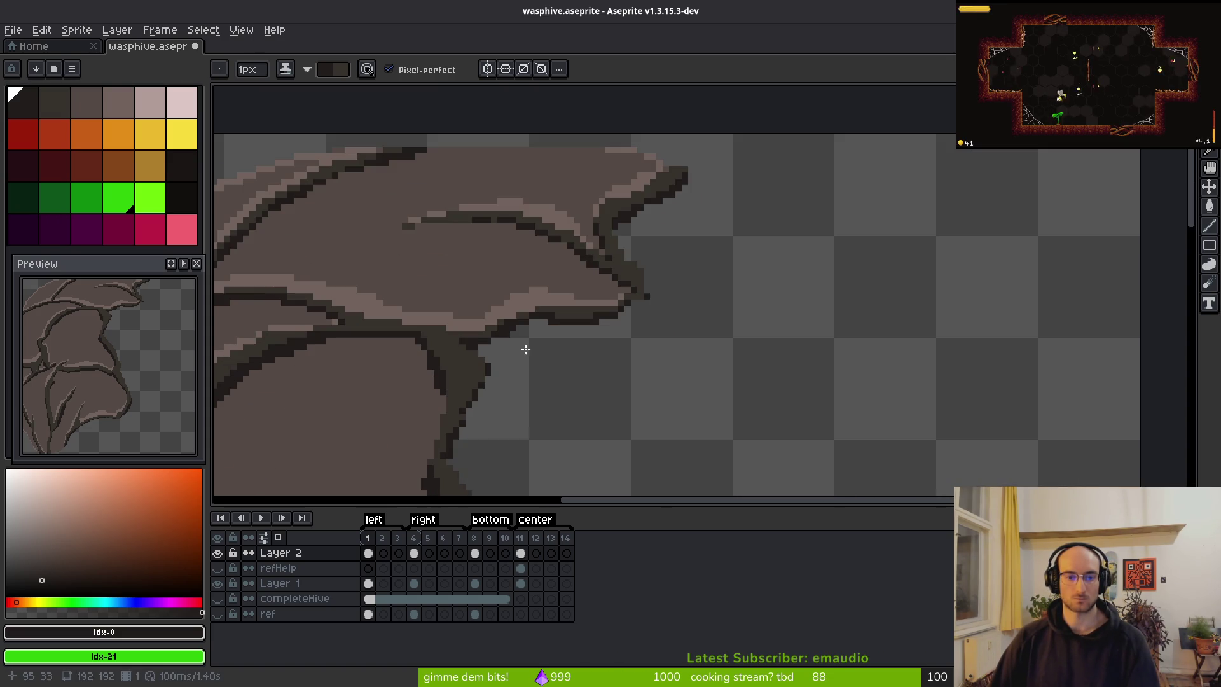
{"action": "scroll", "coordinate": [528, 364], "scroll_direction": "up", "scroll_amount": 3}
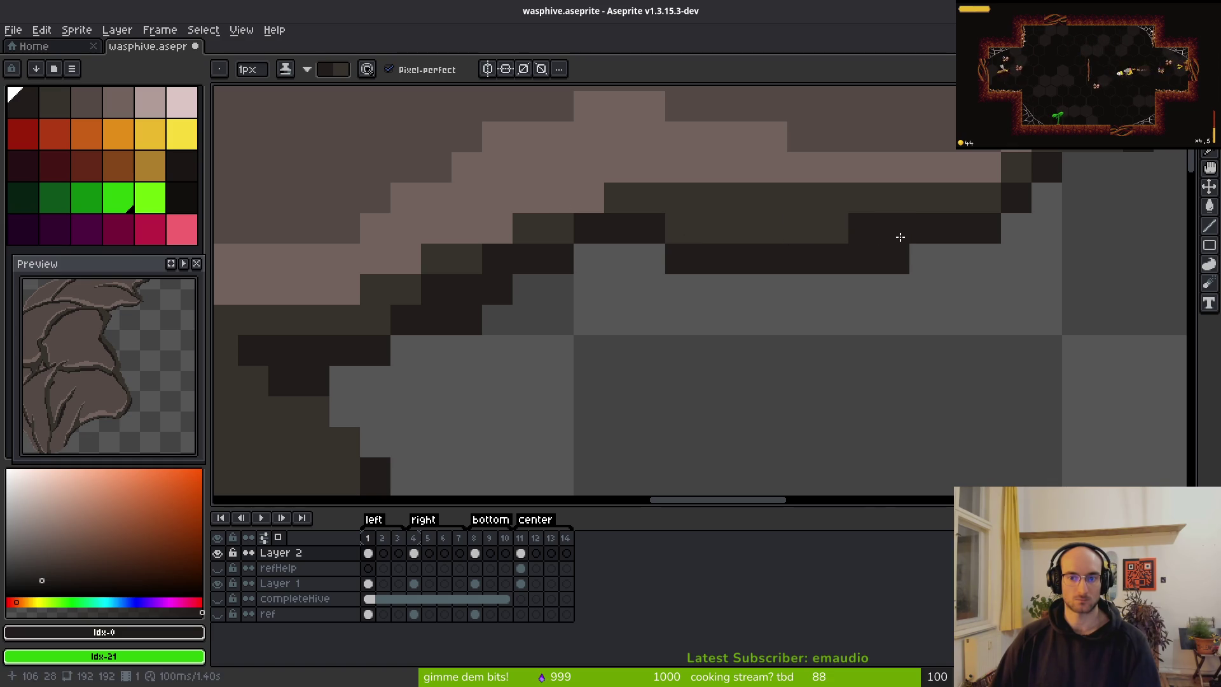
{"action": "left_click", "coordinate": [987, 200]}
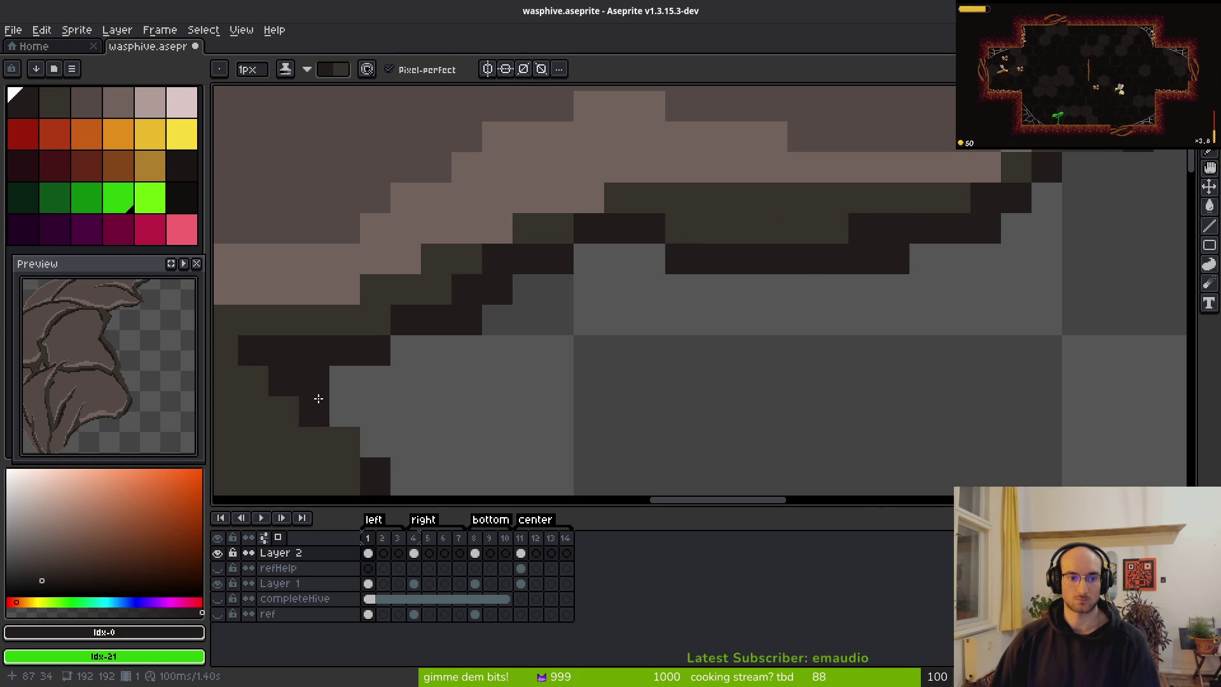
{"action": "scroll", "coordinate": [335, 422], "scroll_direction": "down", "scroll_amount": 3}
{"action": "scroll", "coordinate": [621, 403], "scroll_direction": "up", "scroll_amount": 2}
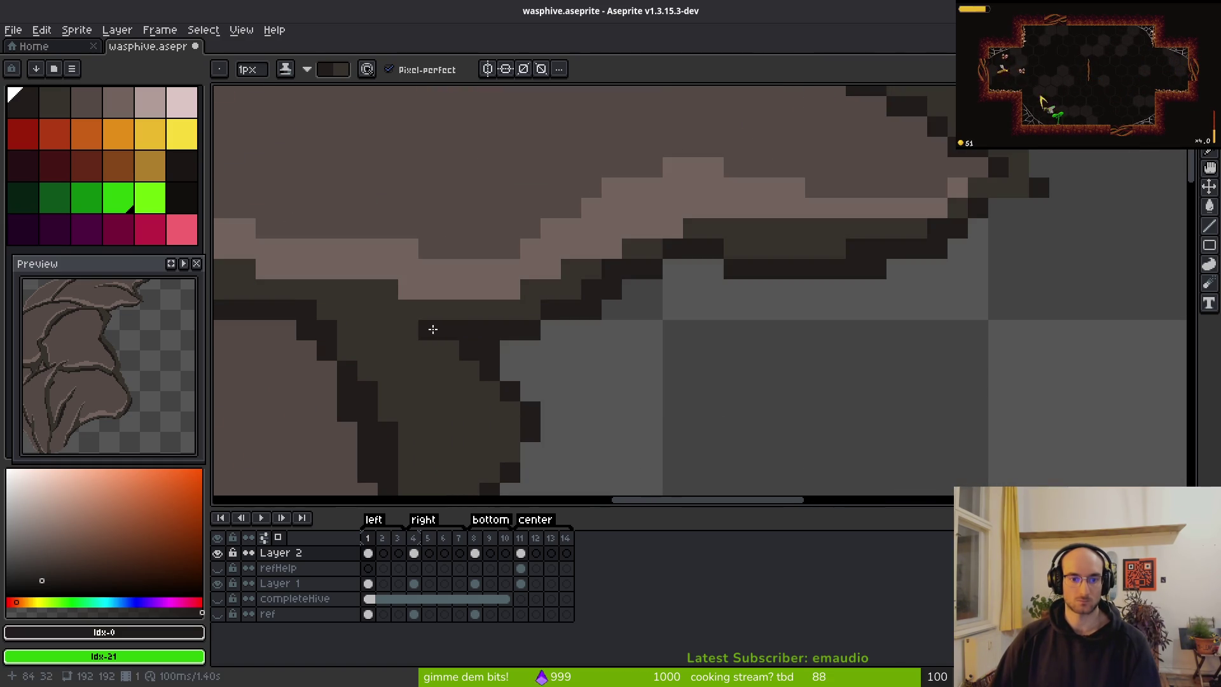
{"action": "key", "text": "ctrl+s"}
Step: Zoom in and out to review the shaded lobe and save wasphive again
{"action": "scroll", "coordinate": [553, 357], "scroll_direction": "down", "scroll_amount": 3}
{"action": "scroll", "coordinate": [567, 362], "scroll_direction": "down", "scroll_amount": 2}
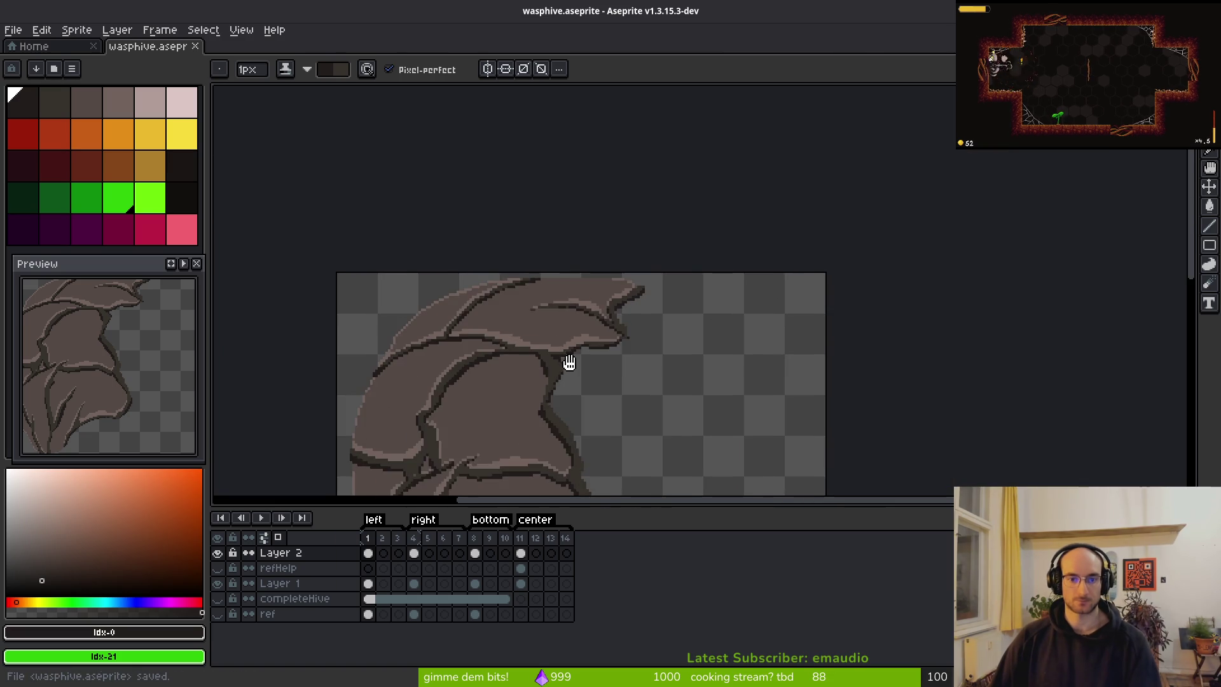
{"action": "scroll", "coordinate": [672, 320], "scroll_direction": "up", "scroll_amount": 3}
{"action": "scroll", "coordinate": [673, 320], "scroll_direction": "up", "scroll_amount": 2}
{"action": "scroll", "coordinate": [415, 420], "scroll_direction": "up", "scroll_amount": 1}
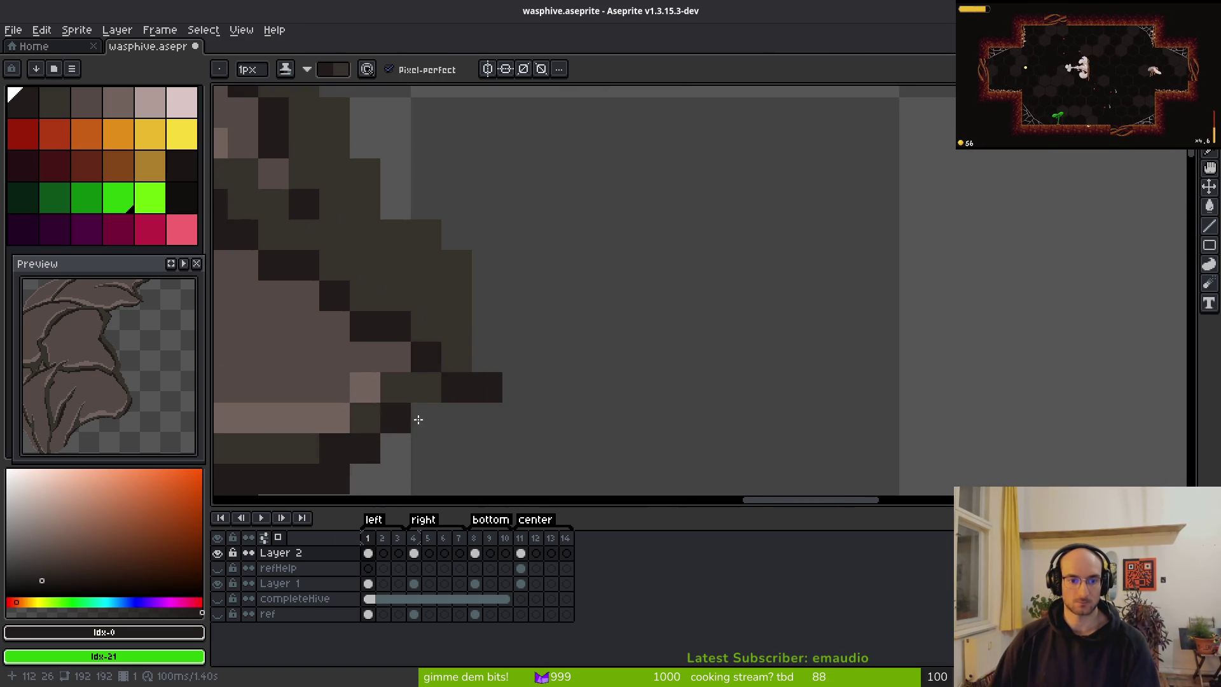
{"action": "scroll", "coordinate": [439, 274], "scroll_direction": "down", "scroll_amount": 3}
{"action": "scroll", "coordinate": [567, 335], "scroll_direction": "down", "scroll_amount": 1}
{"action": "key", "text": "ctrl+s"}
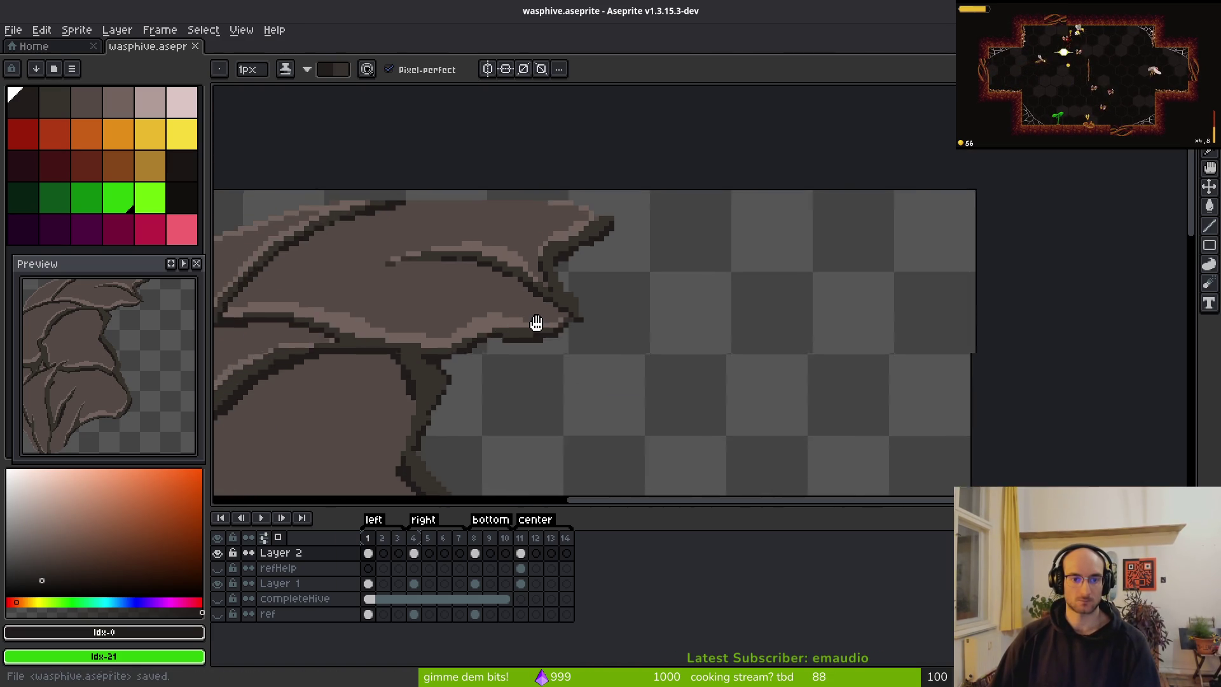
{"action": "scroll", "coordinate": [603, 303], "scroll_direction": "up", "scroll_amount": 1}
{"action": "scroll", "coordinate": [663, 330], "scroll_direction": "down", "scroll_amount": 3}
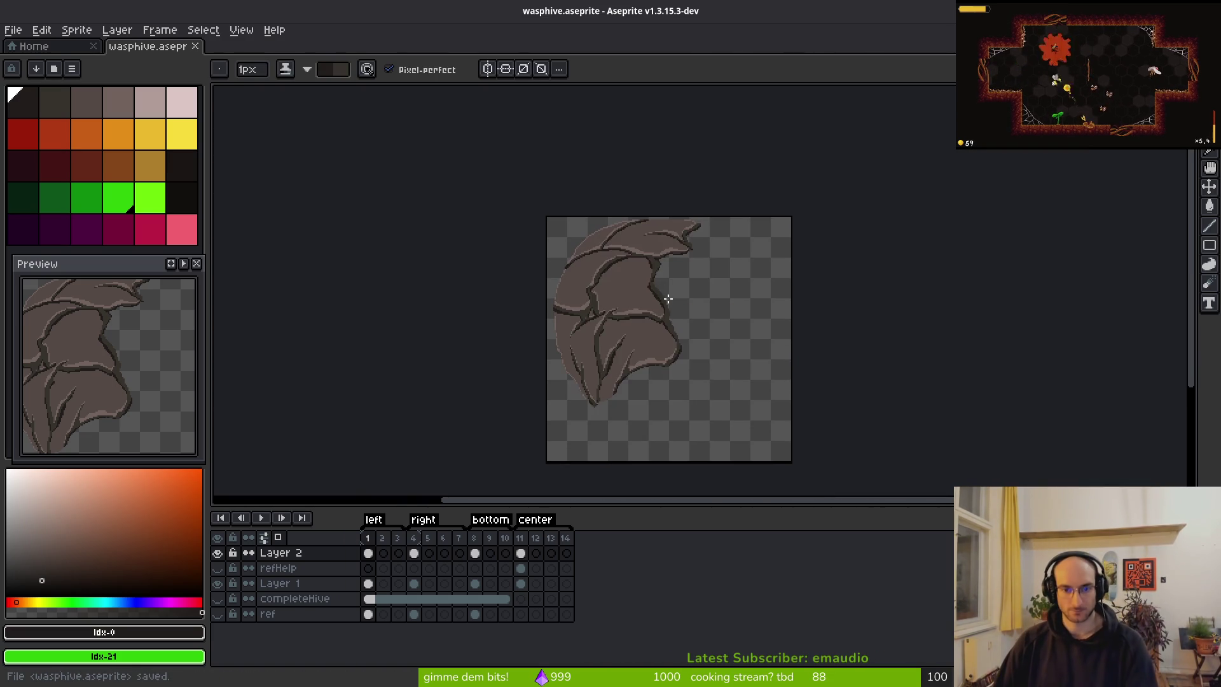
{"action": "scroll", "coordinate": [660, 330], "scroll_direction": "up", "scroll_amount": 3}
Step: Zoom to the bottom tip and paint darkest pixels along its right edge
{"action": "scroll", "coordinate": [660, 330], "scroll_direction": "up", "scroll_amount": 4}
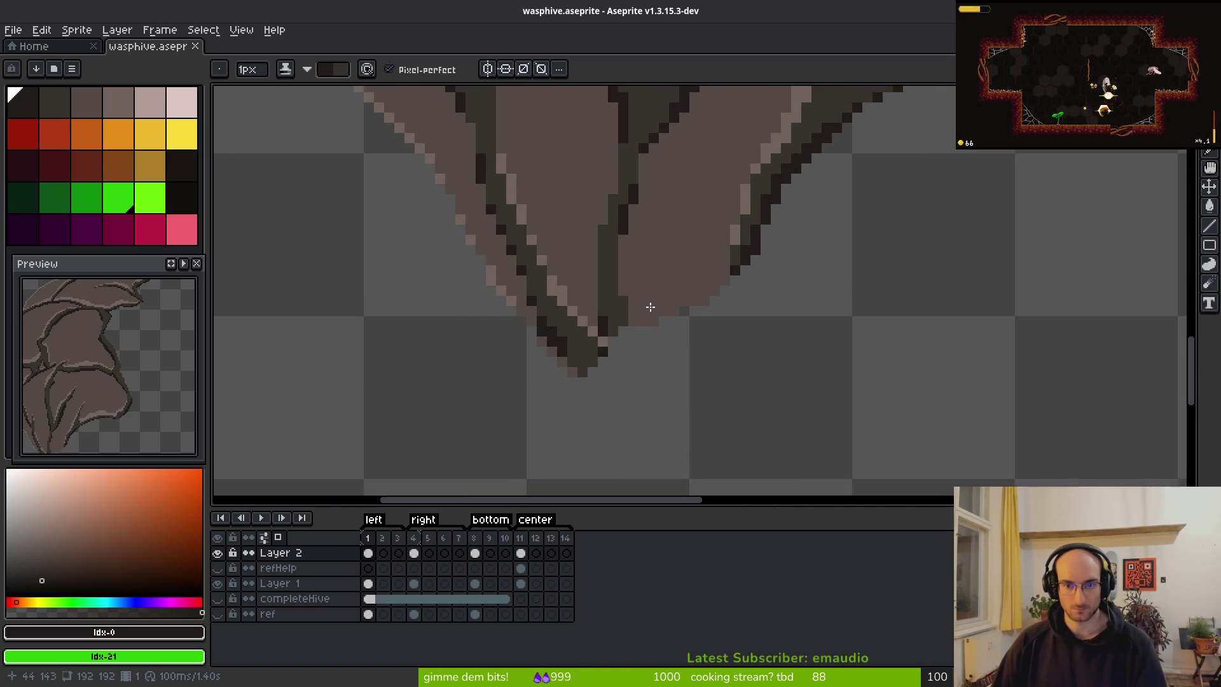
{"action": "scroll", "coordinate": [705, 306], "scroll_direction": "up", "scroll_amount": 2}
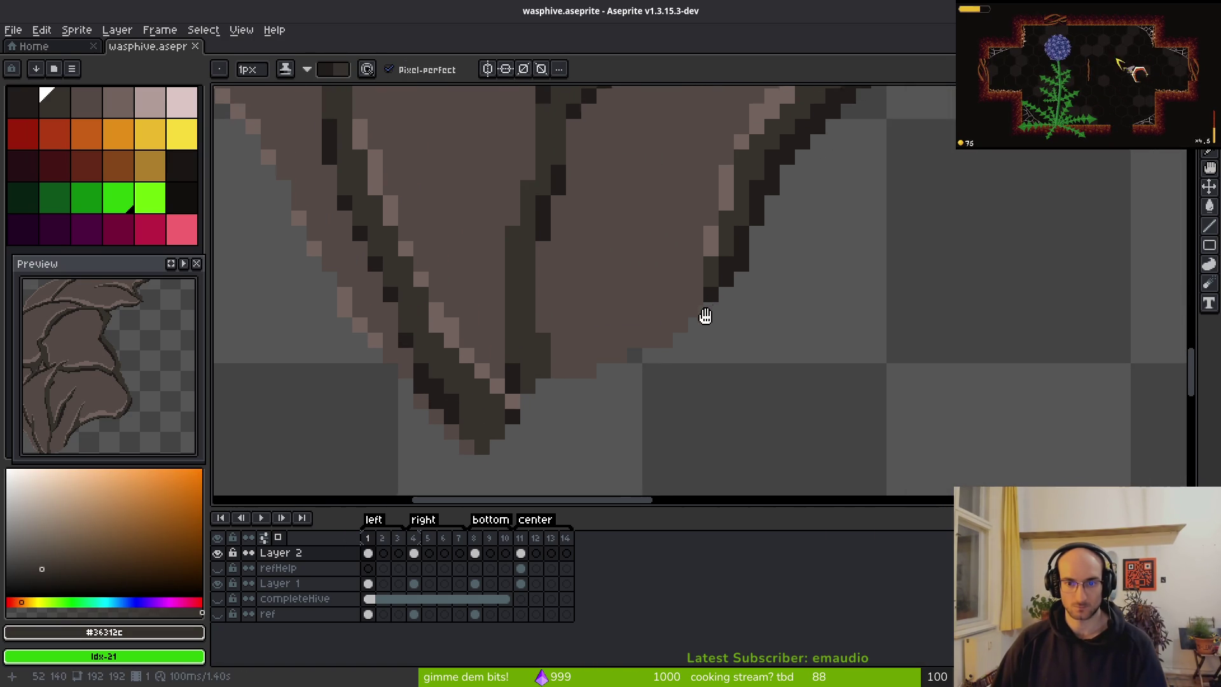
{"action": "left_click", "coordinate": [710, 258], "text": "alt"}
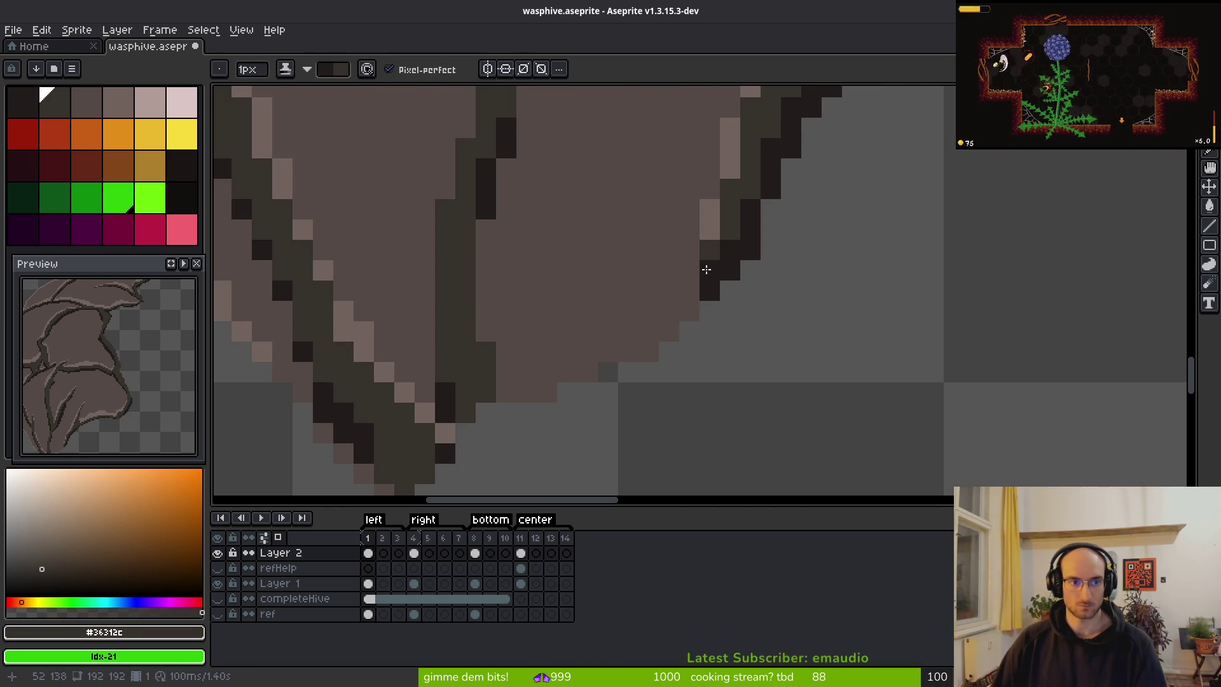
{"action": "left_click", "coordinate": [55, 103]}
{"action": "left_click", "coordinate": [722, 316]}
{"action": "mouse_move", "coordinate": [722, 316]}
{"action": "left_mouse_down"}
{"action": "mouse_move", "coordinate": [473, 425]}
{"action": "mouse_move", "coordinate": [526, 414]}
{"action": "mouse_move", "coordinate": [516, 430]}
{"action": "mouse_move", "coordinate": [564, 382]}
{"action": "mouse_move", "coordinate": [683, 320]}
{"action": "left_mouse_up"}
{"action": "key", "text": "ctrl+z"}
{"action": "left_click_drag", "start_coordinate": [703, 274], "coordinate": [682, 310]}
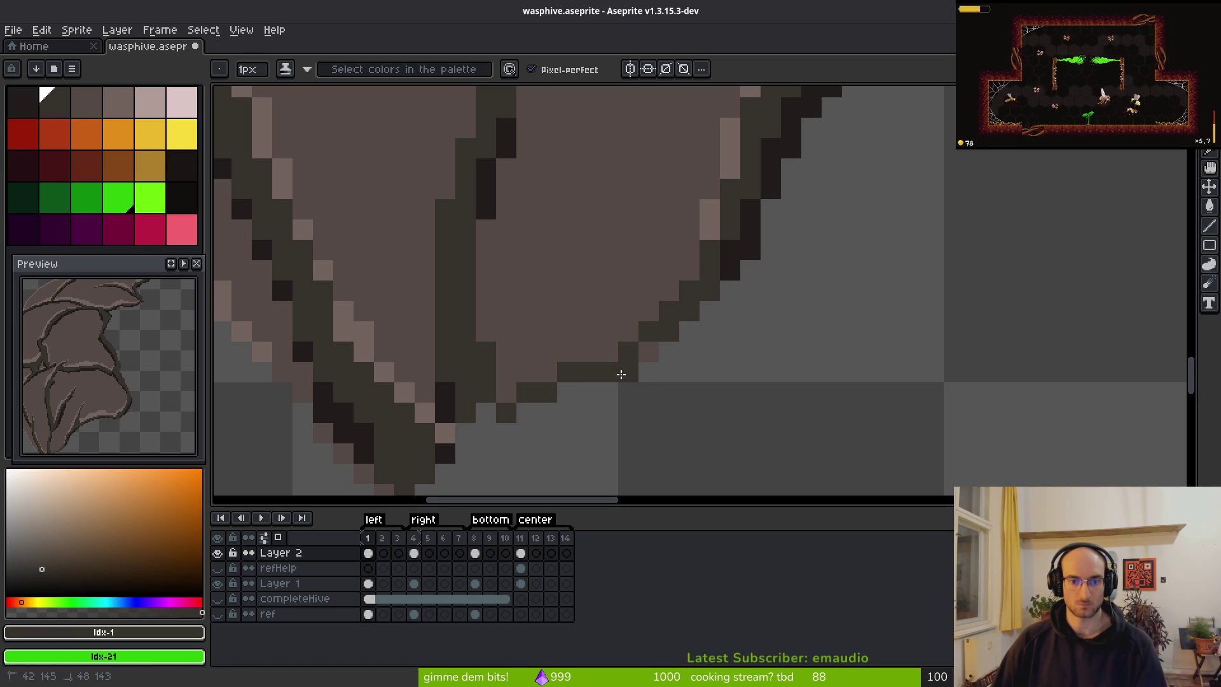
Step: Extend the dark outline along the tip's upper-right and lower edges, then save
{"action": "left_click", "coordinate": [568, 391]}
{"action": "left_click", "coordinate": [729, 267], "text": "alt"}
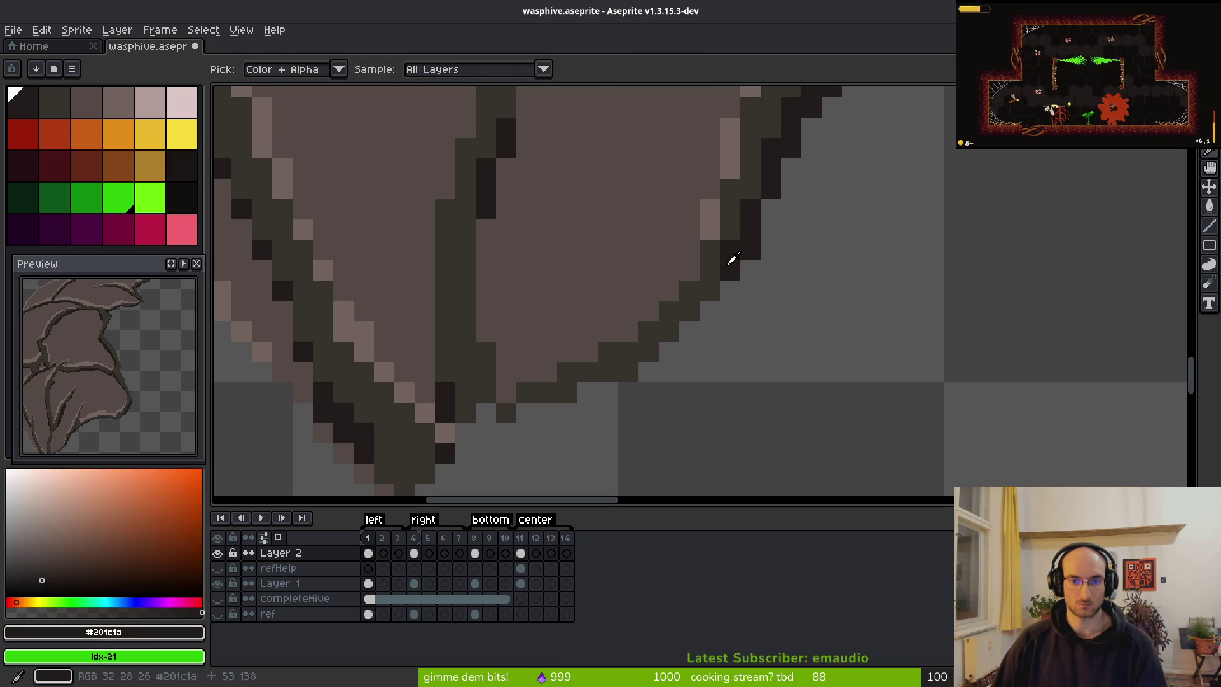
{"action": "left_click", "coordinate": [689, 329]}
{"action": "left_click", "coordinate": [708, 310]}
{"action": "left_click", "coordinate": [672, 343]}
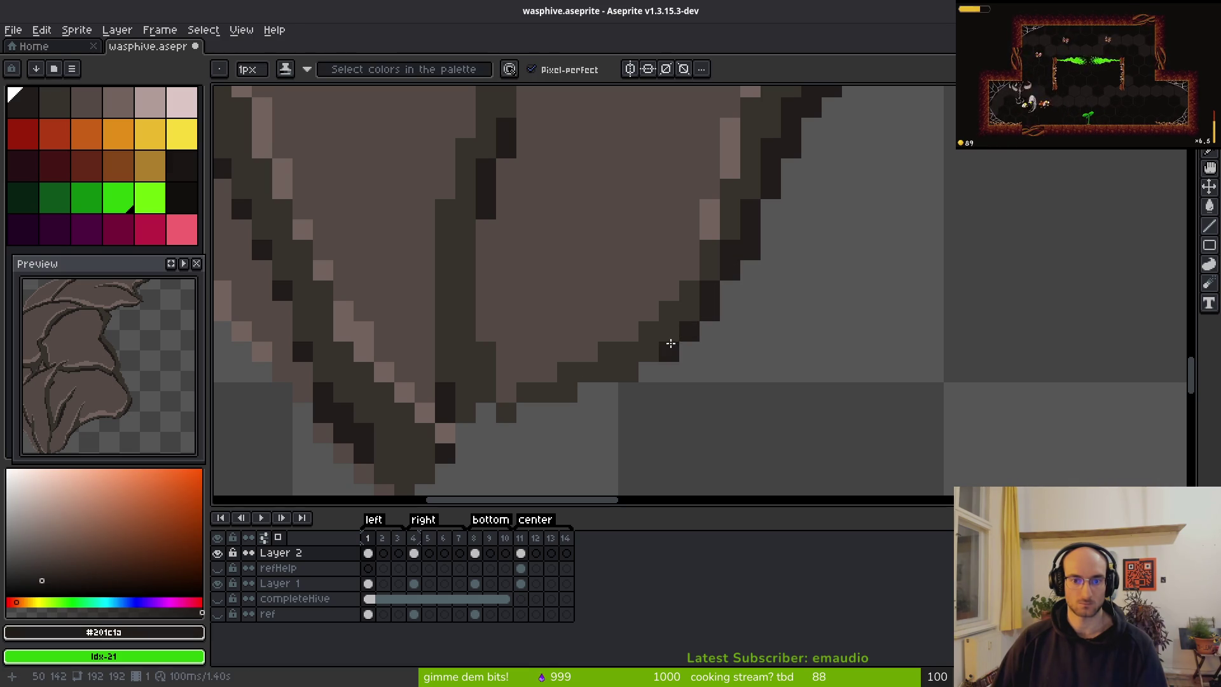
{"action": "left_click_drag", "start_coordinate": [652, 353], "coordinate": [599, 377]}
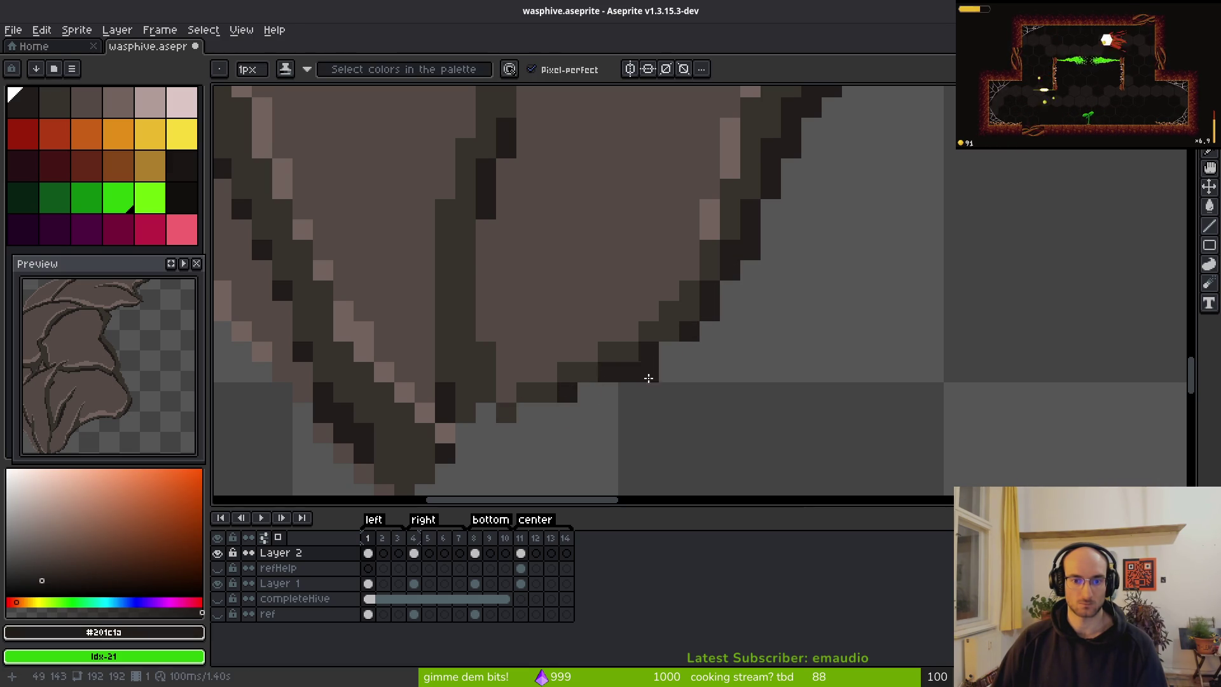
{"action": "scroll", "coordinate": [649, 375], "scroll_direction": "down", "scroll_amount": 3}
{"action": "key", "text": "ctrl+s"}
Step: Sample the light tan #71625d colour and switch to Layer 1 for highlights
{"action": "scroll", "coordinate": [785, 346], "scroll_direction": "down", "scroll_amount": 1}
{"action": "scroll", "coordinate": [713, 322], "scroll_direction": "right", "scroll_amount": 3}
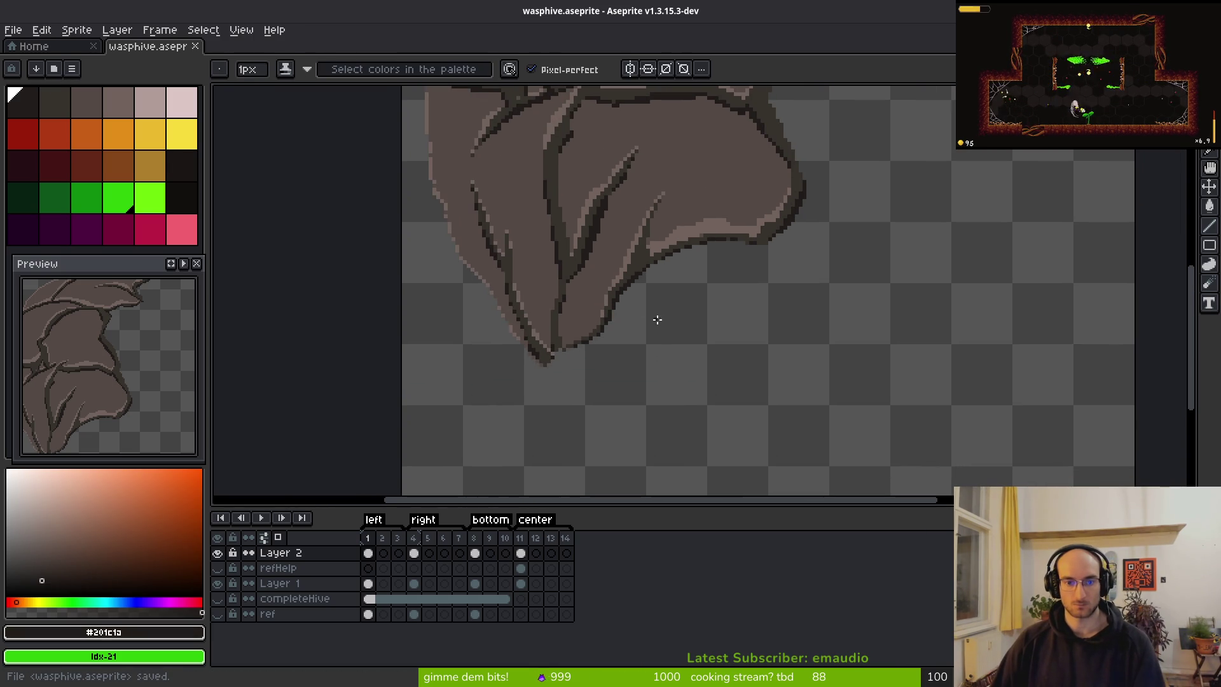
{"action": "scroll", "coordinate": [649, 321], "scroll_direction": "up", "scroll_amount": 3}
{"action": "left_click", "coordinate": [616, 191], "text": "alt"}
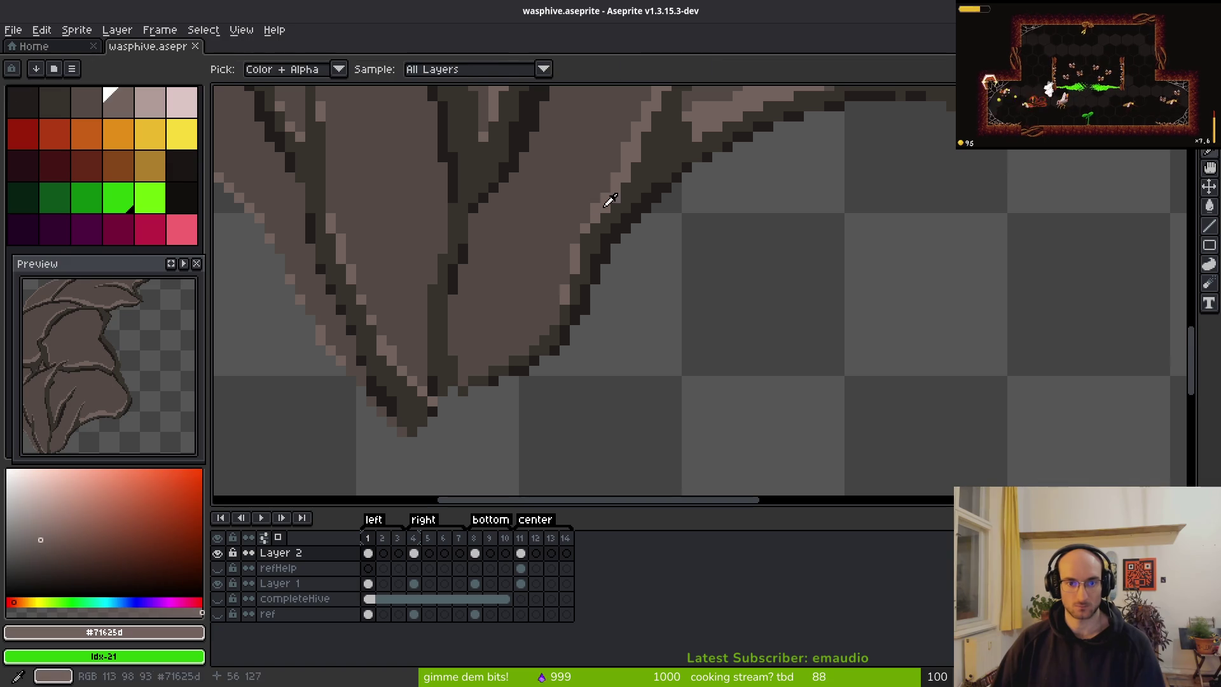
{"action": "scroll", "coordinate": [492, 441], "scroll_direction": "up", "scroll_amount": 1}
{"action": "left_click", "coordinate": [368, 583]}
{"action": "scroll", "coordinate": [517, 294], "scroll_direction": "up", "scroll_amount": 2}
Step: Add light tan highlight pixels along the hive's diagonal outline edges
{"action": "left_click", "coordinate": [605, 337]}
{"action": "left_click", "coordinate": [577, 357]}
{"action": "left_click", "coordinate": [547, 387]}
{"action": "left_click", "coordinate": [516, 418]}
{"action": "left_click", "coordinate": [454, 448]}
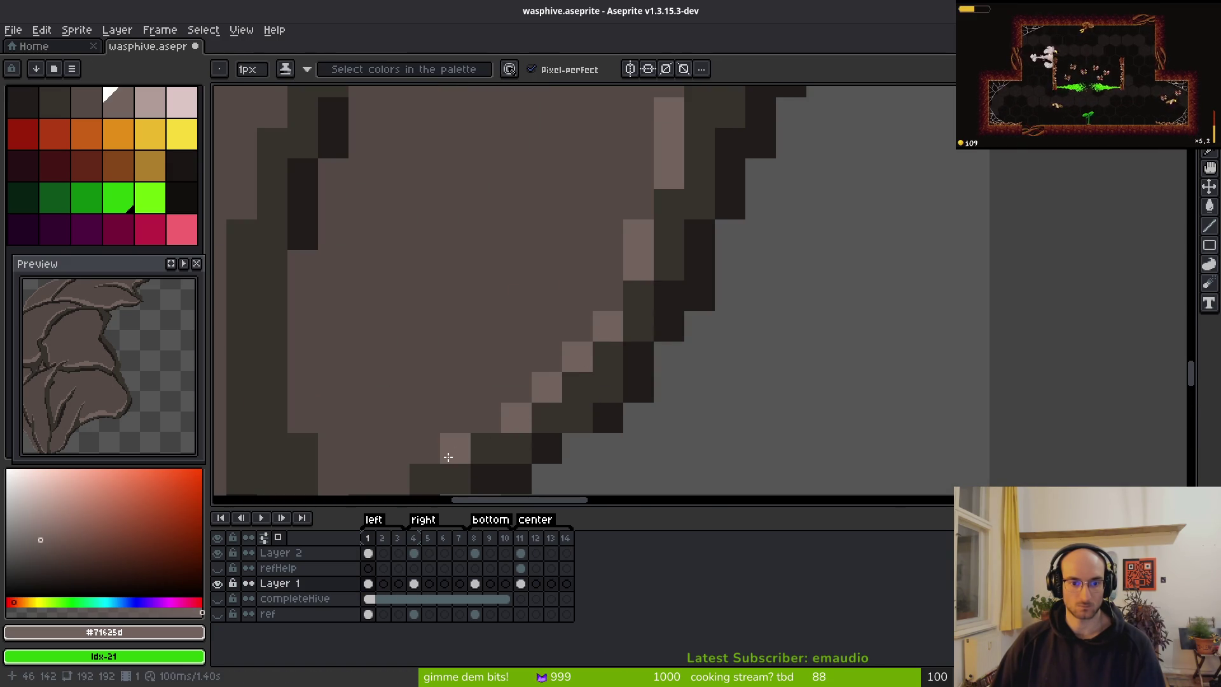
{"action": "left_click", "coordinate": [605, 295]}
{"action": "left_click", "coordinate": [547, 357]}
{"action": "left_click_drag", "start_coordinate": [537, 376], "coordinate": [755, 235]}
{"action": "left_click", "coordinate": [603, 322]}
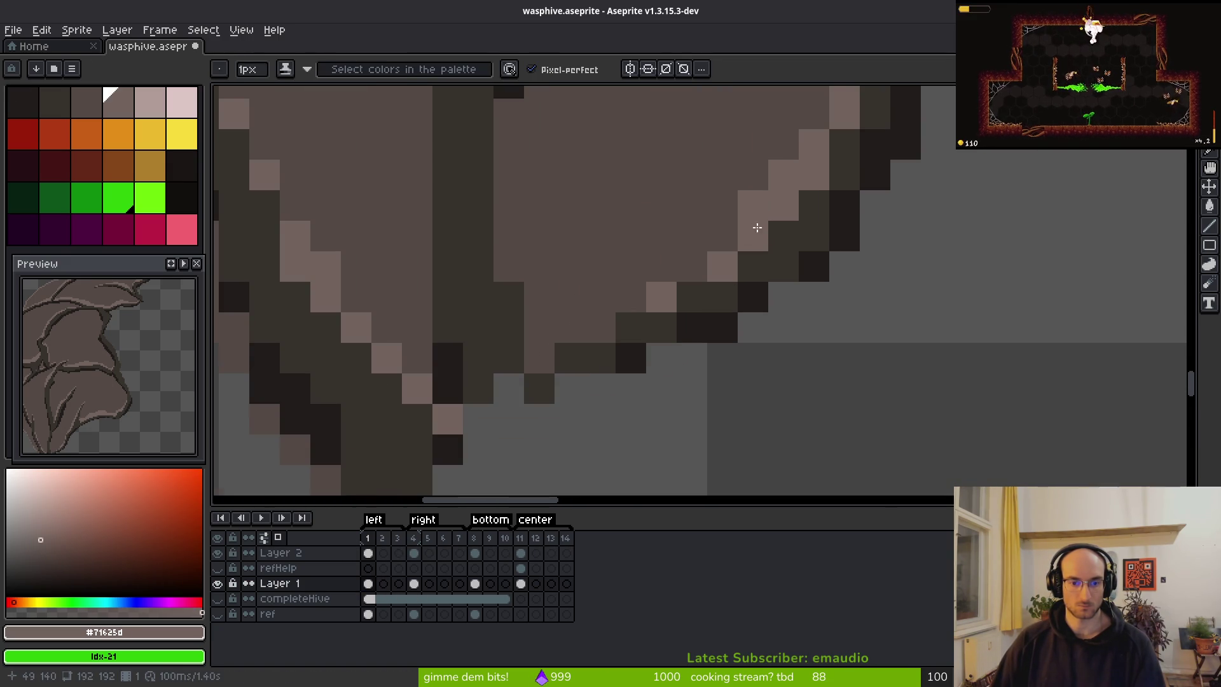
{"action": "left_click", "coordinate": [538, 357]}
{"action": "left_click", "coordinate": [632, 297]}
{"action": "left_click", "coordinate": [693, 266]}
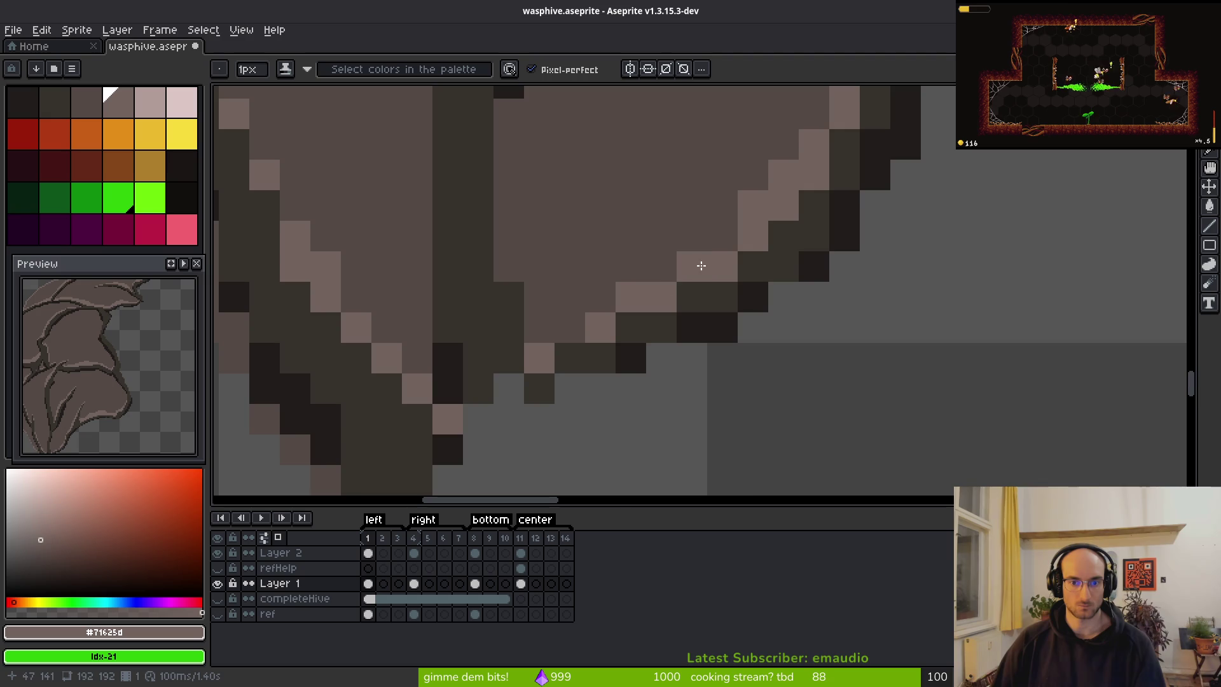
Step: Save wasphive.aseprite and add one more light pixel on the dark edge
{"action": "scroll", "coordinate": [814, 355], "scroll_direction": "down", "scroll_amount": 4}
{"action": "key", "text": "ctrl+s"}
{"action": "scroll", "coordinate": [811, 331], "scroll_direction": "up", "scroll_amount": 4}
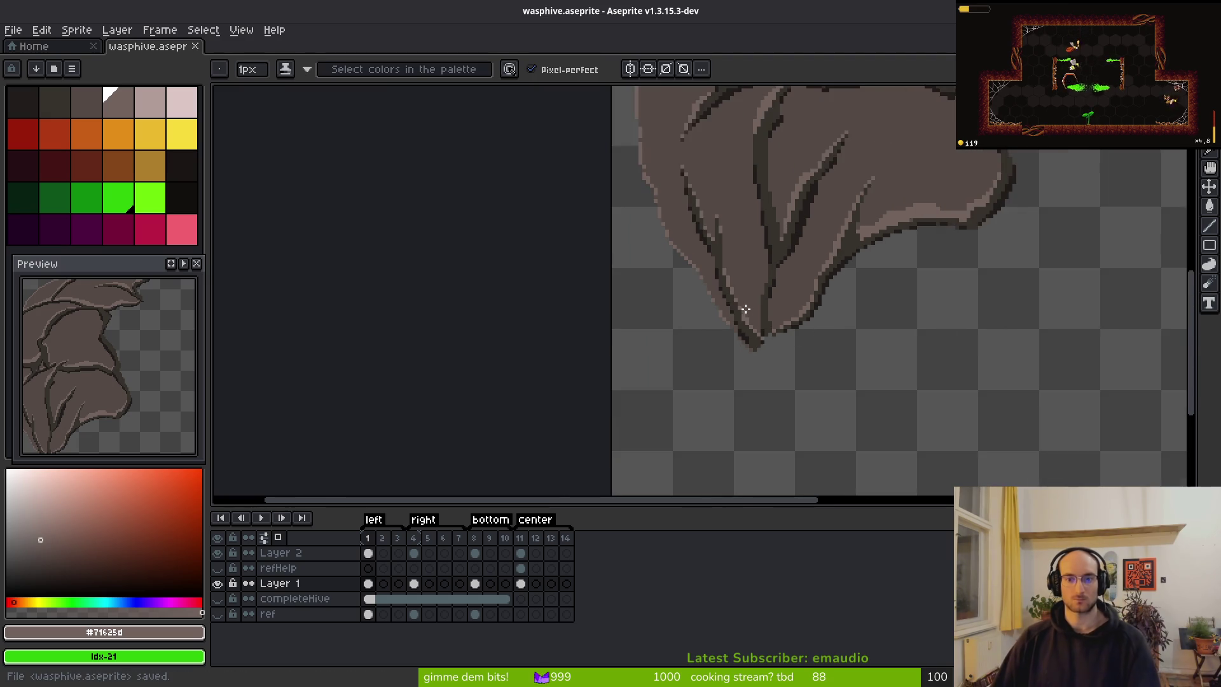
{"action": "left_click", "coordinate": [750, 283]}
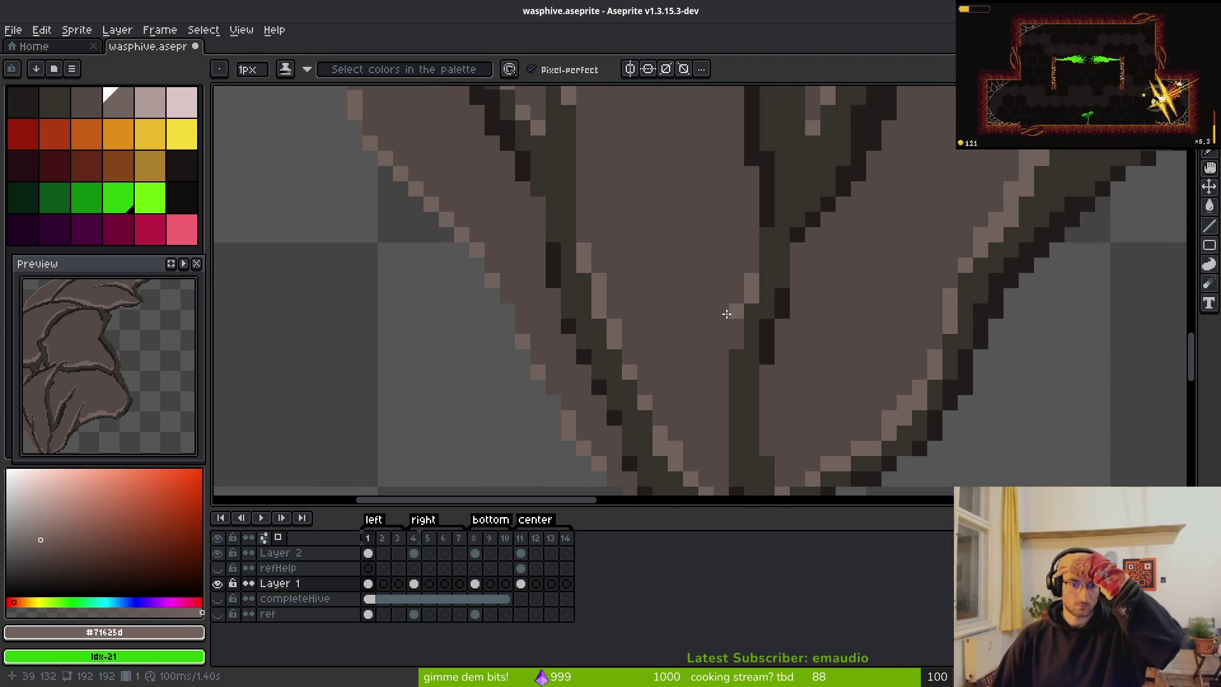
Step: Turn the stray green pixel dark brown and save the file
{"action": "right_click", "coordinate": [736, 327]}
{"action": "right_click", "coordinate": [740, 336], "text": "alt"}
{"action": "right_click", "coordinate": [736, 327]}
{"action": "scroll", "coordinate": [722, 311], "scroll_direction": "down", "scroll_amount": 3}
{"action": "key", "text": "ctrl+s"}
Step: Add a light pixel beside the dark stem, save, and center the stem in view
{"action": "scroll", "coordinate": [713, 290], "scroll_direction": "up", "scroll_amount": 3}
{"action": "scroll", "coordinate": [714, 290], "scroll_direction": "up", "scroll_amount": 1}
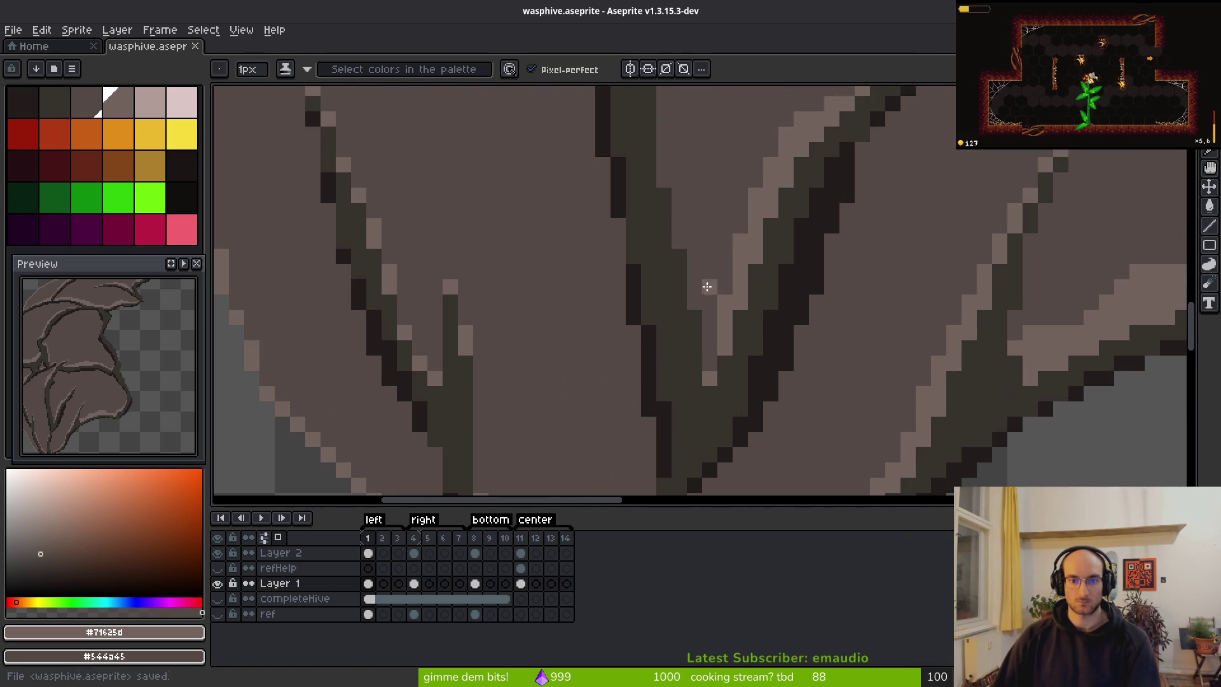
{"action": "left_click", "coordinate": [664, 163]}
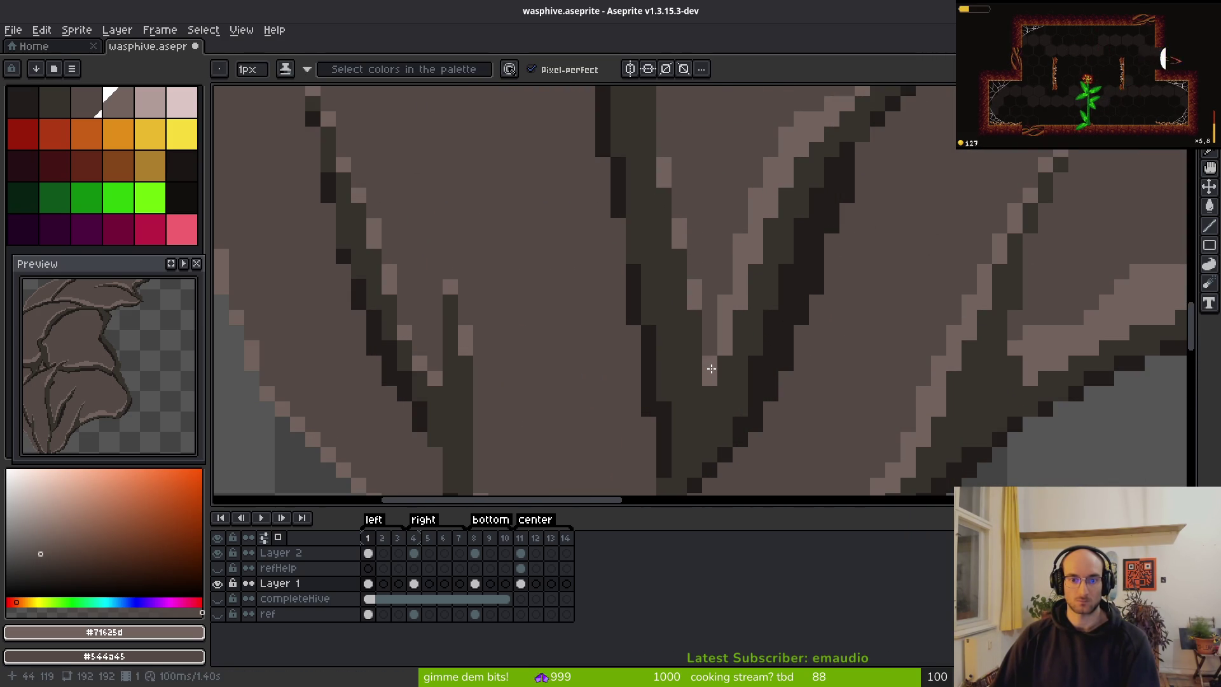
{"action": "scroll", "coordinate": [732, 267], "scroll_direction": "down", "scroll_amount": 4}
{"action": "key", "text": "ctrl+s"}
{"action": "scroll", "coordinate": [670, 296], "scroll_direction": "up", "scroll_amount": 4}
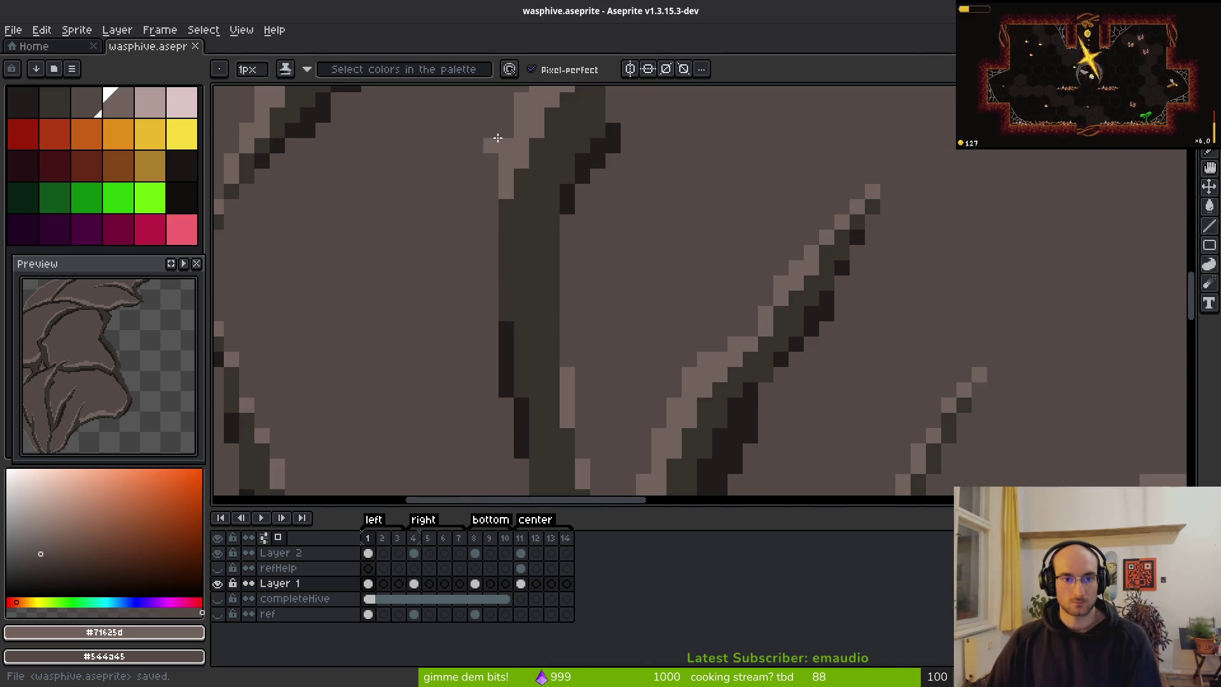
{"action": "left_click_drag", "start_coordinate": [523, 150], "coordinate": [507, 259]}
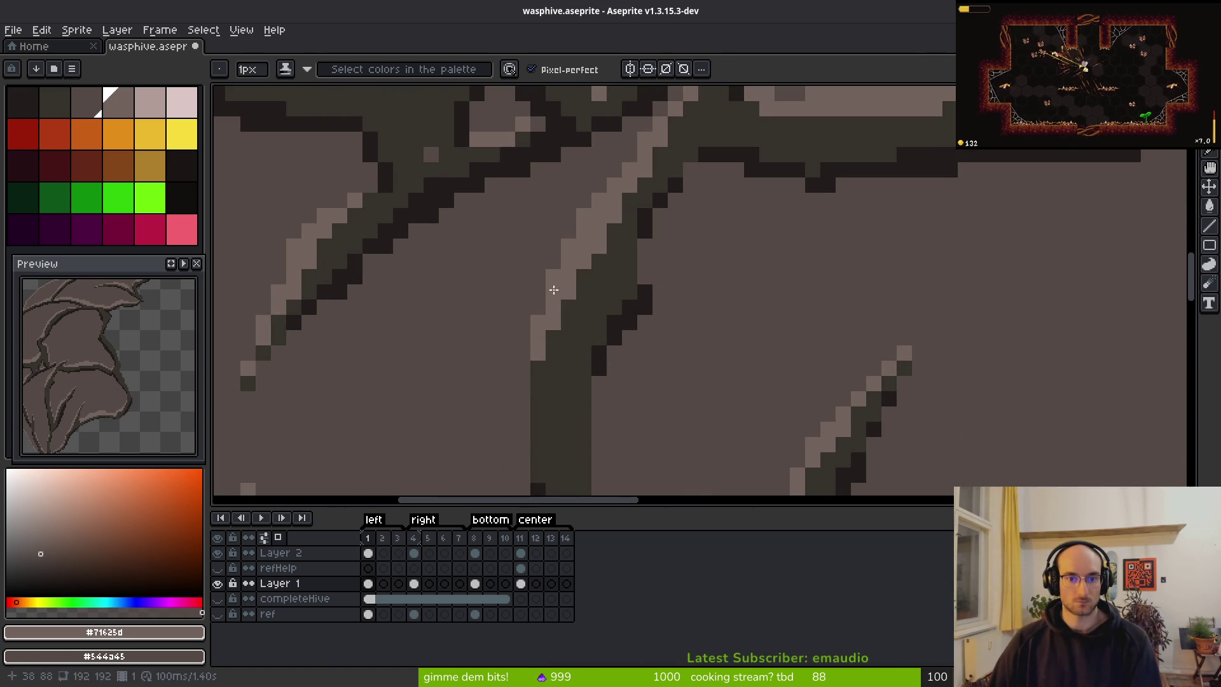
{"action": "scroll", "coordinate": [679, 331], "scroll_direction": "down", "scroll_amount": 3}
{"action": "key", "text": "ctrl+s"}
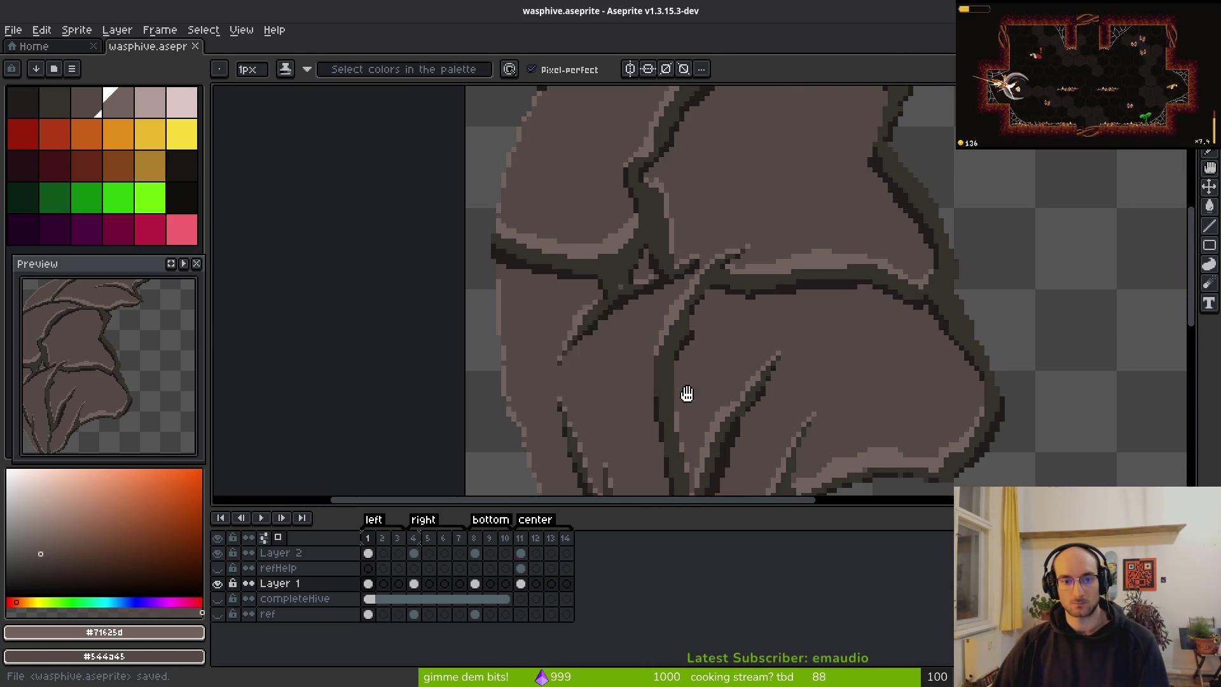
Step: Bring more of the drawing's top into view and save wasphive.aseprite again
{"action": "scroll", "coordinate": [509, 229], "scroll_direction": "up", "scroll_amount": 2}
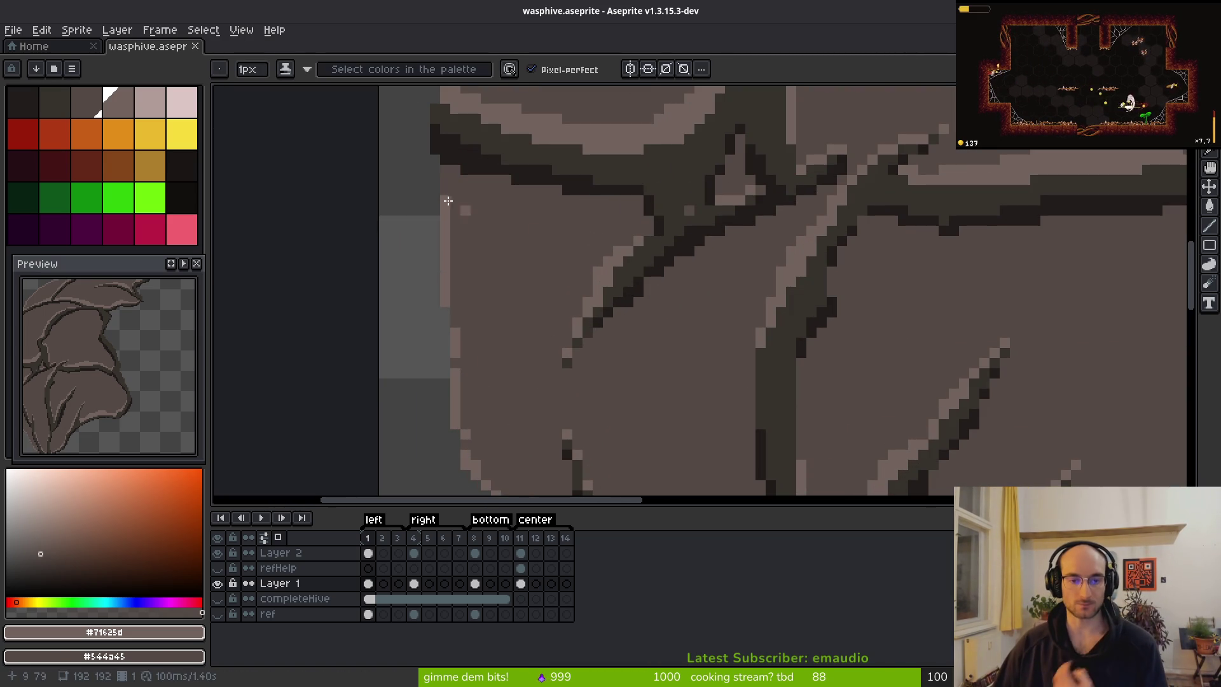
{"action": "scroll", "coordinate": [861, 272], "scroll_direction": "down", "scroll_amount": 2}
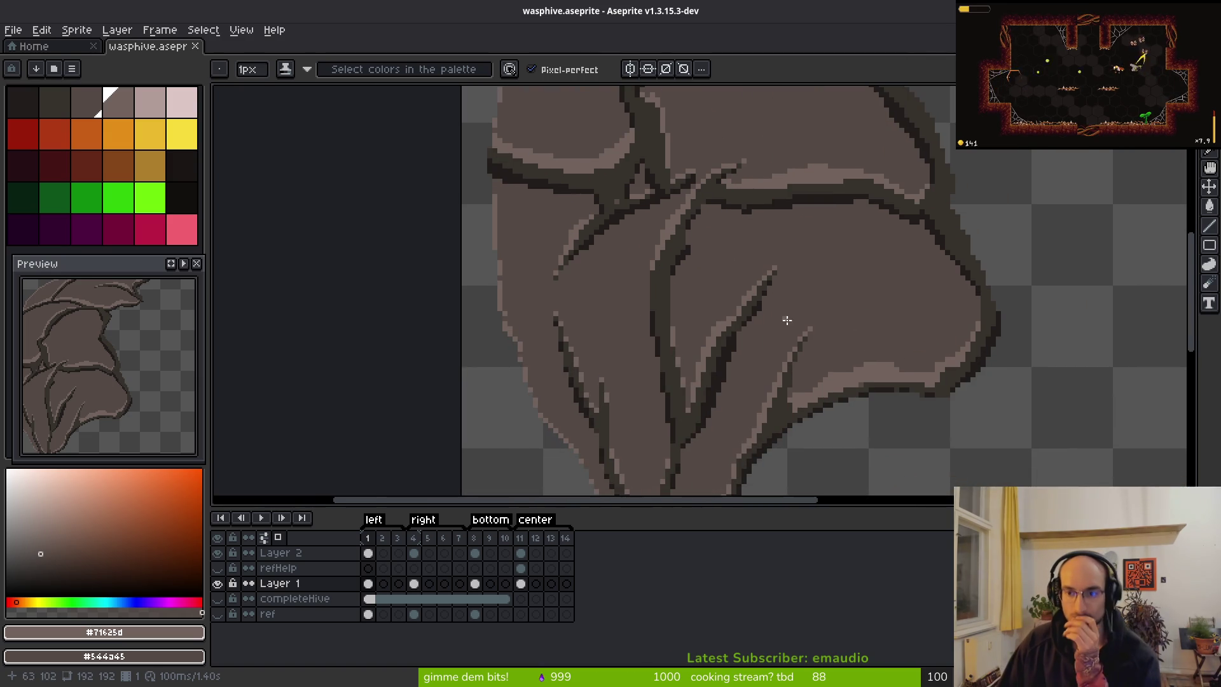
{"action": "scroll", "coordinate": [778, 293], "scroll_direction": "down", "scroll_amount": 2}
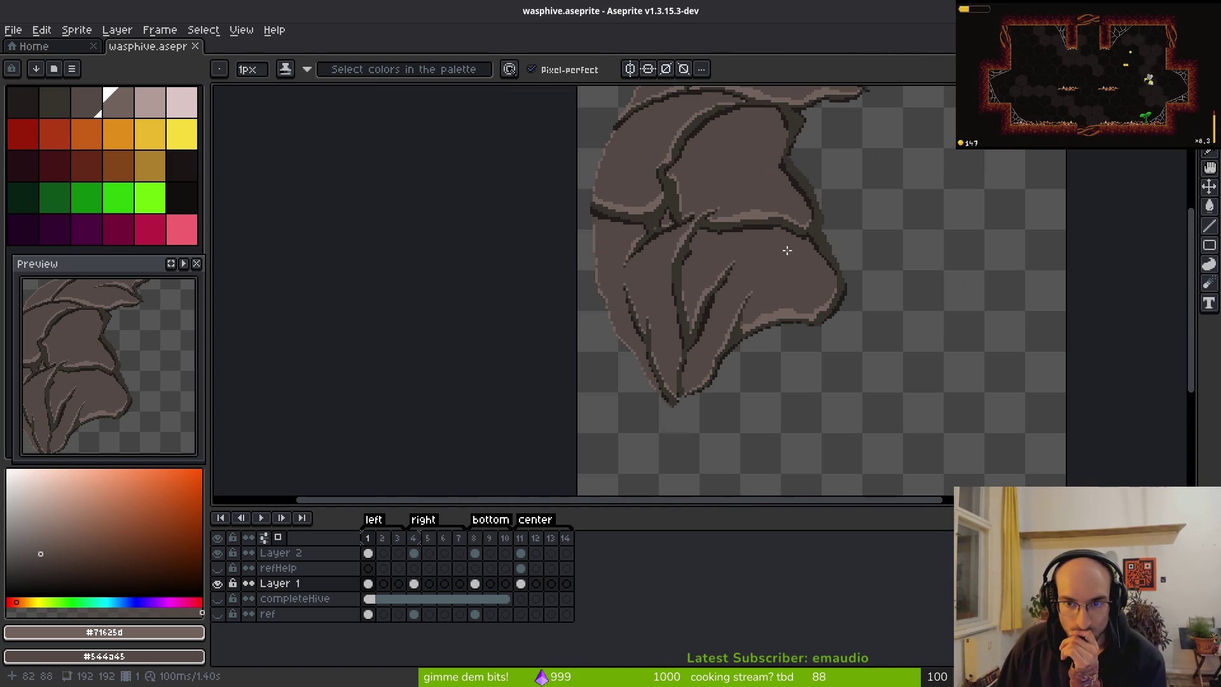
{"action": "left_click_drag", "start_coordinate": [787, 250], "coordinate": [780, 304]}
{"action": "scroll", "coordinate": [789, 281], "scroll_direction": "up", "scroll_amount": 3}
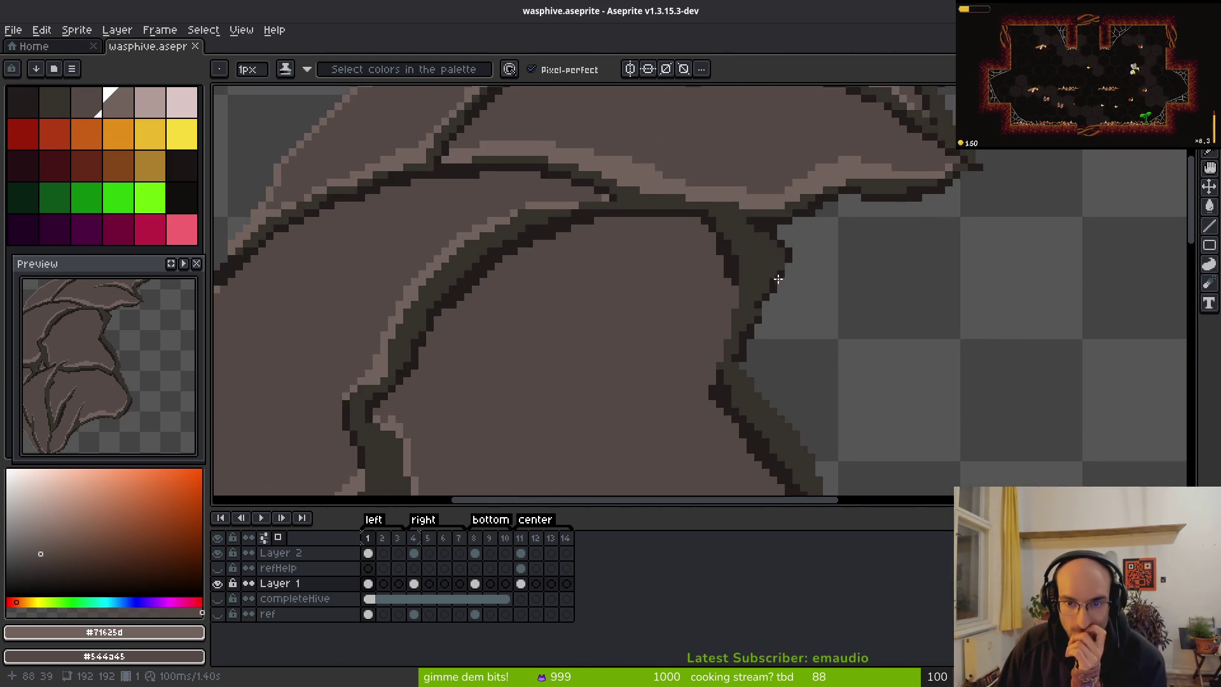
{"action": "scroll", "coordinate": [776, 272], "scroll_direction": "down", "scroll_amount": 2}
{"action": "key", "text": "ctrl+s"}
{"action": "scroll", "coordinate": [526, 372], "scroll_direction": "down", "scroll_amount": 4}
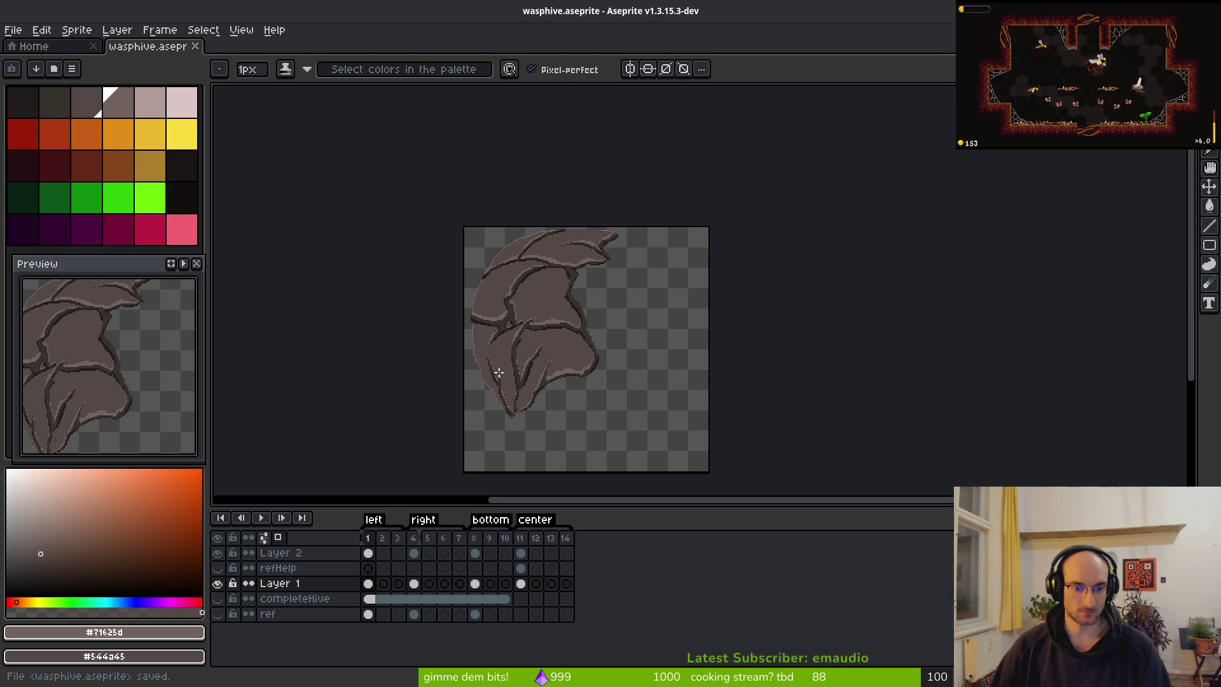
Step: Show completeHive behind the drawing, toggling Layer 1 and ref visibility to compare
{"action": "left_click", "coordinate": [218, 599]}
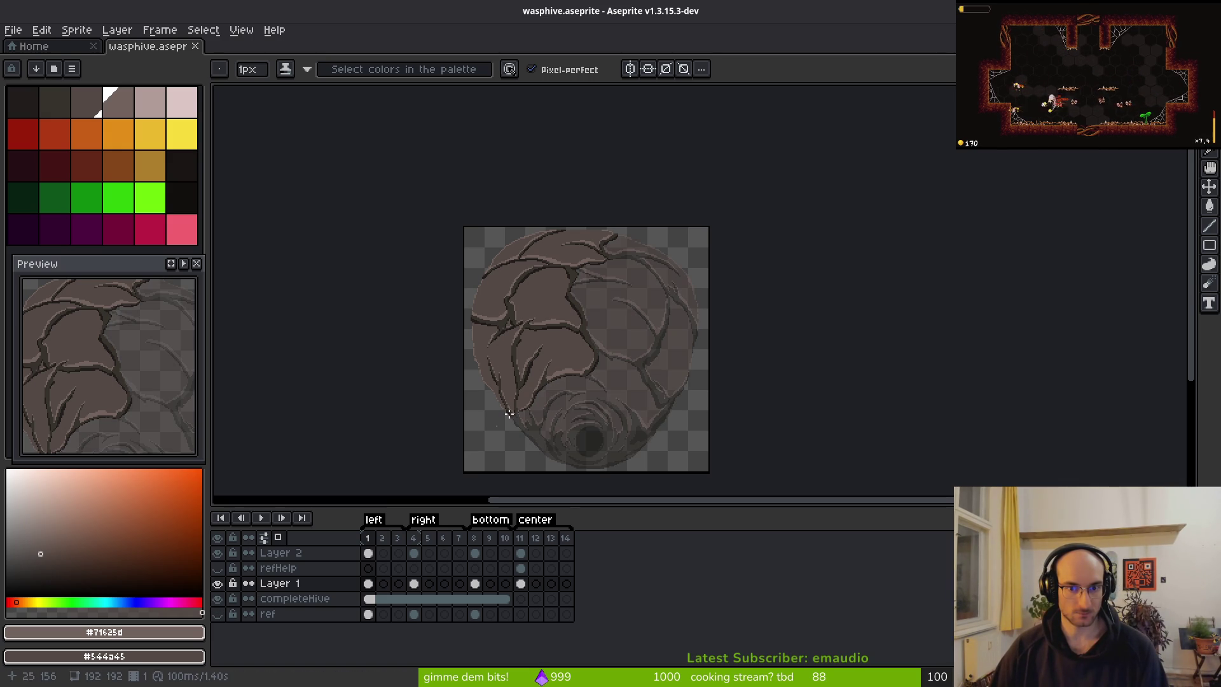
{"action": "scroll", "coordinate": [649, 275], "scroll_direction": "up", "scroll_amount": 4}
{"action": "scroll", "coordinate": [461, 349], "scroll_direction": "left", "scroll_amount": 3}
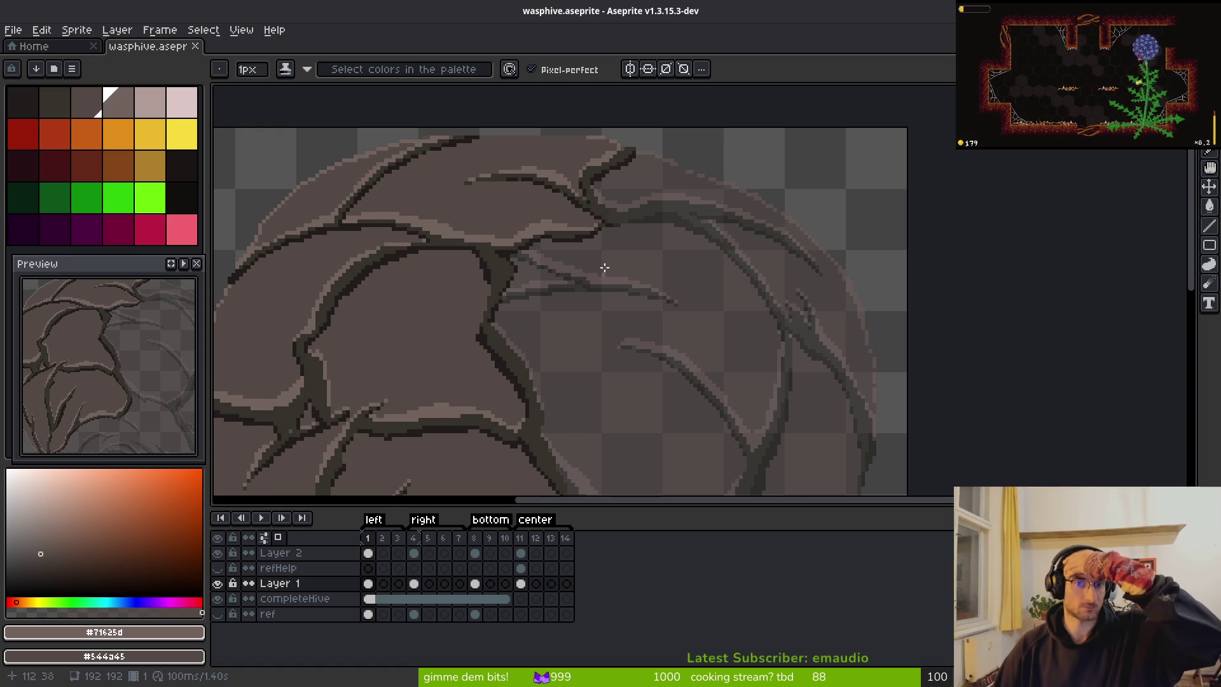
{"action": "scroll", "coordinate": [601, 267], "scroll_direction": "up", "scroll_amount": 1}
{"action": "left_click", "coordinate": [224, 589]}
{"action": "left_click", "coordinate": [225, 585]}
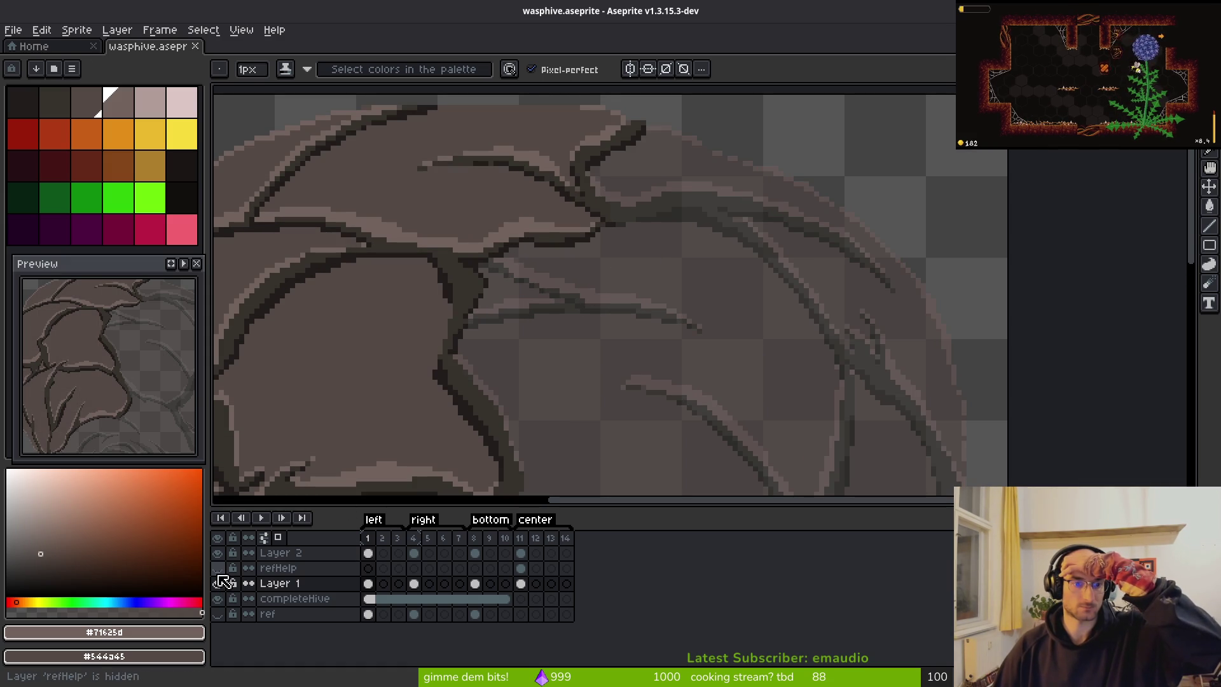
{"action": "left_click", "coordinate": [218, 599]}
{"action": "scroll", "coordinate": [594, 204], "scroll_direction": "up", "scroll_amount": 2}
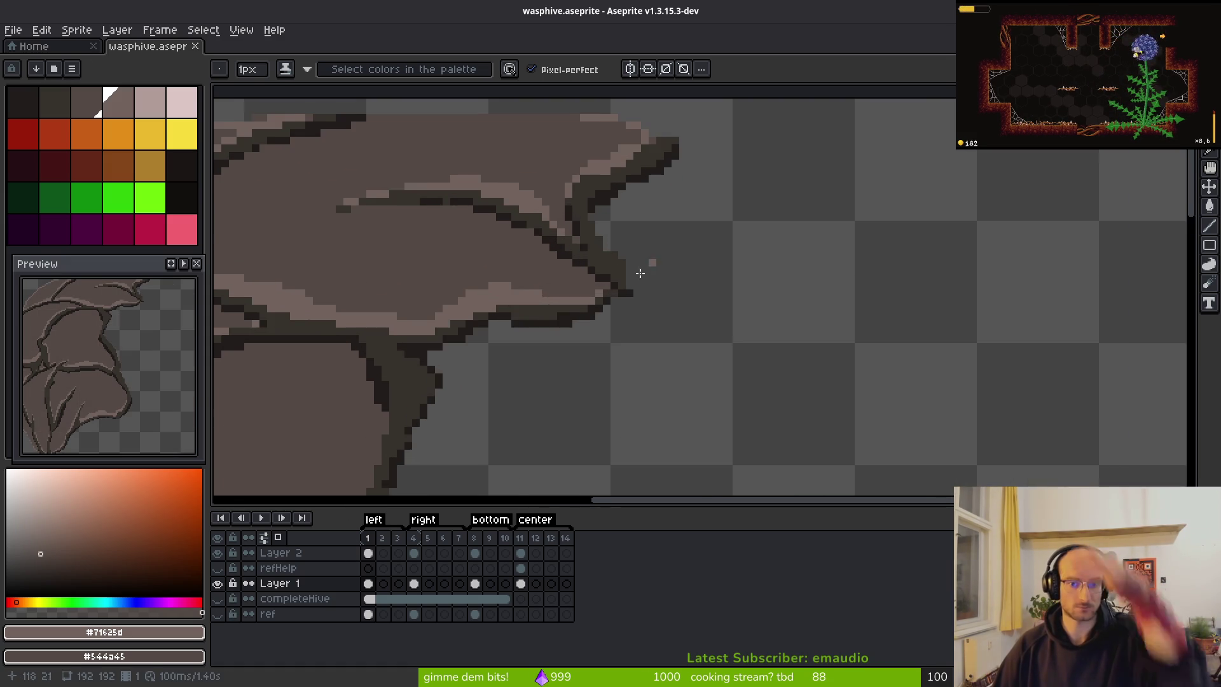
{"action": "scroll", "coordinate": [635, 255], "scroll_direction": "up", "scroll_amount": 3}
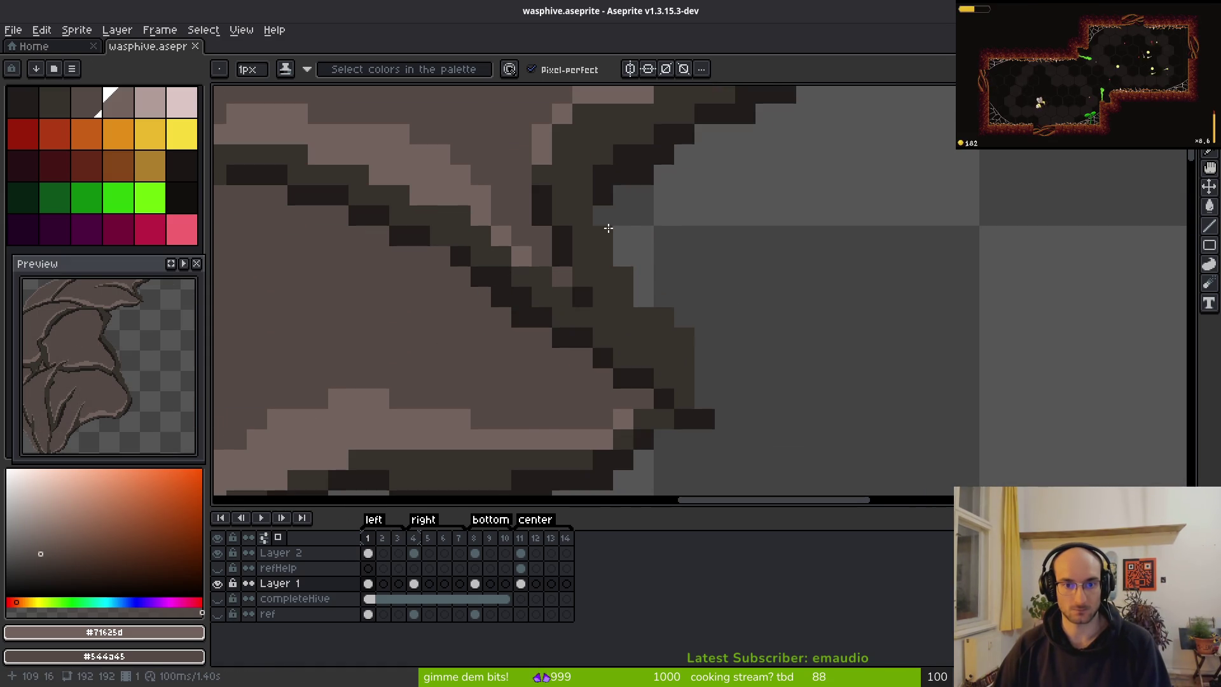
{"action": "left_click", "coordinate": [217, 600]}
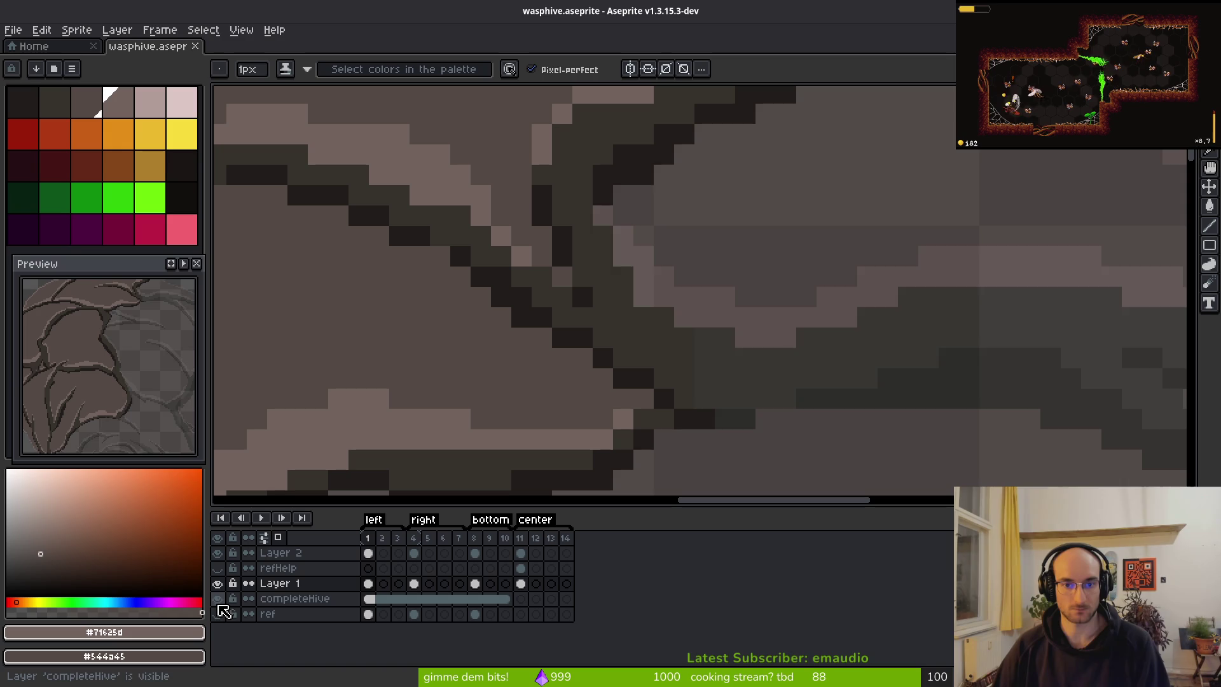
{"action": "left_click", "coordinate": [218, 613]}
{"action": "left_click", "coordinate": [218, 613]}
Step: Save wasphive.aseprite twice with the completeHive layer visible
{"action": "scroll", "coordinate": [655, 275], "scroll_direction": "down", "scroll_amount": 2}
{"action": "scroll", "coordinate": [654, 275], "scroll_direction": "up", "scroll_amount": 3}
{"action": "scroll", "coordinate": [725, 346], "scroll_direction": "up", "scroll_amount": 5}
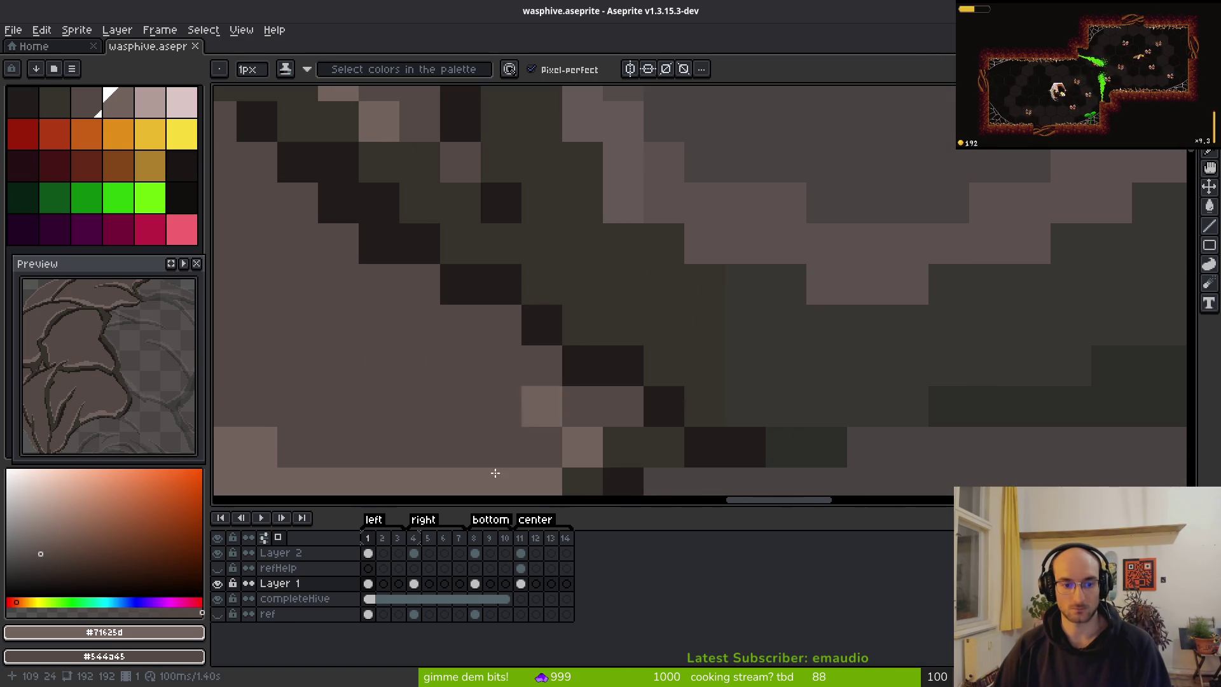
{"action": "key", "text": "ctrl+s"}
{"action": "scroll", "coordinate": [730, 248], "scroll_direction": "down", "scroll_amount": 5}
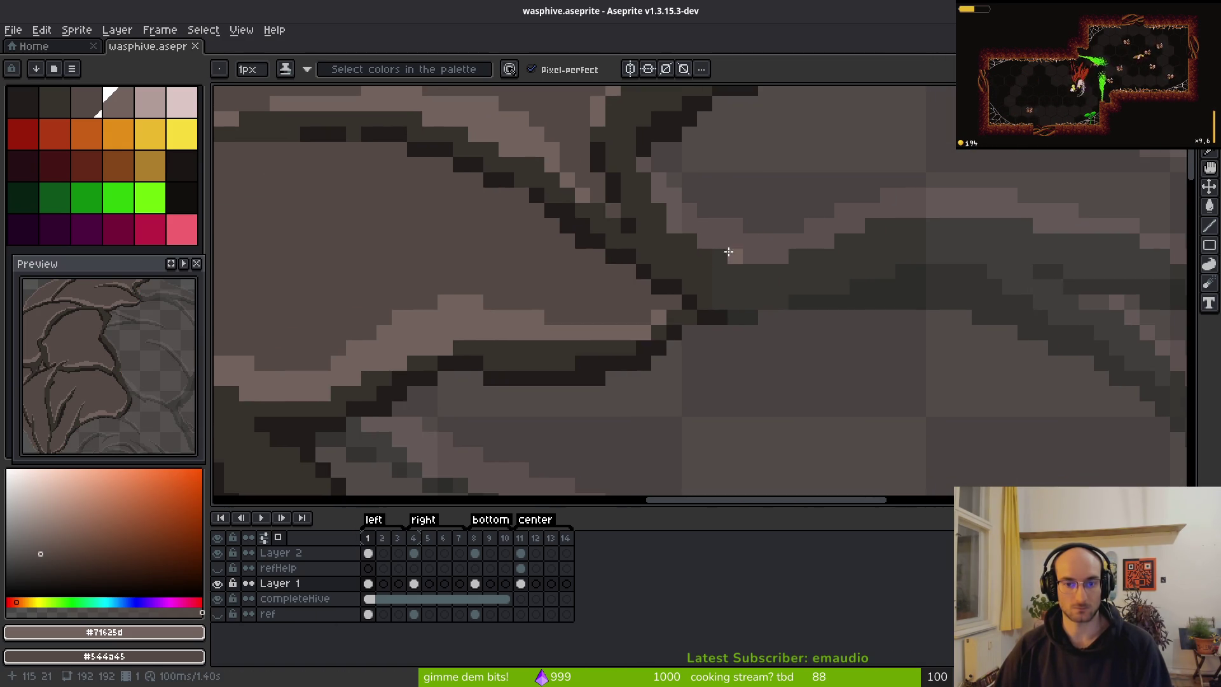
{"action": "scroll", "coordinate": [663, 198], "scroll_direction": "down", "scroll_amount": 5}
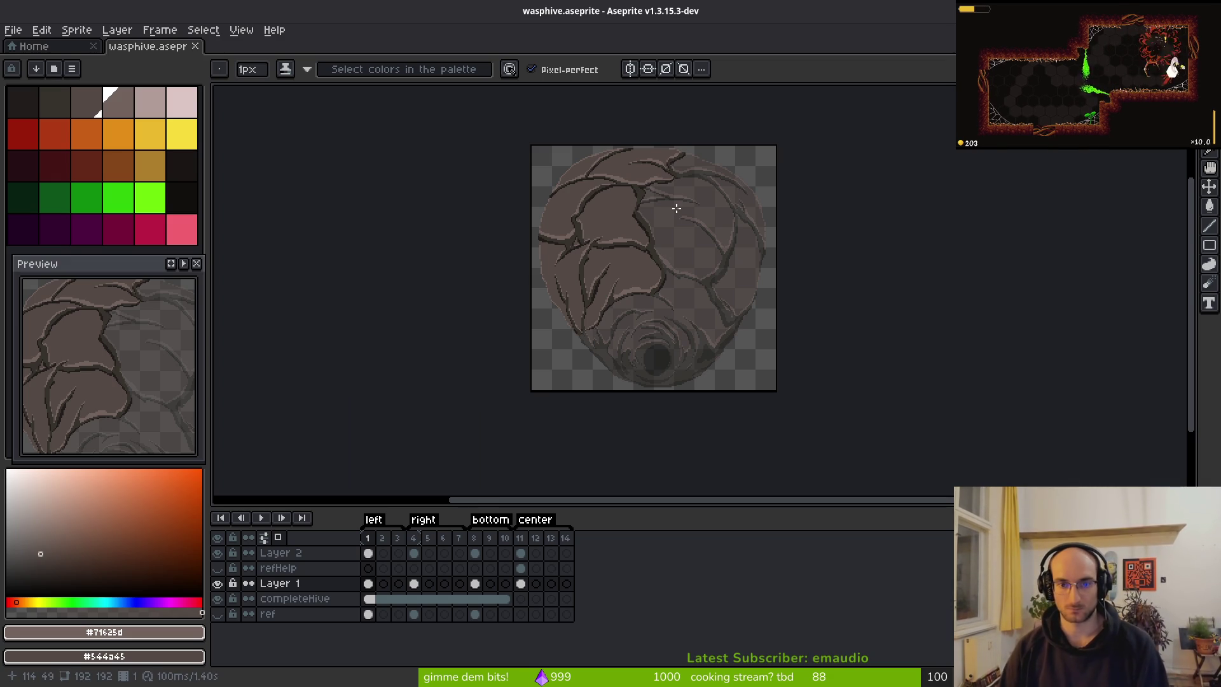
{"action": "scroll", "coordinate": [690, 259], "scroll_direction": "up", "scroll_amount": 3}
{"action": "scroll", "coordinate": [676, 280], "scroll_direction": "down", "scroll_amount": 4}
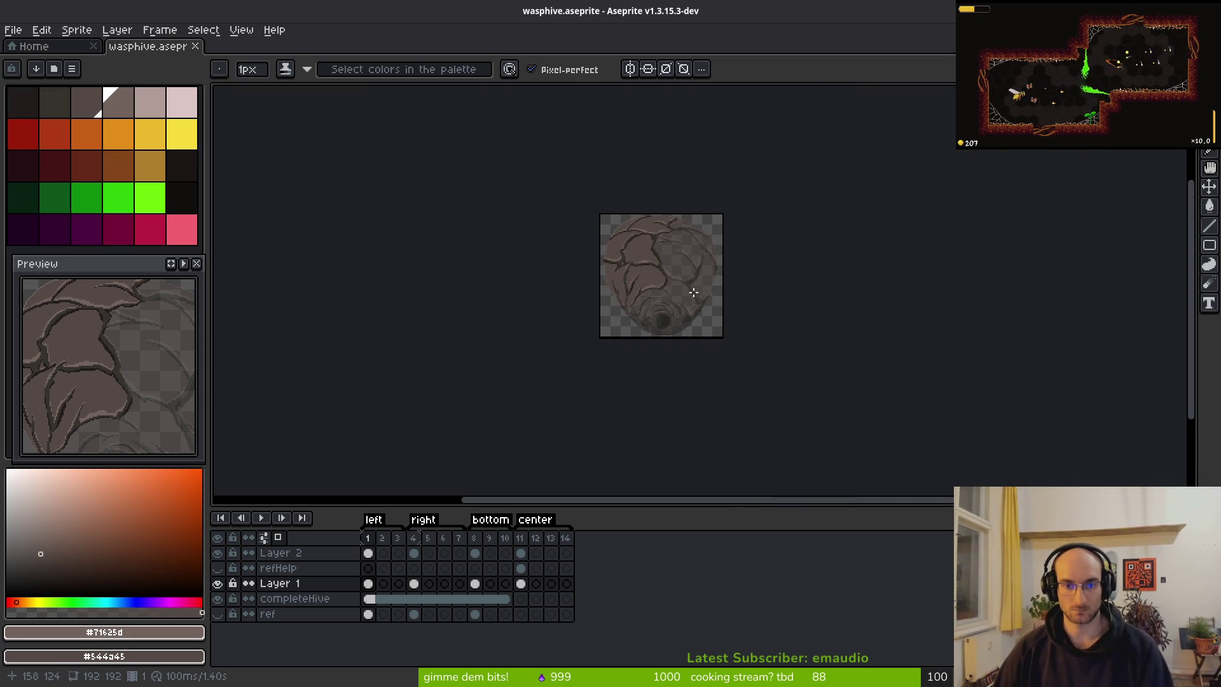
{"action": "key", "text": "ctrl+s"}
{"action": "scroll", "coordinate": [658, 285], "scroll_direction": "up", "scroll_amount": 1}
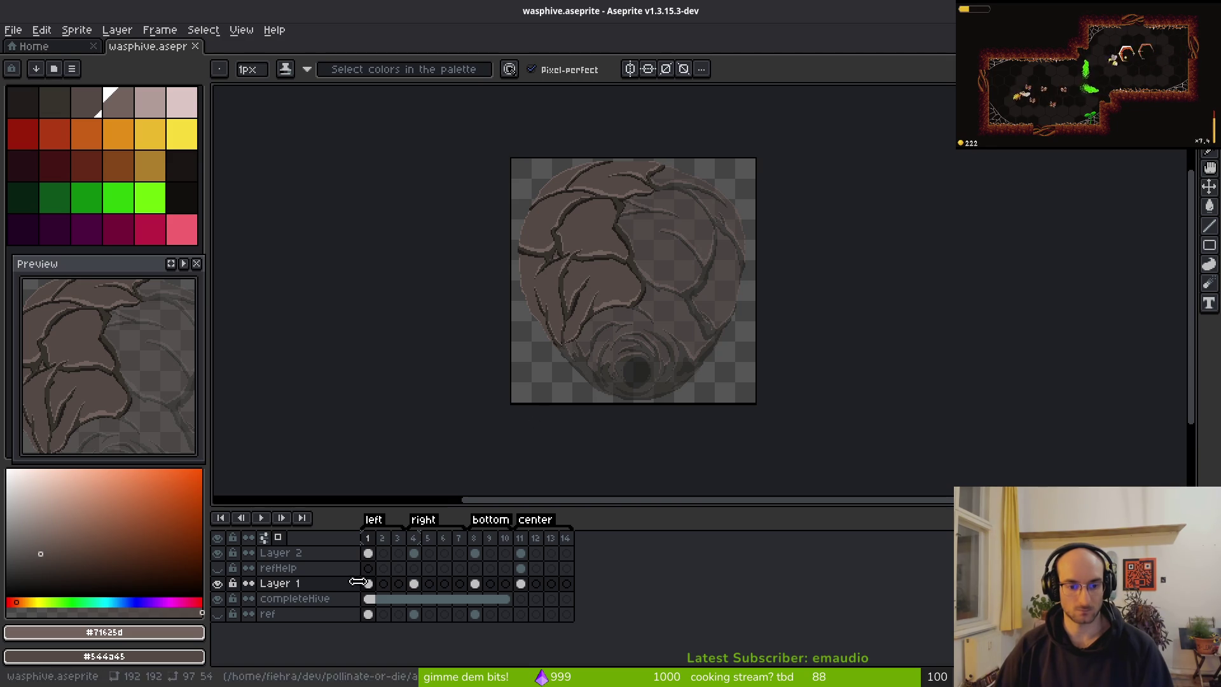
Step: Select completeHive, try a vertical flip, and undo it
{"action": "left_click", "coordinate": [331, 603]}
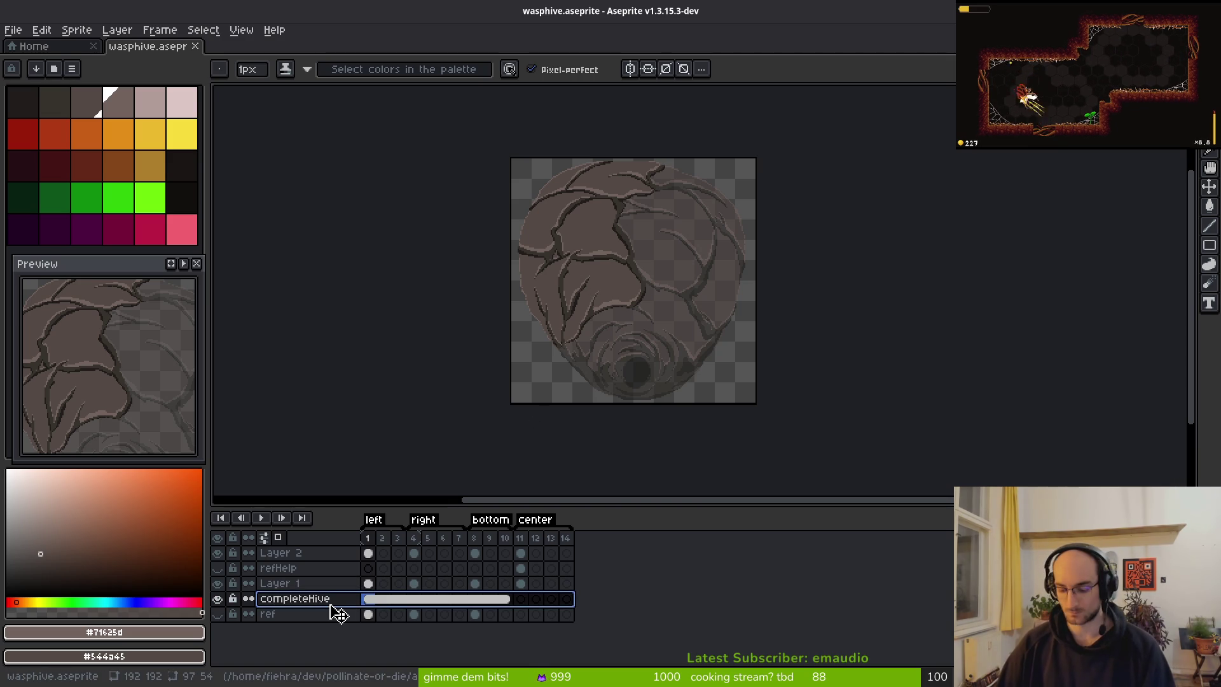
{"action": "key", "text": "shift+v"}
{"action": "key", "text": "Escape"}
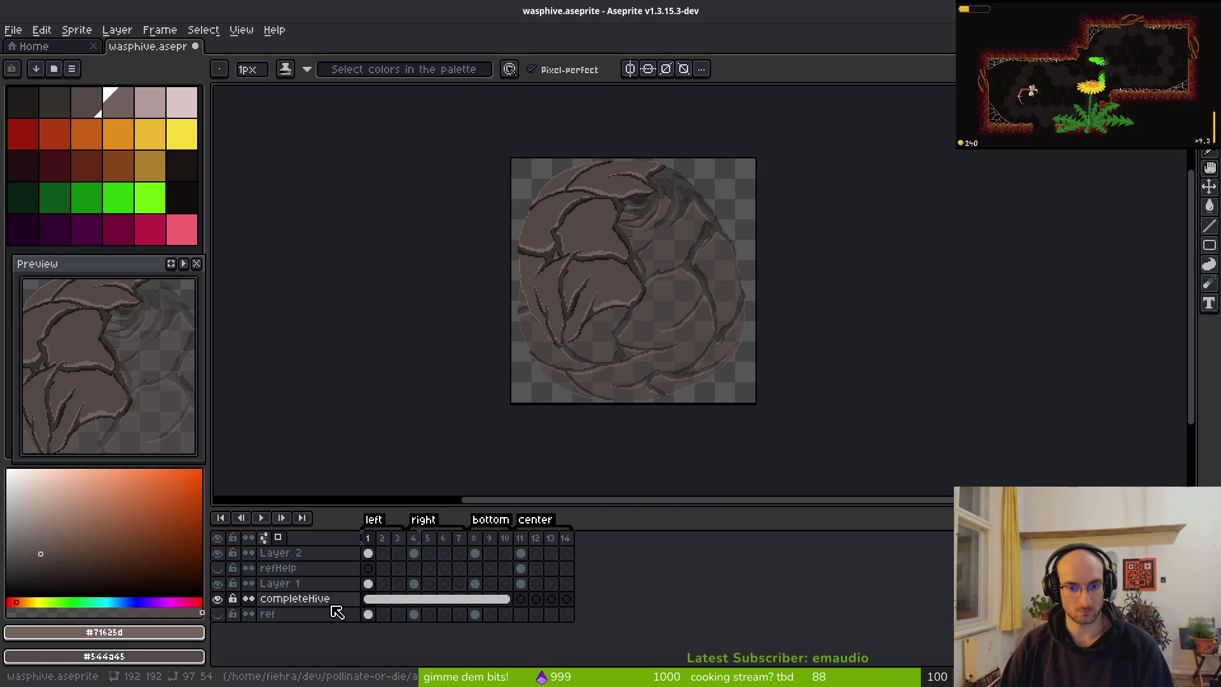
{"action": "key", "text": "ctrl+z"}
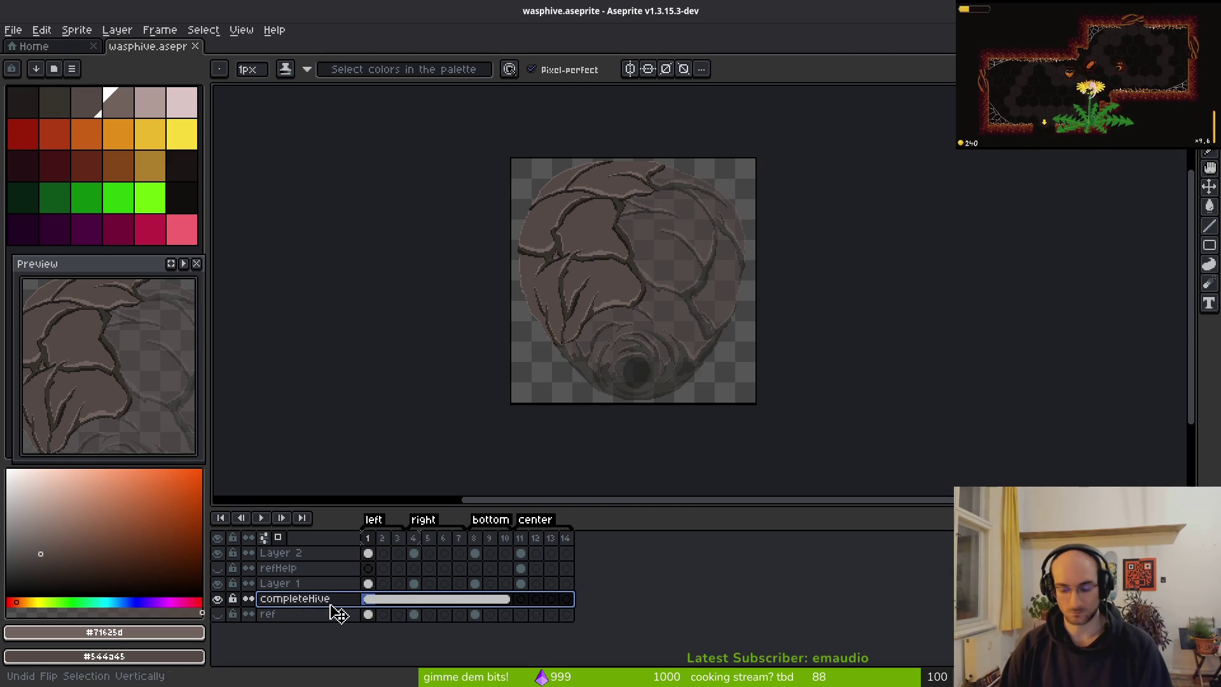
Step: Add a new layer named 'parts' above completeHive
{"action": "key", "text": "shift+n"}
{"action": "double_click", "coordinate": [335, 605]}
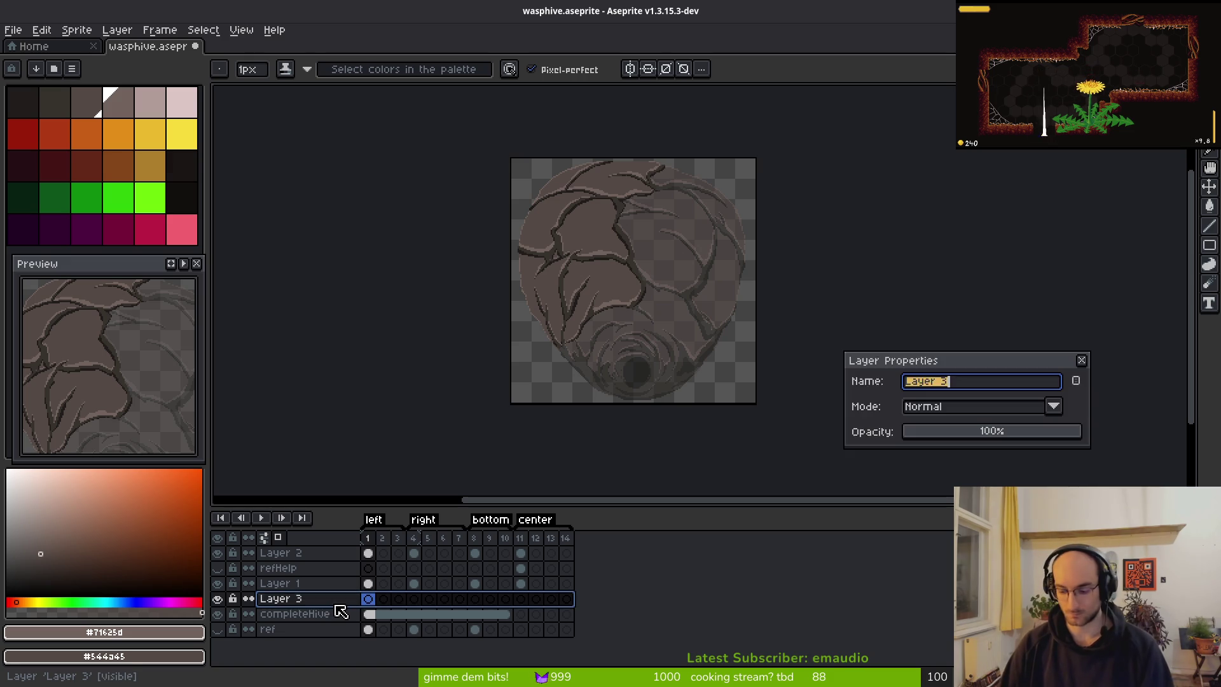
{"action": "type", "text": "parts"}
{"action": "key", "text": "Return"}
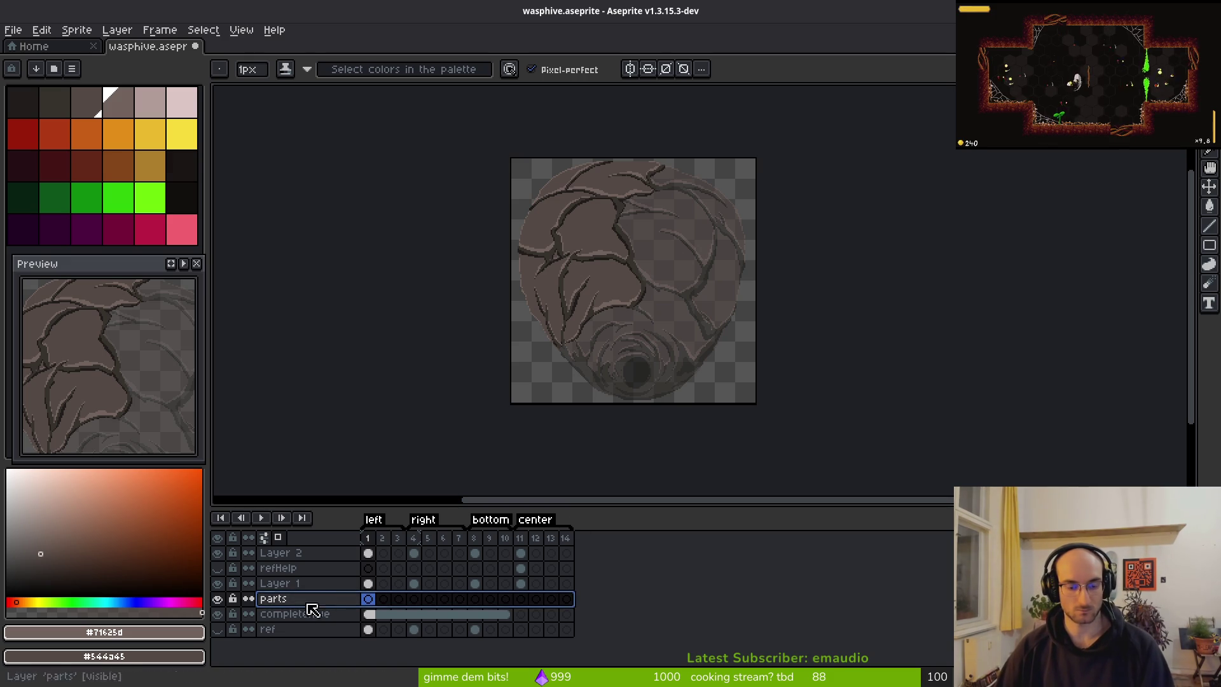
Step: Make Layer 1 the active layer and save wasphive.aseprite
{"action": "left_click", "coordinate": [372, 585]}
{"action": "left_click", "coordinate": [370, 554]}
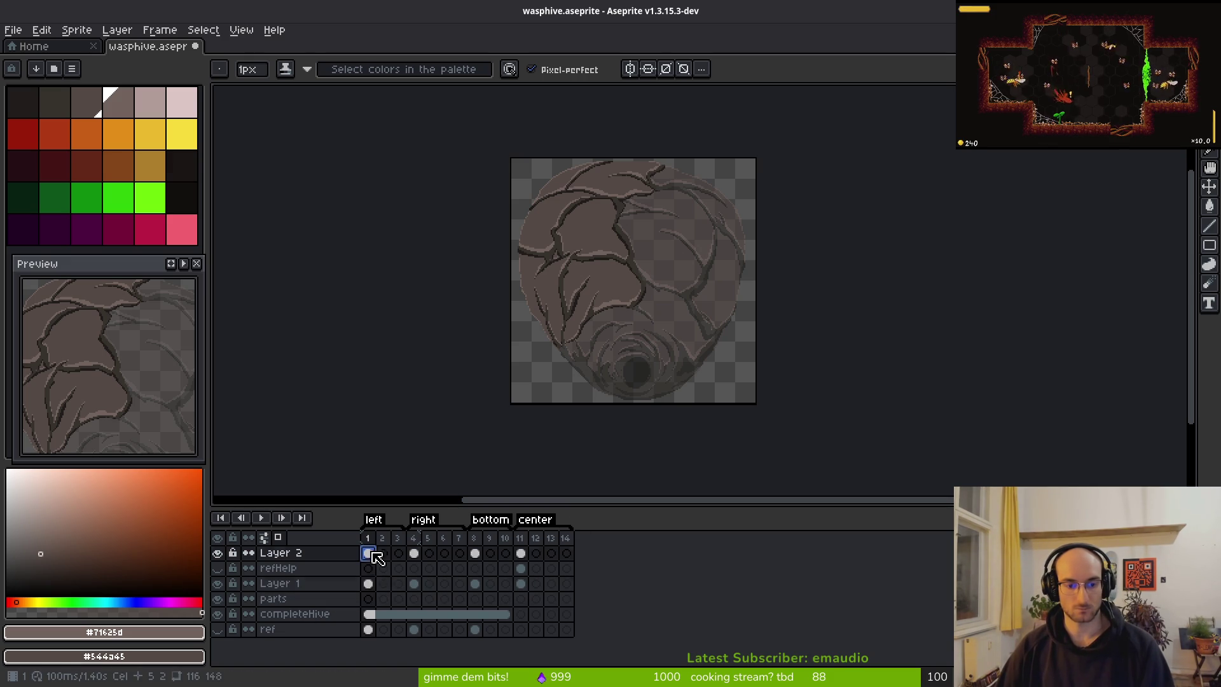
{"action": "left_click", "coordinate": [375, 587]}
{"action": "key", "text": "ctrl+s"}
{"action": "scroll", "coordinate": [580, 267], "scroll_direction": "down", "scroll_amount": 2}
{"action": "scroll", "coordinate": [585, 244], "scroll_direction": "up", "scroll_amount": 6}
{"action": "scroll", "coordinate": [586, 245], "scroll_direction": "down", "scroll_amount": 5}
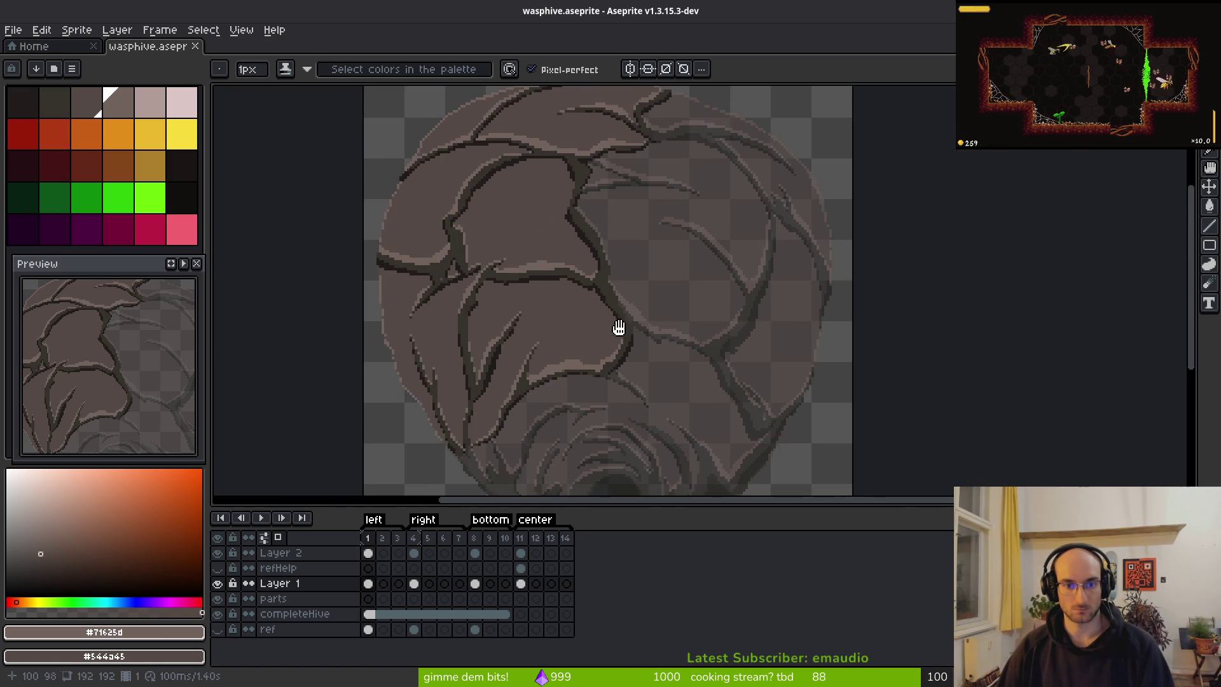
Step: Hide completeHive, eyedrop the dark outline colour, and place dark pixels on Layer 2
{"action": "left_click", "coordinate": [217, 614]}
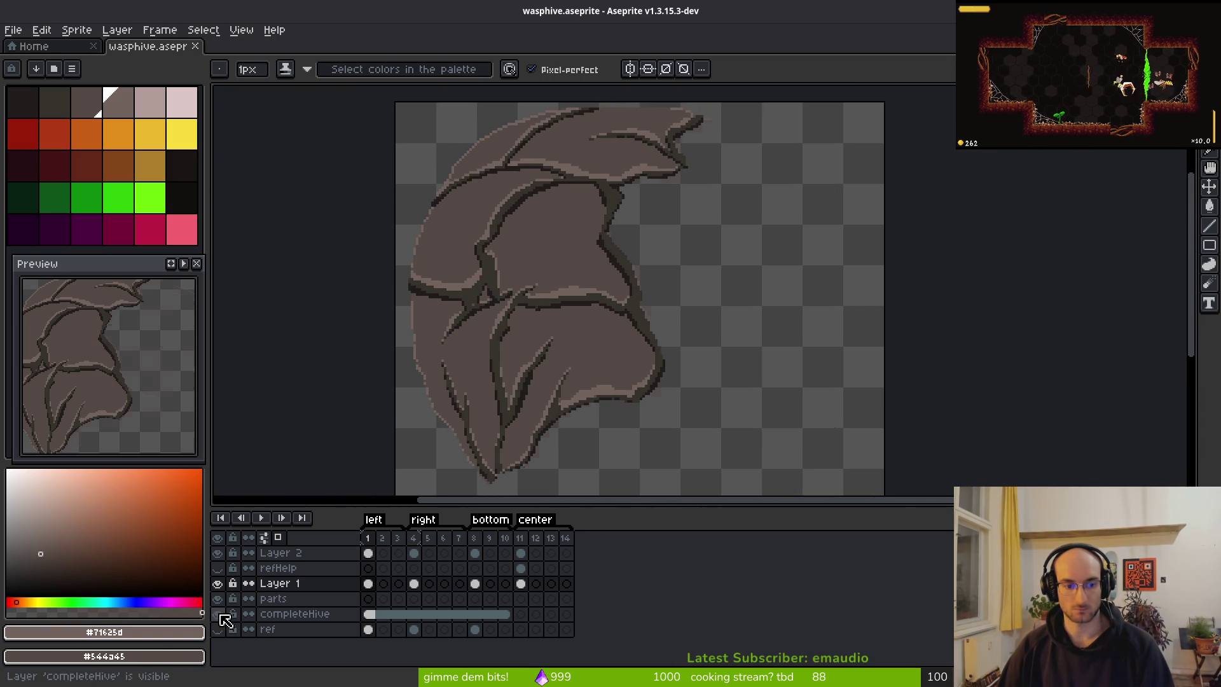
{"action": "scroll", "coordinate": [626, 366], "scroll_direction": "up", "scroll_amount": 4}
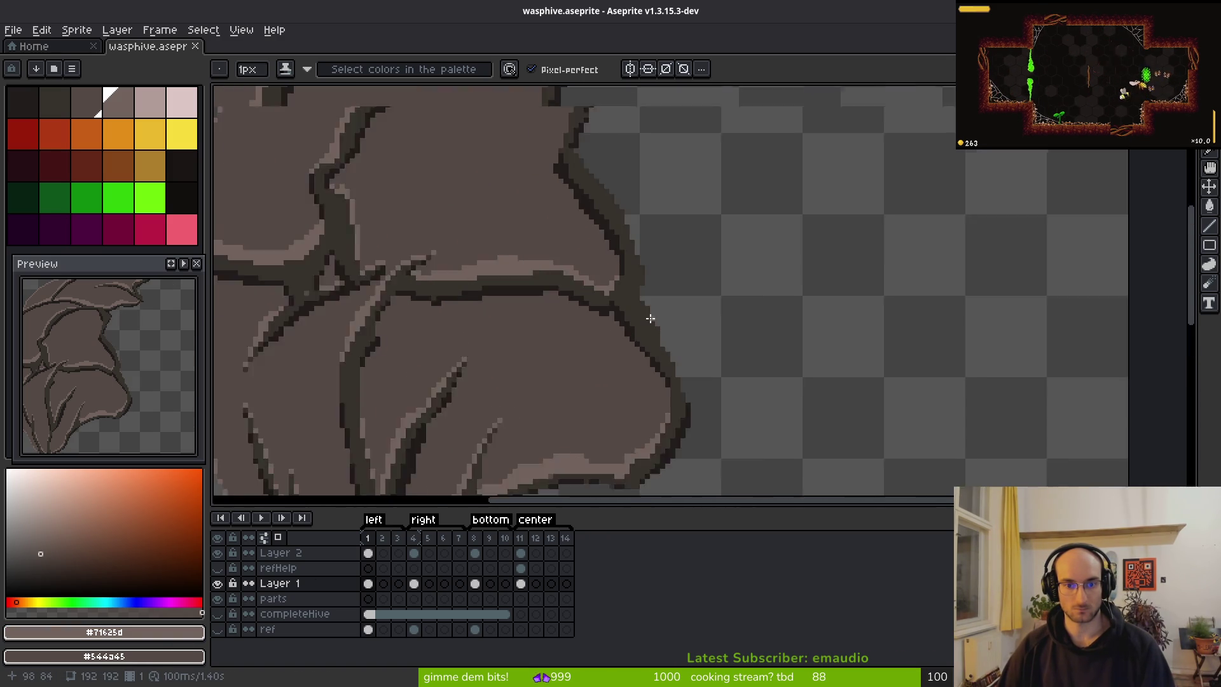
{"action": "left_click", "coordinate": [635, 324], "text": "alt"}
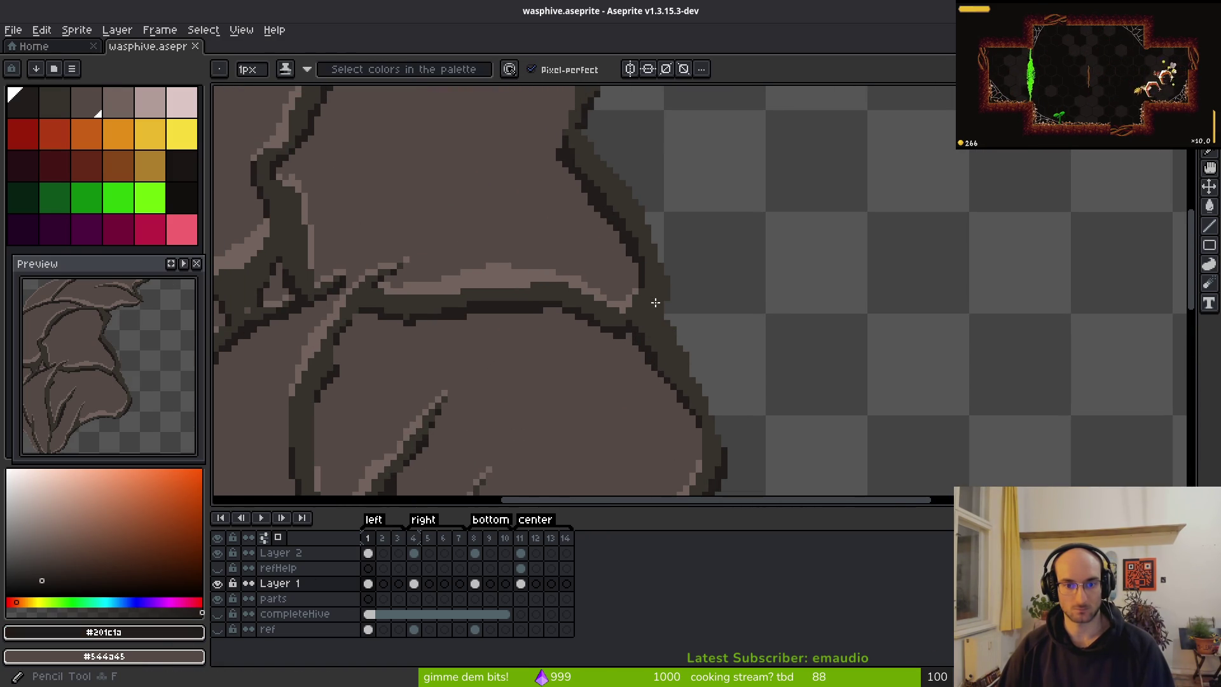
{"action": "scroll", "coordinate": [661, 293], "scroll_direction": "up", "scroll_amount": 2}
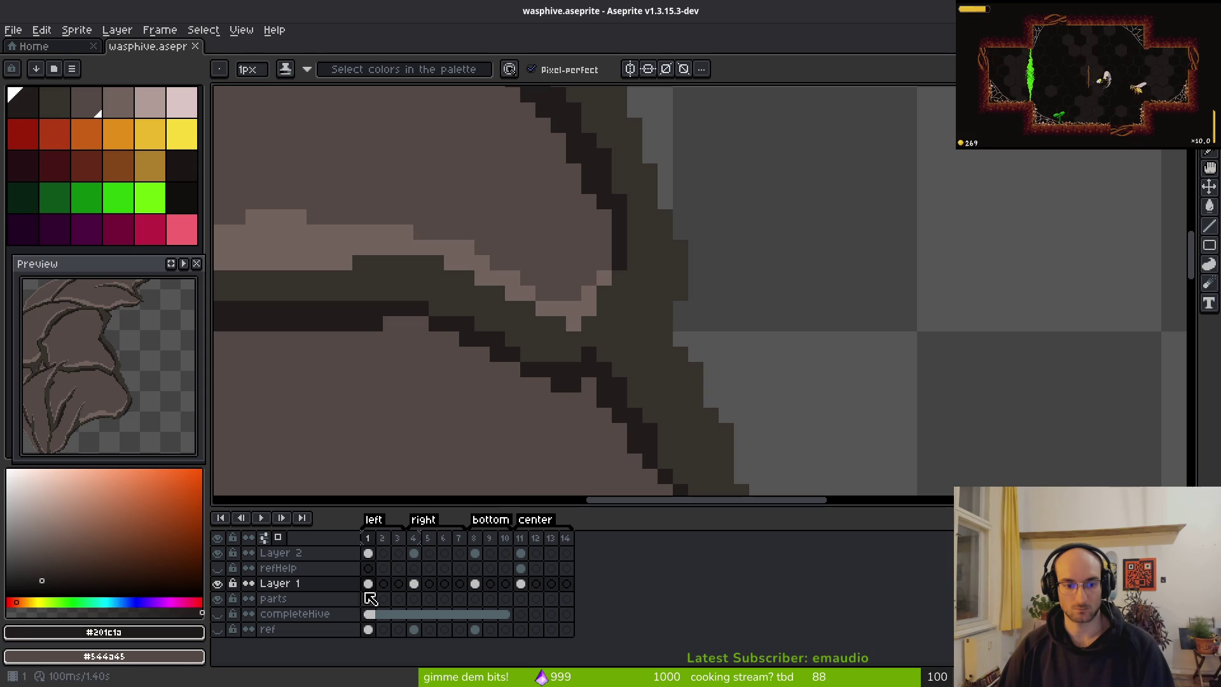
{"action": "left_click", "coordinate": [369, 553]}
{"action": "left_click", "coordinate": [687, 288]}
{"action": "left_click", "coordinate": [681, 278]}
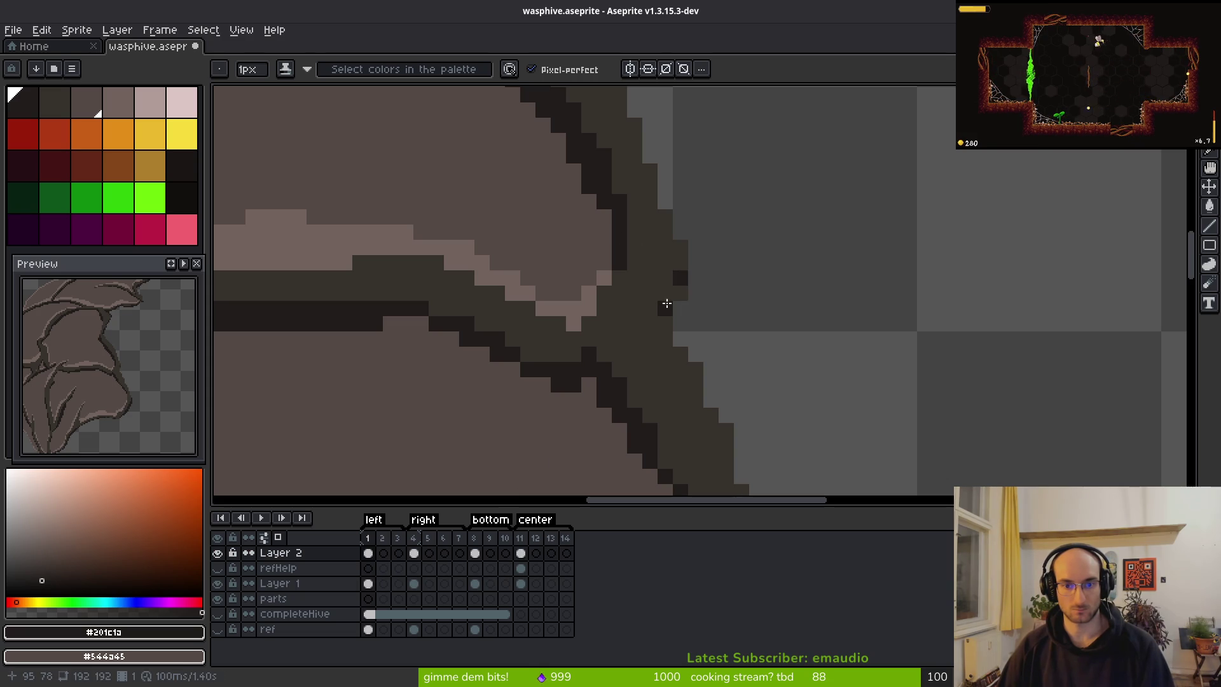
Step: Paint dark outline pixels up the hive edge, pick the mid-dark colour, and save
{"action": "scroll", "coordinate": [700, 311], "scroll_direction": "down", "scroll_amount": 4}
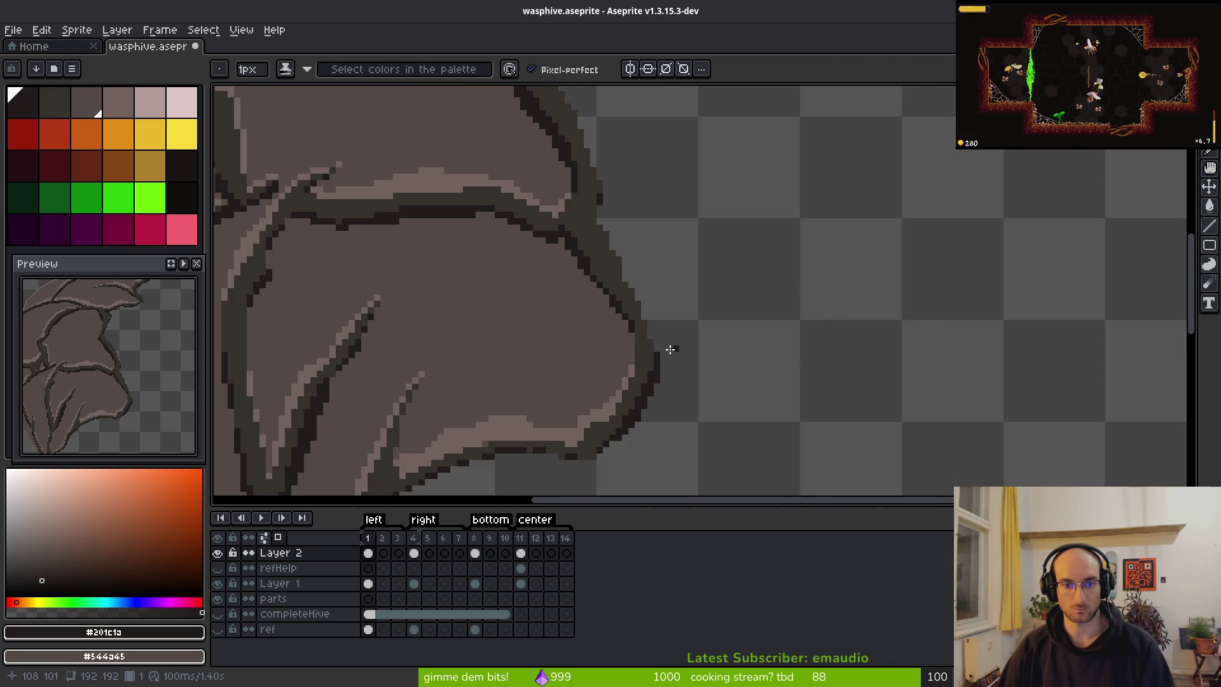
{"action": "scroll", "coordinate": [684, 363], "scroll_direction": "up", "scroll_amount": 2}
{"action": "scroll", "coordinate": [687, 373], "scroll_direction": "up", "scroll_amount": 3}
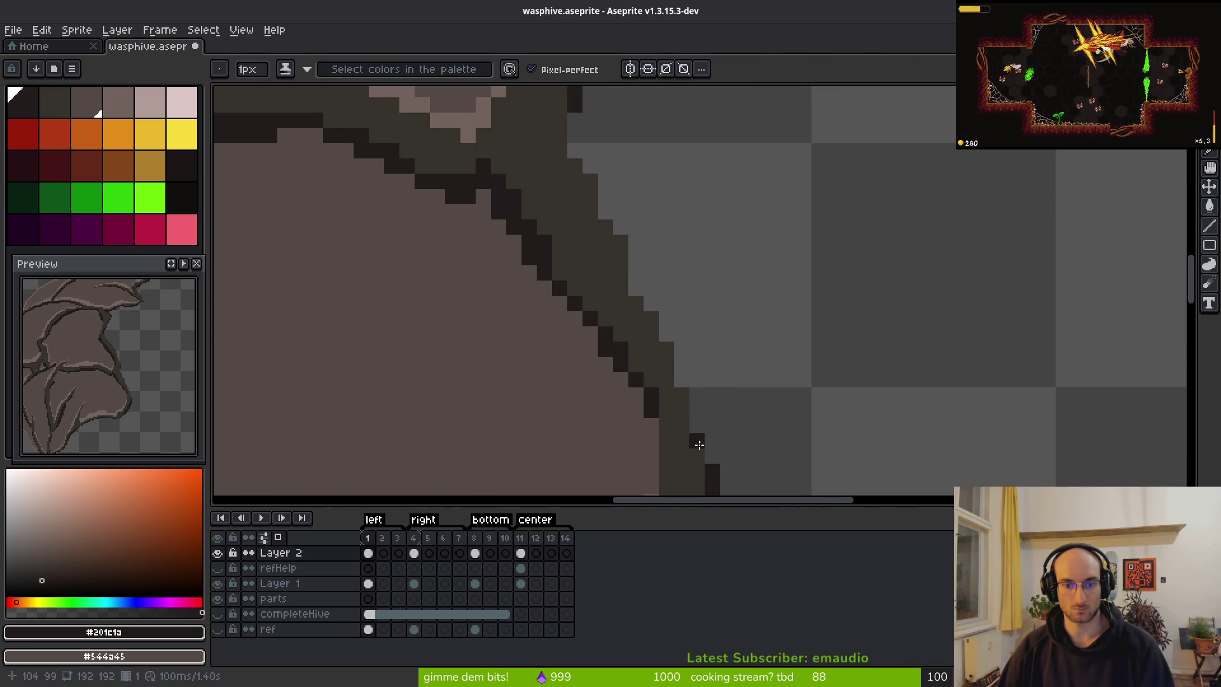
{"action": "left_click_drag", "start_coordinate": [684, 396], "coordinate": [663, 331]}
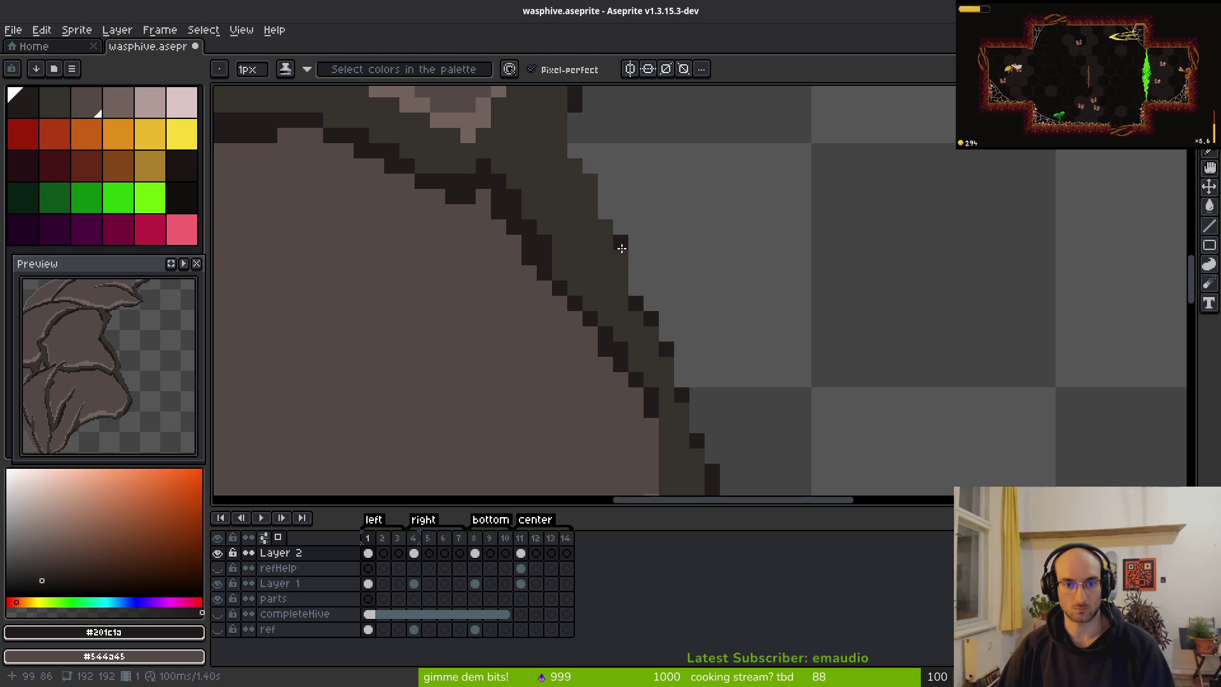
{"action": "left_click_drag", "start_coordinate": [636, 268], "coordinate": [728, 354]}
{"action": "left_click", "coordinate": [729, 354], "text": "alt"}
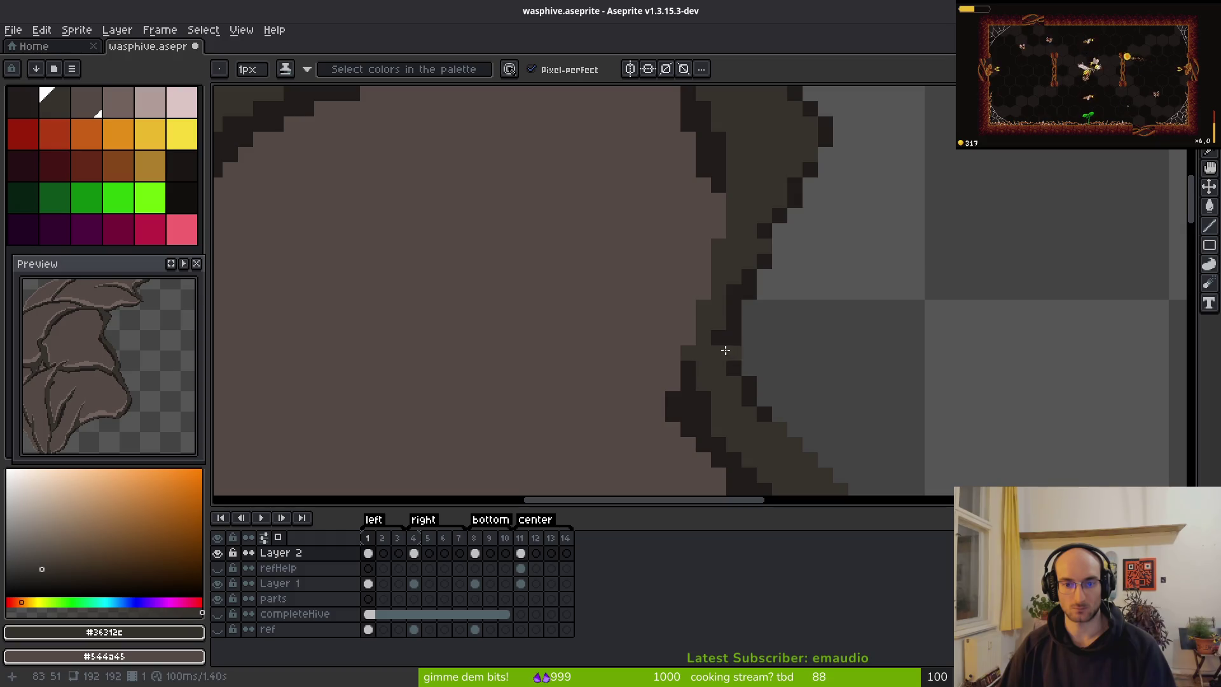
{"action": "scroll", "coordinate": [815, 272], "scroll_direction": "down", "scroll_amount": 8}
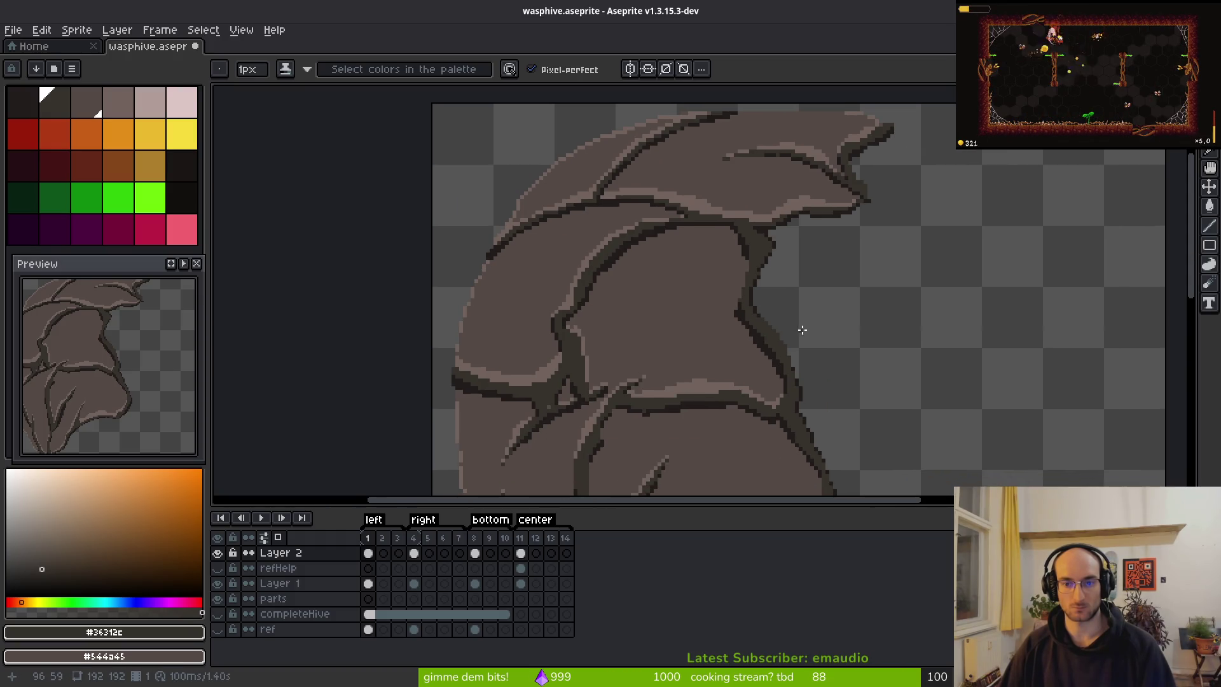
{"action": "scroll", "coordinate": [824, 319], "scroll_direction": "up", "scroll_amount": 3}
{"action": "key", "text": "ctrl+s"}
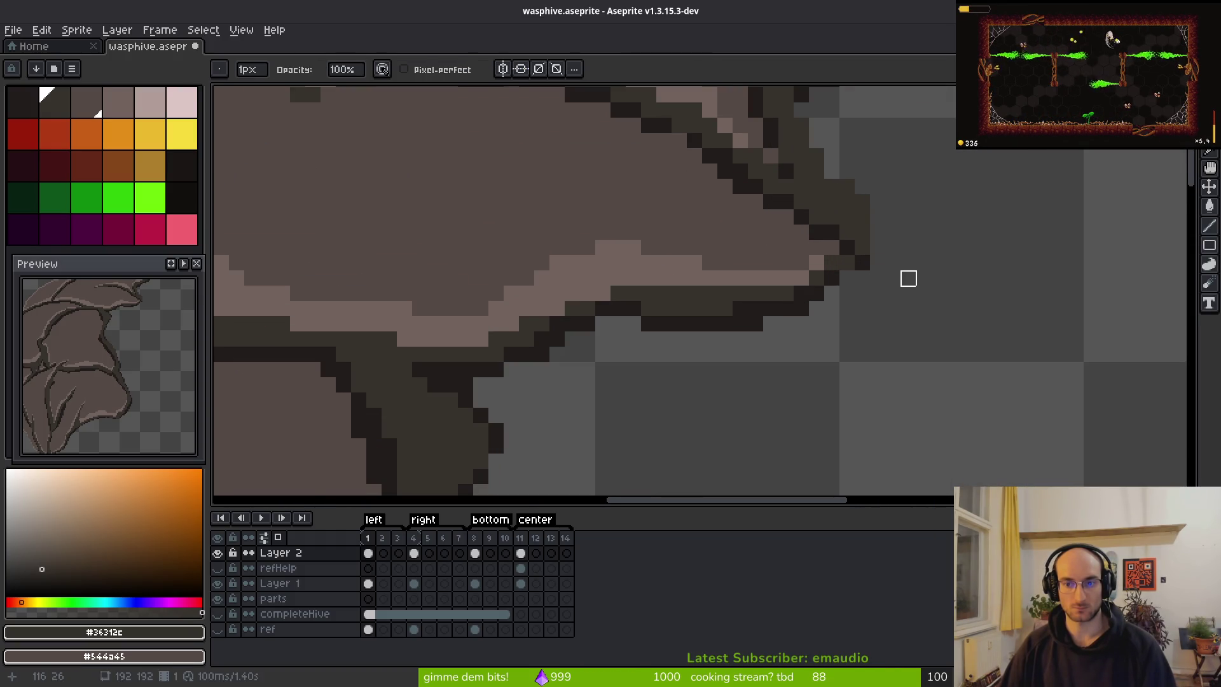
Step: Pick the darkest outline colour and add four dark pixels along the outline
{"action": "scroll", "coordinate": [897, 314], "scroll_direction": "down", "scroll_amount": 3}
{"action": "scroll", "coordinate": [777, 355], "scroll_direction": "up", "scroll_amount": 2}
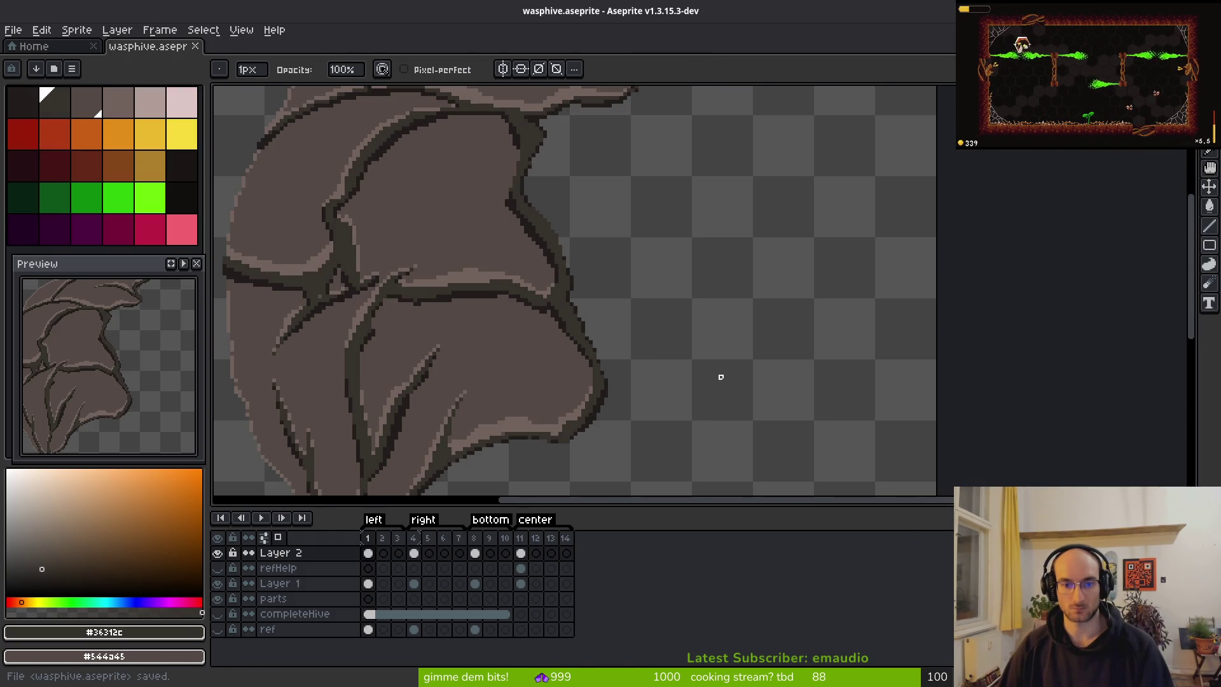
{"action": "scroll", "coordinate": [644, 369], "scroll_direction": "down", "scroll_amount": 1}
{"action": "scroll", "coordinate": [634, 303], "scroll_direction": "up", "scroll_amount": 1}
{"action": "scroll", "coordinate": [632, 276], "scroll_direction": "up", "scroll_amount": 3}
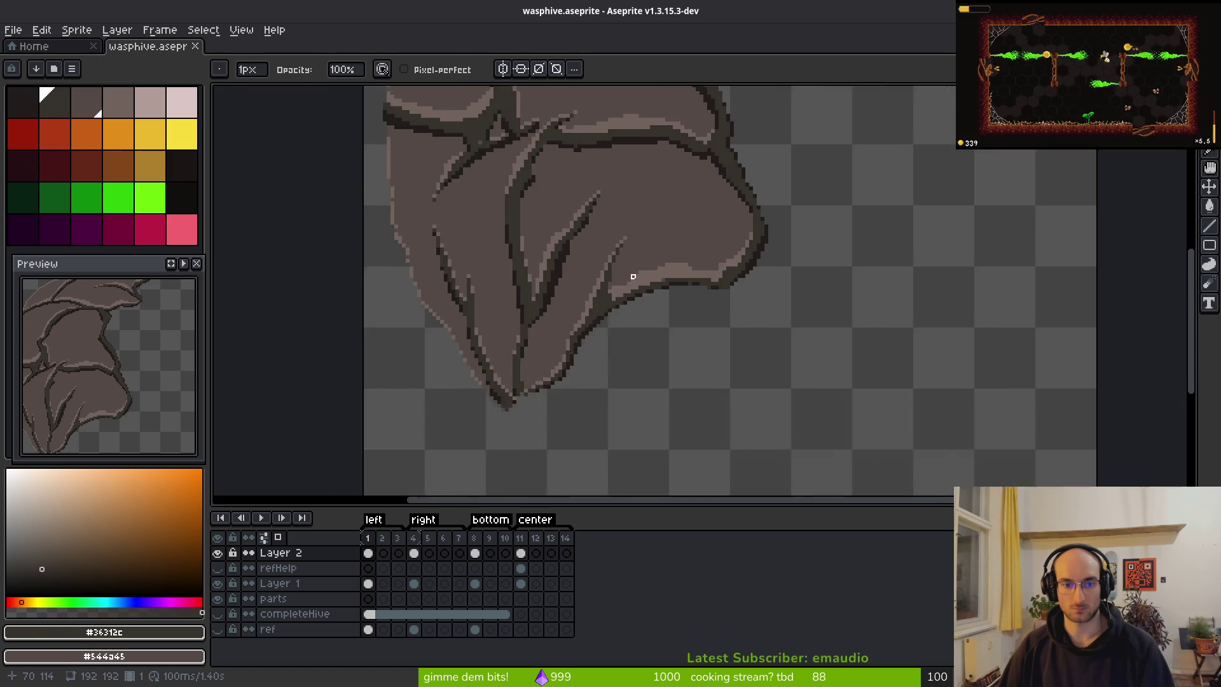
{"action": "left_click", "coordinate": [586, 349], "text": "alt"}
{"action": "scroll", "coordinate": [586, 350], "scroll_direction": "up", "scroll_amount": 2}
{"action": "left_click", "coordinate": [617, 170]}
{"action": "left_click", "coordinate": [586, 233]}
{"action": "left_click", "coordinate": [555, 385]}
{"action": "left_click", "coordinate": [555, 354]}
Step: Fill in four more dark pixels deepening the branch junction
{"action": "scroll", "coordinate": [552, 469], "scroll_direction": "down", "scroll_amount": 3}
{"action": "left_click", "coordinate": [580, 297]}
{"action": "left_click", "coordinate": [580, 327]}
{"action": "left_click", "coordinate": [609, 337]}
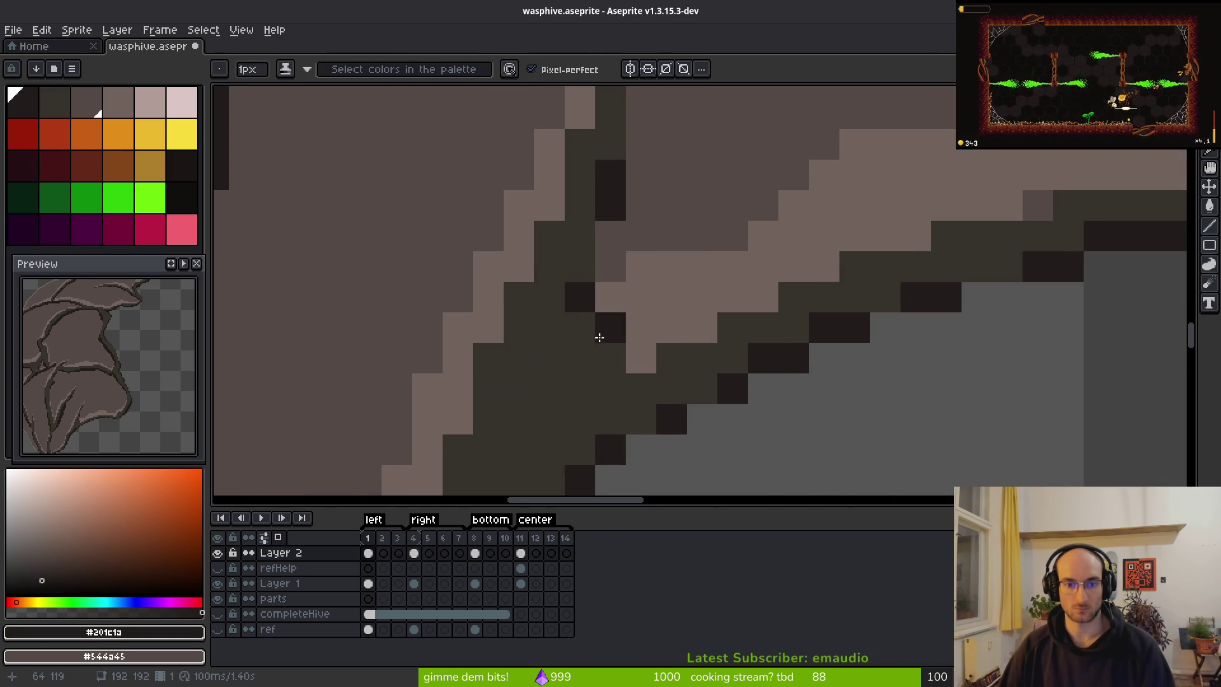
{"action": "left_click", "coordinate": [571, 269]}
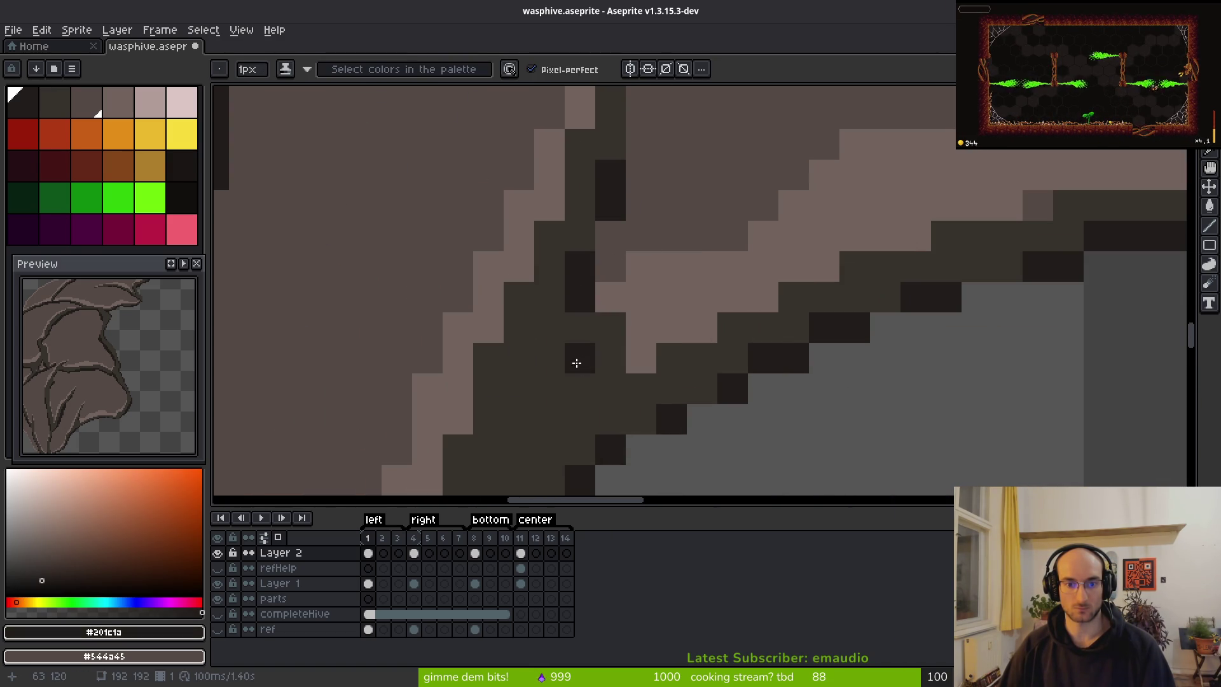
Step: Pick the light brown fill colour, make Layer 1 active, and save wasphive.aseprite
{"action": "scroll", "coordinate": [577, 360], "scroll_direction": "down", "scroll_amount": 8}
{"action": "scroll", "coordinate": [624, 355], "scroll_direction": "up", "scroll_amount": 8}
{"action": "scroll", "coordinate": [723, 363], "scroll_direction": "down", "scroll_amount": 8}
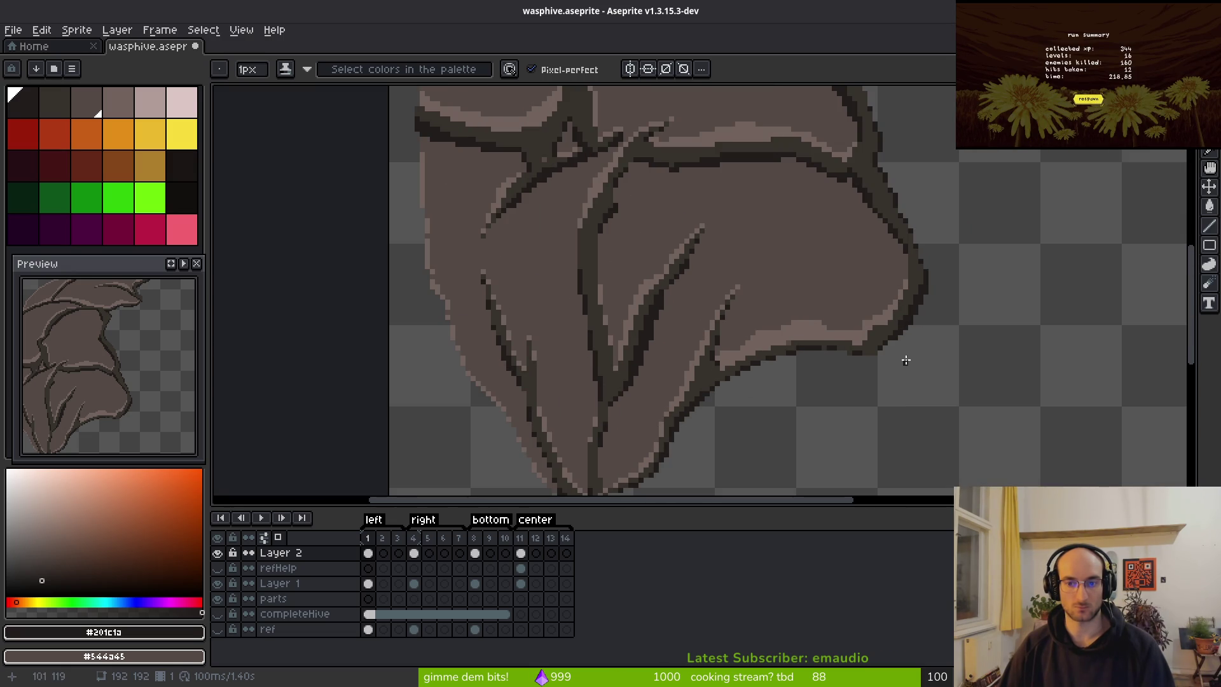
{"action": "scroll", "coordinate": [870, 339], "scroll_direction": "up", "scroll_amount": 2}
{"action": "left_click", "coordinate": [867, 292], "text": "alt"}
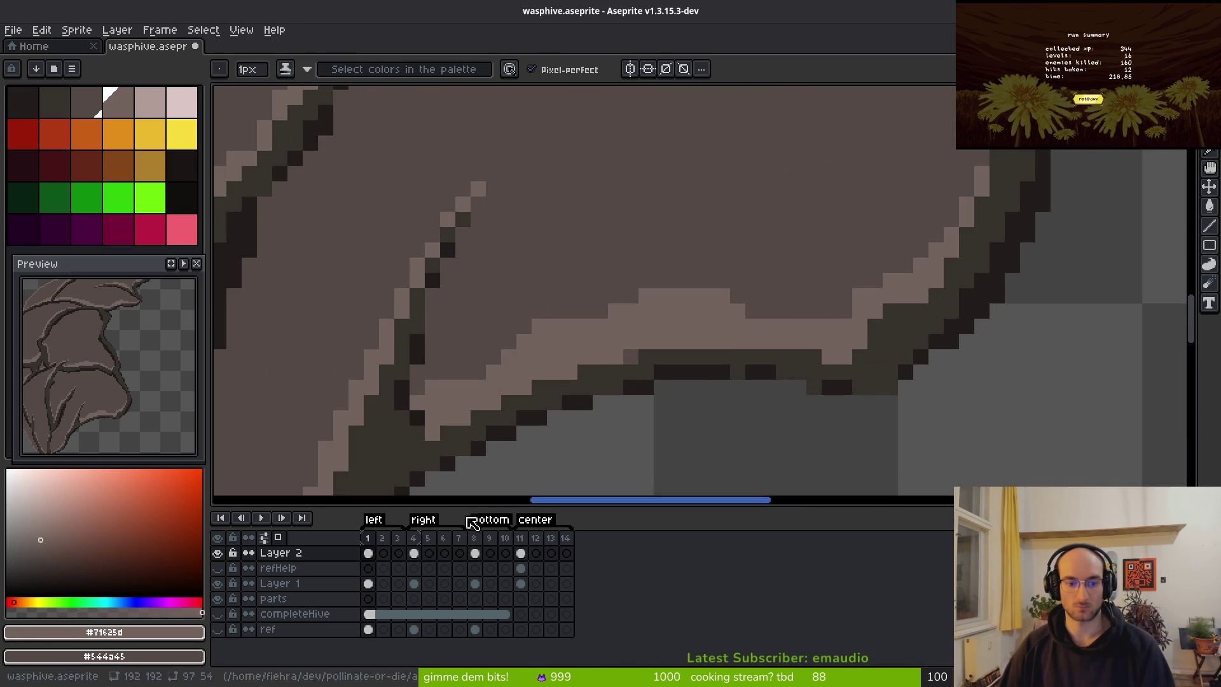
{"action": "left_click", "coordinate": [374, 583]}
{"action": "scroll", "coordinate": [845, 318], "scroll_direction": "down", "scroll_amount": 3}
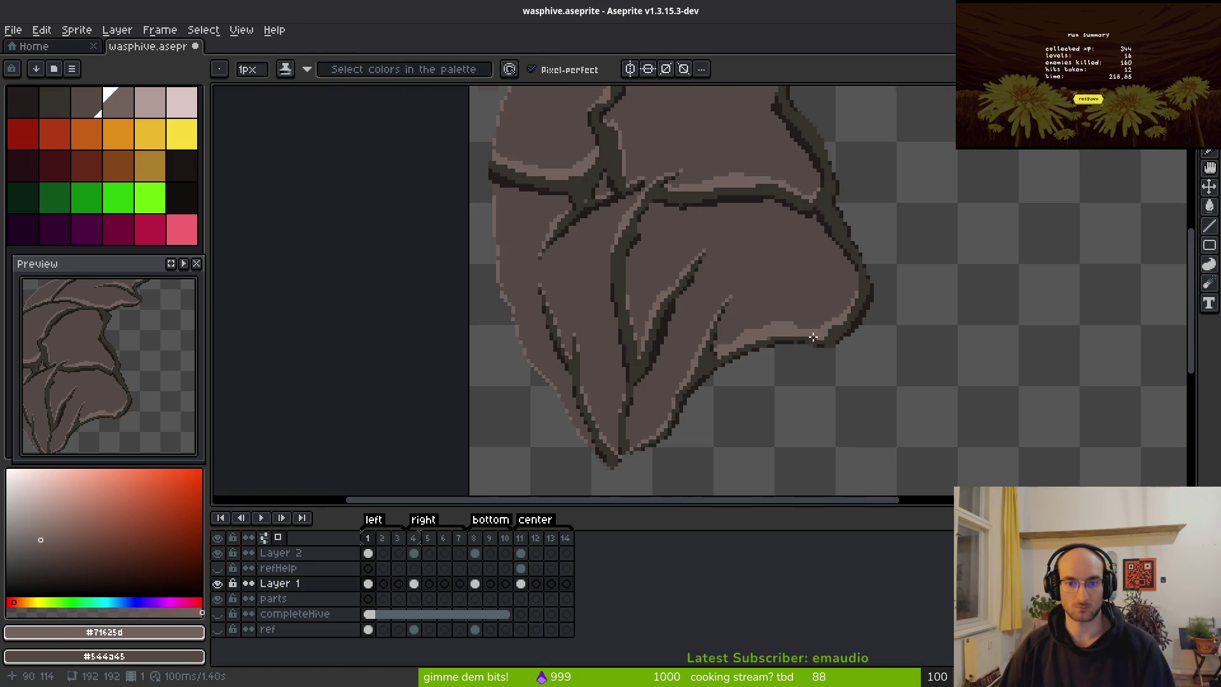
{"action": "key", "text": "ctrl+s"}
{"action": "scroll", "coordinate": [753, 298], "scroll_direction": "down", "scroll_amount": 4}
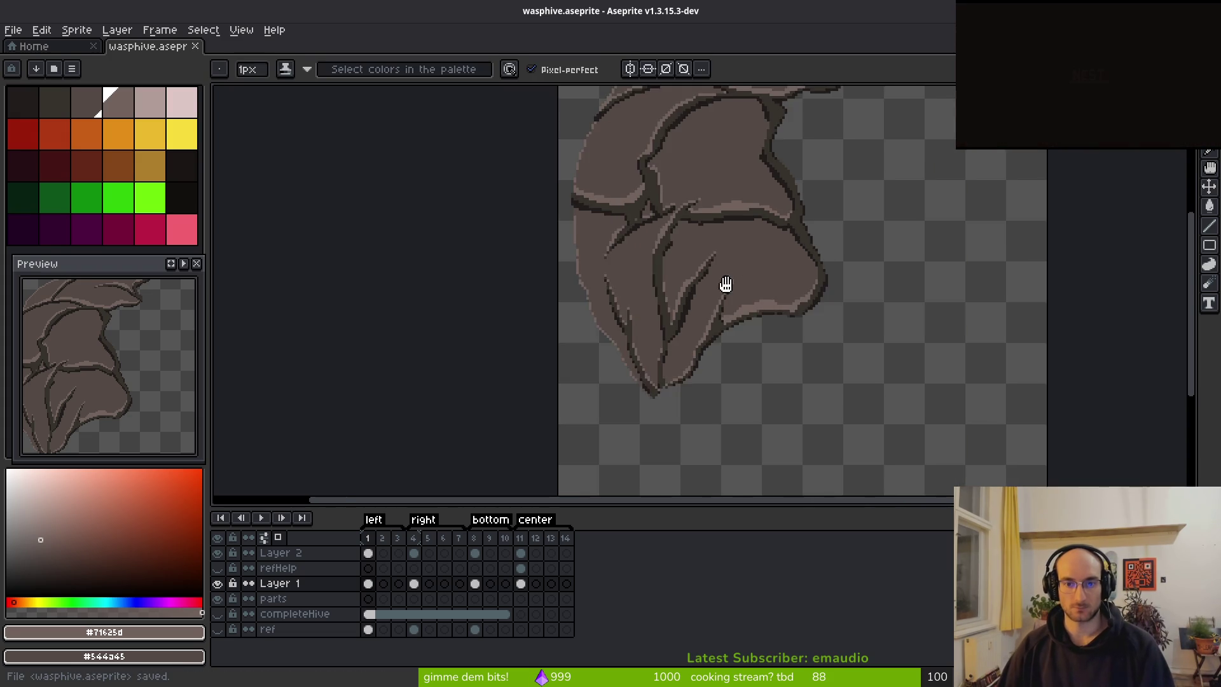
{"action": "key", "text": "ctrl+s"}
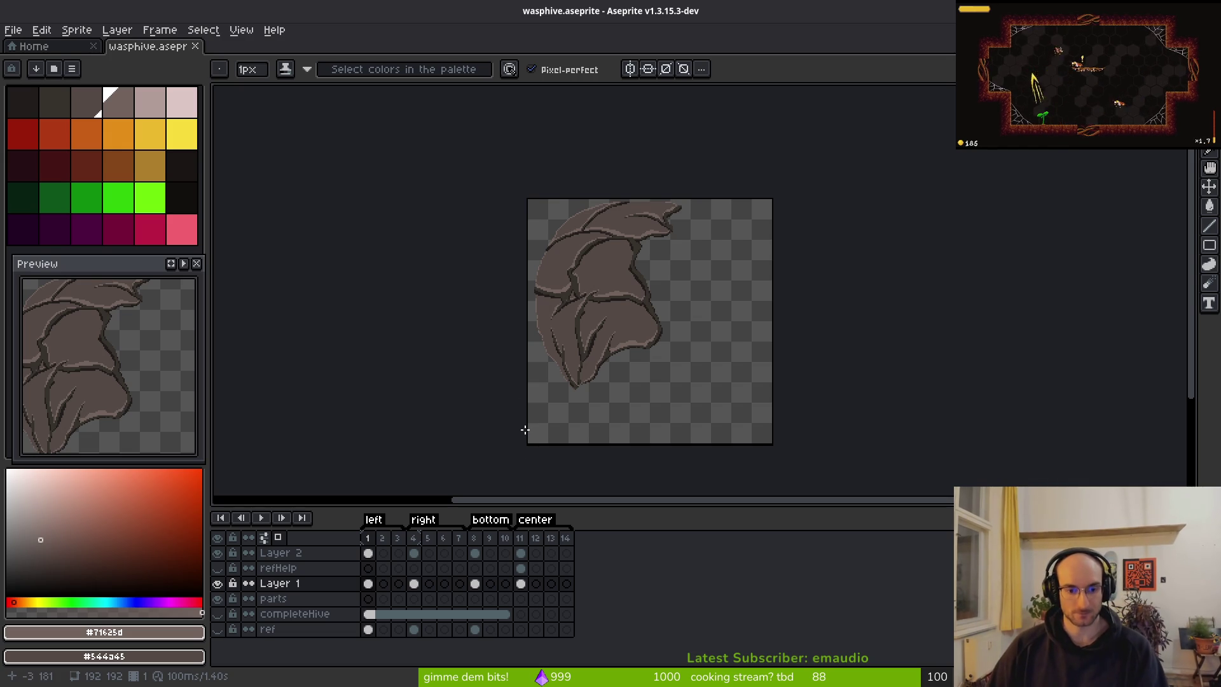
Step: Save wasphive.aseprite once more and switch back to the Pencil tool
{"action": "key", "text": "ctrl+s"}
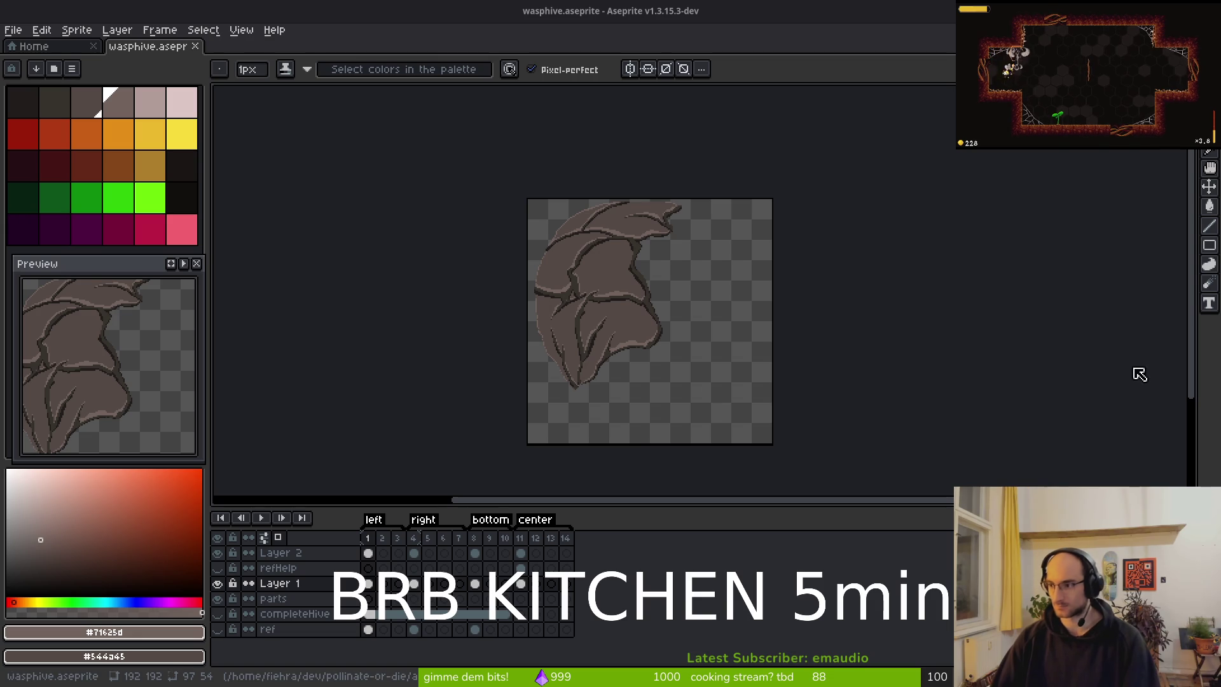
{"action": "scroll", "coordinate": [725, 389], "scroll_direction": "down", "scroll_amount": 2}
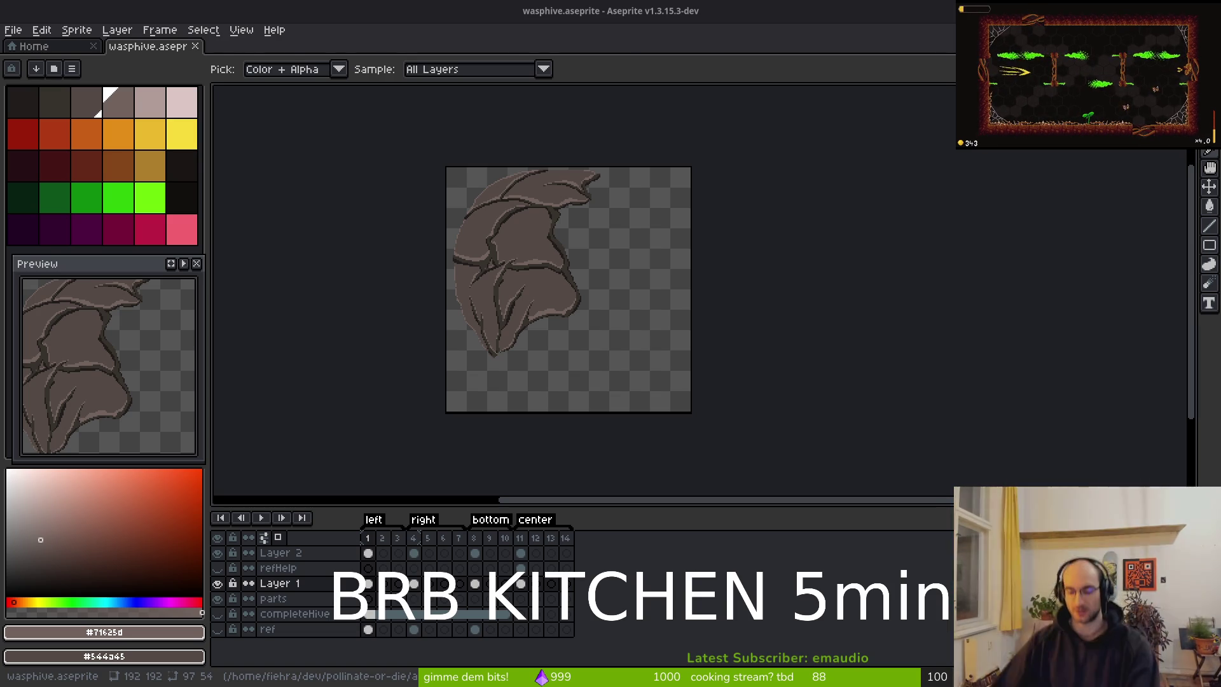
{"action": "key", "text": "b"}
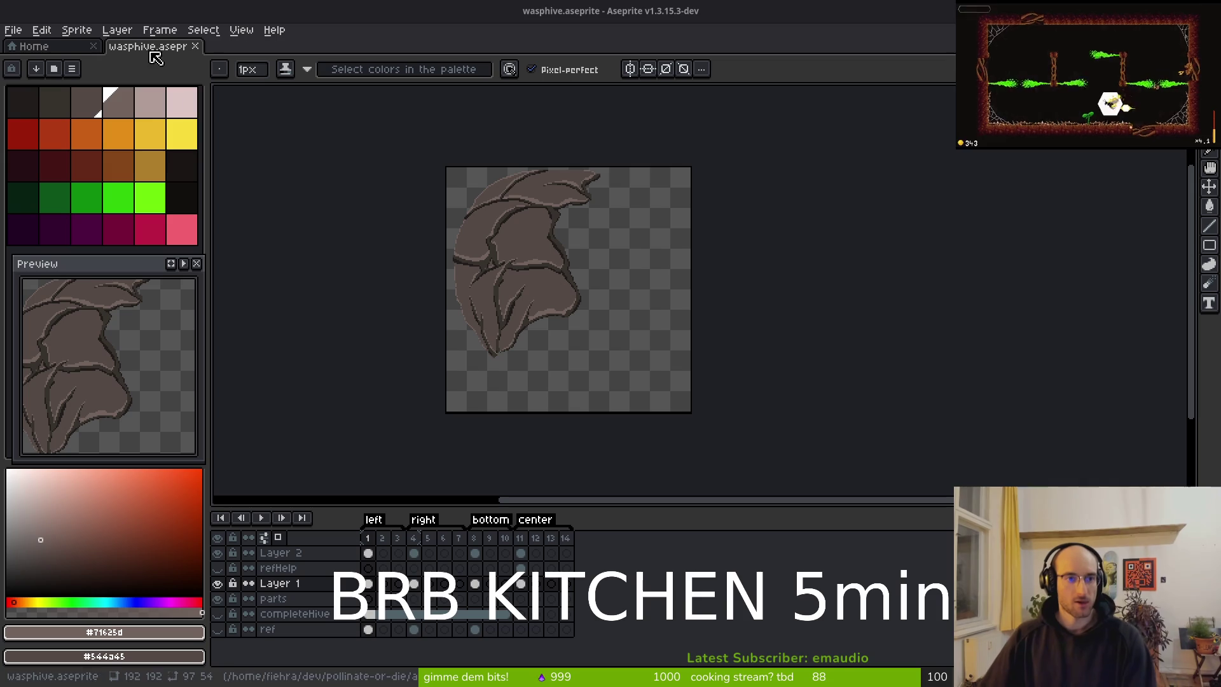
Step: Close the wasphive and Home tabs and leave Aseprite for Godot
{"action": "middle_click", "coordinate": [120, 51]}
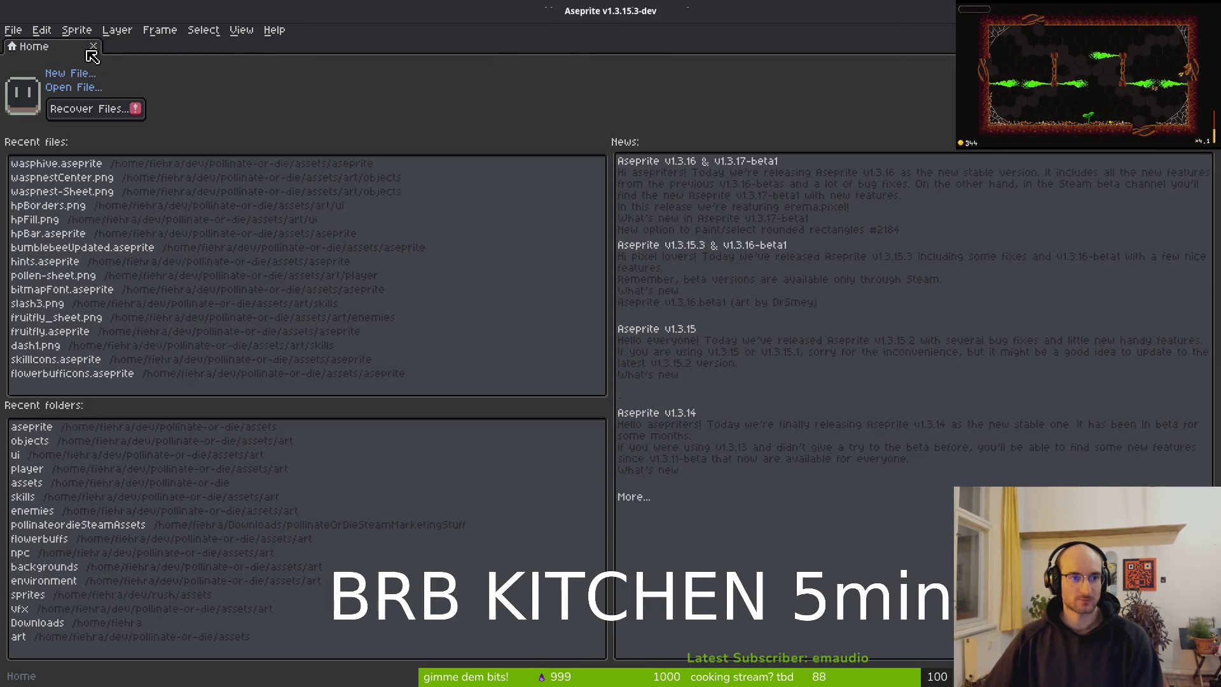
{"action": "left_click", "coordinate": [94, 46]}
{"action": "key", "text": "ctrl+q"}
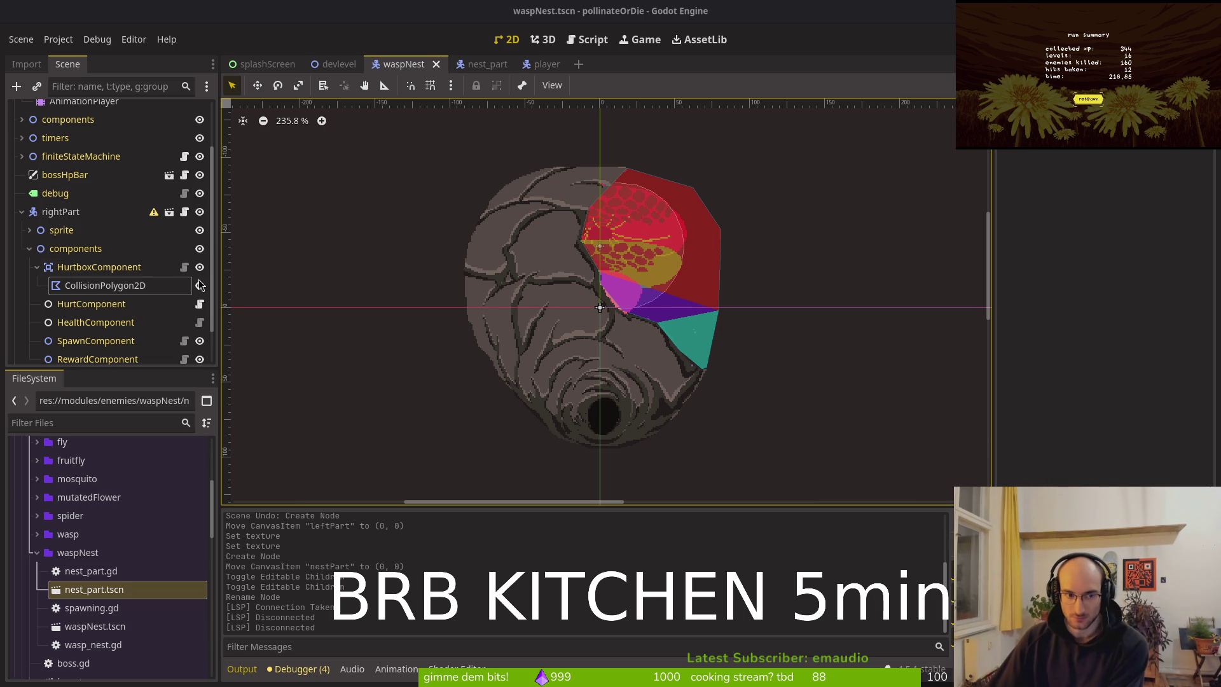
Step: Collapse the rightPart, sprite and components branches in the waspNest scene tree
{"action": "left_click", "coordinate": [30, 249]}
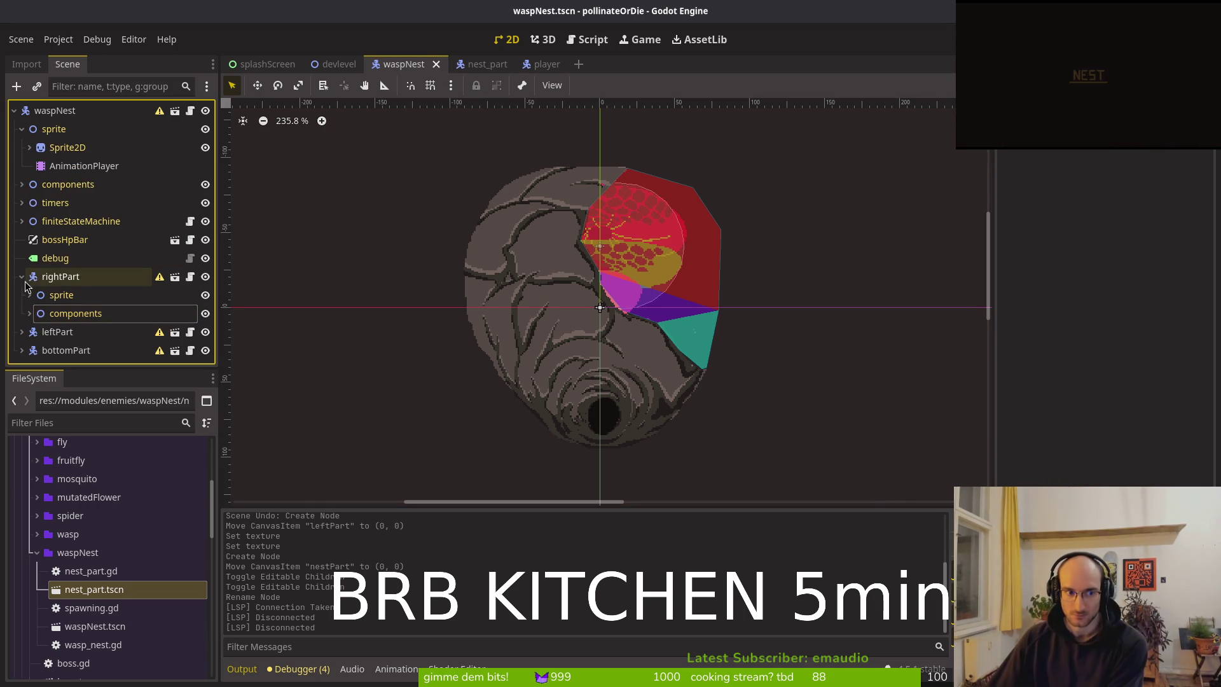
{"action": "left_click", "coordinate": [22, 277]}
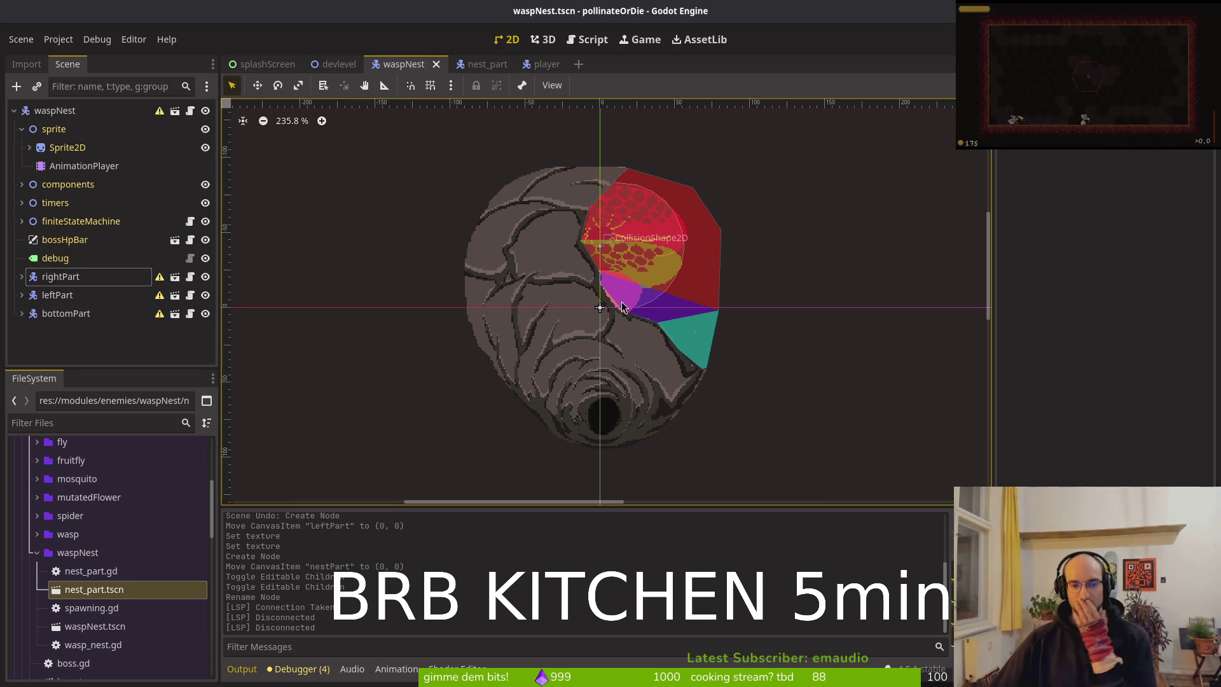
{"action": "left_click", "coordinate": [22, 129]}
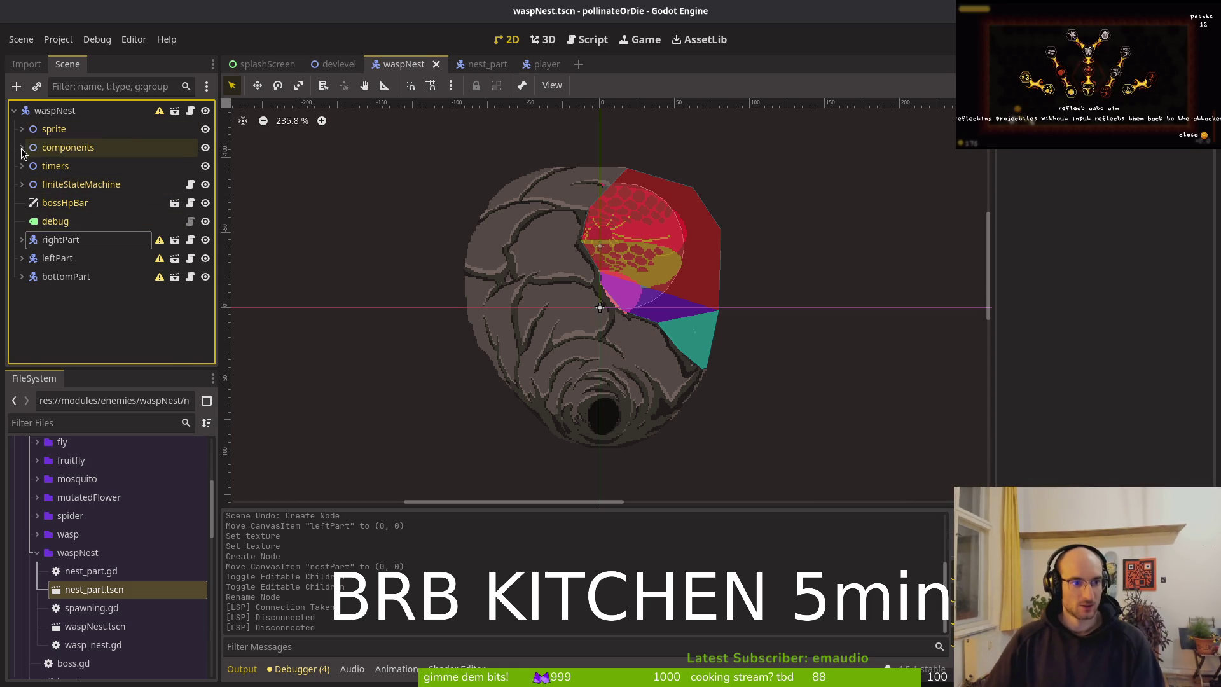
{"action": "left_click", "coordinate": [22, 147]}
{"action": "scroll", "coordinate": [26, 155], "scroll_direction": "down", "scroll_amount": 1}
{"action": "left_click", "coordinate": [21, 113]}
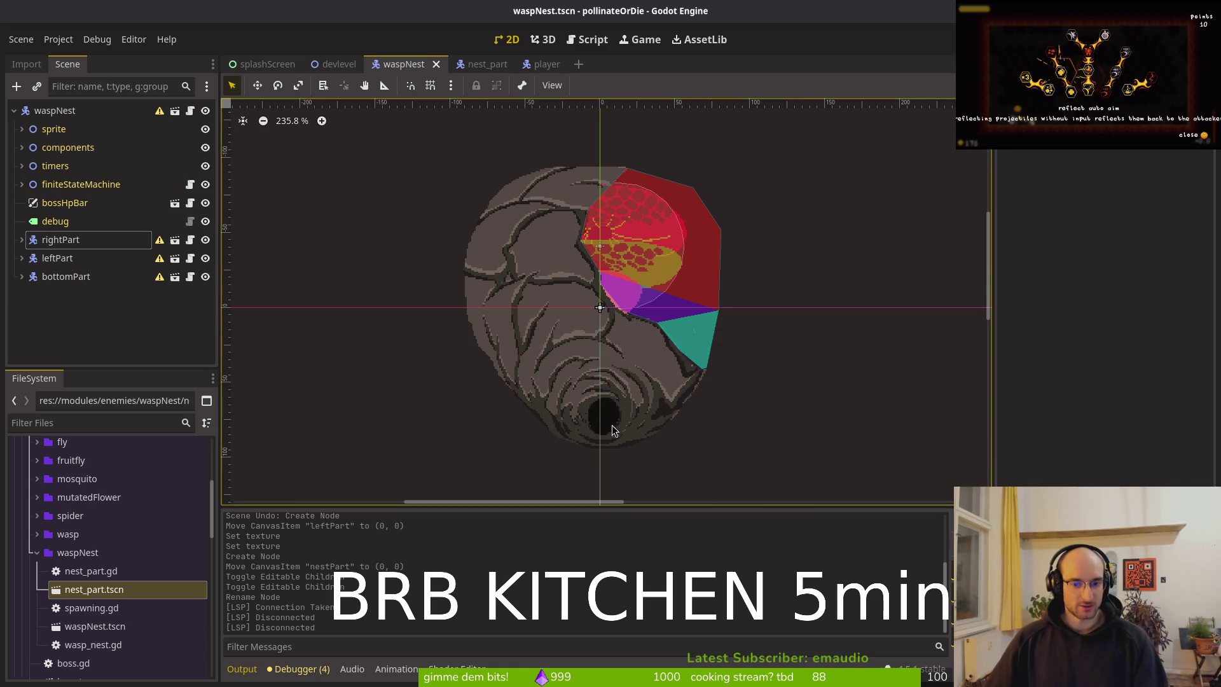
{"action": "scroll", "coordinate": [609, 410], "scroll_direction": "up", "scroll_amount": 3}
Step: Add a Marker2D to waspNest and move it onto the nest's hole at (0, 73)
{"action": "key", "text": "ctrl+a"}
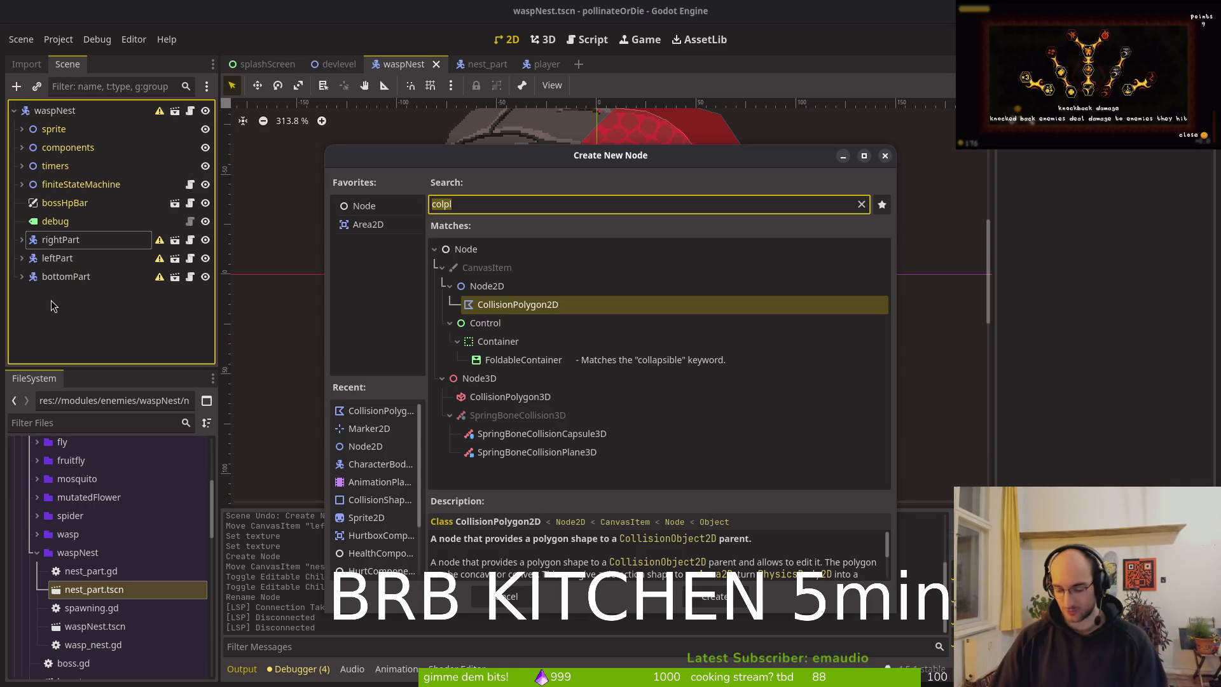
{"action": "type", "text": "marker"}
{"action": "key", "text": "Return"}
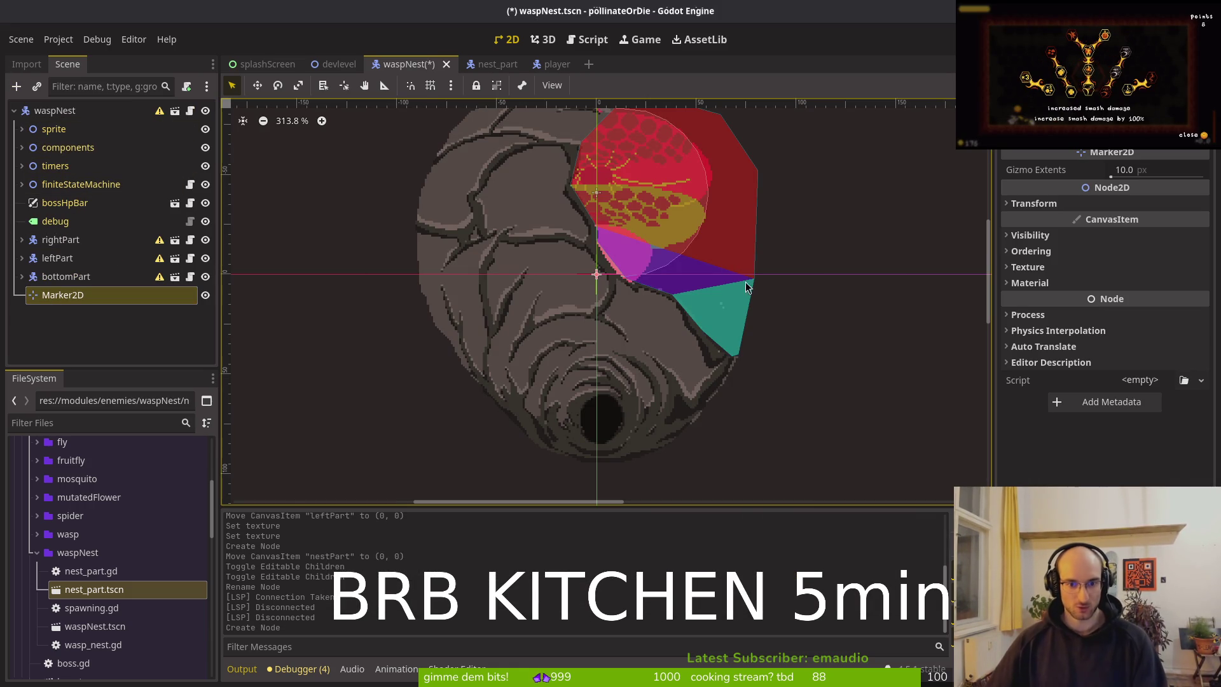
{"action": "scroll", "coordinate": [597, 278], "scroll_direction": "down", "scroll_amount": 1}
{"action": "left_click_drag", "start_coordinate": [597, 278], "coordinate": [597, 414]}
{"action": "scroll", "coordinate": [598, 413], "scroll_direction": "up", "scroll_amount": 7}
{"action": "key", "text": "Escape"}
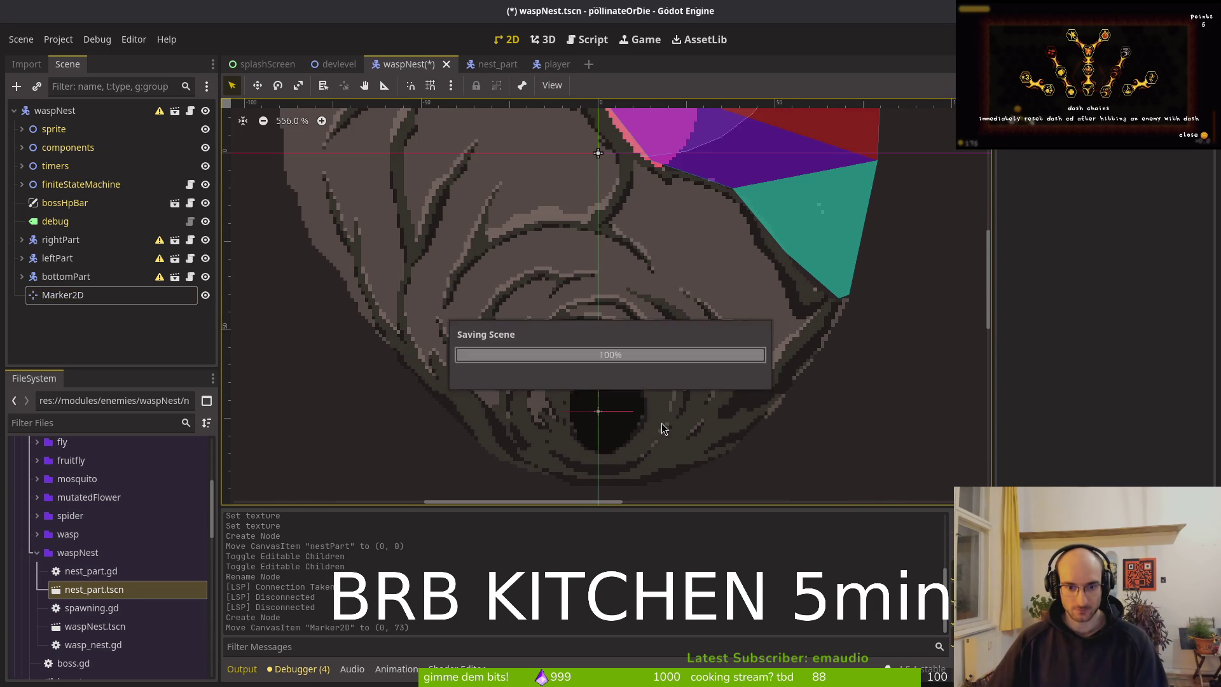
Step: Save the waspNest scene and recentre the view on the nest
{"action": "key", "text": "ctrl+s"}
{"action": "scroll", "coordinate": [636, 388], "scroll_direction": "down", "scroll_amount": 1}
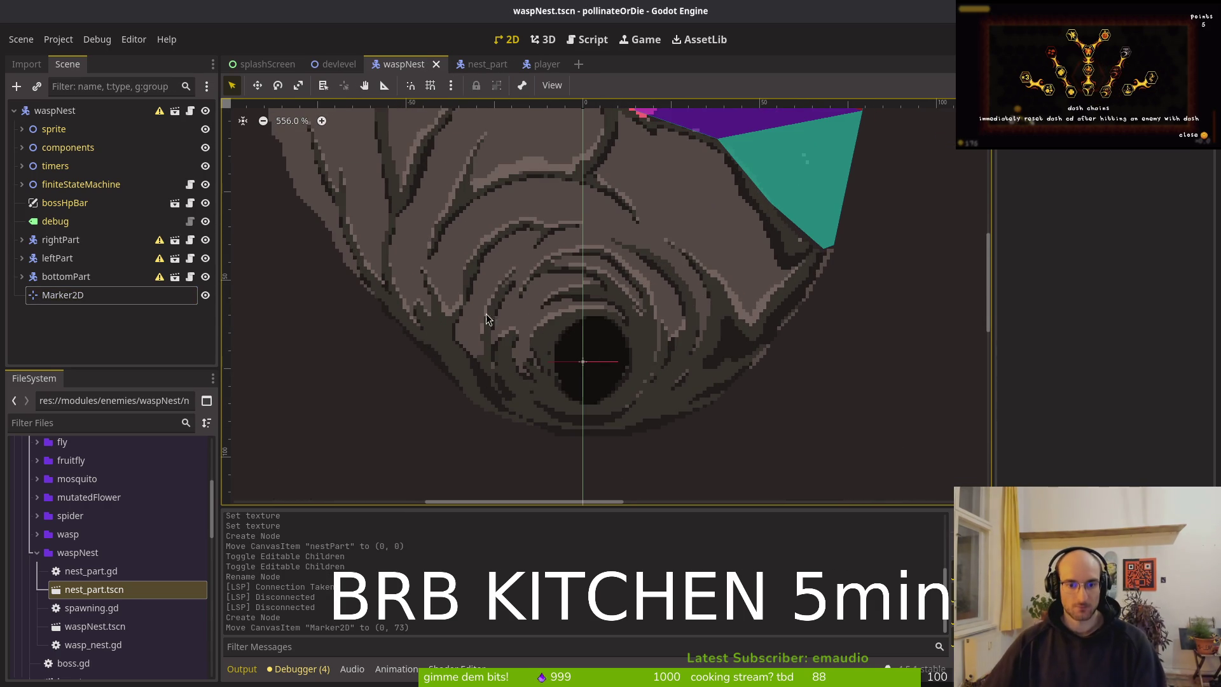
{"action": "scroll", "coordinate": [595, 312], "scroll_direction": "down", "scroll_amount": 8}
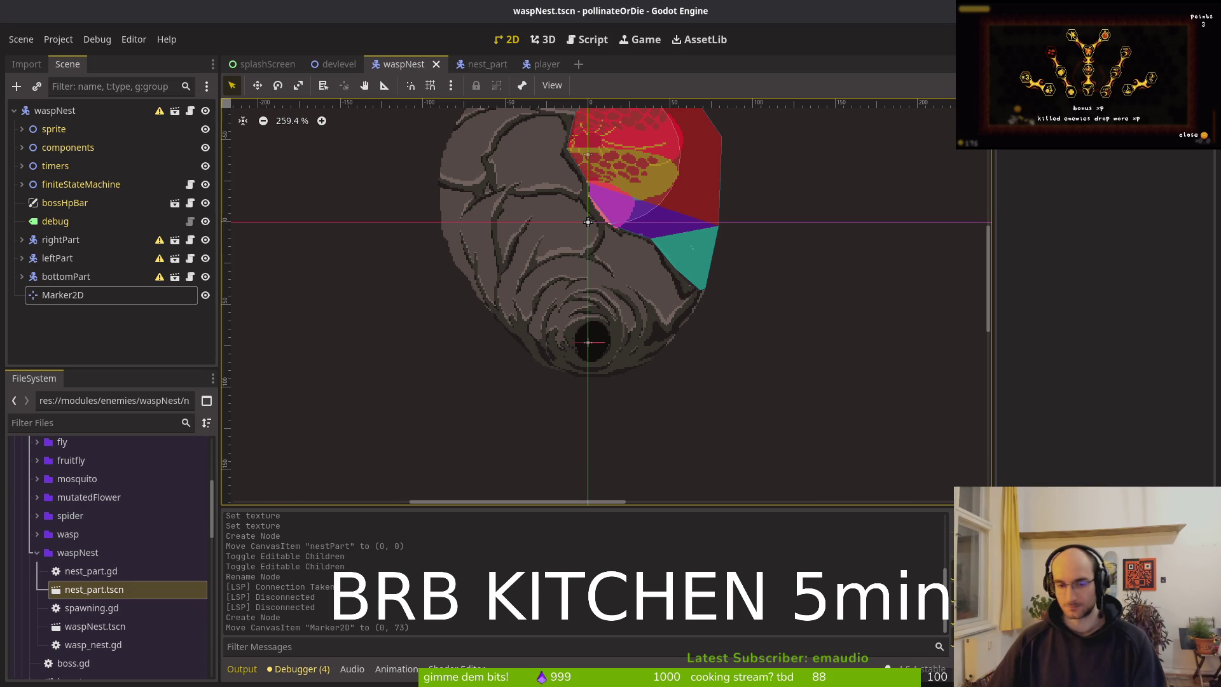
{"action": "left_click_drag", "start_coordinate": [628, 357], "coordinate": [639, 372]}
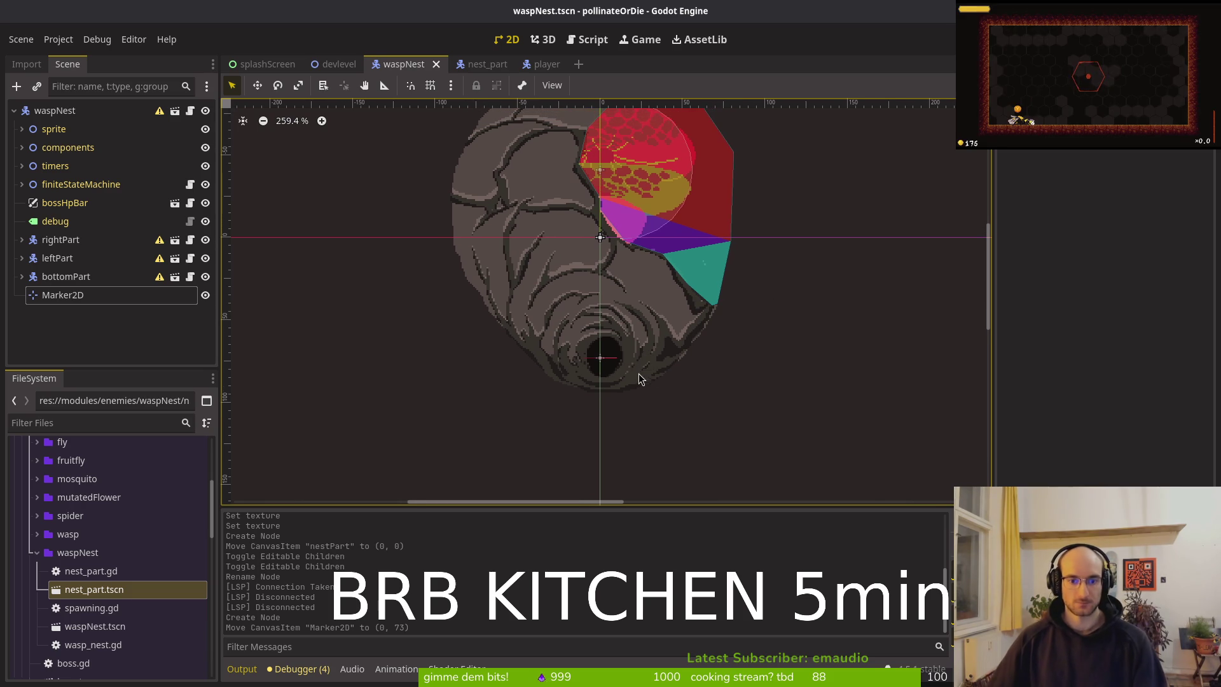
{"action": "scroll", "coordinate": [614, 347], "scroll_direction": "down", "scroll_amount": 2}
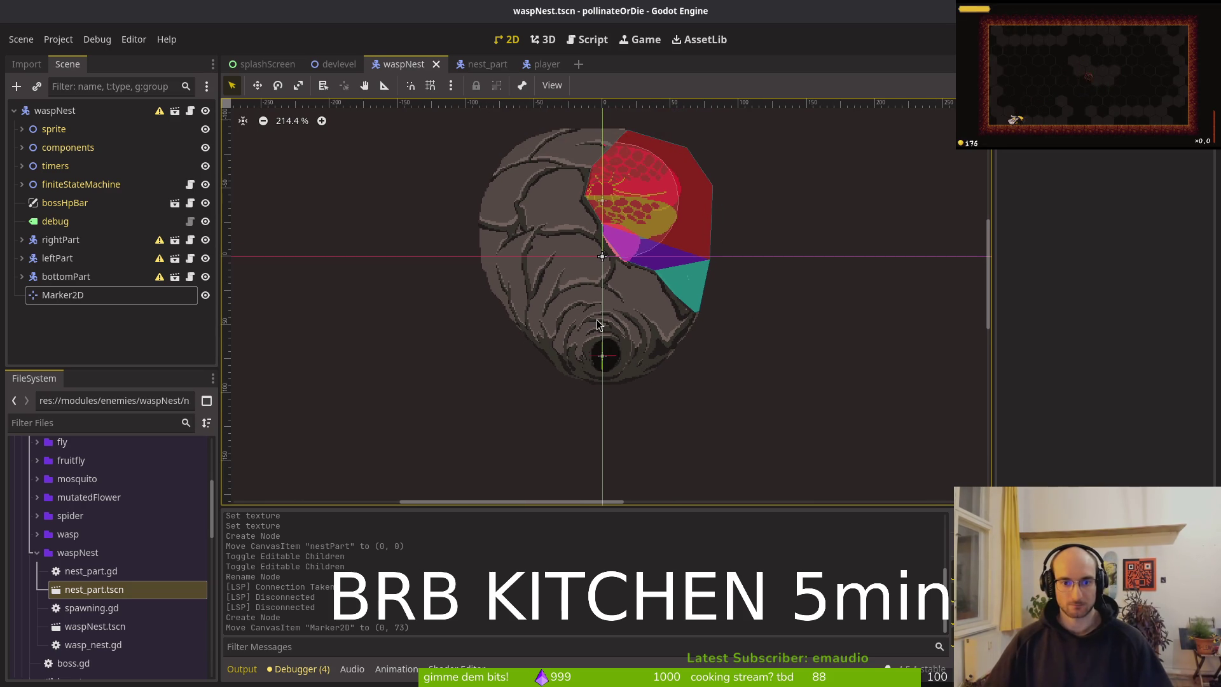
{"action": "scroll", "coordinate": [612, 303], "scroll_direction": "down", "scroll_amount": 1}
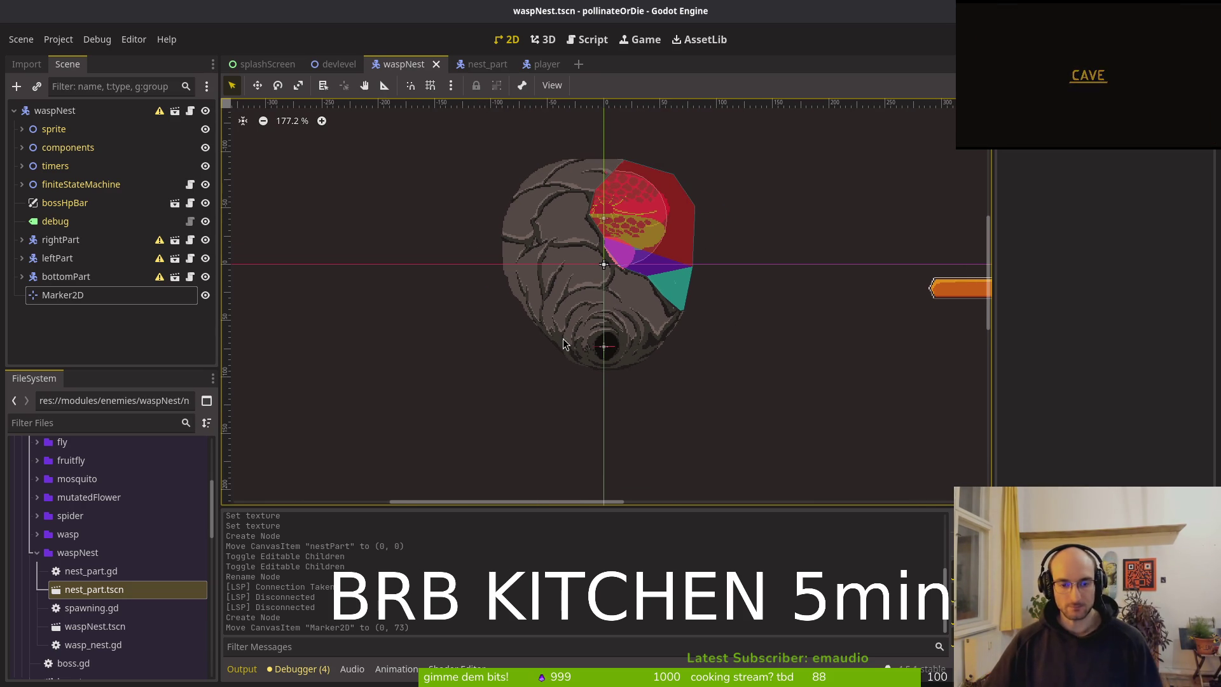
{"action": "scroll", "coordinate": [620, 334], "scroll_direction": "up", "scroll_amount": 4}
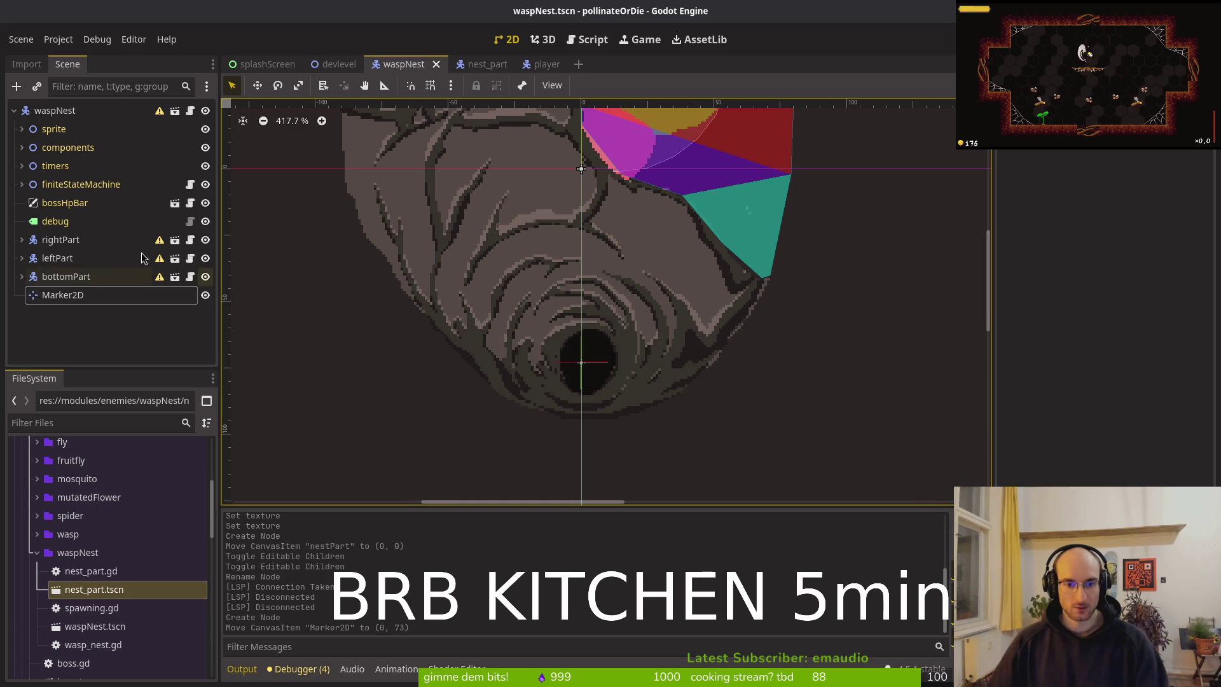
Step: Rename the Marker2D node to waspSpawn
{"action": "double_click", "coordinate": [47, 296]}
{"action": "type", "text": "waspS"}
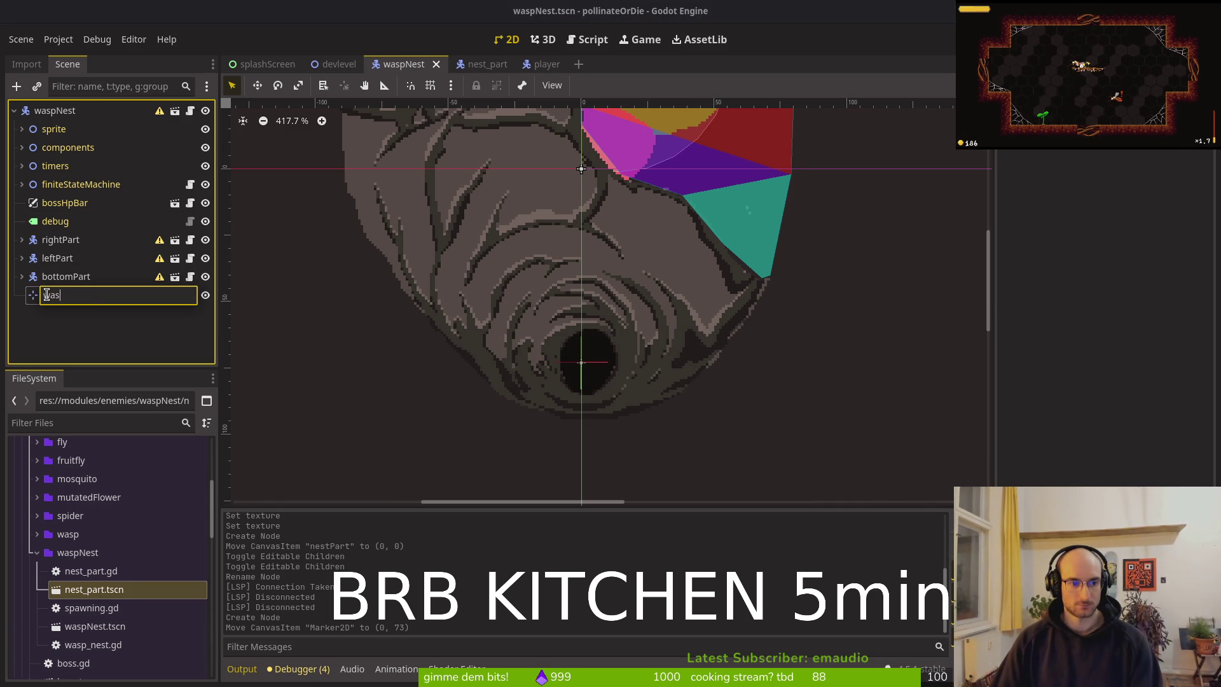
{"action": "type", "text": "pawn"}
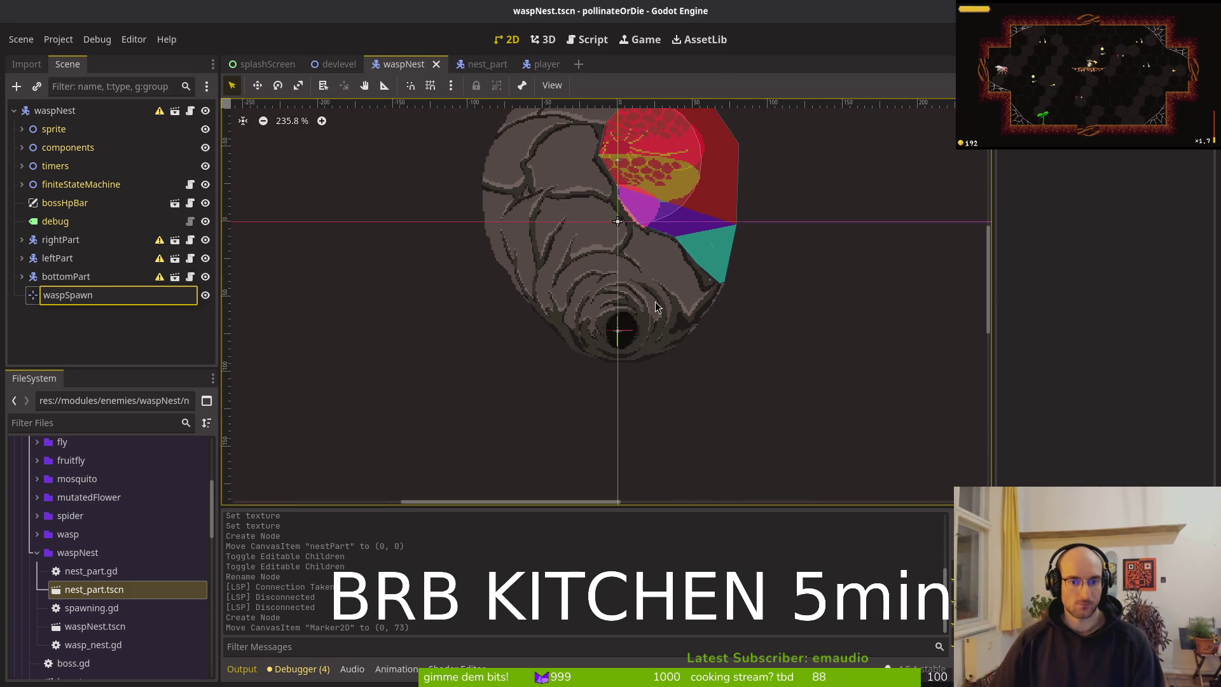
{"action": "scroll", "coordinate": [612, 272], "scroll_direction": "down", "scroll_amount": 5}
{"action": "key", "text": "Return"}
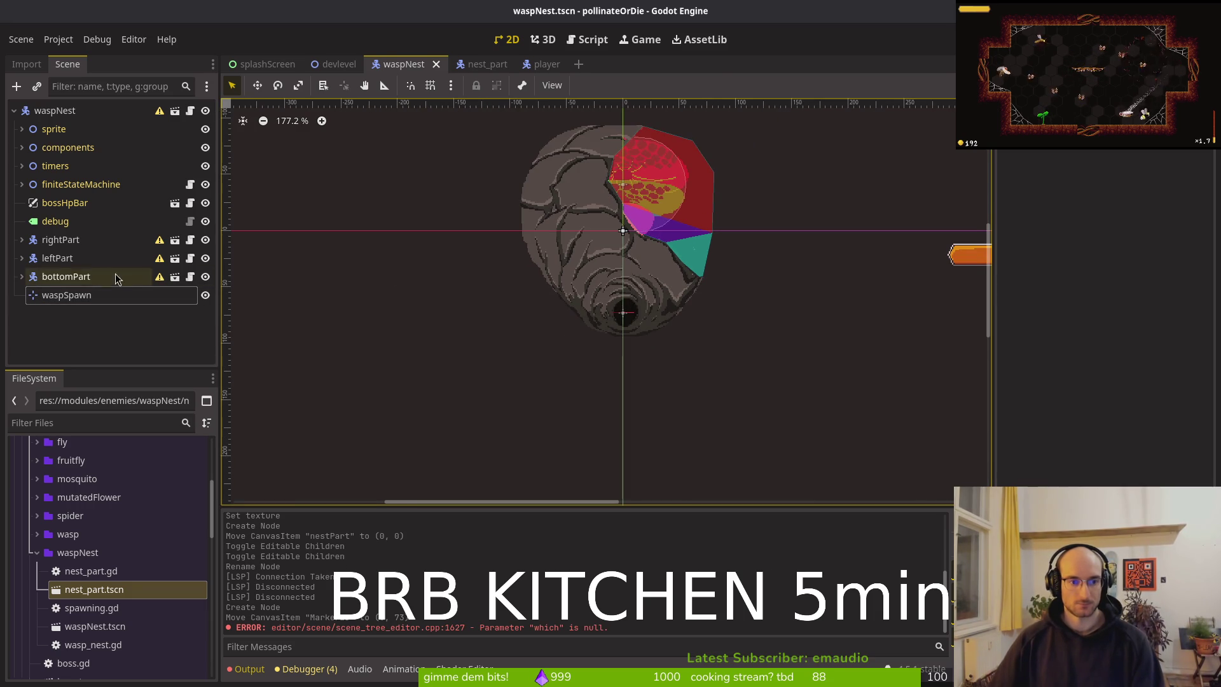
Step: Delete the waspSpawn node from the waspNest scene
{"action": "left_click", "coordinate": [104, 298]}
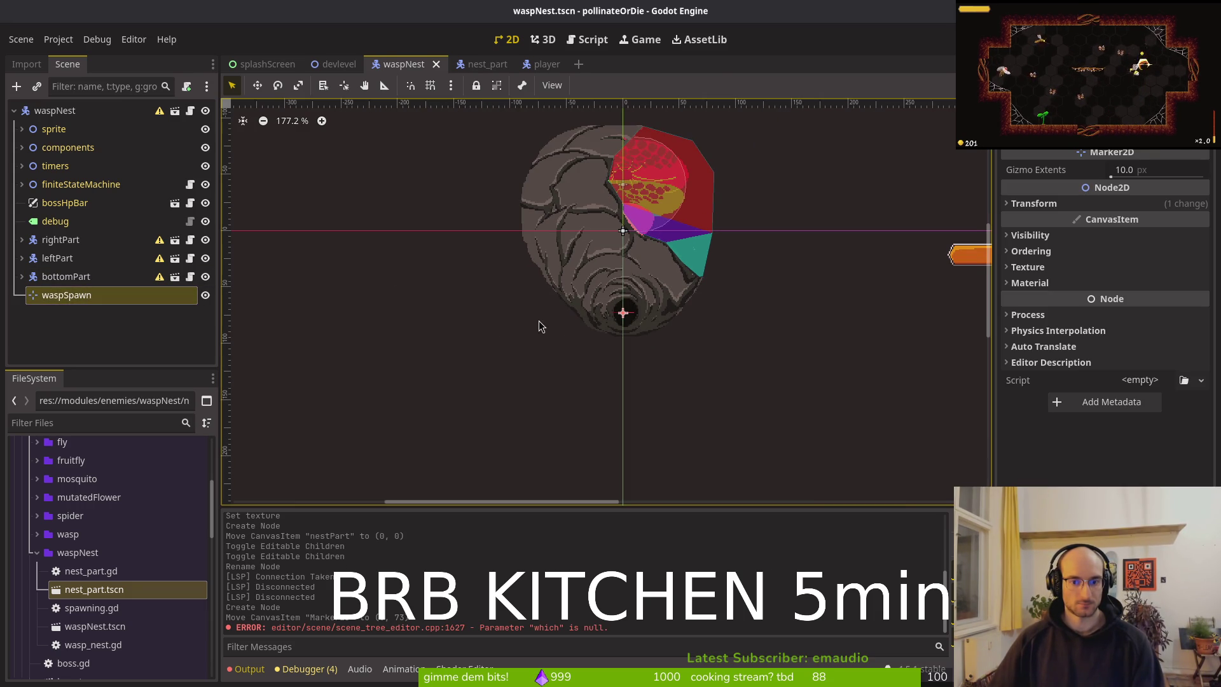
{"action": "left_click", "coordinate": [75, 296]}
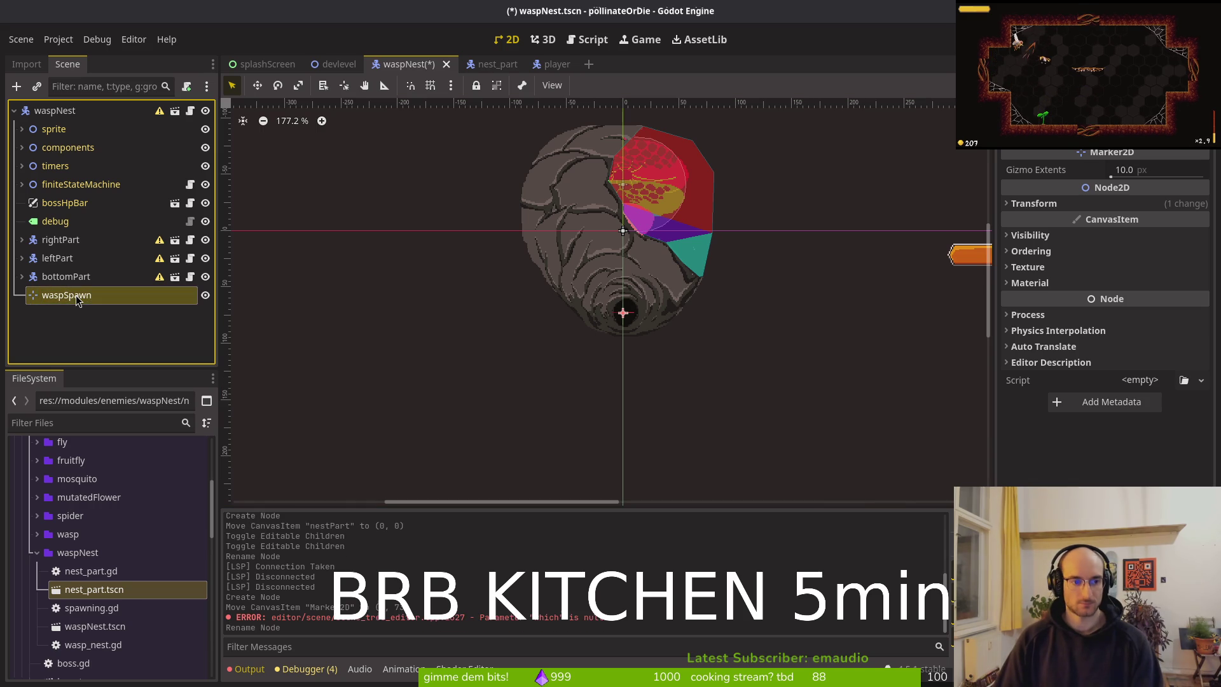
{"action": "key", "text": "Return"}
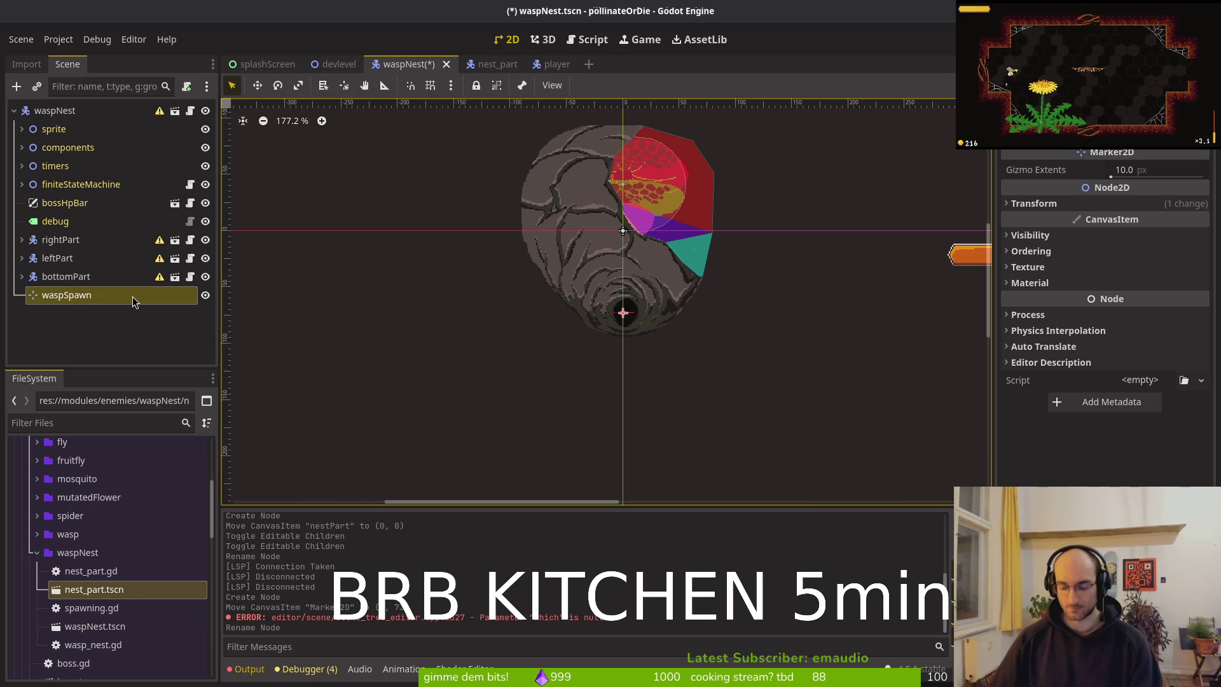
{"action": "key", "text": "Delete"}
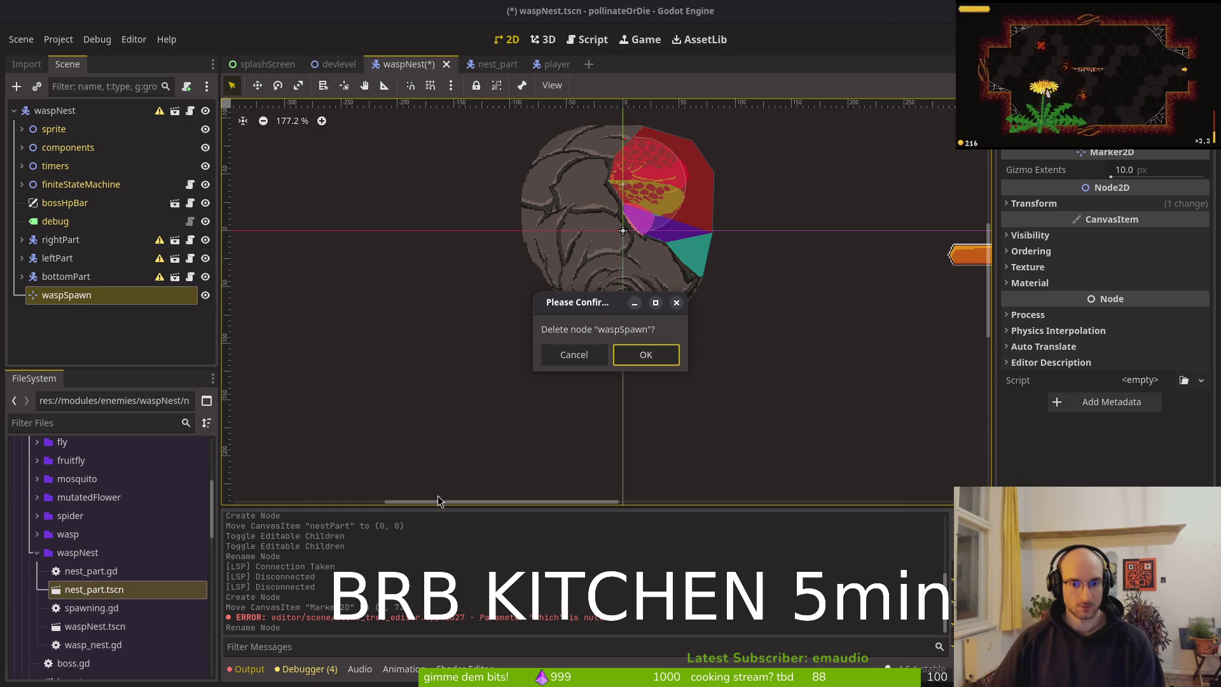
{"action": "left_click", "coordinate": [666, 363]}
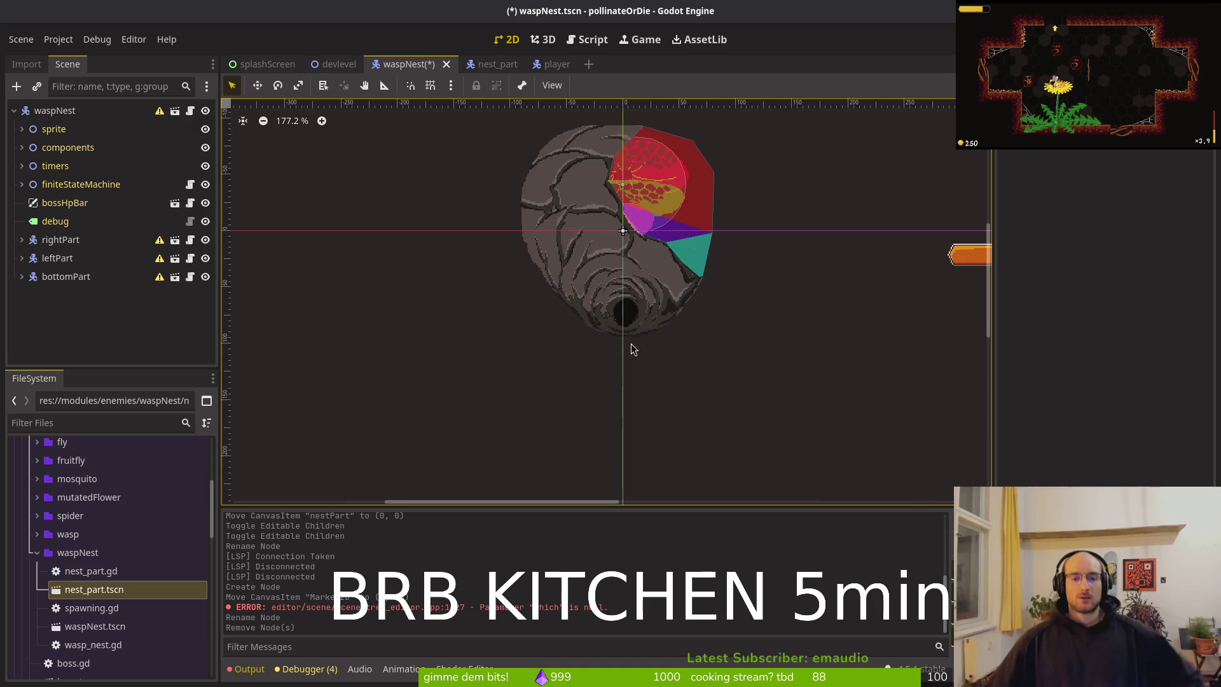
{"action": "scroll", "coordinate": [622, 308], "scroll_direction": "up", "scroll_amount": 2}
{"action": "scroll", "coordinate": [558, 334], "scroll_direction": "down", "scroll_amount": 2}
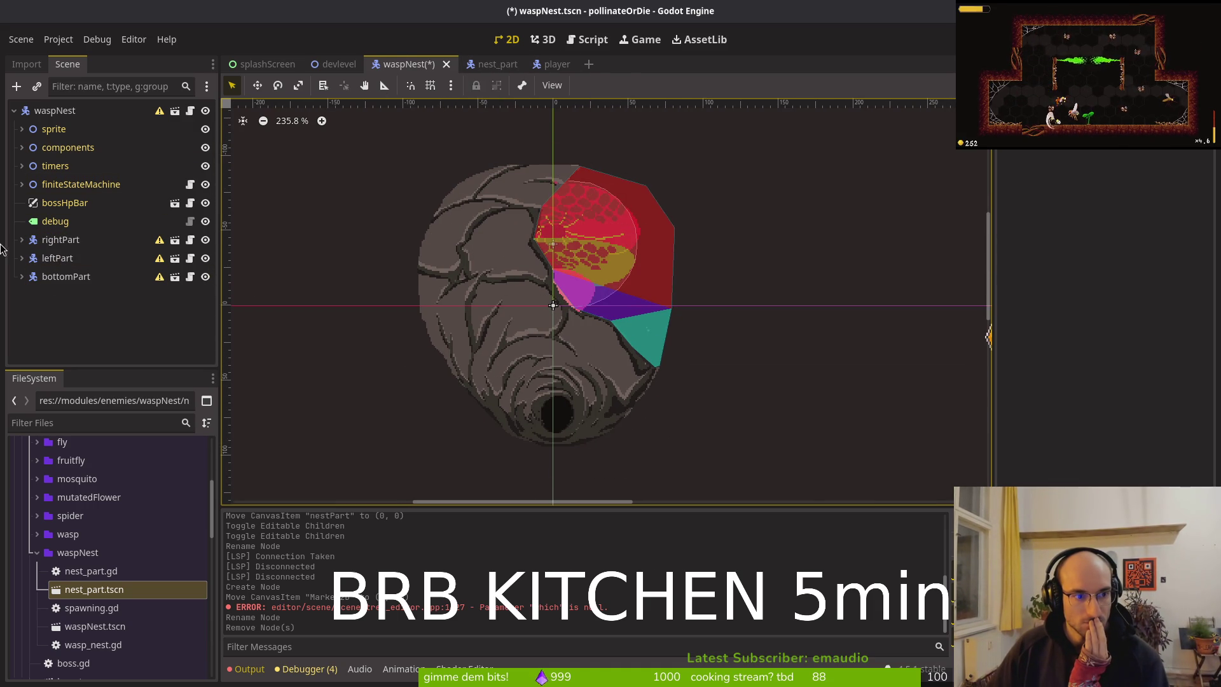
{"action": "left_click", "coordinate": [21, 239]}
Step: Compare the waspNest and nest_part scenes, ending on nest_part with its sprite and components branches collapsed
{"action": "left_click", "coordinate": [21, 240]}
{"action": "left_click", "coordinate": [482, 64]}
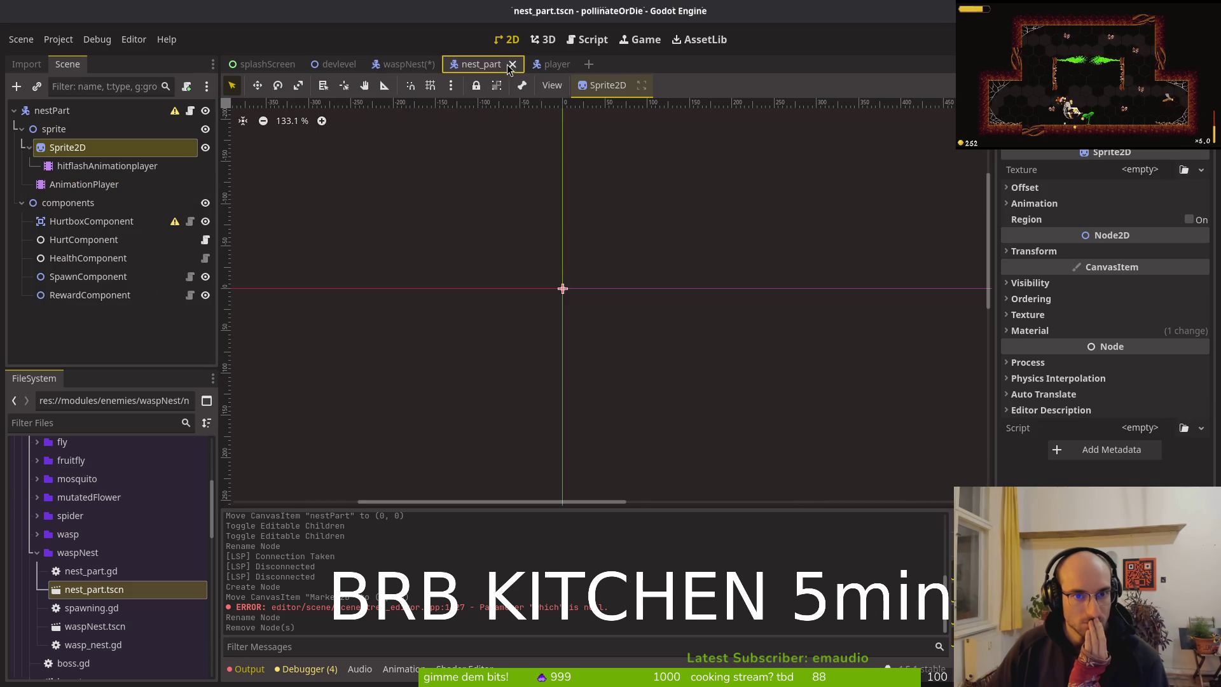
{"action": "left_click", "coordinate": [400, 65]}
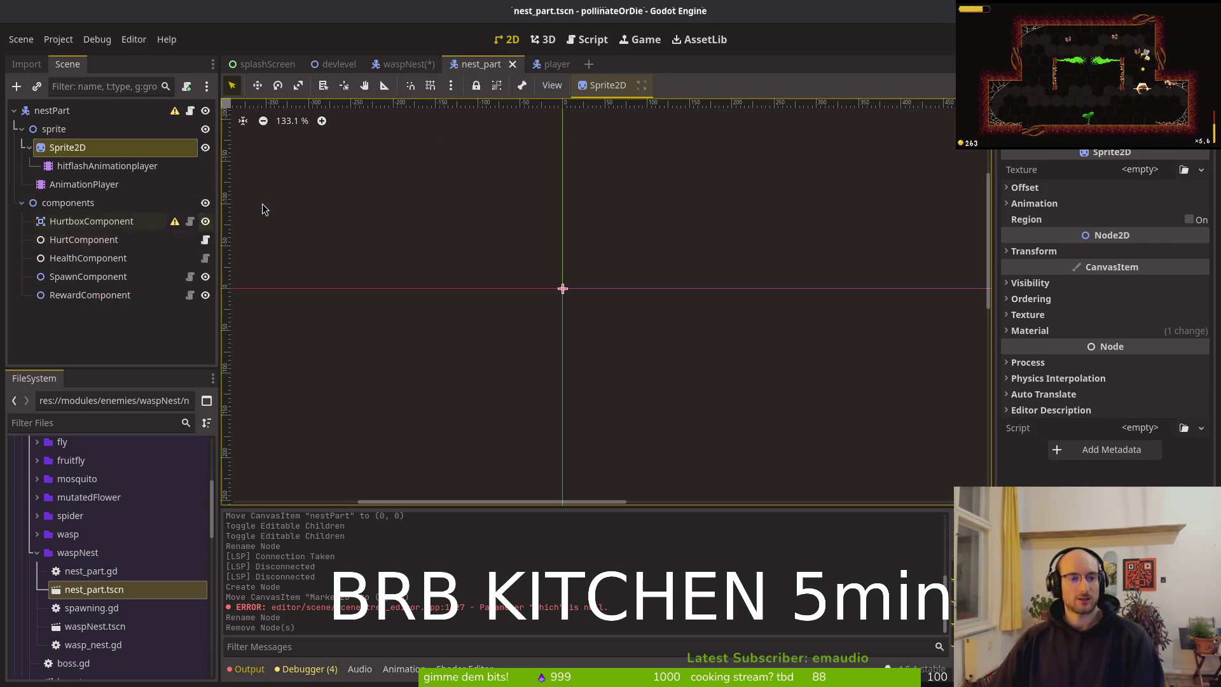
{"action": "left_click", "coordinate": [407, 64]}
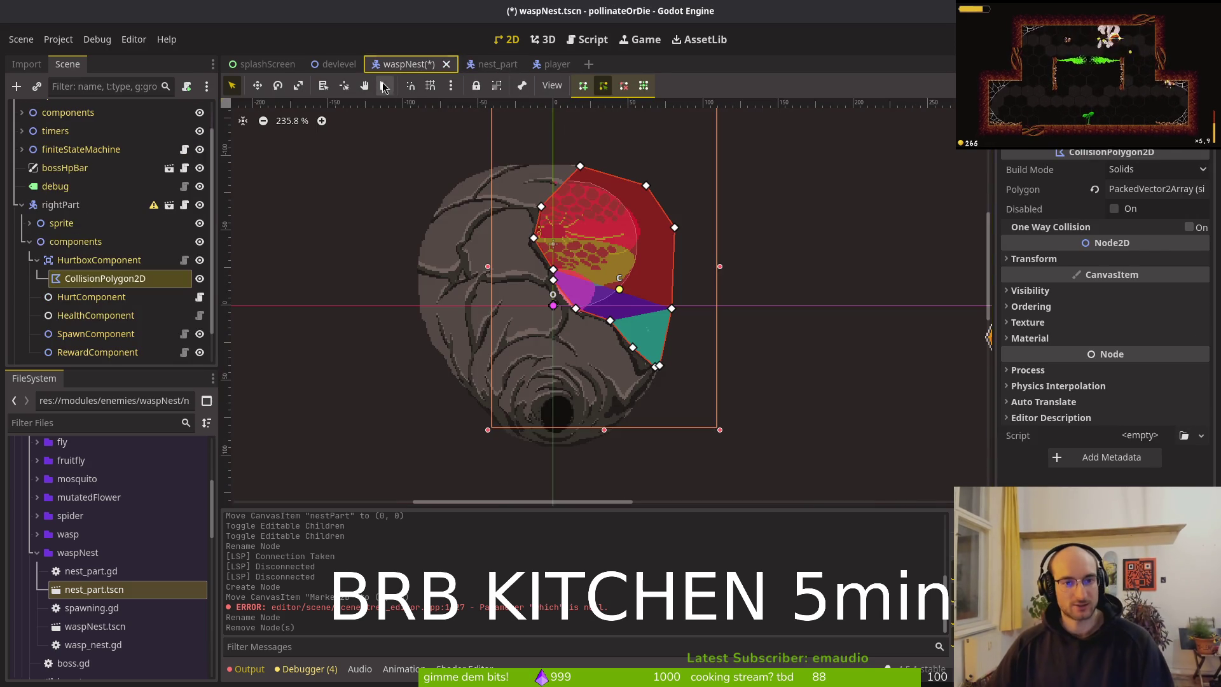
{"action": "left_click", "coordinate": [22, 205]}
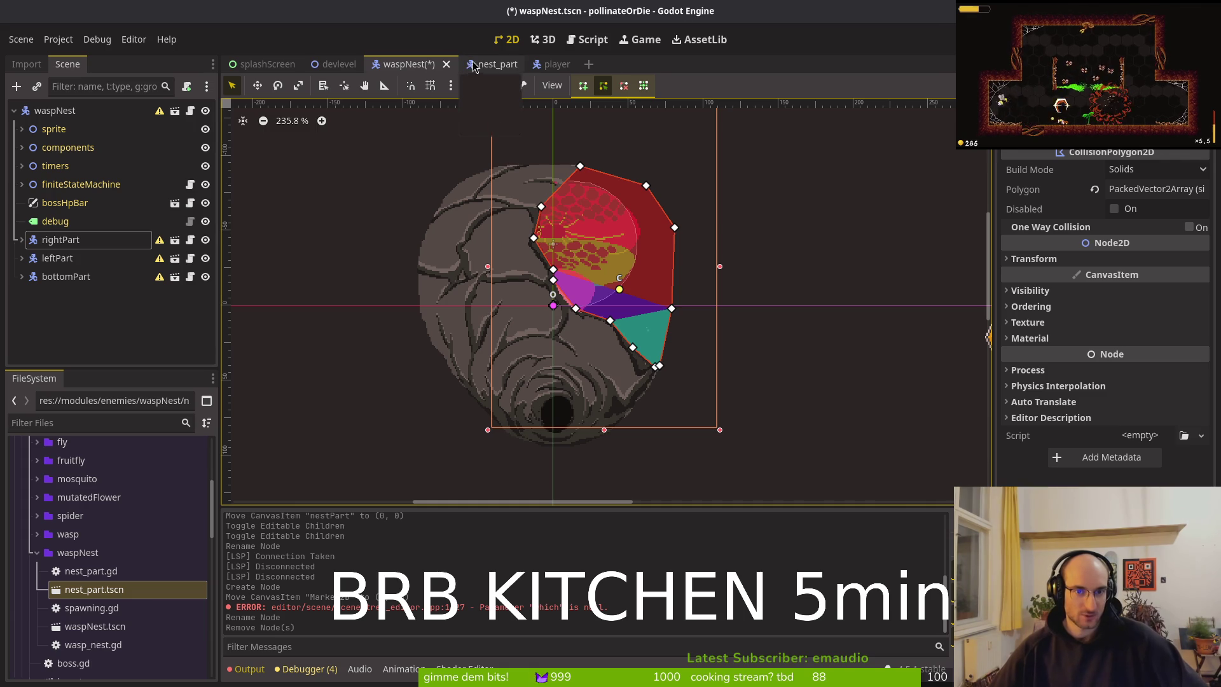
{"action": "left_click", "coordinate": [493, 64]}
{"action": "left_click", "coordinate": [404, 64]}
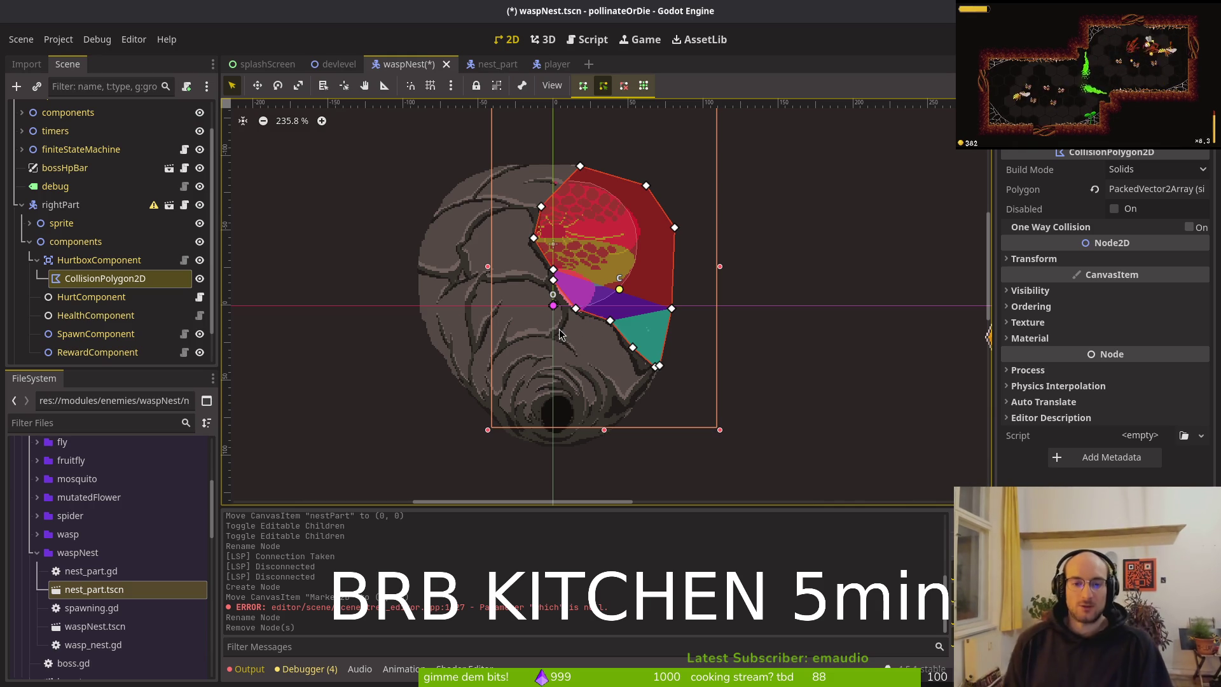
{"action": "left_click", "coordinate": [25, 241]}
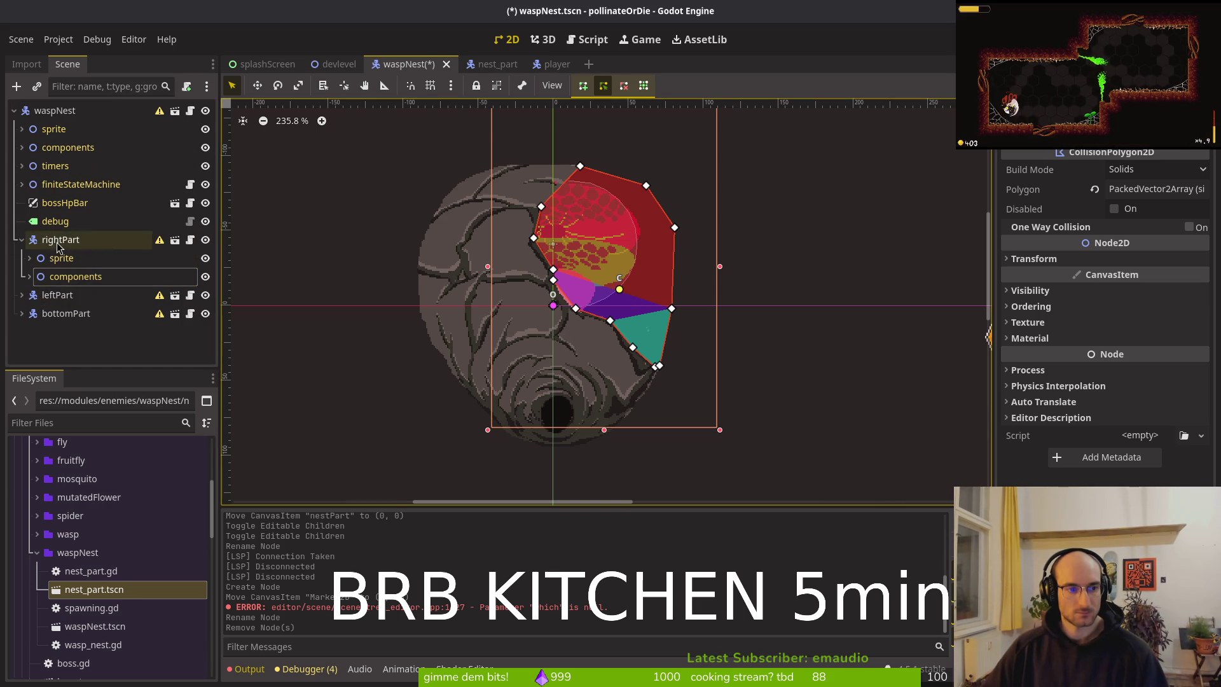
{"action": "left_click", "coordinate": [175, 240]}
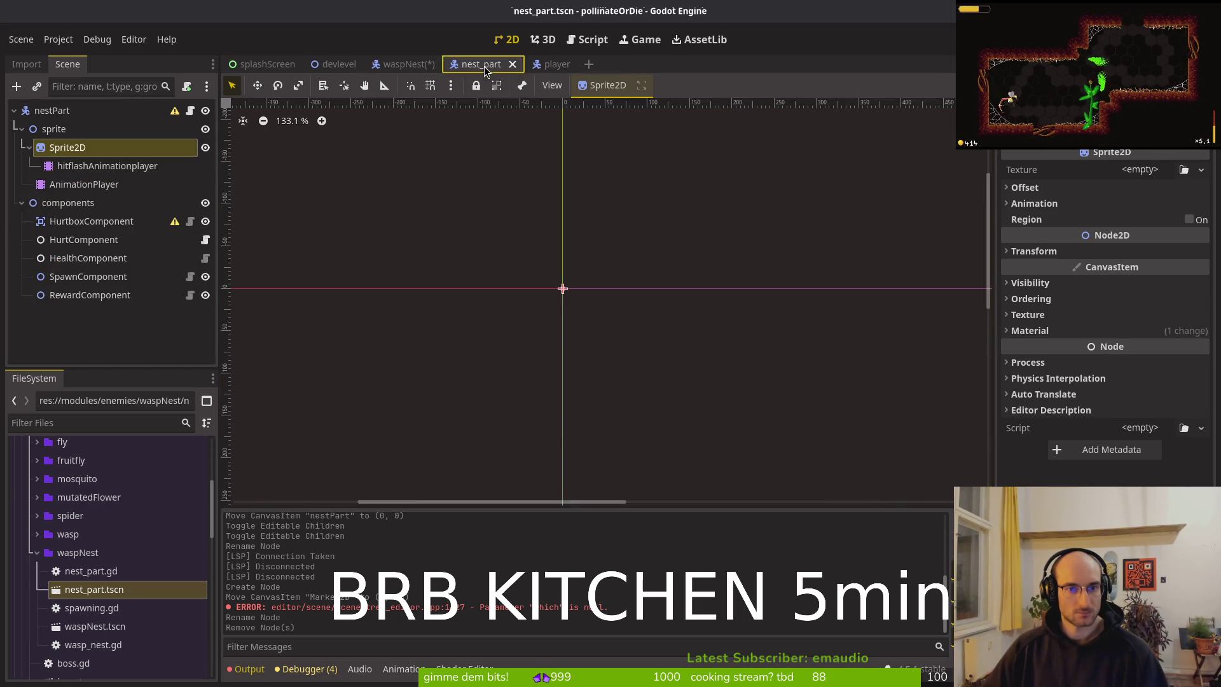
{"action": "left_click", "coordinate": [21, 129]}
{"action": "left_click", "coordinate": [21, 147]}
Step: Add a Node2D named spawnPositions under the nestPart root
{"action": "left_click", "coordinate": [76, 111]}
{"action": "key", "text": "ctrl+a"}
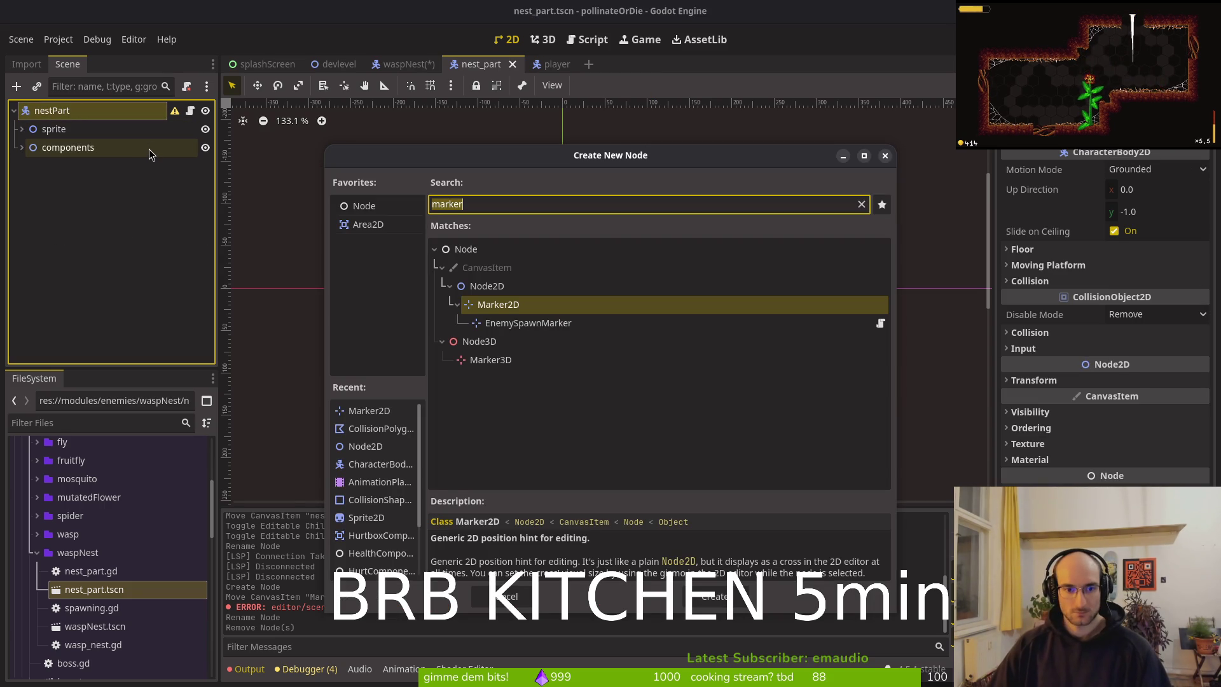
{"action": "type", "text": "node2d"}
{"action": "key", "text": "Return"}
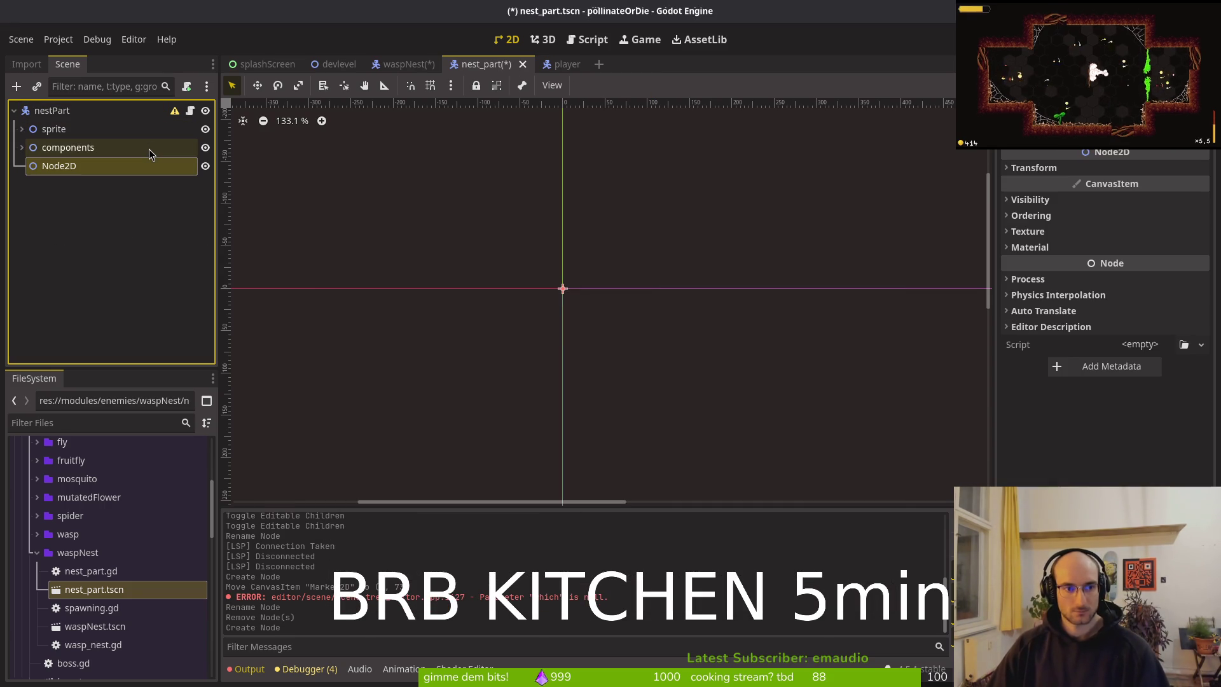
{"action": "key", "text": "F2"}
{"action": "type", "text": "spawnPo"}
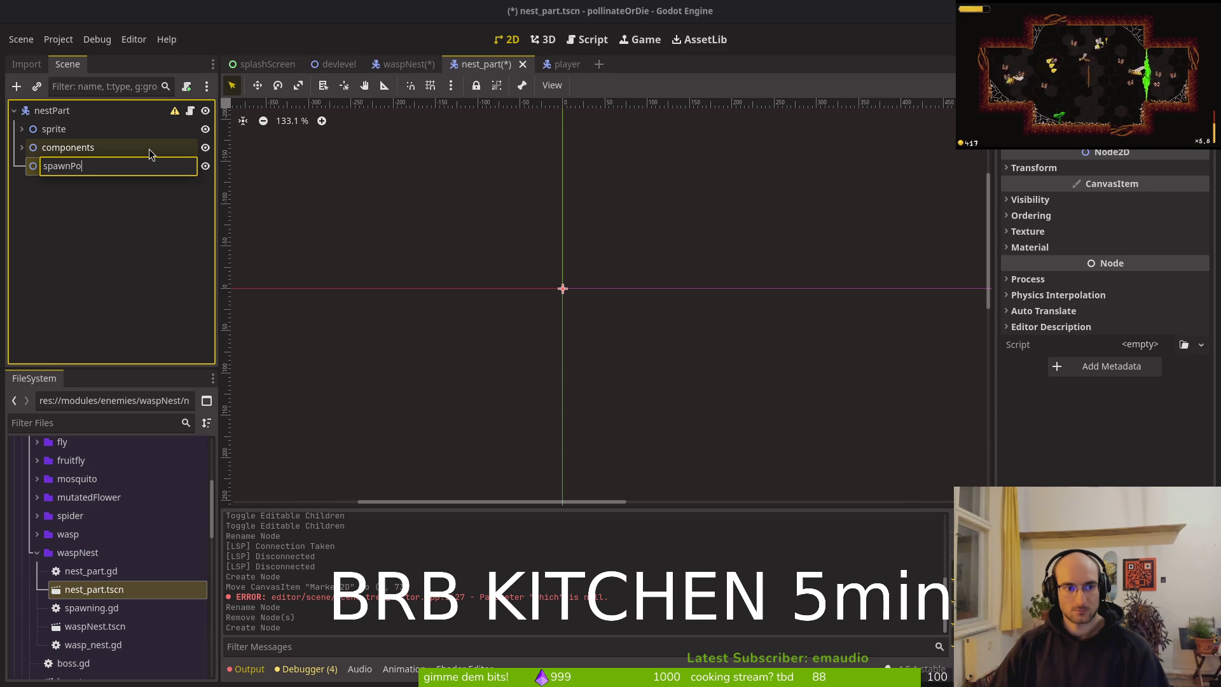
{"action": "type", "text": "sitions"}
{"action": "key", "text": "Return"}
Step: Add a Marker2D under spawnPositions, then delete it and save the nest_part scene
{"action": "key", "text": "ctrl+a"}
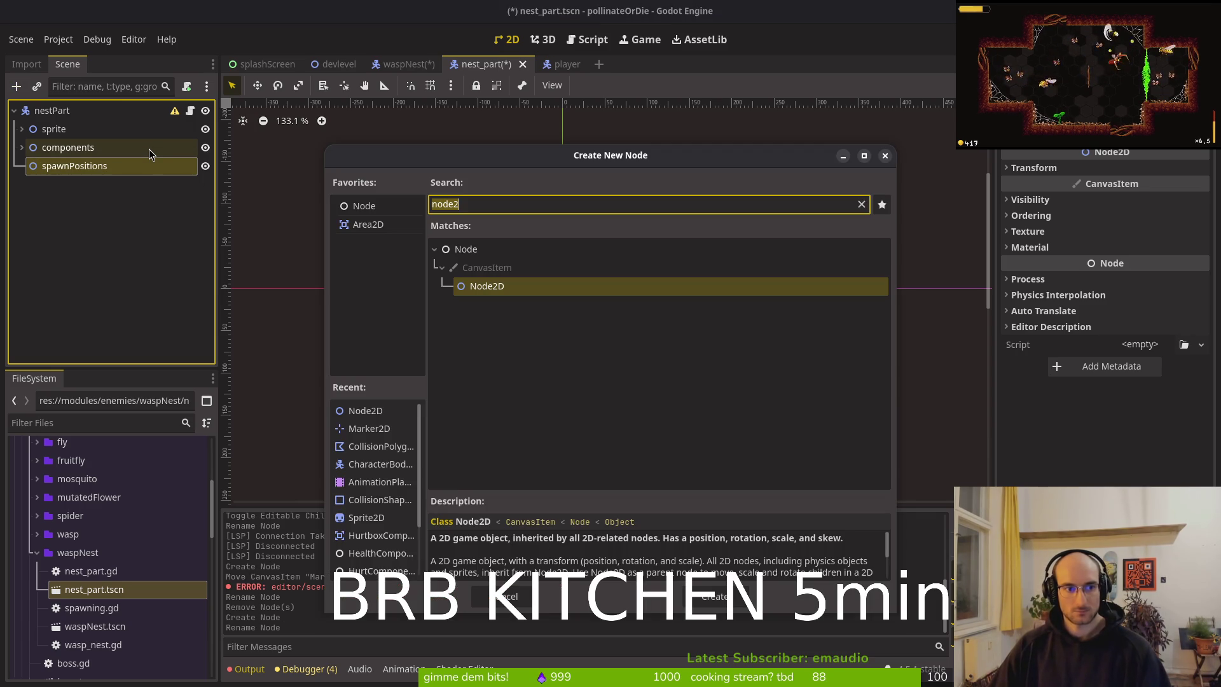
{"action": "type", "text": "marker"}
{"action": "key", "text": "Return"}
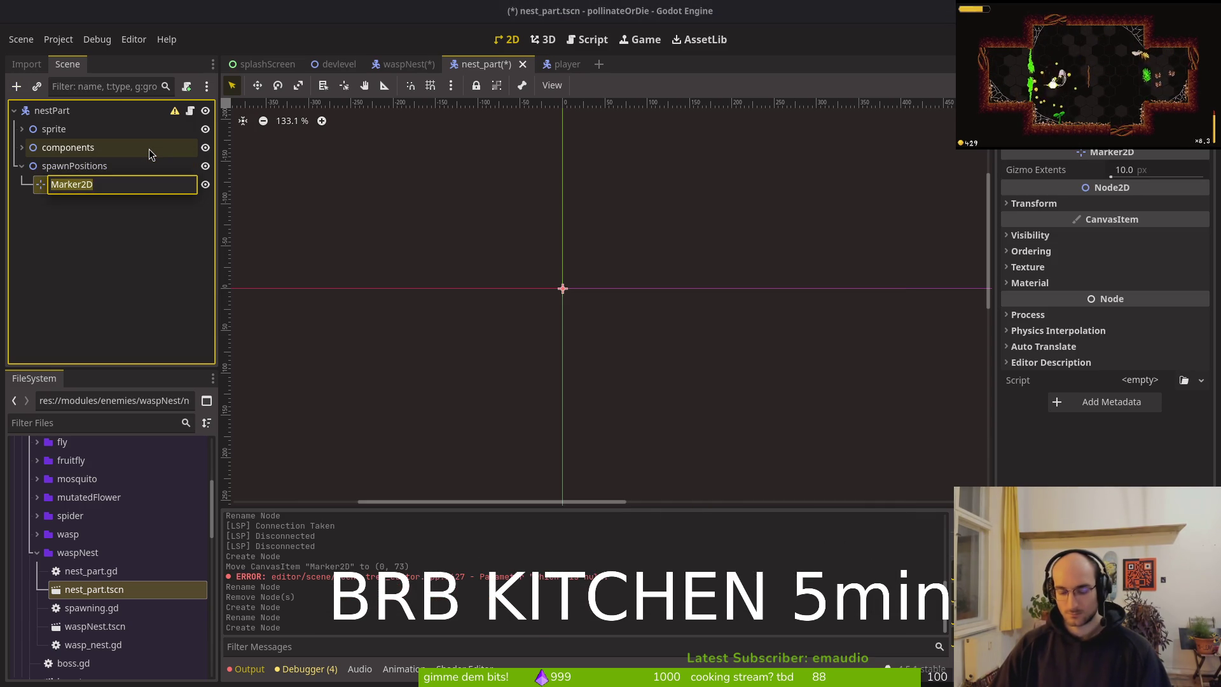
{"action": "double_click", "coordinate": [96, 186]}
{"action": "key", "text": "BackSpace"}
{"action": "key", "text": "Escape"}
{"action": "key", "text": "Delete"}
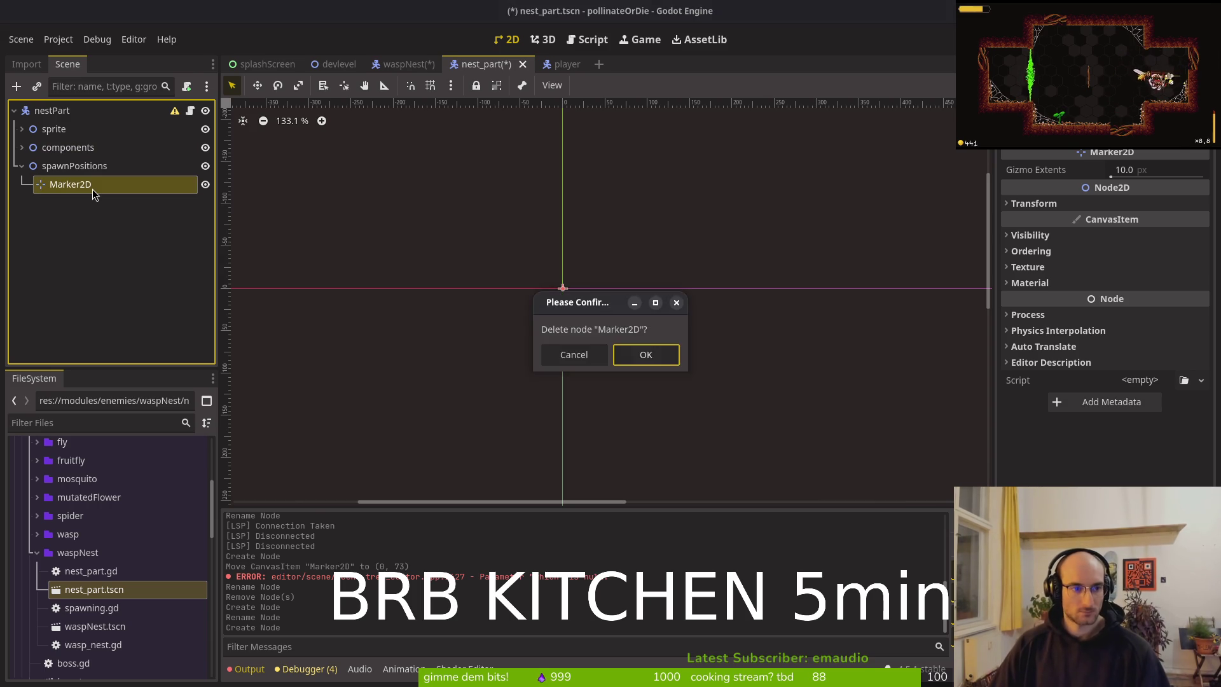
{"action": "key", "text": "Return"}
{"action": "key", "text": "ctrl+s"}
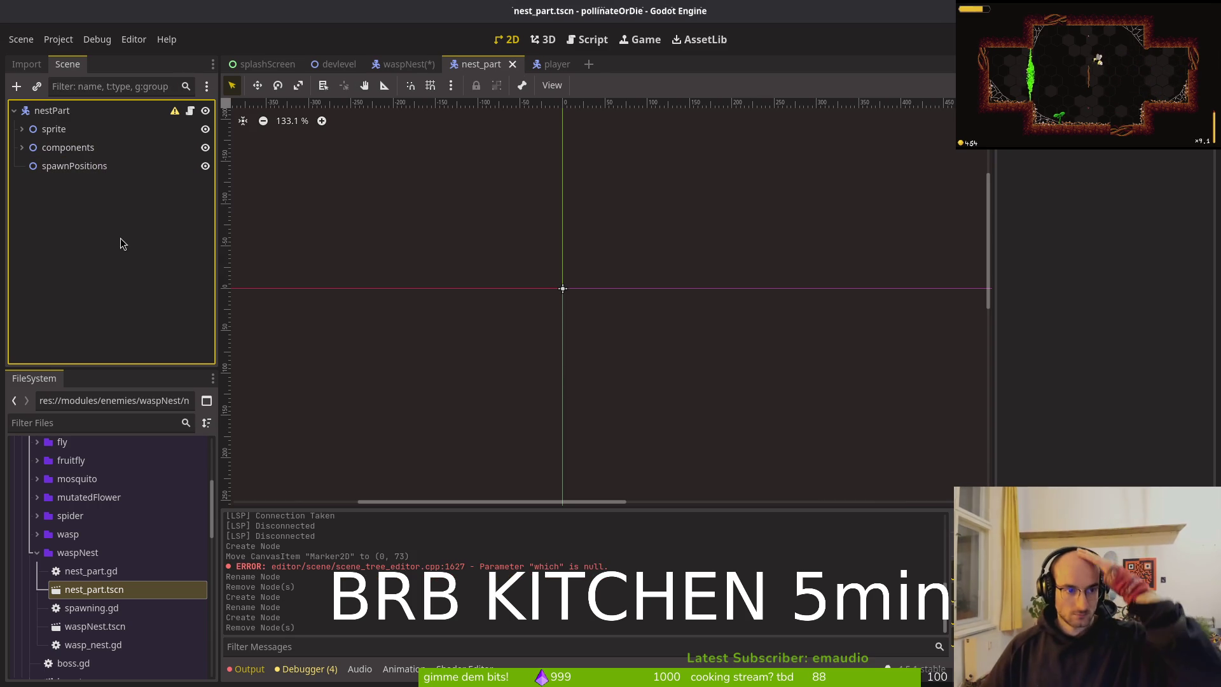
Step: Save all scenes, then delete rightPart, leftPart and bottomPart from waspNest and save it
{"action": "left_click", "coordinate": [85, 170]}
{"action": "key", "text": "ctrl+shift+alt+s"}
{"action": "left_click", "coordinate": [412, 67]}
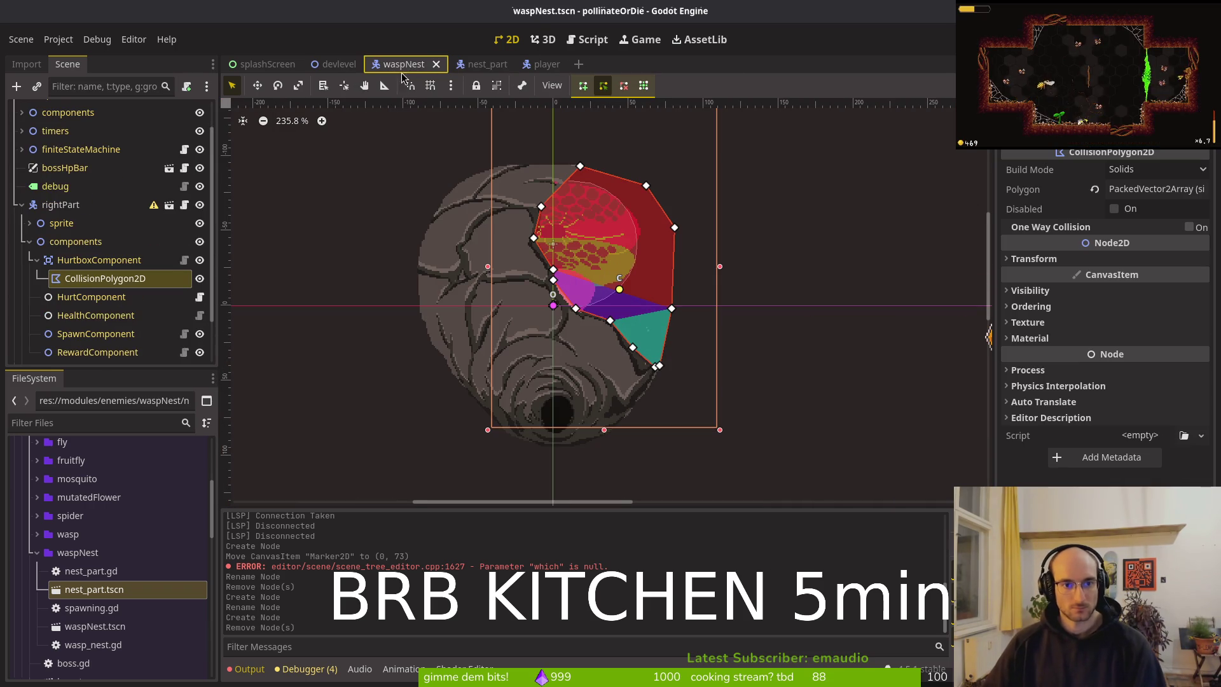
{"action": "left_click", "coordinate": [22, 205]}
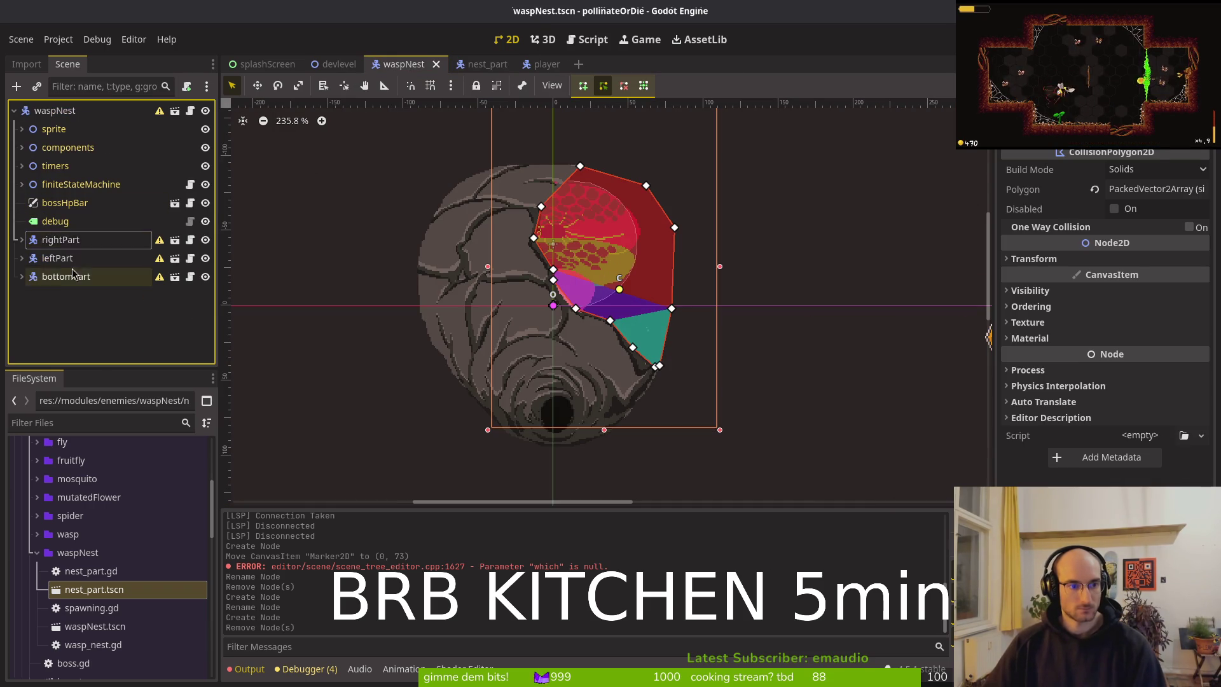
{"action": "left_click", "coordinate": [60, 240]}
{"action": "left_click", "coordinate": [94, 280], "text": "shift"}
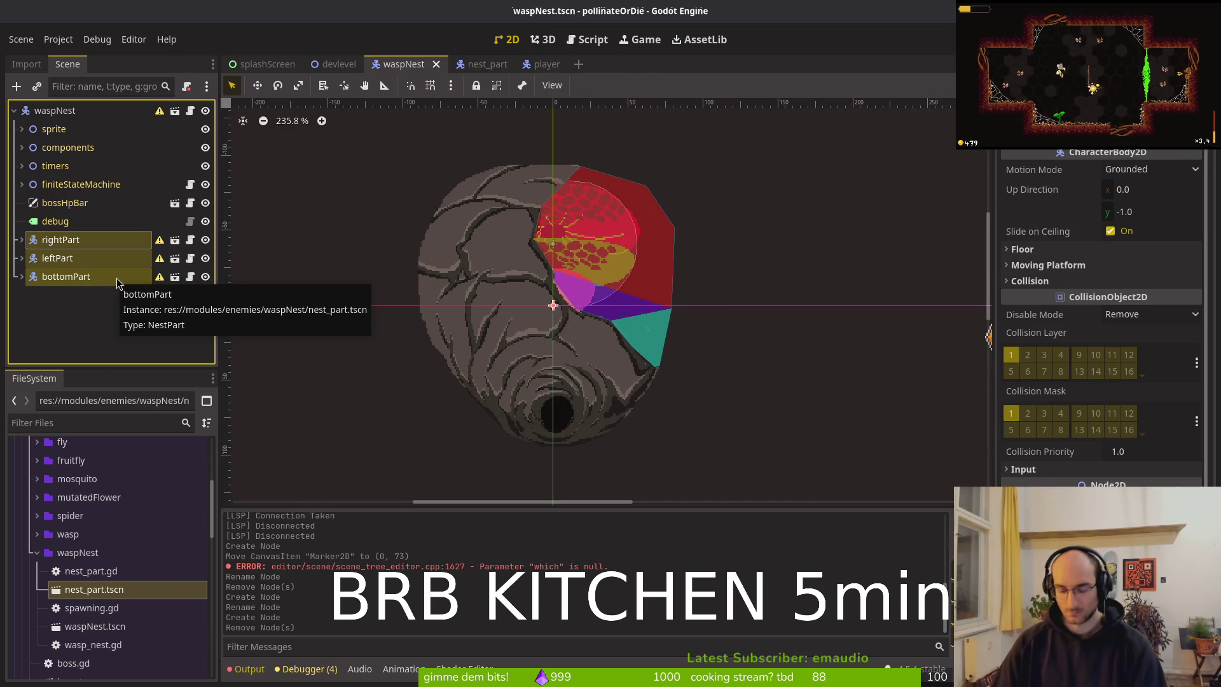
{"action": "key", "text": "Delete"}
{"action": "key", "text": "Return"}
{"action": "key", "text": "ctrl+s"}
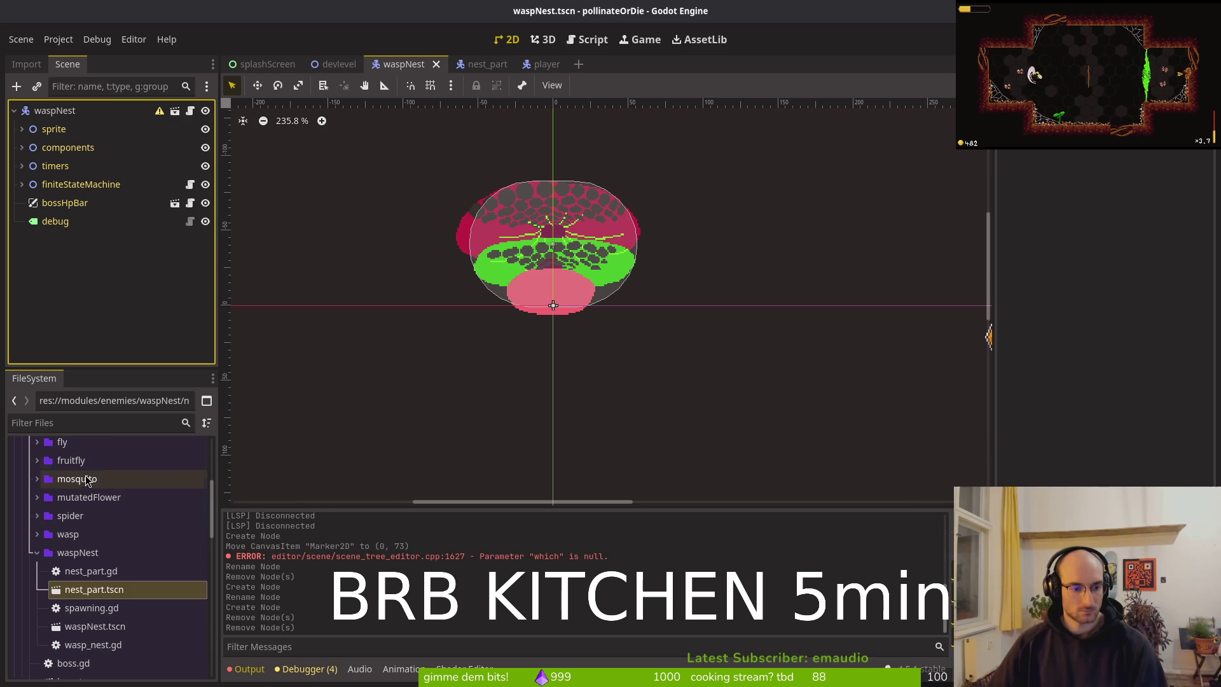
Step: Create a new scene inheriting nest_part.tscn and rename its root to leftPart
{"action": "right_click", "coordinate": [90, 591]}
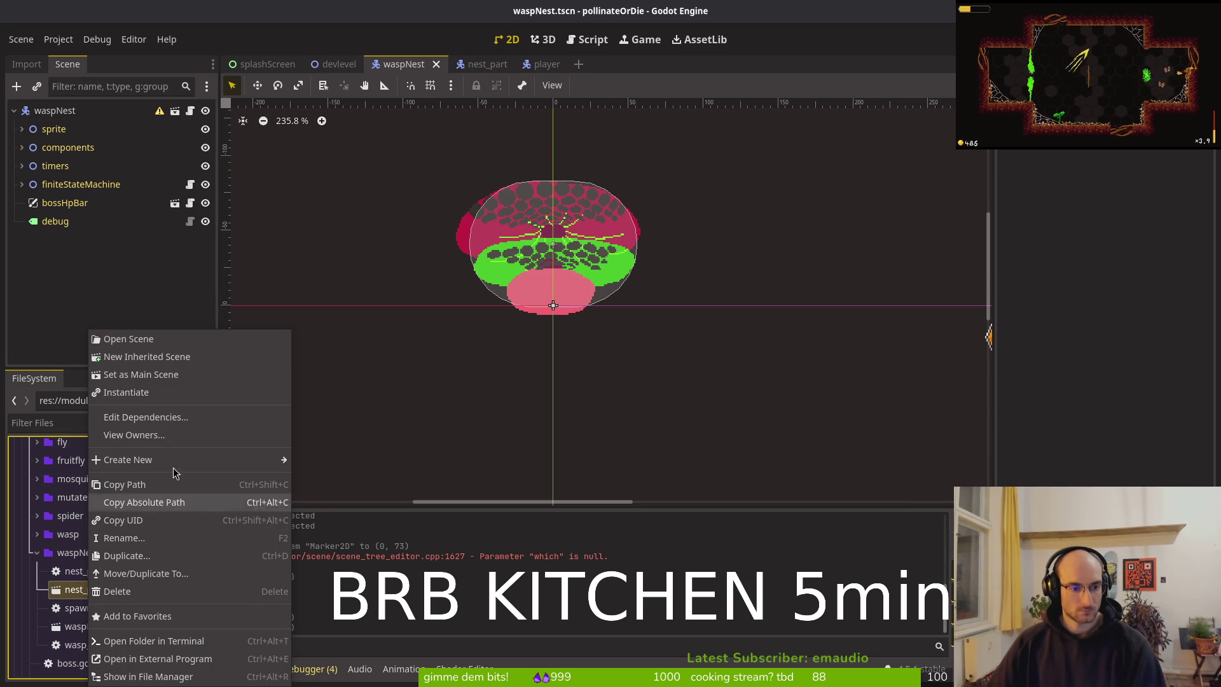
{"action": "left_click", "coordinate": [162, 357]}
{"action": "left_click", "coordinate": [68, 110]}
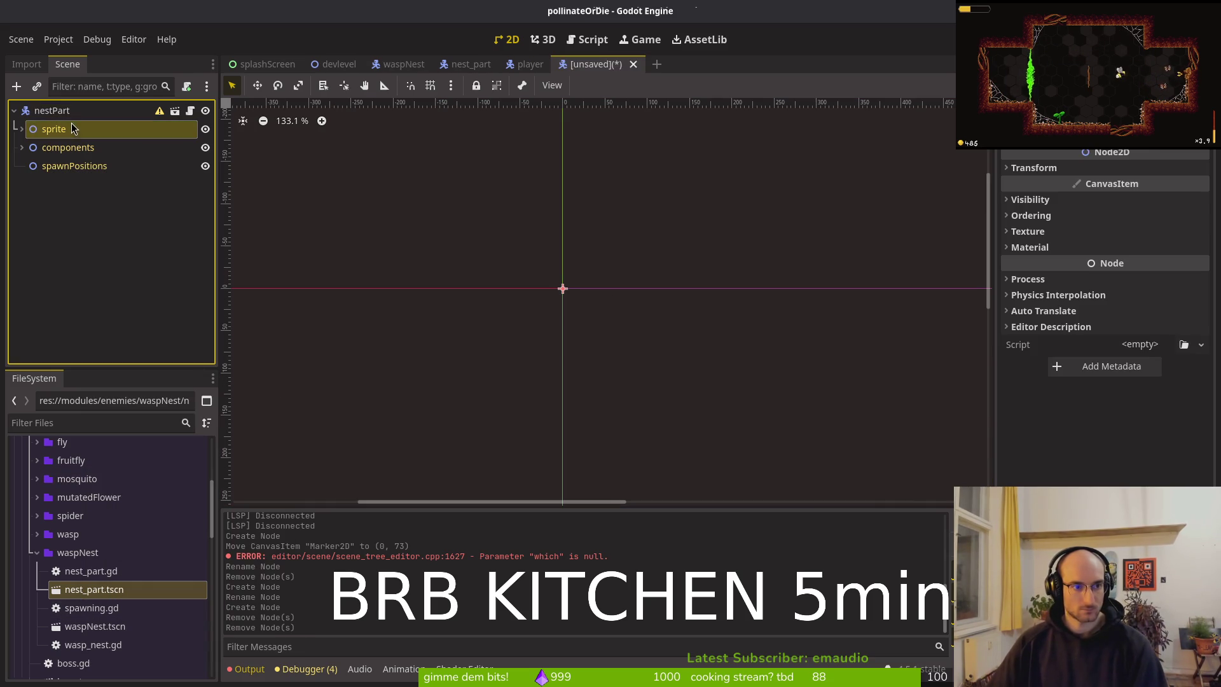
{"action": "double_click", "coordinate": [67, 108]}
{"action": "type", "text": "left"}
{"action": "key", "text": "Return"}
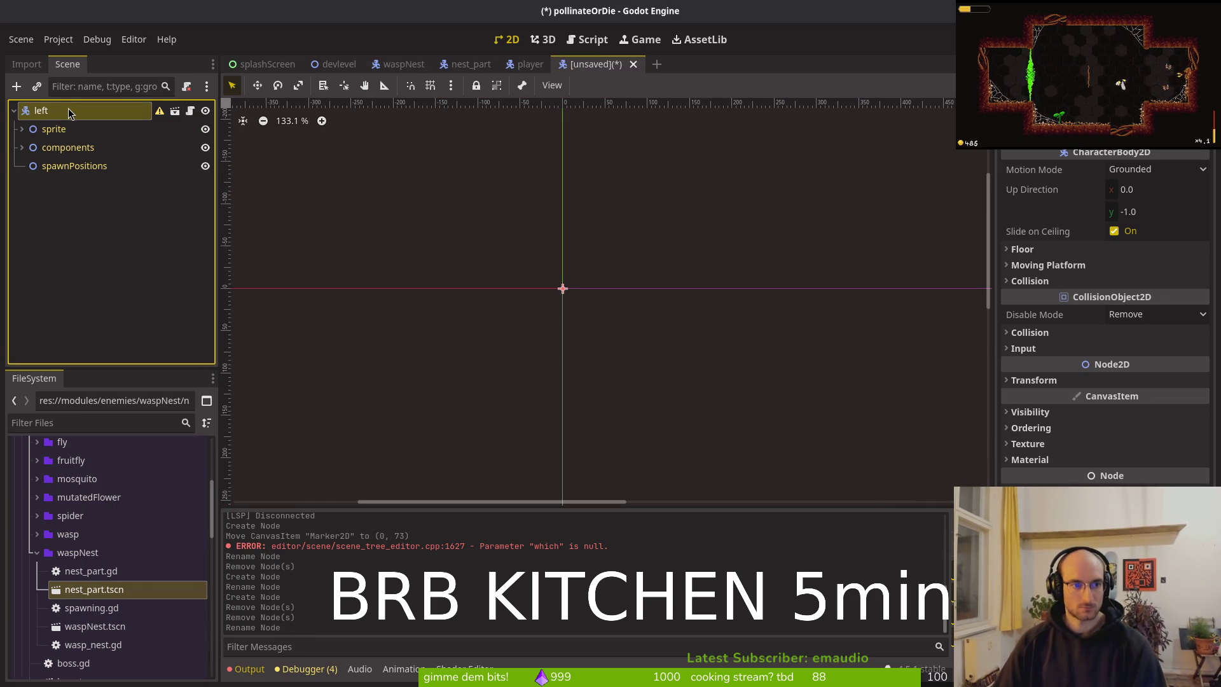
{"action": "double_click", "coordinate": [75, 111]}
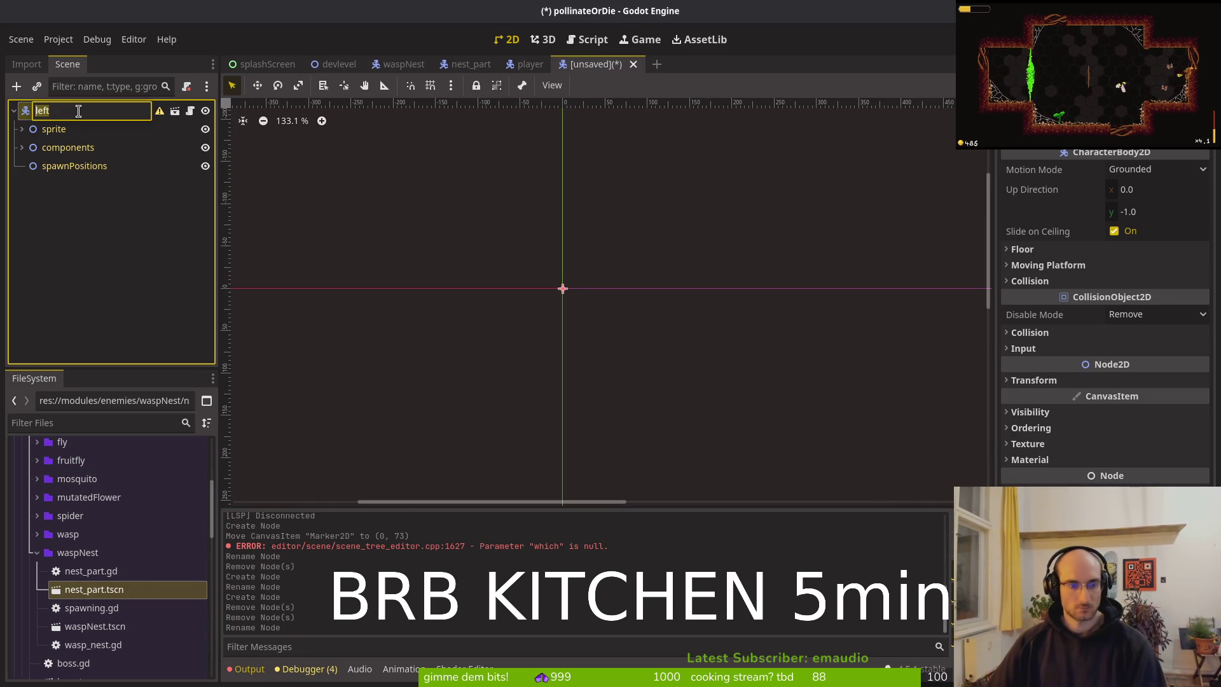
{"action": "left_click", "coordinate": [75, 111]}
{"action": "type", "text": "Part"}
{"action": "key", "text": "Return"}
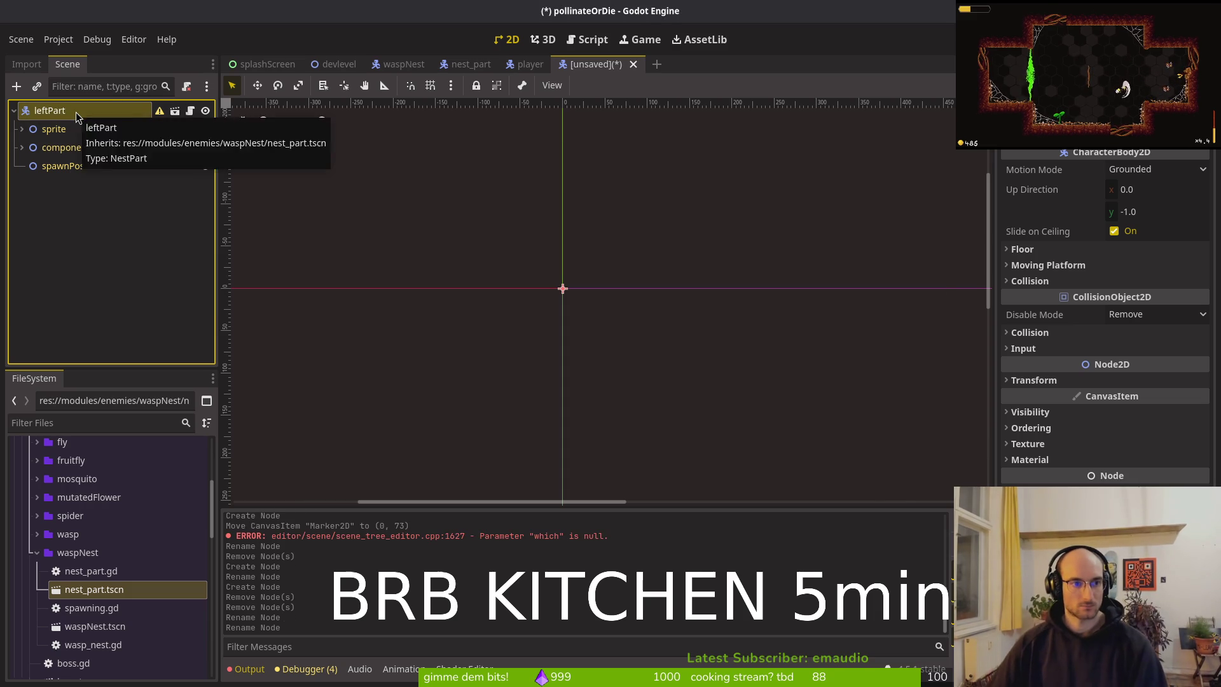
Step: Save it as left_part.tscn, close nest_part, and drop left_part into the waspNest tree
{"action": "key", "text": "ctrl+s"}
{"action": "left_click", "coordinate": [730, 550]}
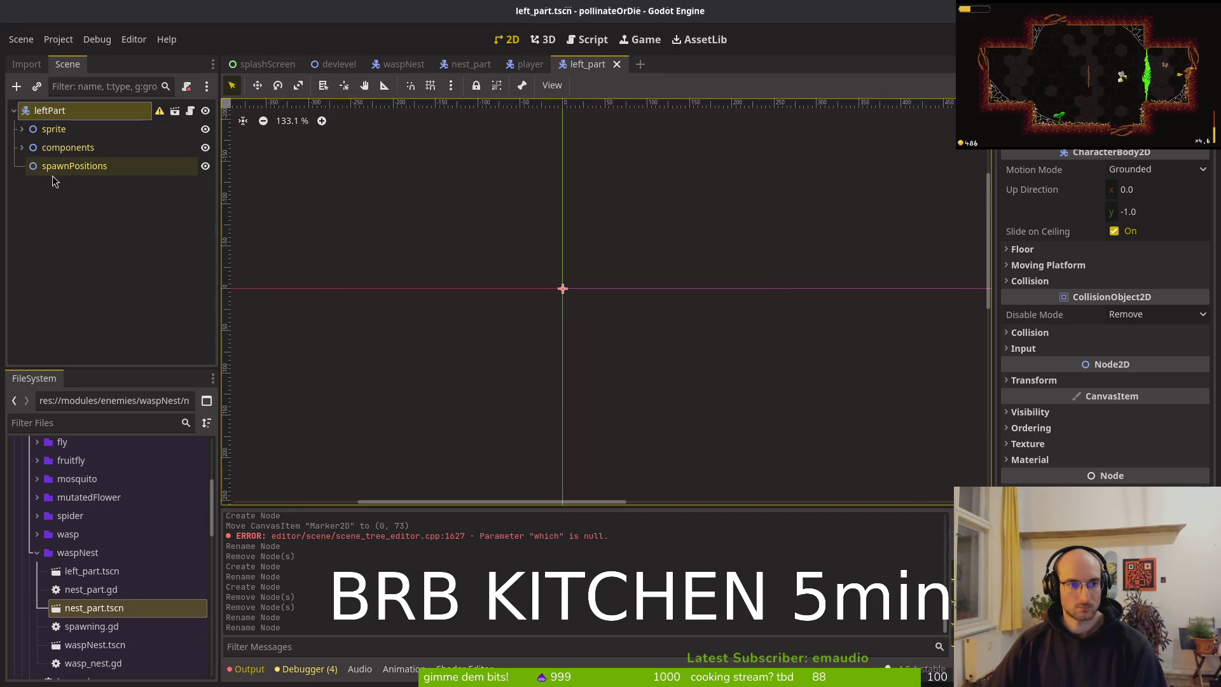
{"action": "left_click", "coordinate": [477, 65]}
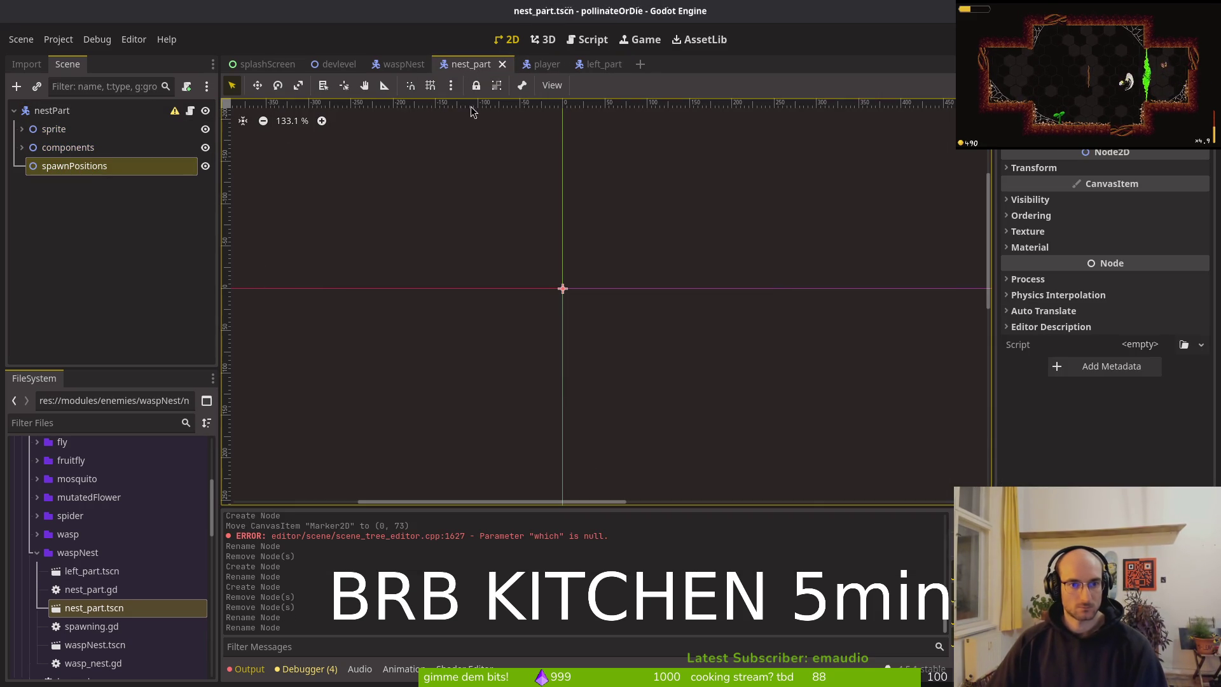
{"action": "middle_click", "coordinate": [474, 66]}
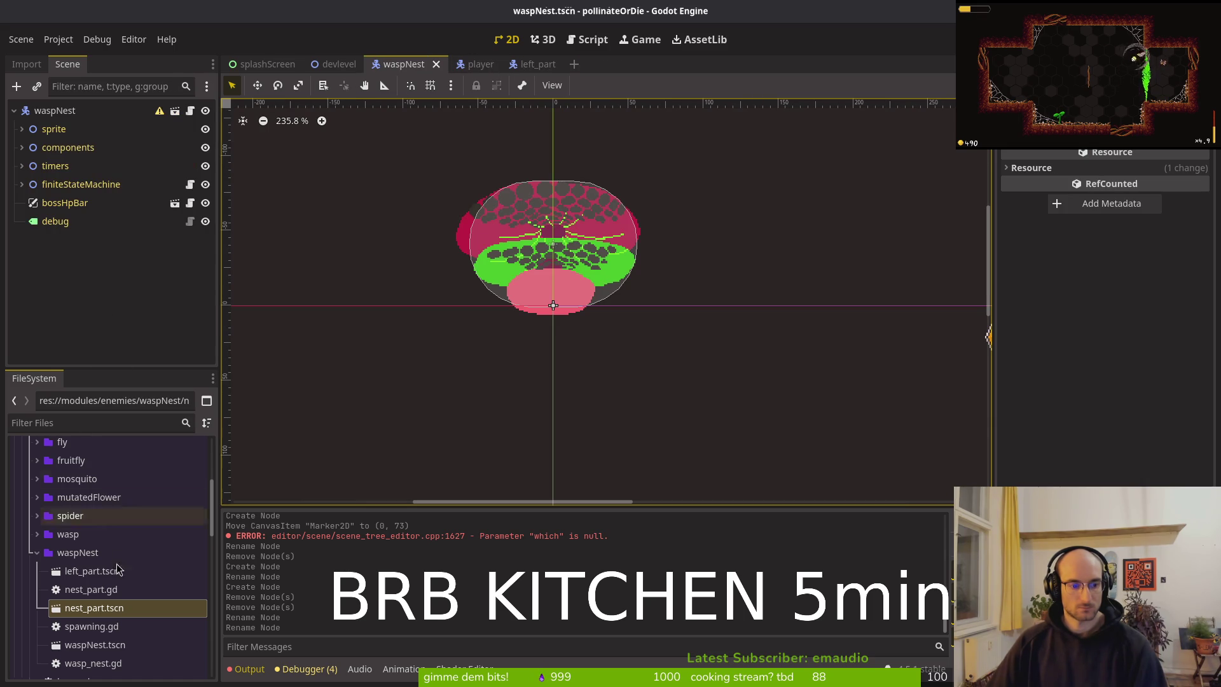
{"action": "mouse_move", "coordinate": [89, 570]}
{"action": "left_mouse_down"}
{"action": "mouse_move", "coordinate": [79, 231]}
{"action": "mouse_move", "coordinate": [450, 278]}
{"action": "mouse_move", "coordinate": [446, 297]}
{"action": "left_mouse_up"}
{"action": "left_click", "coordinate": [540, 68]}
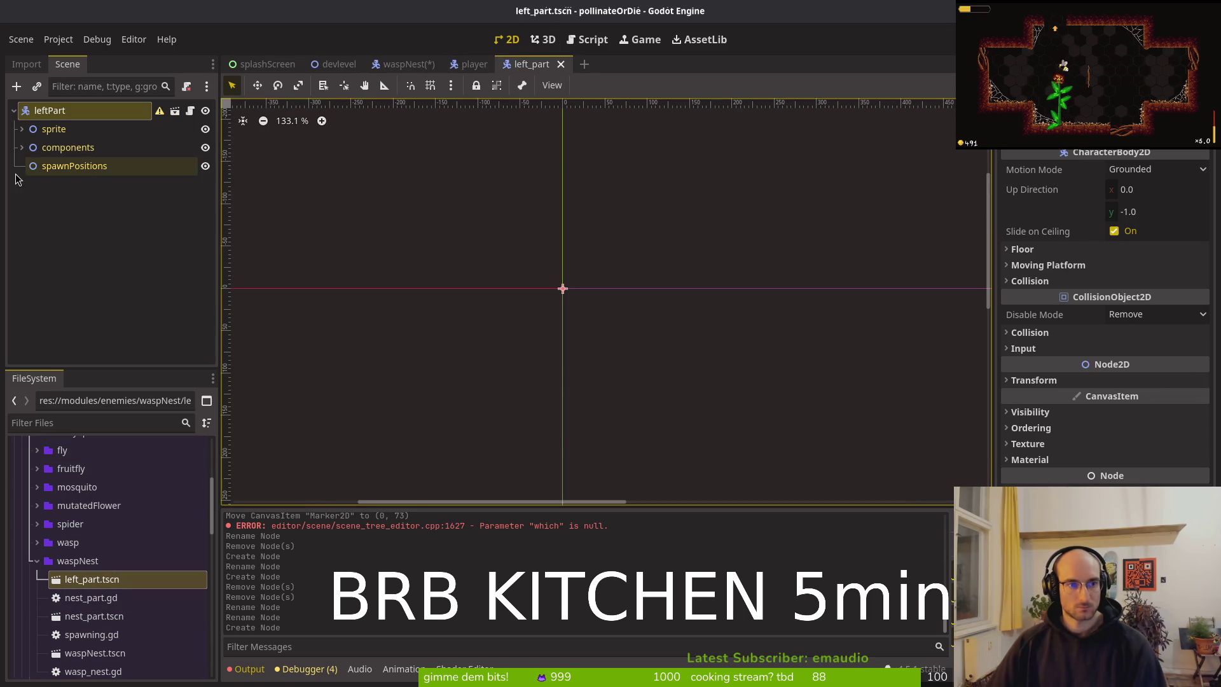
Step: Assign waspnest-Sheet.png as leftPart's Sprite2D texture via Quick Load and save the scene
{"action": "left_click", "coordinate": [21, 129]}
{"action": "left_click", "coordinate": [68, 147]}
{"action": "left_click", "coordinate": [1142, 178]}
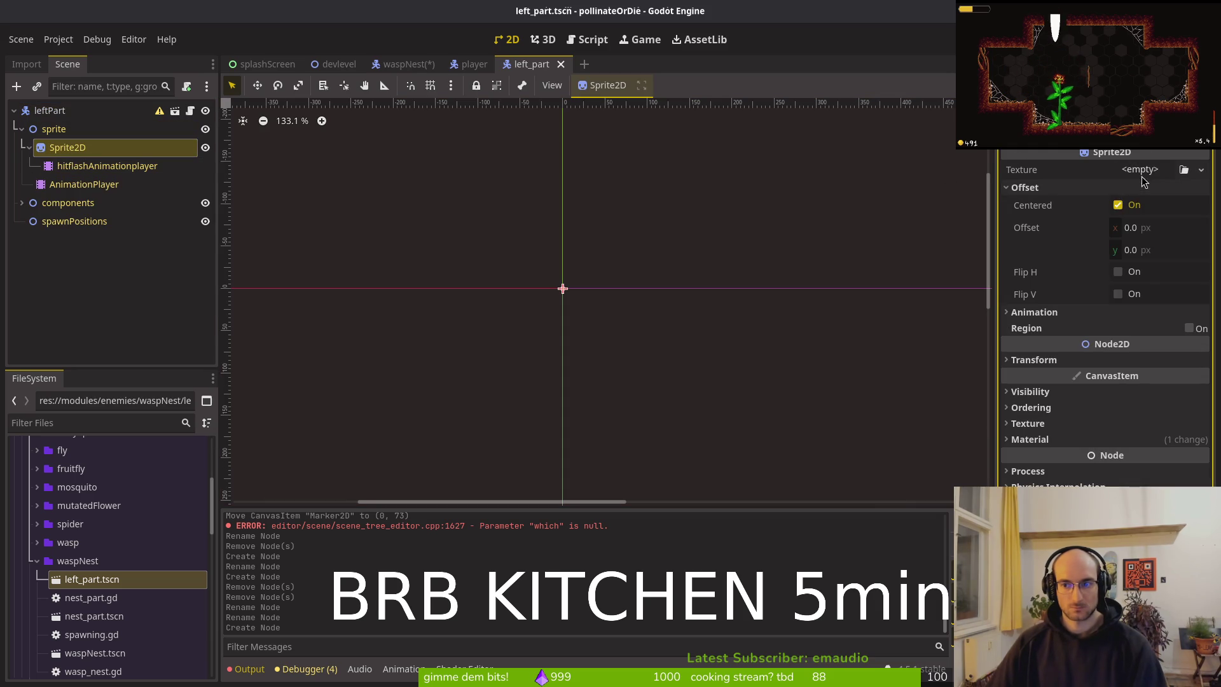
{"action": "left_click", "coordinate": [1123, 173]}
{"action": "left_click", "coordinate": [1123, 171]}
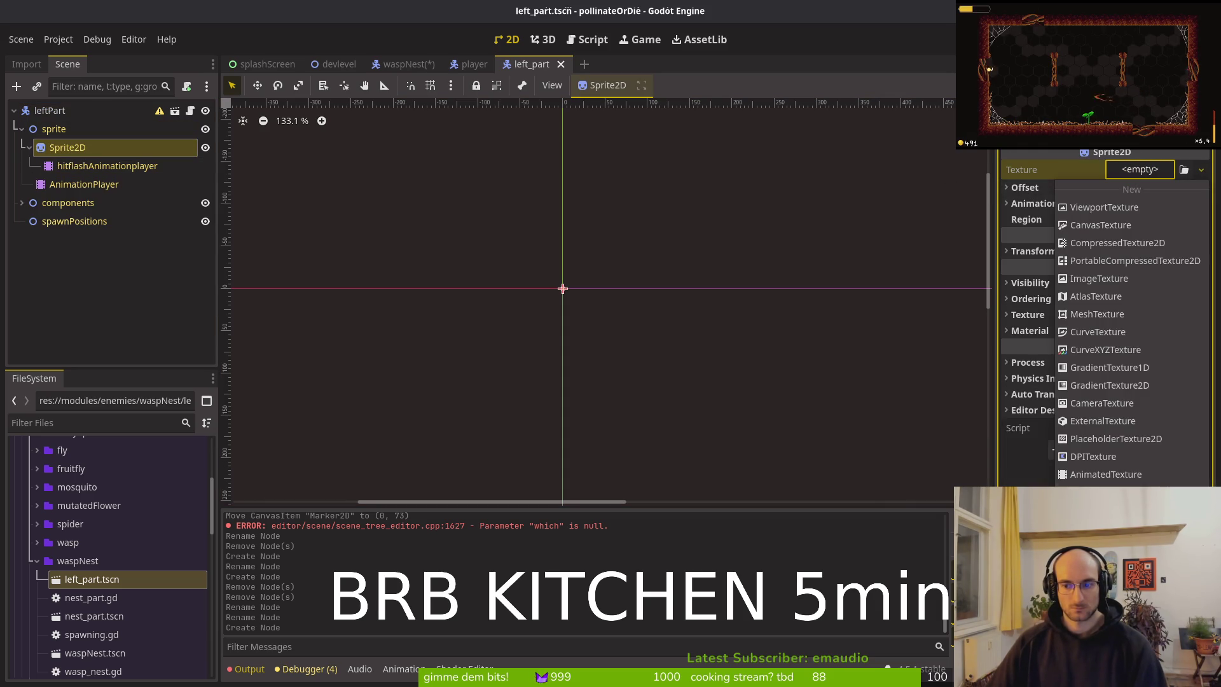
{"action": "left_click", "coordinate": [1119, 478]}
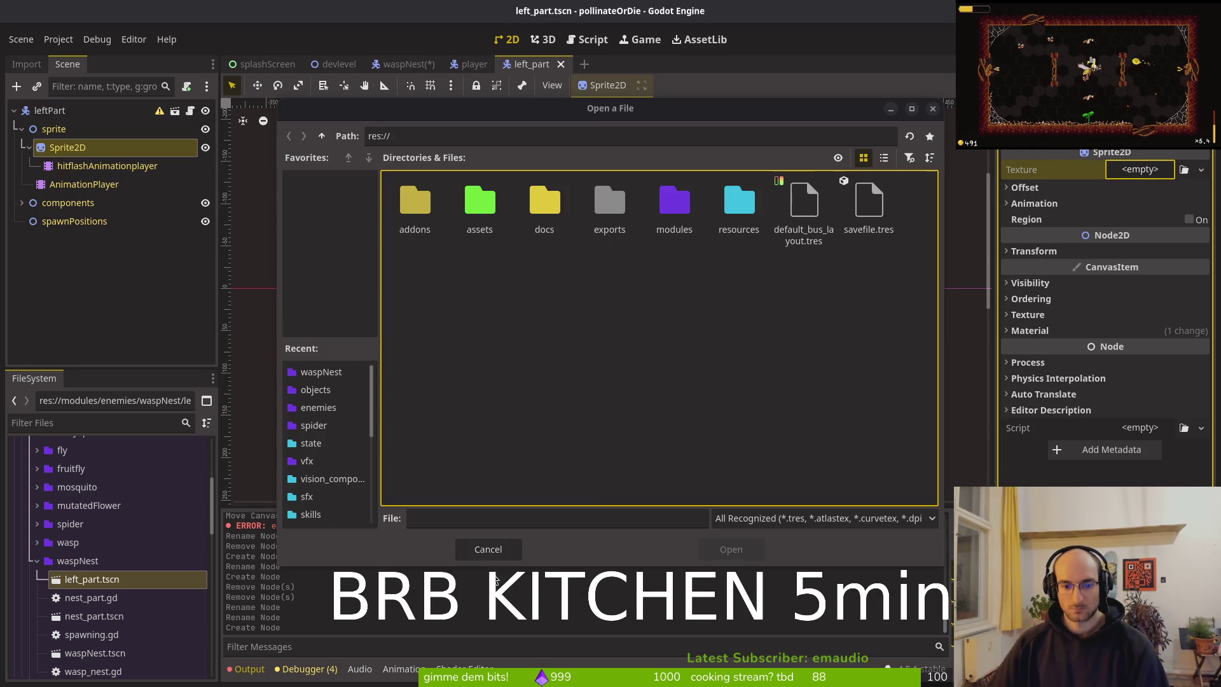
{"action": "key", "text": "Escape"}
{"action": "left_click", "coordinate": [1138, 169]}
{"action": "left_click", "coordinate": [1119, 502]}
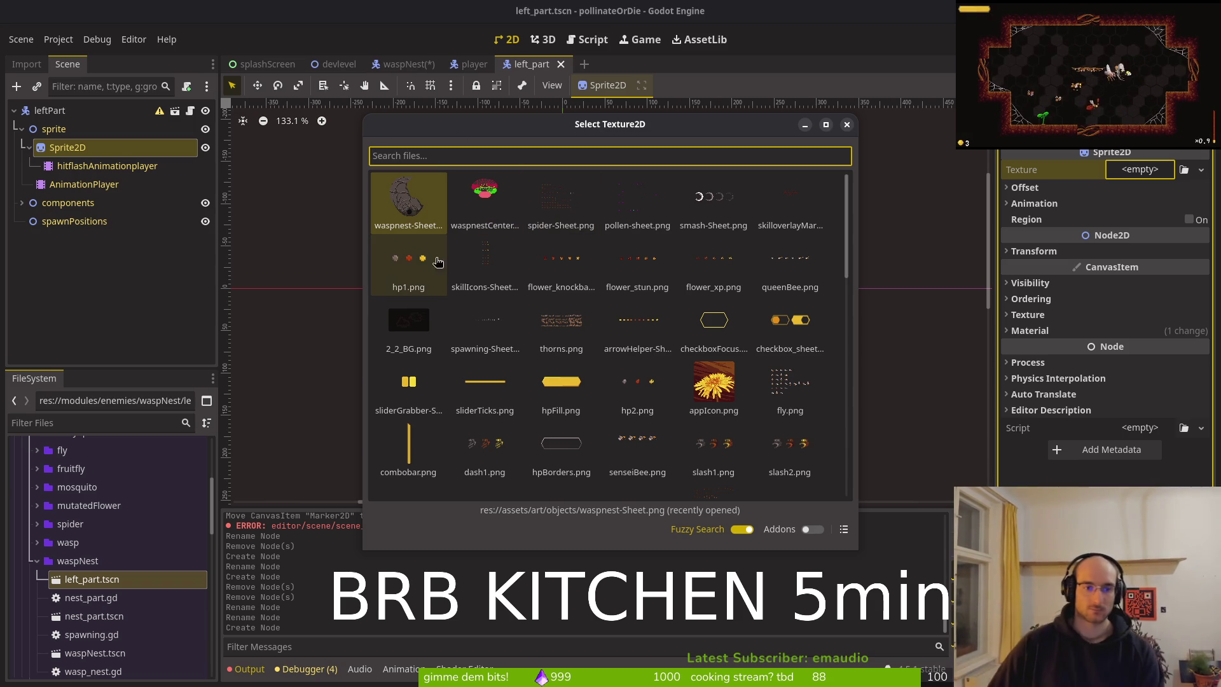
{"action": "double_click", "coordinate": [406, 209]}
{"action": "key", "text": "ctrl+s"}
Step: Add a CollisionPolygon2D under leftPart's HurtboxComponent, close its shape over the nest, and save
{"action": "left_click", "coordinate": [21, 202]}
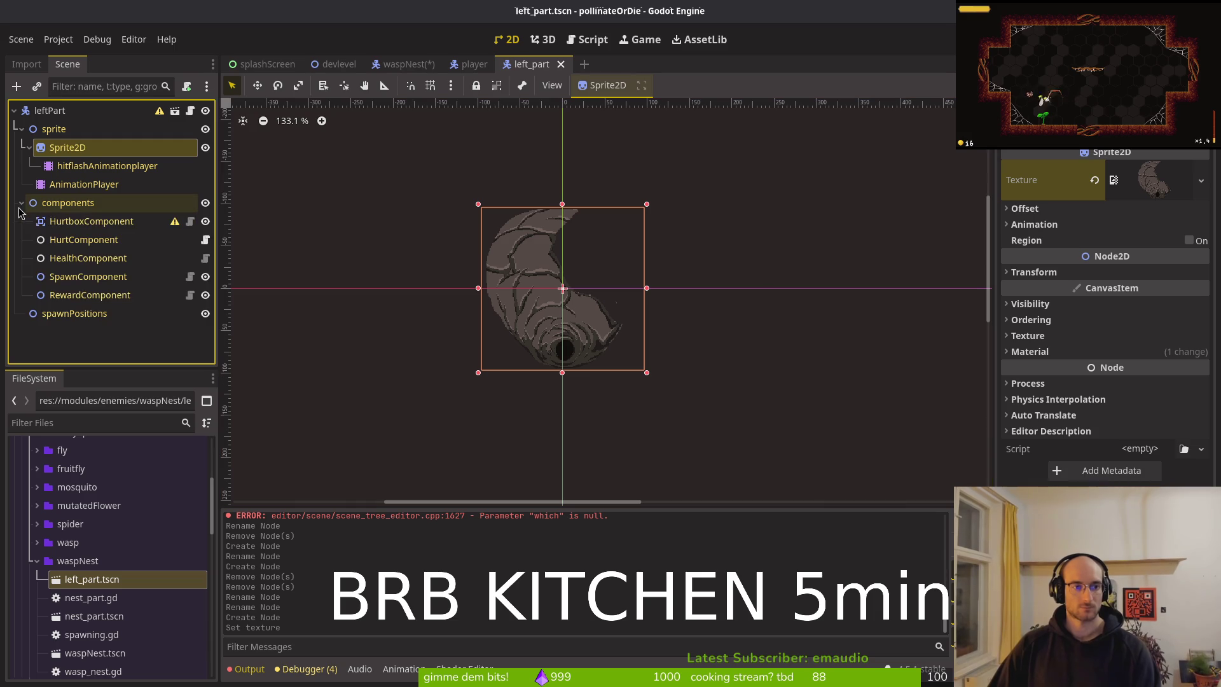
{"action": "left_click", "coordinate": [71, 223]}
{"action": "key", "text": "ctrl+a"}
{"action": "type", "text": "colpo"}
{"action": "key", "text": "Return"}
{"action": "key", "text": "ctrl+s"}
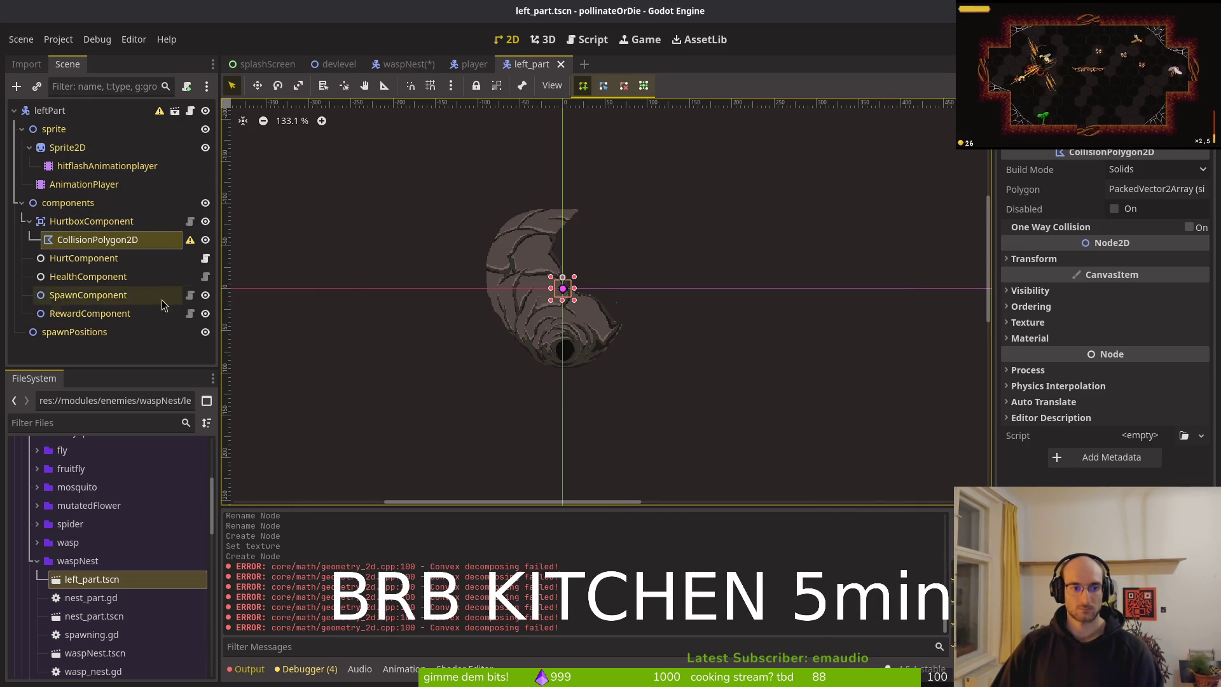
{"action": "scroll", "coordinate": [562, 281], "scroll_direction": "up", "scroll_amount": 5}
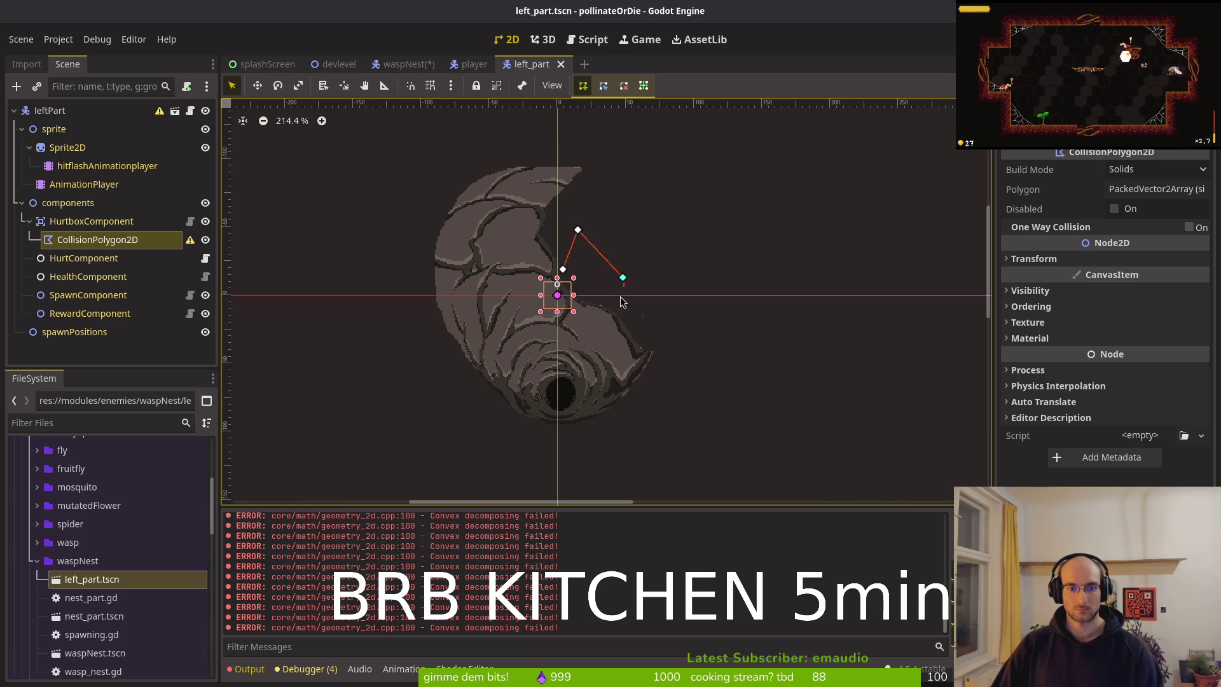
{"action": "left_click", "coordinate": [563, 270]}
{"action": "key", "text": "ctrl+s"}
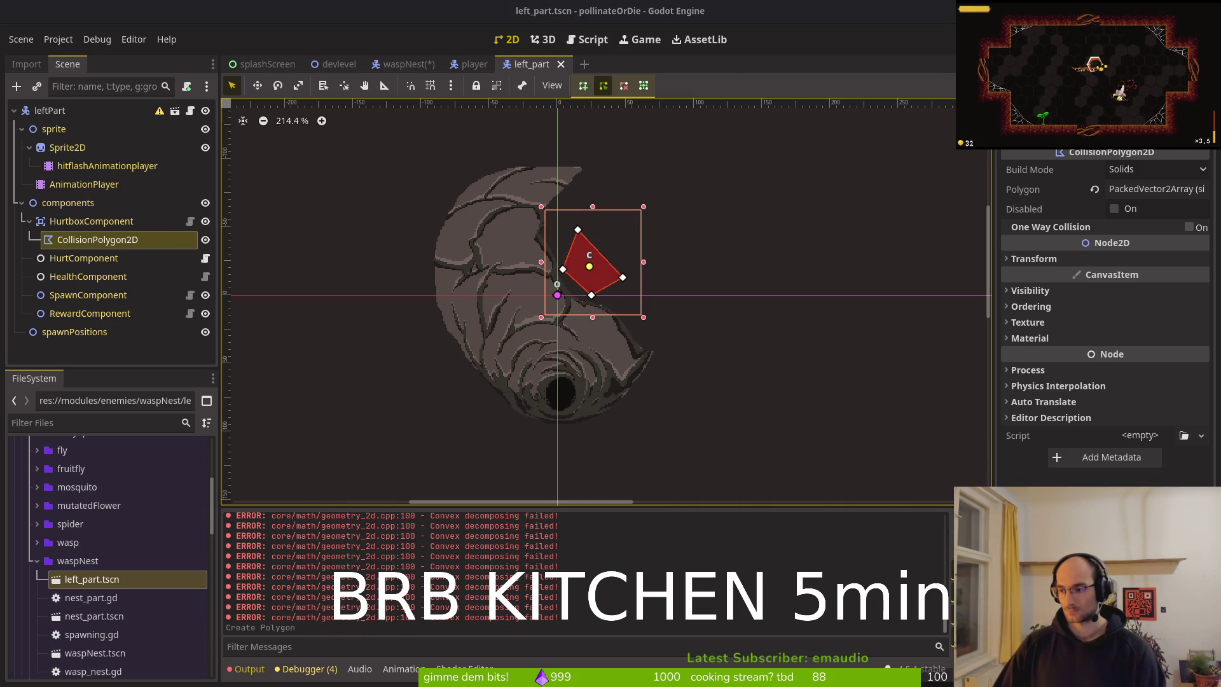
{"action": "key", "text": "alt+Tab"}
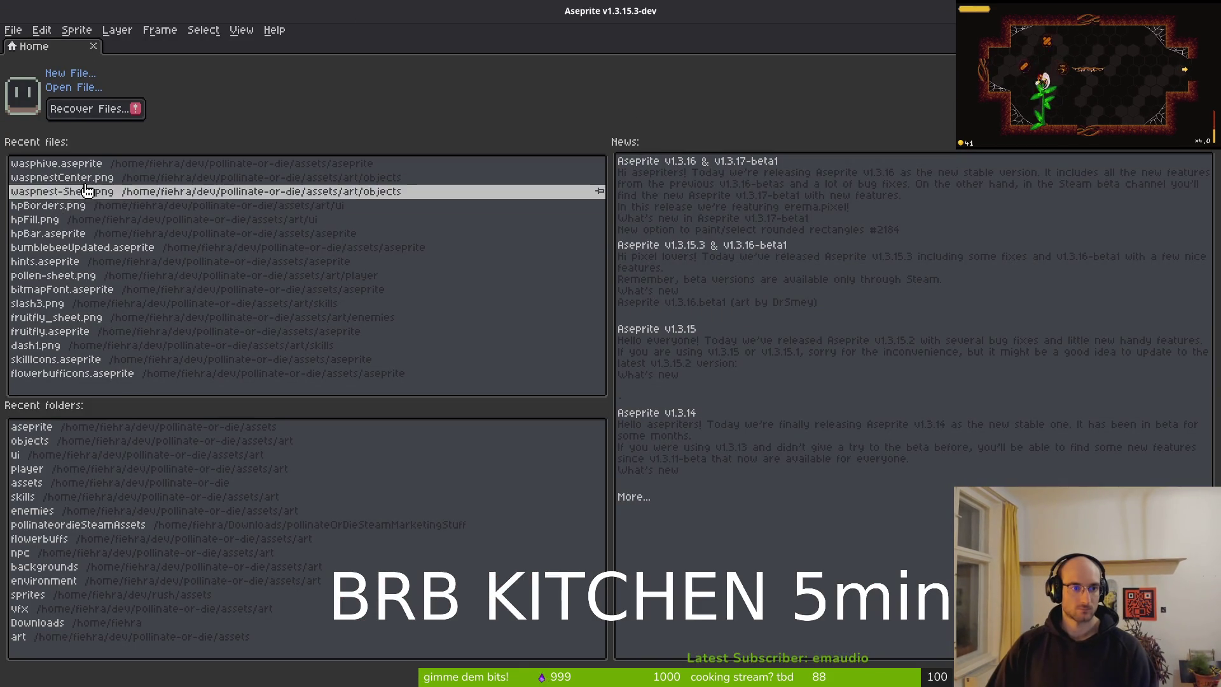
Step: Reopen wasphive.aseprite, select frame 1, and bring up the Export Sprite Sheet settings
{"action": "left_click", "coordinate": [59, 167]}
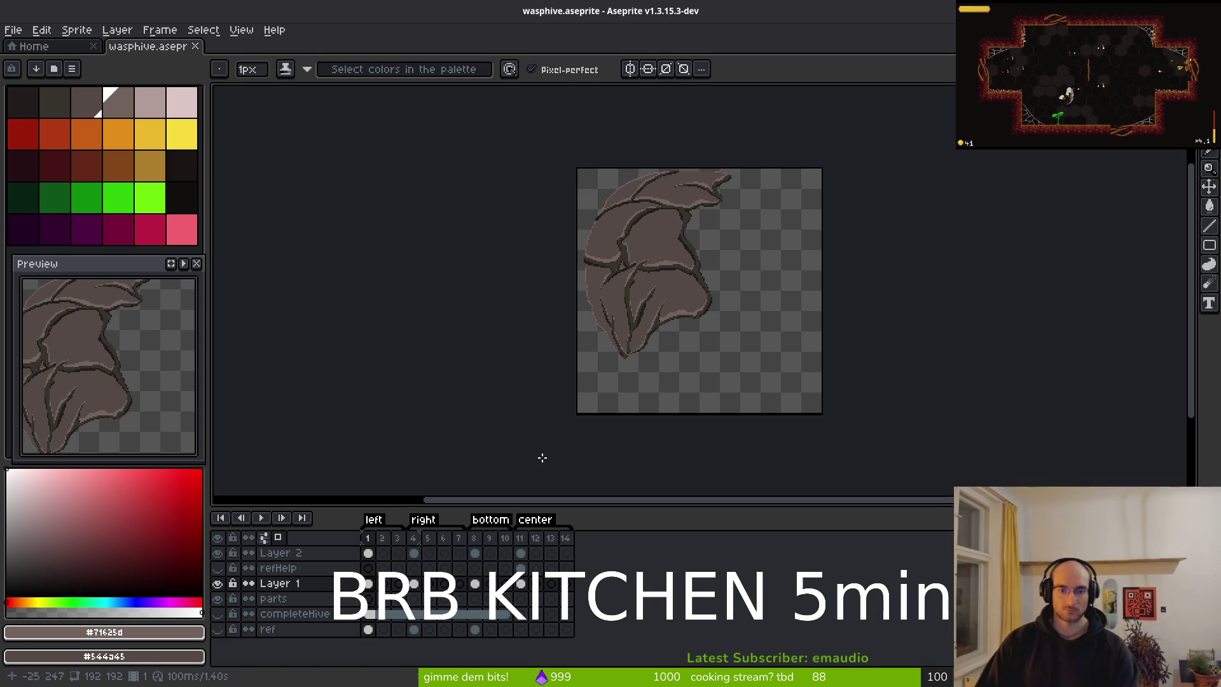
{"action": "scroll", "coordinate": [537, 411], "scroll_direction": "up", "scroll_amount": 3}
{"action": "scroll", "coordinate": [655, 283], "scroll_direction": "up", "scroll_amount": 3}
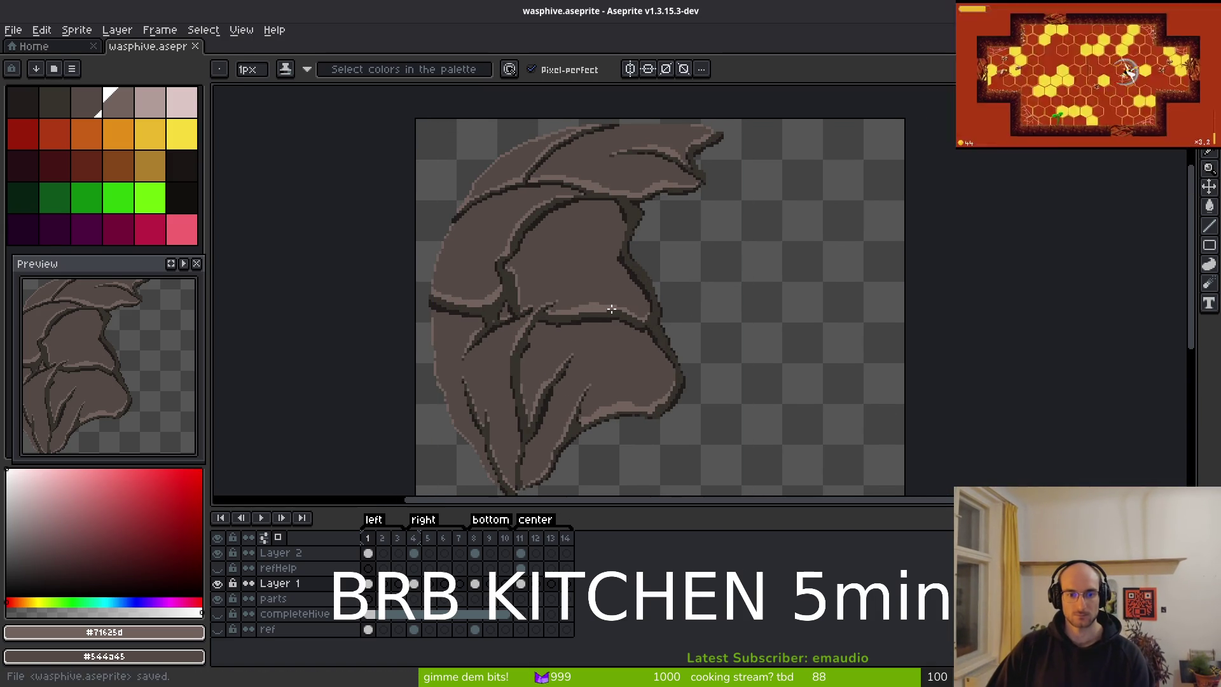
{"action": "scroll", "coordinate": [617, 332], "scroll_direction": "down", "scroll_amount": 2}
{"action": "left_click", "coordinate": [372, 539]}
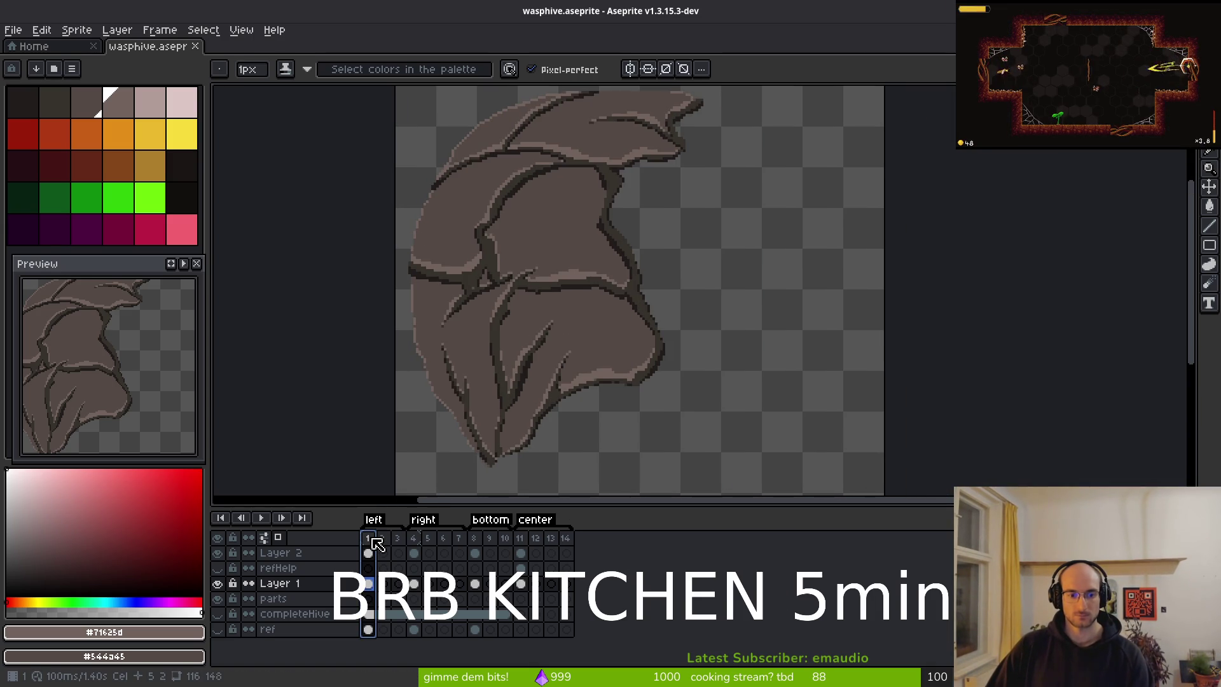
{"action": "key", "text": "ctrl+e"}
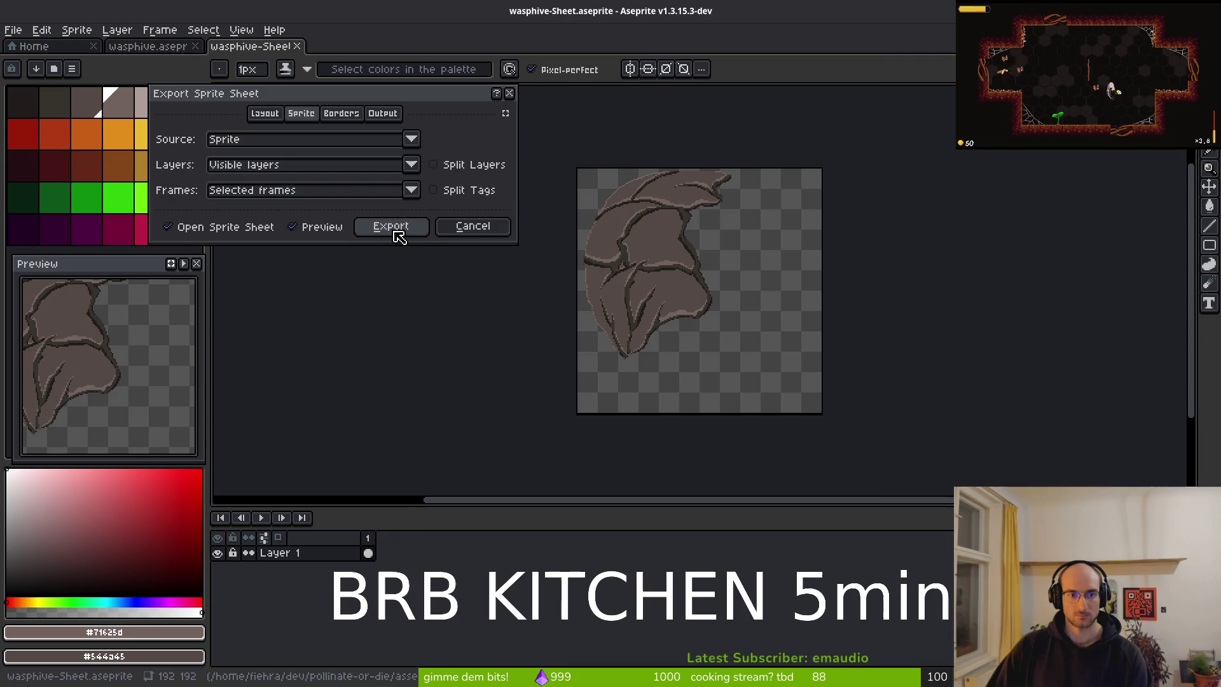
Step: Run the sprite sheet export and point the file export location to the art/objects folder
{"action": "left_click", "coordinate": [393, 231]}
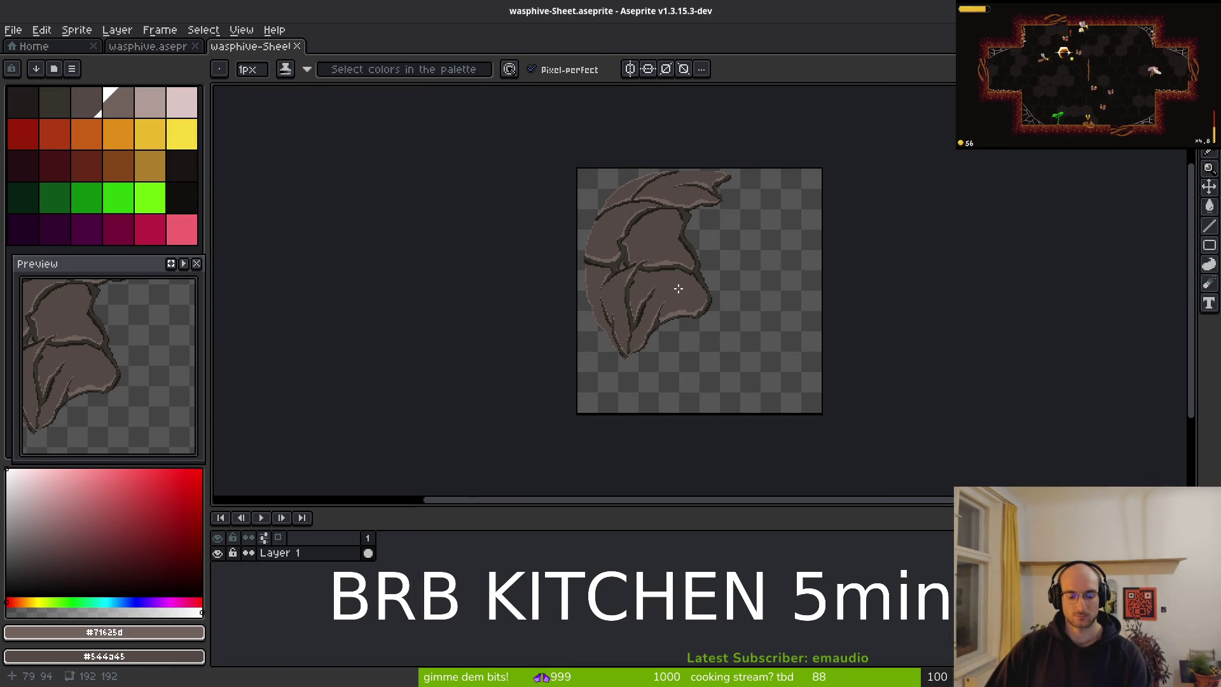
{"action": "key", "text": "ctrl+alt+shift+s"}
{"action": "left_click", "coordinate": [301, 55]}
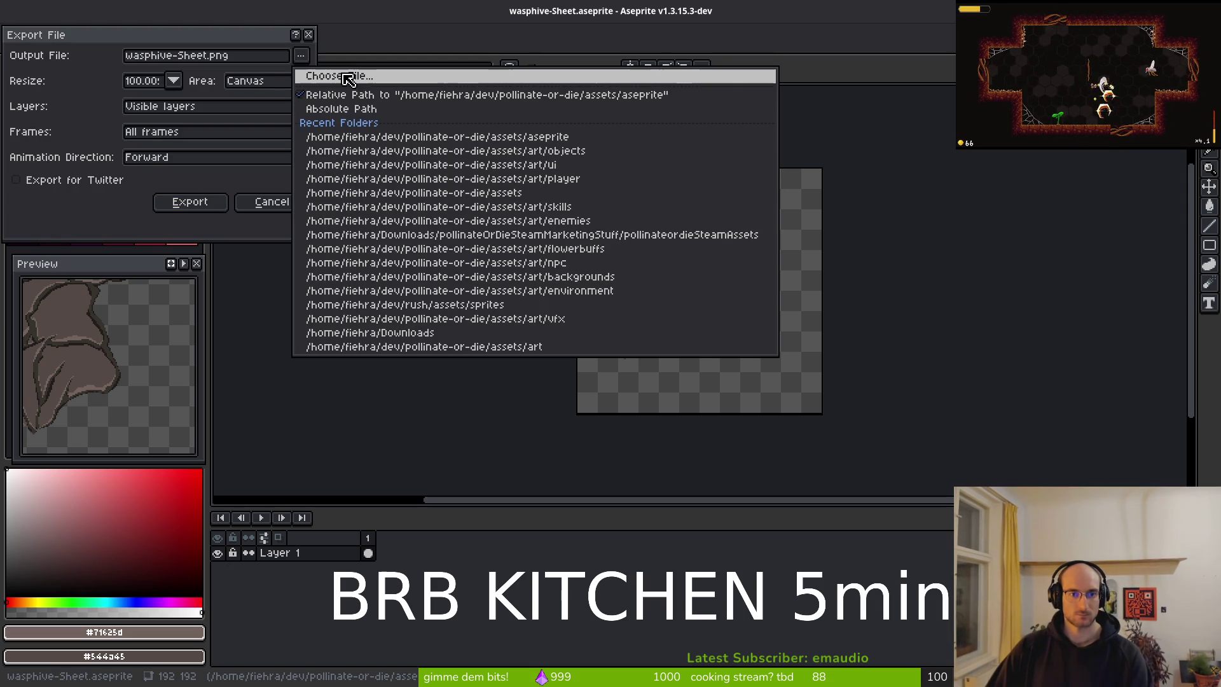
{"action": "left_click", "coordinate": [349, 79]}
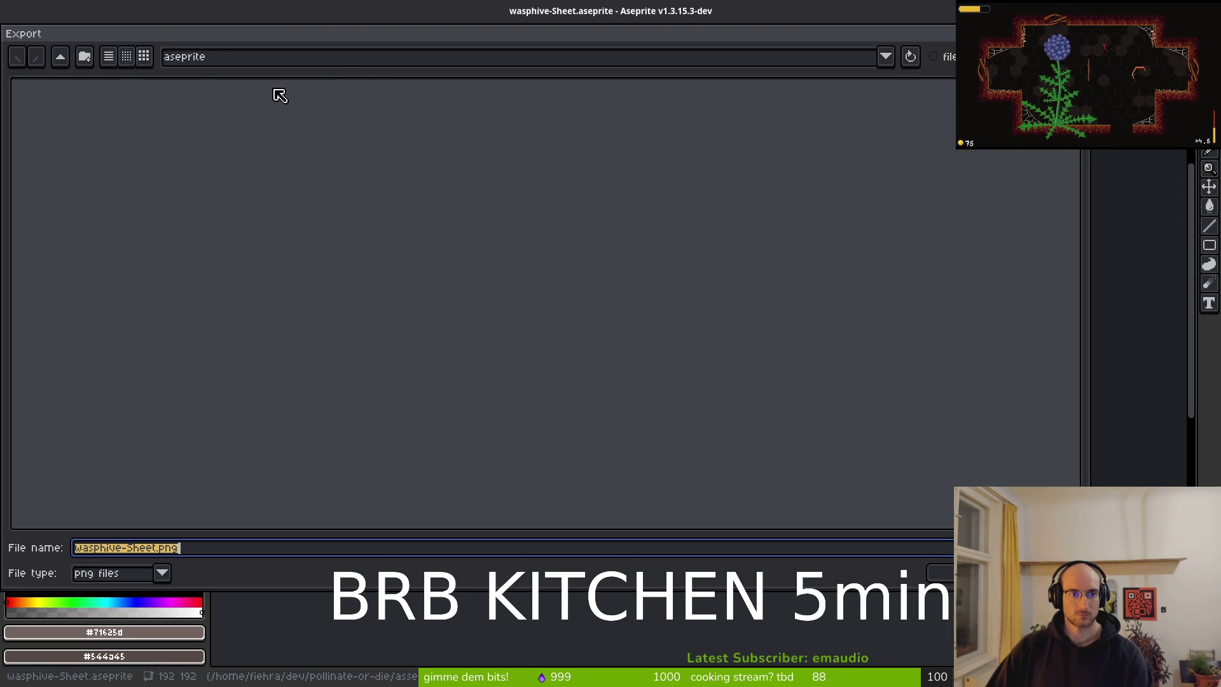
{"action": "left_click", "coordinate": [60, 57]}
{"action": "double_click", "coordinate": [63, 137]}
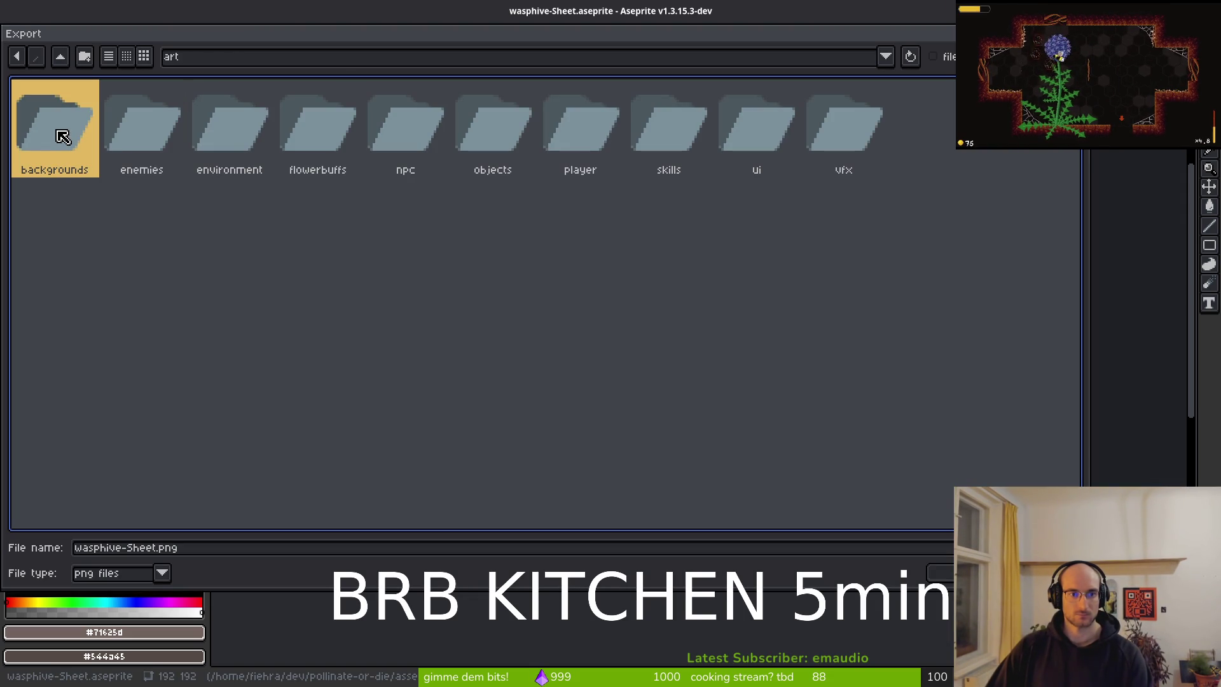
{"action": "double_click", "coordinate": [501, 123]}
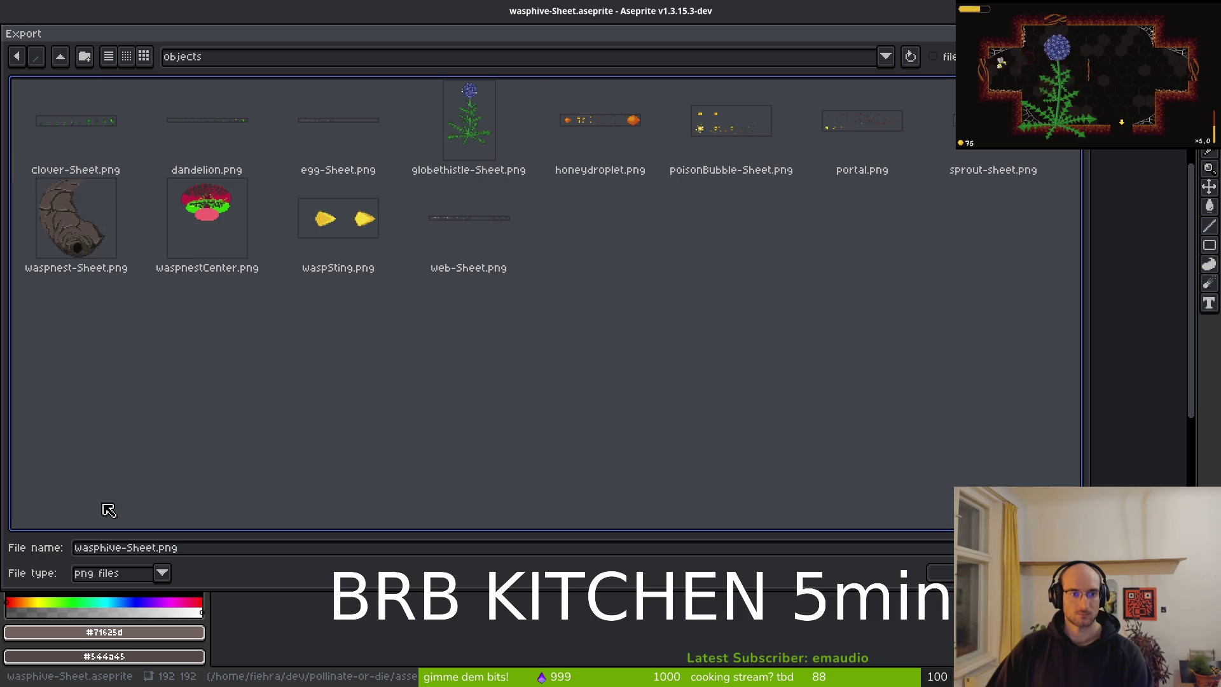
Step: Name the export hiveLeft.png and export the hive sprite into art/objects
{"action": "left_click_drag", "start_coordinate": [194, 552], "coordinate": [51, 538]}
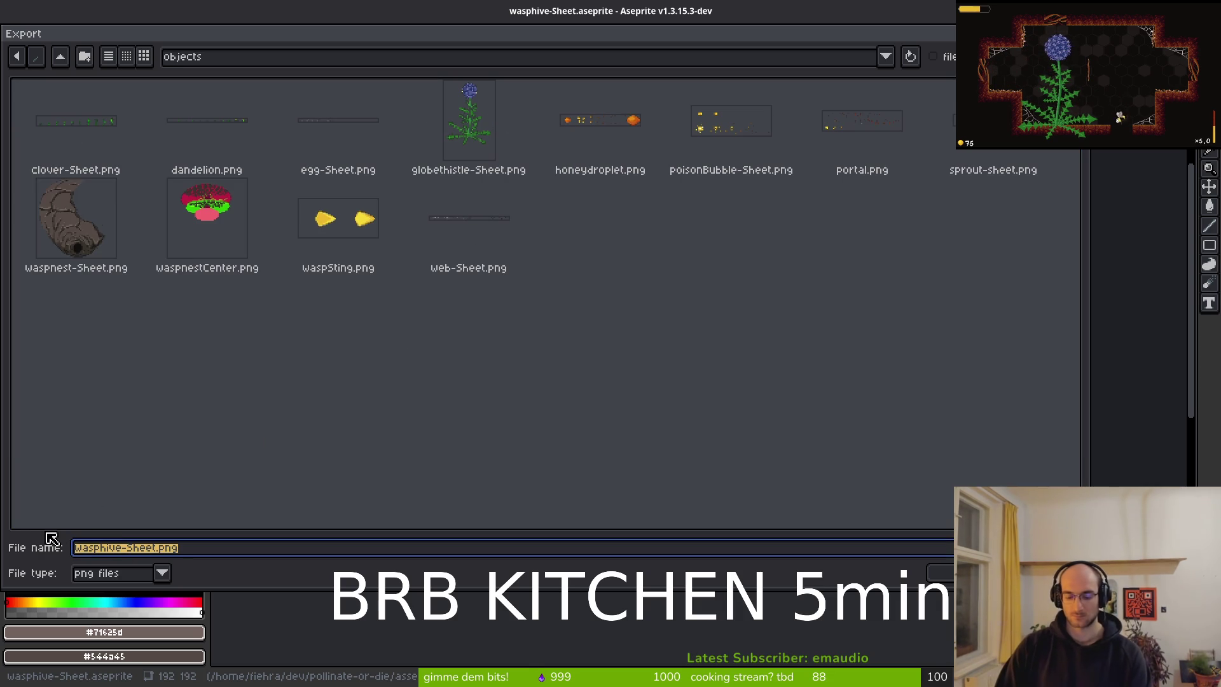
{"action": "type", "text": "lev"}
{"action": "key", "text": "BackSpace"}
{"action": "key", "text": "BackSpace"}
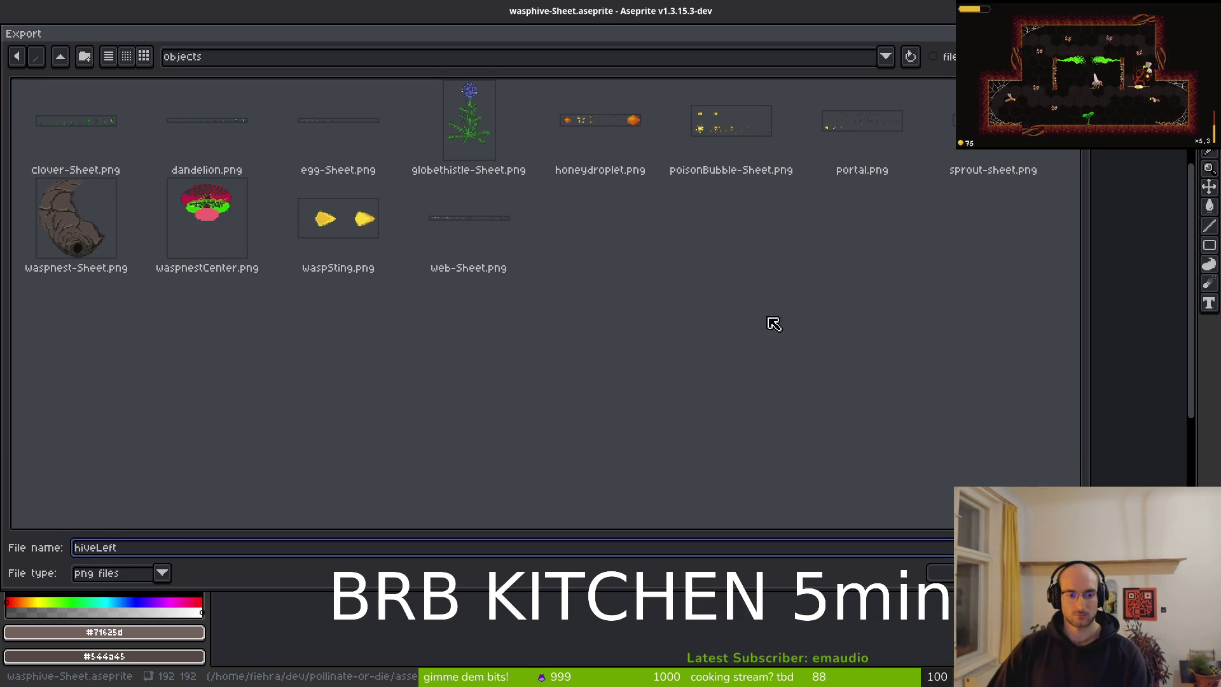
{"action": "left_click", "coordinate": [950, 572]}
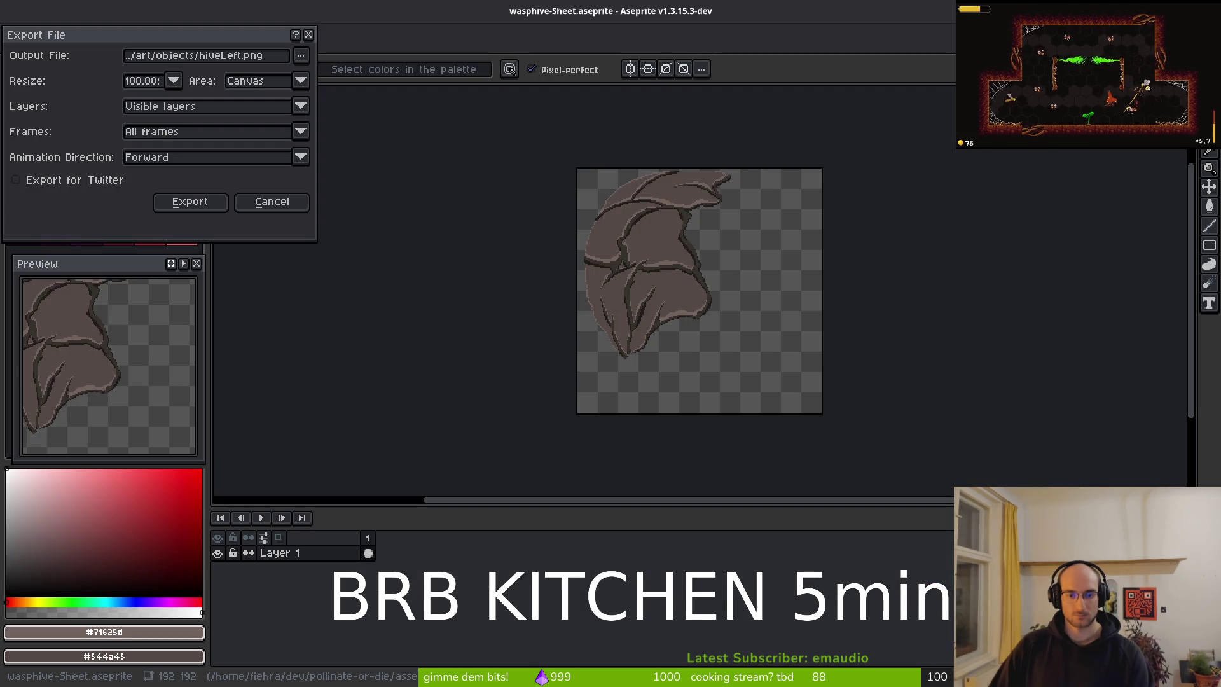
{"action": "left_click", "coordinate": [184, 199]}
{"action": "key", "text": "ctrl+s"}
{"action": "key", "text": "Return"}
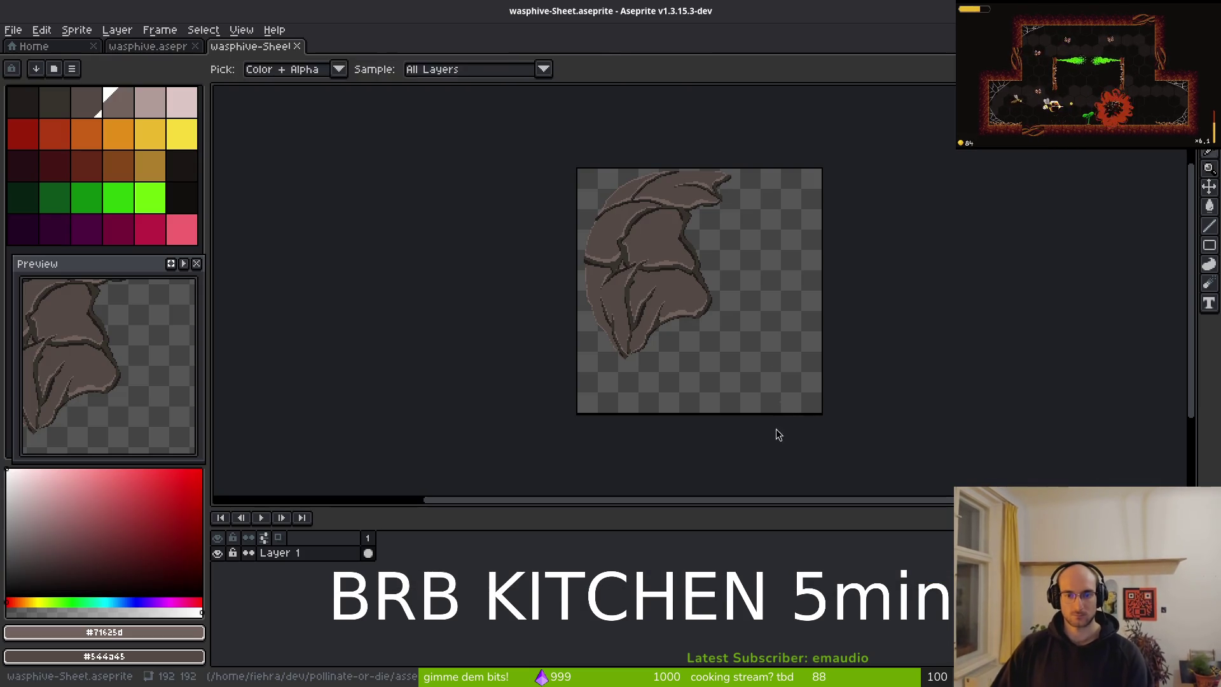
{"action": "key", "text": "alt+Tab"}
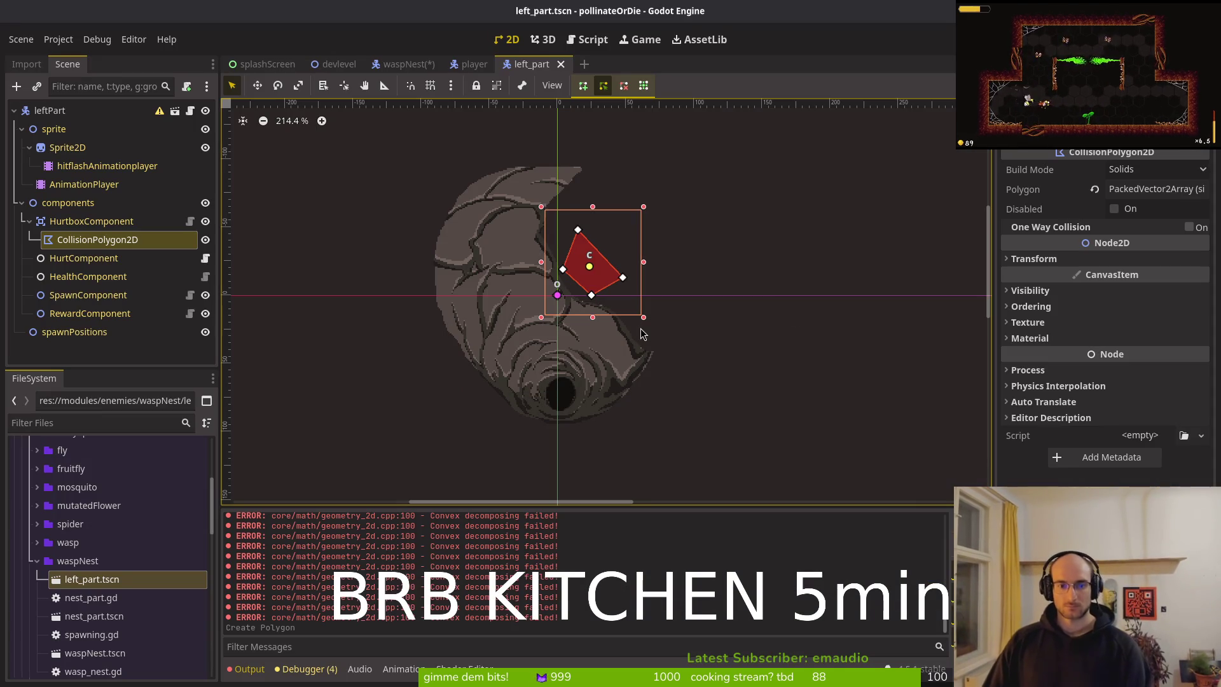
Step: Give the Sprite2D the hiveLeft.png texture through Quick Load and save the scene
{"action": "left_click", "coordinate": [68, 147]}
{"action": "left_click", "coordinate": [1095, 181]}
{"action": "left_click", "coordinate": [1140, 169]}
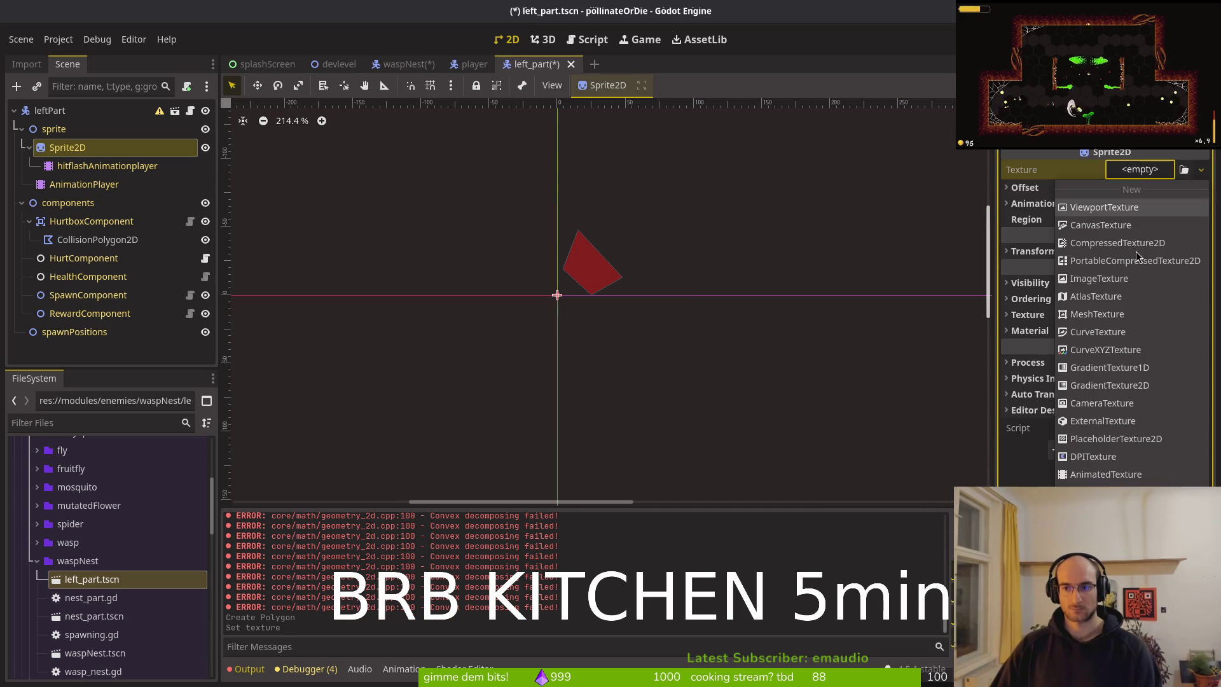
{"action": "left_click", "coordinate": [1110, 445]}
{"action": "type", "text": "lef"}
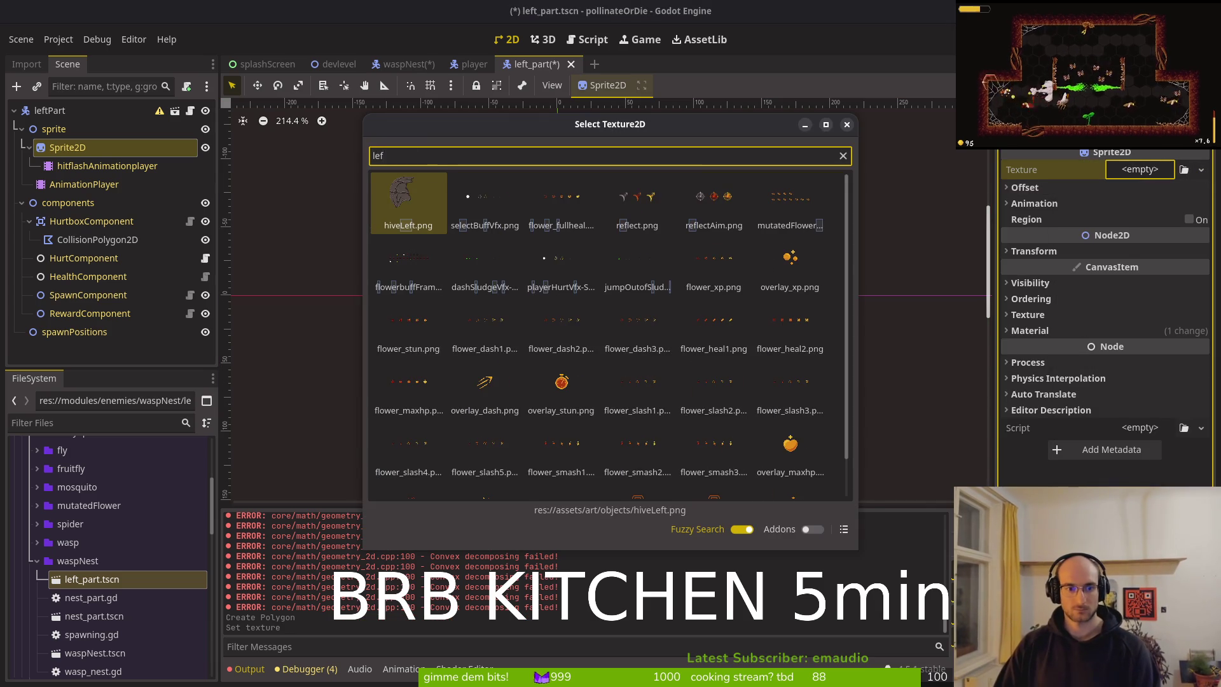
{"action": "key", "text": "Return"}
{"action": "key", "text": "ctrl+s"}
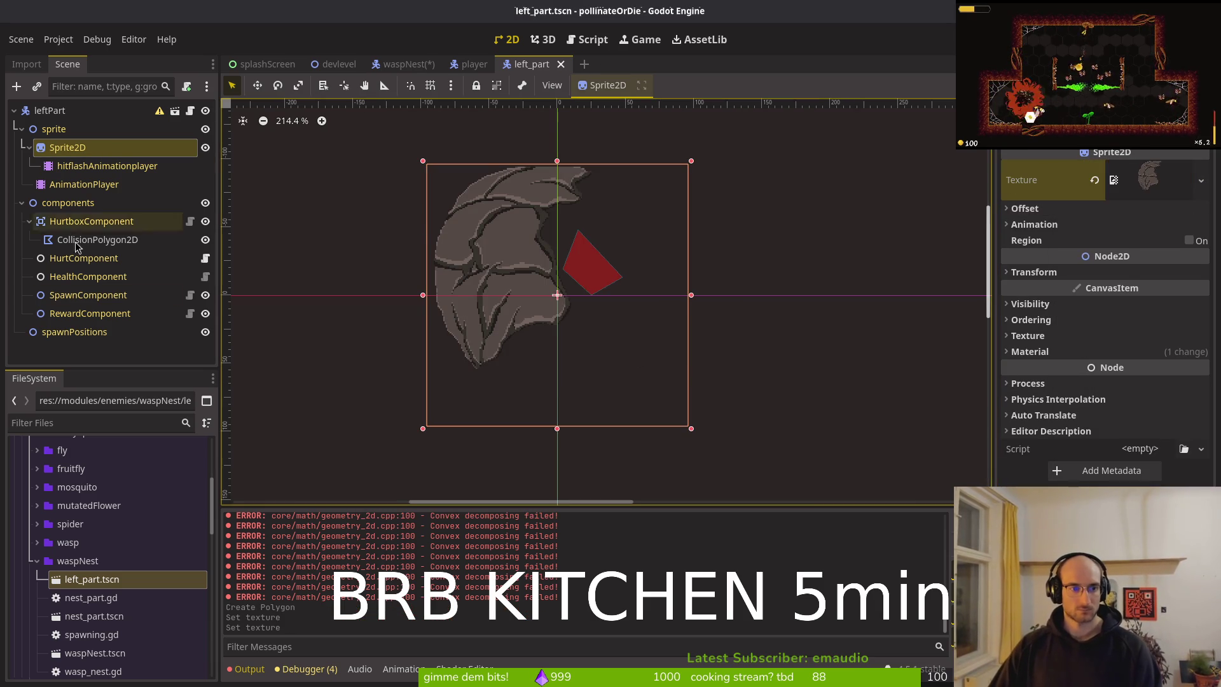
Step: Reshape the CollisionPolygon2D's corners and add points along the nest piece's left and lower edges
{"action": "left_click", "coordinate": [98, 239]}
{"action": "scroll", "coordinate": [598, 264], "scroll_direction": "up", "scroll_amount": 6}
{"action": "mouse_move", "coordinate": [596, 264]}
{"action": "left_mouse_down"}
{"action": "mouse_move", "coordinate": [436, 295]}
{"action": "mouse_move", "coordinate": [437, 261]}
{"action": "left_mouse_up"}
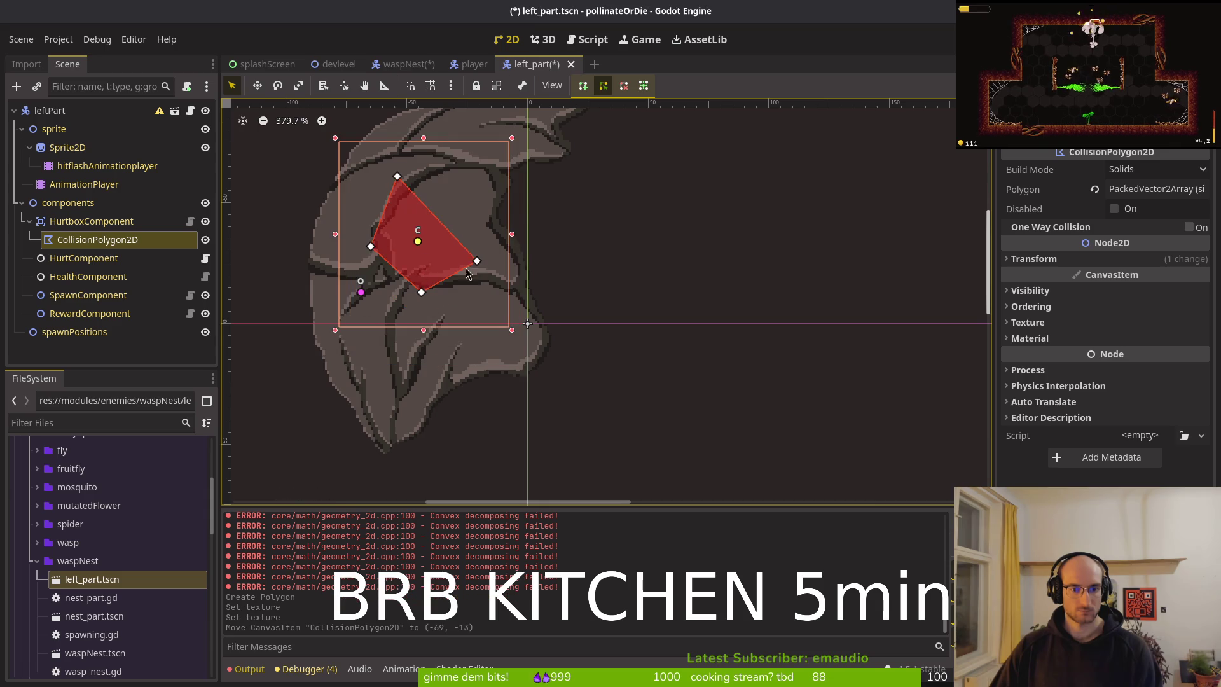
{"action": "scroll", "coordinate": [477, 265], "scroll_direction": "up", "scroll_amount": 3}
{"action": "key", "text": "ctrl+z"}
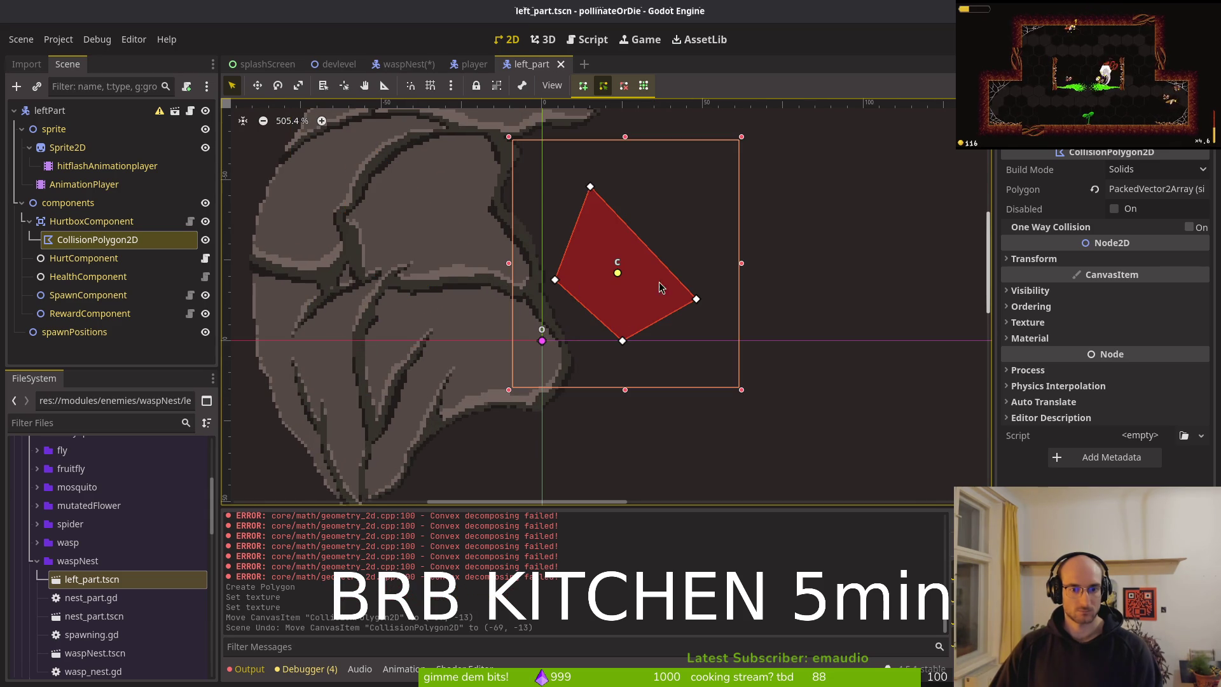
{"action": "mouse_move", "coordinate": [624, 344]}
{"action": "left_mouse_down"}
{"action": "mouse_move", "coordinate": [520, 402]}
{"action": "mouse_move", "coordinate": [542, 410]}
{"action": "left_mouse_up"}
{"action": "mouse_move", "coordinate": [701, 304]}
{"action": "left_mouse_down"}
{"action": "mouse_move", "coordinate": [600, 273]}
{"action": "mouse_move", "coordinate": [491, 368]}
{"action": "mouse_move", "coordinate": [571, 364]}
{"action": "left_mouse_up"}
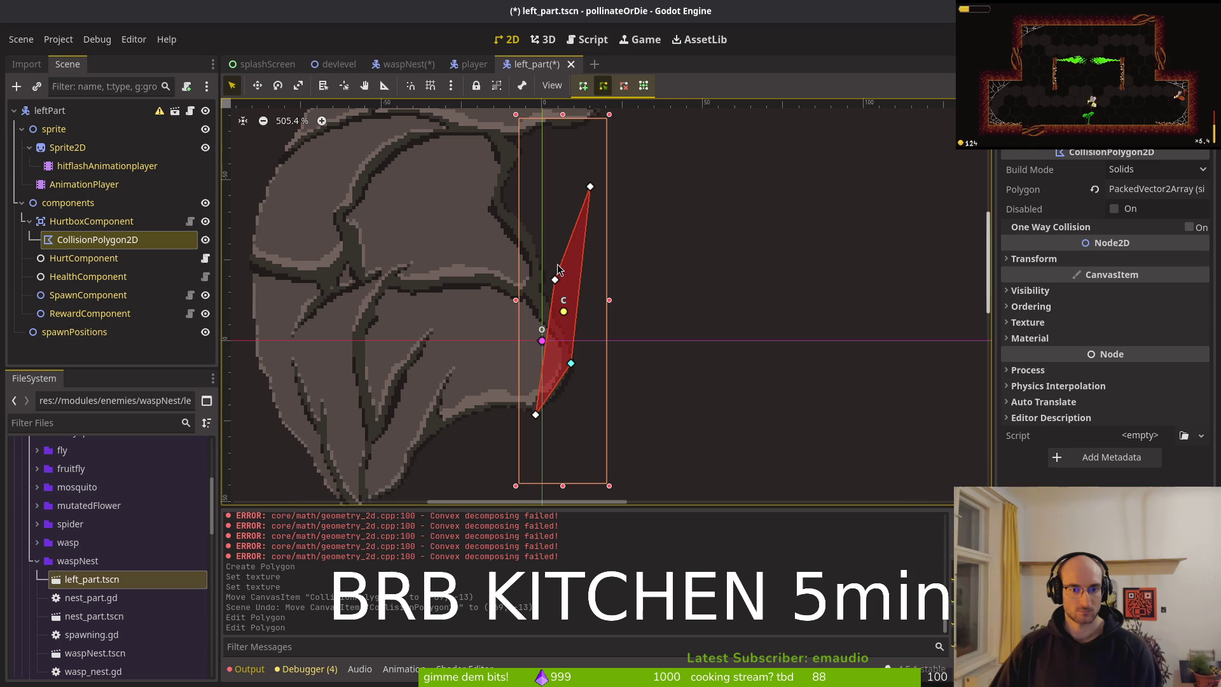
{"action": "mouse_move", "coordinate": [555, 280]}
{"action": "left_mouse_down"}
{"action": "mouse_move", "coordinate": [485, 311]}
{"action": "mouse_move", "coordinate": [436, 404]}
{"action": "mouse_move", "coordinate": [536, 353]}
{"action": "mouse_move", "coordinate": [492, 410]}
{"action": "left_mouse_up"}
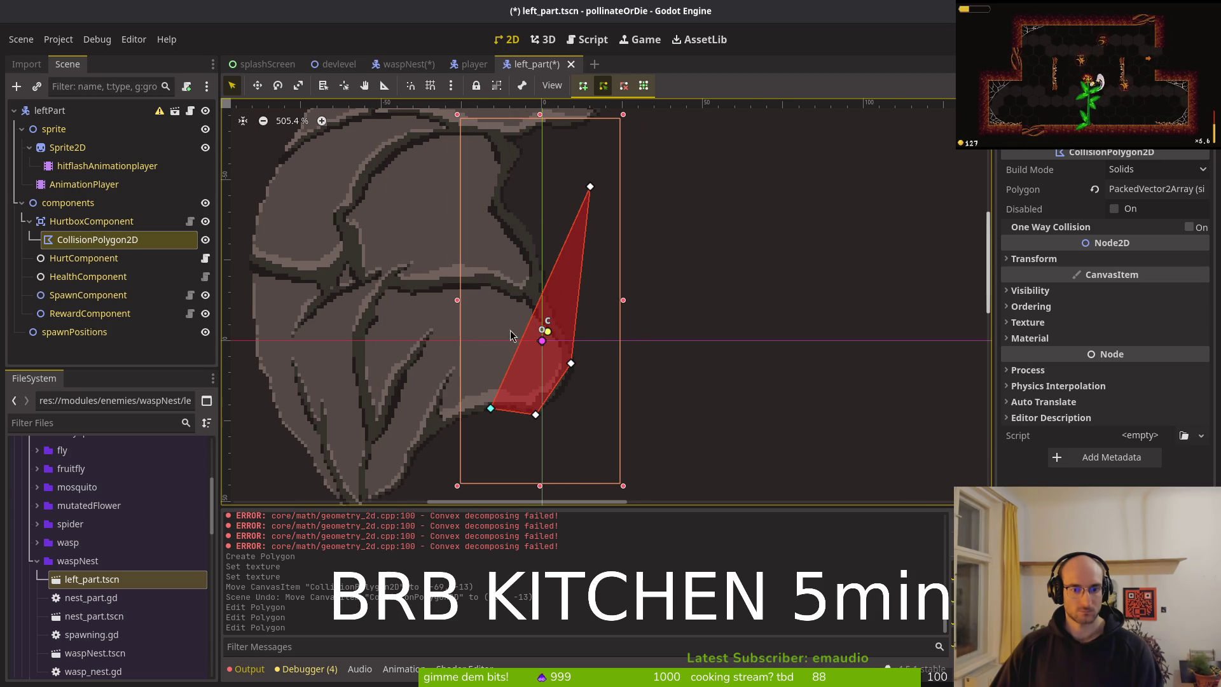
{"action": "mouse_move", "coordinate": [522, 345]}
{"action": "left_mouse_down"}
{"action": "mouse_move", "coordinate": [410, 424]}
{"action": "mouse_move", "coordinate": [417, 448]}
{"action": "left_mouse_up"}
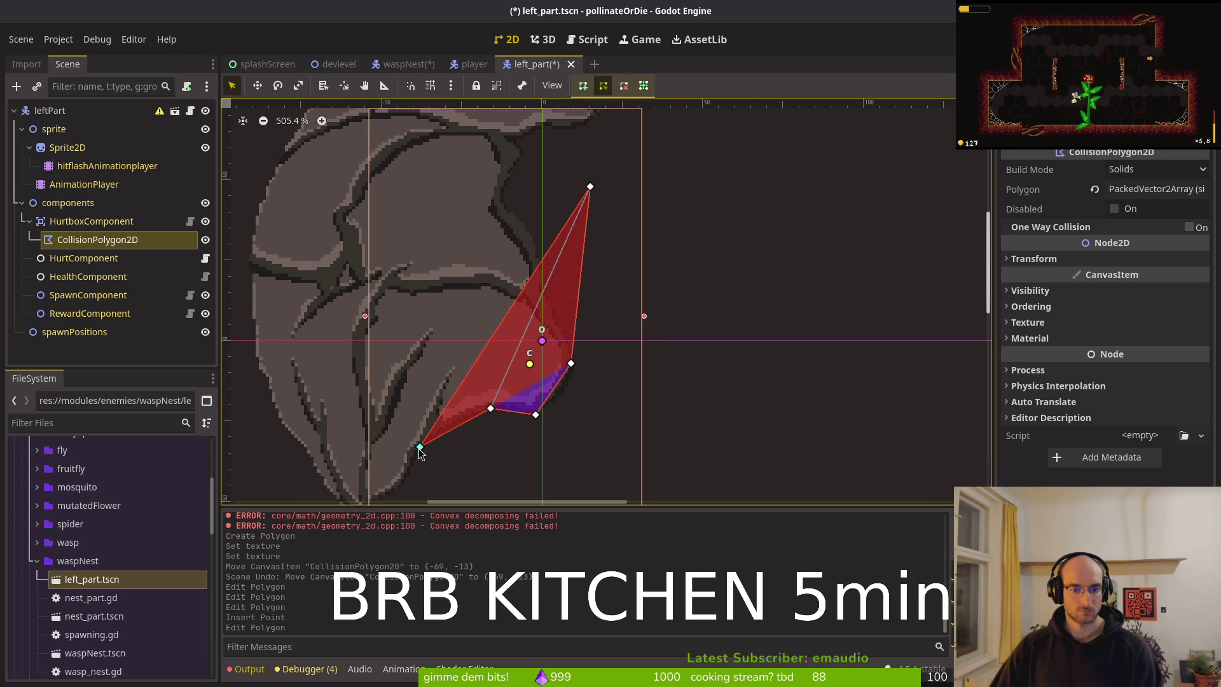
{"action": "scroll", "coordinate": [583, 335], "scroll_direction": "up", "scroll_amount": 5}
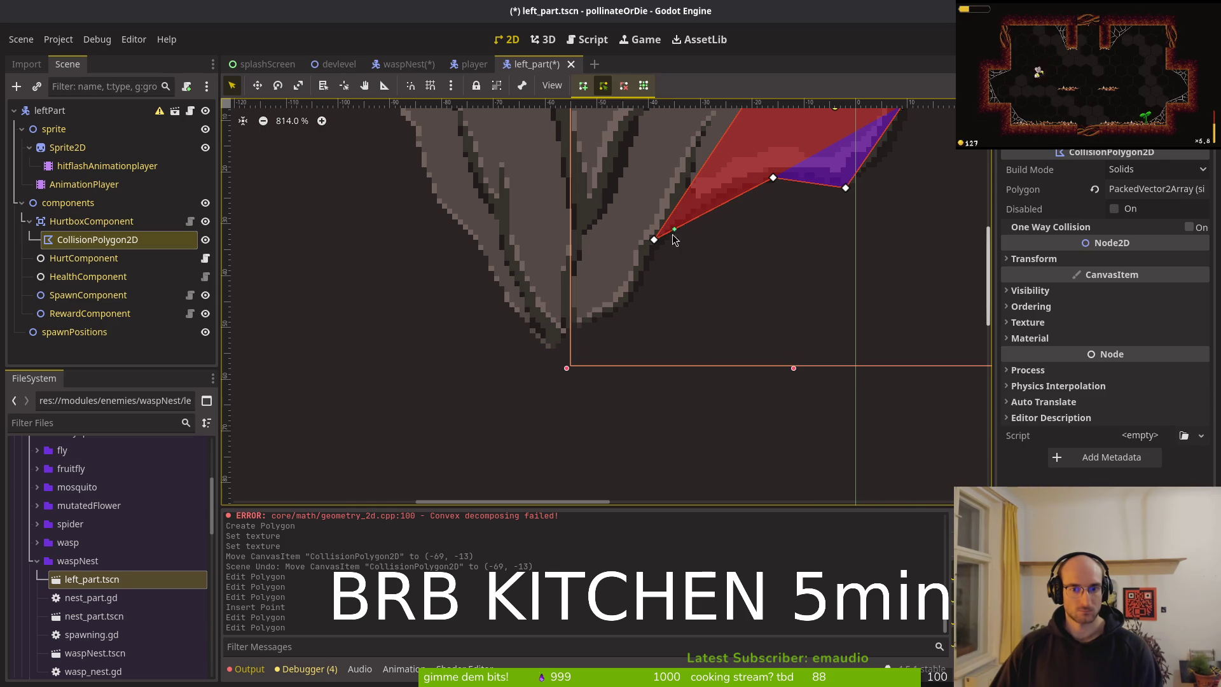
{"action": "mouse_move", "coordinate": [680, 201]}
{"action": "left_mouse_down"}
{"action": "mouse_move", "coordinate": [602, 306]}
{"action": "mouse_move", "coordinate": [618, 318]}
{"action": "mouse_move", "coordinate": [633, 307]}
{"action": "left_mouse_up"}
{"action": "mouse_move", "coordinate": [682, 262]}
{"action": "left_mouse_down"}
{"action": "mouse_move", "coordinate": [671, 248]}
{"action": "mouse_move", "coordinate": [510, 326]}
{"action": "mouse_move", "coordinate": [545, 348]}
{"action": "left_mouse_up"}
{"action": "mouse_move", "coordinate": [621, 252]}
{"action": "left_mouse_down"}
{"action": "mouse_move", "coordinate": [494, 270]}
{"action": "mouse_move", "coordinate": [433, 204]}
{"action": "left_mouse_up"}
{"action": "scroll", "coordinate": [433, 204], "scroll_direction": "down", "scroll_amount": 3}
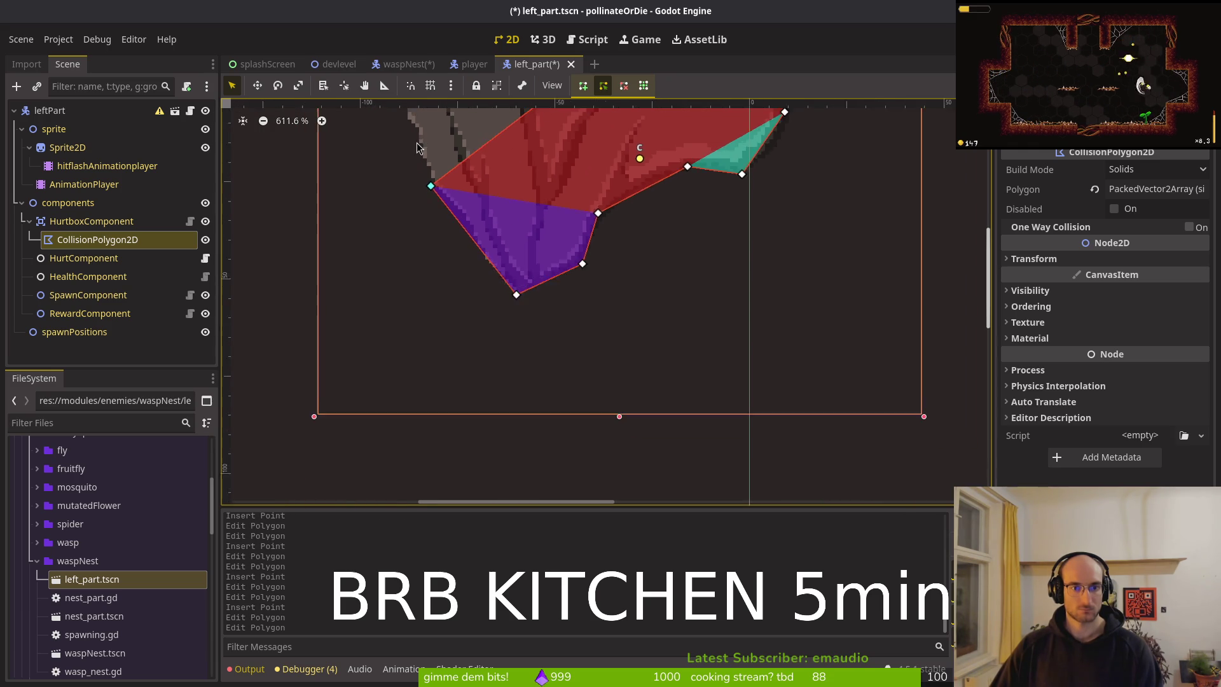
{"action": "scroll", "coordinate": [485, 382], "scroll_direction": "up", "scroll_amount": 2}
{"action": "mouse_move", "coordinate": [485, 386]}
{"action": "left_mouse_down"}
{"action": "mouse_move", "coordinate": [460, 312]}
{"action": "mouse_move", "coordinate": [486, 385]}
{"action": "left_mouse_up"}
Step: Add and adjust polygon points along the right and upper outline, then save left_part.tscn
{"action": "scroll", "coordinate": [486, 385], "scroll_direction": "up", "scroll_amount": 5}
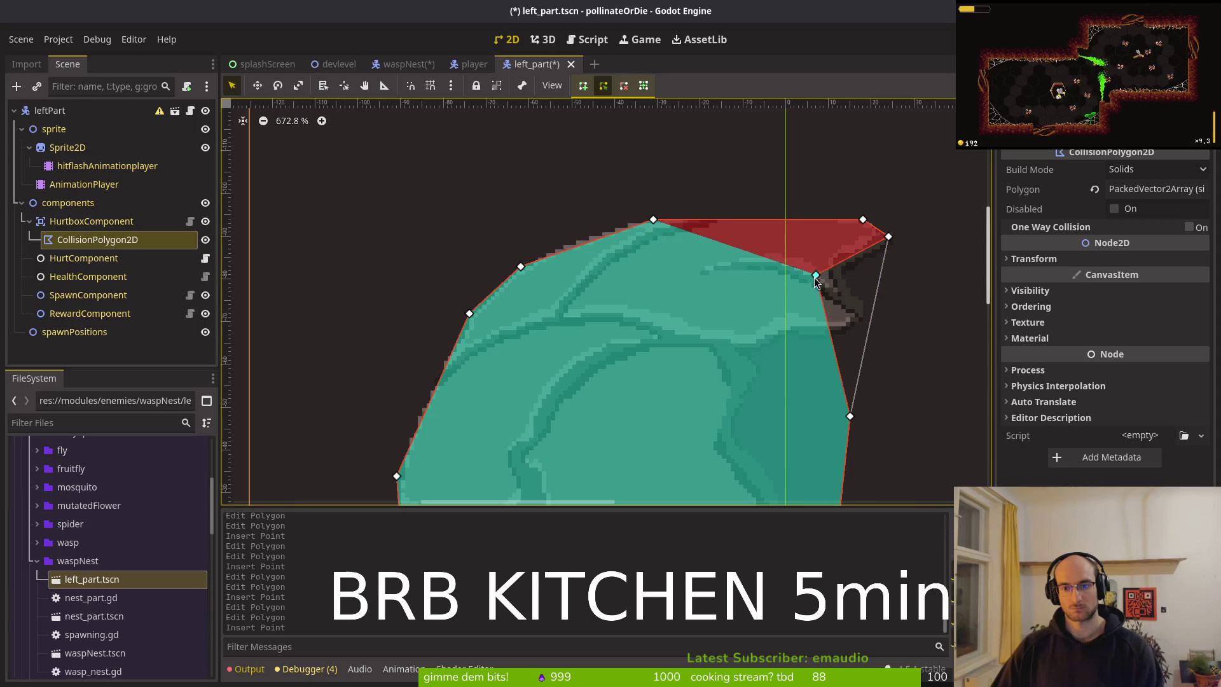
{"action": "left_click_drag", "start_coordinate": [856, 299], "coordinate": [846, 275]}
{"action": "left_click_drag", "start_coordinate": [846, 323], "coordinate": [858, 305]}
{"action": "mouse_move", "coordinate": [855, 361]}
{"action": "left_mouse_down"}
{"action": "mouse_move", "coordinate": [711, 341]}
{"action": "mouse_move", "coordinate": [841, 335]}
{"action": "left_mouse_up"}
{"action": "left_click", "coordinate": [849, 382]}
{"action": "mouse_move", "coordinate": [850, 383]}
{"action": "left_mouse_down"}
{"action": "mouse_move", "coordinate": [684, 342]}
{"action": "mouse_move", "coordinate": [753, 357]}
{"action": "mouse_move", "coordinate": [676, 257]}
{"action": "left_mouse_up"}
{"action": "mouse_move", "coordinate": [778, 292]}
{"action": "left_mouse_down"}
{"action": "mouse_move", "coordinate": [702, 333]}
{"action": "mouse_move", "coordinate": [579, 353]}
{"action": "mouse_move", "coordinate": [674, 318]}
{"action": "mouse_move", "coordinate": [662, 317]}
{"action": "left_mouse_up"}
{"action": "left_click_drag", "start_coordinate": [680, 232], "coordinate": [688, 236]}
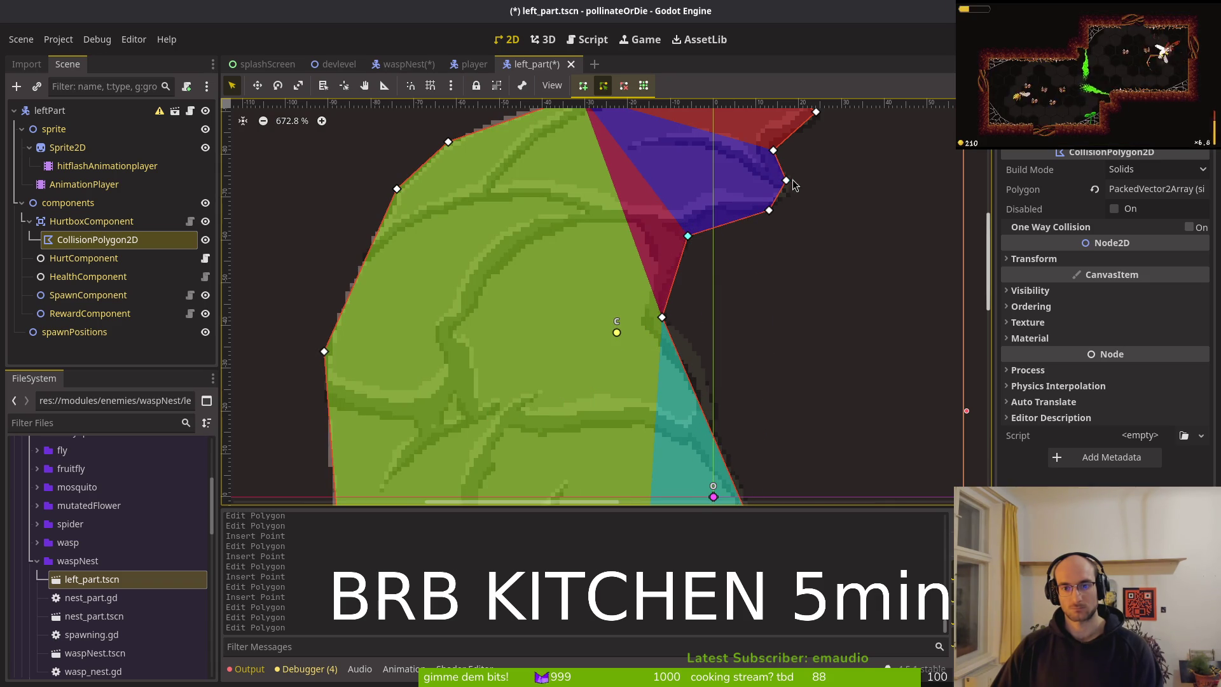
{"action": "left_click_drag", "start_coordinate": [791, 191], "coordinate": [790, 193]}
{"action": "scroll", "coordinate": [731, 267], "scroll_direction": "down", "scroll_amount": 2}
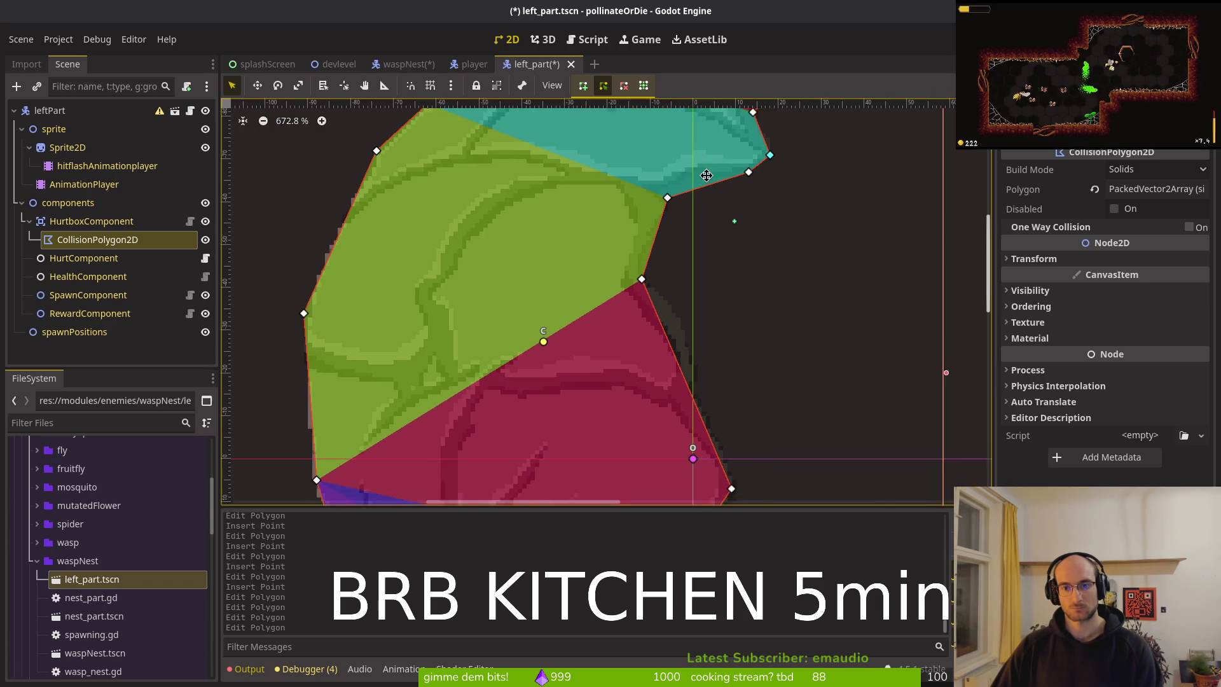
{"action": "left_click", "coordinate": [678, 373]}
{"action": "left_click_drag", "start_coordinate": [675, 379], "coordinate": [673, 313]}
{"action": "scroll", "coordinate": [644, 374], "scroll_direction": "down", "scroll_amount": 4}
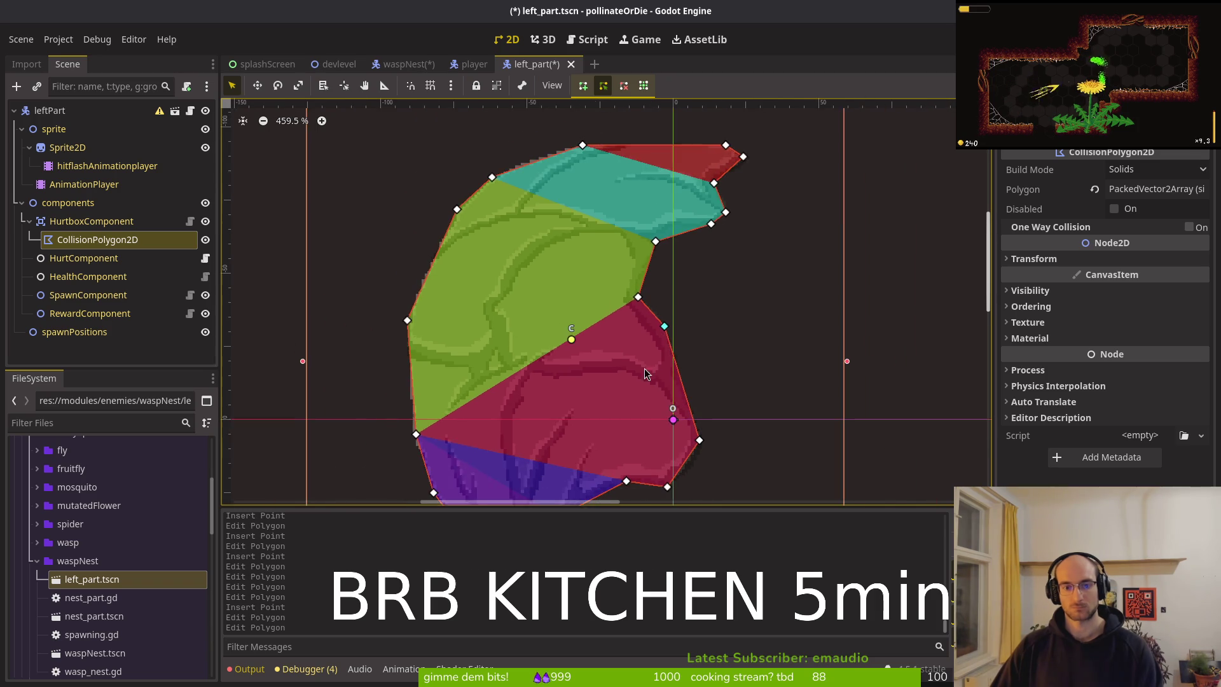
{"action": "scroll", "coordinate": [644, 374], "scroll_direction": "down", "scroll_amount": 5}
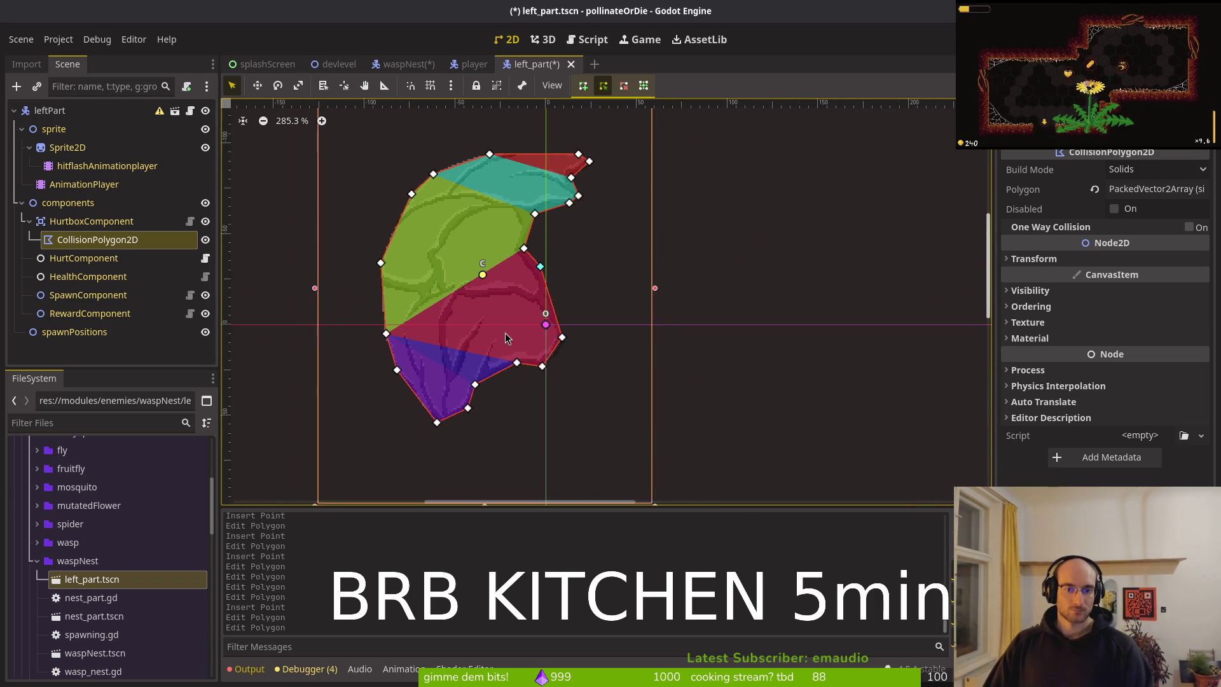
{"action": "key", "text": "Escape"}
{"action": "key", "text": "ctrl+s"}
Step: Collapse HurtboxComponent, components, Sprite2D and sprite, save, and select spawnPositions
{"action": "left_click", "coordinate": [91, 221]}
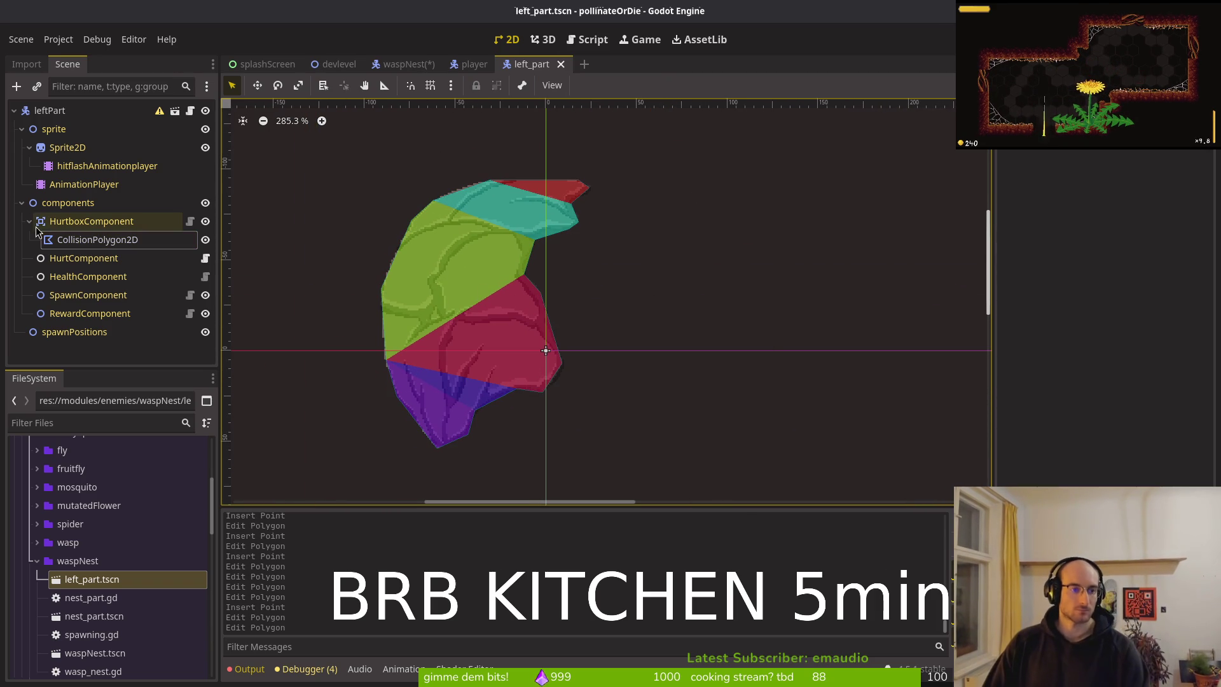
{"action": "left_click", "coordinate": [30, 220]}
{"action": "key", "text": "ctrl+s"}
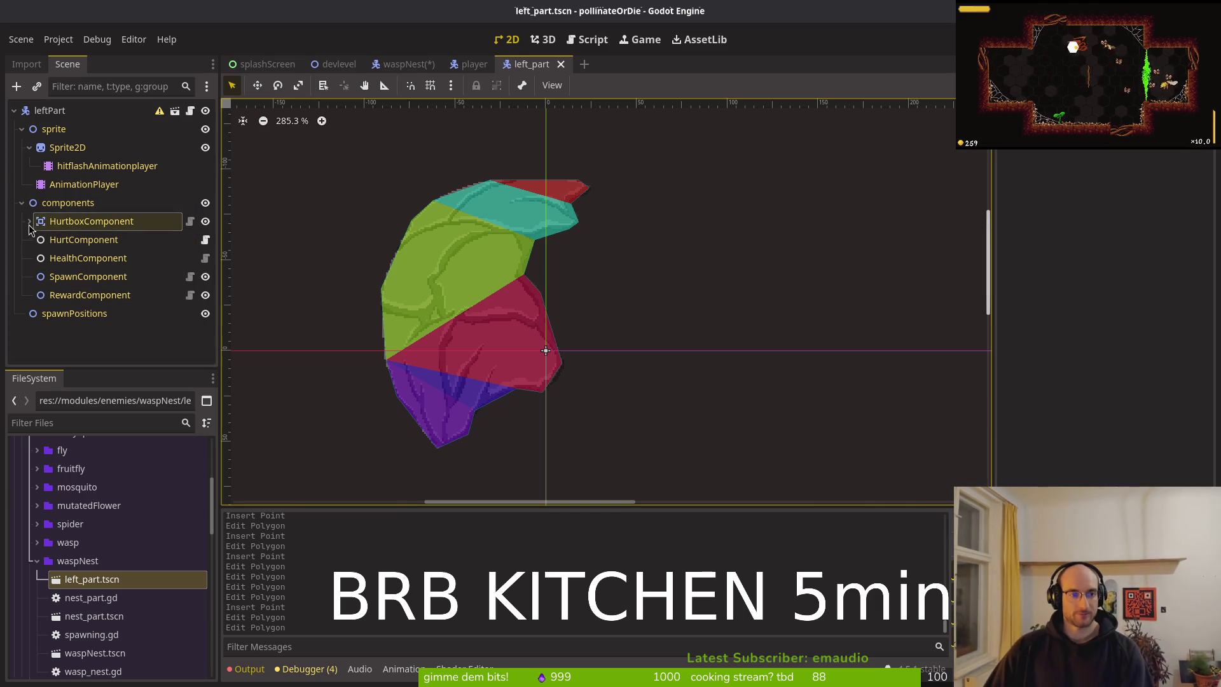
{"action": "left_click", "coordinate": [22, 202]}
{"action": "left_click", "coordinate": [29, 147]}
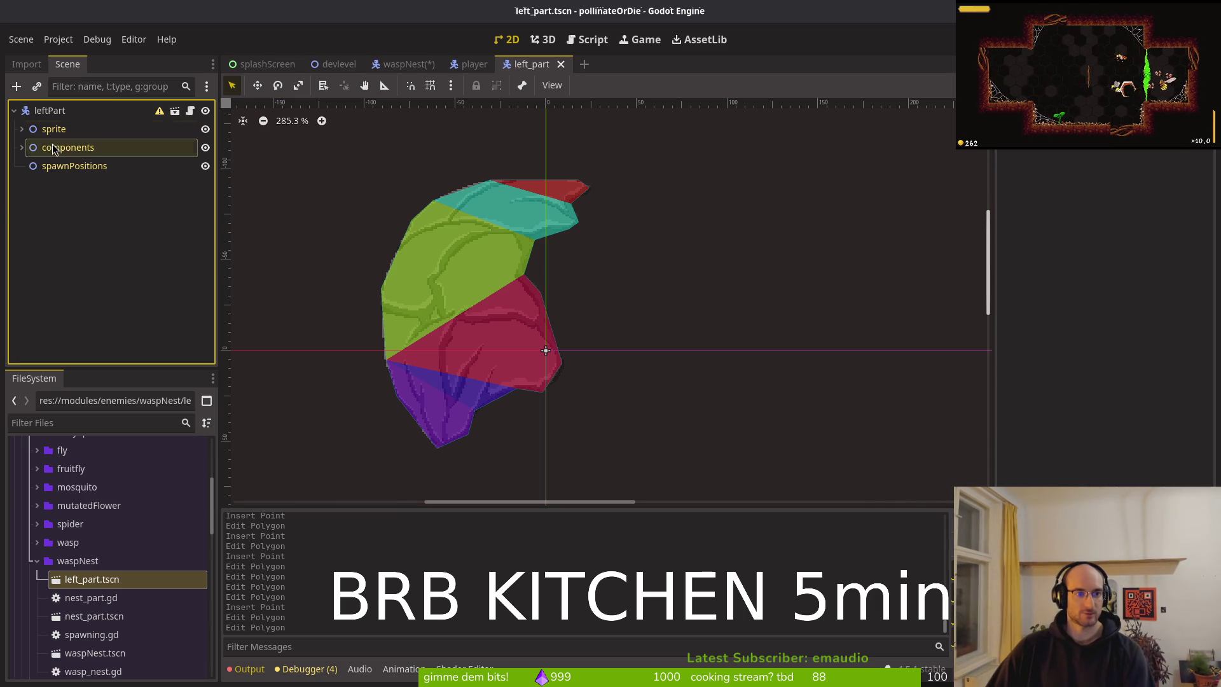
{"action": "left_click", "coordinate": [29, 147]}
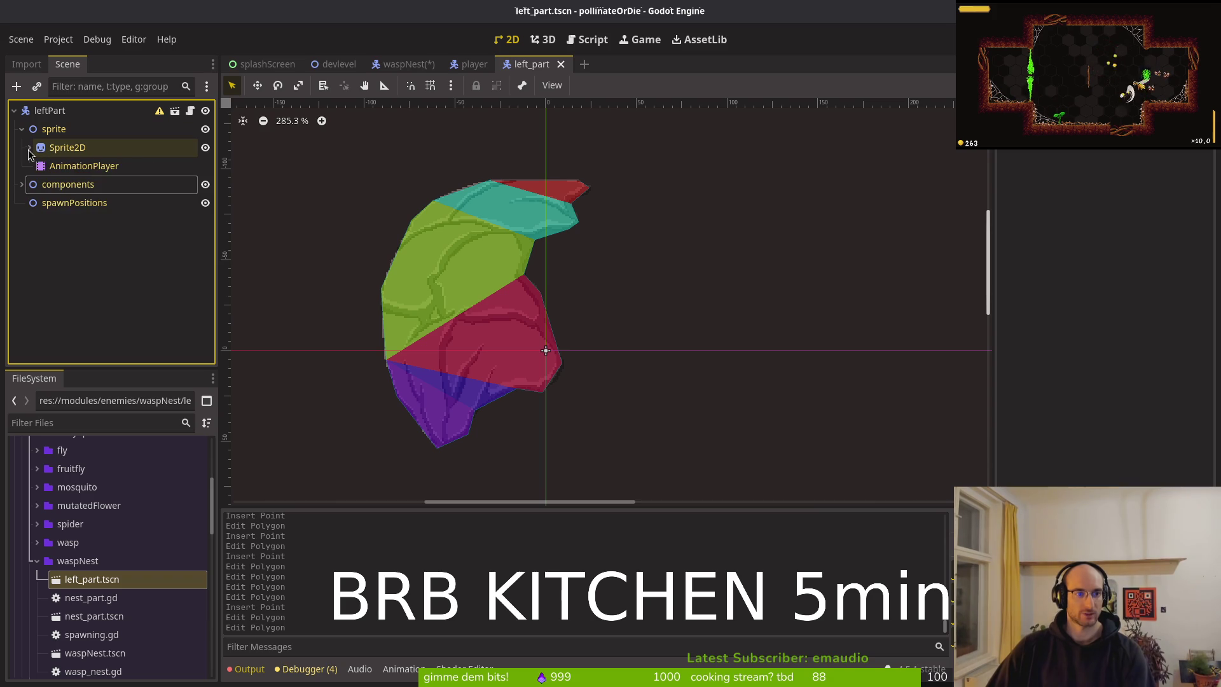
{"action": "left_click", "coordinate": [30, 147]}
{"action": "left_click", "coordinate": [23, 130]}
{"action": "left_click", "coordinate": [70, 166]}
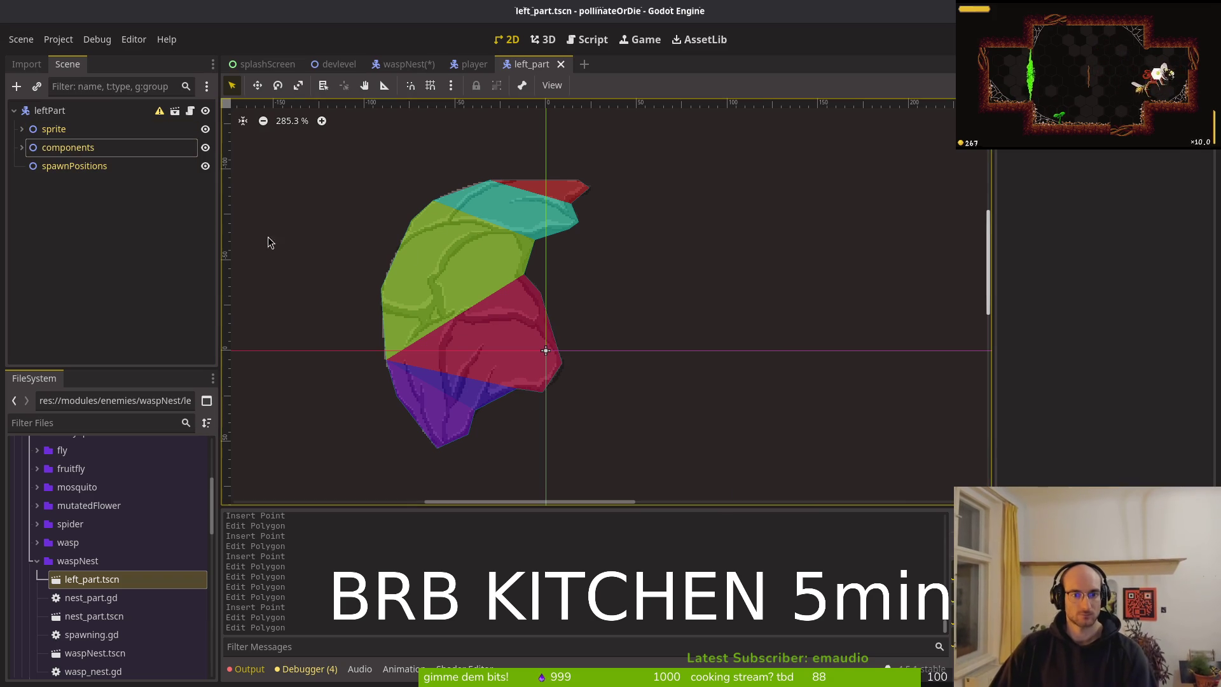
{"action": "scroll", "coordinate": [495, 323], "scroll_direction": "up", "scroll_amount": 1}
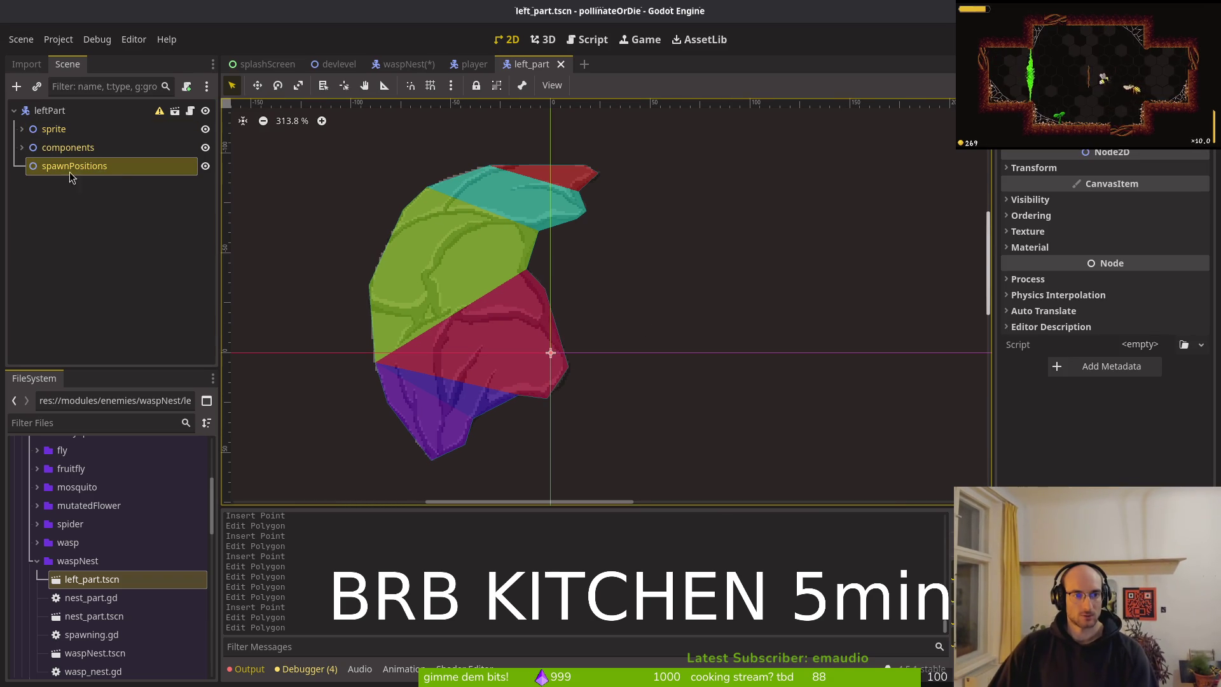
Step: Add two Marker2D nodes under spawnPositions
{"action": "key", "text": "ctrl+a"}
{"action": "type", "text": "mar"}
{"action": "key", "text": "Return"}
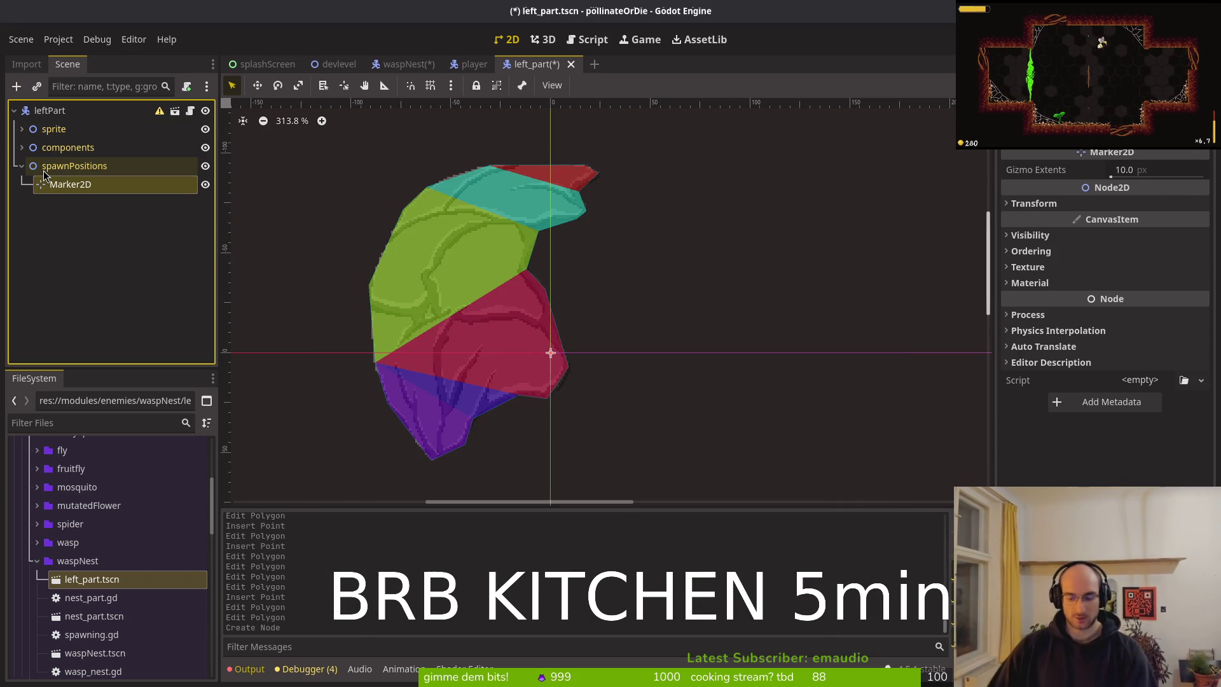
{"action": "key", "text": "ctrl+a"}
{"action": "type", "text": "mae"}
{"action": "key", "text": "Return"}
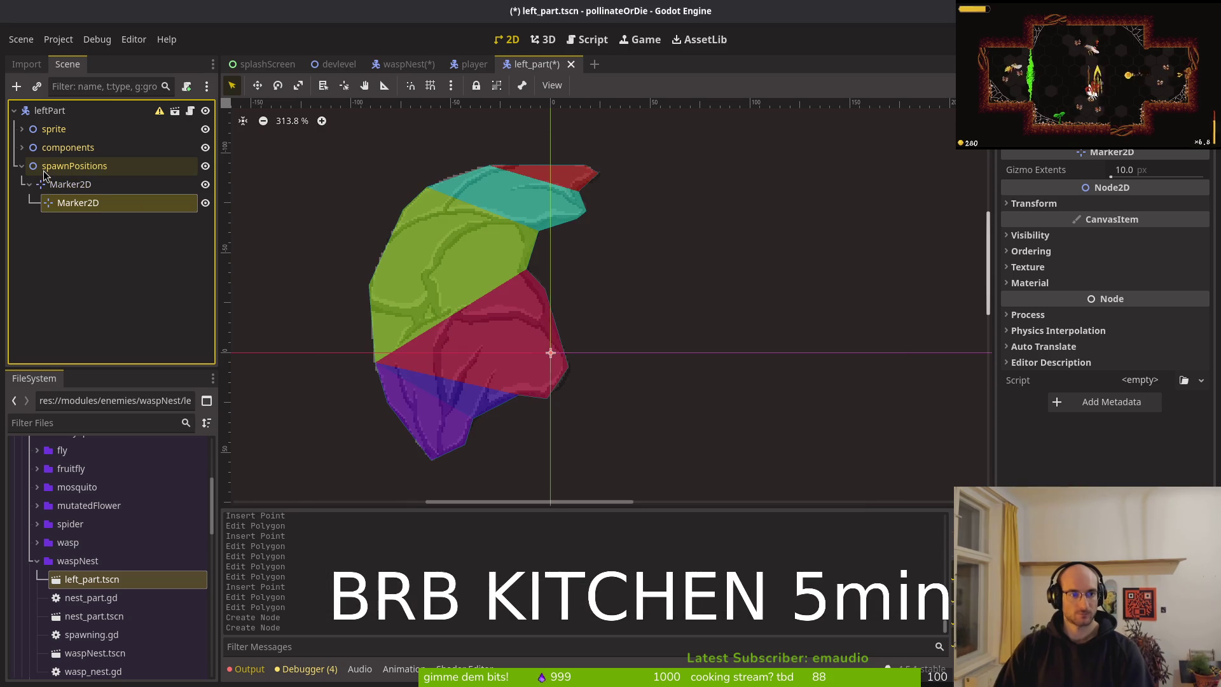
{"action": "mouse_move", "coordinate": [89, 202]}
{"action": "left_mouse_down"}
{"action": "mouse_move", "coordinate": [75, 176]}
{"action": "mouse_move", "coordinate": [493, 327]}
{"action": "left_mouse_up"}
{"action": "left_click", "coordinate": [89, 202]}
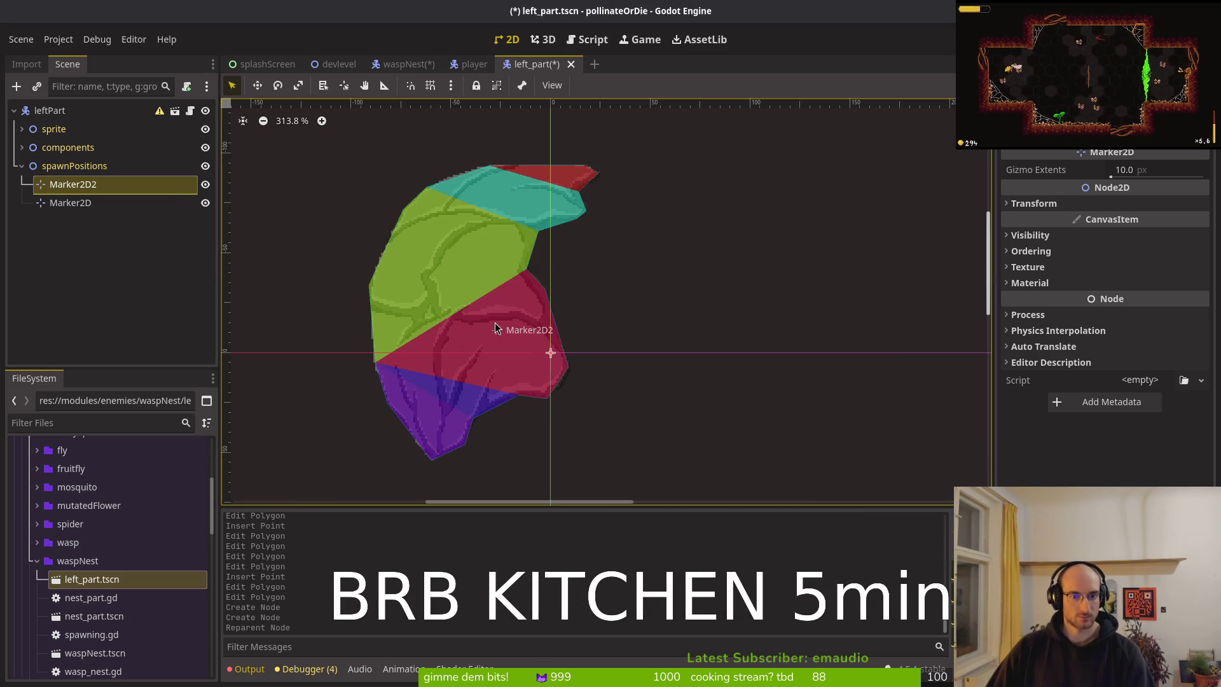
Step: Place Marker2D2 on the nest's upper-left edge and save the scene
{"action": "mouse_move", "coordinate": [385, 255]}
{"action": "left_mouse_down"}
{"action": "mouse_move", "coordinate": [299, 264]}
{"action": "mouse_move", "coordinate": [376, 280]}
{"action": "mouse_move", "coordinate": [377, 326]}
{"action": "left_mouse_up"}
{"action": "scroll", "coordinate": [550, 321], "scroll_direction": "down", "scroll_amount": 3}
{"action": "scroll", "coordinate": [550, 321], "scroll_direction": "down", "scroll_amount": 8}
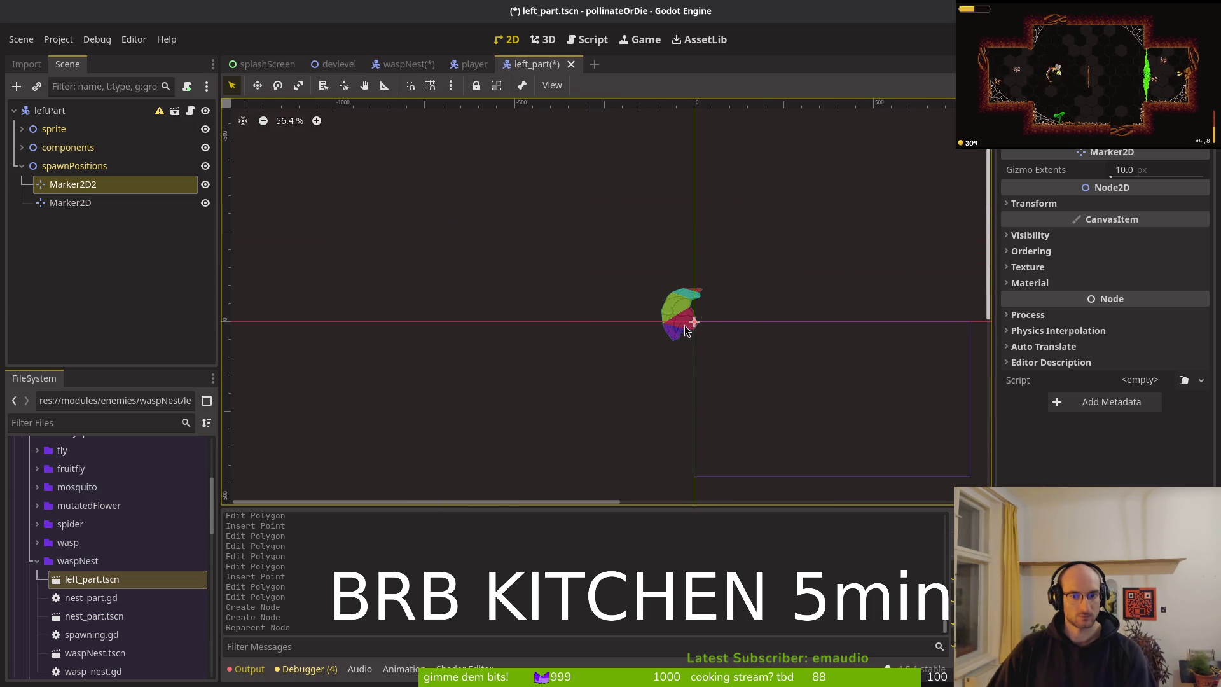
{"action": "mouse_move", "coordinate": [695, 322]}
{"action": "left_mouse_down"}
{"action": "mouse_move", "coordinate": [659, 300]}
{"action": "mouse_move", "coordinate": [664, 337]}
{"action": "left_mouse_up"}
{"action": "left_click", "coordinate": [67, 202]}
{"action": "scroll", "coordinate": [663, 336], "scroll_direction": "up", "scroll_amount": 10}
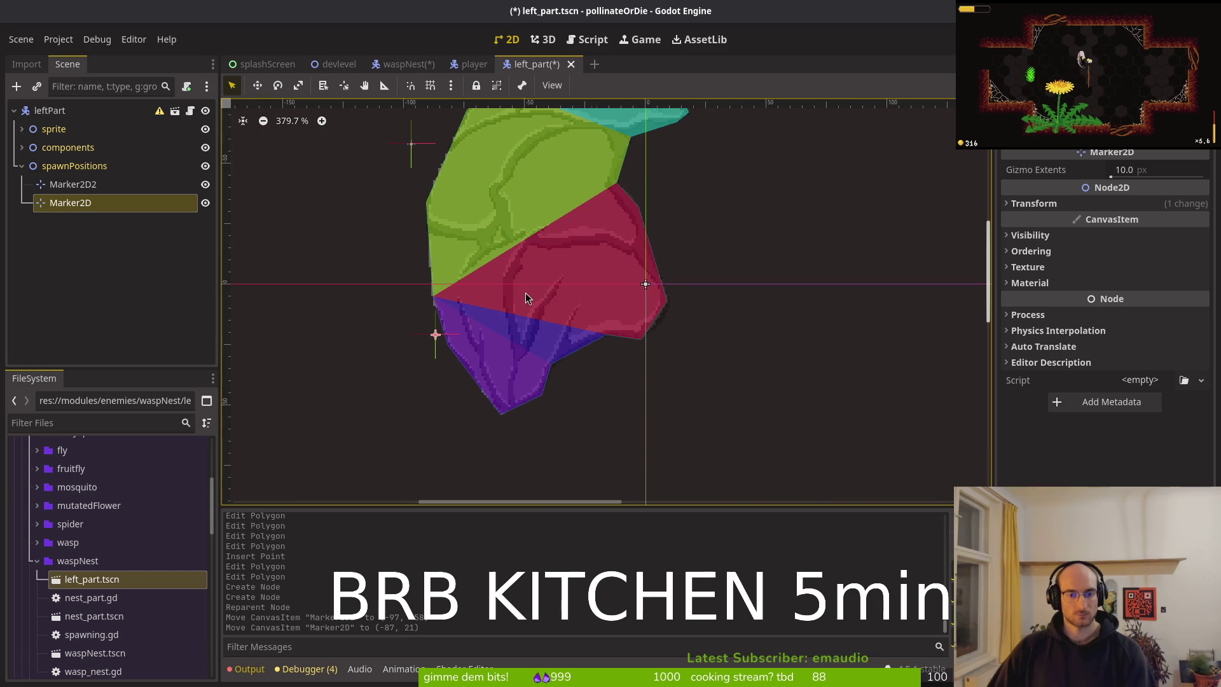
{"action": "left_click_drag", "start_coordinate": [444, 343], "coordinate": [608, 344]}
{"action": "scroll", "coordinate": [614, 342], "scroll_direction": "up", "scroll_amount": 7}
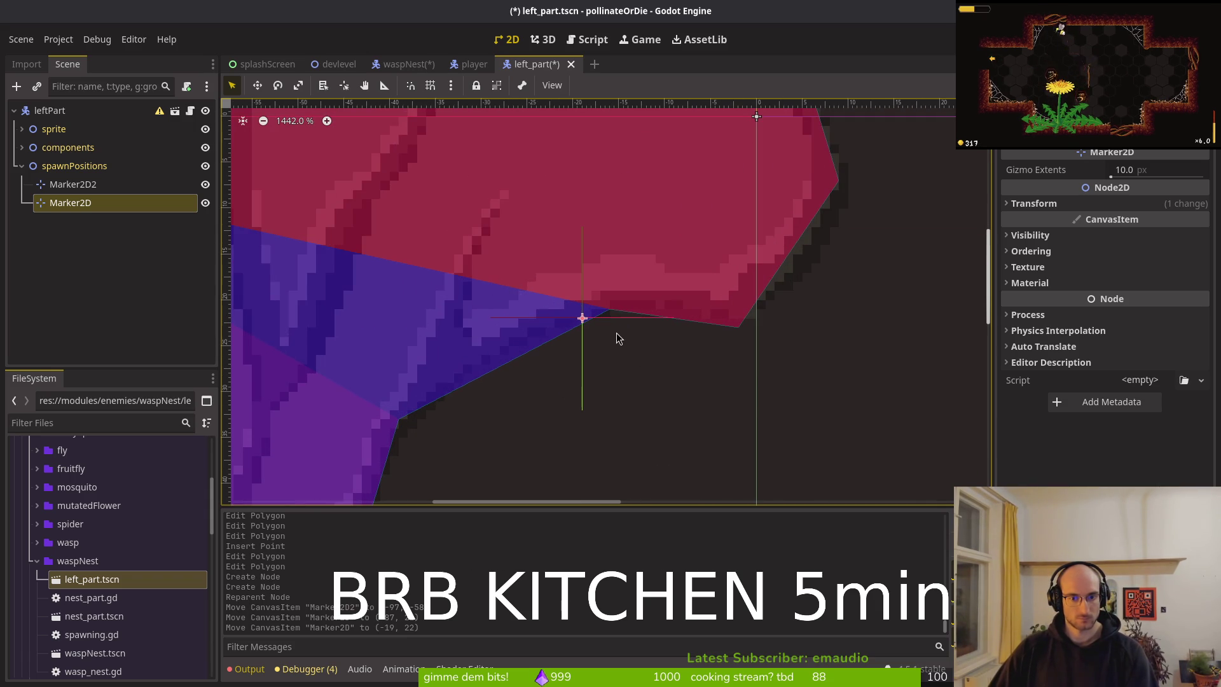
{"action": "left_click_drag", "start_coordinate": [581, 237], "coordinate": [600, 316]}
{"action": "scroll", "coordinate": [610, 387], "scroll_direction": "down", "scroll_amount": 4}
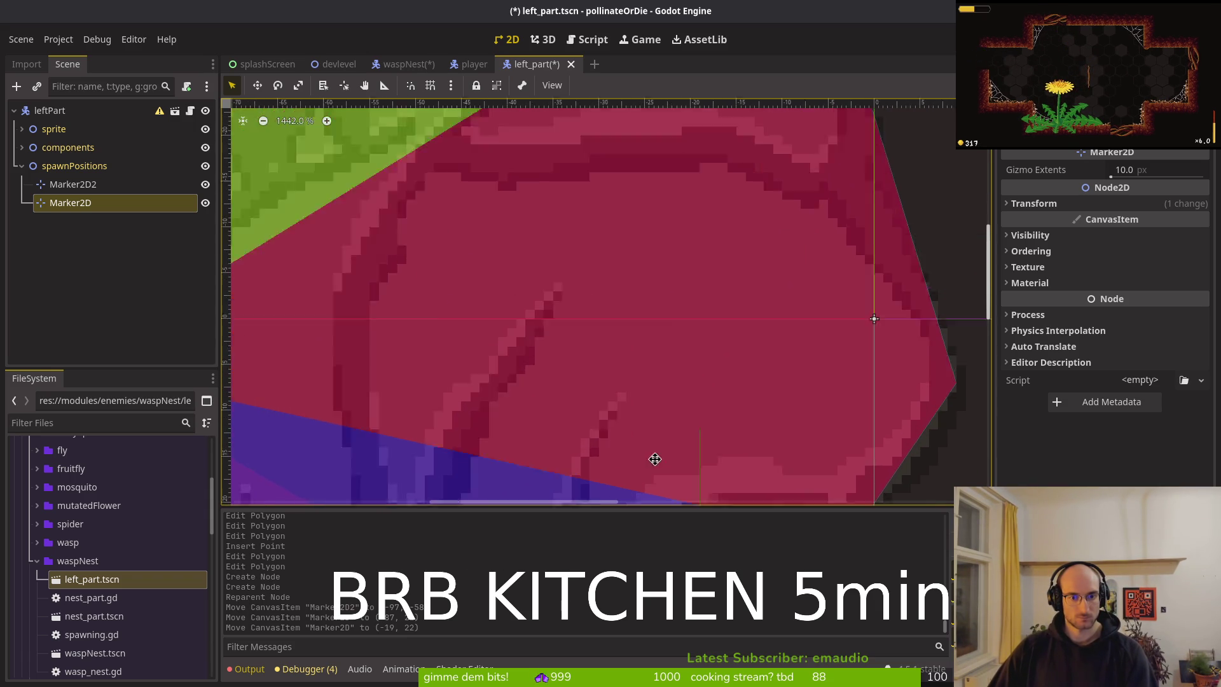
{"action": "left_click_drag", "start_coordinate": [461, 272], "coordinate": [525, 302]}
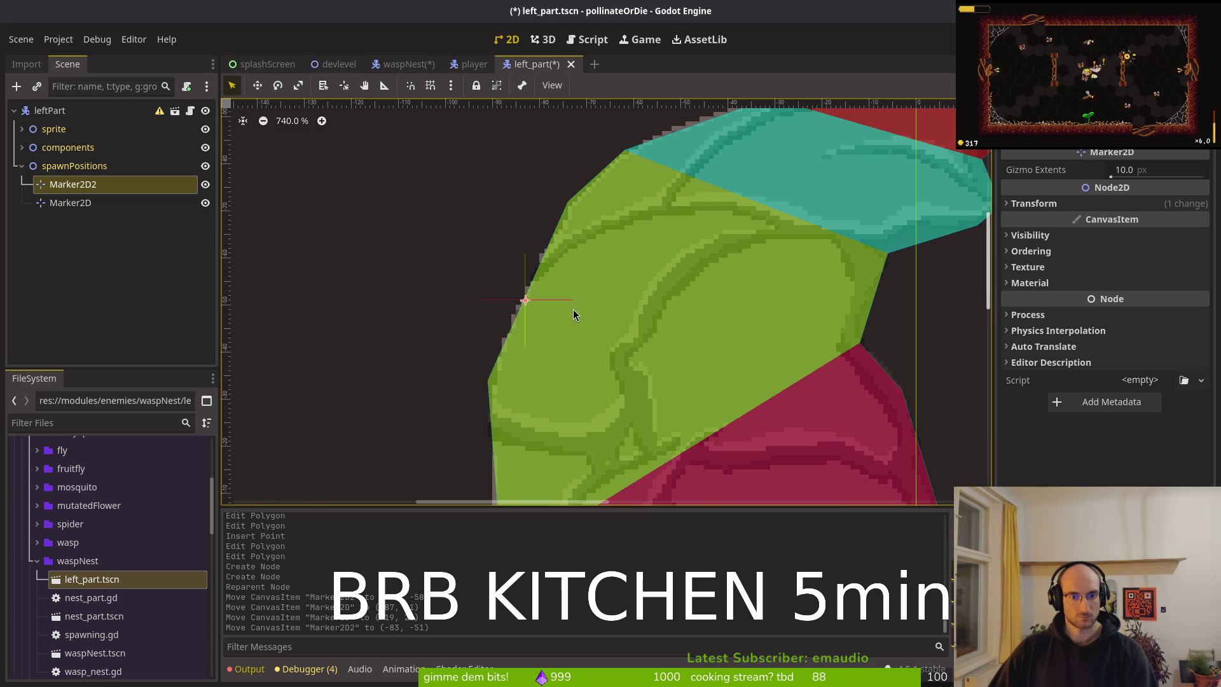
{"action": "scroll", "coordinate": [575, 305], "scroll_direction": "down", "scroll_amount": 2}
{"action": "left_click_drag", "start_coordinate": [625, 380], "coordinate": [510, 234]}
{"action": "key", "text": "ctrl+s"}
{"action": "scroll", "coordinate": [508, 273], "scroll_direction": "down", "scroll_amount": 2}
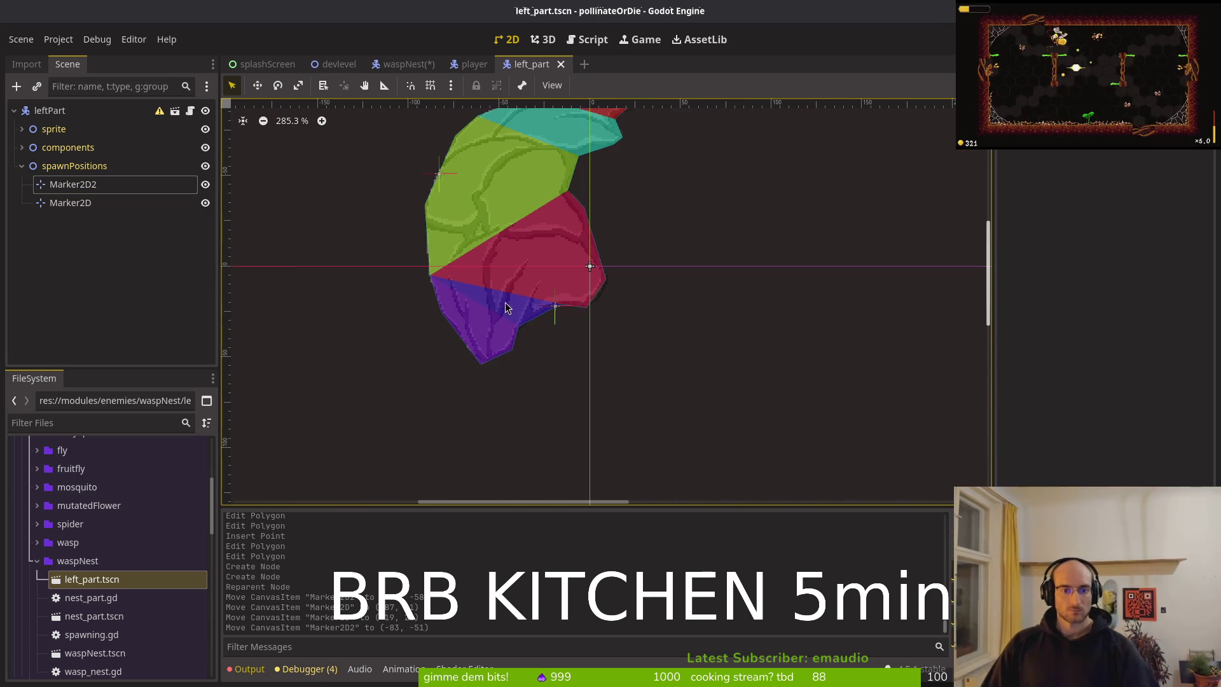
Step: Delete the original Marker2D, rename Marker2D2 to Marker2D, save, and collapse spawnPositions
{"action": "left_click", "coordinate": [555, 305]}
{"action": "key", "text": "Delete"}
{"action": "key", "text": "Return"}
{"action": "left_click", "coordinate": [95, 184]}
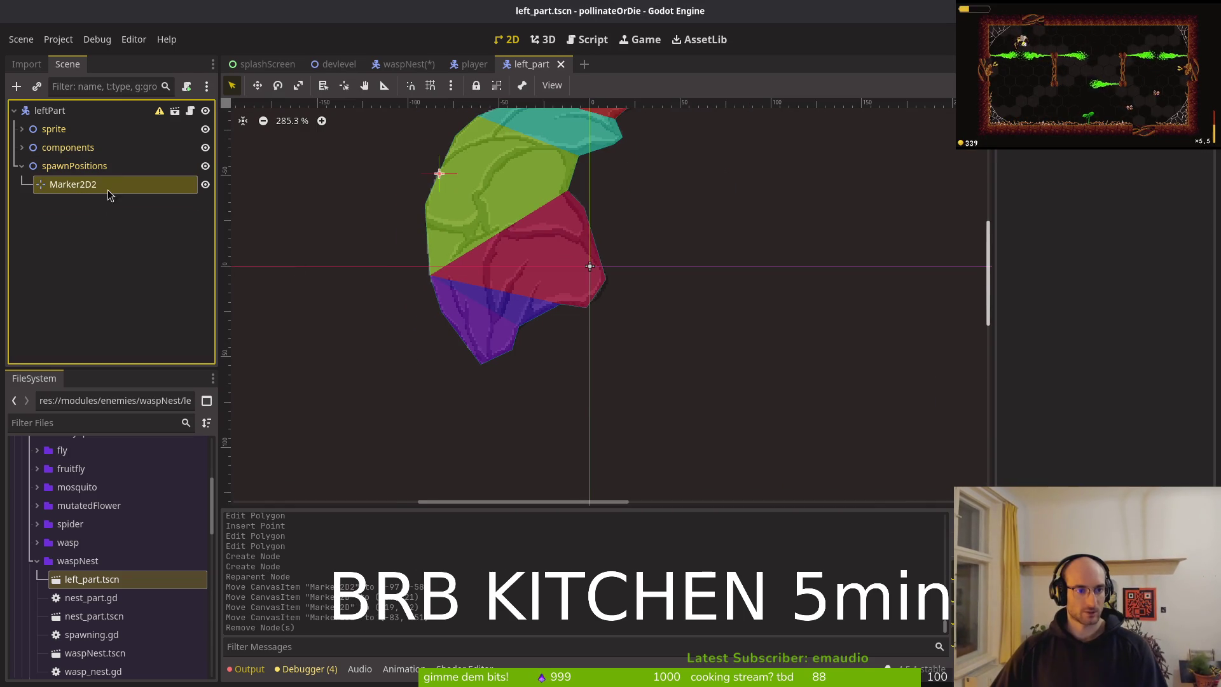
{"action": "left_click", "coordinate": [111, 186]}
{"action": "key", "text": "BackSpace"}
{"action": "key", "text": "Return"}
{"action": "key", "text": "ctrl+s"}
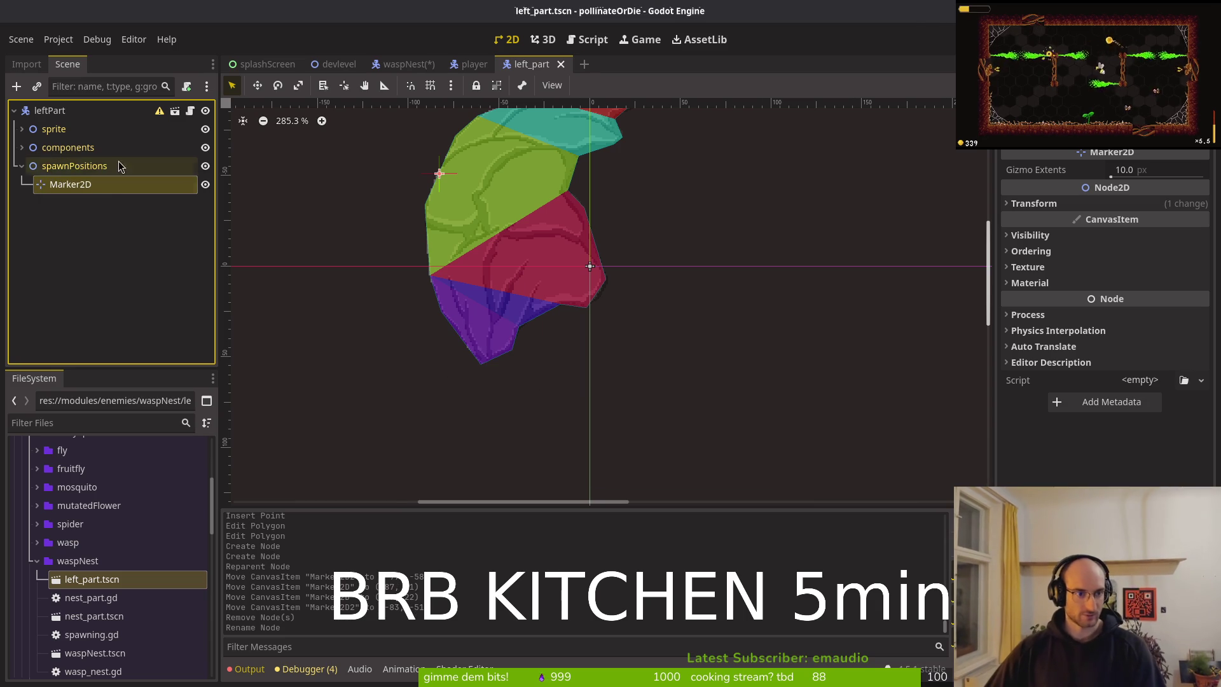
{"action": "left_click", "coordinate": [22, 166]}
{"action": "left_click", "coordinate": [64, 110]}
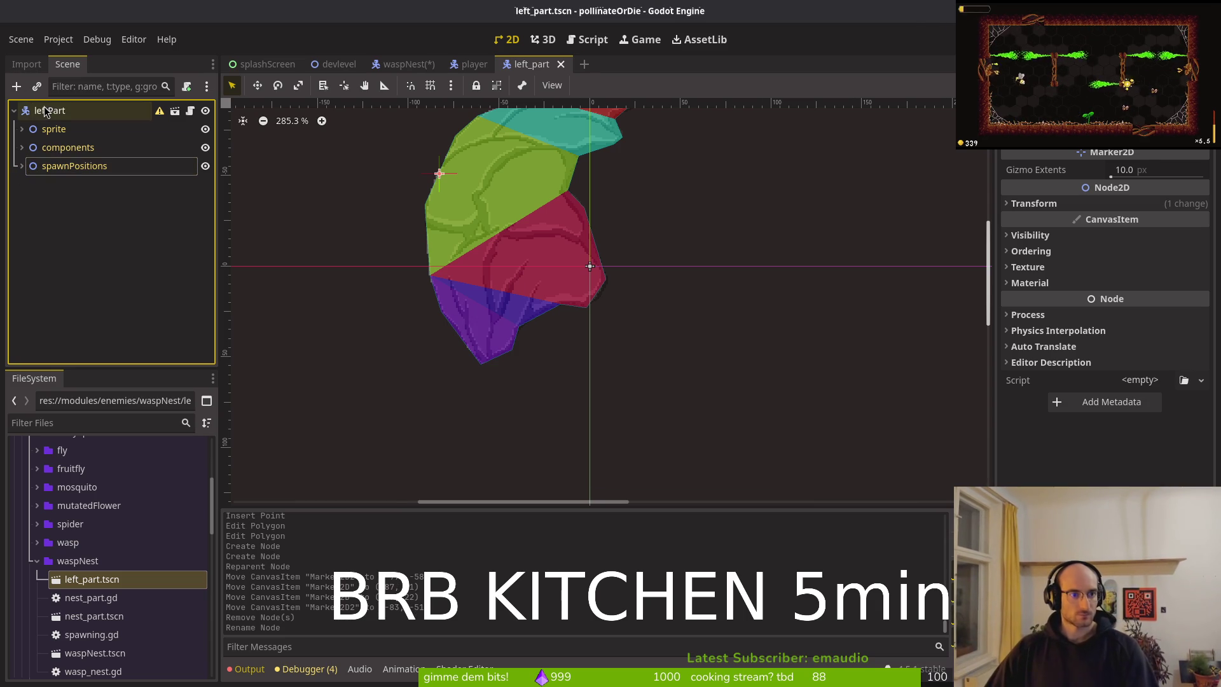
{"action": "left_click", "coordinate": [21, 166]}
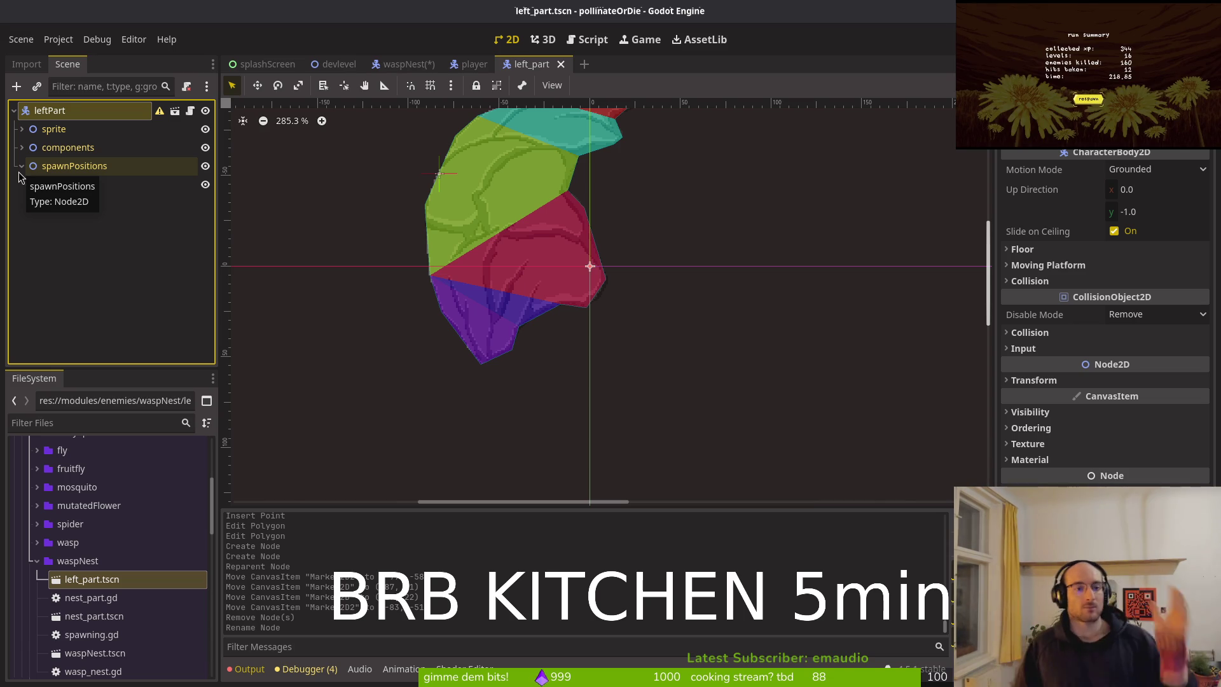
{"action": "scroll", "coordinate": [585, 273], "scroll_direction": "down", "scroll_amount": 4}
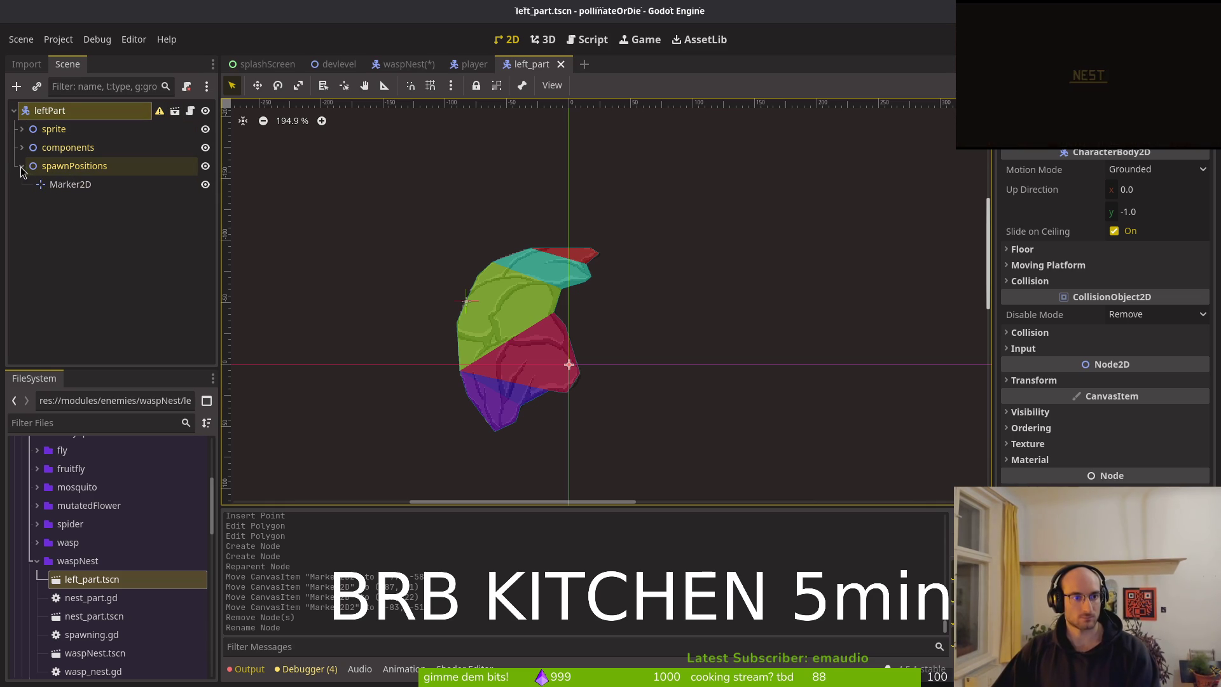
{"action": "left_click", "coordinate": [22, 129]}
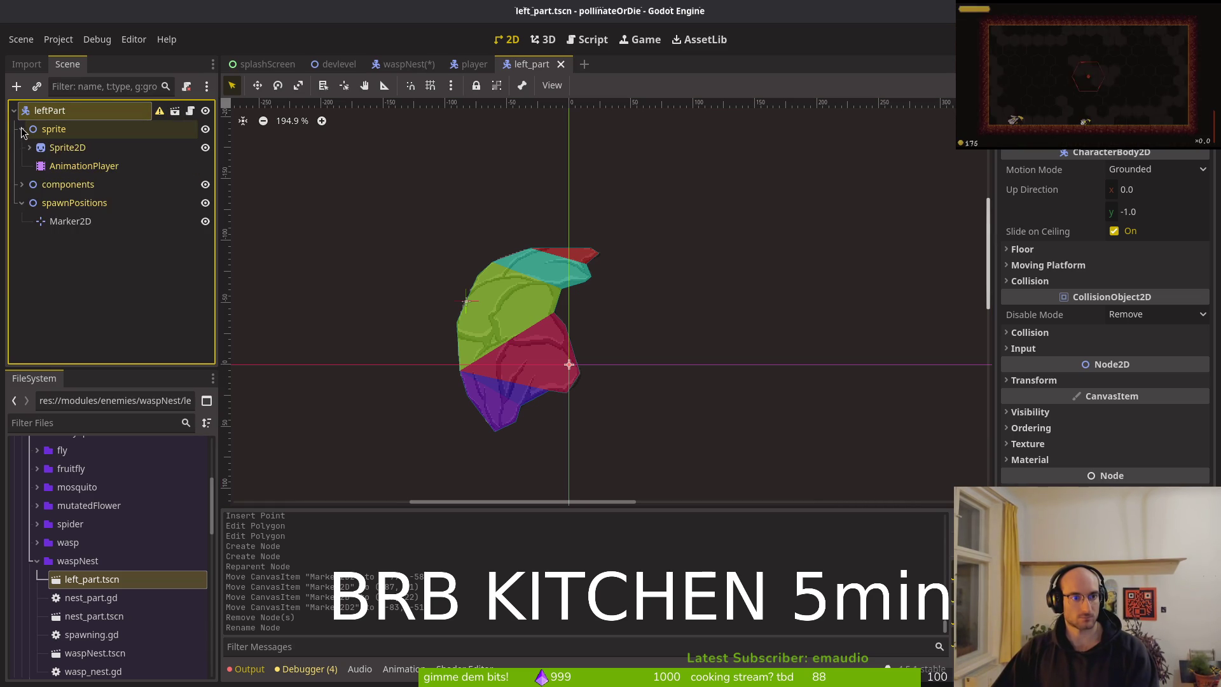
{"action": "left_click", "coordinate": [23, 129]}
{"action": "left_click", "coordinate": [21, 148]}
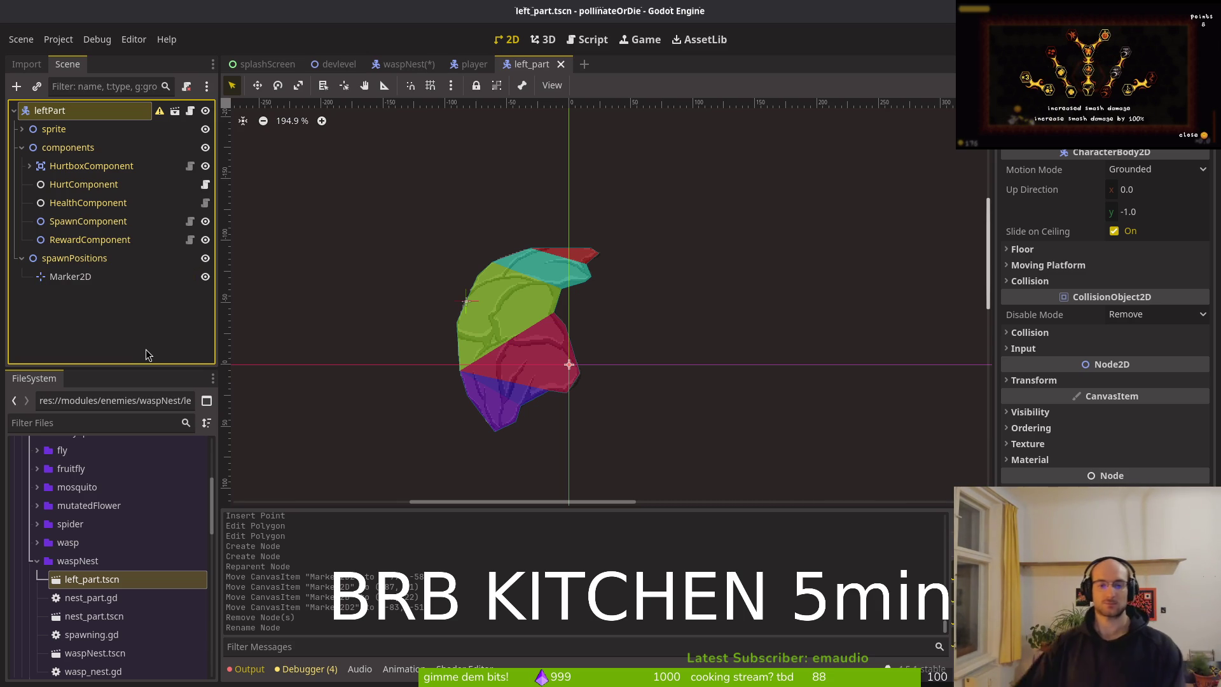
Step: Quick-open enemy.tscn by searching for 'enemy'
{"action": "key", "text": "shift+alt+o"}
{"action": "type", "text": "enents"}
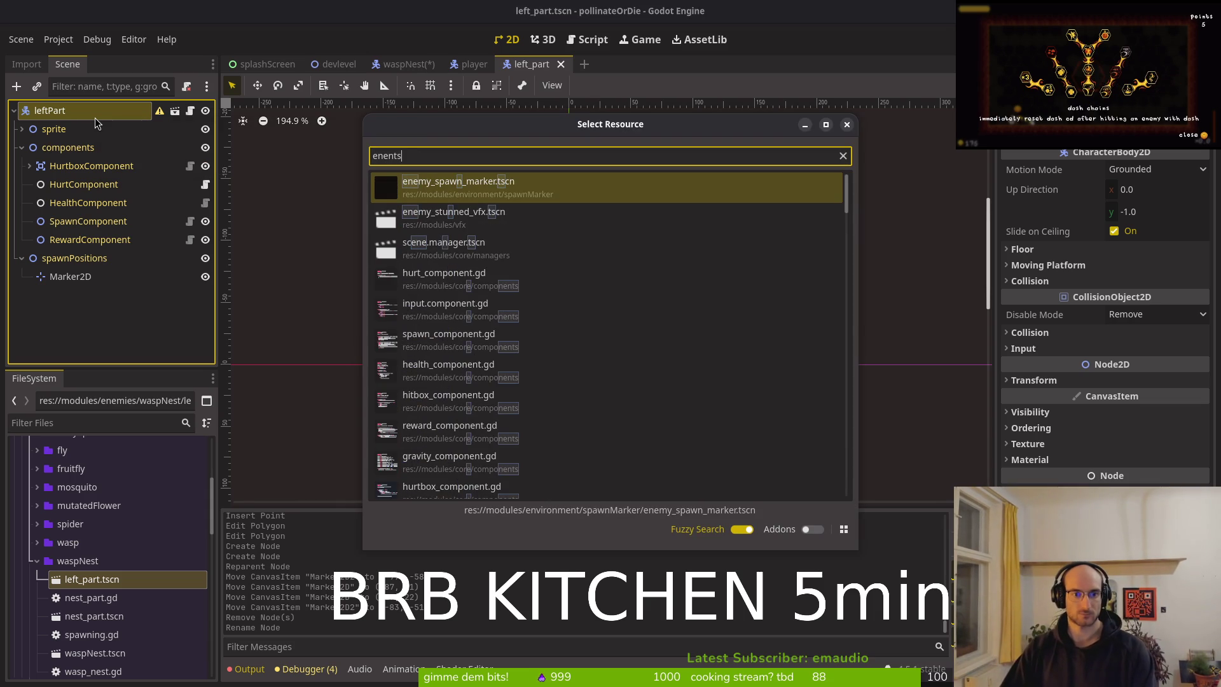
{"action": "type", "text": "sce"}
{"action": "key", "text": "BackSpace"}
{"action": "key", "text": "BackSpace"}
{"action": "key", "text": "BackSpace"}
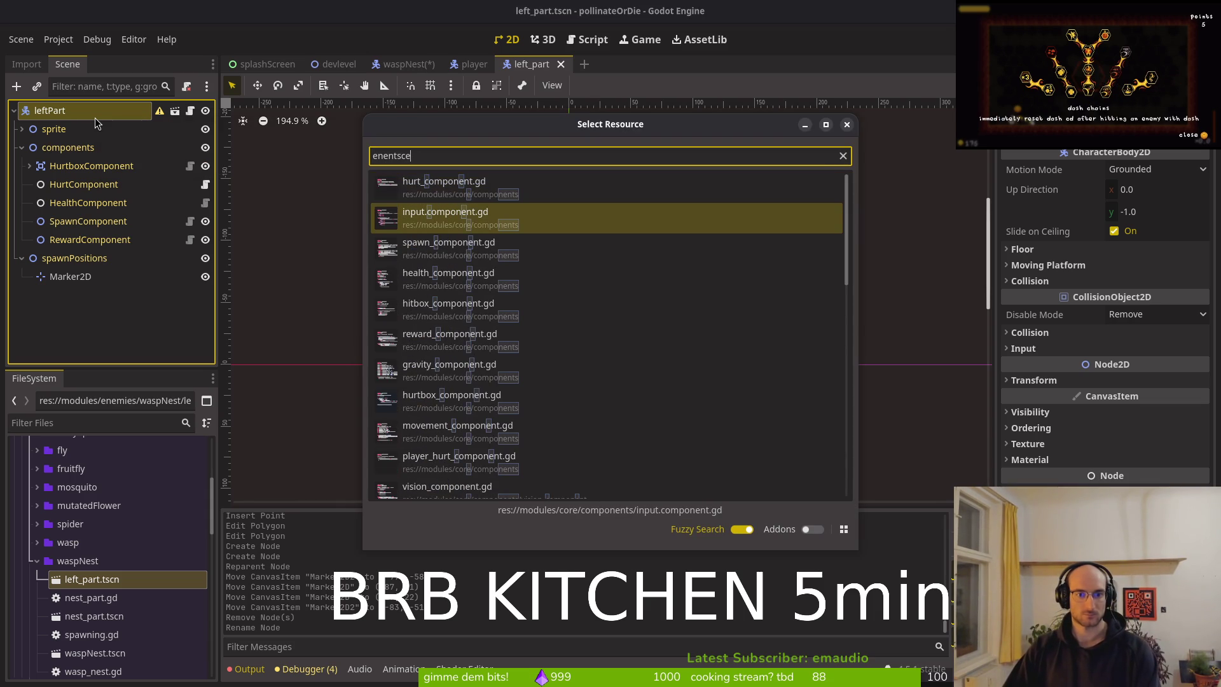
{"action": "type", "text": "eneene"}
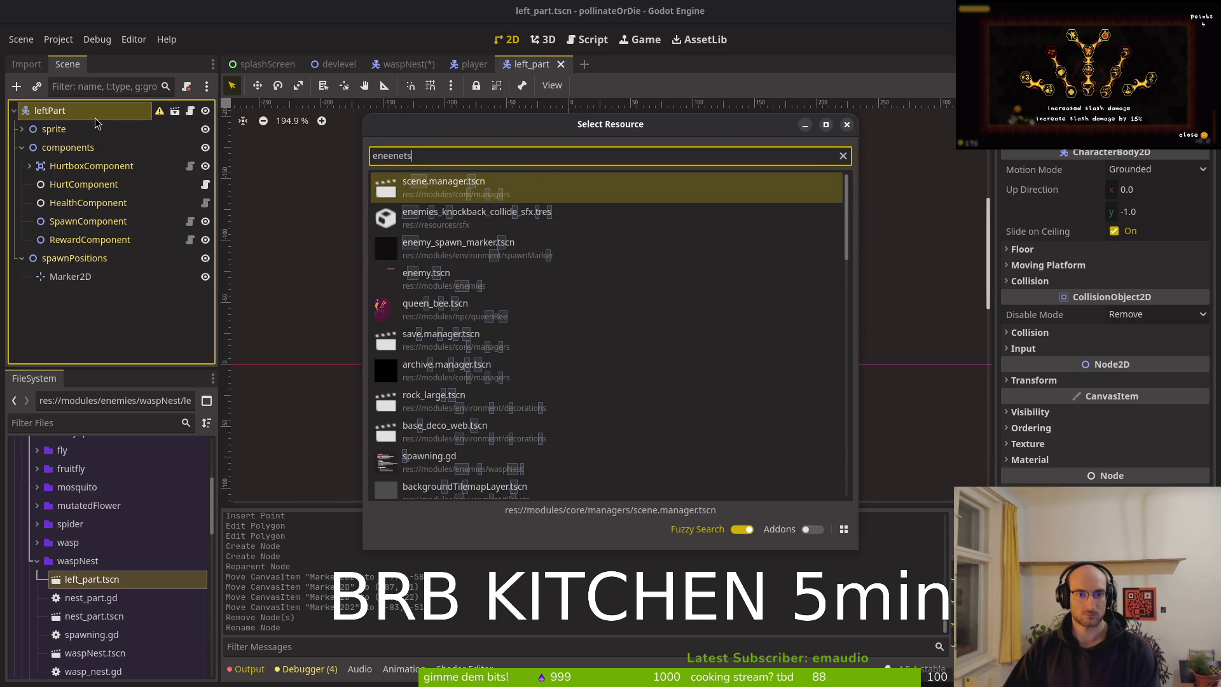
{"action": "key", "text": "Down"}
{"action": "key", "text": "Down"}
{"action": "key", "text": "Down"}
{"action": "key", "text": "Return"}
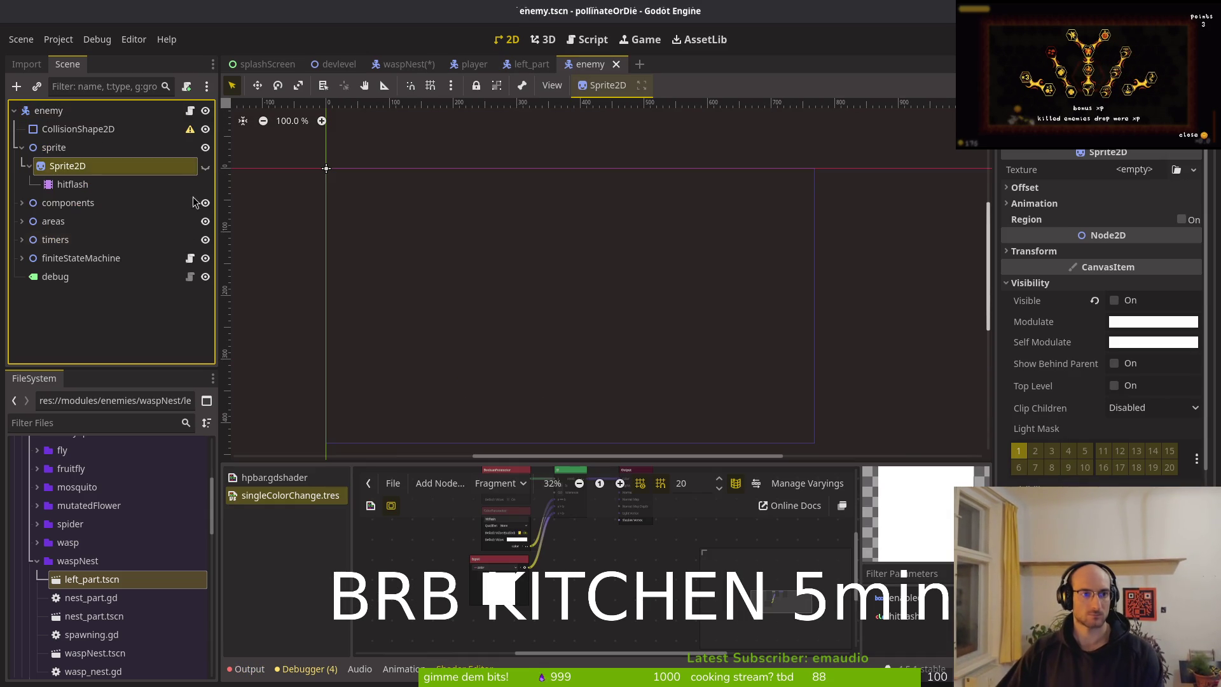
Step: Inspect the enemy scene's areas and finiteStateMachine nodes, then return to the left_part scene
{"action": "left_click", "coordinate": [22, 147]}
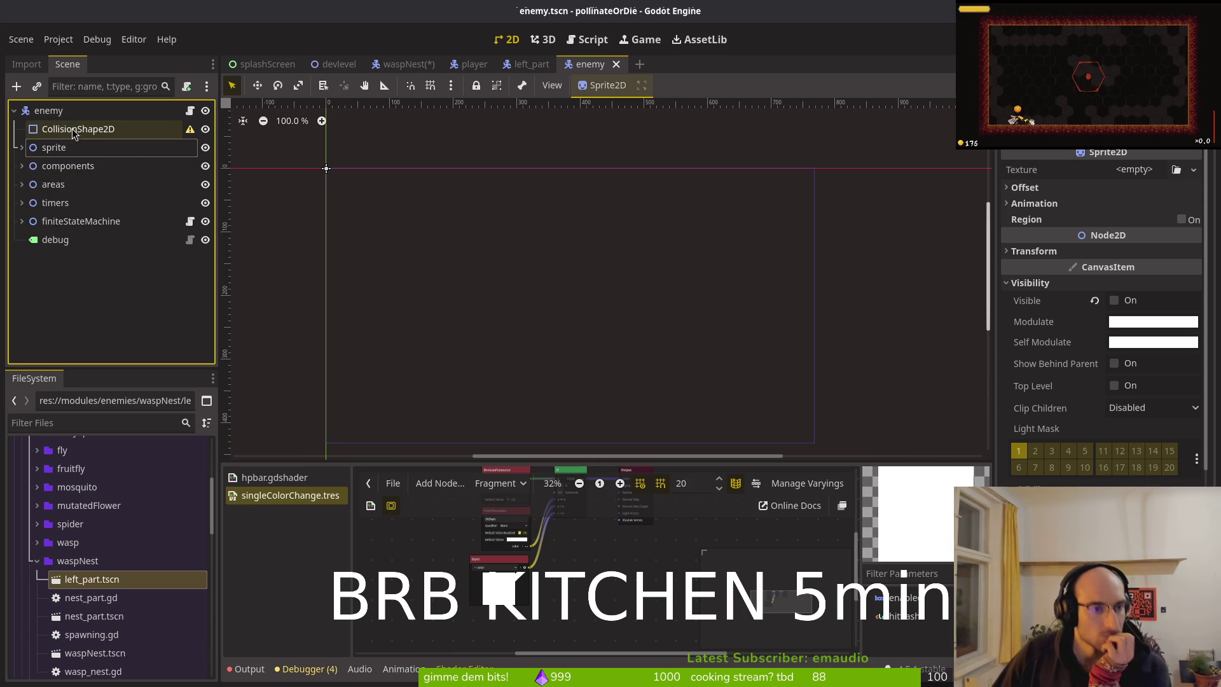
{"action": "left_click", "coordinate": [21, 184]}
{"action": "left_click", "coordinate": [21, 184]}
{"action": "left_click", "coordinate": [21, 221]}
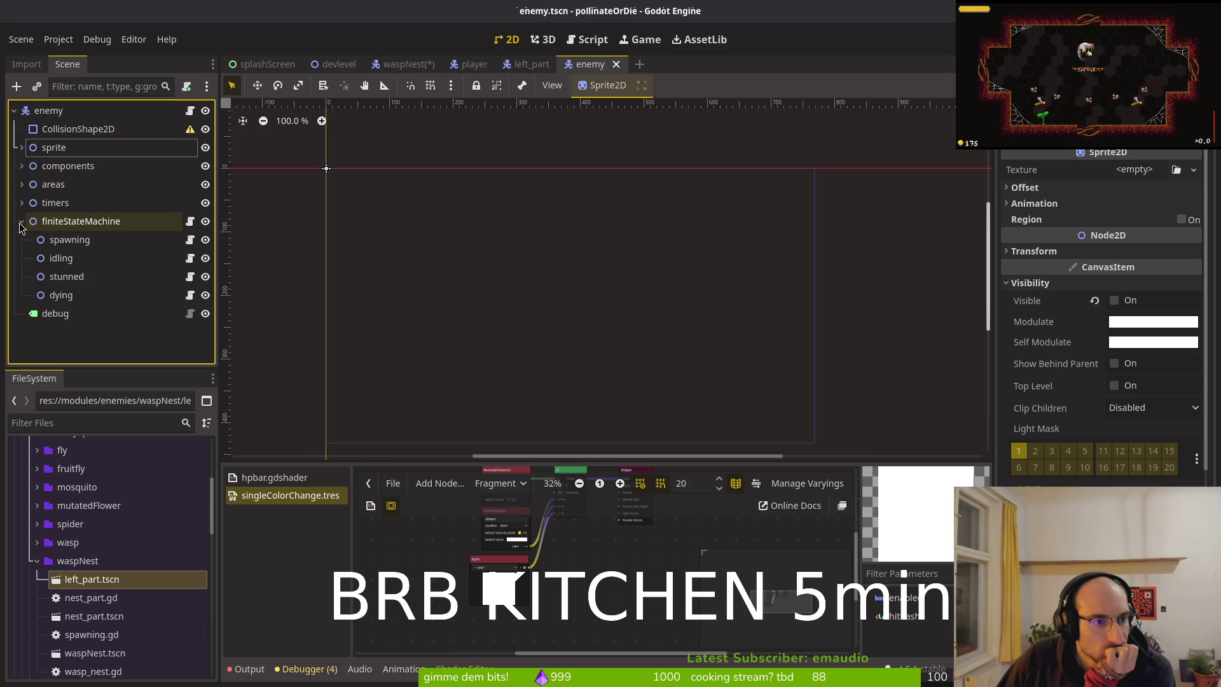
{"action": "left_click", "coordinate": [21, 223]}
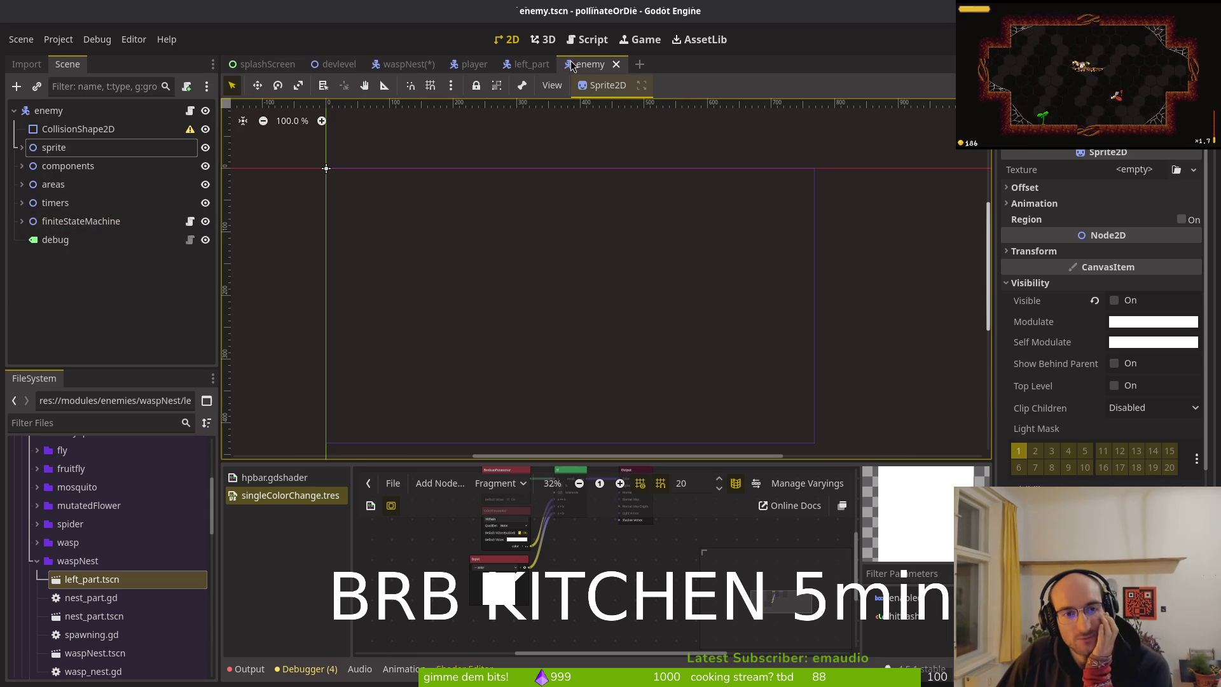
{"action": "left_click", "coordinate": [544, 71]}
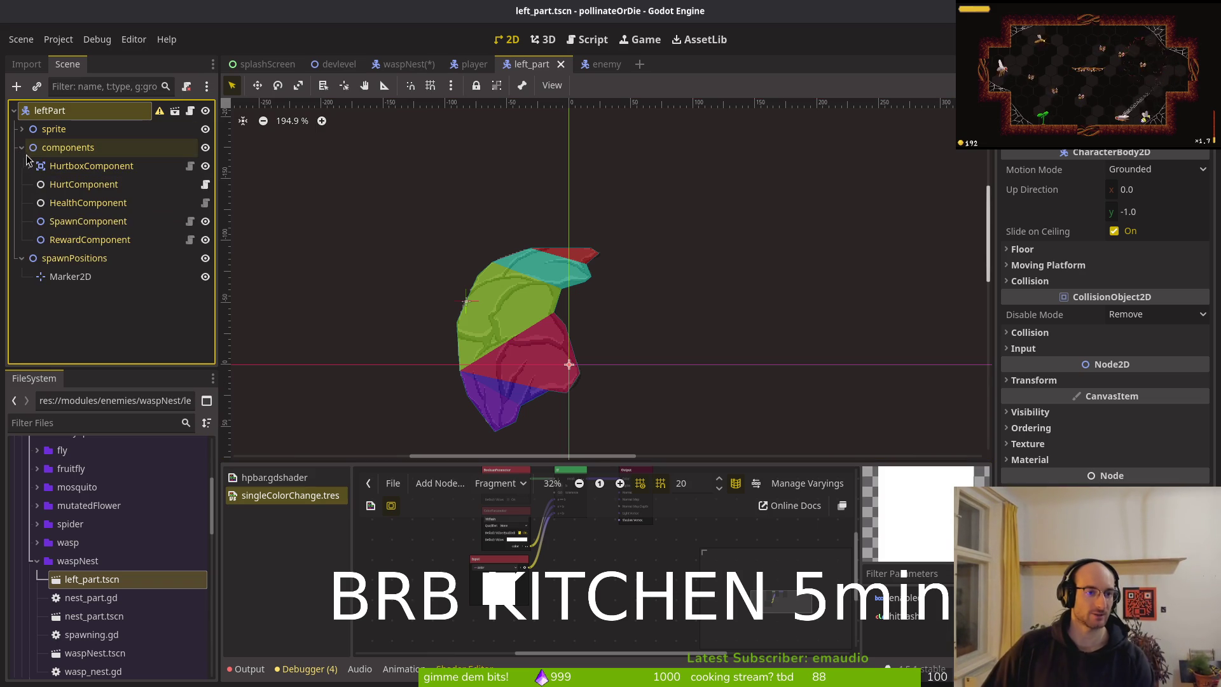
{"action": "scroll", "coordinate": [555, 425], "scroll_direction": "down", "scroll_amount": 3}
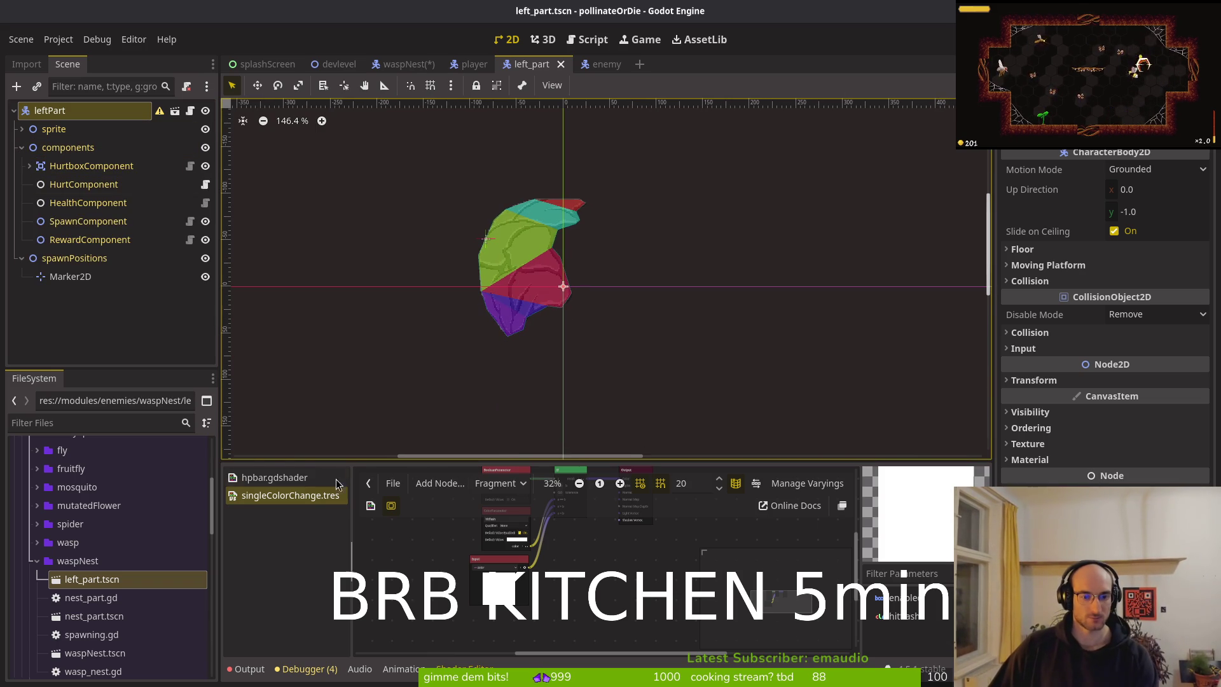
Step: Clear the output log, inspect SpawnComponent, and collapse components and spawnPositions
{"action": "left_click", "coordinate": [246, 669]}
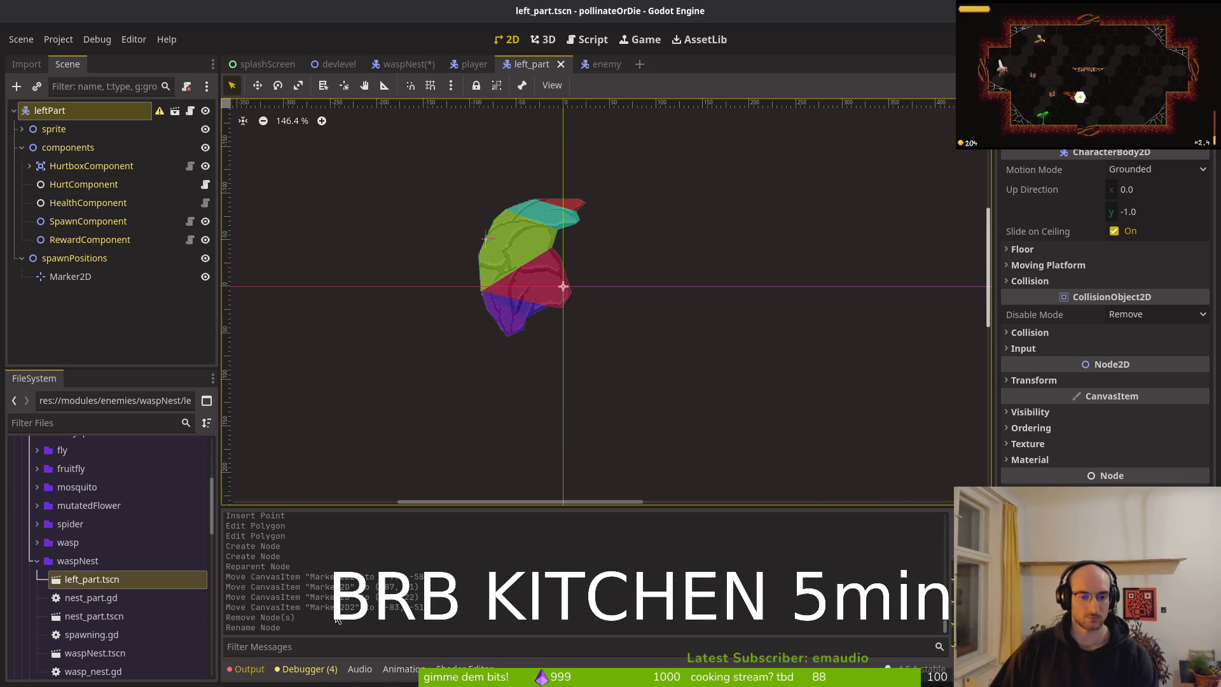
{"action": "key", "text": "ctrl+alt+k"}
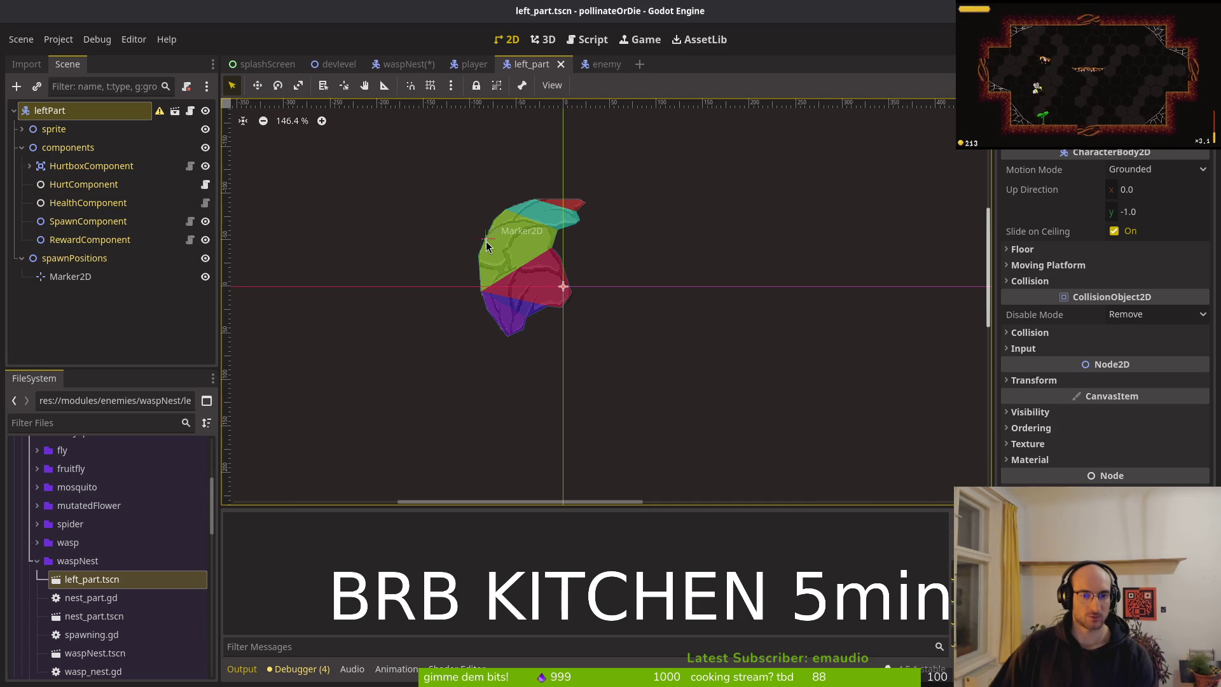
{"action": "left_click", "coordinate": [89, 221]}
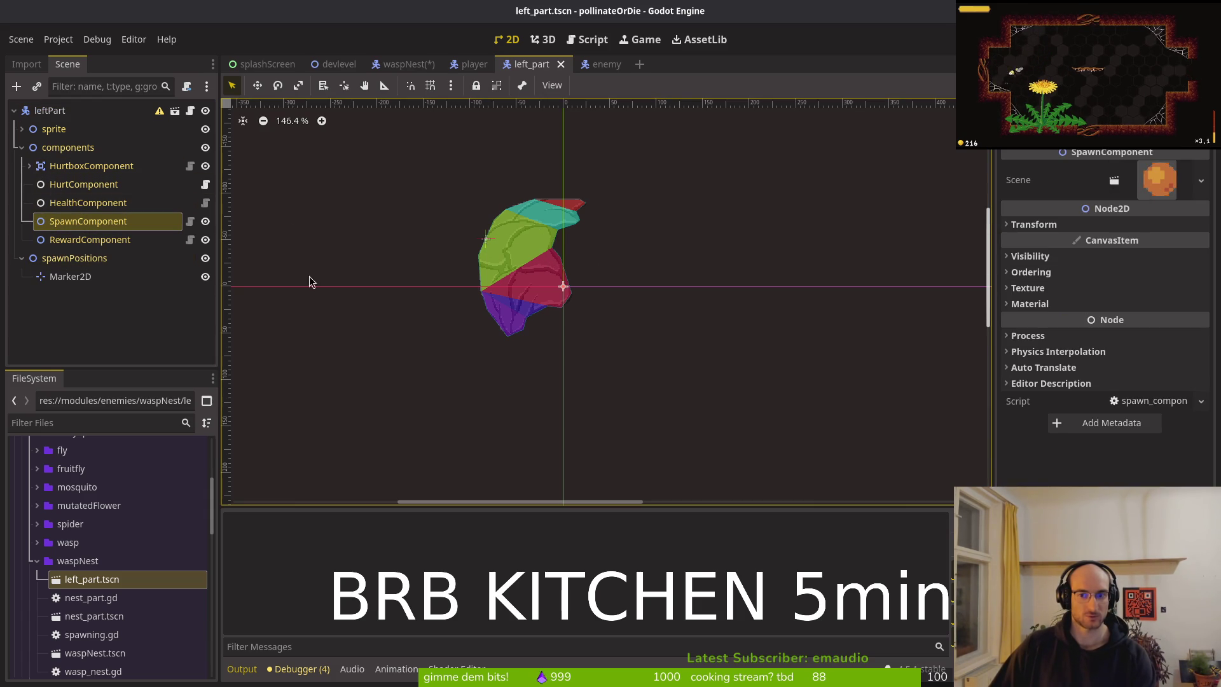
{"action": "left_click", "coordinate": [22, 148]}
{"action": "left_click", "coordinate": [23, 166]}
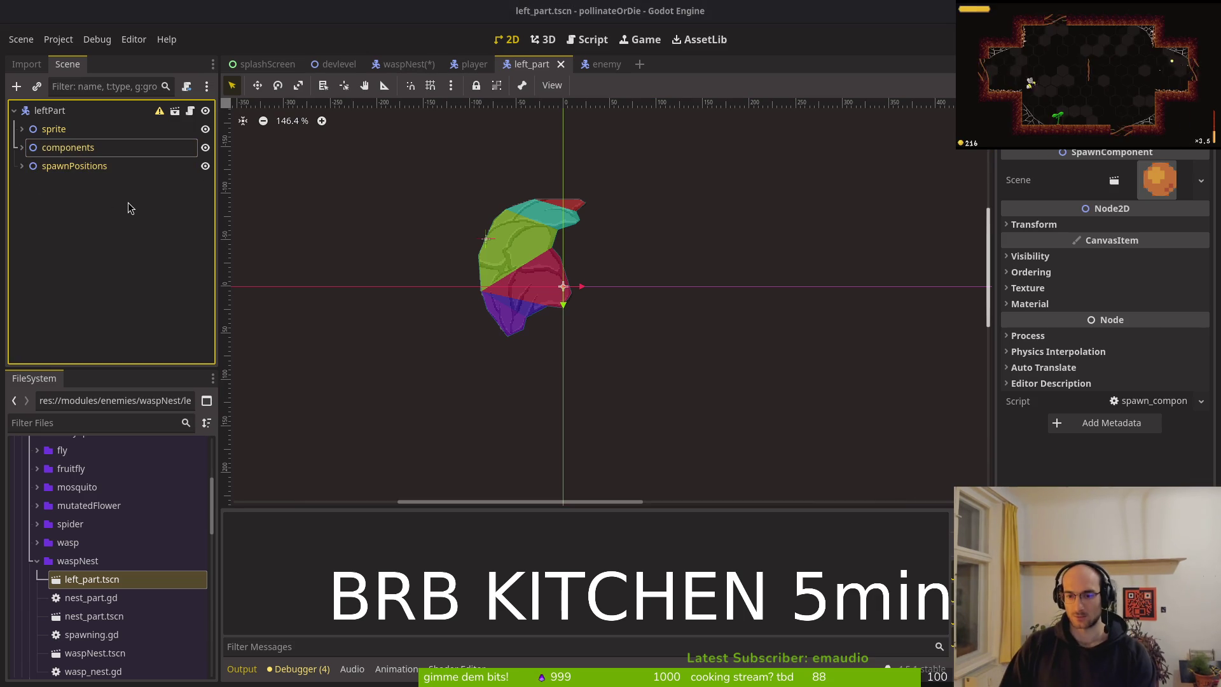
Step: Open enemy_spawn_marker.tscn, inspect SpawnComponent and enemySpawnMarker, then return to the enemy scene
{"action": "key", "text": "shift+alt+o"}
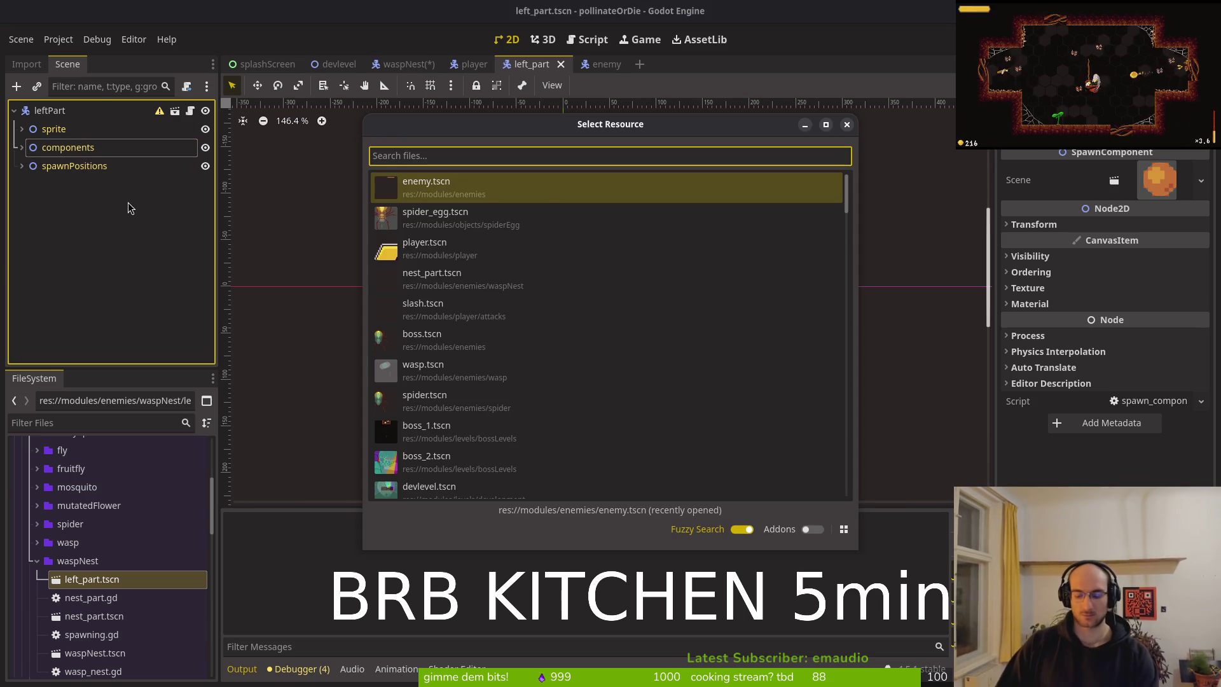
{"action": "type", "text": "marker"}
{"action": "key", "text": "Down"}
{"action": "key", "text": "Return"}
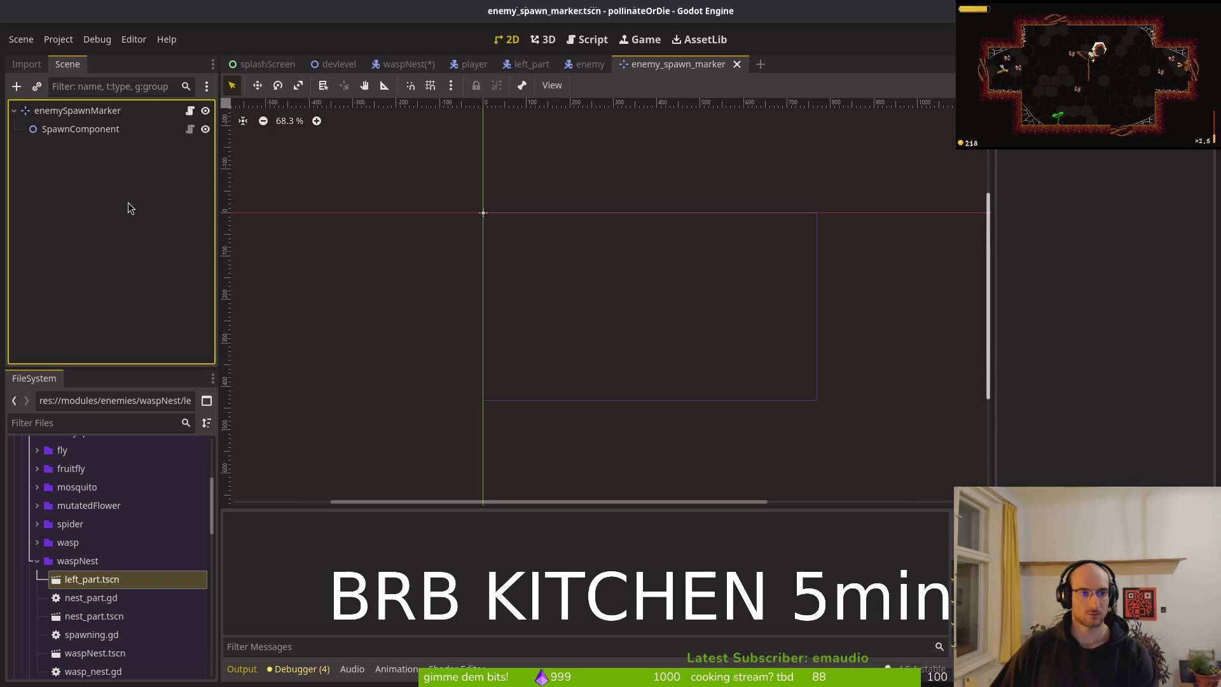
{"action": "left_click", "coordinate": [88, 133]}
{"action": "left_click", "coordinate": [81, 112]}
{"action": "left_click", "coordinate": [82, 115]}
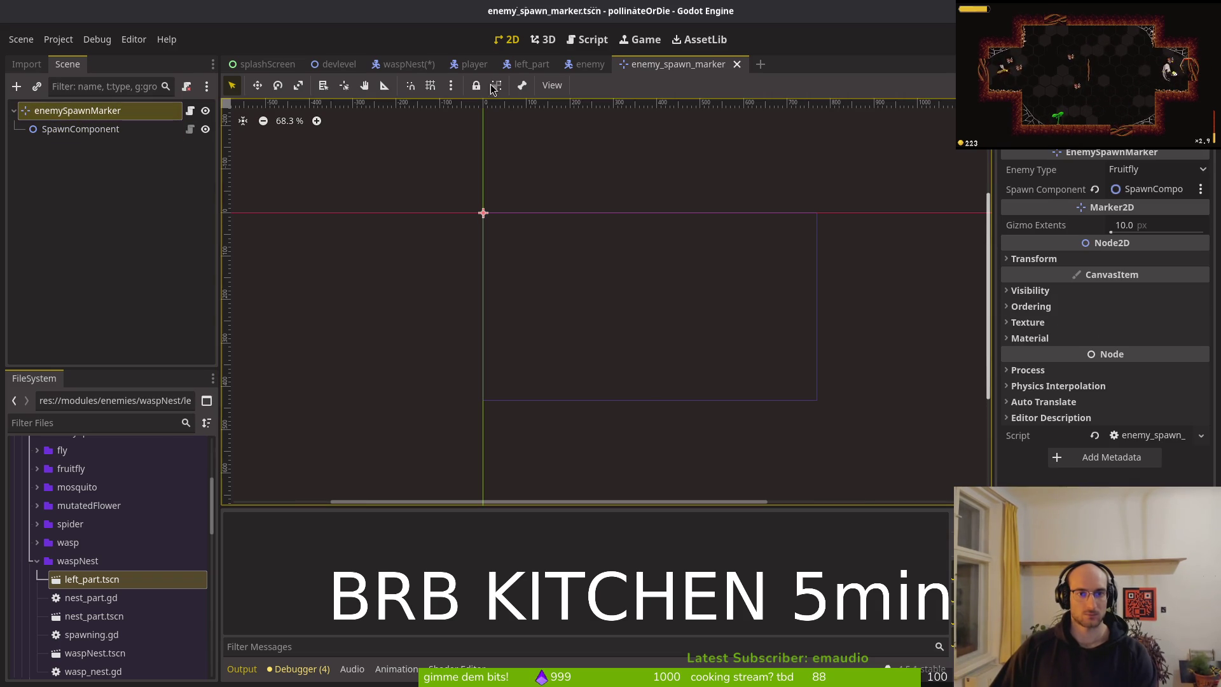
{"action": "left_click", "coordinate": [589, 66]}
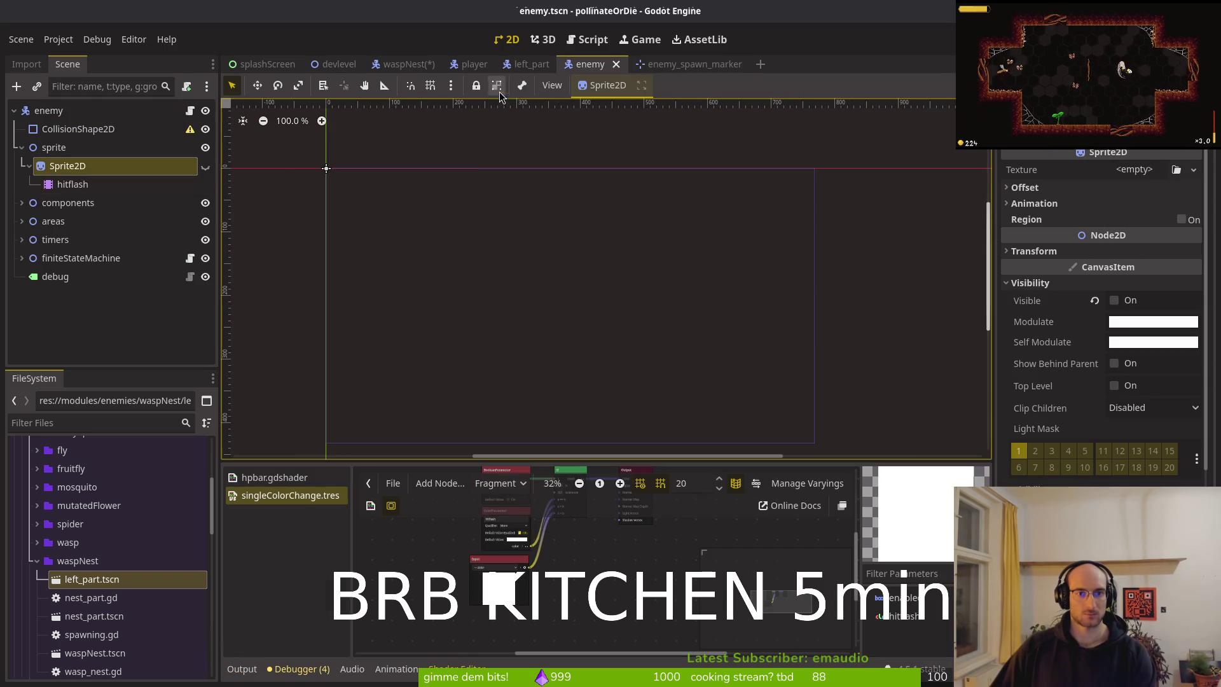
{"action": "left_click", "coordinate": [404, 64]}
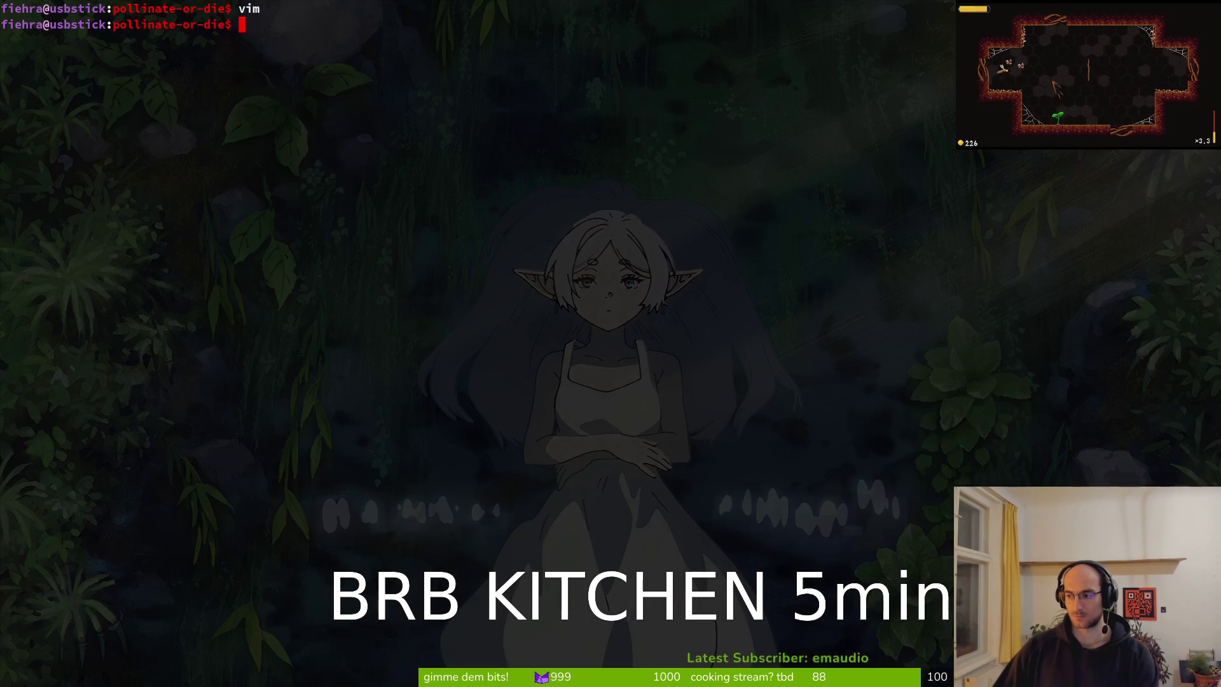
Step: Launch vim on the project and open enemy_spawn_marker.gd beside nest_part.gd in a vertical split
{"action": "type", "text": "vim ."}
{"action": "key", "text": "Return"}
{"action": "key", "text": "space"}
{"action": "key", "text": "f"}
{"action": "key", "text": "f"}
{"action": "type", "text": "spawnmark"}
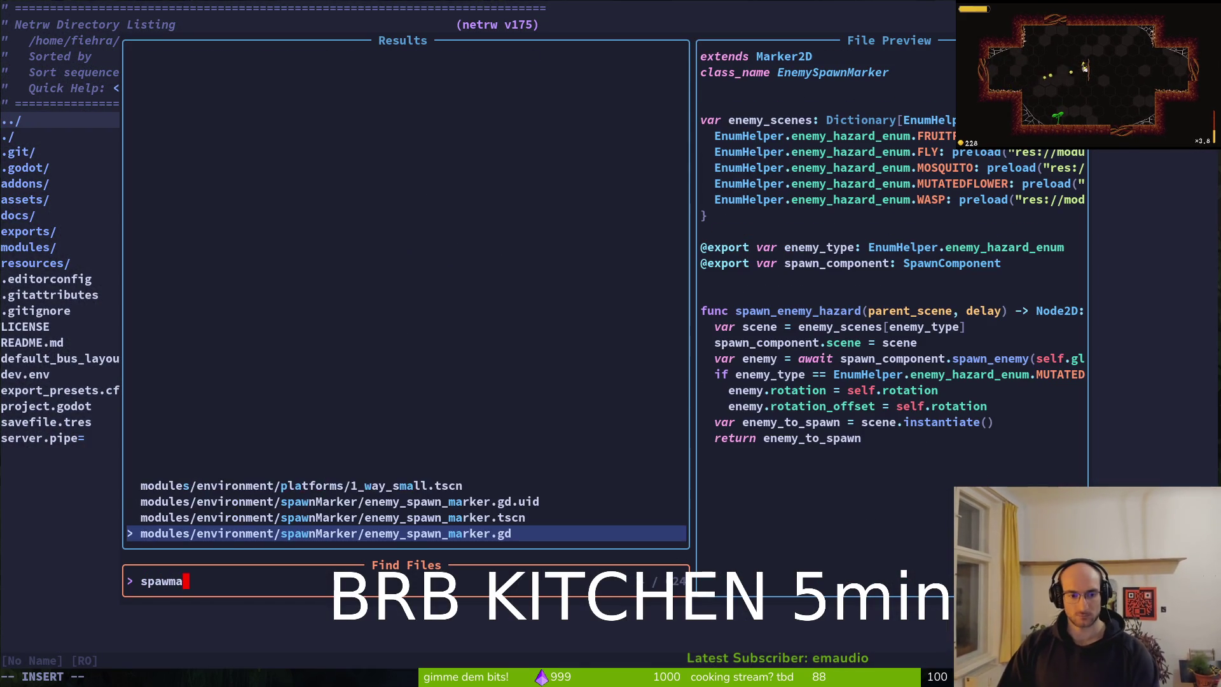
{"action": "key", "text": "Return"}
{"action": "key", "text": "space"}
{"action": "key", "text": "f"}
{"action": "key", "text": "f"}
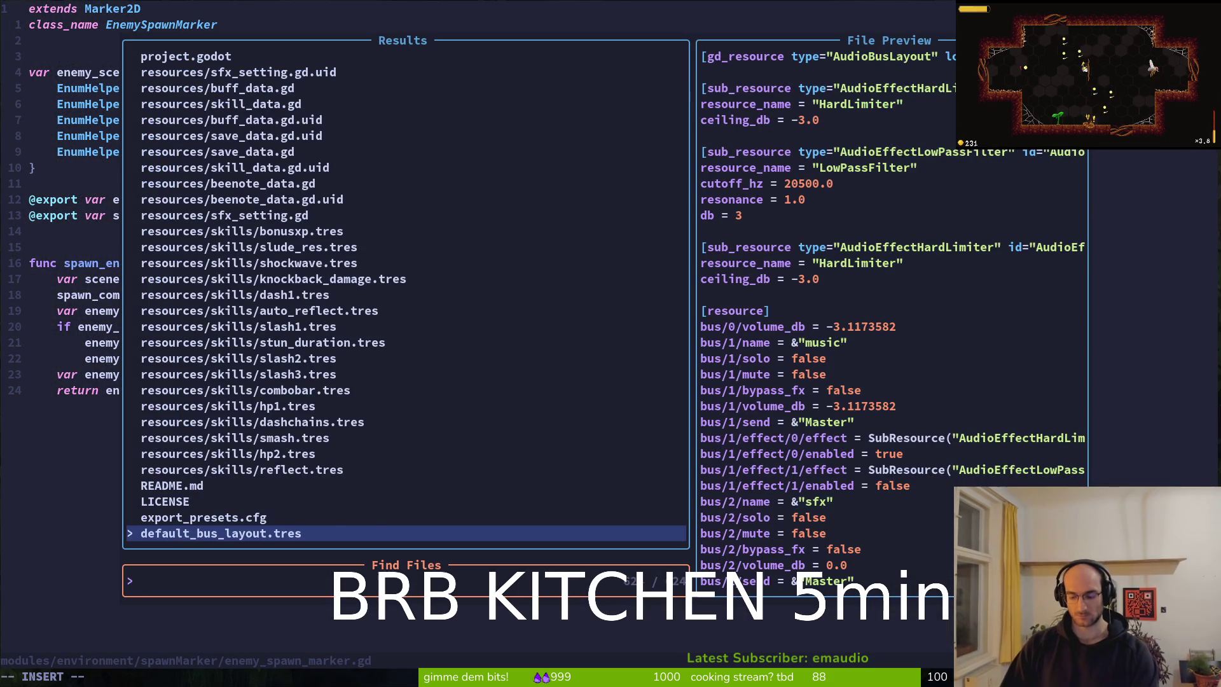
{"action": "type", "text": "nestpart"}
{"action": "key", "text": "ctrl+v"}
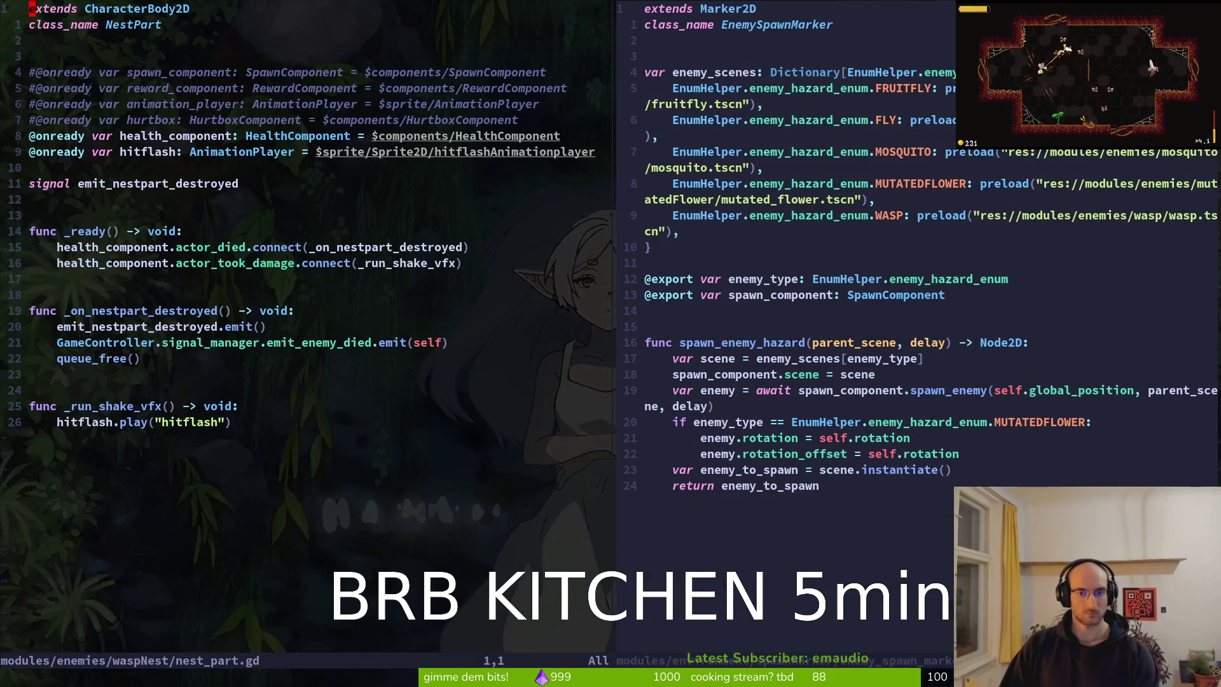
Step: Copy the spawn_enemy_hazard function and paste it at the end of nest_part.gd
{"action": "key", "text": "ctrl+l"}
{"action": "key", "text": "1"}
{"action": "key", "text": "5"}
{"action": "key", "text": "j"}
{"action": "key", "text": "shift+v"}
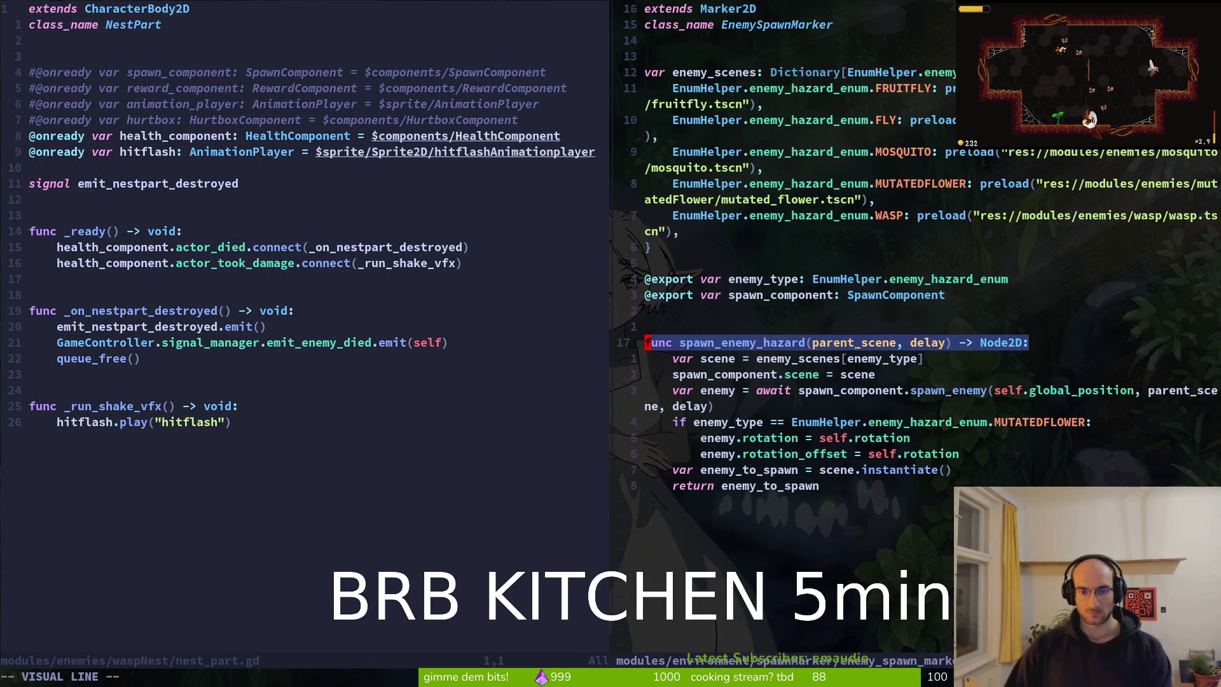
{"action": "key", "text": "j"}
{"action": "key", "text": "j"}
{"action": "key", "text": "j"}
{"action": "key", "text": "j"}
{"action": "key", "text": "j"}
{"action": "key", "text": "j"}
{"action": "key", "text": "y"}
{"action": "key", "text": "ctrl+h"}
{"action": "key", "text": "j"}
{"action": "key", "text": "j"}
{"action": "key", "text": "j"}
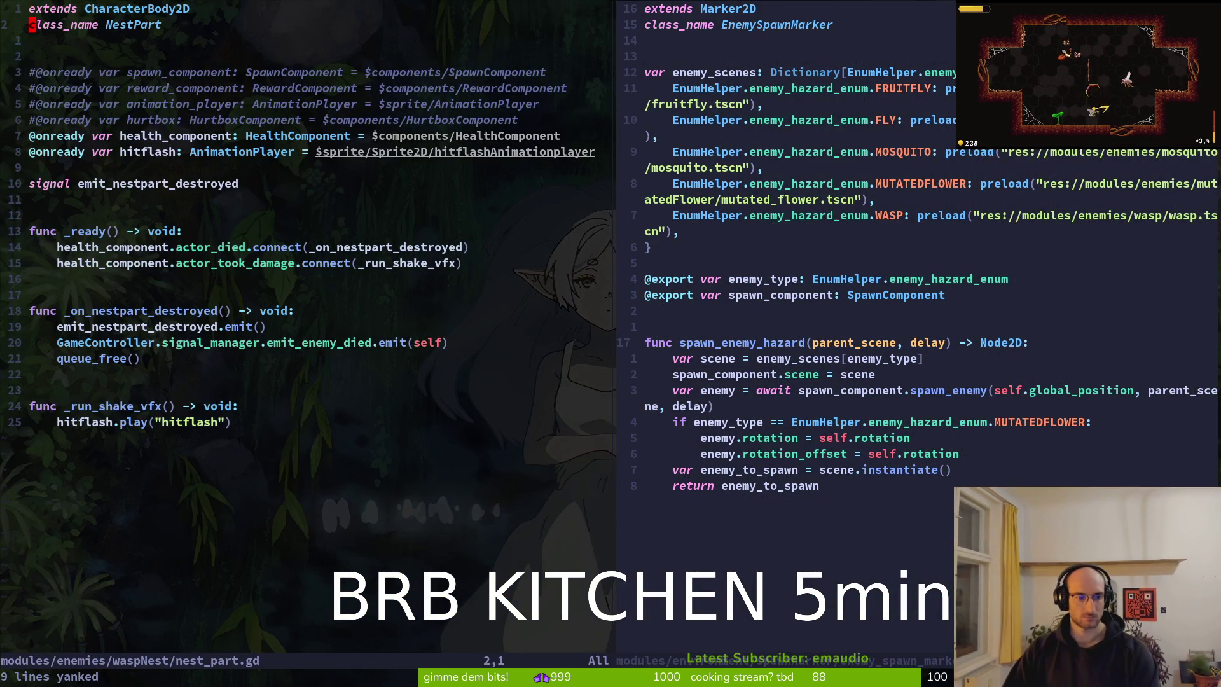
{"action": "key", "text": "j"}
{"action": "key", "text": "p"}
{"action": "key", "text": "O"}
{"action": "key", "text": "Return"}
{"action": "key", "text": "Escape"}
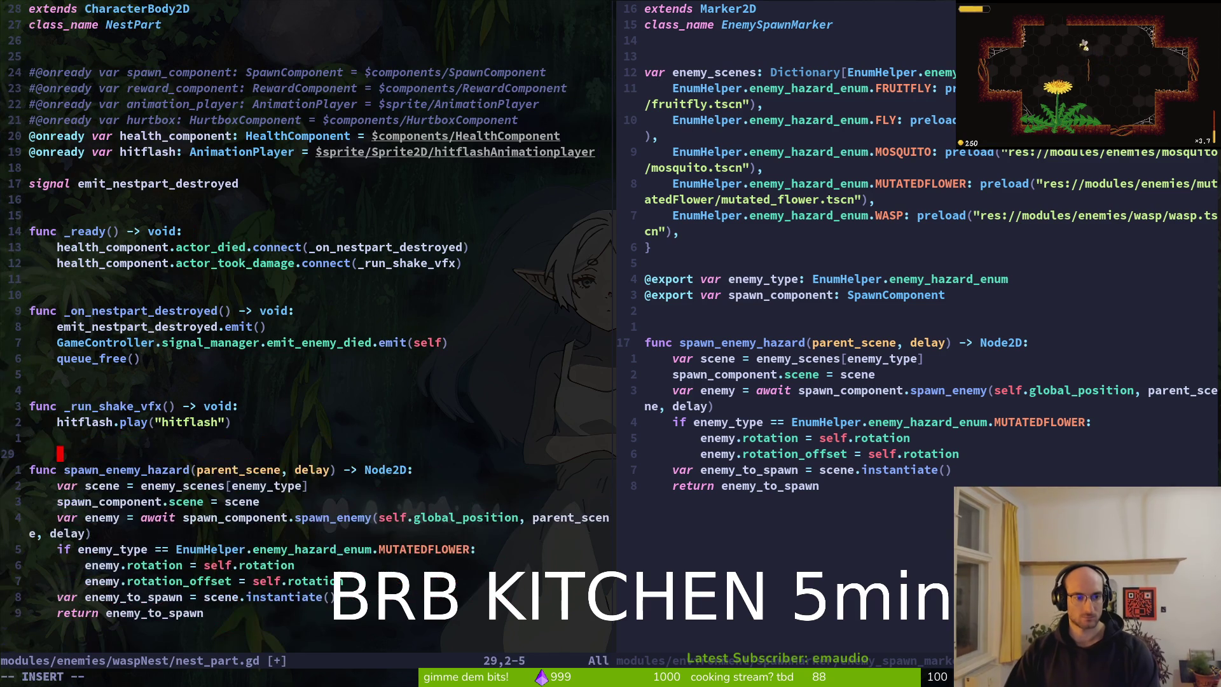
{"action": "type", "text": "jwcwspawn_wasp"}
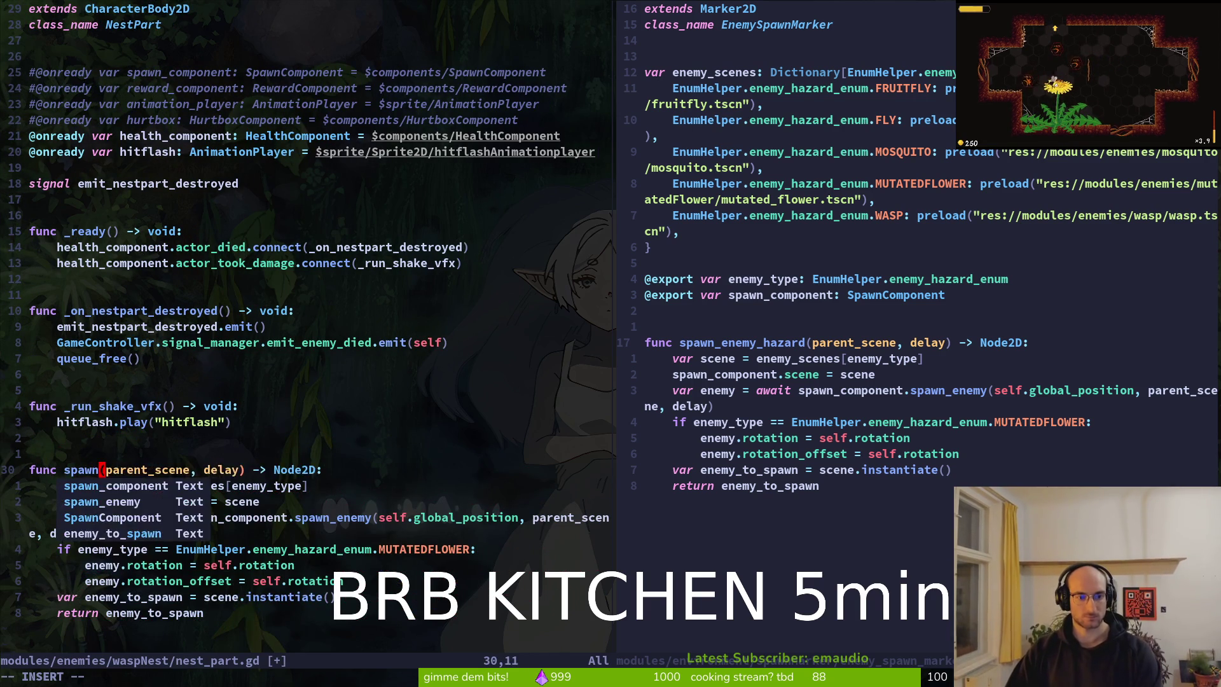
Step: Rename the pasted function to spawn_wasp and save nest_part.gd
{"action": "key", "text": "Escape"}
{"action": "type", "text": ":w"}
{"action": "key", "text": "Return"}
{"action": "key", "text": "j"}
{"action": "key", "text": "j"}
{"action": "key", "text": "j"}
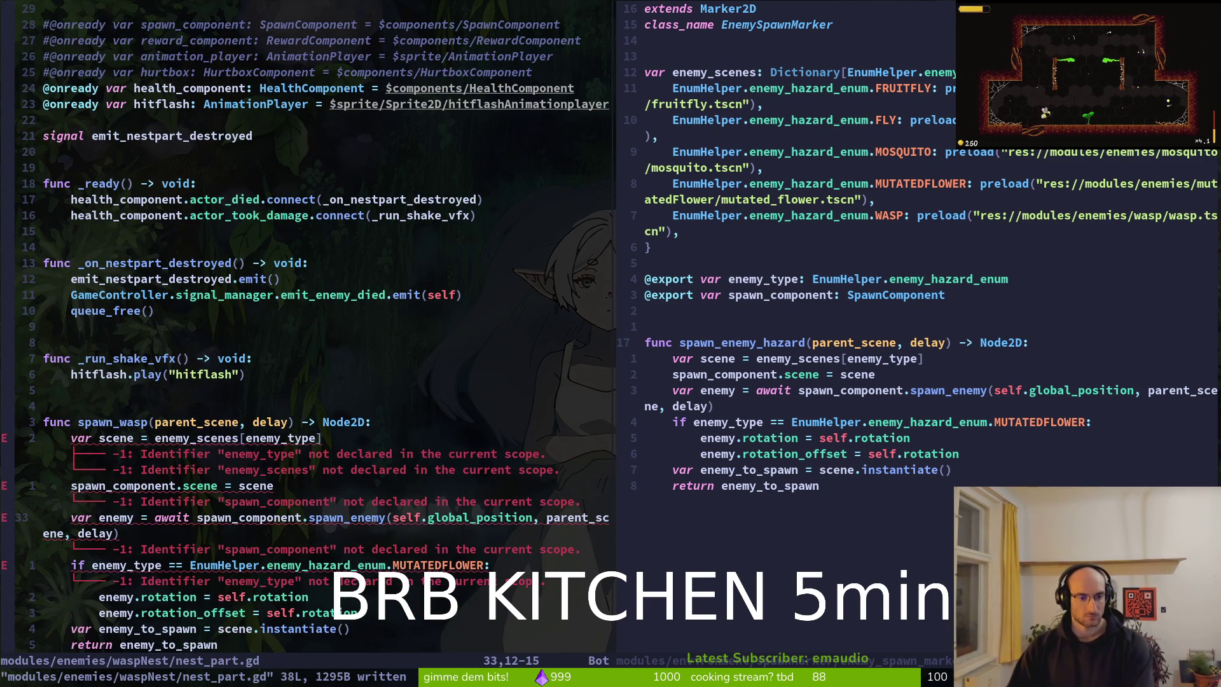
Step: Copy the WASP preload line from enemy_spawn_marker.gd and paste it below var scene
{"action": "left_click", "coordinate": [647, 326]}
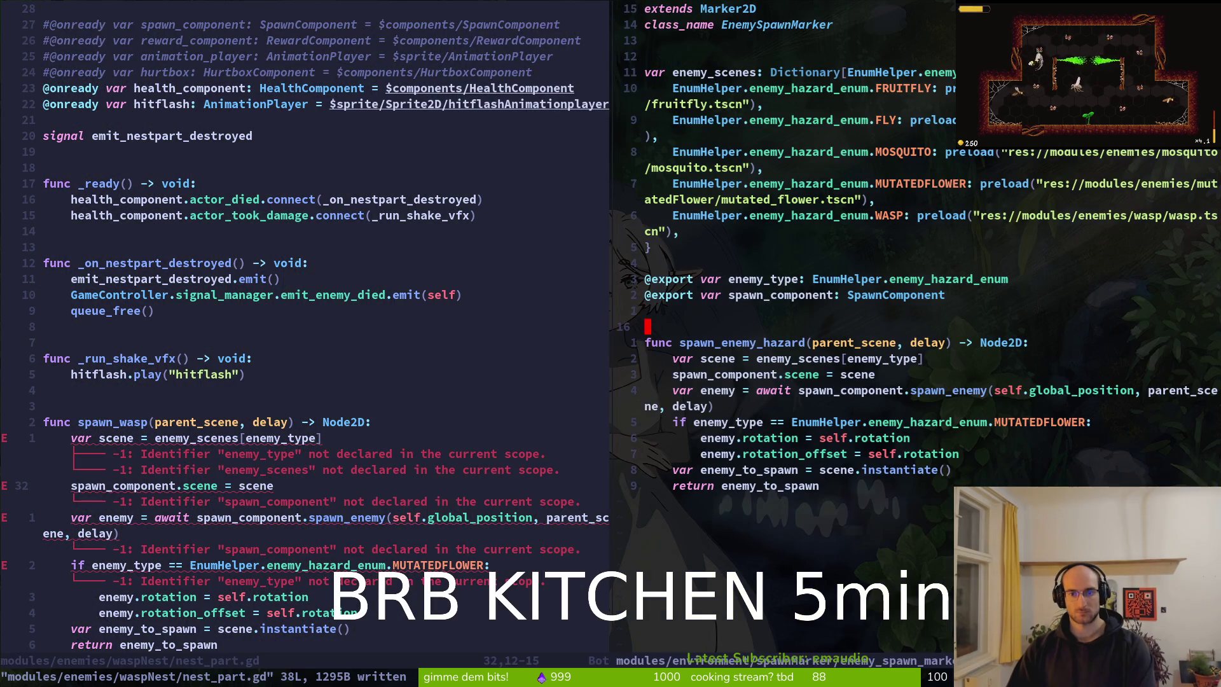
{"action": "key", "text": "j"}
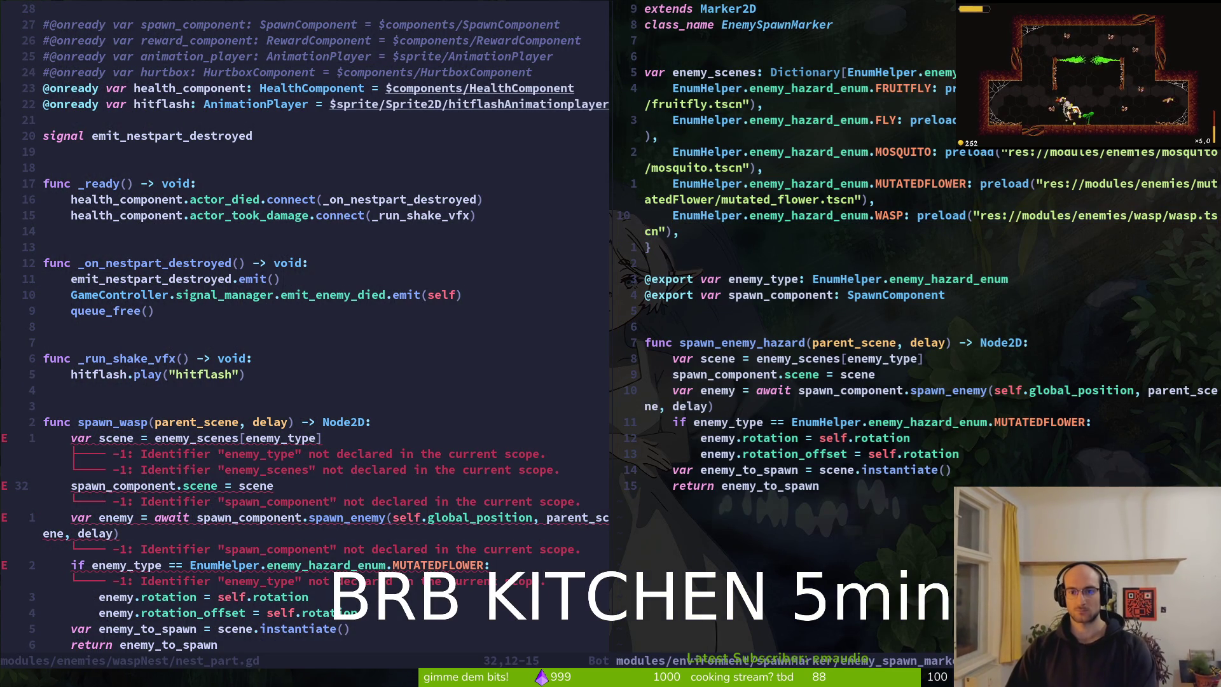
{"action": "key", "text": "ctrl+w"}
{"action": "key", "text": "h"}
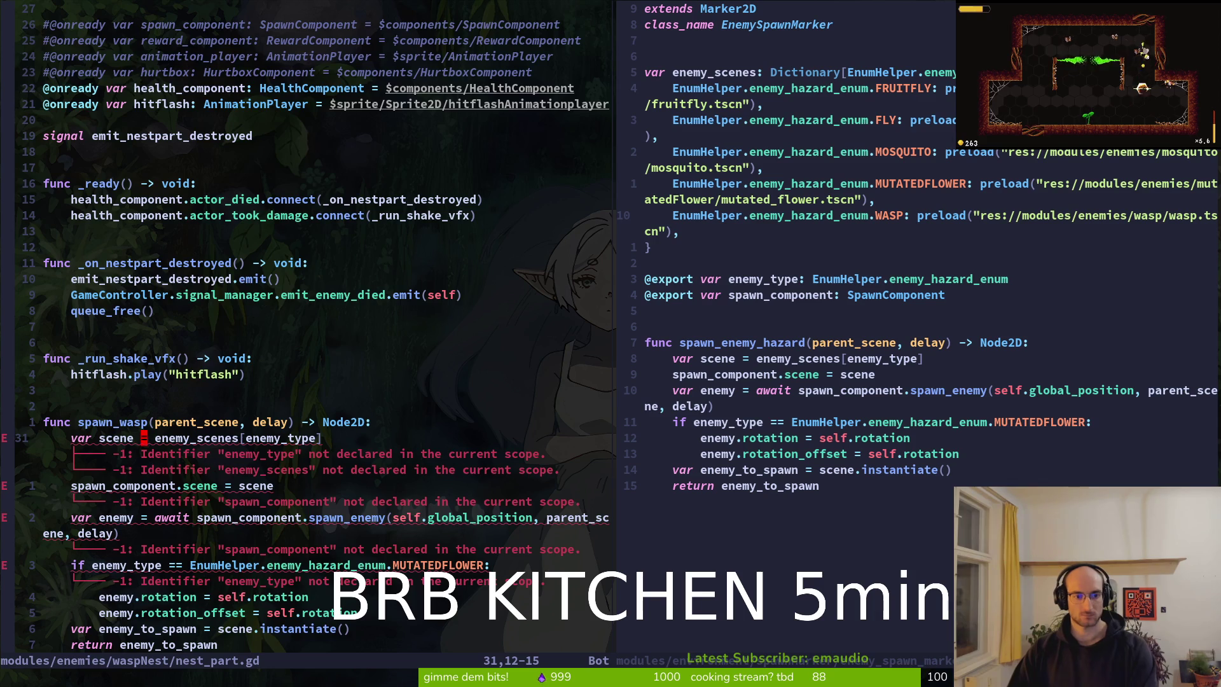
{"action": "key", "text": "o"}
{"action": "key", "text": "Escape"}
{"action": "key", "text": "p"}
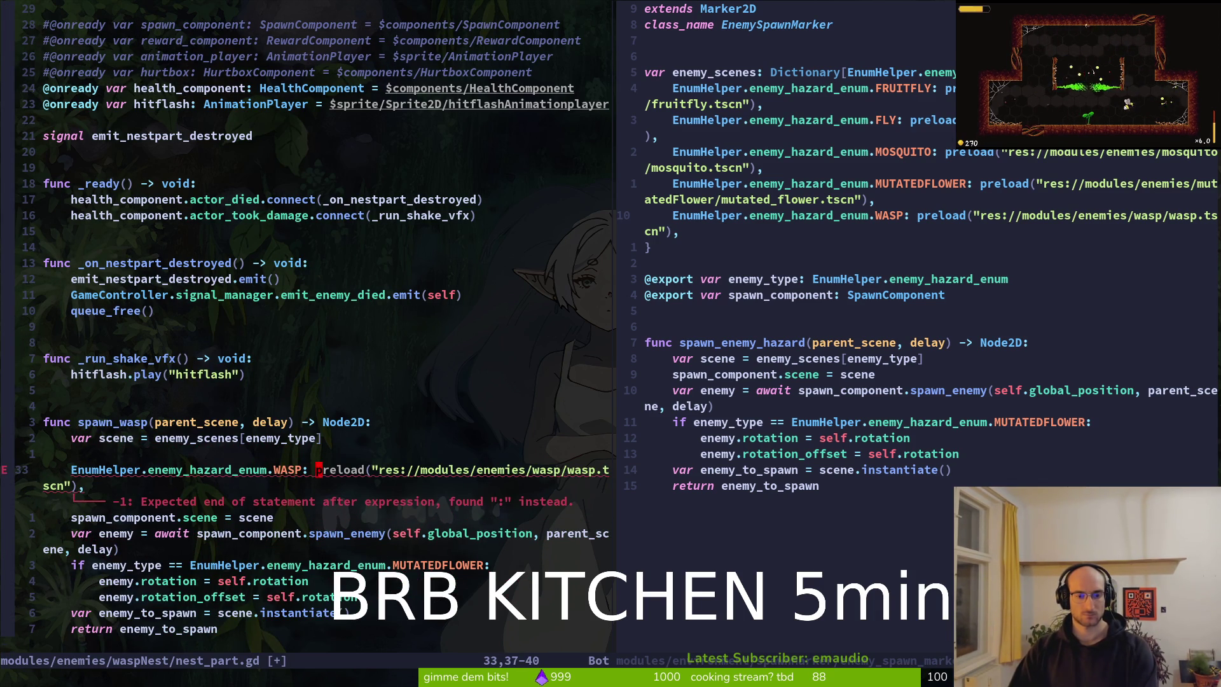
Step: Delete the WASP enum key and join the preload onto the var scene line, then save
{"action": "key", "text": "v"}
{"action": "key", "text": "0"}
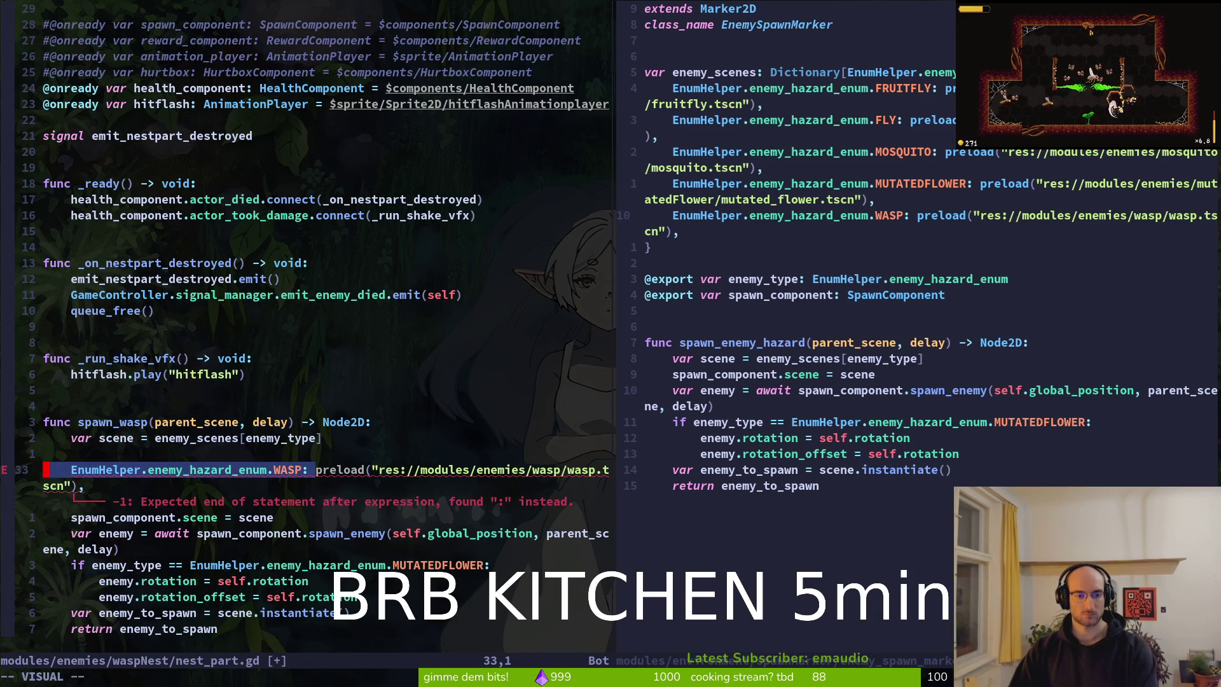
{"action": "key", "text": "d"}
{"action": "key", "text": "k"}
{"action": "key", "text": "k"}
{"action": "key", "text": "J"}
{"action": "key", "text": "J"}
{"action": "type", "text": "cBen"}
{"action": "key", "text": "BackSpace"}
{"action": "key", "text": "BackSpace"}
{"action": "key", "text": "Escape"}
{"action": "type", "text": ":w"}
{"action": "key", "text": "Return"}
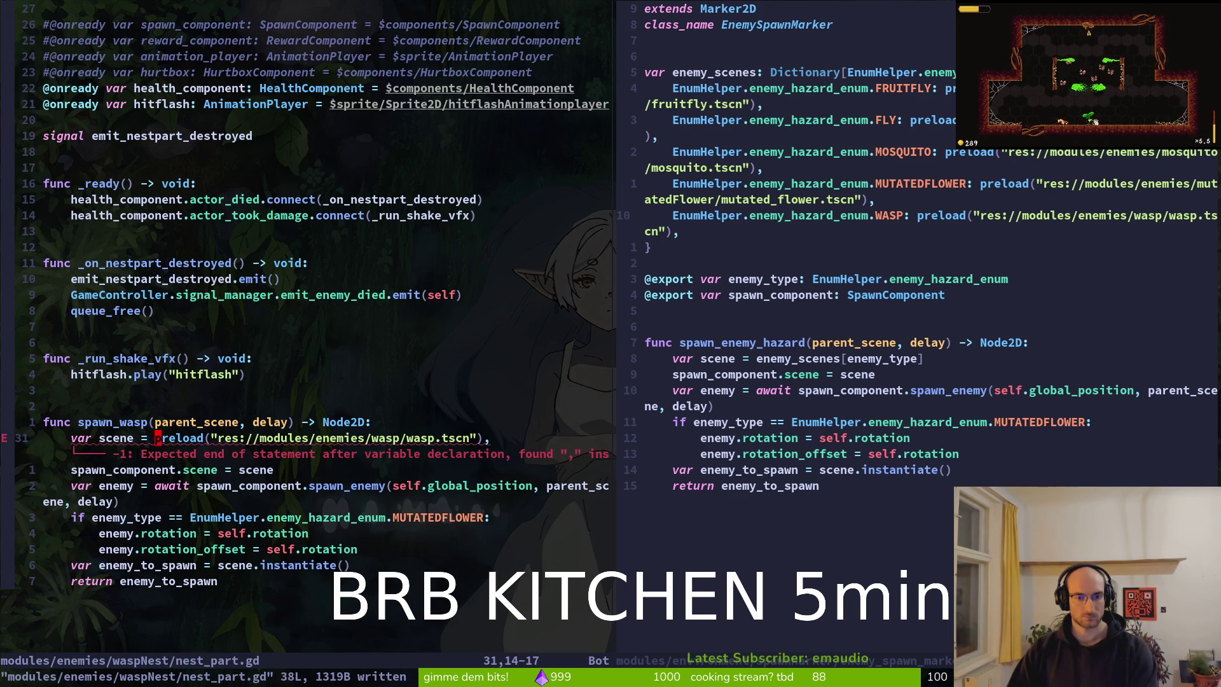
Step: Remove the trailing comma after preload("res://modules/enemies/wasp/wasp.tscn") and save
{"action": "type", "text": "x:w"}
{"action": "key", "text": "Return"}
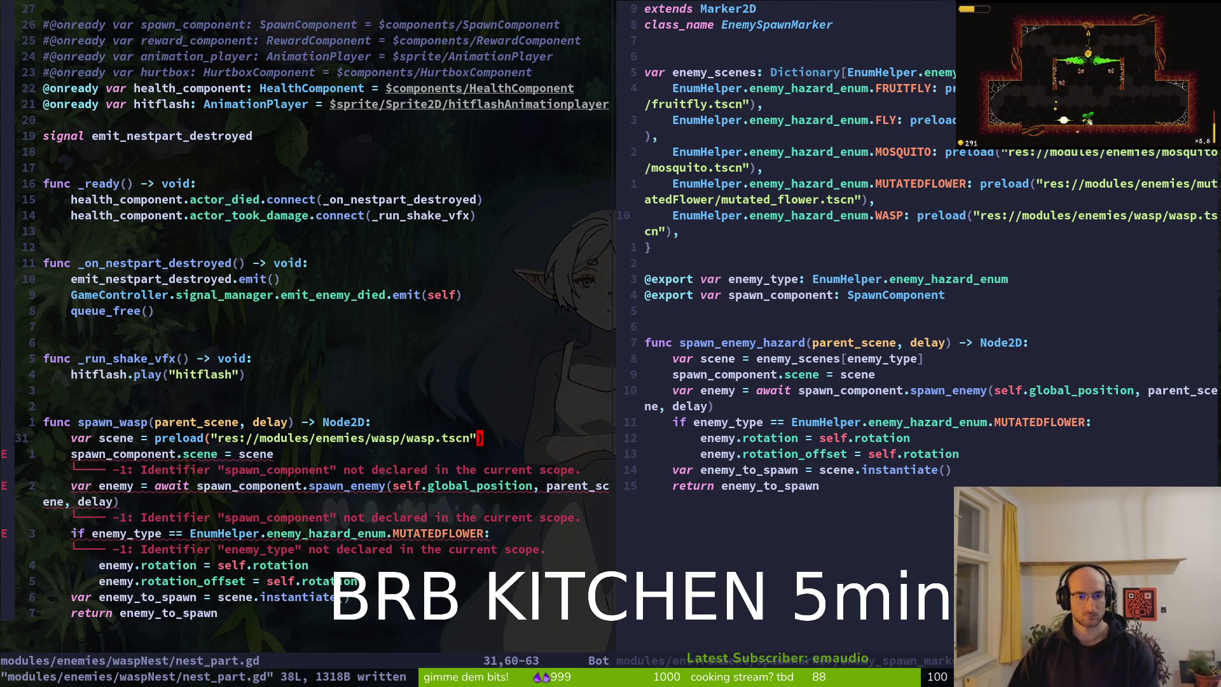
{"action": "key", "text": "j"}
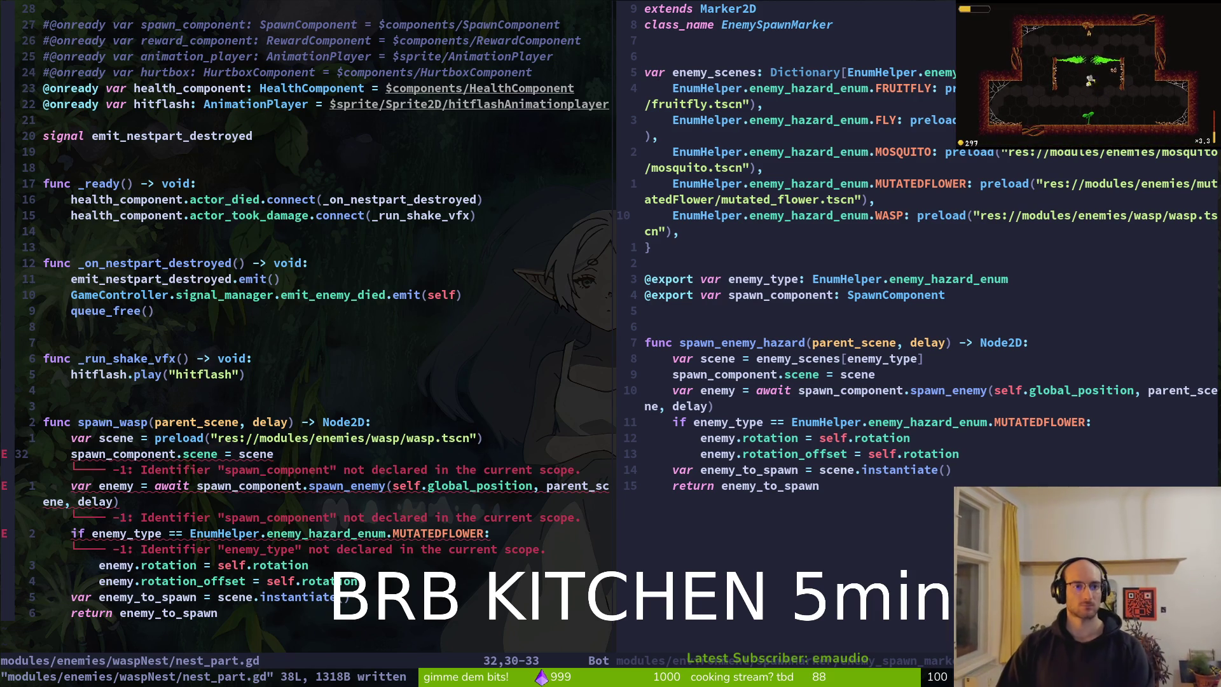
{"action": "key", "text": "ctrl+o"}
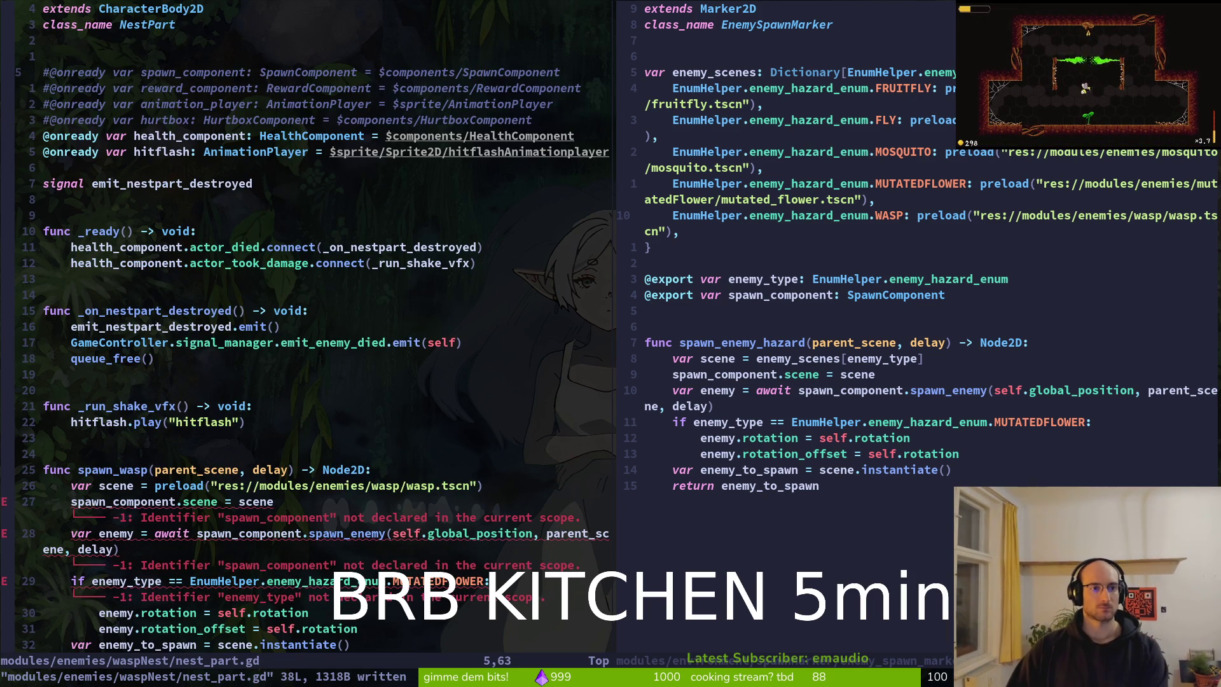
{"action": "type", "text": "sVJJ"}
{"action": "key", "text": "BackSpace"}
{"action": "key", "text": "BackSpace"}
{"action": "key", "text": "BackSpace"}
{"action": "key", "text": "Escape"}
{"action": "key", "text": "shift+v"}
{"action": "key", "text": "shift+j"}
{"action": "key", "text": "shift+j"}
{"action": "key", "text": "shift+j"}
{"action": "key", "text": "Escape"}
{"action": "type", "text": ":w"}
{"action": "key", "text": "Return"}
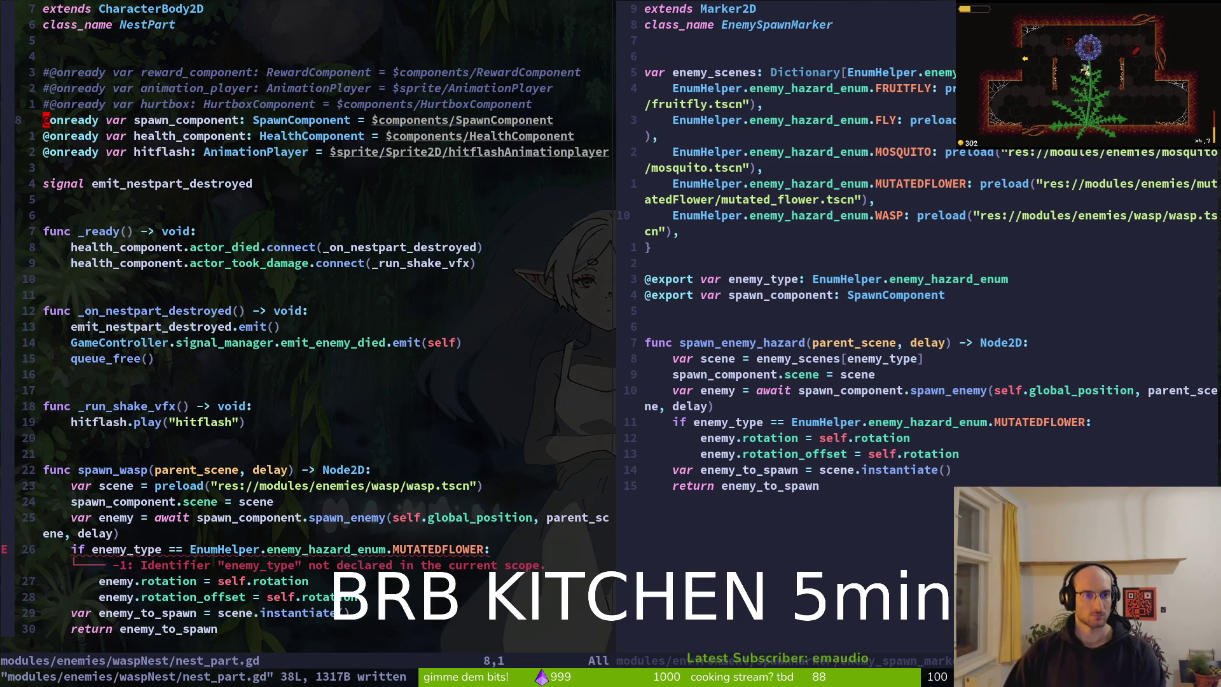
Step: Delete the MUTATEDFLOWER rotation if block from spawn_wasp and save
{"action": "key", "text": "shift+v"}
{"action": "key", "text": "Escape"}
{"action": "key", "text": "2"}
{"action": "key", "text": "0"}
{"action": "key", "text": "j"}
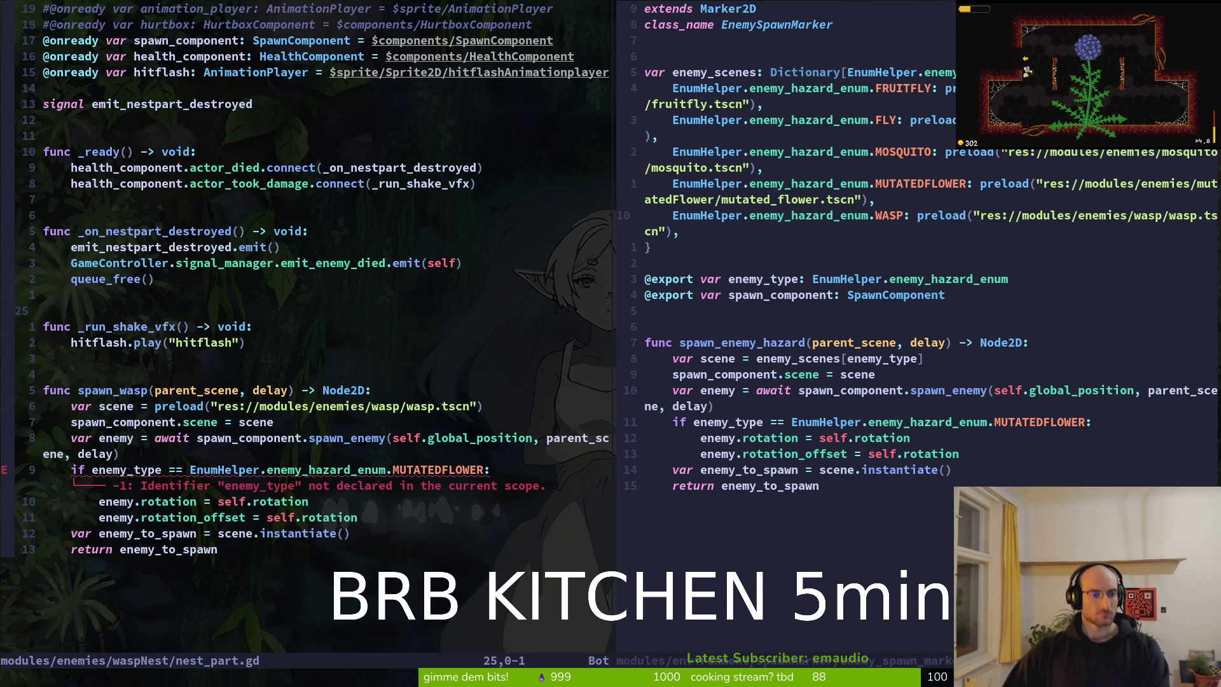
{"action": "key", "text": "9"}
{"action": "key", "text": "j"}
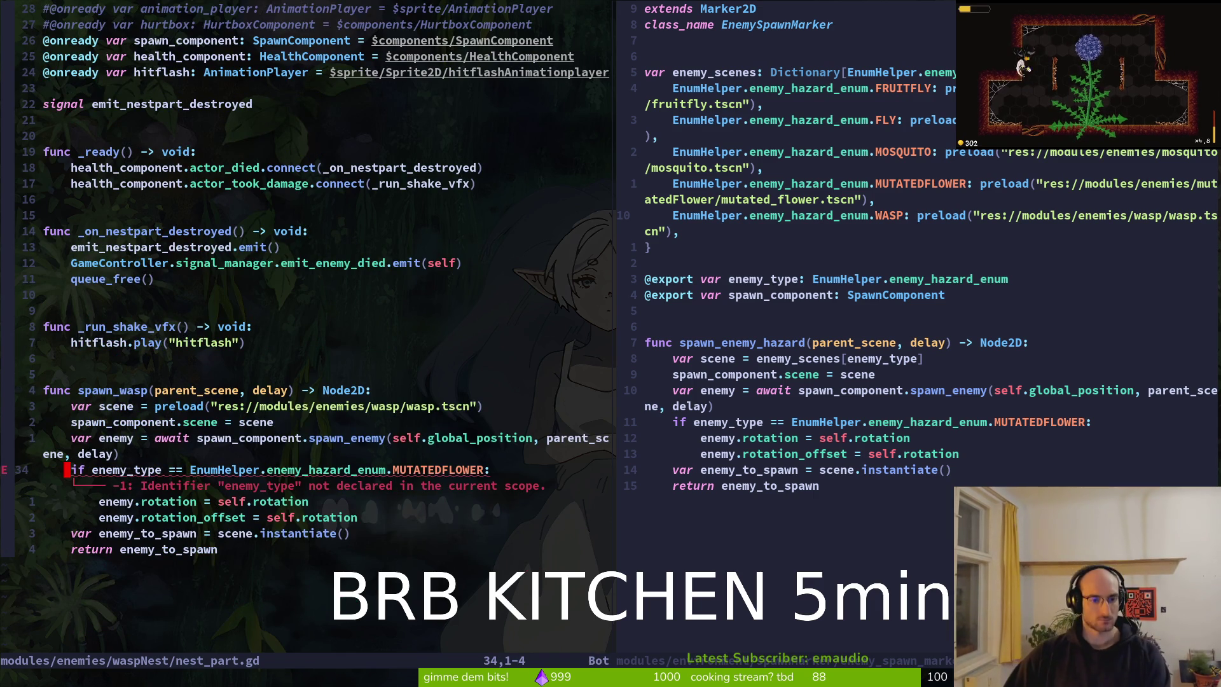
{"action": "key", "text": "d"}
{"action": "key", "text": "d"}
{"action": "key", "text": "d"}
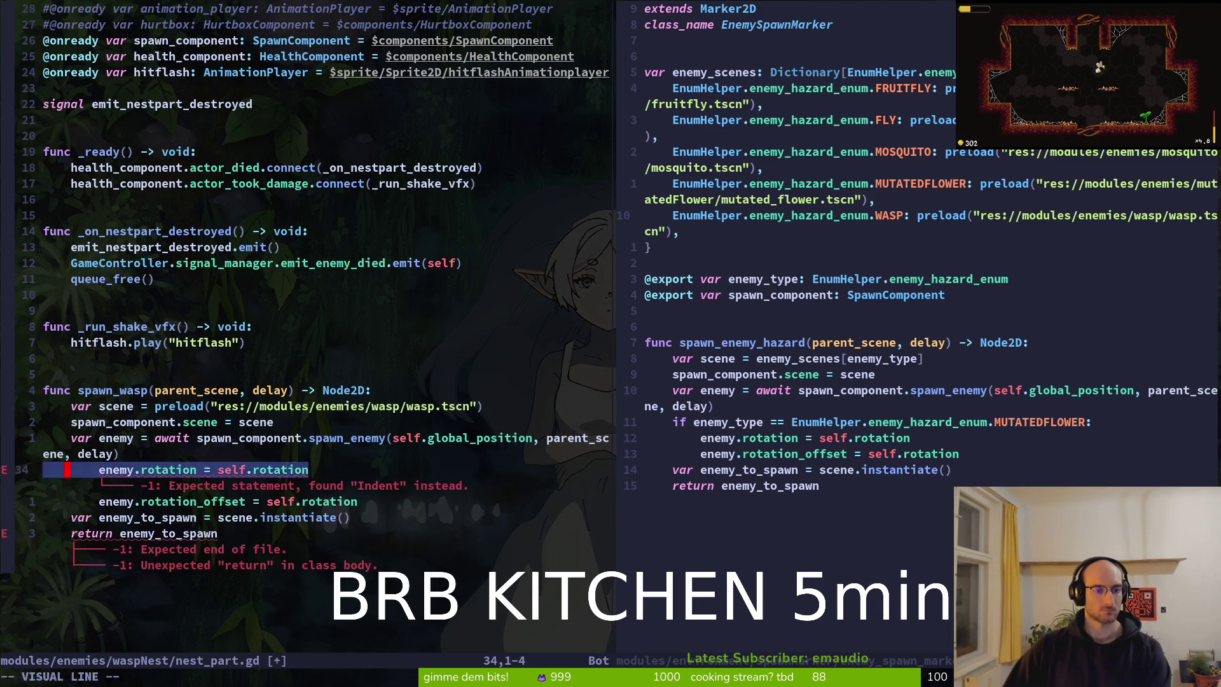
{"action": "type", "text": ":w"}
{"action": "key", "text": "Return"}
Step: Save and close the enemy_spawn_marker.gd split with :wq
{"action": "key", "text": "k"}
{"action": "key", "text": "k"}
{"action": "key", "text": "j"}
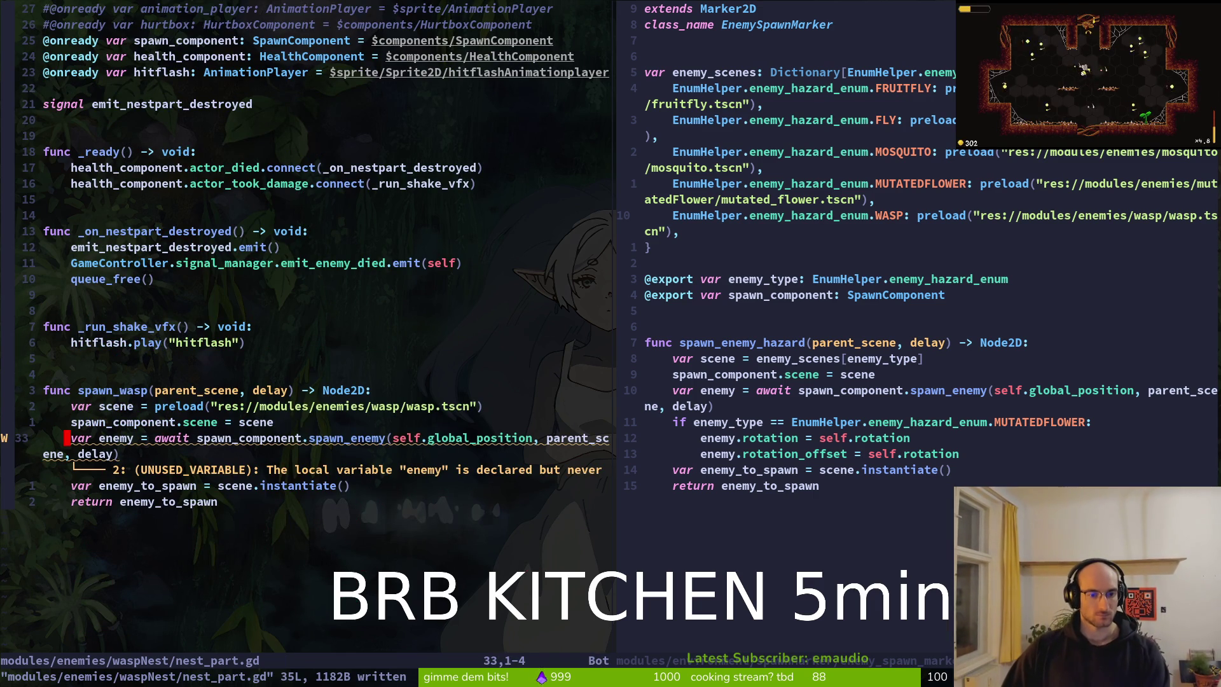
{"action": "key", "text": "ctrl+w"}
{"action": "type", "text": "l:wq"}
{"action": "key", "text": "Return"}
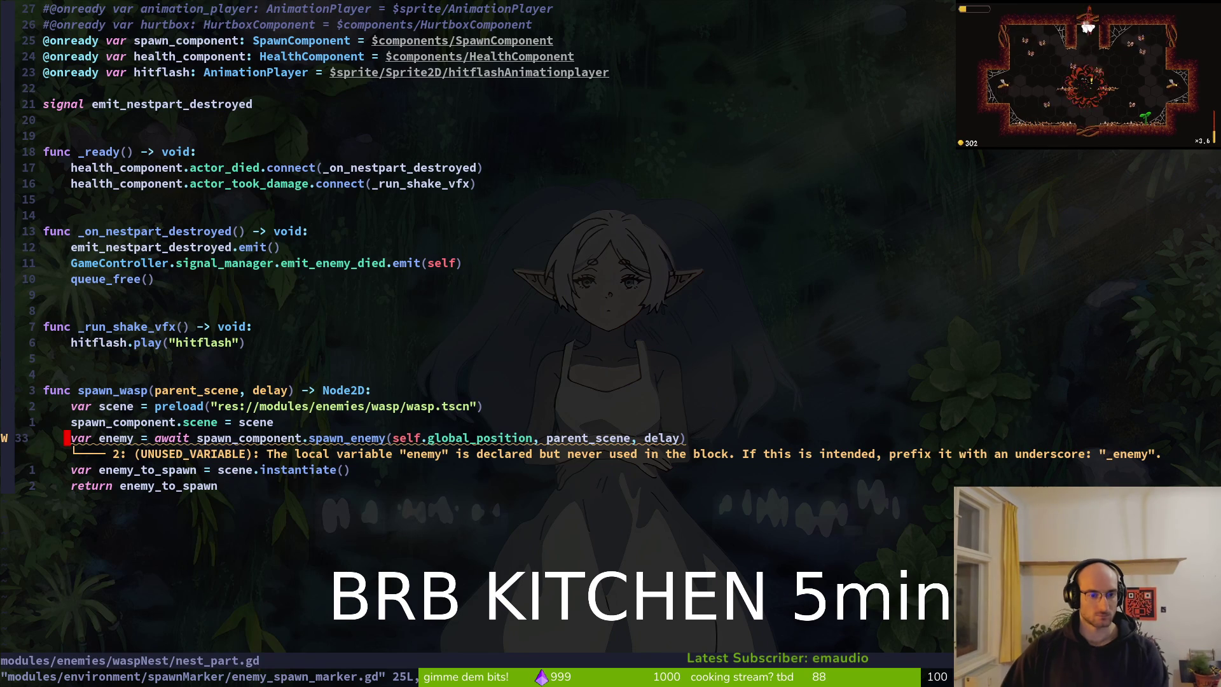
Step: Remove 'var enemy =' so spawn_wasp awaits spawn_enemy directly, and save nest_part.gd
{"action": "key", "text": "j"}
{"action": "key", "text": "k"}
{"action": "key", "text": "k"}
{"action": "key", "text": "ctrl+o"}
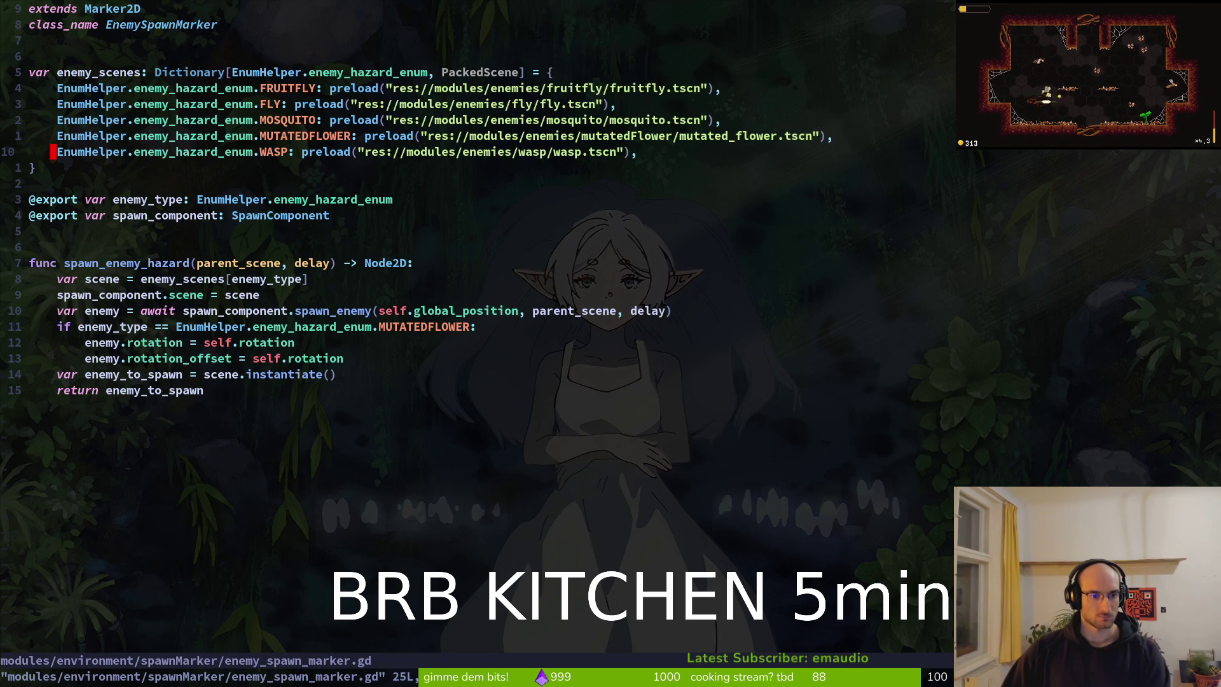
{"action": "key", "text": "ctrl+i"}
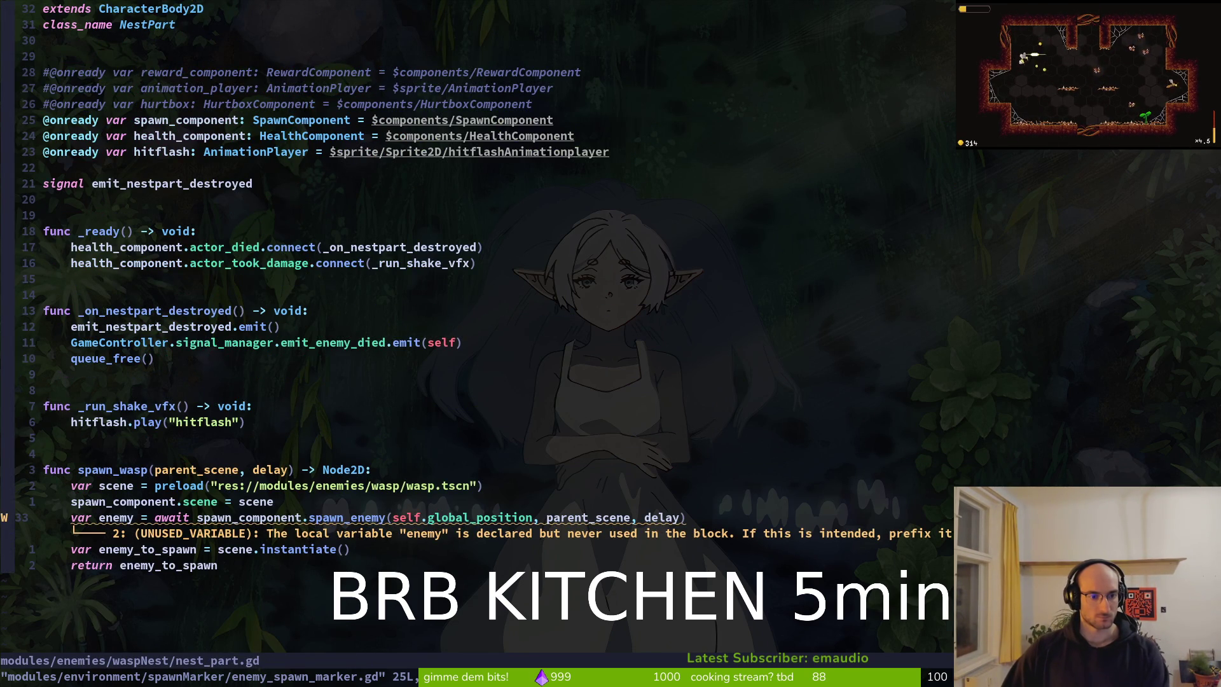
{"action": "key", "text": "w"}
{"action": "key", "text": "c"}
{"action": "key", "text": "t"}
{"action": "key", "text": "a"}
{"action": "key", "text": "BackSpace"}
{"action": "key", "text": "BackSpace"}
{"action": "key", "text": "BackSpace"}
{"action": "key", "text": "Escape"}
{"action": "type", "text": ":w"}
{"action": "key", "text": "Return"}
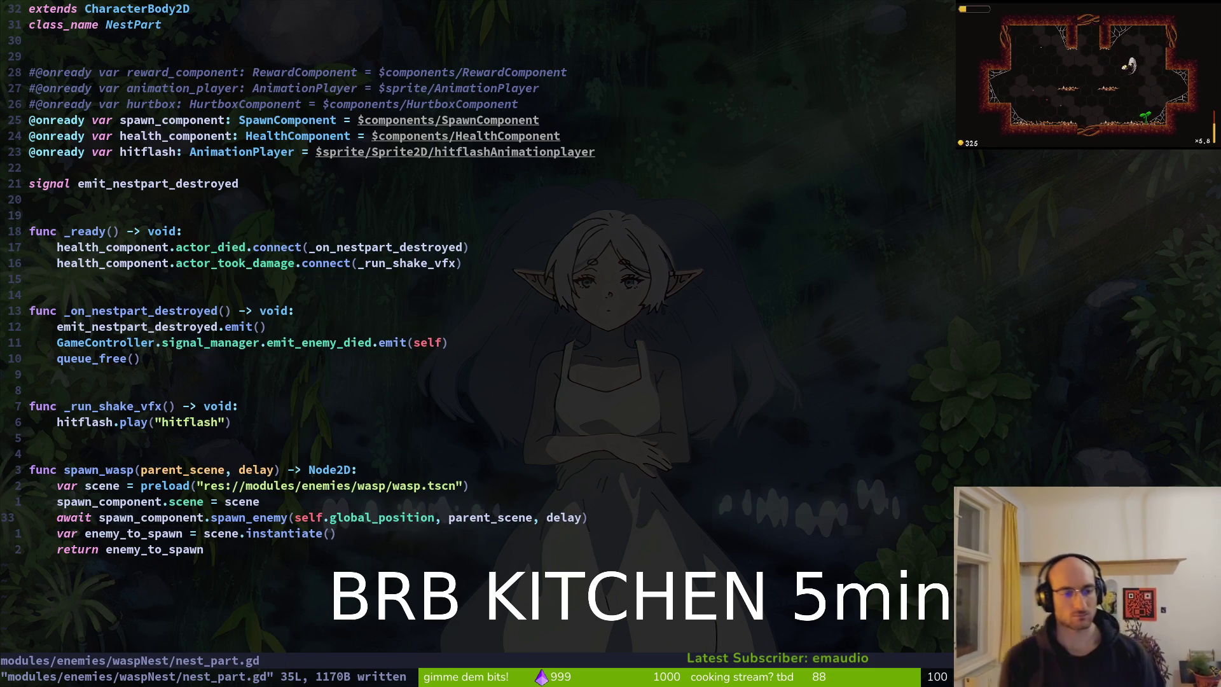
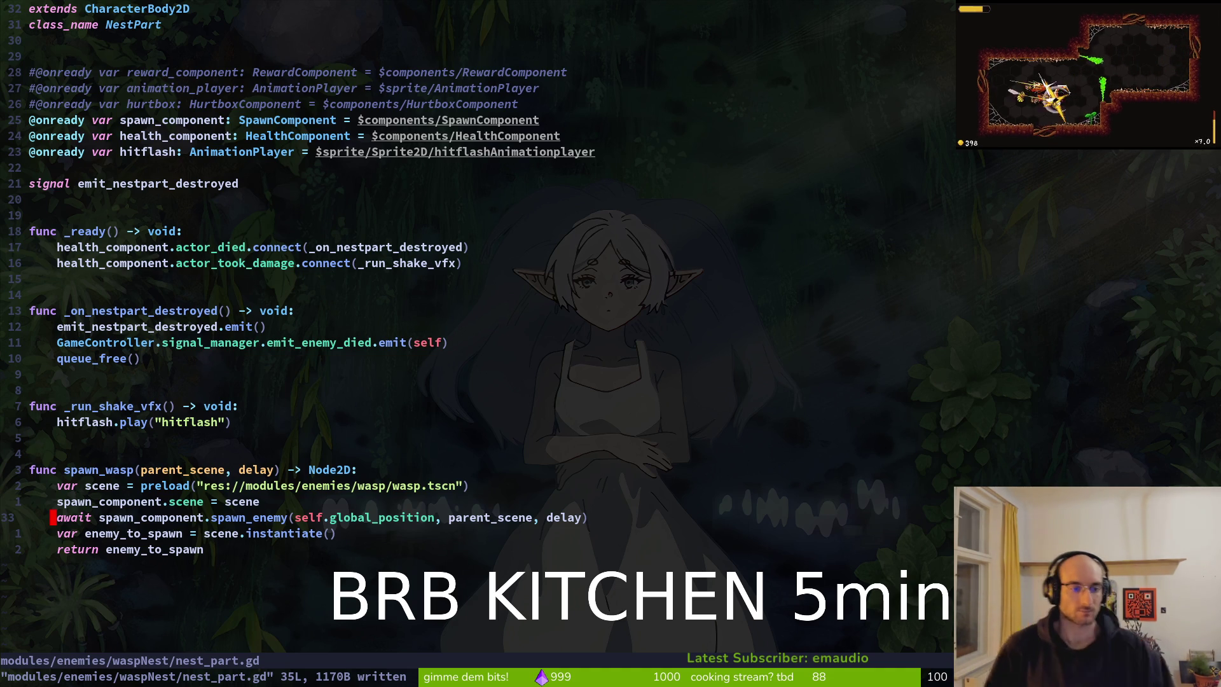
Step: Move to the spawn_enemy call on line 33 and save nest_part.gd
{"action": "left_click", "coordinate": [186, 517]}
{"action": "type", "text": ":write"}
{"action": "key", "text": "Return"}
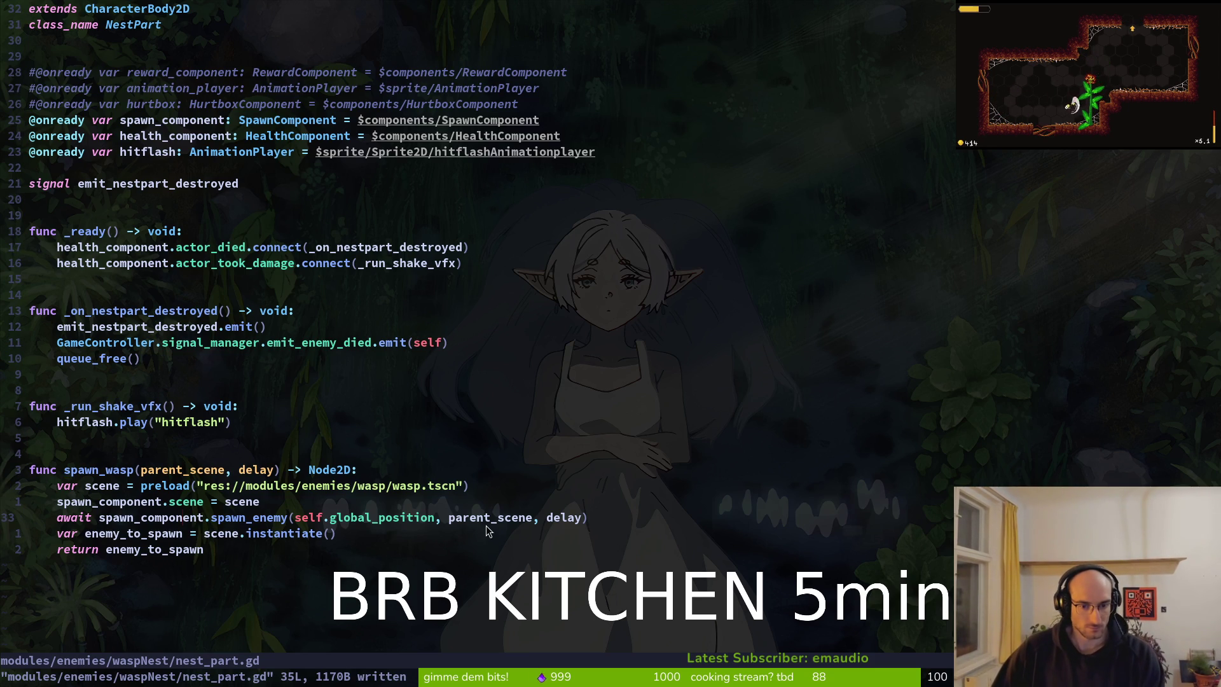
{"action": "left_click", "coordinate": [487, 526]}
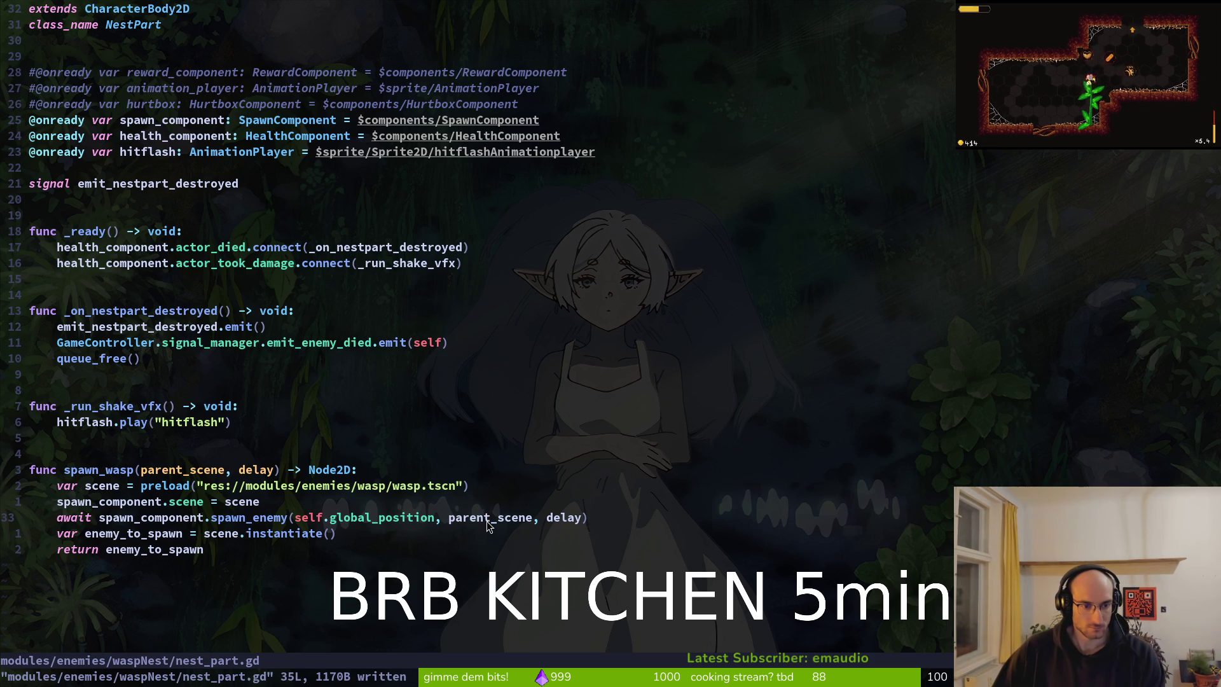
{"action": "key", "text": "w"}
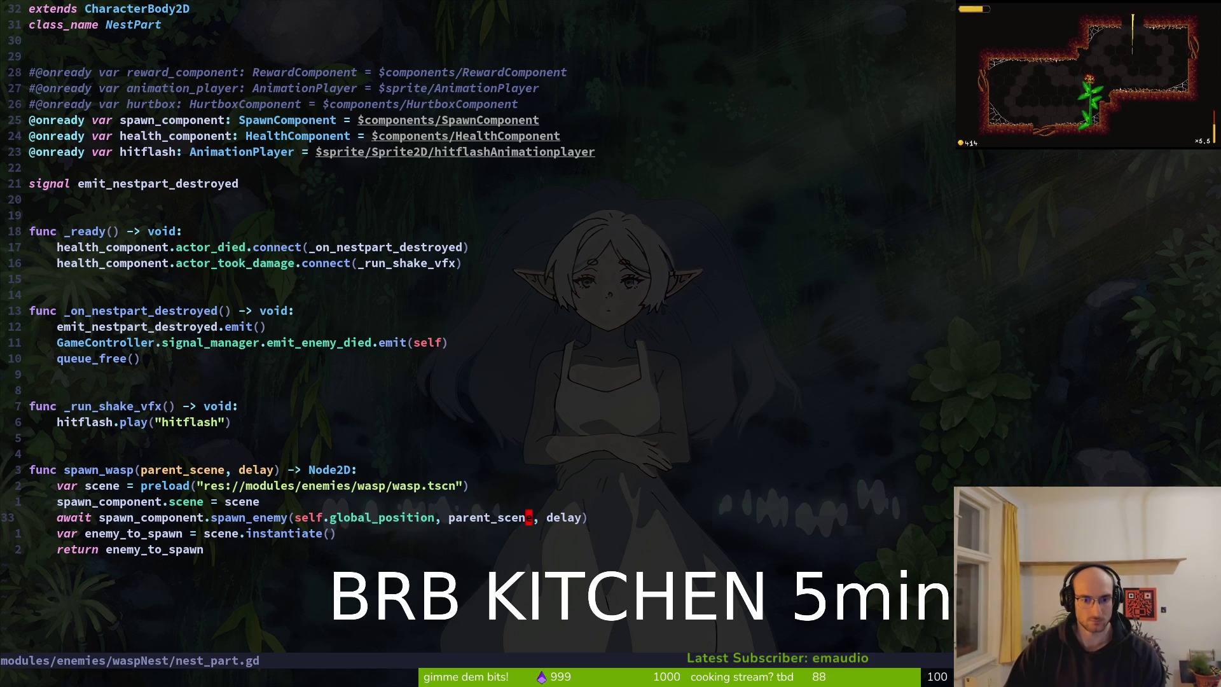
{"action": "type", "text": "b"}
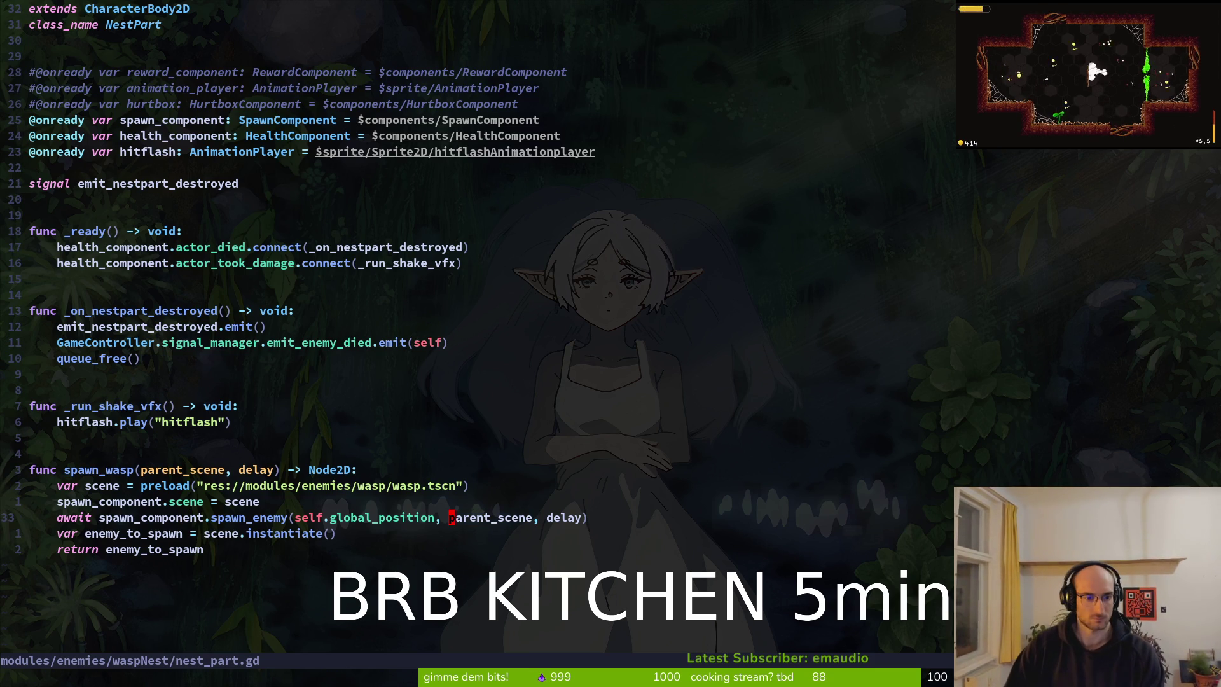
{"action": "type", "text": ":w"}
{"action": "key", "text": "Return"}
Step: Search the project for spawn_enemy_hazard usages and preview the wave1 and wave2 calls in level.gd
{"action": "key", "text": "k"}
{"action": "key", "text": "k"}
{"action": "key", "text": "k"}
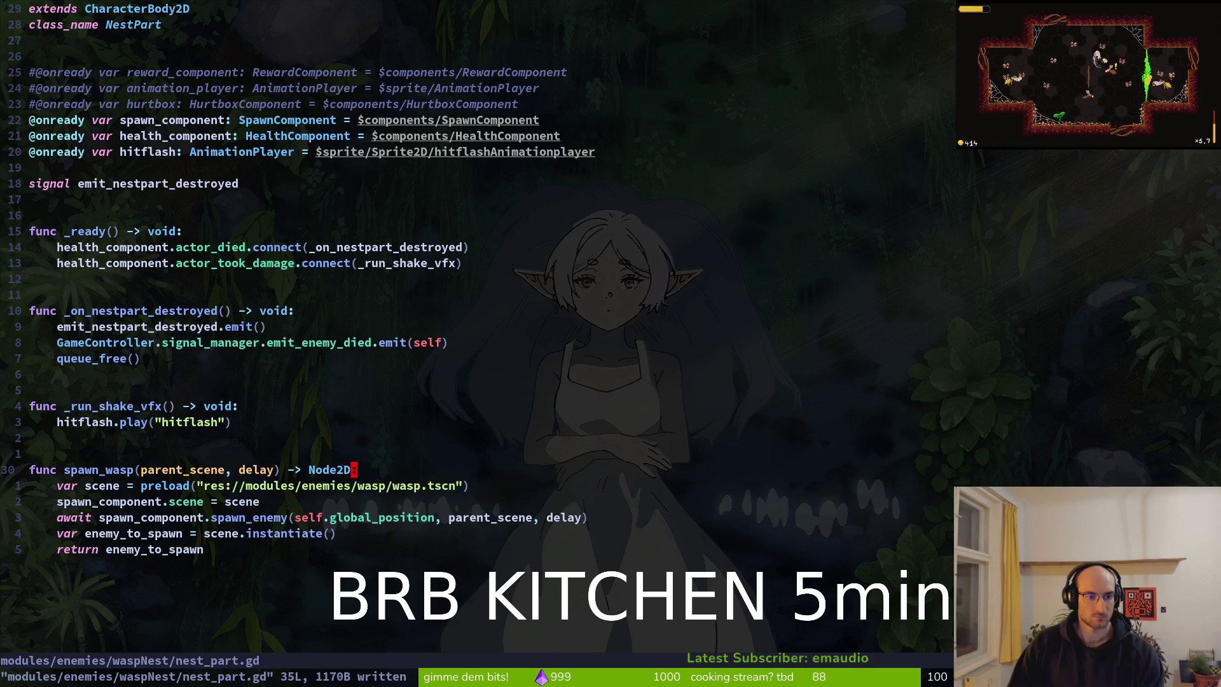
{"action": "key", "text": "ctrl+o"}
{"action": "key", "text": "j"}
{"action": "key", "text": "j"}
{"action": "key", "text": "j"}
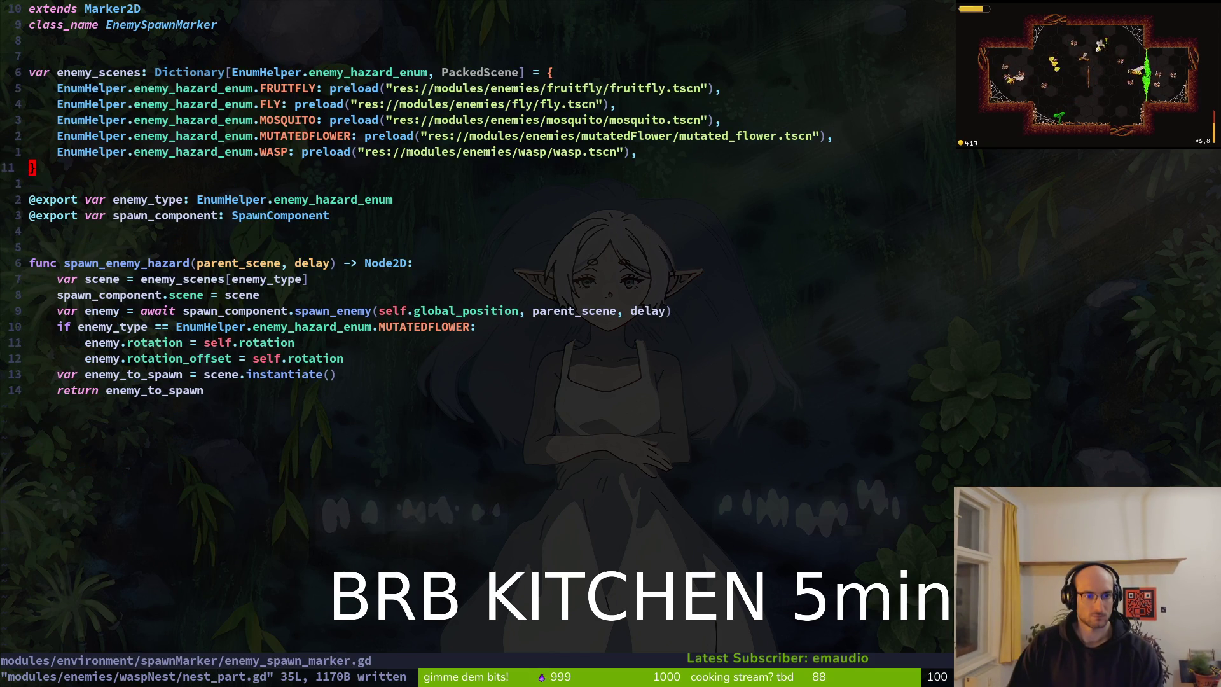
{"action": "key", "text": "w"}
{"action": "key", "text": "space"}
{"action": "key", "text": "s"}
{"action": "key", "text": "w"}
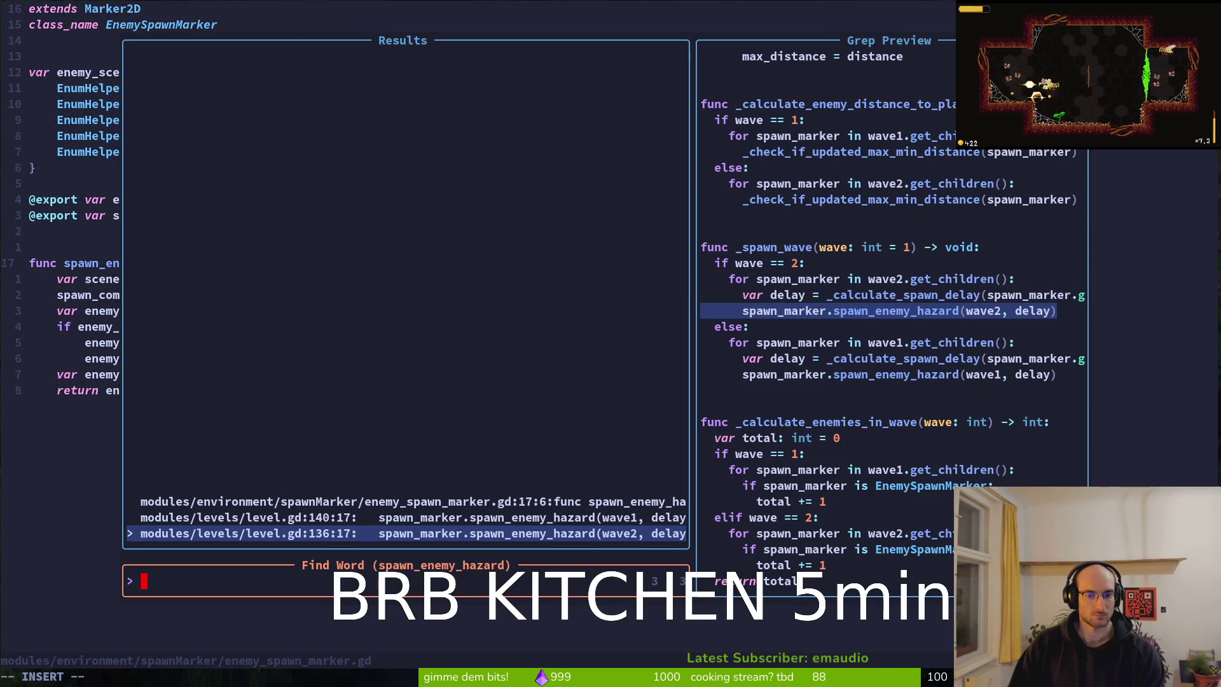
{"action": "key", "text": "ctrl+p"}
{"action": "key", "text": "ctrl+n"}
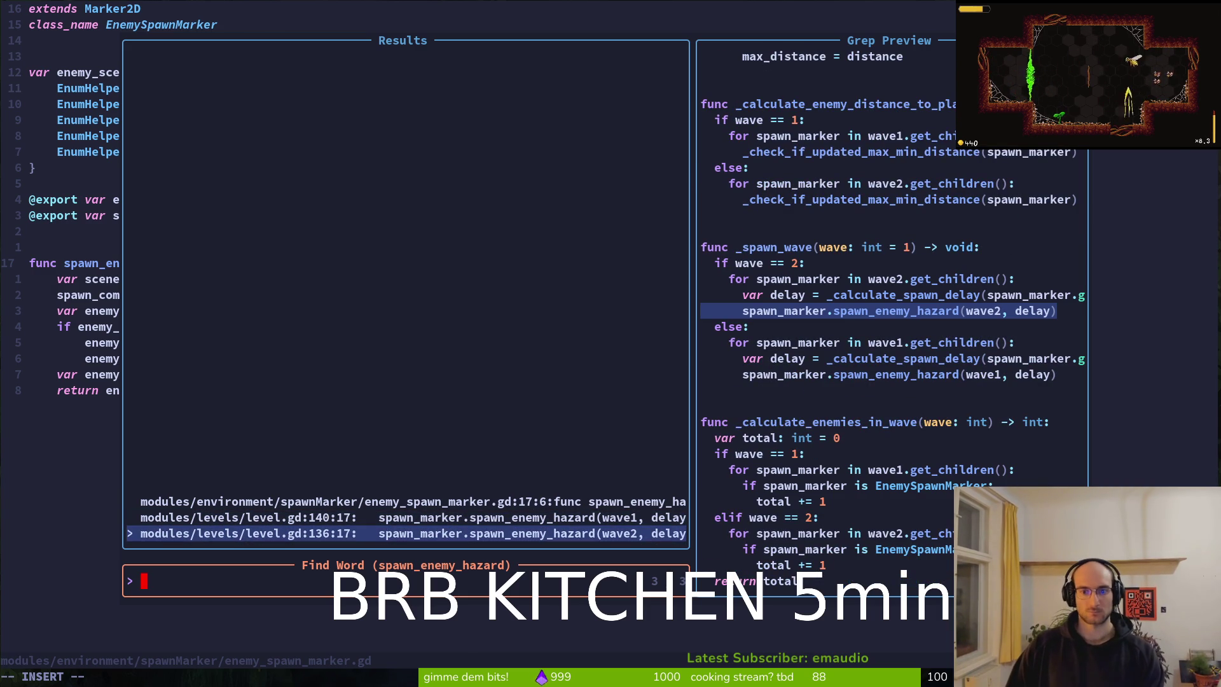
{"action": "key", "text": "Escape"}
{"action": "key", "text": "Escape"}
{"action": "key", "text": "ctrl+o"}
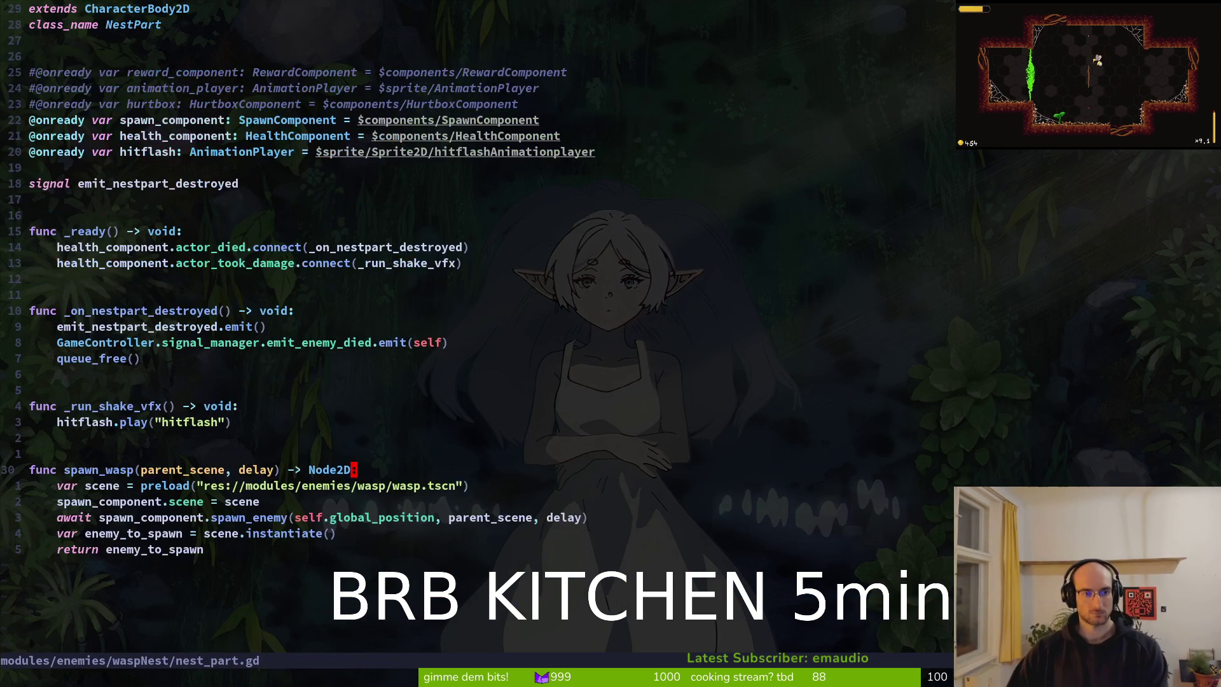
Step: Review the hitflash and queue_free lines in nest_part.gd against enemy_spawn_marker.gd
{"action": "key", "text": "3"}
{"action": "key", "text": "k"}
{"action": "key", "text": "k"}
{"action": "key", "text": "k"}
{"action": "key", "text": "k"}
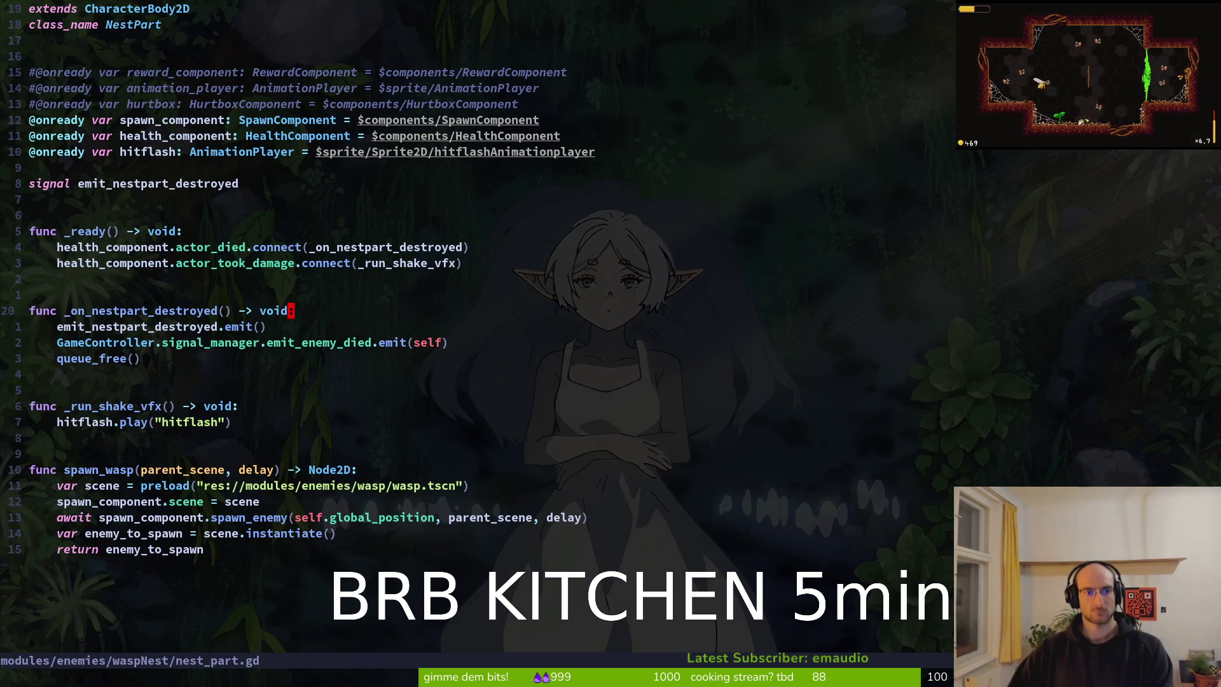
{"action": "key", "text": "j"}
{"action": "key", "text": "j"}
{"action": "key", "text": "j"}
{"action": "key", "text": "j"}
{"action": "key", "text": "j"}
{"action": "key", "text": "k"}
{"action": "key", "text": "k"}
{"action": "key", "text": "k"}
{"action": "key", "text": "k"}
{"action": "key", "text": "k"}
{"action": "key", "text": "k"}
{"action": "key", "text": "k"}
{"action": "key", "text": "j"}
{"action": "key", "text": "j"}
{"action": "key", "text": "j"}
{"action": "key", "text": "j"}
{"action": "key", "text": "j"}
{"action": "key", "text": "j"}
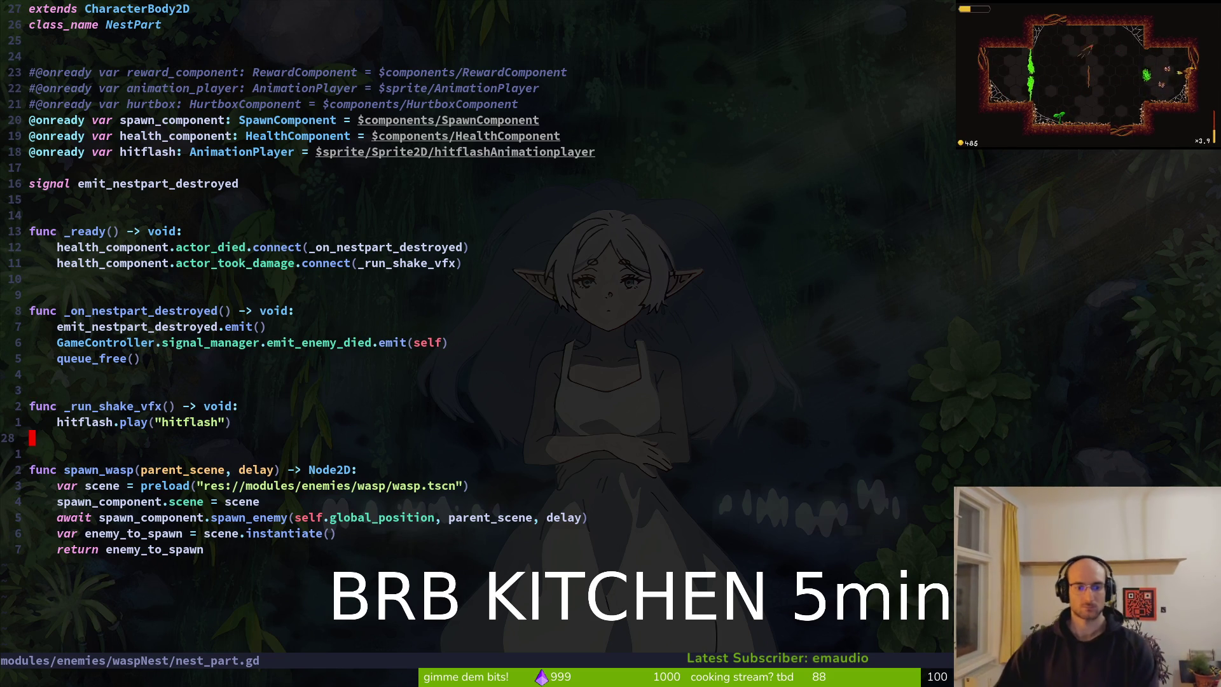
{"action": "key", "text": "ctrl+o"}
{"action": "key", "text": "ctrl+i"}
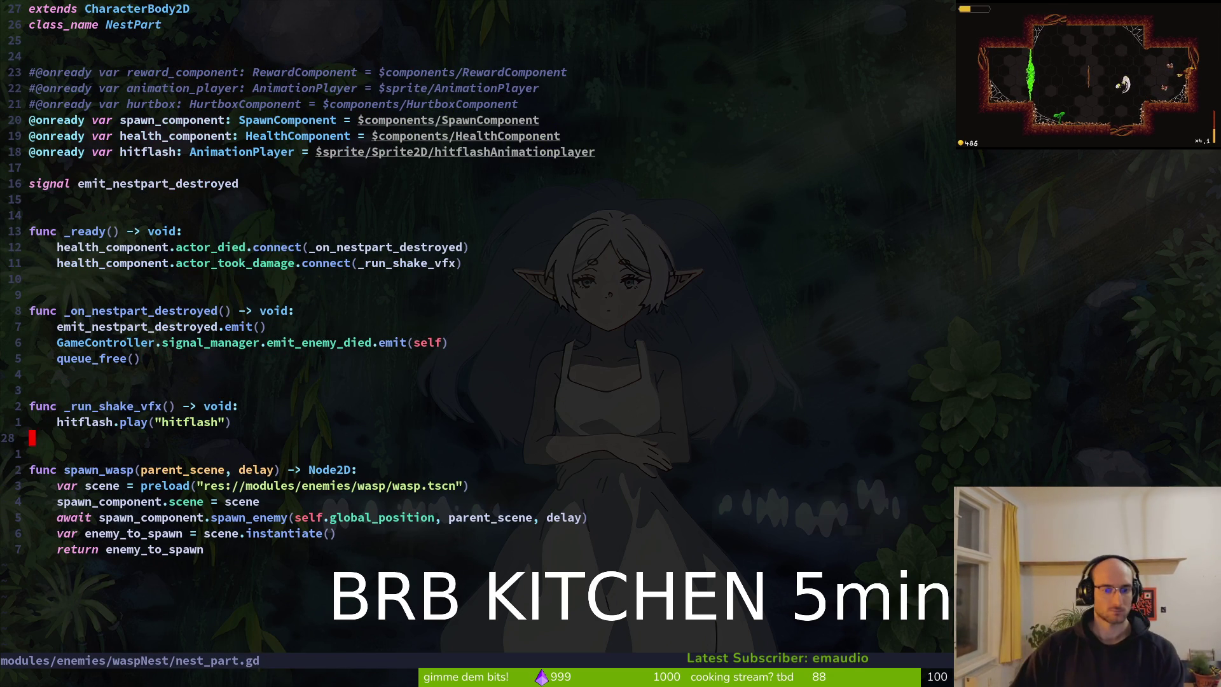
{"action": "key", "text": "ctrl+o"}
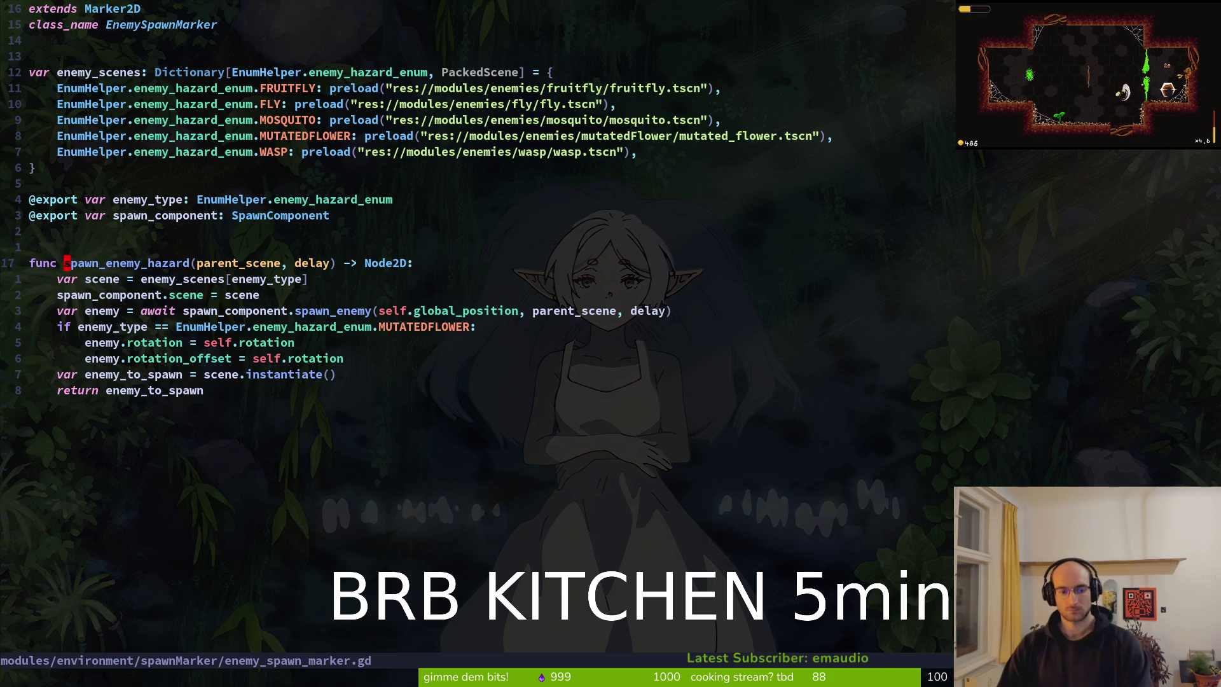
{"action": "key", "text": "ctrl+i"}
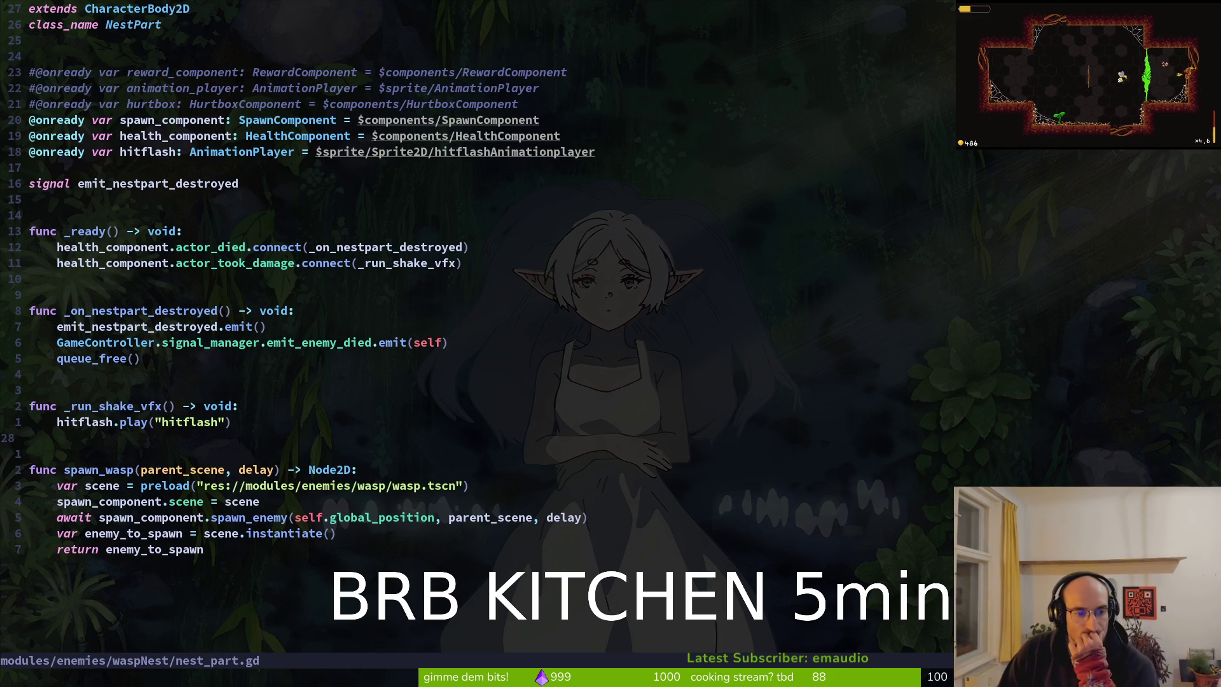
Step: Remove parent_scene from spawn_wasp's parameters and save nest_part.gd
{"action": "key", "text": "j"}
{"action": "key", "text": "j"}
{"action": "key", "text": "j"}
{"action": "key", "text": "j"}
{"action": "key", "text": "j"}
{"action": "key", "text": "k"}
{"action": "key", "text": "k"}
{"action": "key", "text": "k"}
{"action": "key", "text": "w"}
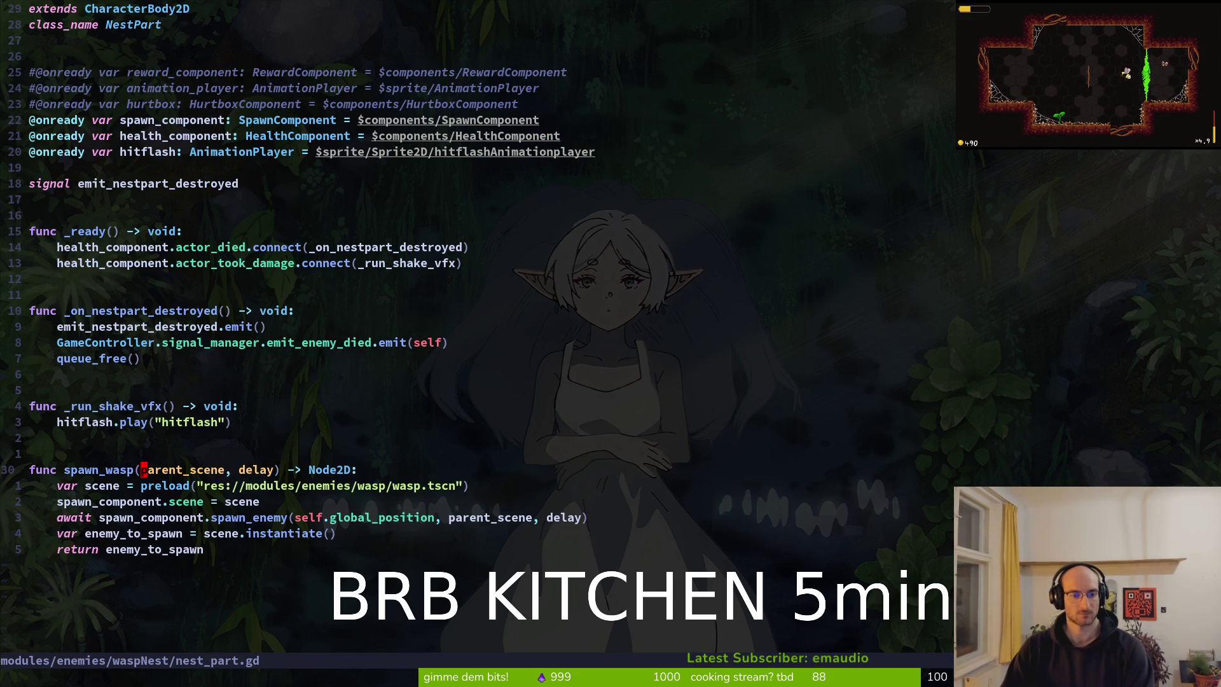
{"action": "key", "text": "d"}
{"action": "key", "text": "w"}
{"action": "key", "text": "x"}
{"action": "key", "text": "x"}
{"action": "type", "text": ":w"}
{"action": "key", "text": "Return"}
Step: Replace the parent_scene argument in the spawn_enemy call with GameController.level
{"action": "key", "text": "j"}
{"action": "key", "text": "j"}
{"action": "key", "text": "j"}
{"action": "key", "text": "w"}
{"action": "key", "text": "w"}
{"action": "key", "text": "w"}
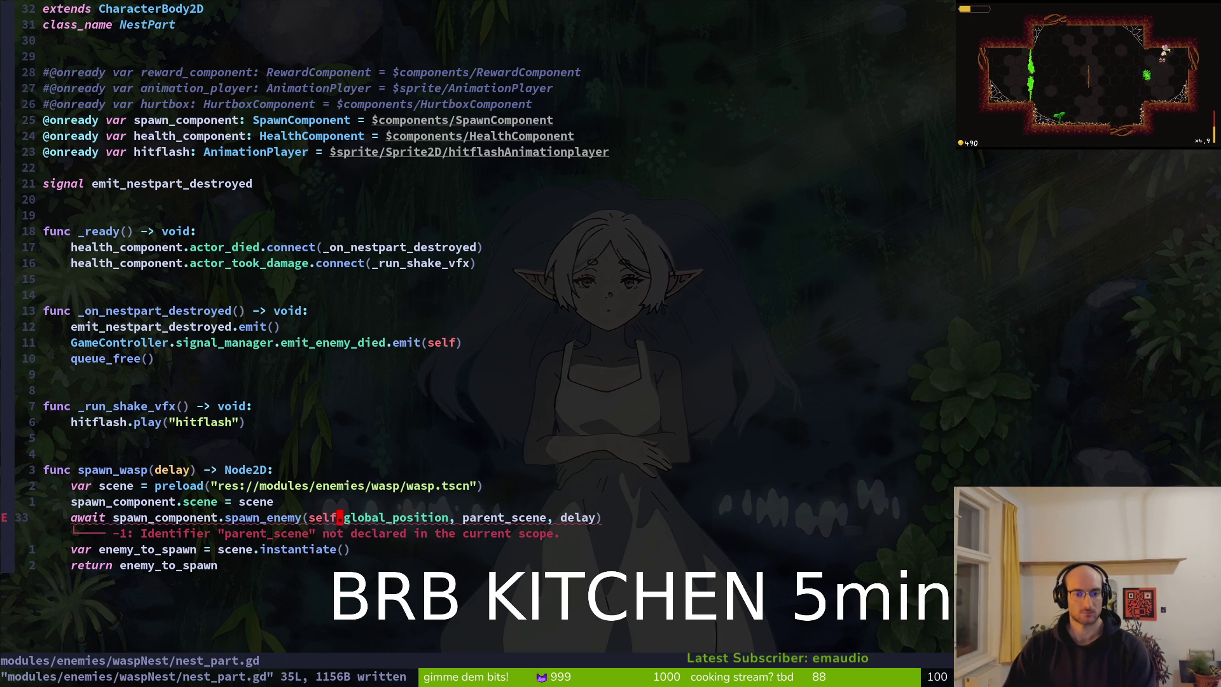
{"action": "type", "text": "wcwGa"}
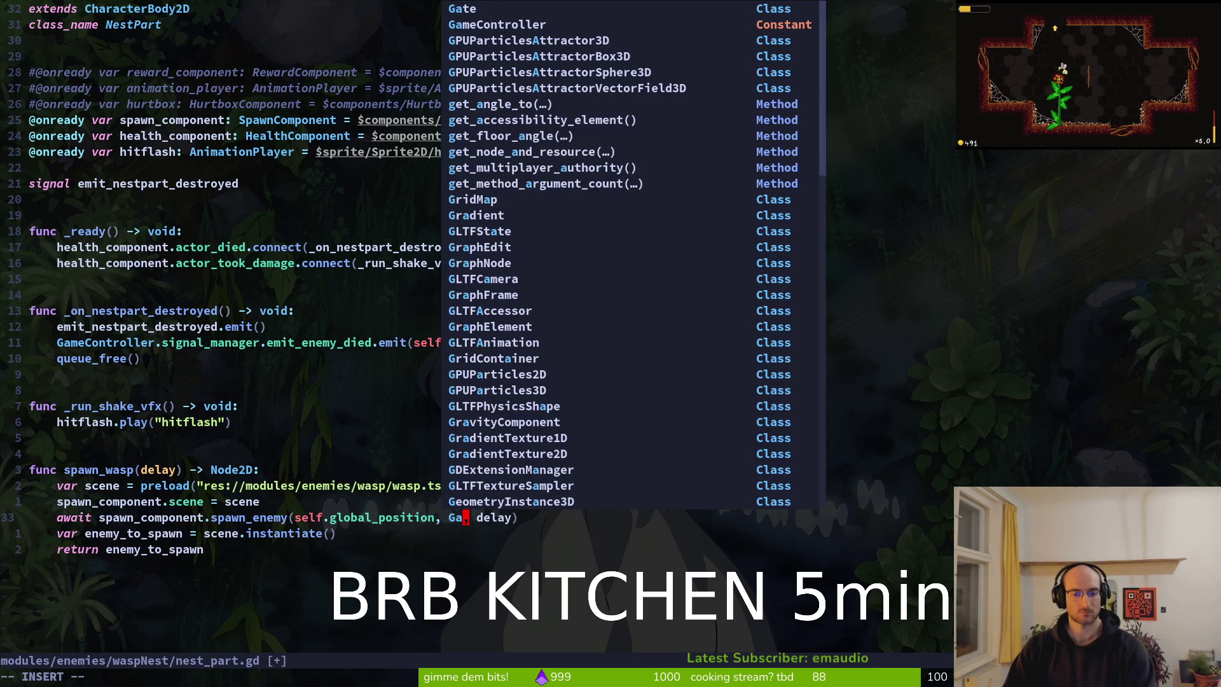
{"action": "key", "text": "Tab"}
{"action": "type", "text": ".sc"}
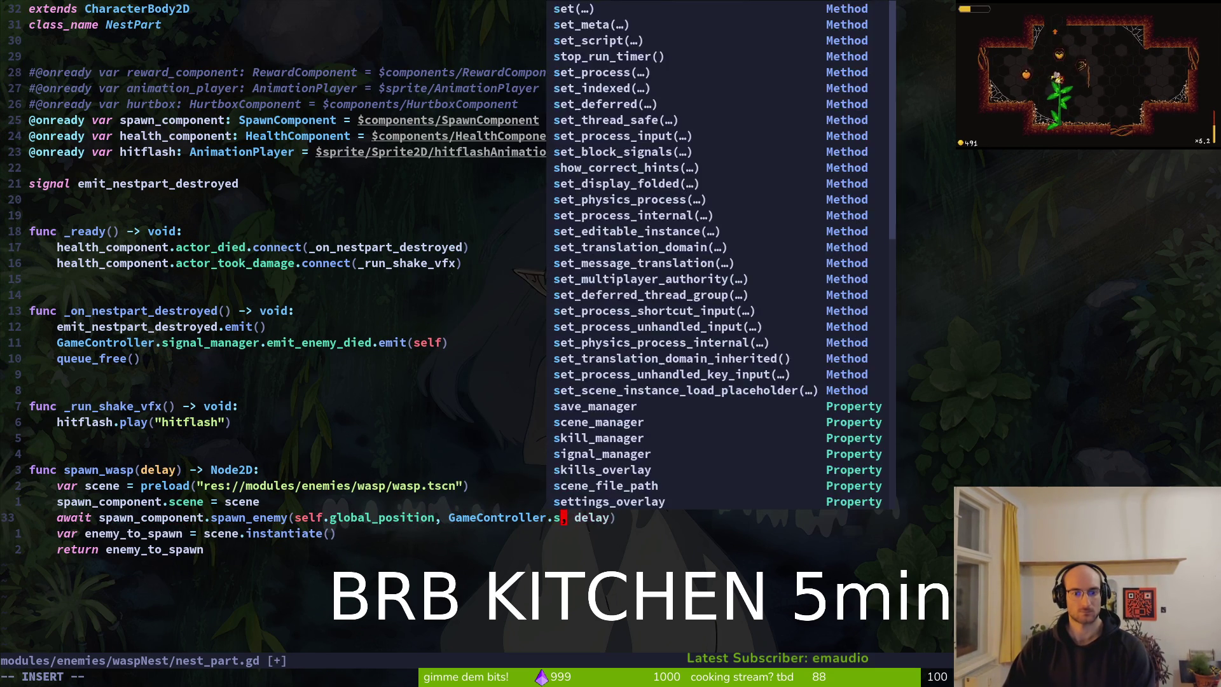
{"action": "key", "text": "Tab"}
{"action": "type", "text": "."}
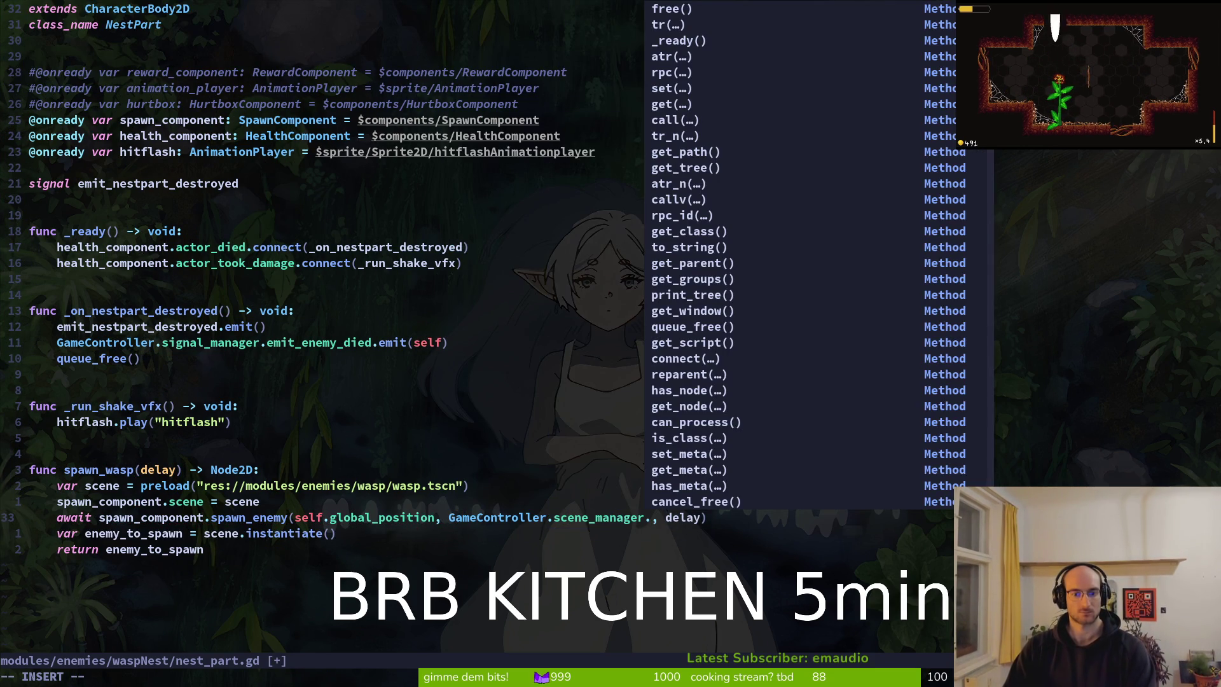
{"action": "type", "text": "le"}
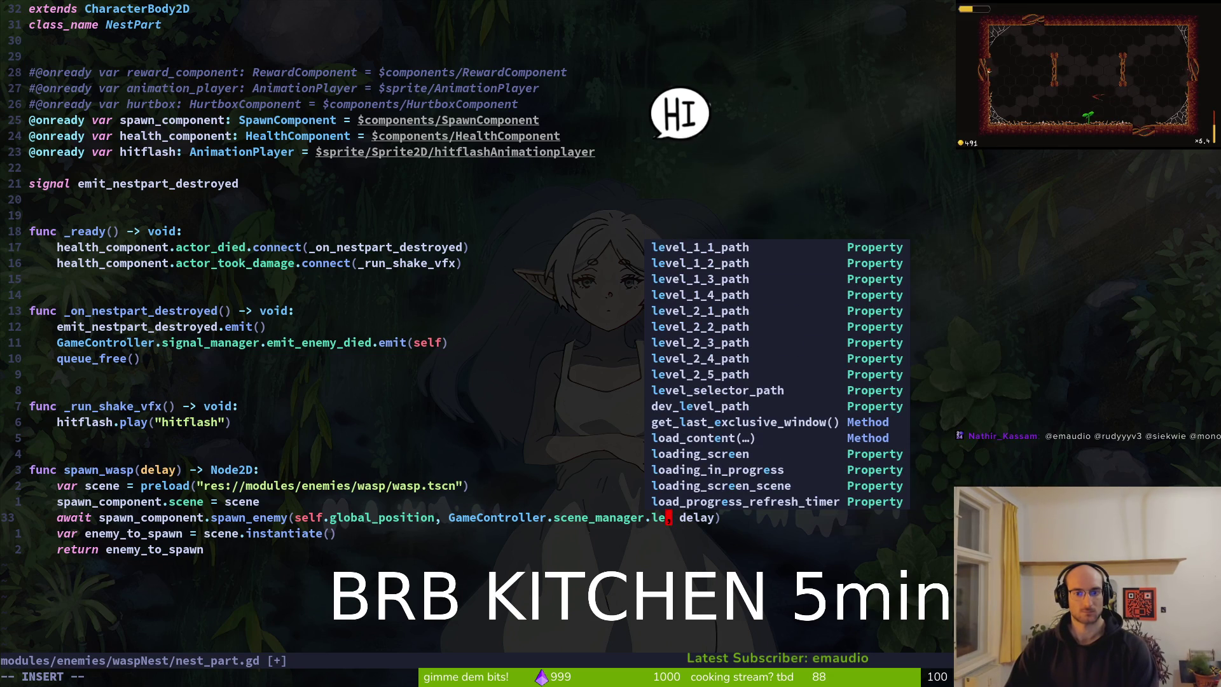
{"action": "key", "text": "BackSpace"}
{"action": "key", "text": "BackSpace"}
{"action": "key", "text": "BackSpace"}
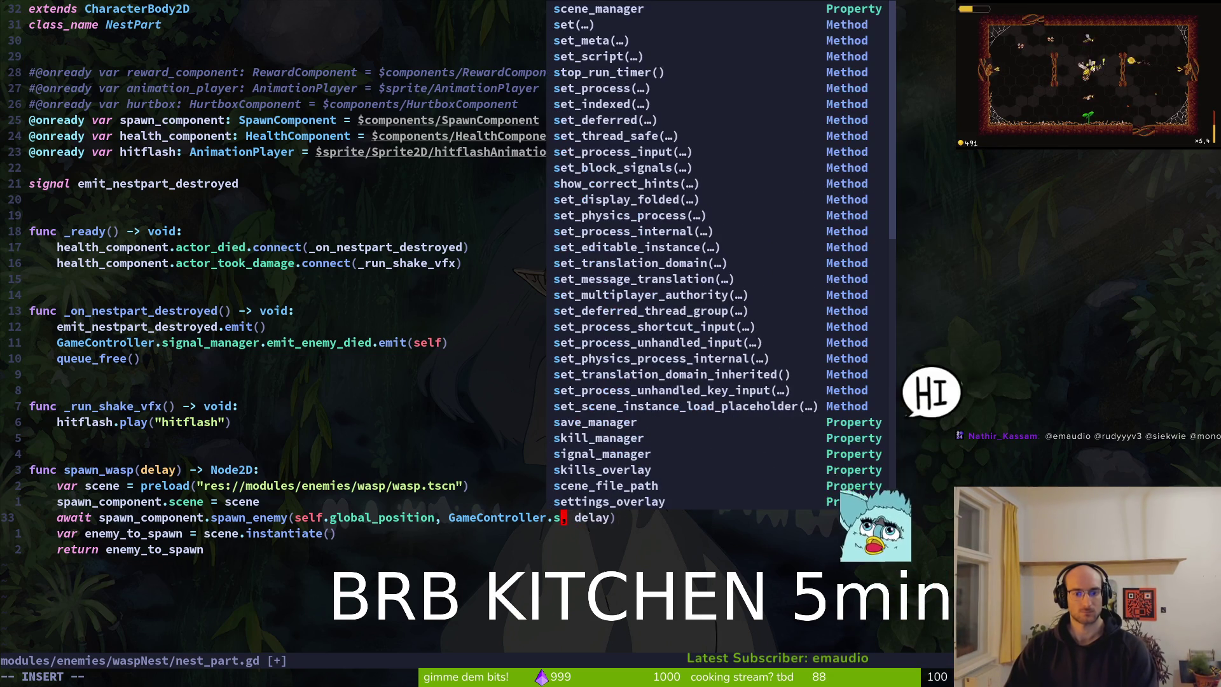
{"action": "type", "text": "leve"}
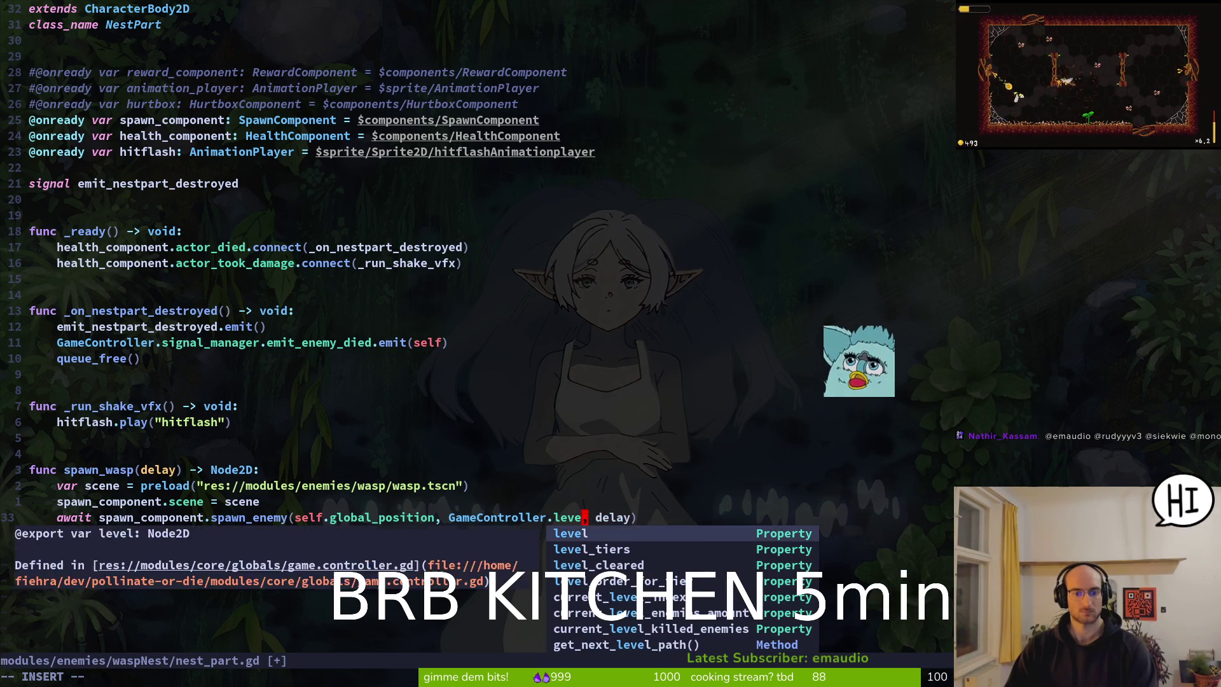
{"action": "key", "text": "Tab"}
{"action": "key", "text": "Escape"}
Step: Search project files for 'ome' in the Find Files picker
{"action": "key", "text": "space"}
{"action": "key", "text": "f"}
{"action": "key", "text": "f"}
{"action": "type", "text": "ome"}
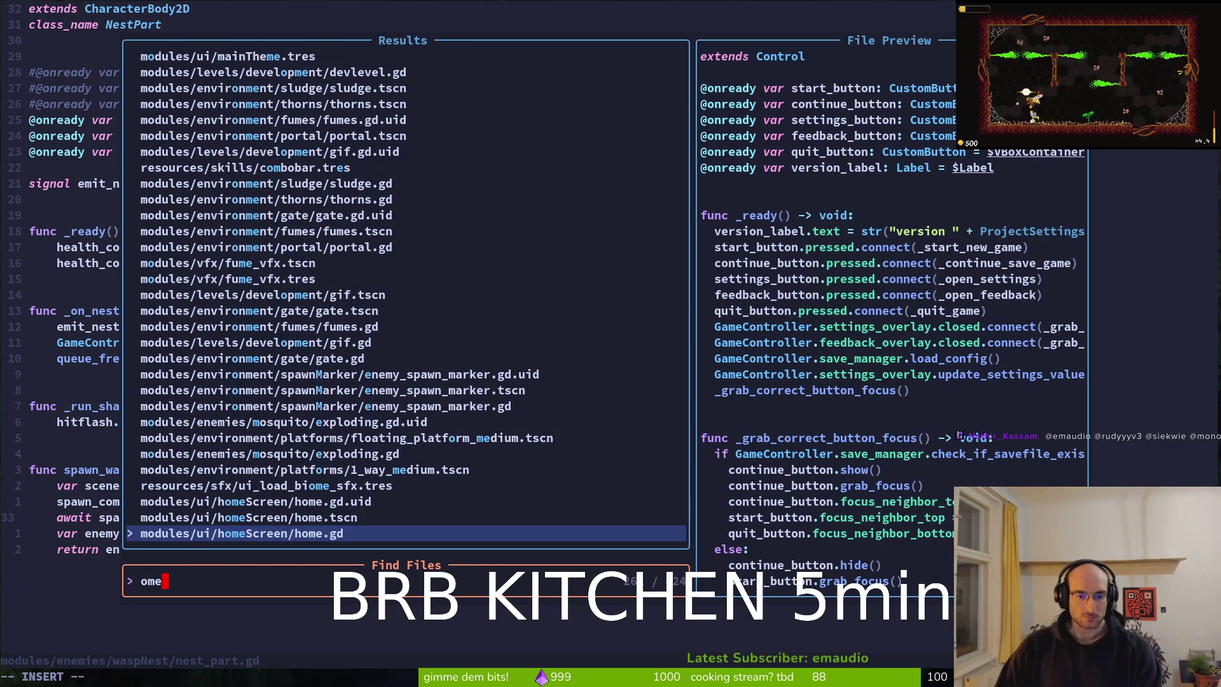
Step: Open home.gd and jump to line 29
{"action": "key", "text": "Return"}
{"action": "key", "text": "2"}
{"action": "key", "text": "9"}
{"action": "key", "text": "G"}
{"action": "key", "text": "z"}
{"action": "key", "text": "z"}
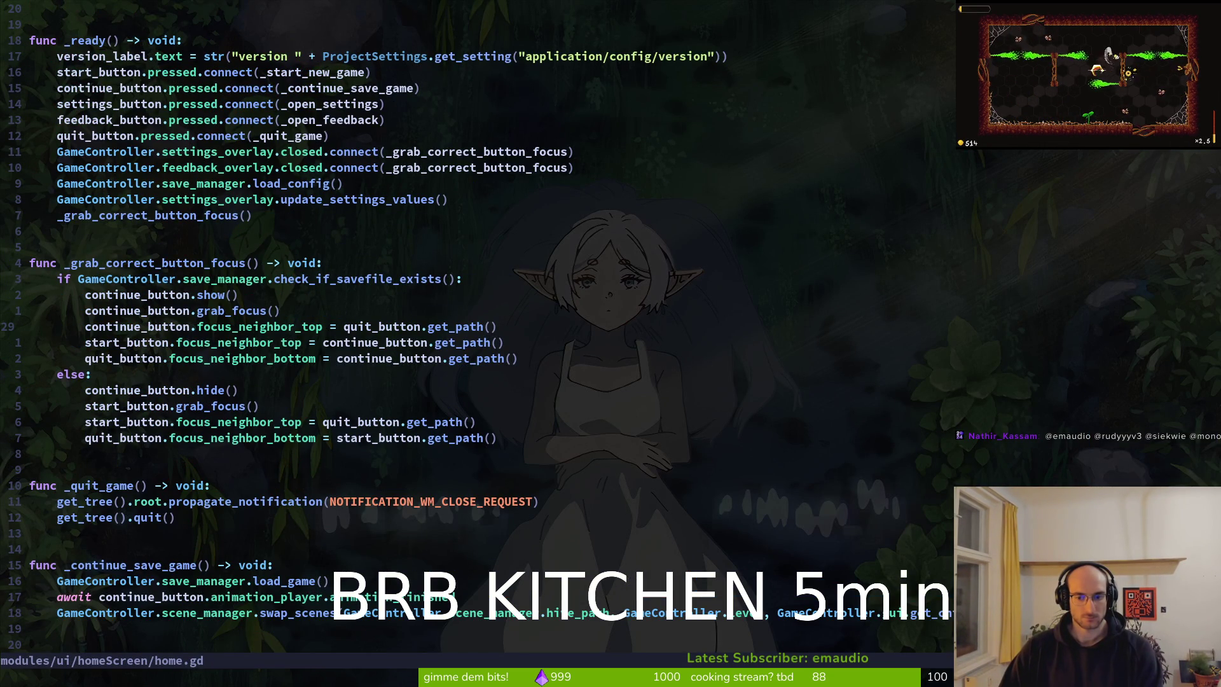
Step: Save nest_part.gd, glance at home.gd, and return to nest_part.gd
{"action": "key", "text": "ctrl+6"}
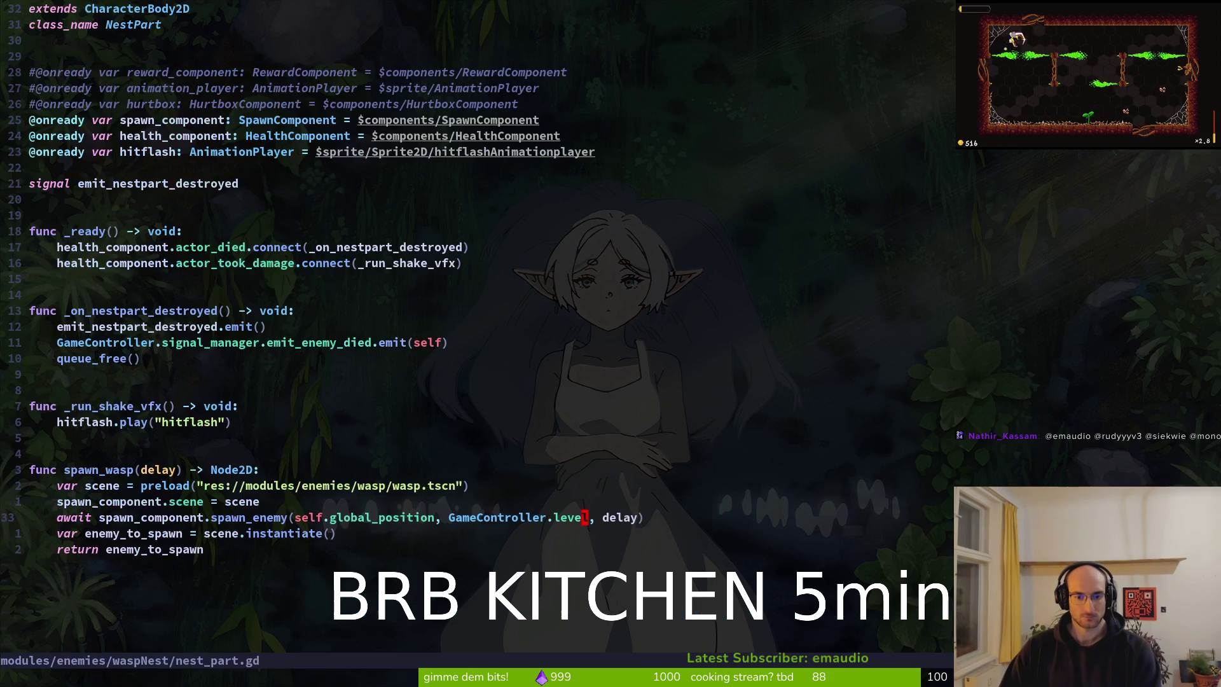
{"action": "type", "text": ":w"}
{"action": "key", "text": "Return"}
{"action": "key", "text": "ctrl+6"}
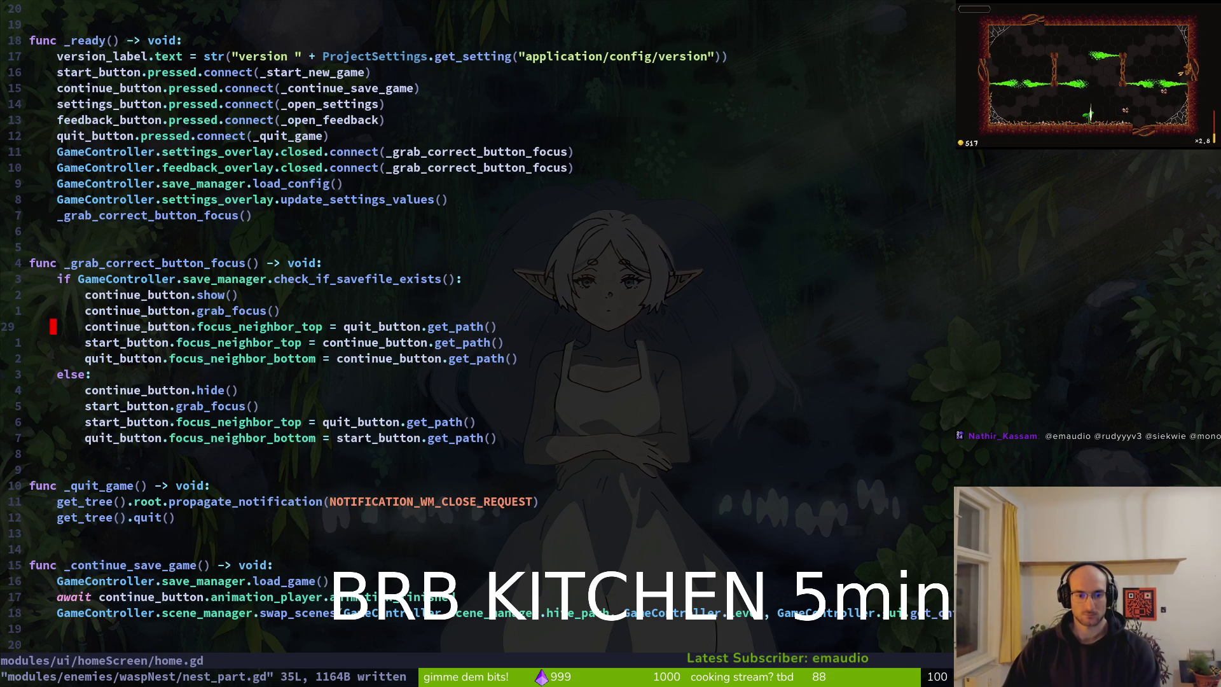
{"action": "key", "text": "ctrl+6"}
Step: Find and open spawn_component.gd in the file finder
{"action": "key", "text": "space"}
{"action": "key", "text": "f"}
{"action": "key", "text": "f"}
{"action": "type", "text": "spawene"}
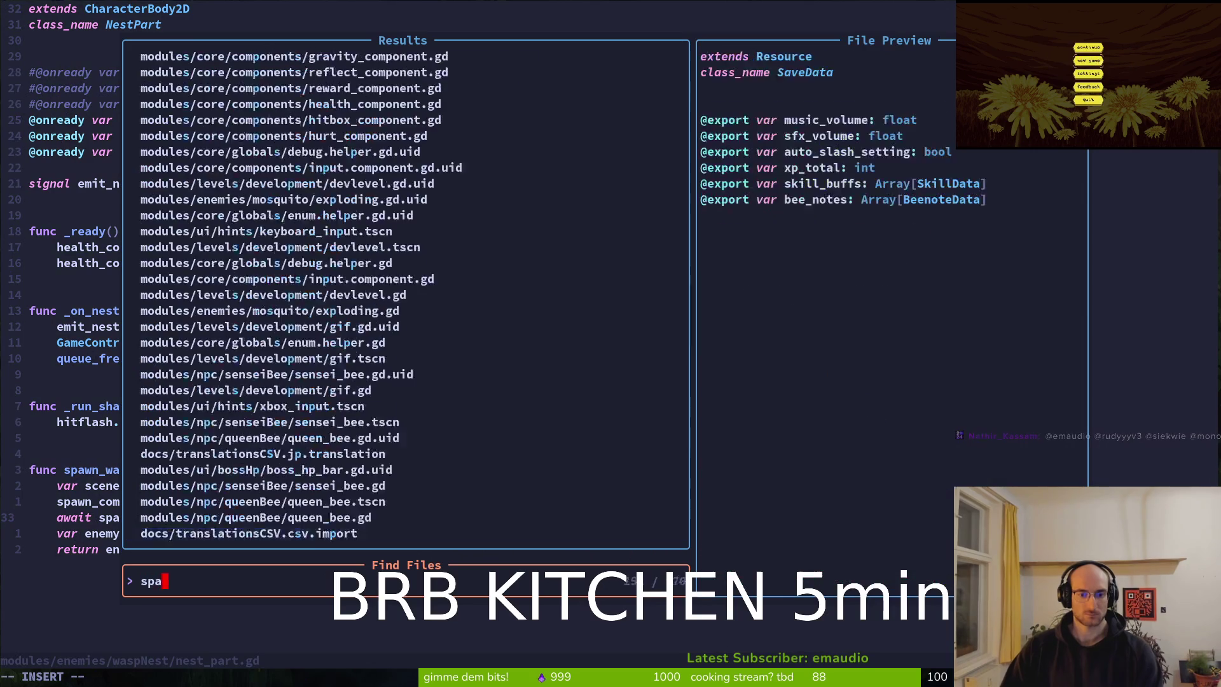
{"action": "key", "text": "BackSpace"}
{"action": "key", "text": "BackSpace"}
{"action": "key", "text": "BackSpace"}
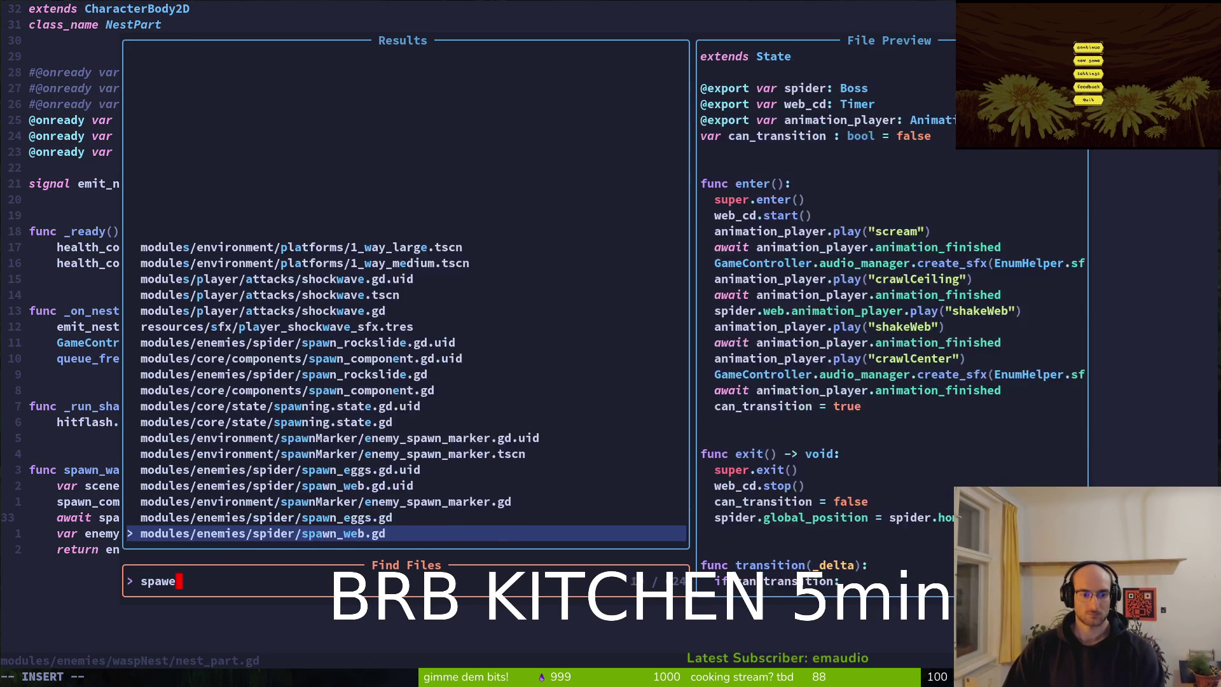
{"action": "type", "text": "com"}
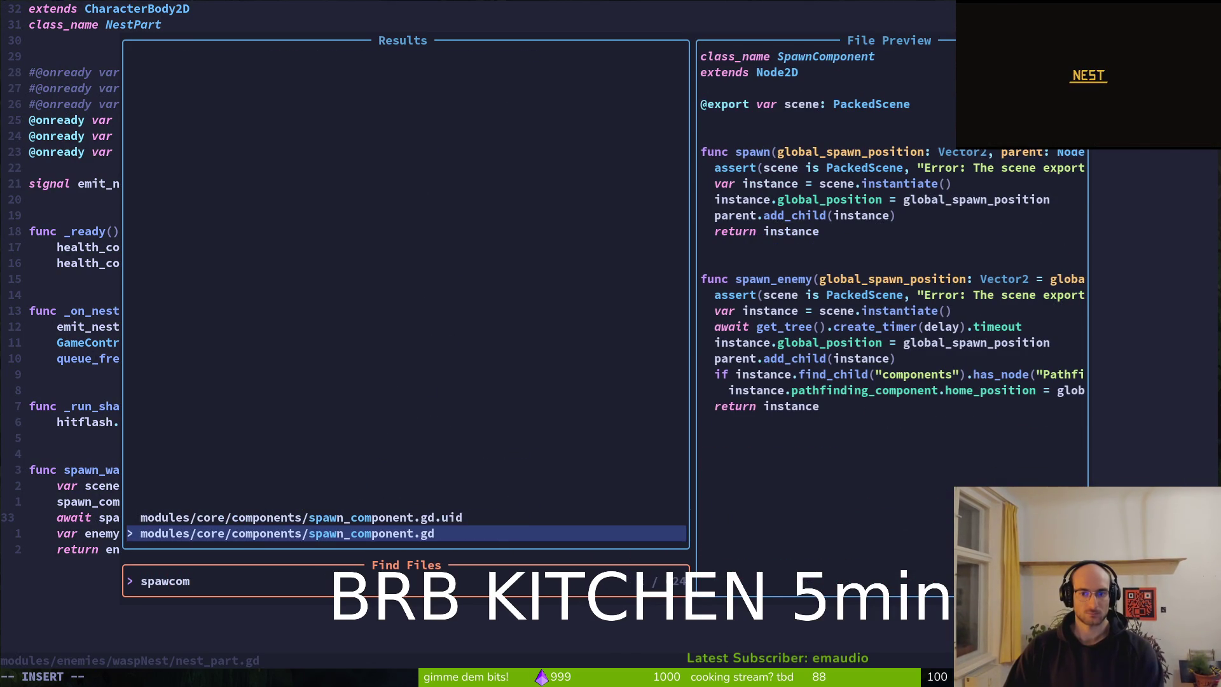
{"action": "key", "text": "Return"}
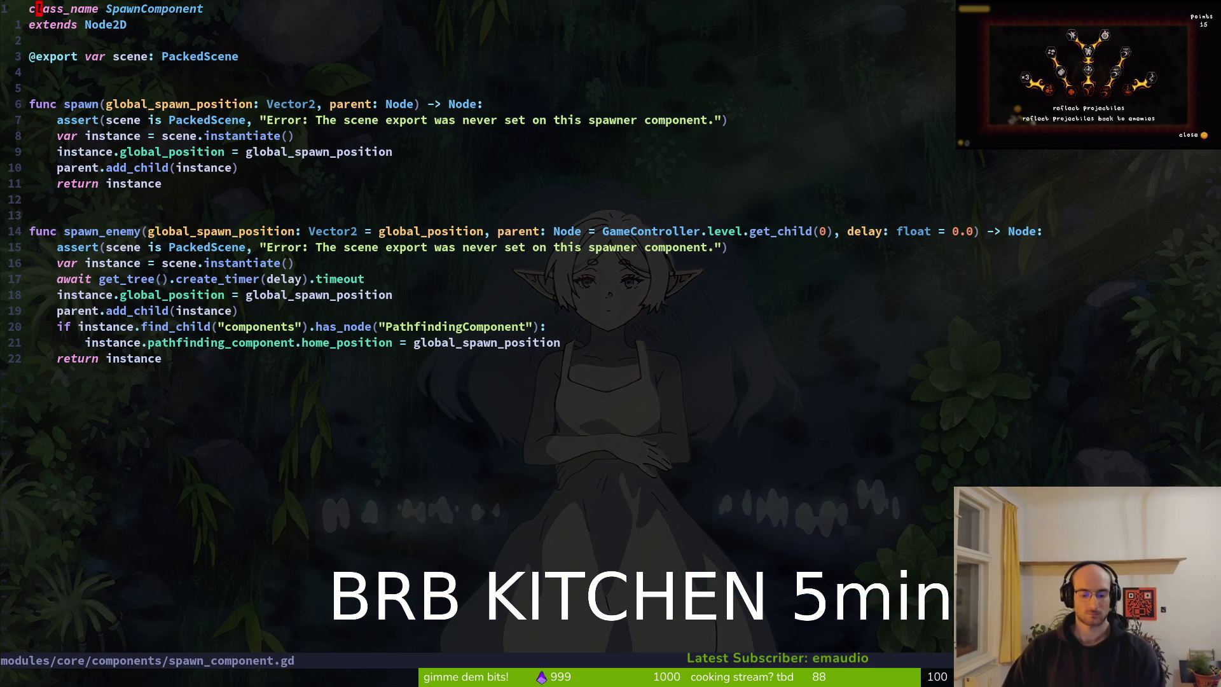
Step: Return to nest_part.gd, check the level argument on line 33, and save
{"action": "key", "text": "ctrl+o"}
{"action": "type", "text": ":w"}
{"action": "key", "text": "Return"}
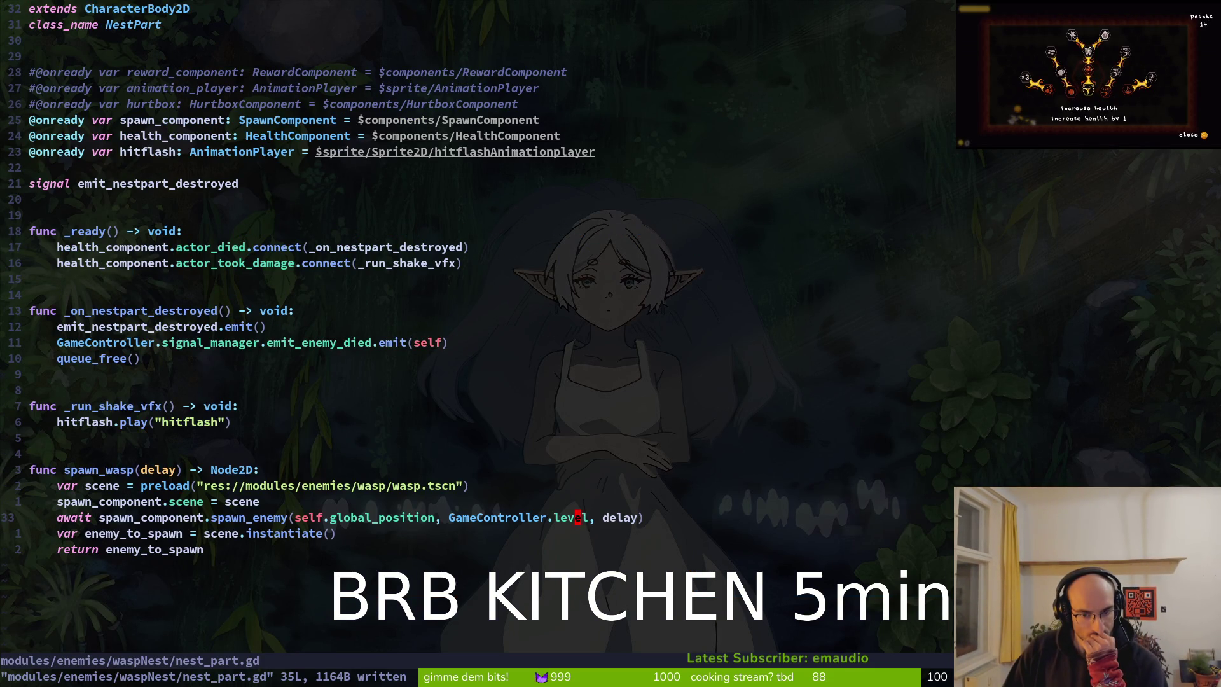
{"action": "key", "text": "l"}
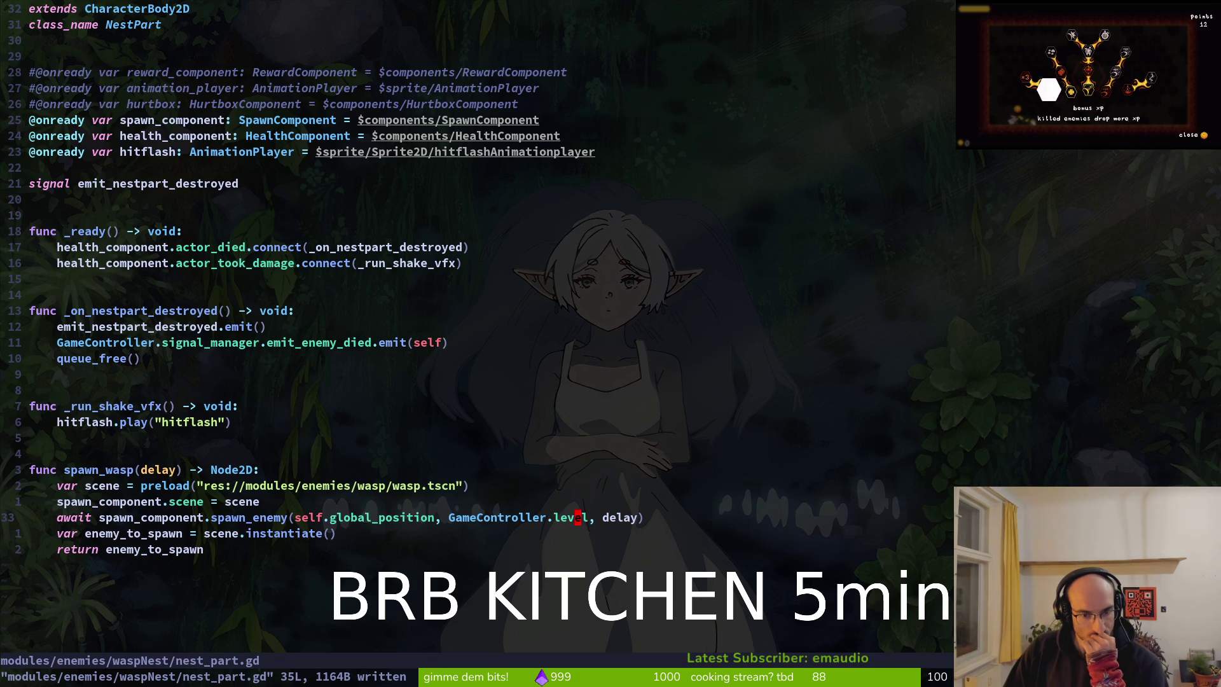
{"action": "key", "text": "l"}
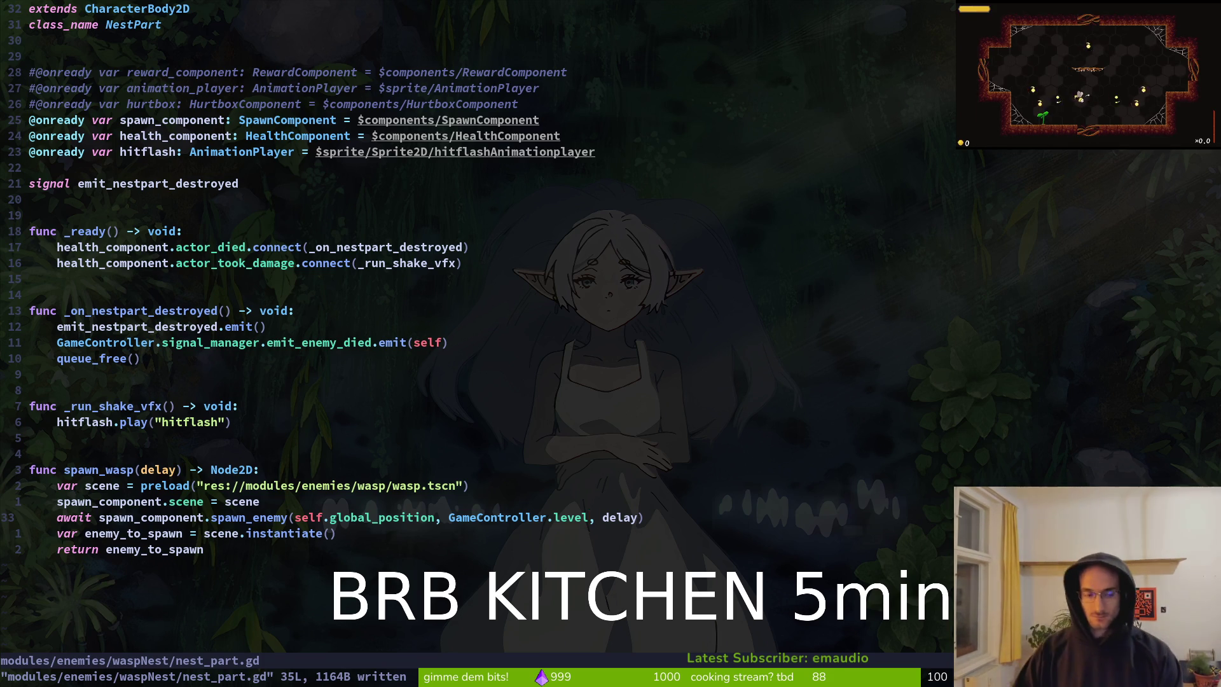
{"action": "type", "text": ":write"}
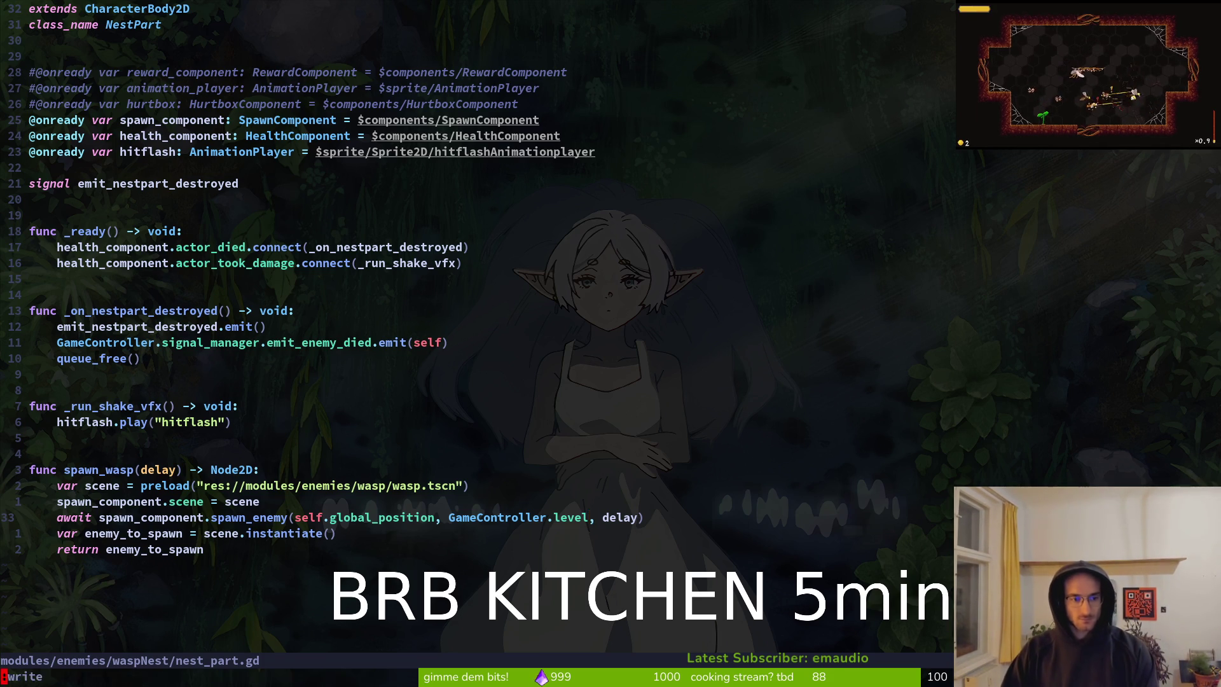
{"action": "key", "text": "Return"}
{"action": "key", "text": "g"}
{"action": "key", "text": "d"}
{"action": "key", "text": "ctrl+o"}
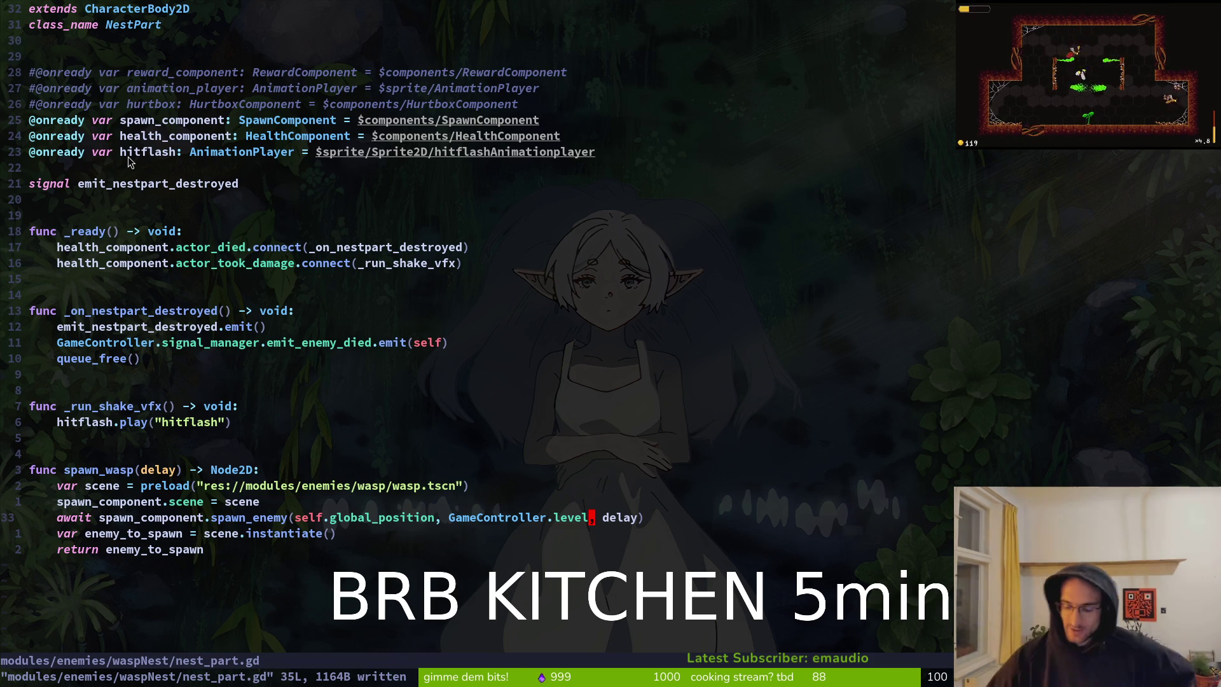
Step: Move up through nest_part.gd, peek at spawn_component.gd, then switch to the Godot editor
{"action": "key", "text": "k"}
{"action": "key", "text": "k"}
{"action": "key", "text": "k"}
{"action": "key", "text": "k"}
{"action": "key", "text": "k"}
{"action": "key", "text": "k"}
{"action": "key", "text": "ctrl+o"}
{"action": "key", "text": "ctrl+i"}
{"action": "key", "text": "alt+Tab"}
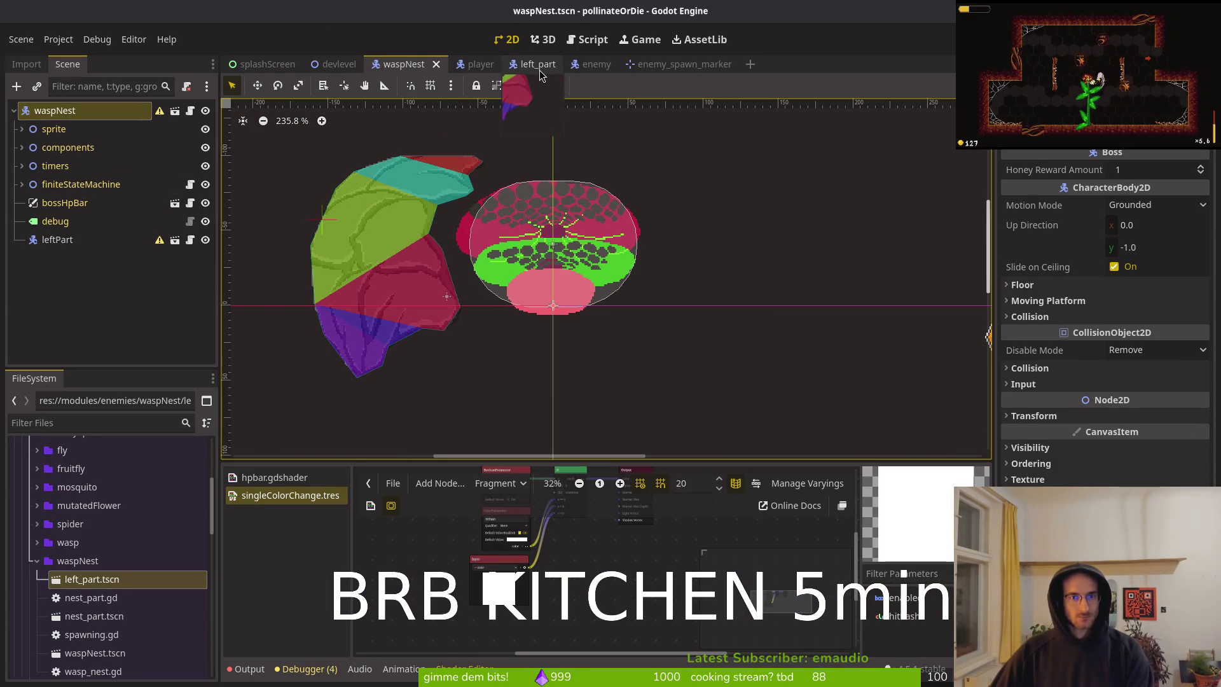
Step: Open the left_part scene, collapse components and spawnPositions, and select leftPart
{"action": "left_click", "coordinate": [539, 70]}
{"action": "left_click", "coordinate": [72, 306]}
{"action": "left_click", "coordinate": [22, 147]}
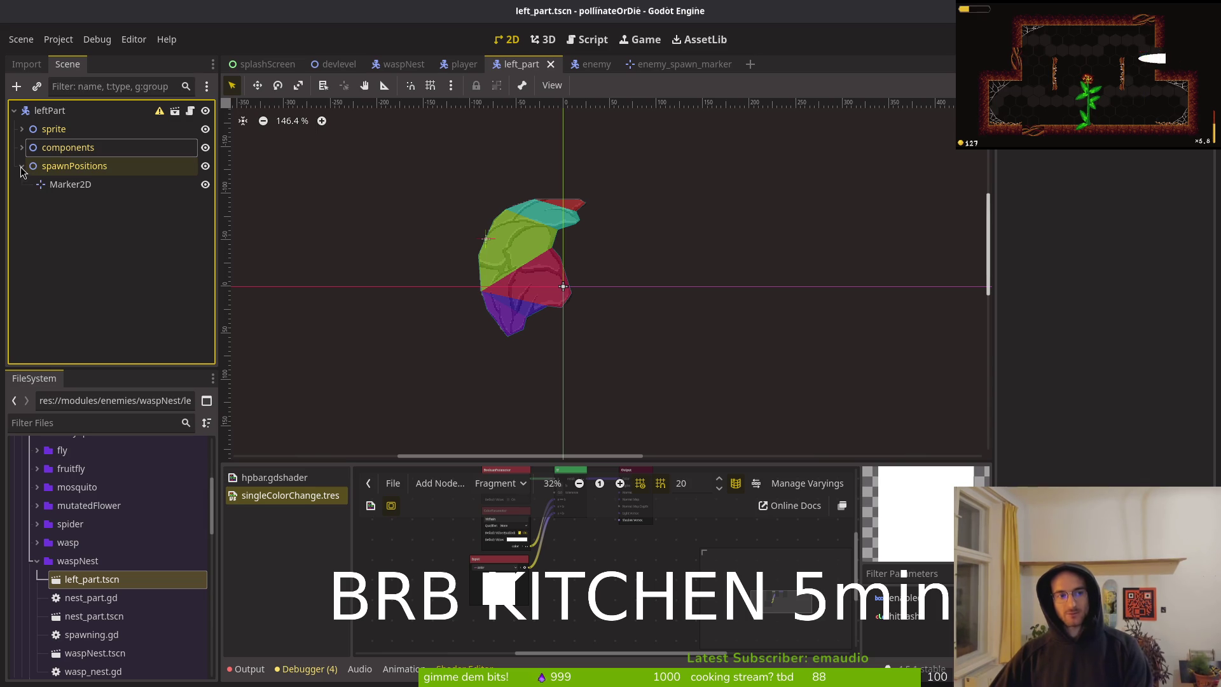
{"action": "left_click", "coordinate": [22, 166]}
{"action": "left_click", "coordinate": [70, 111]}
Step: Add a Timer under leftPart, then delete it and save the left_part scene
{"action": "key", "text": "ctrl+a"}
{"action": "type", "text": "tim"}
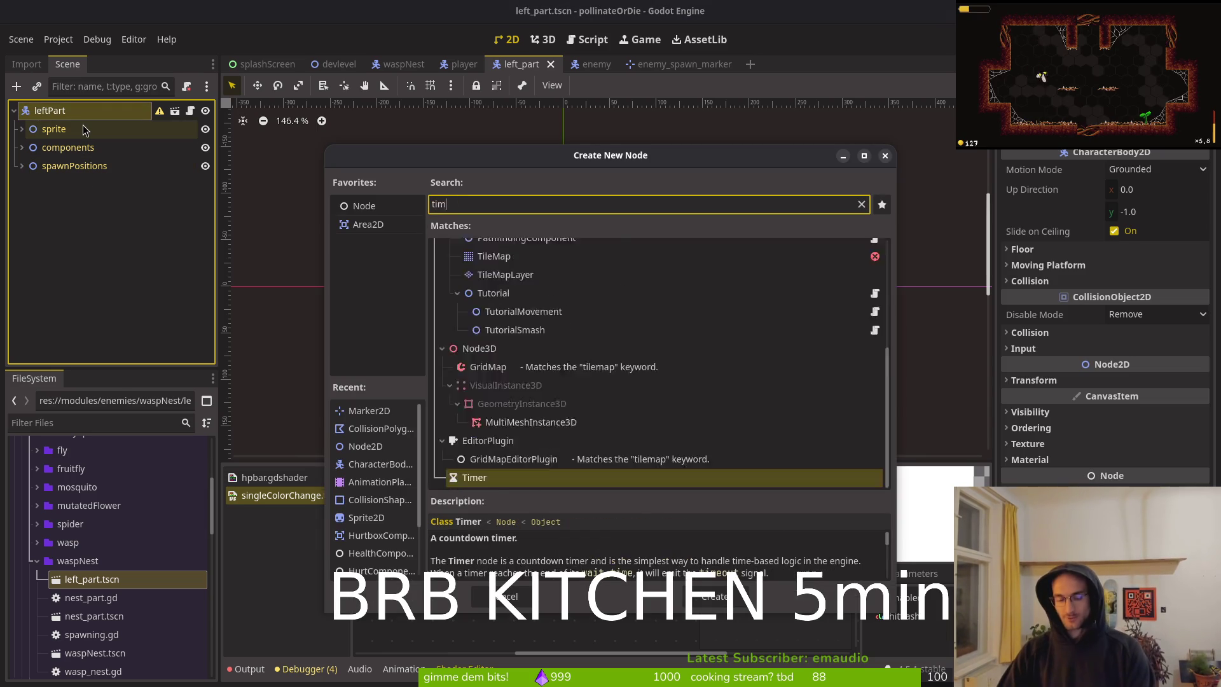
{"action": "key", "text": "Return"}
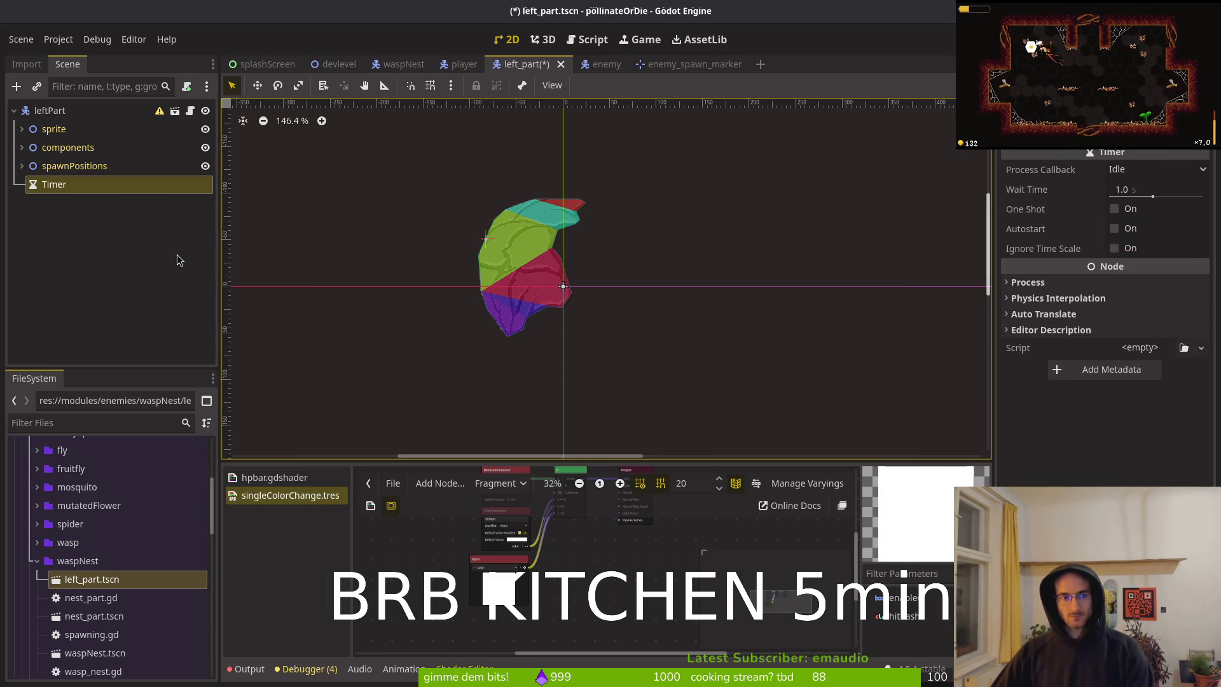
{"action": "left_click", "coordinate": [155, 238]}
{"action": "left_click", "coordinate": [43, 186]}
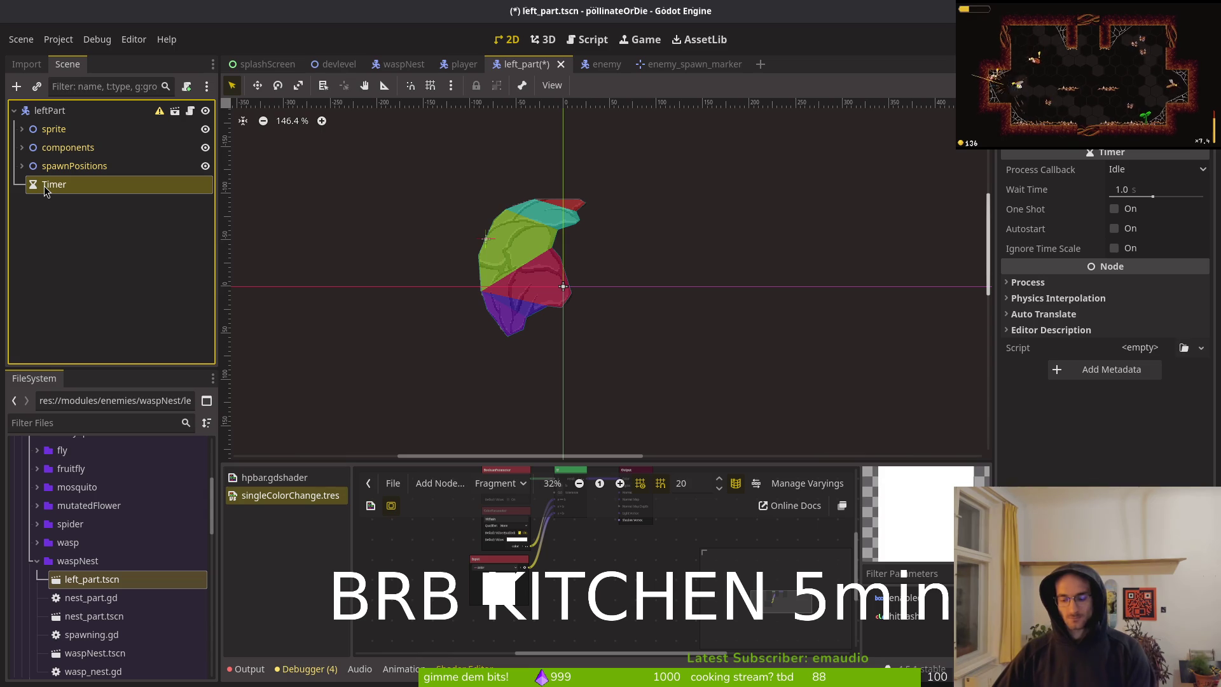
{"action": "key", "text": "Delete"}
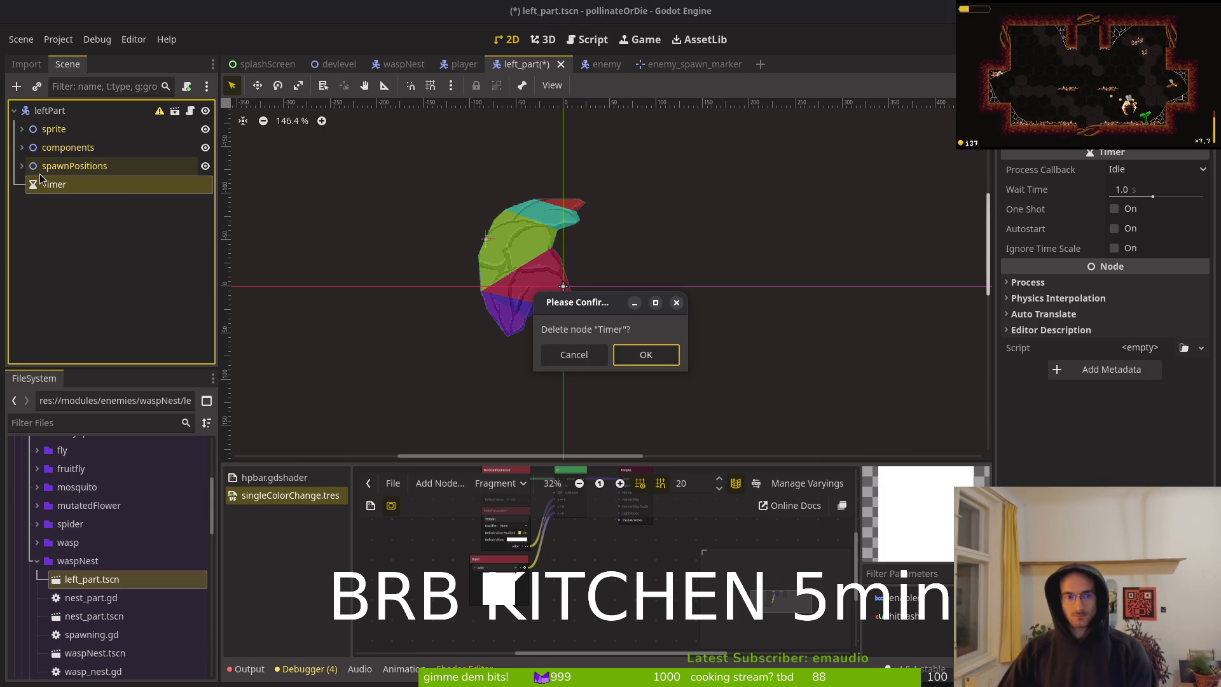
{"action": "key", "text": "Return"}
{"action": "key", "text": "ctrl+s"}
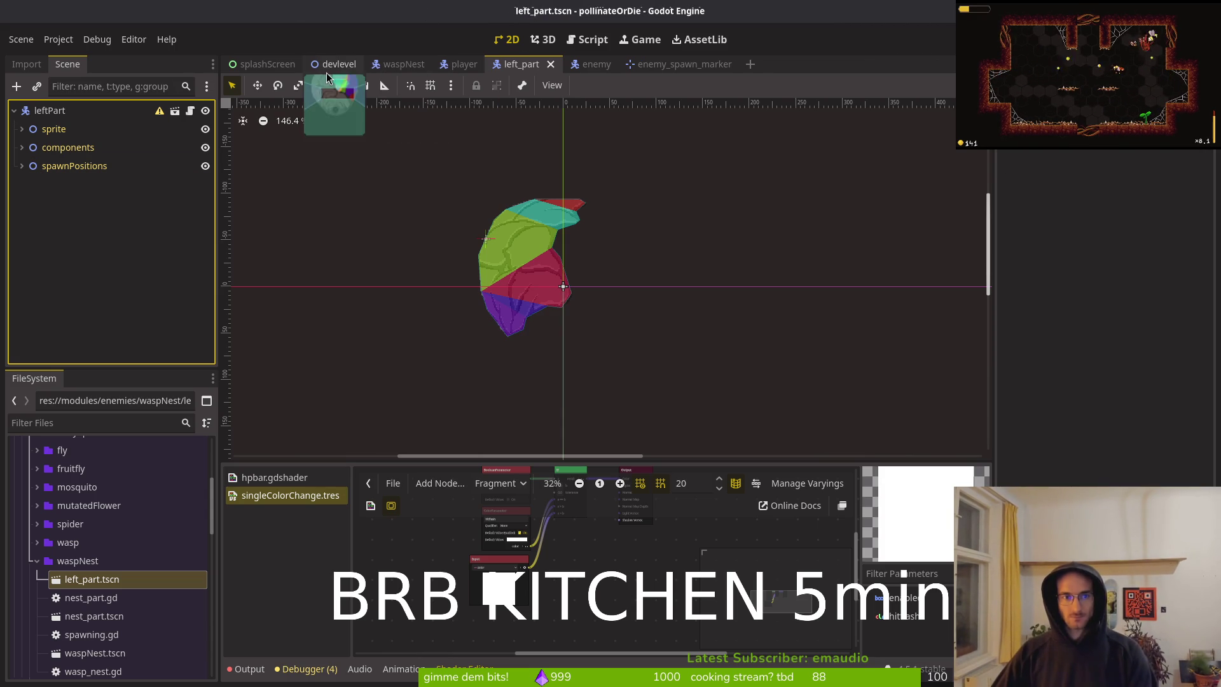
Step: Open nest_part.tscn and add a Timer node under nestPart
{"action": "key", "text": "ctrl+shift+o"}
{"action": "type", "text": "nest_part"}
{"action": "key", "text": "Return"}
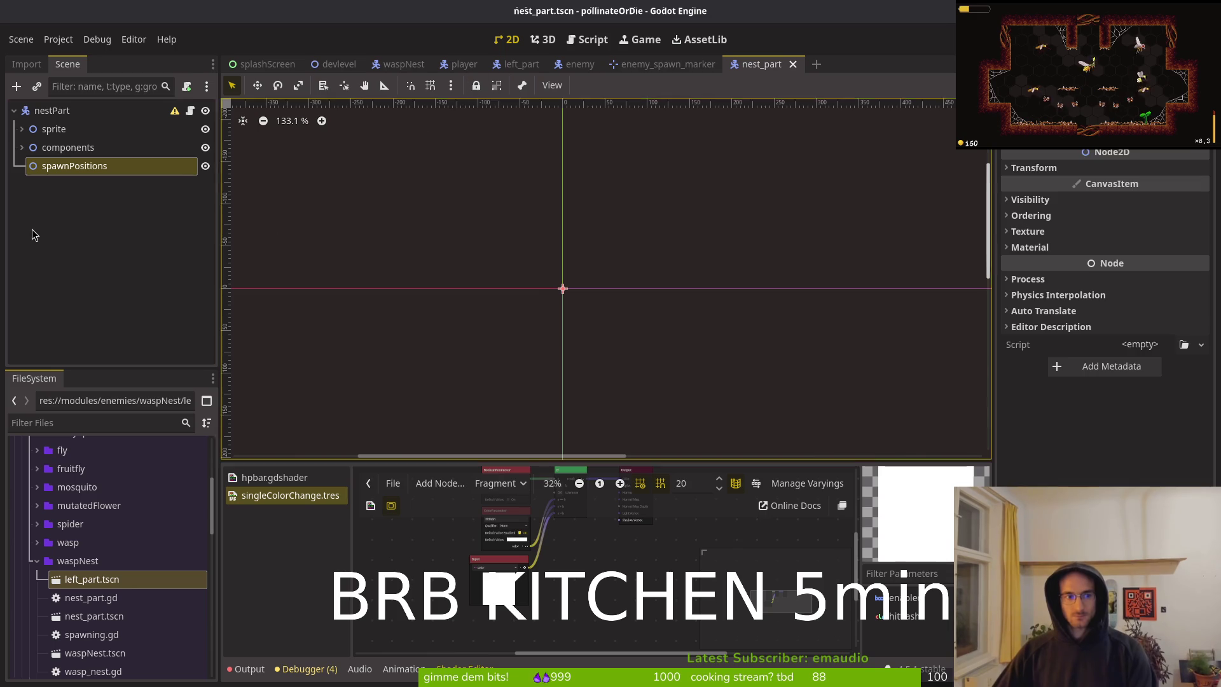
{"action": "key", "text": "ctrl+a"}
{"action": "type", "text": "tiuner"}
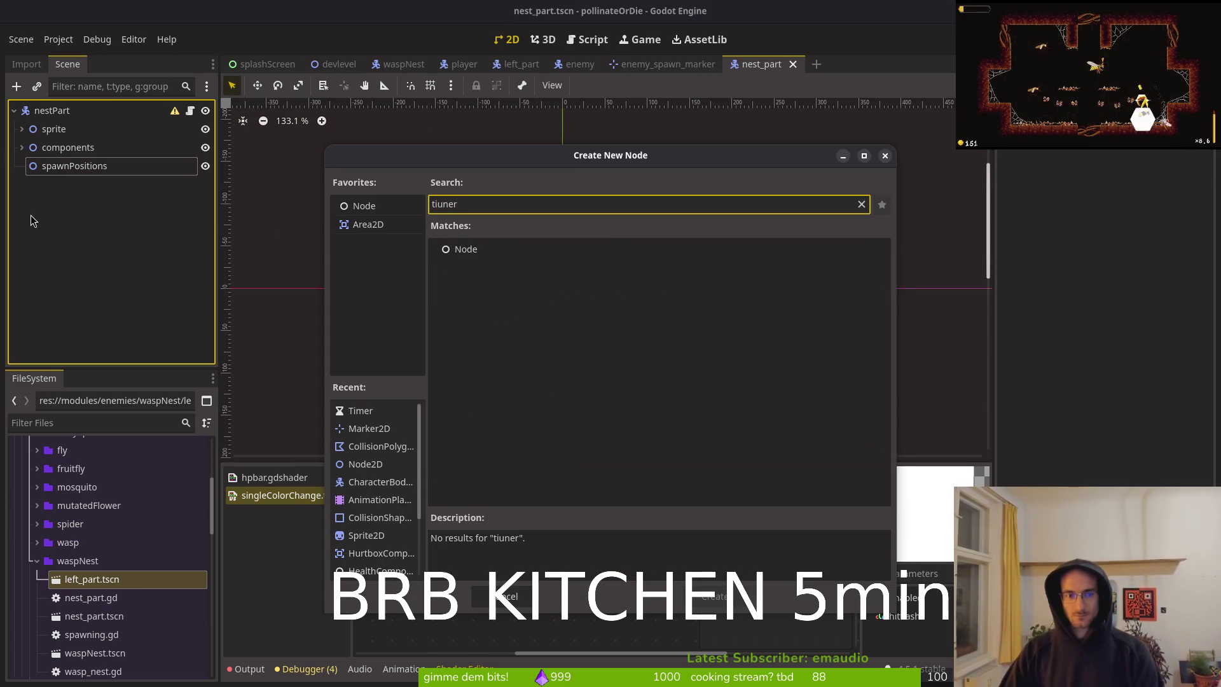
{"action": "key", "text": "BackSpace"}
{"action": "key", "text": "BackSpace"}
{"action": "key", "text": "BackSpace"}
{"action": "type", "text": "mer"}
{"action": "key", "text": "Return"}
Step: Rename the timer spawnTimer, enable Autostart, set Wait Time to 5.0, and save
{"action": "key", "text": "F2"}
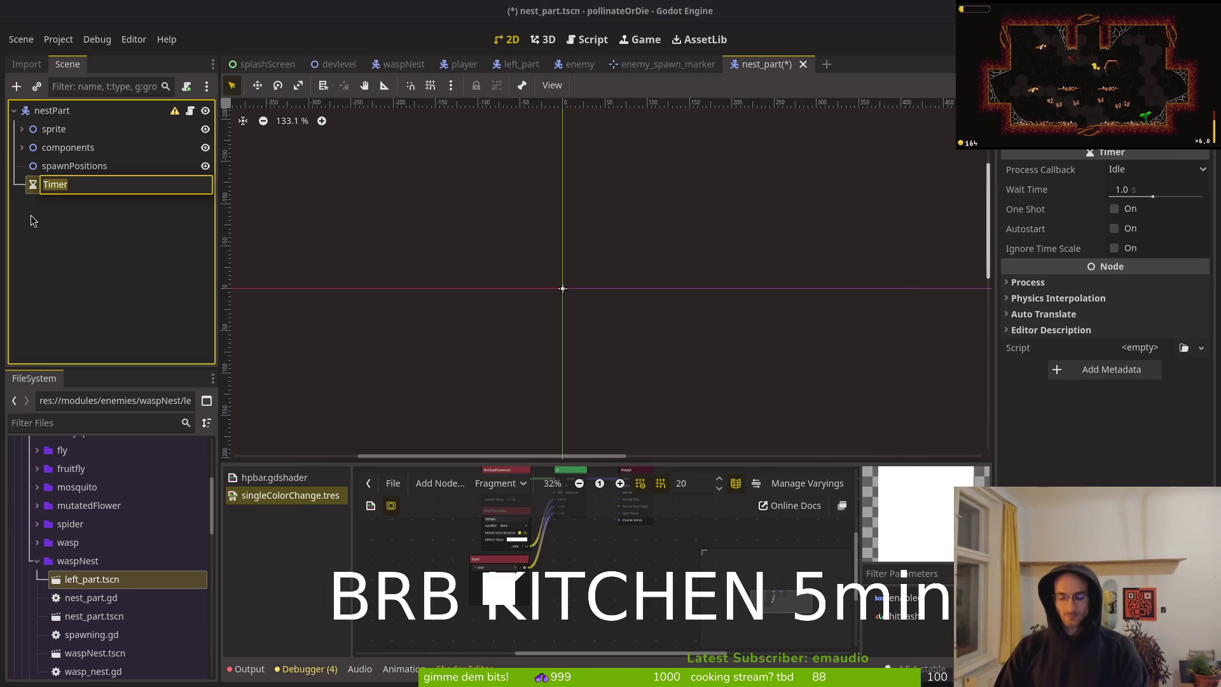
{"action": "type", "text": "Timer"}
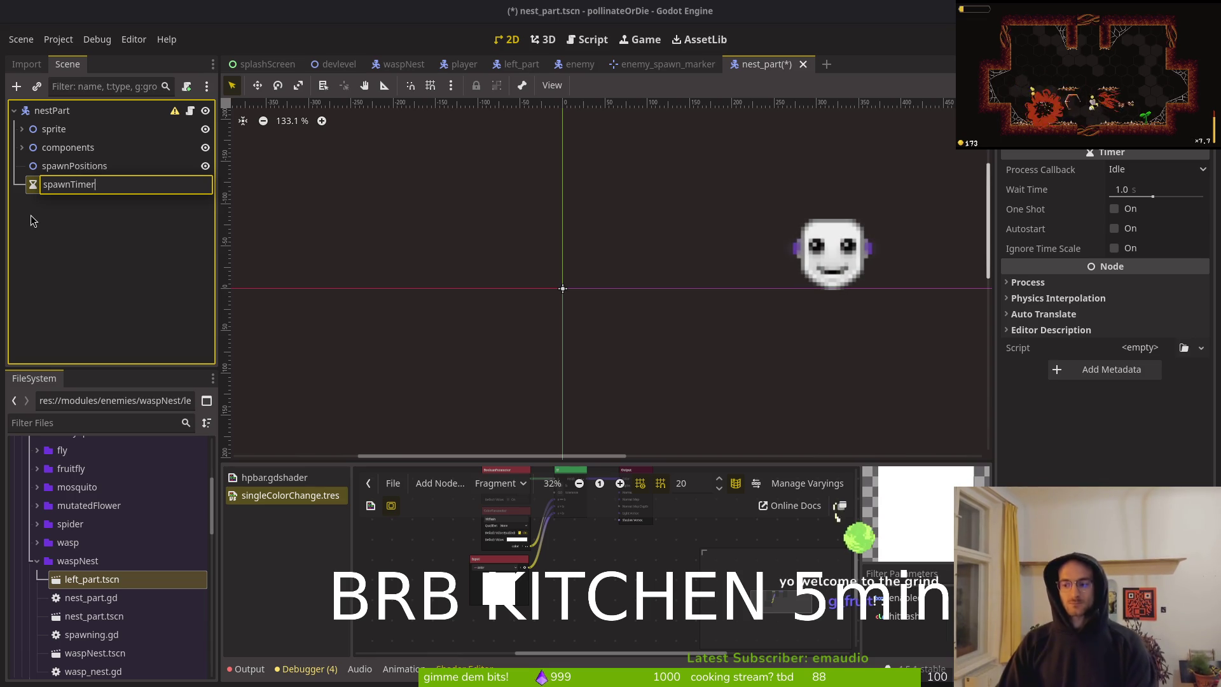
{"action": "key", "text": "Return"}
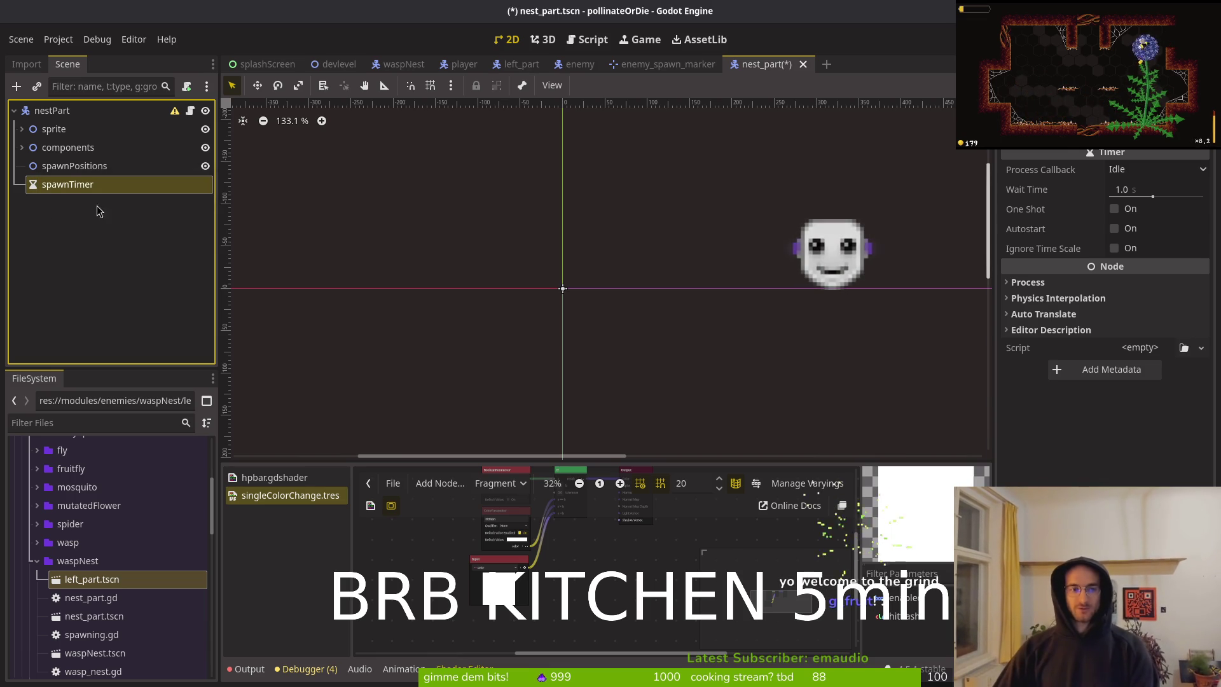
{"action": "left_click", "coordinate": [1115, 230]}
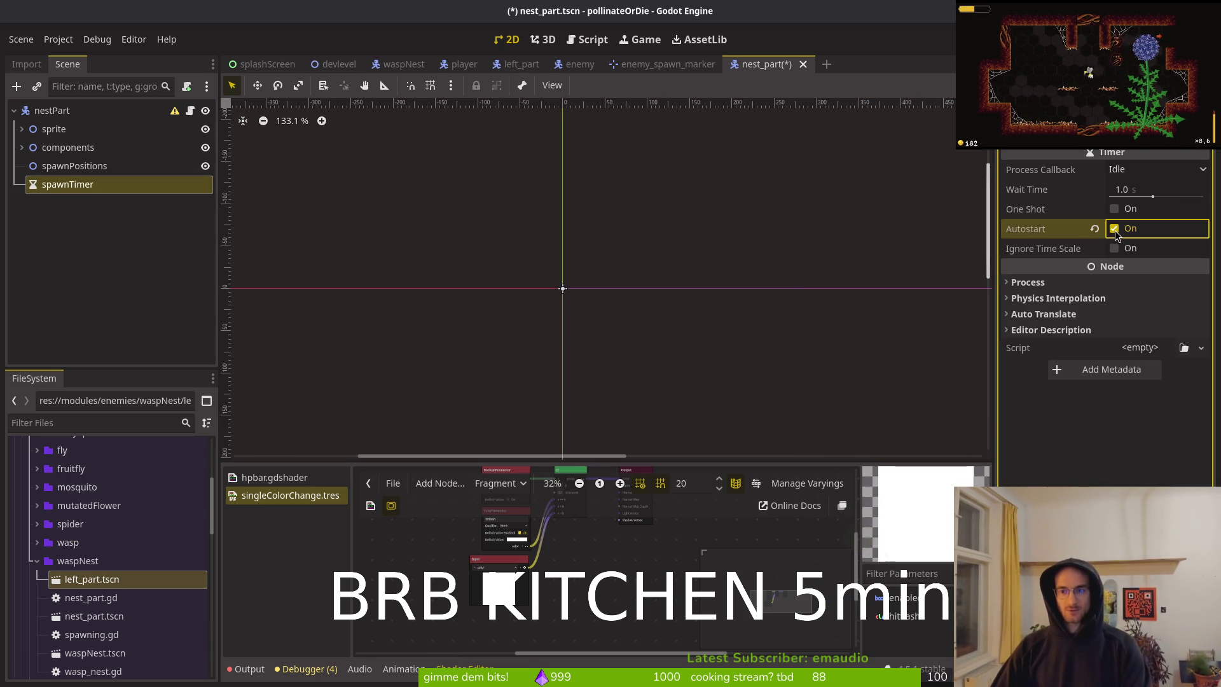
{"action": "left_click", "coordinate": [1131, 198]}
{"action": "type", "text": "5"}
{"action": "key", "text": "Return"}
{"action": "key", "text": "ctrl+s"}
Step: Save nest_part.tscn again, verify spawnTimer's settings, and return to Neovim
{"action": "left_click", "coordinate": [87, 205]}
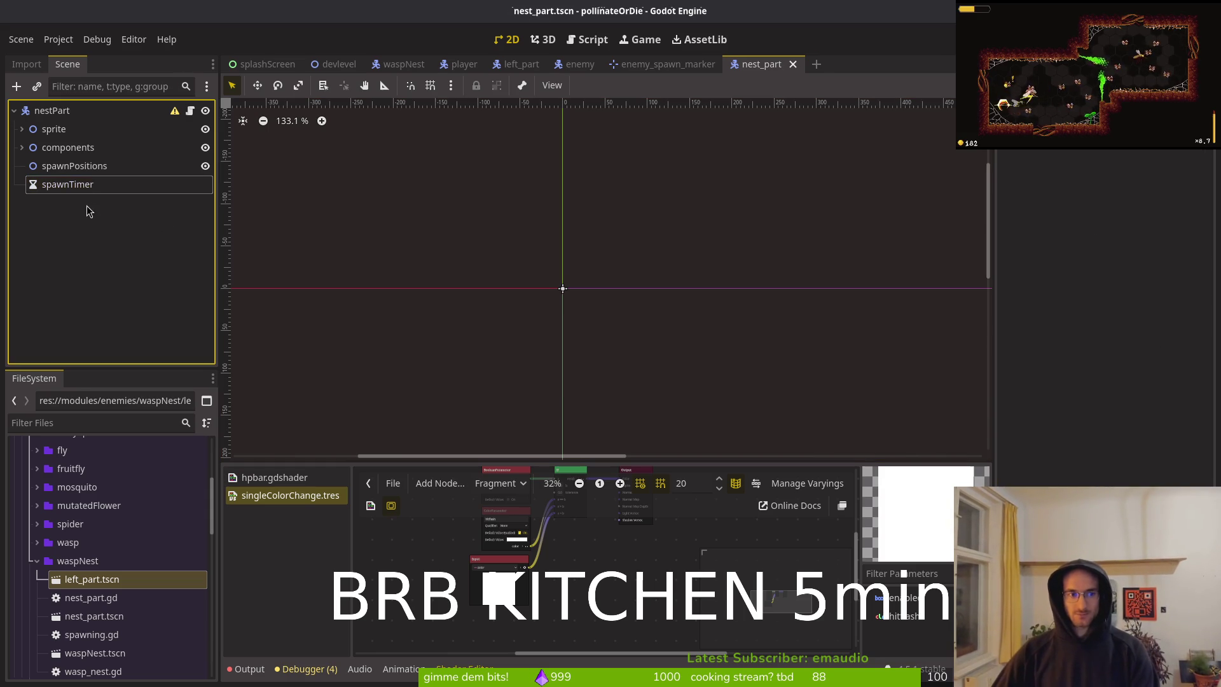
{"action": "key", "text": "ctrl+s"}
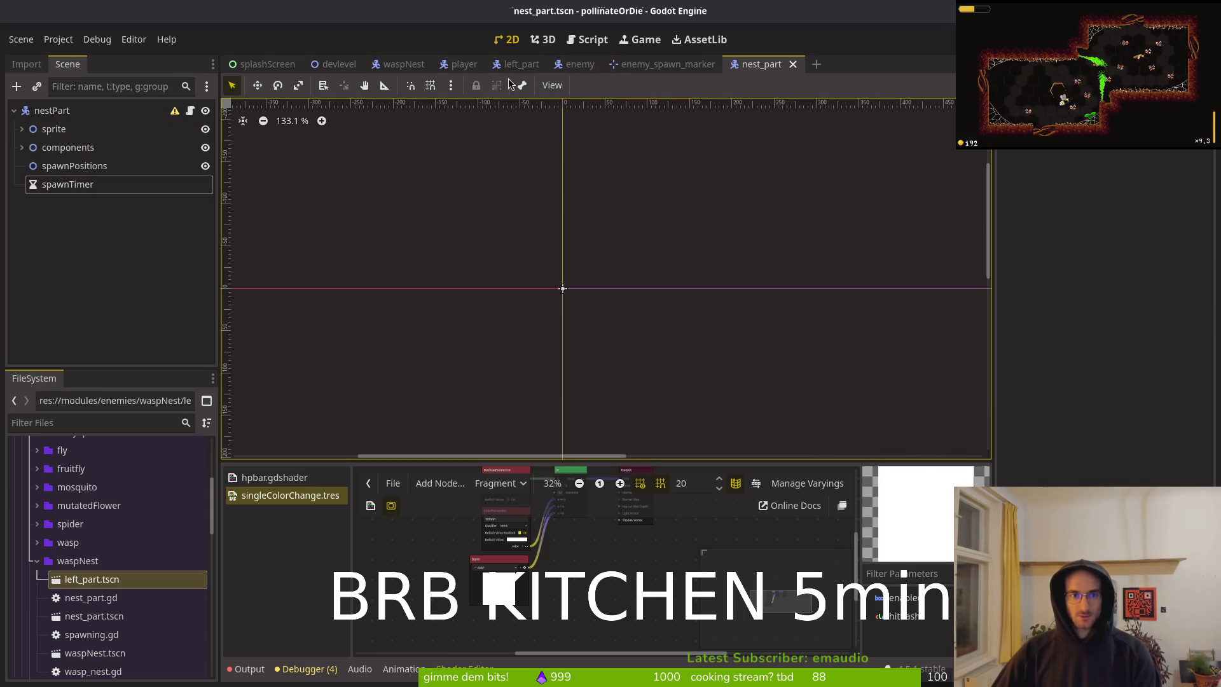
{"action": "left_click", "coordinate": [114, 184]}
{"action": "left_click", "coordinate": [143, 246]}
{"action": "key", "text": "alt+Tab"}
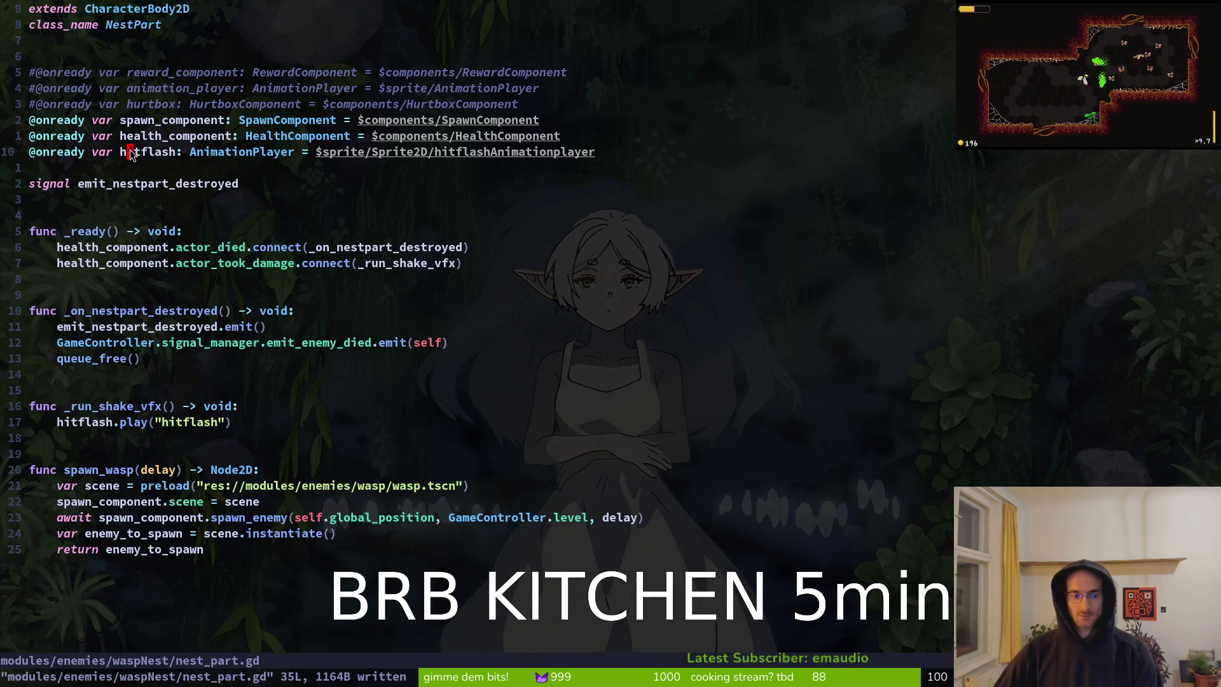
{"action": "key", "text": "y"}
{"action": "key", "text": "y"}
{"action": "key", "text": "p"}
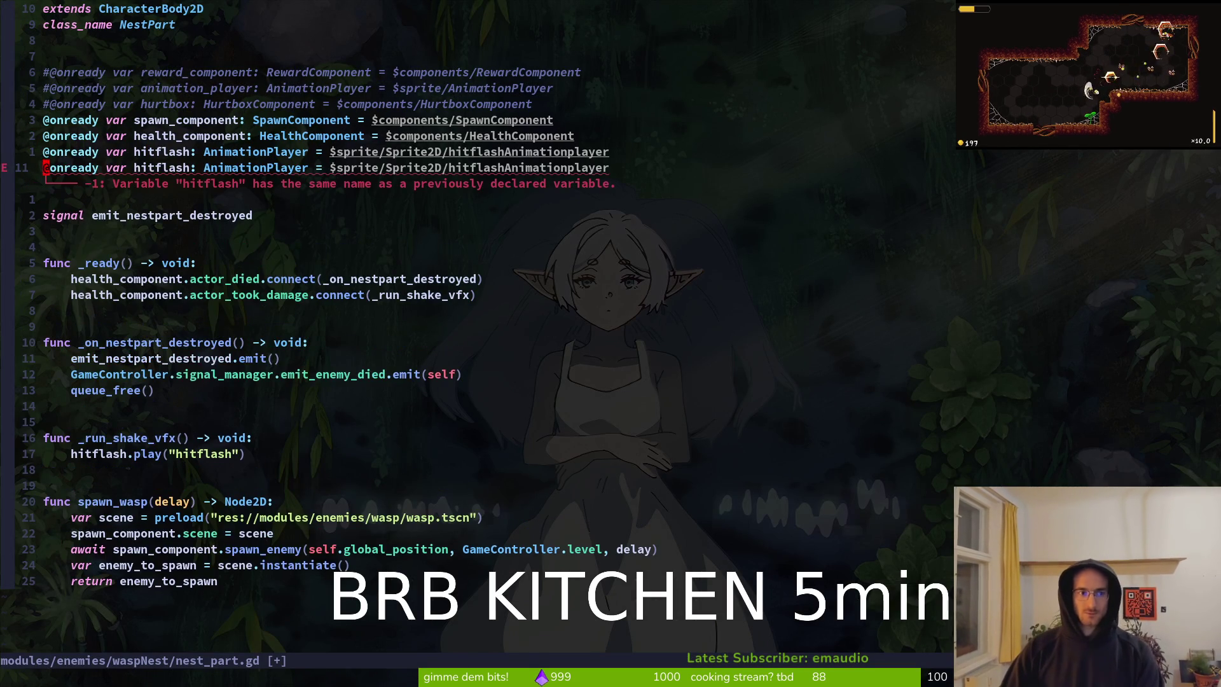
{"action": "type", "text": "wcwspawn_"}
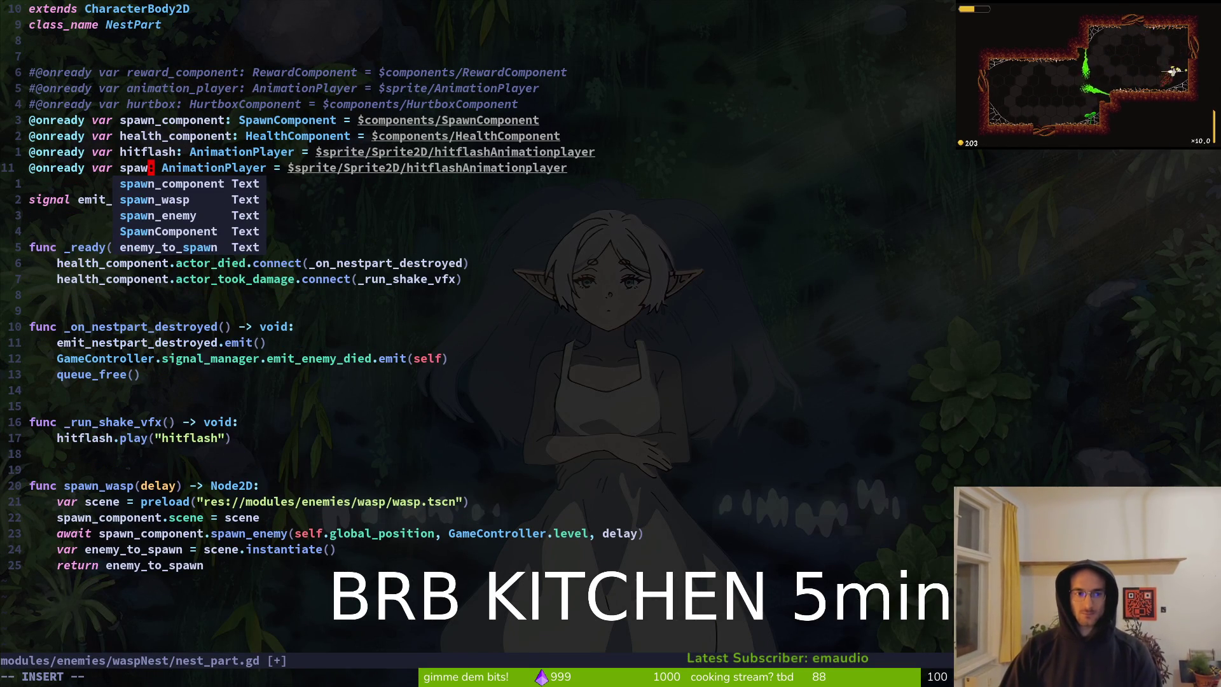
{"action": "type", "text": "timer"}
{"action": "key", "text": "Escape"}
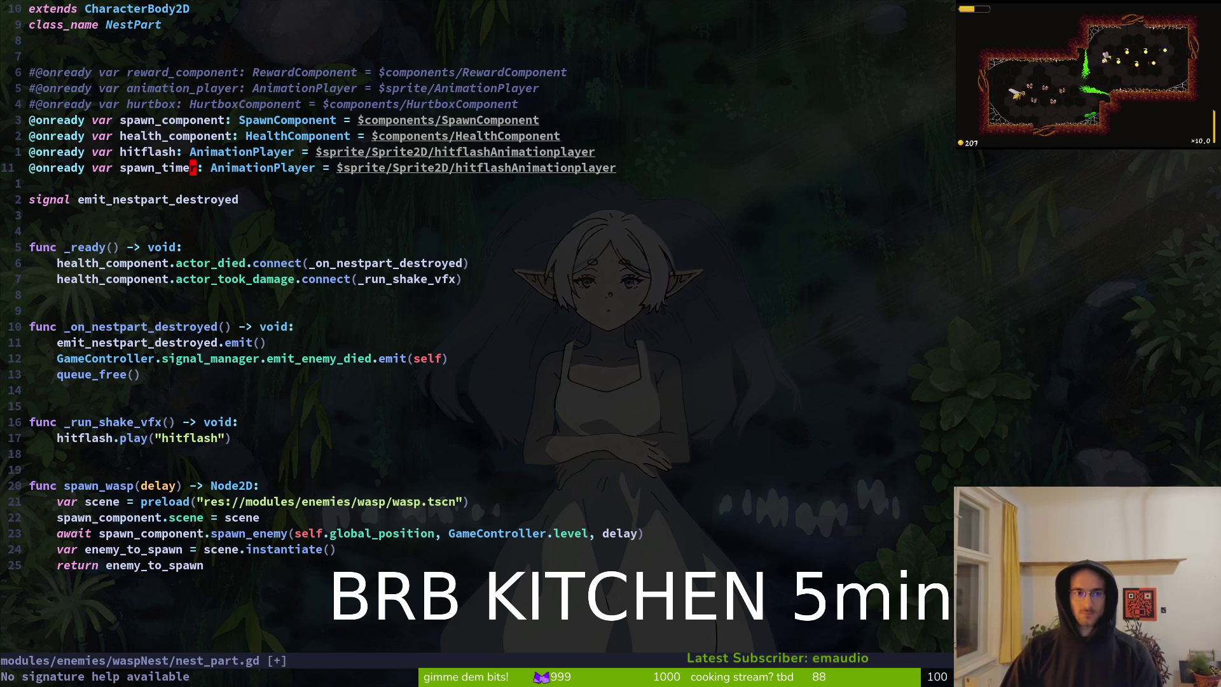
{"action": "type", "text": "cwTimer"}
{"action": "key", "text": "Escape"}
{"action": "type", "text": ":w"}
{"action": "key", "text": "Return"}
{"action": "key", "text": "w"}
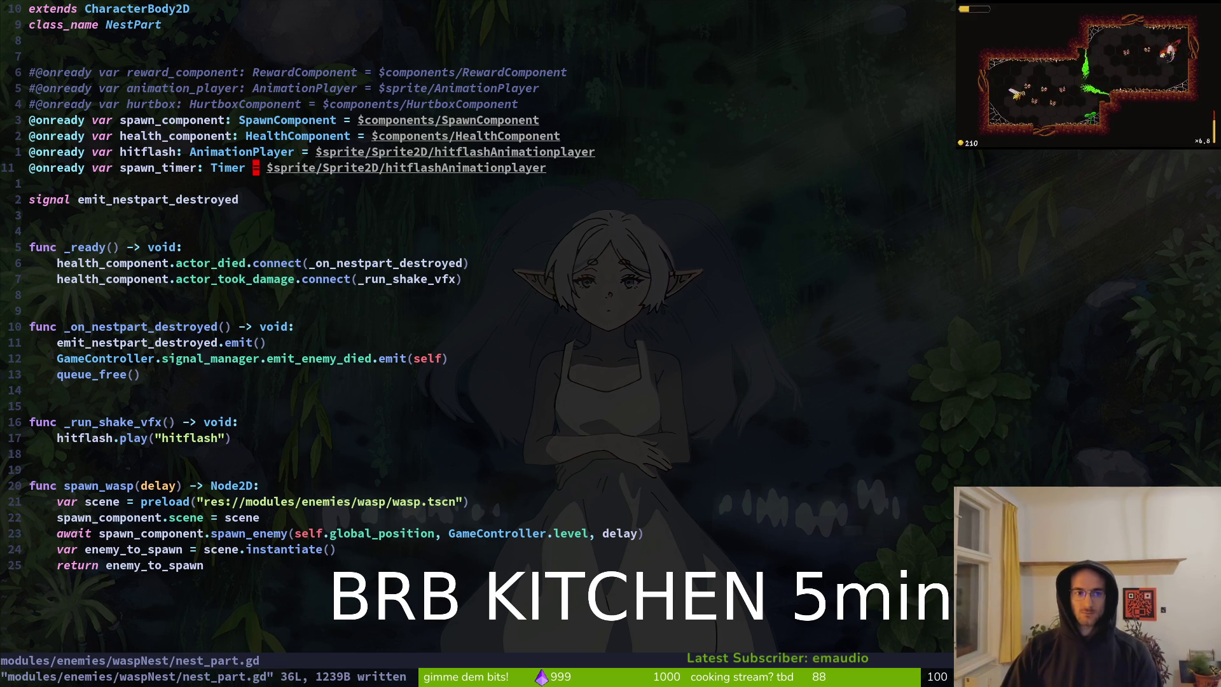
Step: Point spawn_timer's node path to $spawnTimer and save nest_part.gd
{"action": "key", "text": "v"}
{"action": "key", "text": "l"}
{"action": "key", "text": "dollar"}
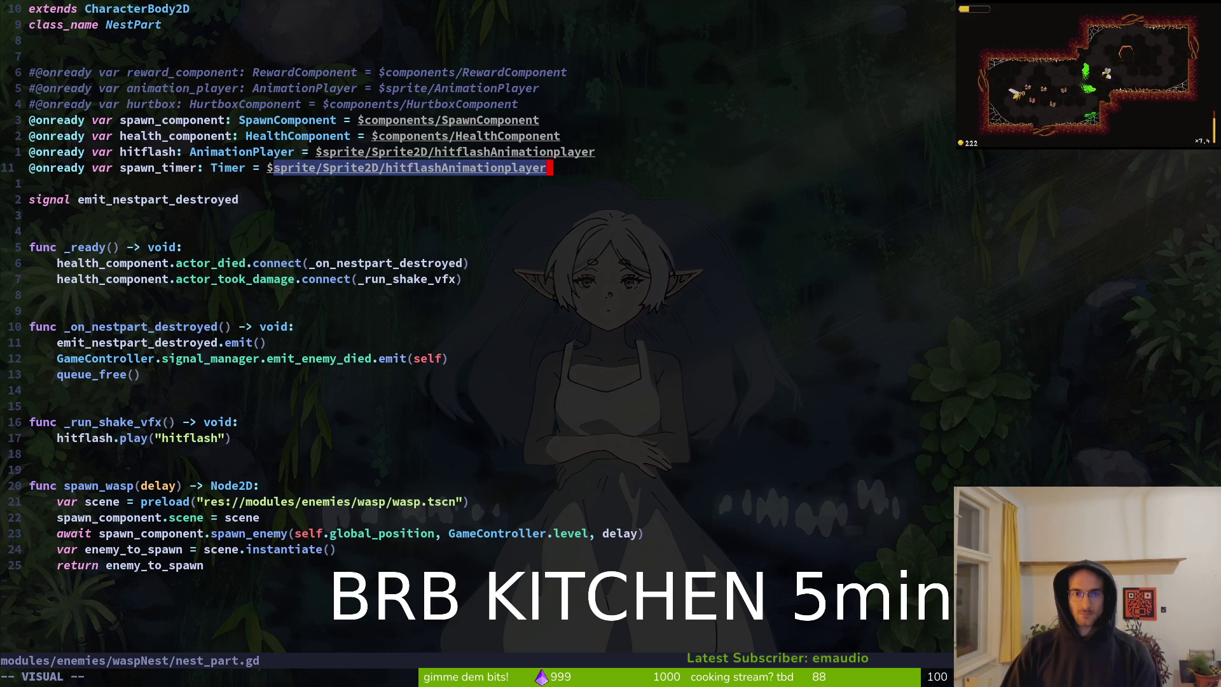
{"action": "type", "text": "des"}
{"action": "key", "text": "Tab"}
{"action": "key", "text": "Escape"}
{"action": "type", "text": ":w"}
{"action": "key", "text": "Return"}
{"action": "key", "text": "j"}
{"action": "key", "text": "j"}
{"action": "key", "text": "j"}
{"action": "key", "text": "j"}
{"action": "key", "text": "j"}
{"action": "key", "text": "j"}
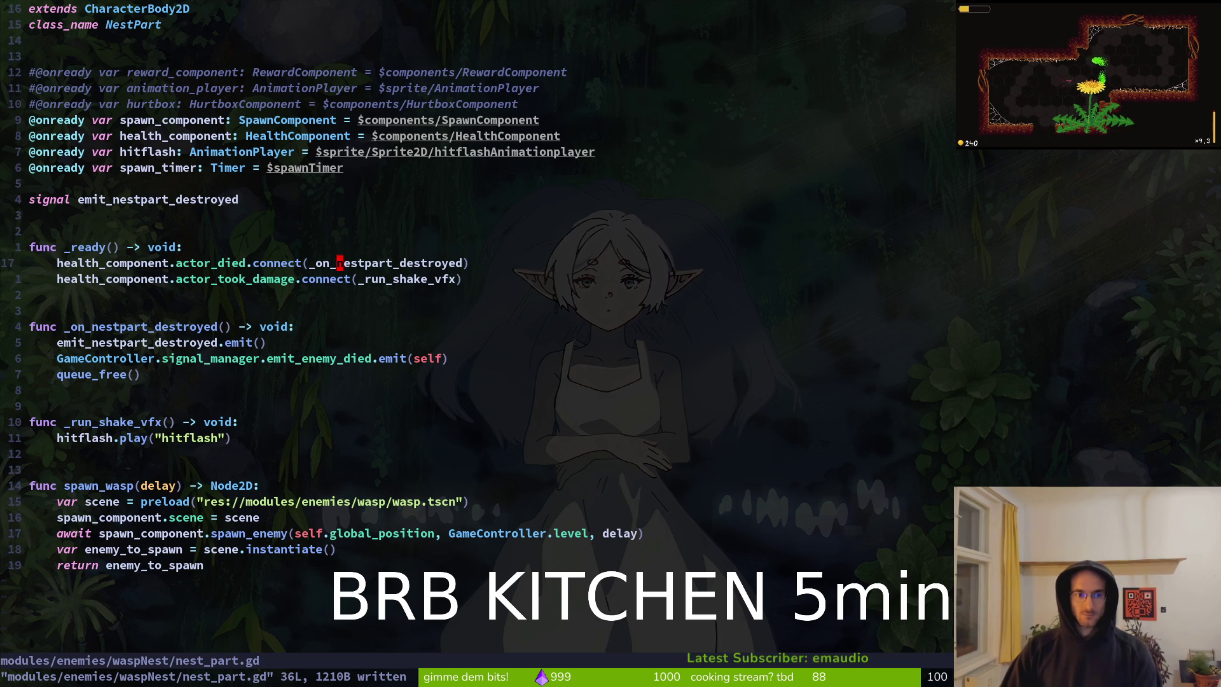
Step: Add spawn_timer.timeout.connect(spawn_wasp) in _ready and save the script
{"action": "type", "text": "ospawn_timer.stim"}
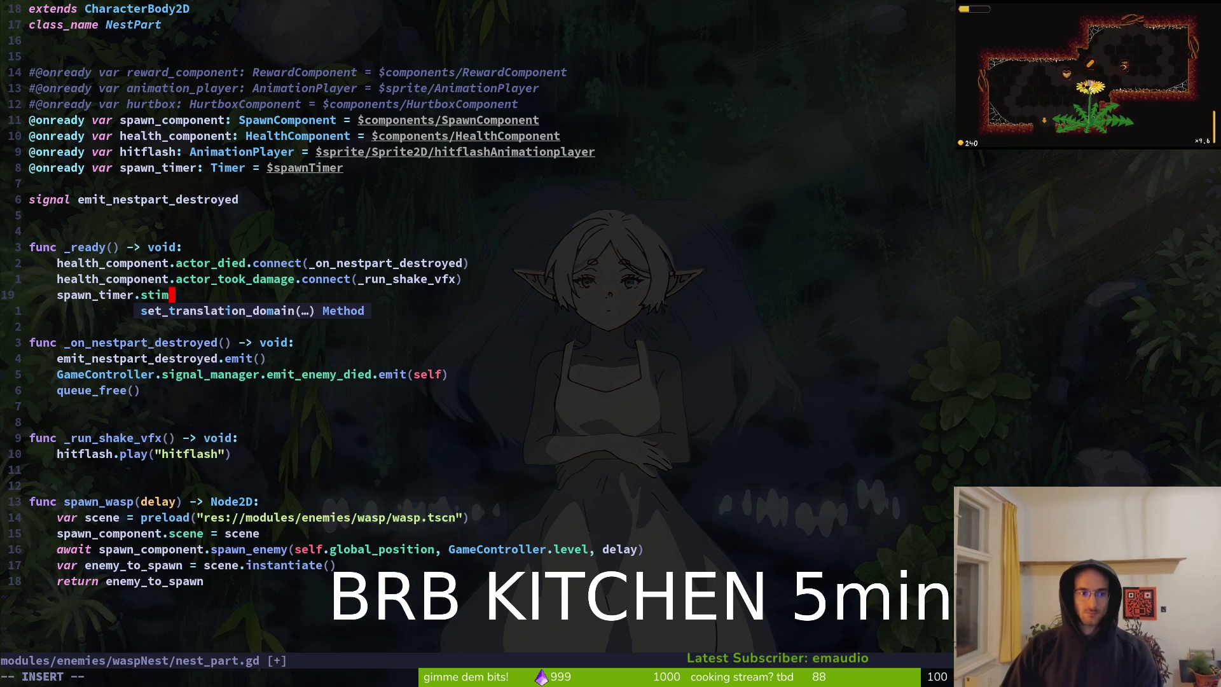
{"action": "type", "text": "s"}
{"action": "key", "text": "BackSpace"}
{"action": "type", "text": "timeout.con"}
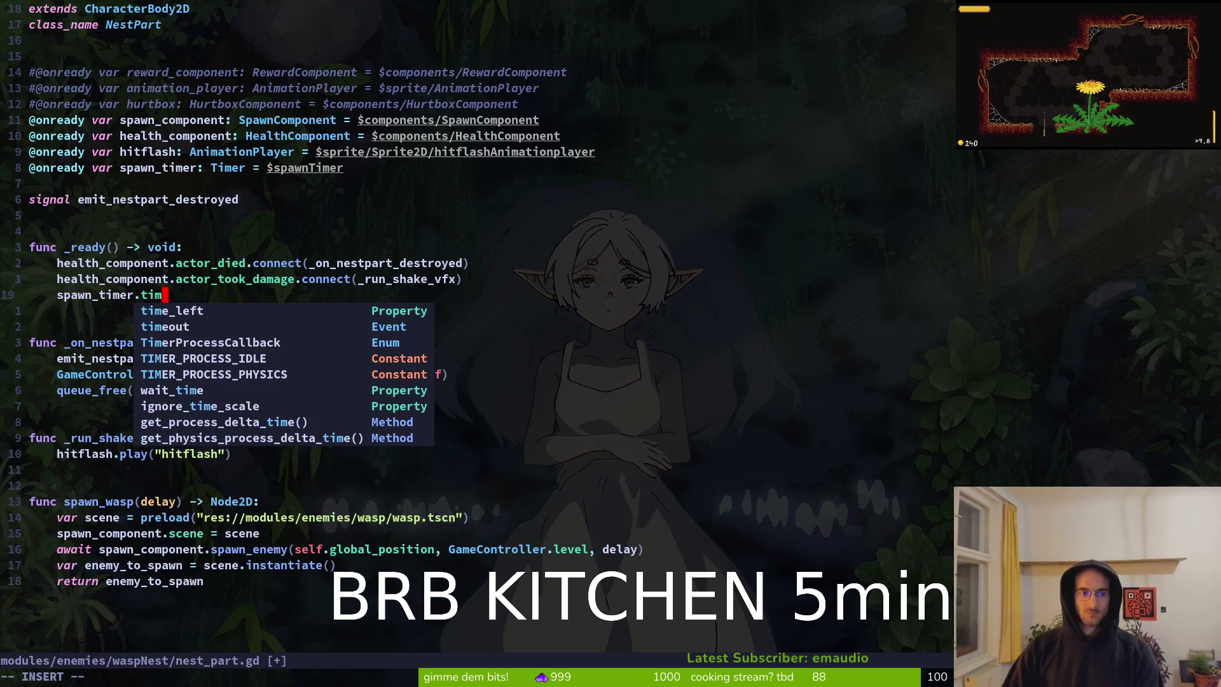
{"action": "key", "text": "Tab"}
{"action": "key", "text": "Return"}
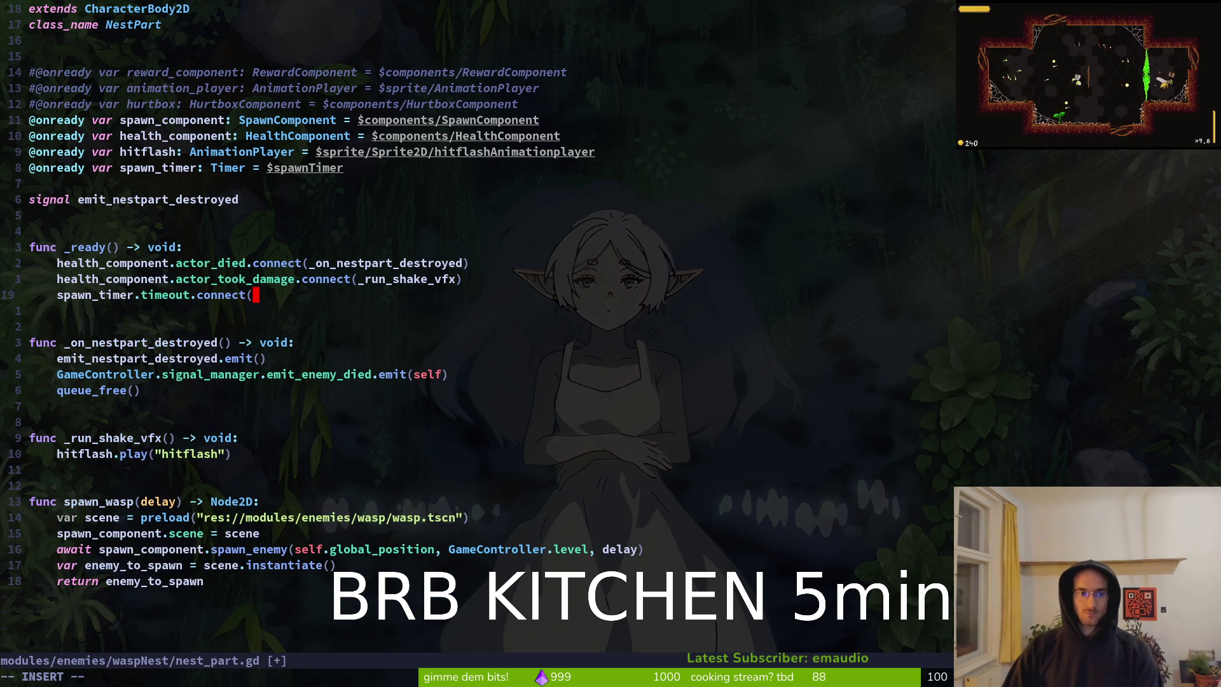
{"action": "type", "text": "sp"}
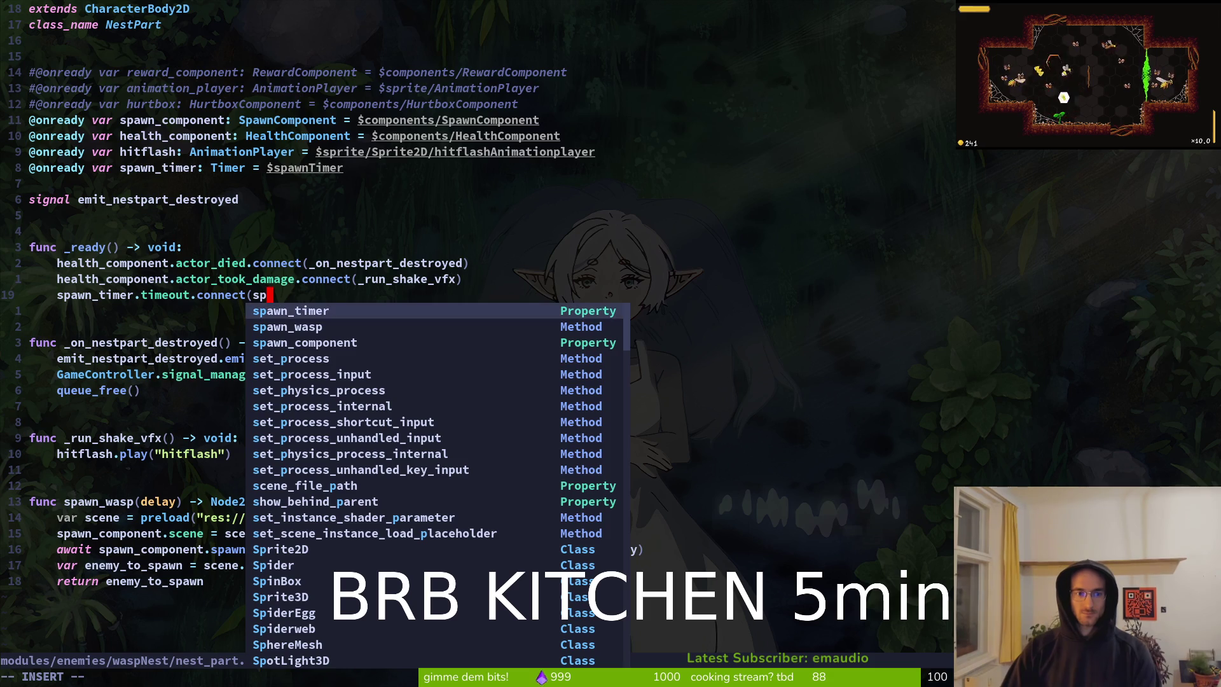
{"action": "key", "text": "Tab"}
{"action": "key", "text": "Tab"}
{"action": "key", "text": "Return"}
{"action": "key", "text": "Escape"}
{"action": "type", "text": ":w"}
{"action": "key", "text": "Return"}
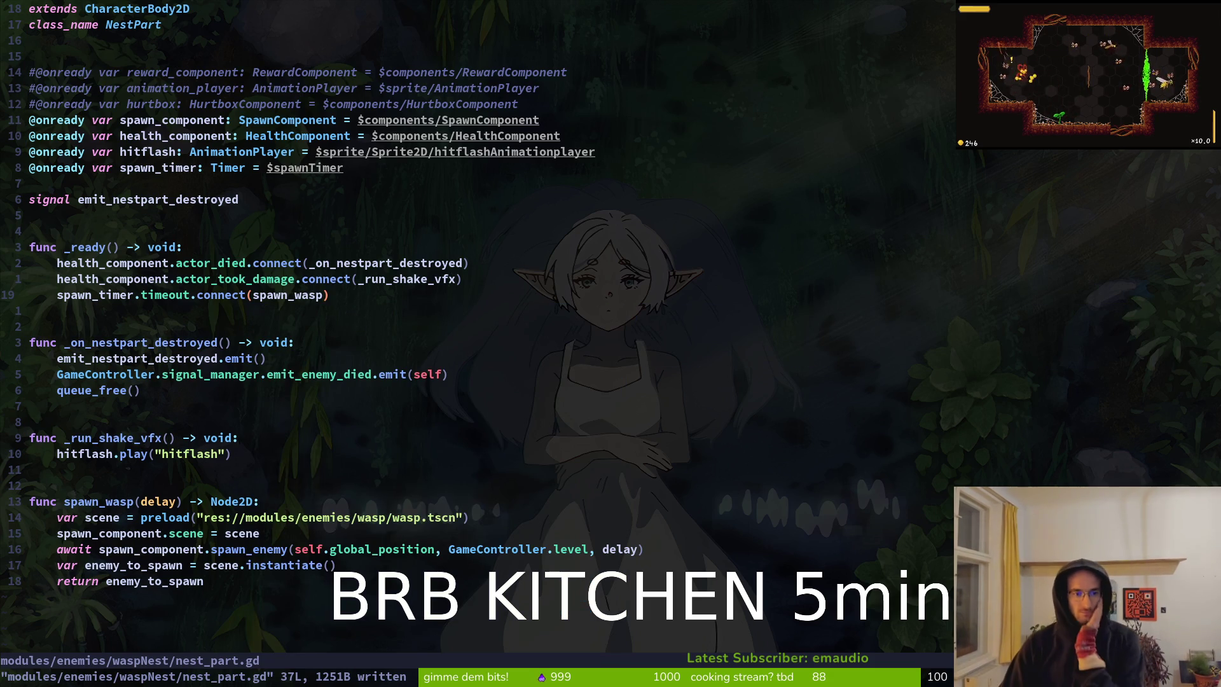
{"action": "key", "text": "7"}
{"action": "key", "text": "j"}
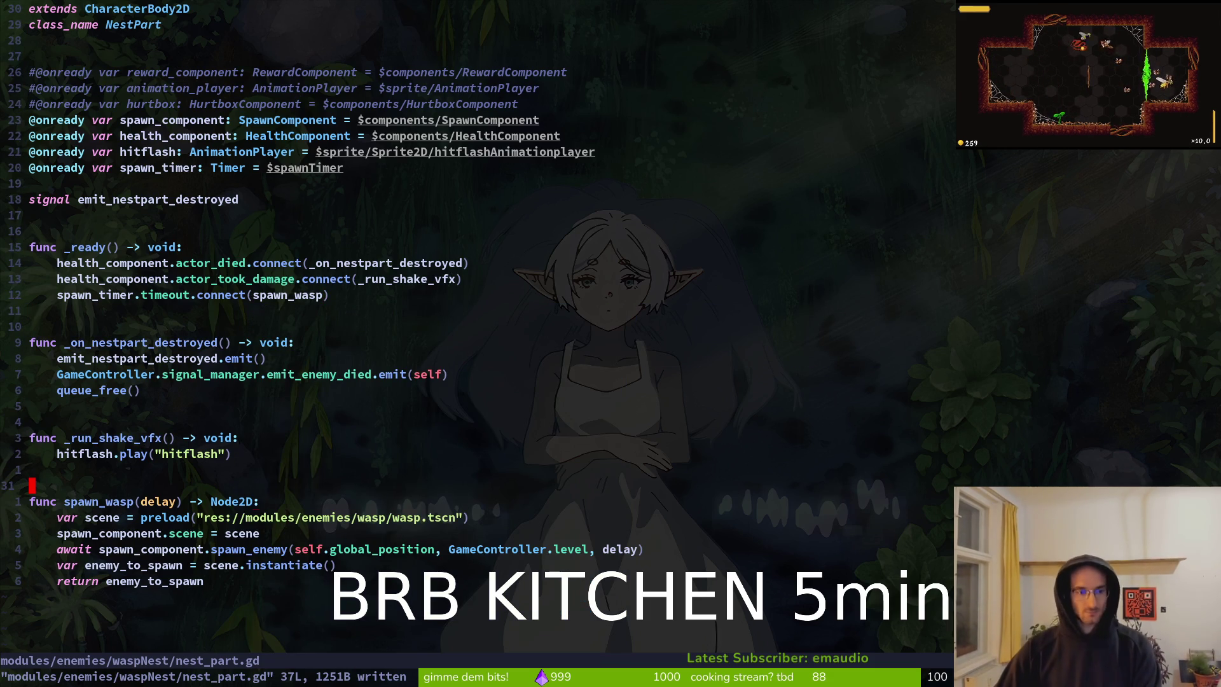
Step: Remove the delay parameter from spawn_wasp and save
{"action": "type", "text": "dw:w"}
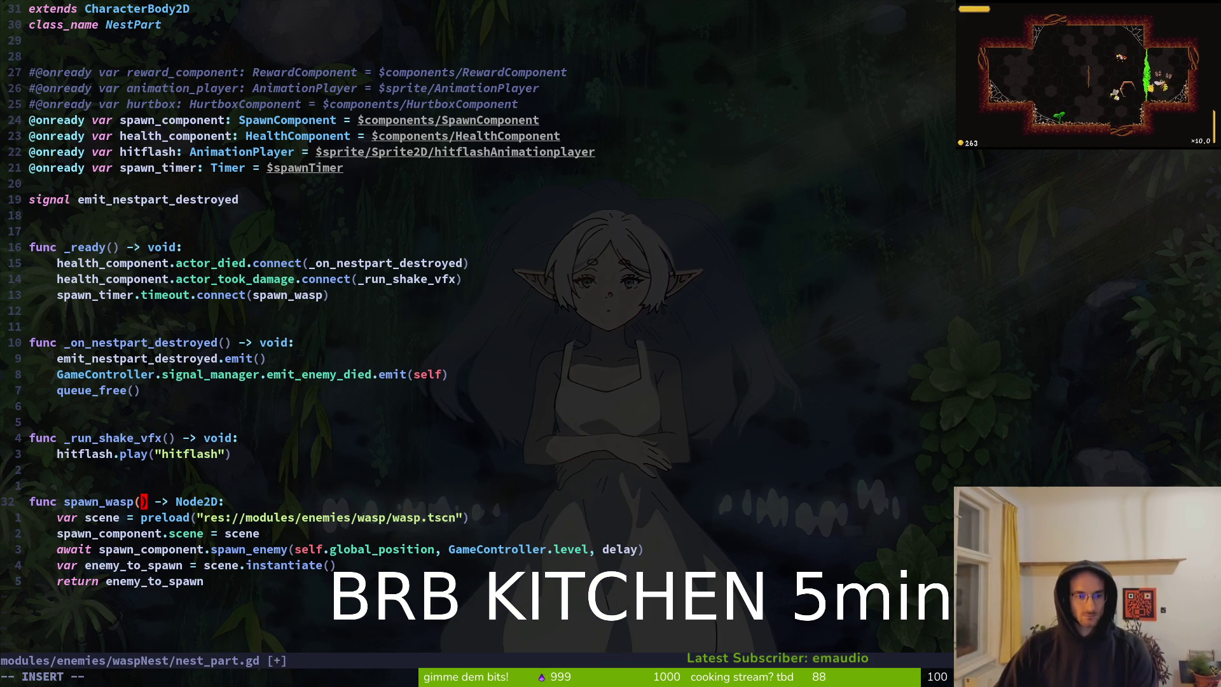
{"action": "key", "text": "Return"}
{"action": "key", "text": "j"}
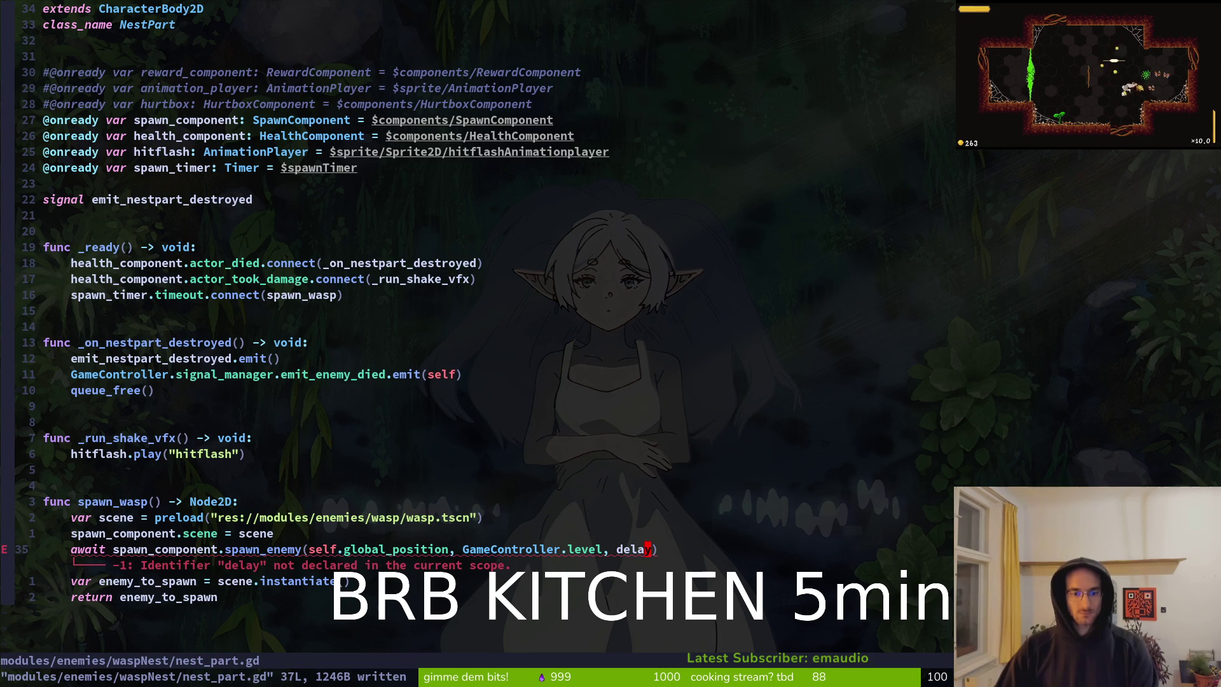
{"action": "type", "text": "ciw"}
{"action": "type", "text": ":w"}
{"action": "key", "text": "Return"}
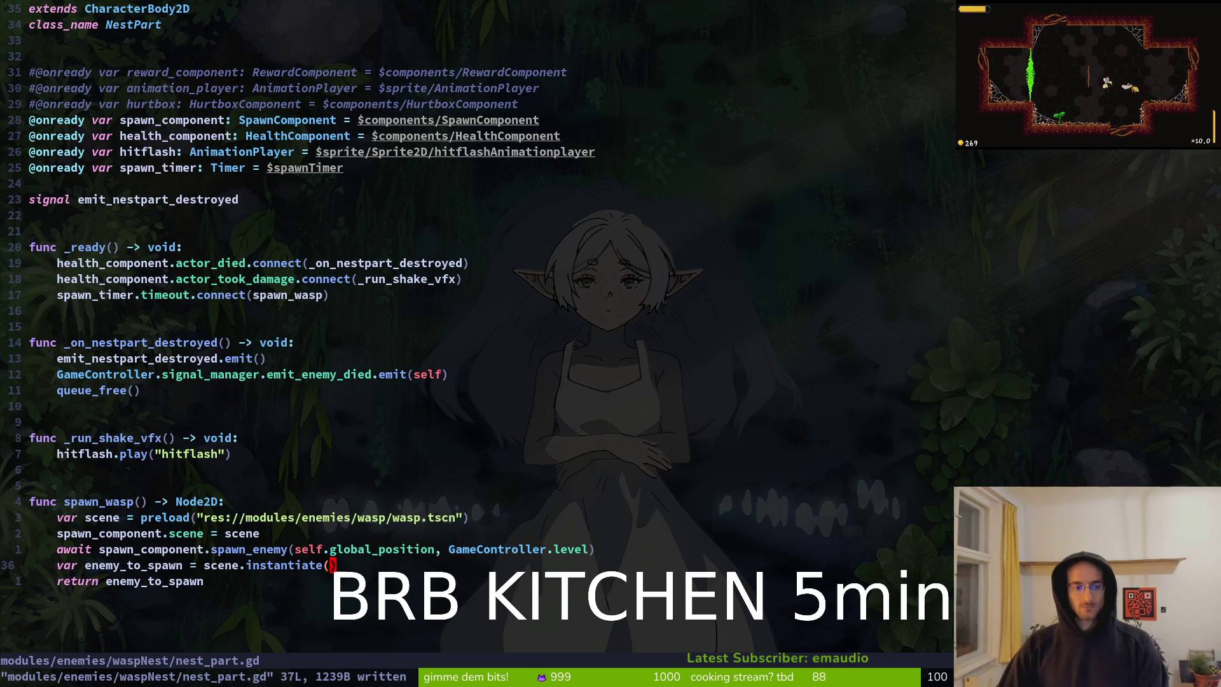
{"action": "key", "text": "u"}
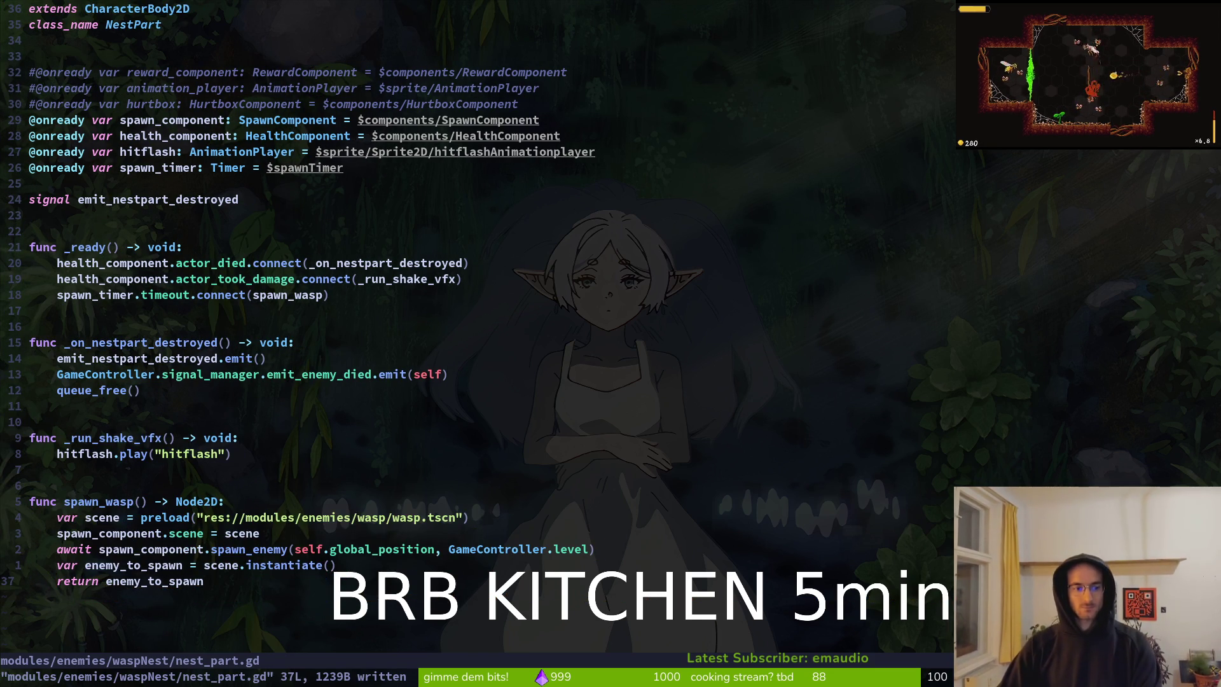
Step: Delete the return enemy_to_spawn line, rename the function to _spawn_wasp returning void
{"action": "key", "text": "d"}
{"action": "key", "text": "d"}
{"action": "key", "text": "k"}
{"action": "key", "text": "k"}
{"action": "key", "text": "k"}
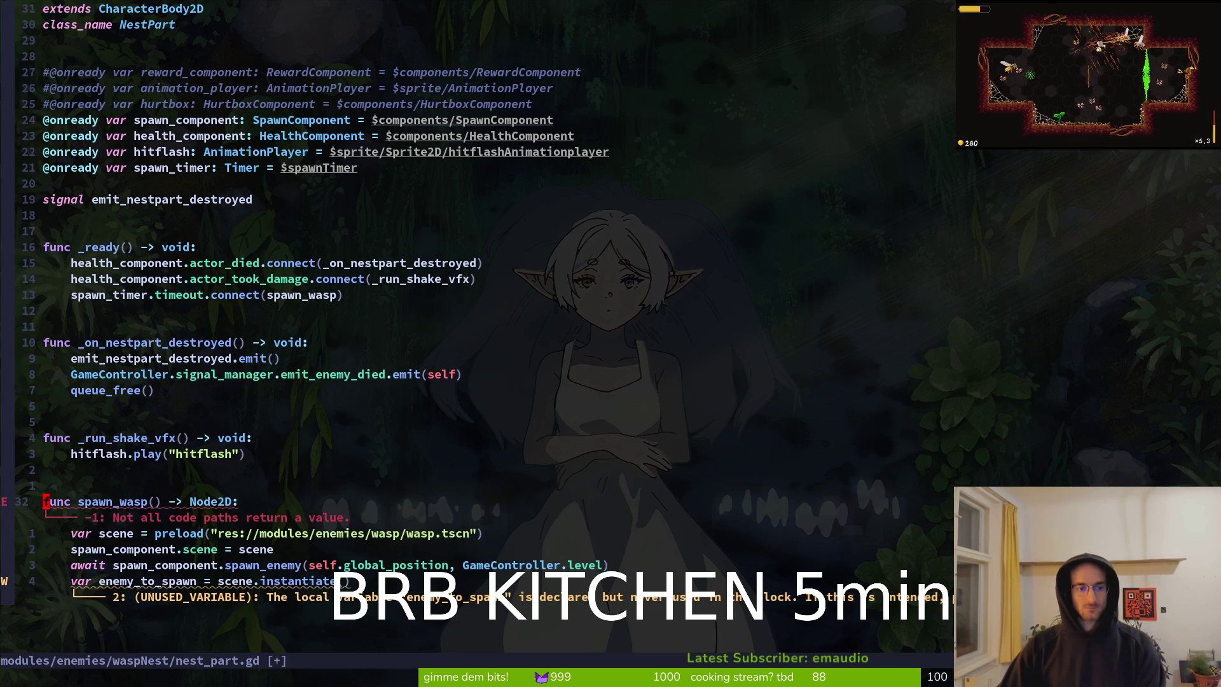
{"action": "type", "text": "wi_"}
{"action": "key", "text": "Escape"}
{"action": "type", "text": ":w"}
{"action": "key", "text": "Return"}
{"action": "type", "text": "wcwvoid"}
{"action": "key", "text": "Escape"}
{"action": "type", "text": ":w"}
{"action": "key", "text": "Return"}
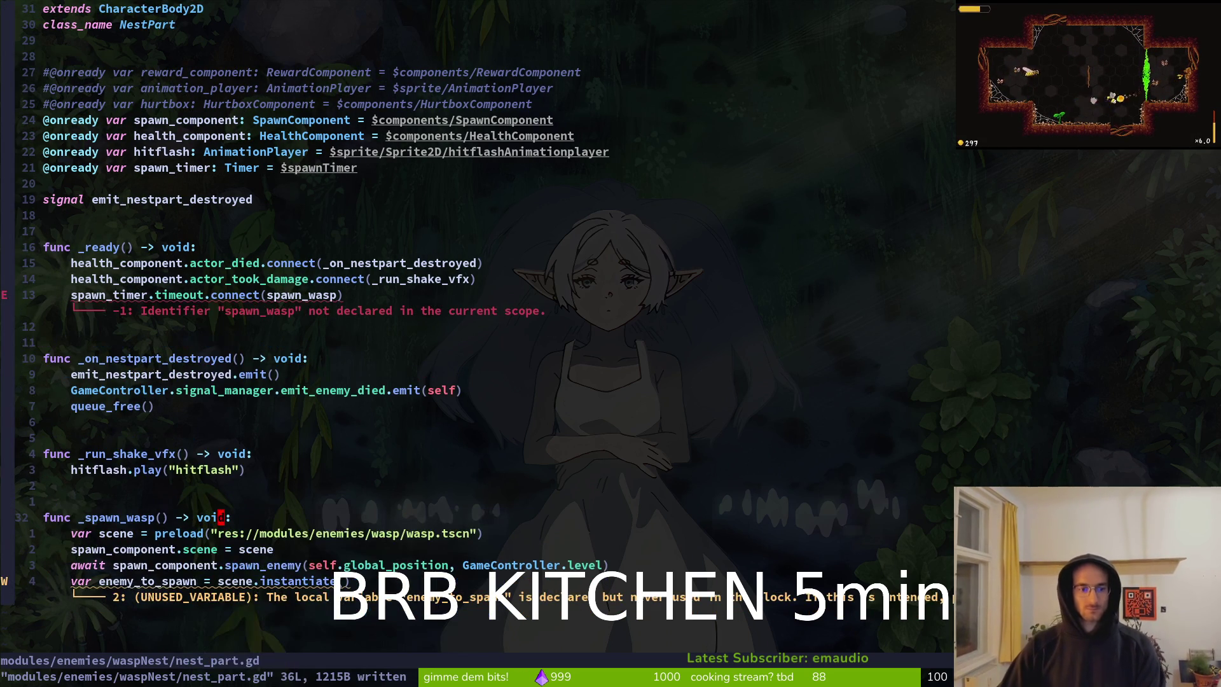
Step: Change the timeout connect call to use _spawn_wasp and save
{"action": "key", "text": "1"}
{"action": "key", "text": "3"}
{"action": "key", "text": "k"}
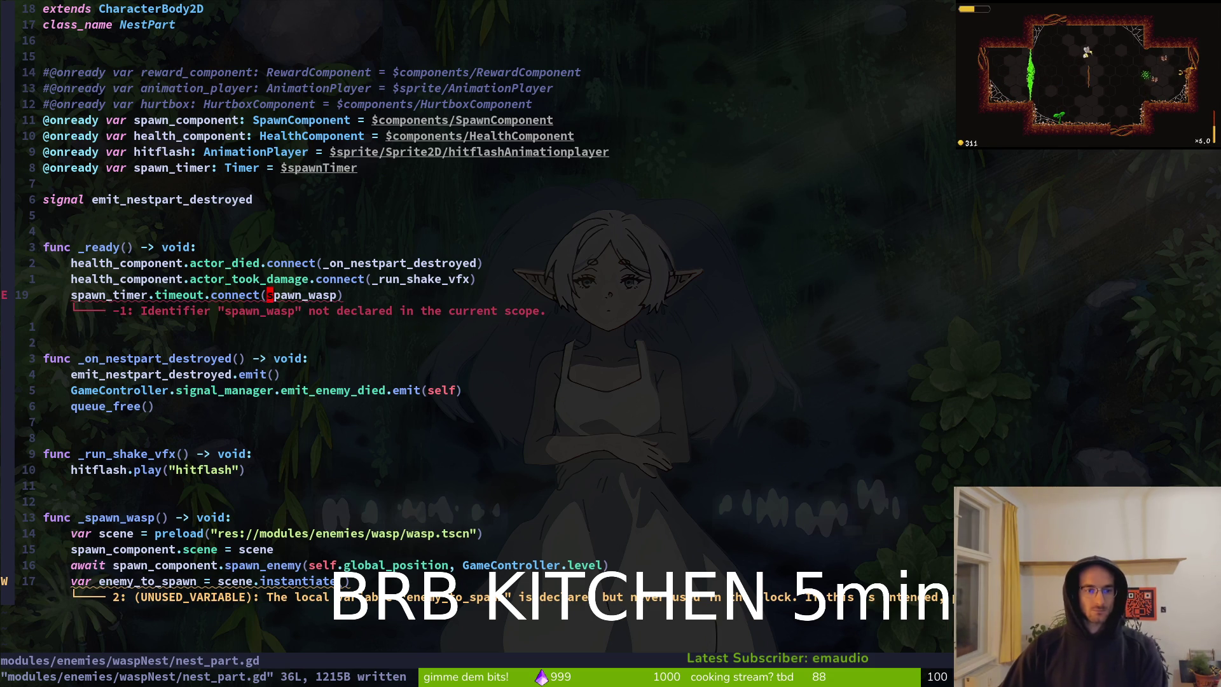
{"action": "type", "text": "cw"}
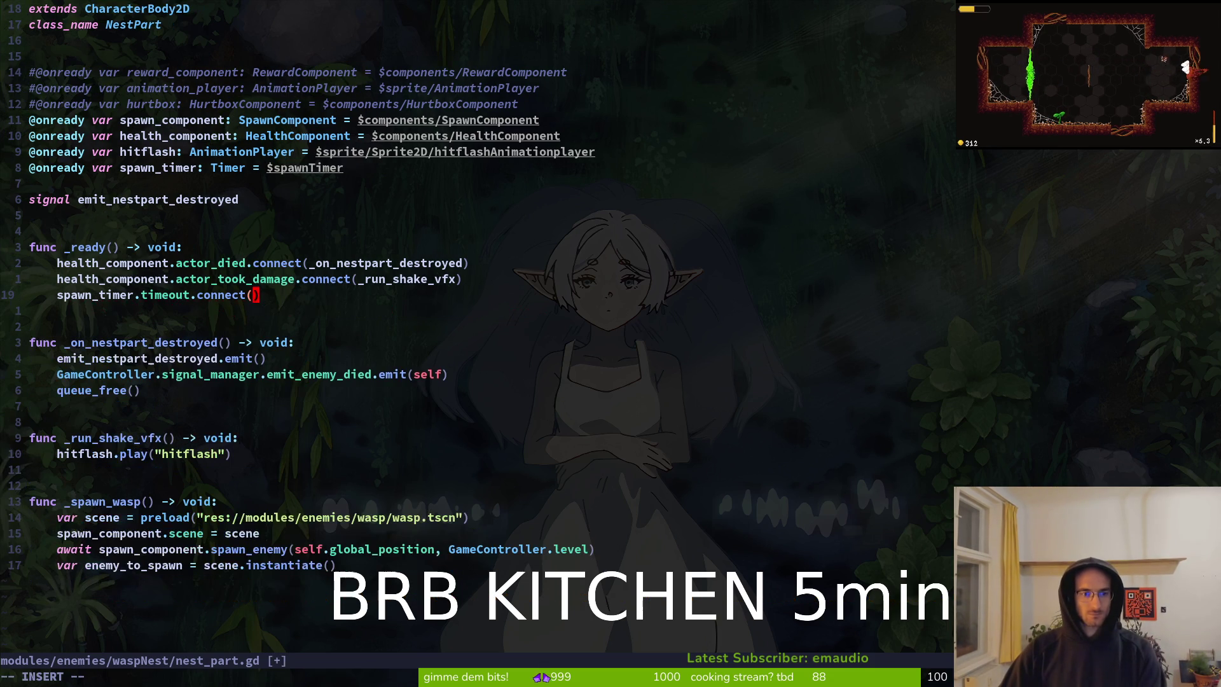
{"action": "type", "text": "_"}
{"action": "key", "text": "Tab"}
{"action": "key", "text": "Tab"}
{"action": "key", "text": "Tab"}
{"action": "key", "text": "Return"}
{"action": "key", "text": "Escape"}
{"action": "type", "text": ":w"}
{"action": "key", "text": "Return"}
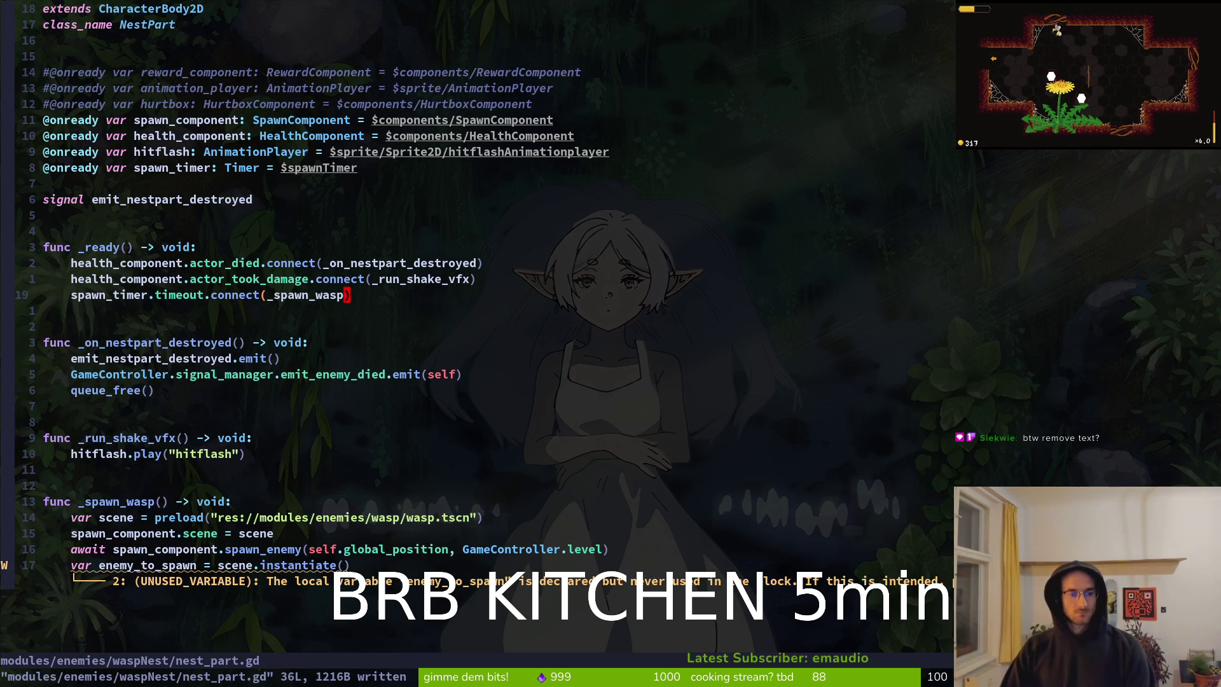
Step: Drop the unused enemy_to_spawn variable assignment before scene.instantiate and save
{"action": "key", "text": "G"}
{"action": "key", "text": "B"}
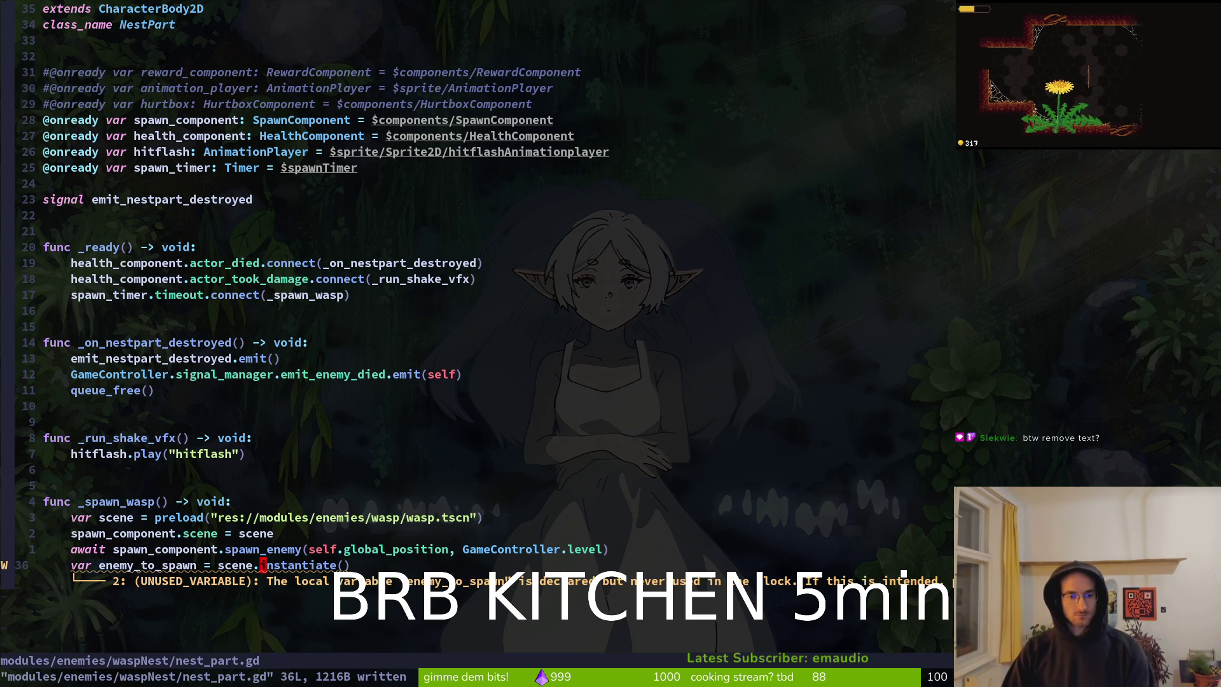
{"action": "key", "text": "i"}
{"action": "key", "text": "BackSpace"}
{"action": "key", "text": "BackSpace"}
{"action": "key", "text": "BackSpace"}
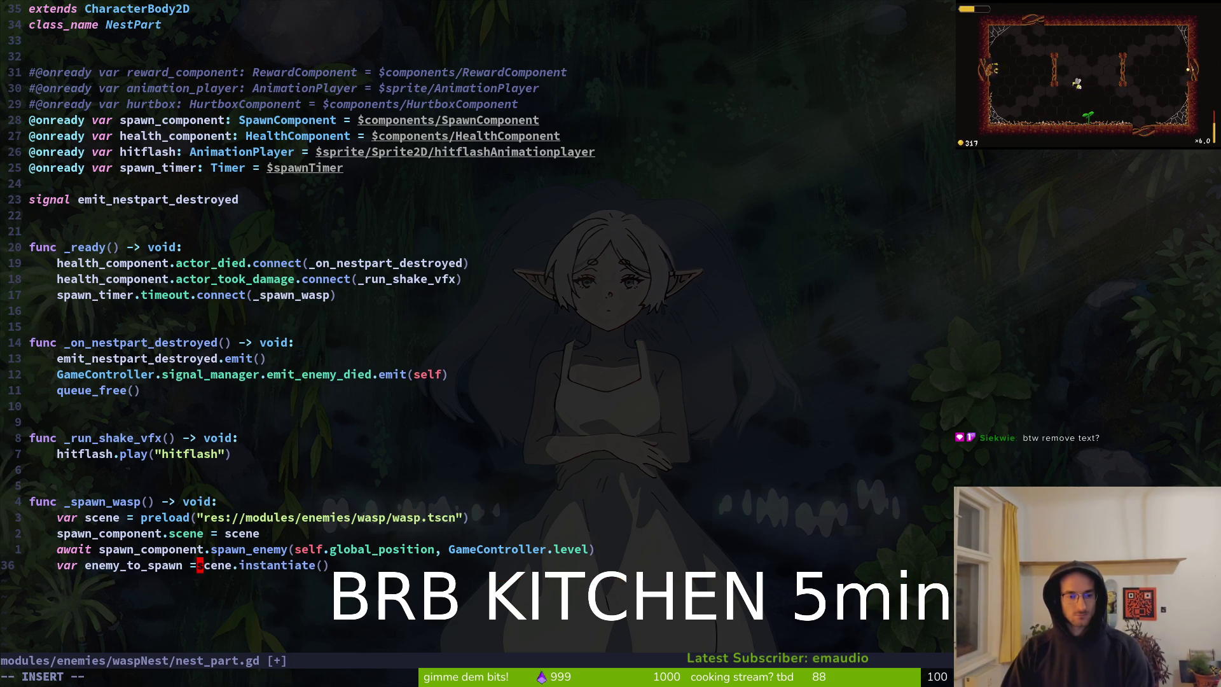
{"action": "key", "text": "Escape"}
{"action": "type", "text": ":w"}
{"action": "key", "text": "Return"}
Step: Quit Neovim, check git status in tig, and return to Godot
{"action": "type", "text": ":q"}
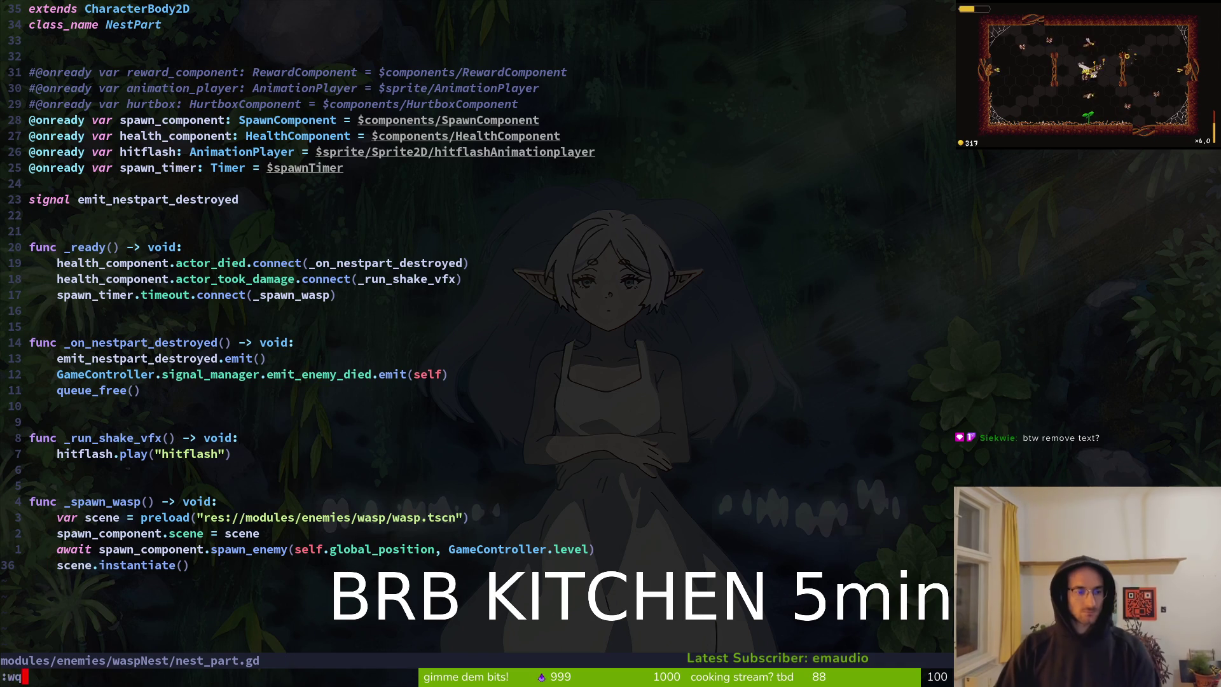
{"action": "key", "text": "Return"}
{"action": "type", "text": "tig"}
{"action": "key", "text": "Return"}
{"action": "key", "text": "q"}
{"action": "key", "text": "alt+Tab"}
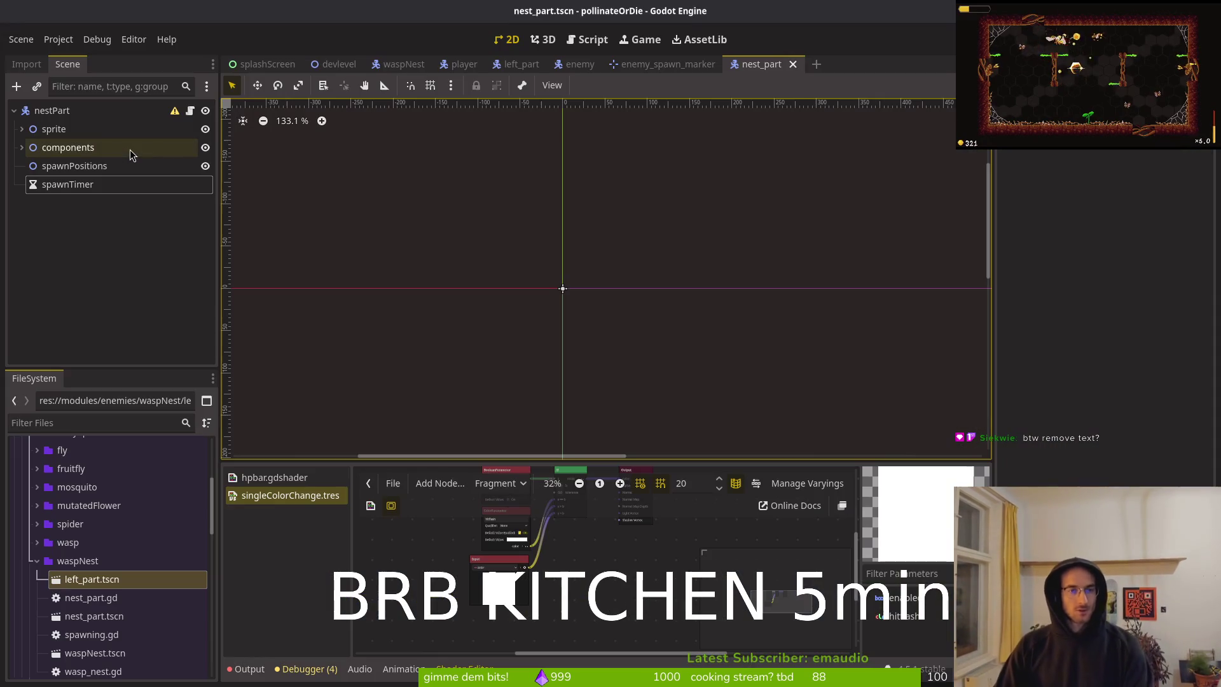
Step: Select the nestPart root, toggle the components node, and save the nest_part scene
{"action": "left_click", "coordinate": [92, 225]}
{"action": "left_click", "coordinate": [51, 110]}
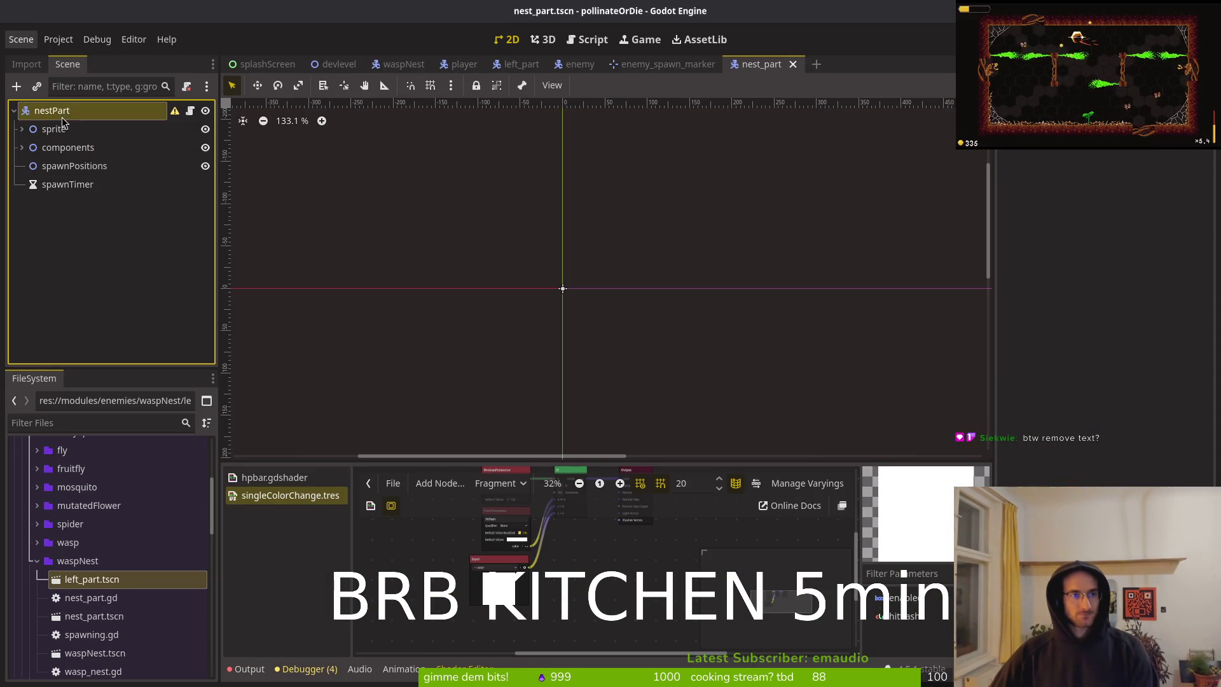
{"action": "left_click", "coordinate": [22, 147]}
{"action": "key", "text": "ctrl+s"}
{"action": "left_click", "coordinate": [22, 147]}
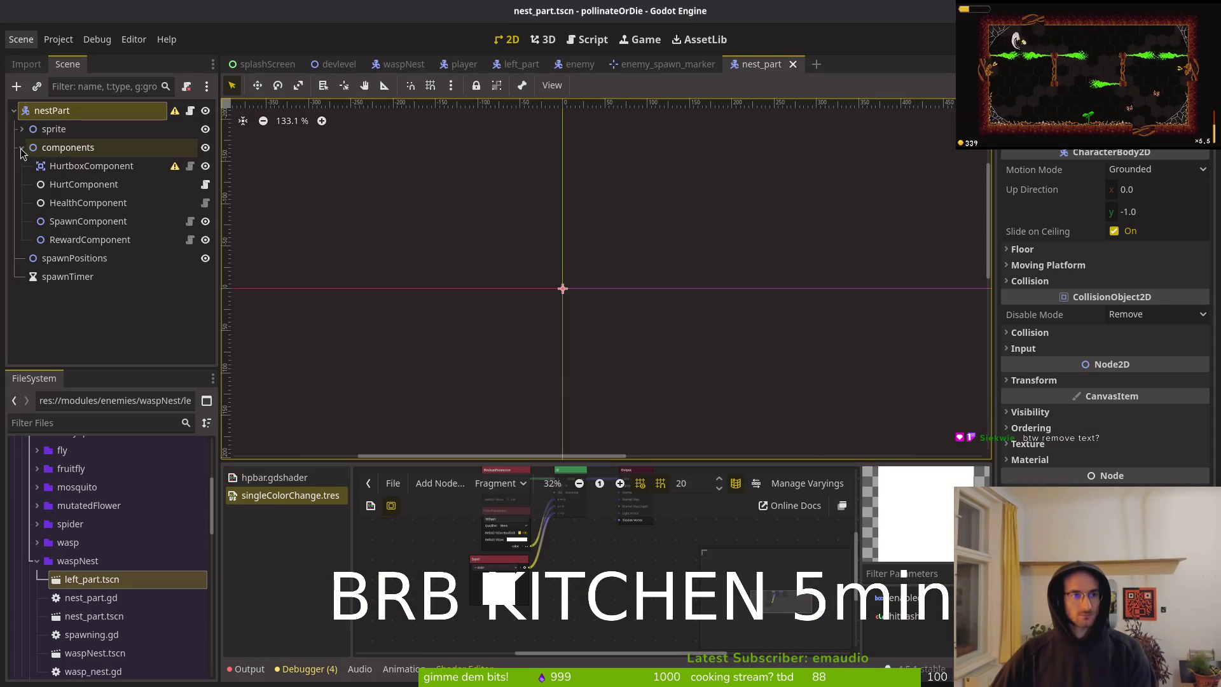
{"action": "key", "text": "ctrl+s"}
Step: In the waspNest scene, reset leftPart's Transform position to (0, 0), then view devlevel
{"action": "left_click", "coordinate": [401, 64]}
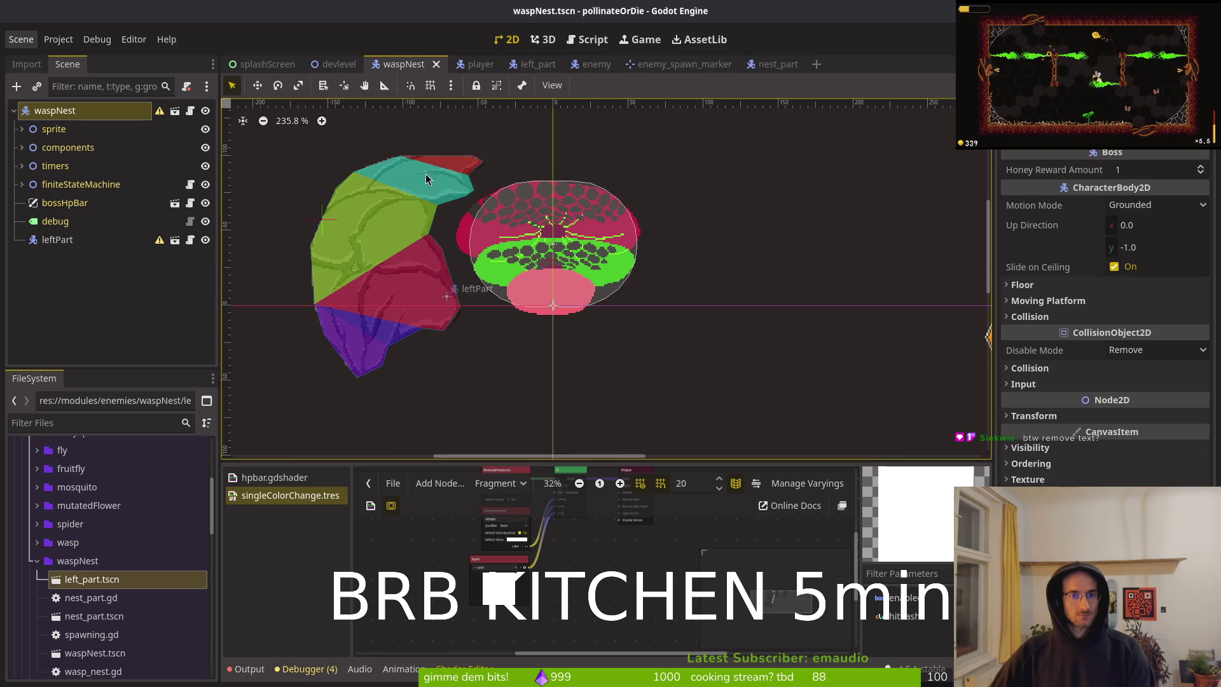
{"action": "scroll", "coordinate": [546, 245], "scroll_direction": "down", "scroll_amount": 10}
{"action": "left_click", "coordinate": [503, 259]}
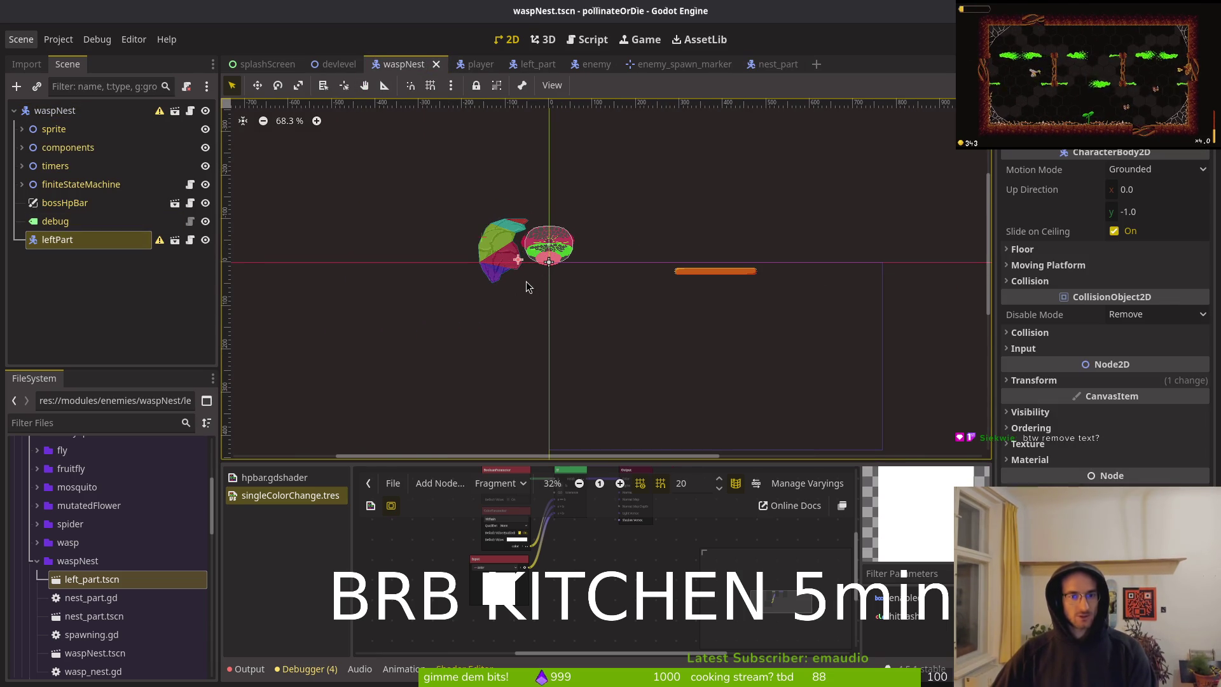
{"action": "scroll", "coordinate": [525, 264], "scroll_direction": "up", "scroll_amount": 6}
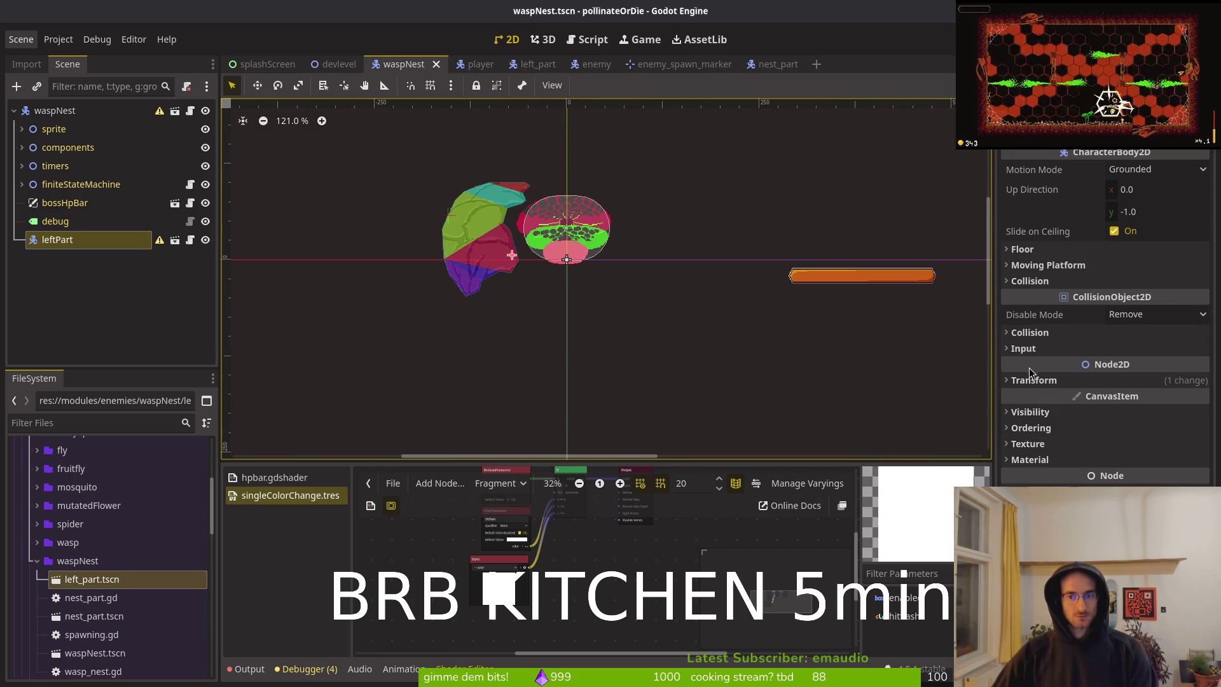
{"action": "left_click", "coordinate": [1075, 380]}
{"action": "left_click", "coordinate": [1094, 398]}
{"action": "left_click", "coordinate": [639, 337]}
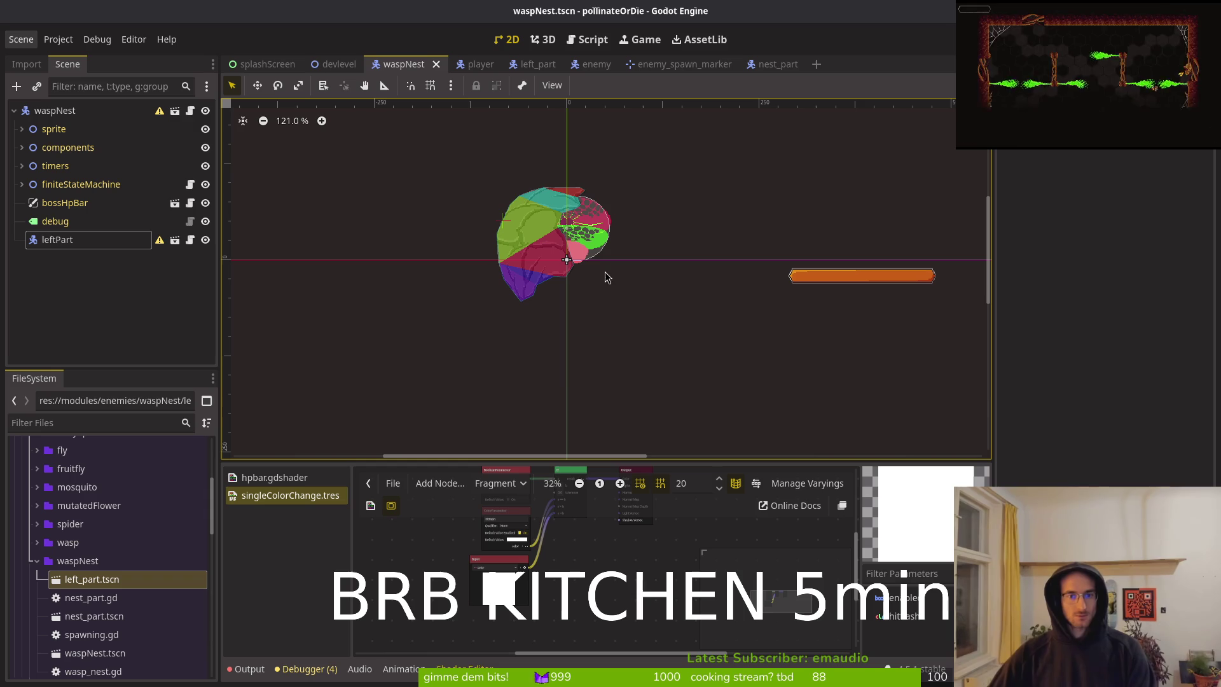
{"action": "left_click", "coordinate": [335, 64]}
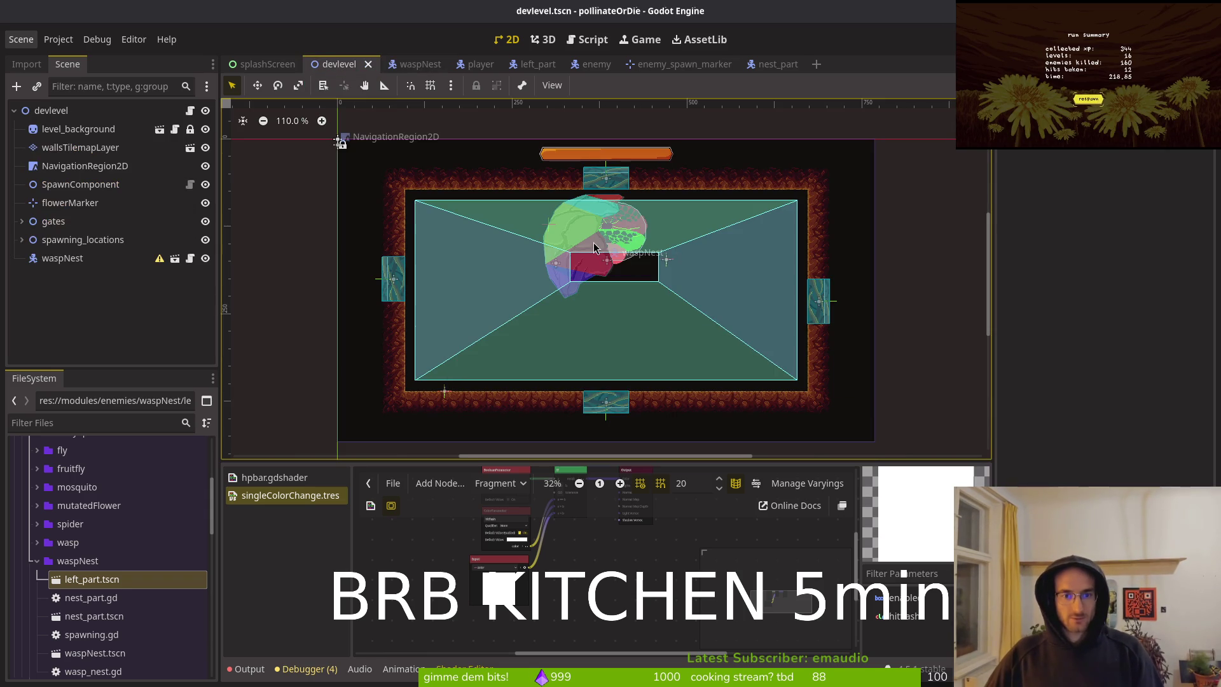
Step: Run the game with F5 and fly the bee into the level until it errors
{"action": "key", "text": "F5"}
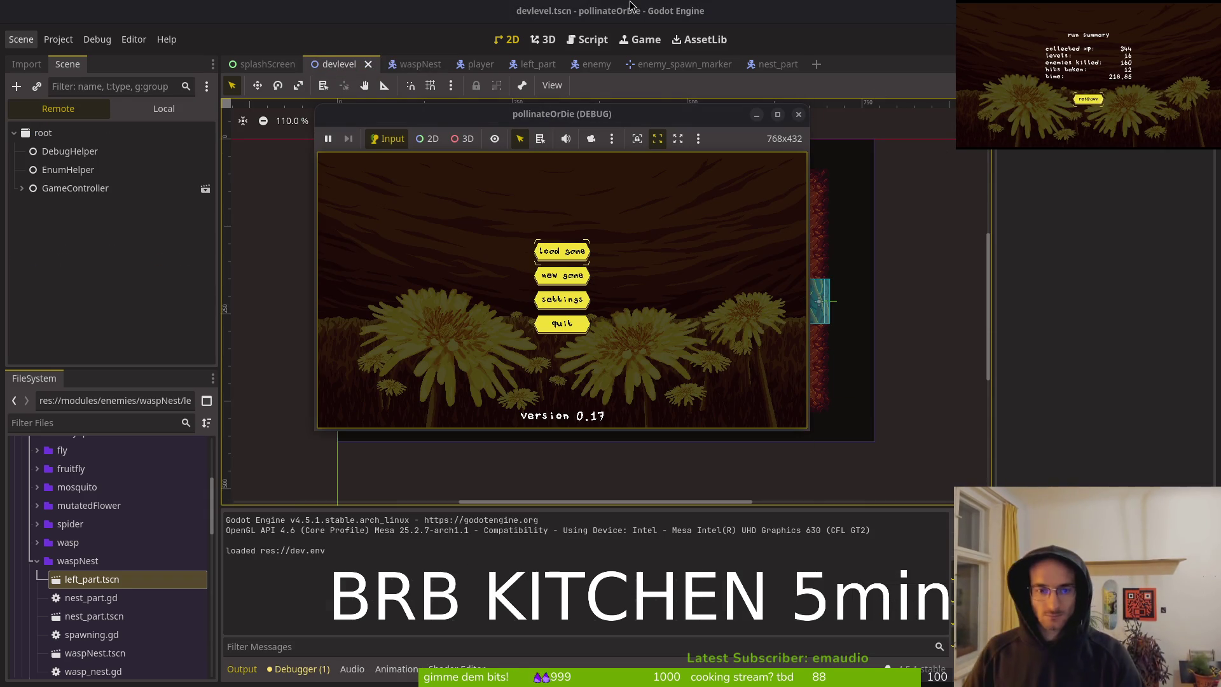
{"action": "key", "text": "Return"}
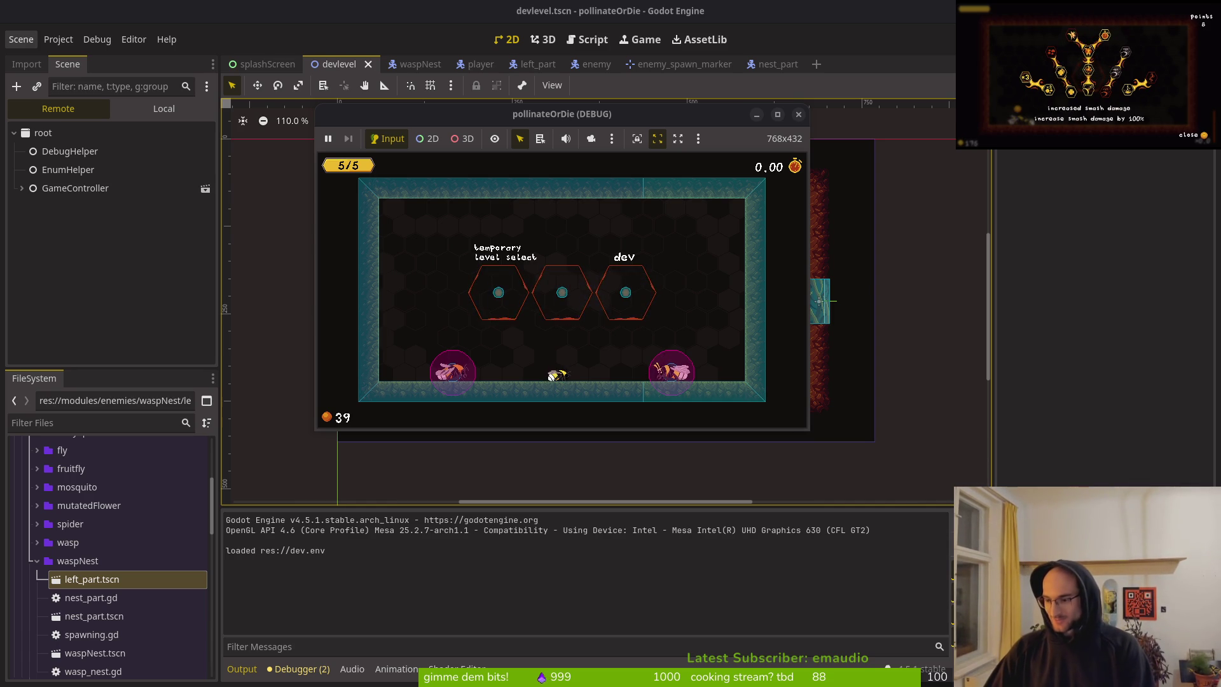
{"action": "key", "text": "w"}
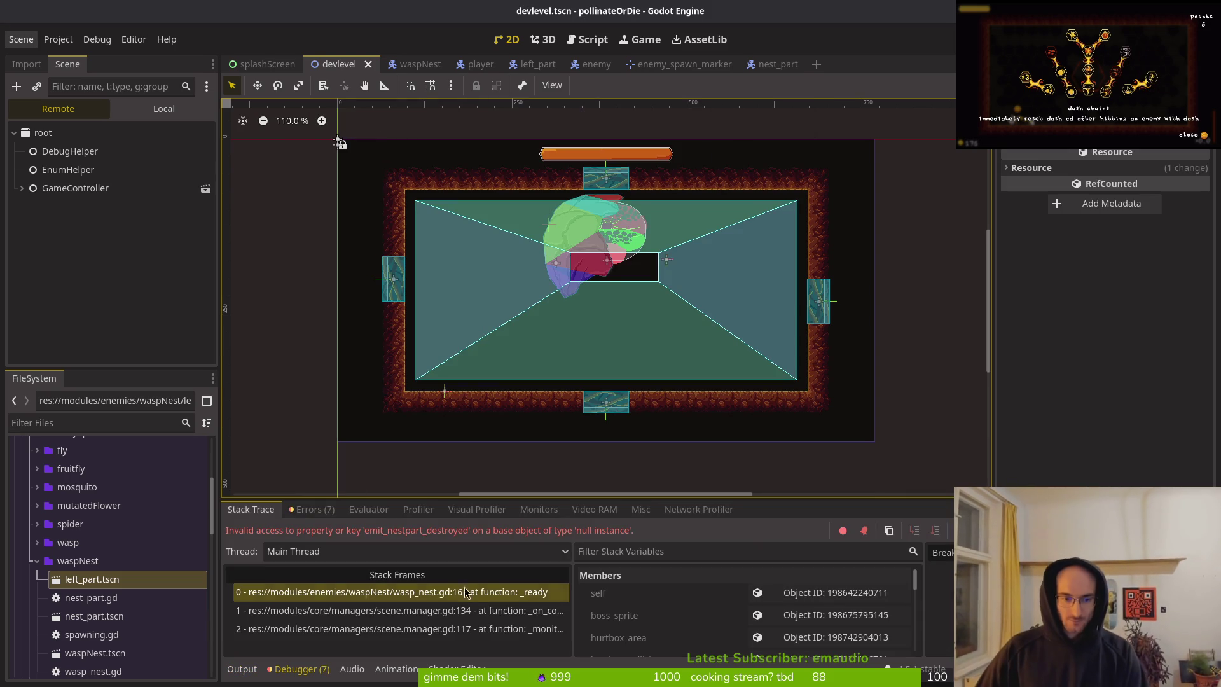
Step: Inspect the waspNest scene's local node tree, then go to the terminal
{"action": "left_click", "coordinate": [416, 66]}
{"action": "left_click", "coordinate": [164, 109]}
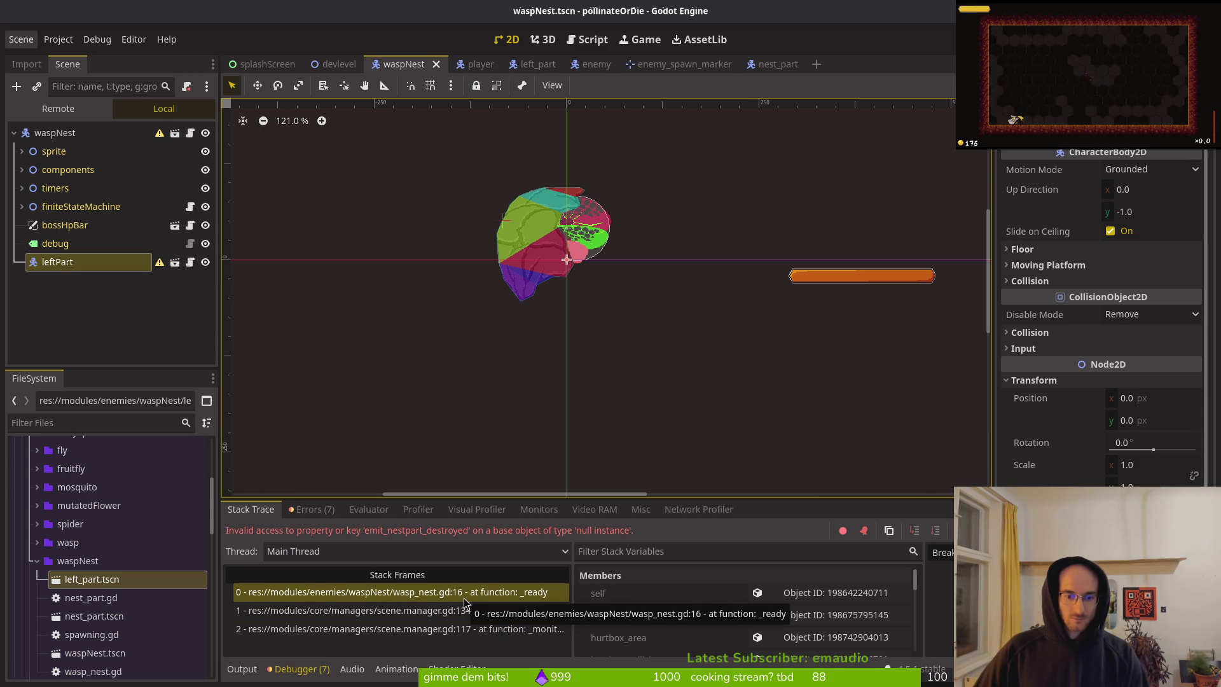
{"action": "key", "text": "super+1"}
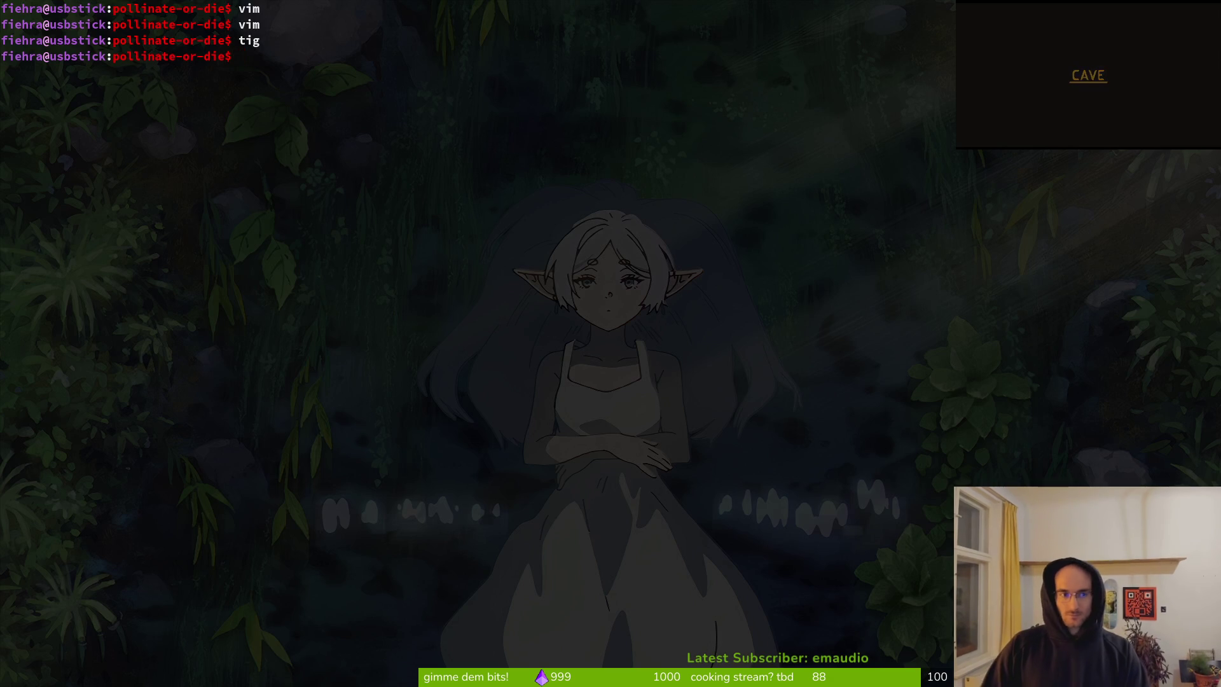
Step: Start vim and open wasp_nest.gd through the Telescope file finder
{"action": "type", "text": "vumim"}
{"action": "key", "text": "Return"}
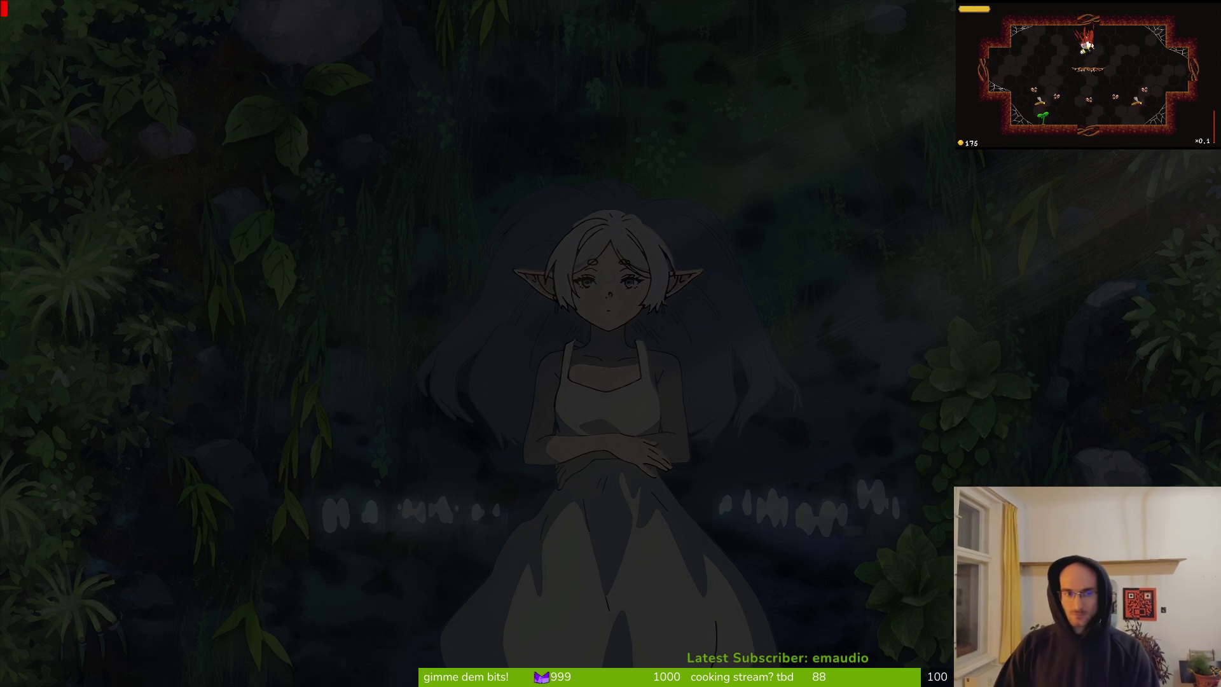
{"action": "key", "text": "space"}
{"action": "key", "text": "f"}
{"action": "key", "text": "f"}
{"action": "type", "text": "wasnes"}
{"action": "key", "text": "Return"}
{"action": "key", "text": "space"}
{"action": "key", "text": "f"}
{"action": "key", "text": "f"}
{"action": "type", "text": "waspnest"}
{"action": "key", "text": "Up"}
{"action": "key", "text": "Up"}
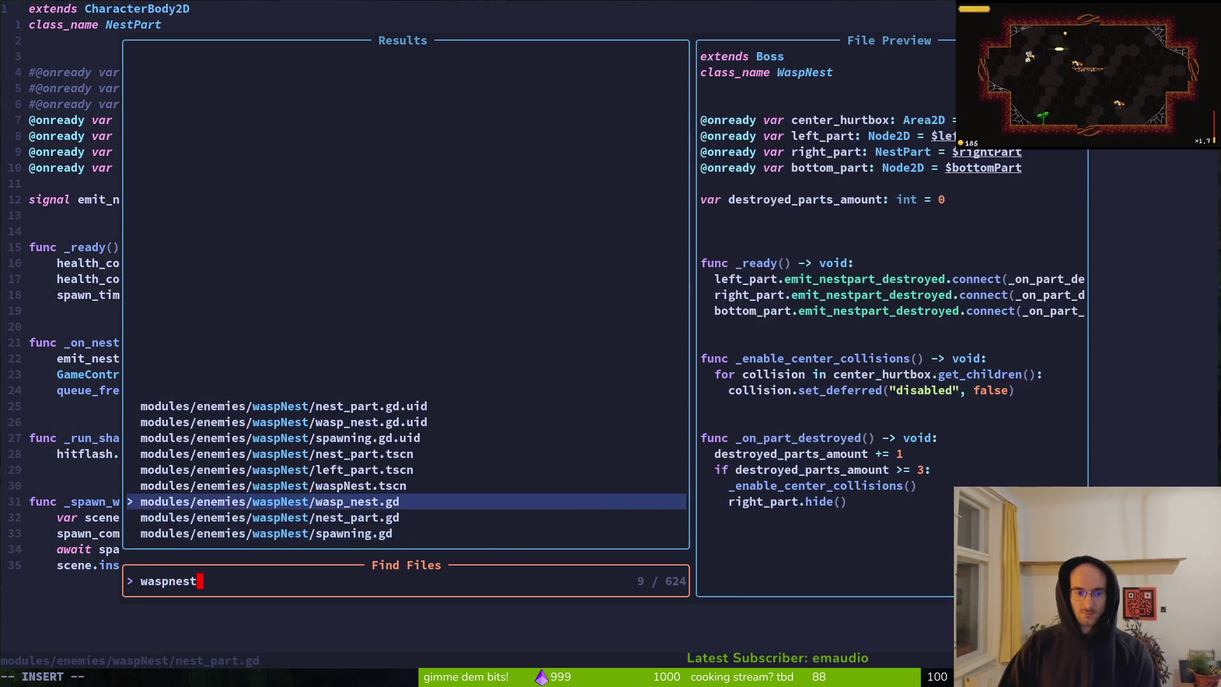
{"action": "key", "text": "Return"}
Step: Delete the right_part and bottom_part connect lines at line 16 and save
{"action": "type", "text": ":16"}
{"action": "key", "text": "Return"}
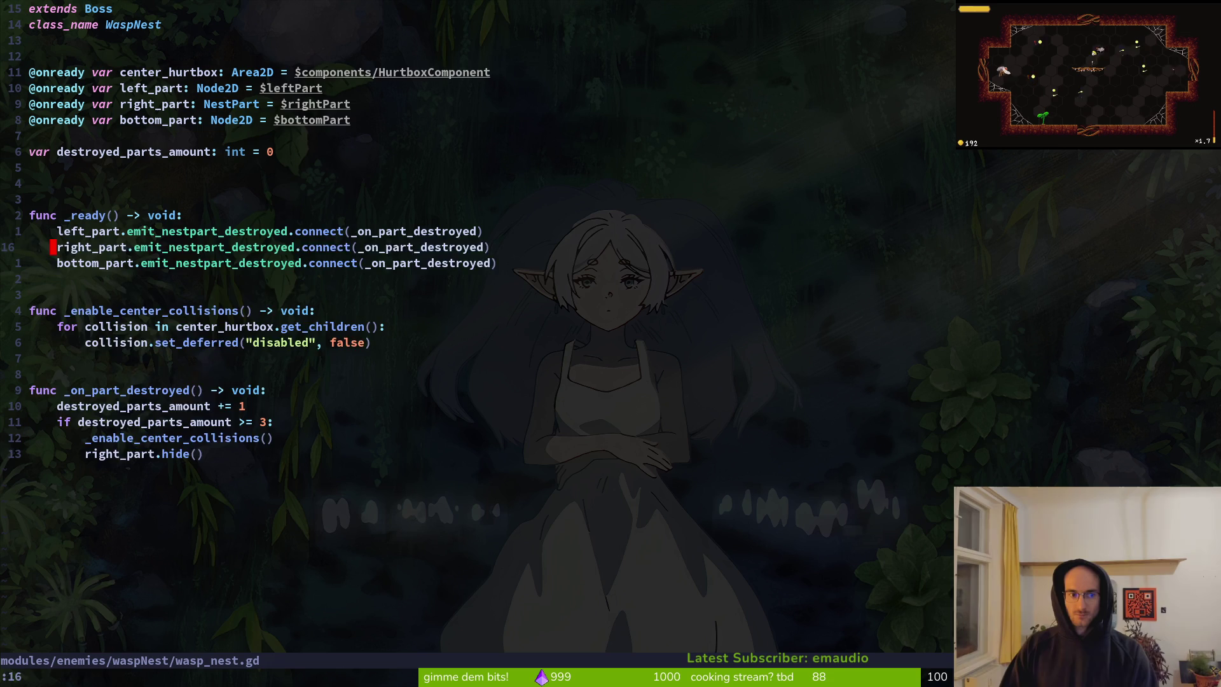
{"action": "key", "text": "d"}
{"action": "key", "text": "d"}
{"action": "key", "text": "d"}
{"action": "key", "text": "d"}
{"action": "type", "text": ":w"}
{"action": "key", "text": "Return"}
{"action": "key", "text": "alt+Tab"}
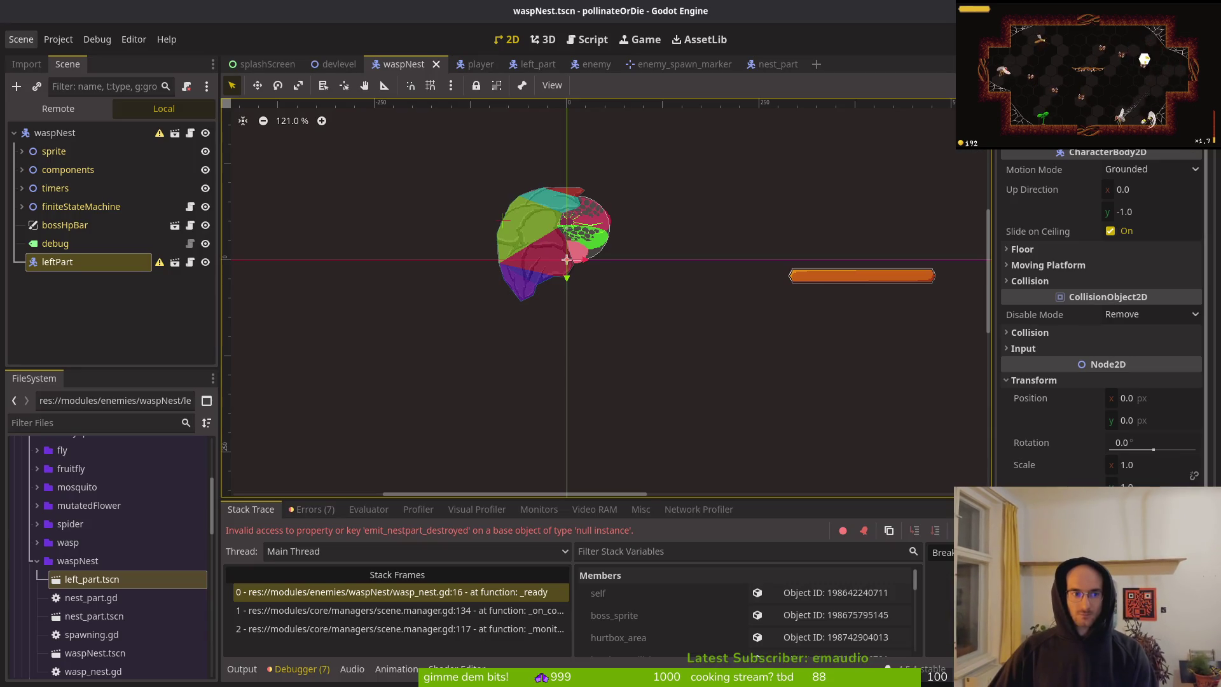
{"action": "key", "text": "alt+Tab"}
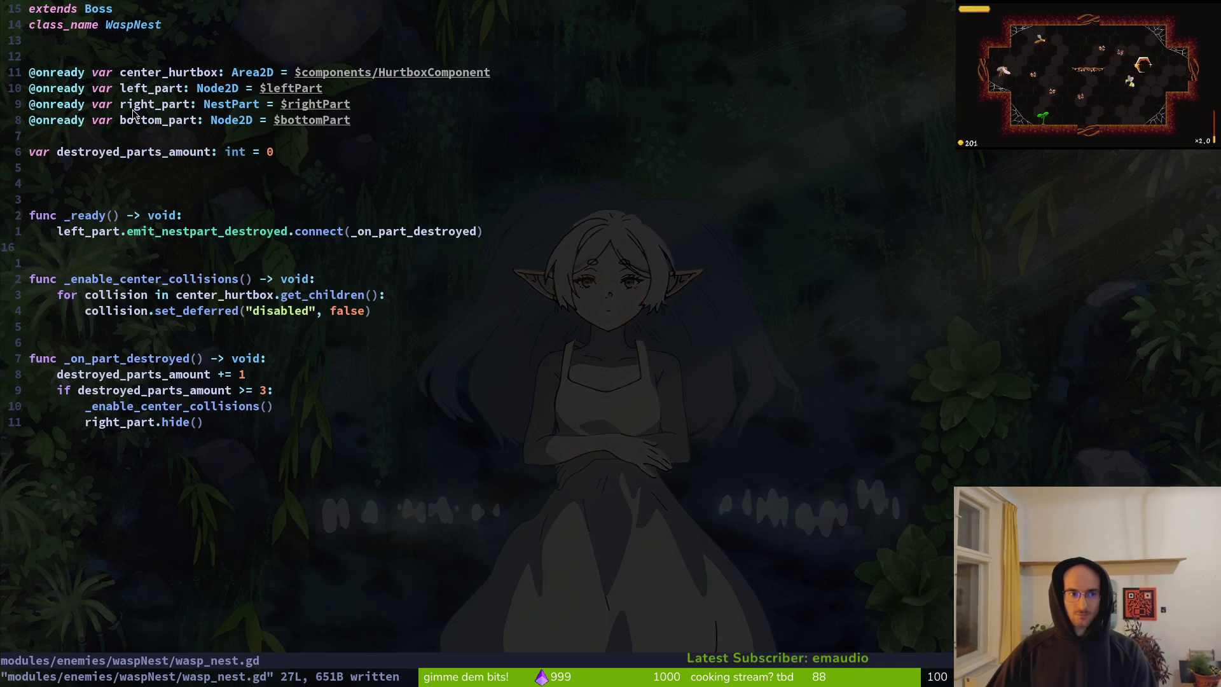
Step: Delete the right_part and bottom_part declarations and save the trimmed script
{"action": "key", "text": "9"}
{"action": "key", "text": "k"}
{"action": "key", "text": "2"}
{"action": "key", "text": "d"}
{"action": "key", "text": "d"}
{"action": "type", "text": ":w"}
{"action": "key", "text": "Return"}
Step: Change right_part.hide() to left_part.hide() and save
{"action": "left_click", "coordinate": [159, 391]}
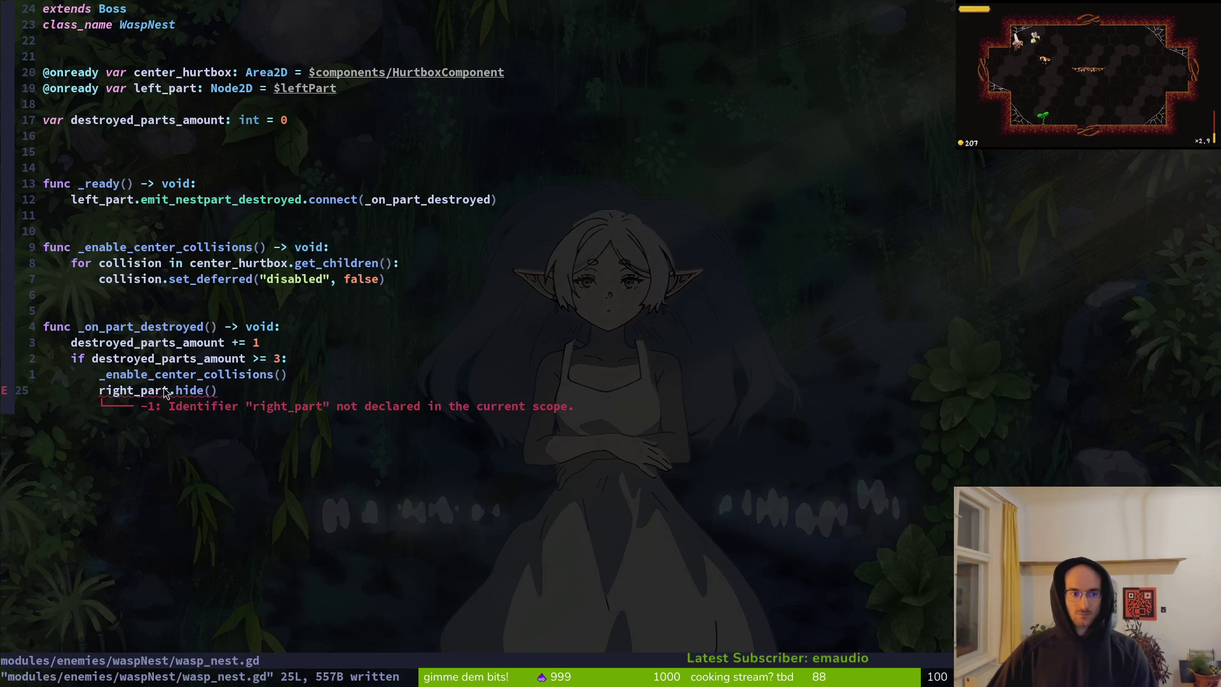
{"action": "type", "text": "ciwleft_"}
{"action": "key", "text": "Return"}
{"action": "key", "text": "Escape"}
{"action": "type", "text": ":w"}
{"action": "key", "text": "Return"}
{"action": "key", "text": "alt+Tab"}
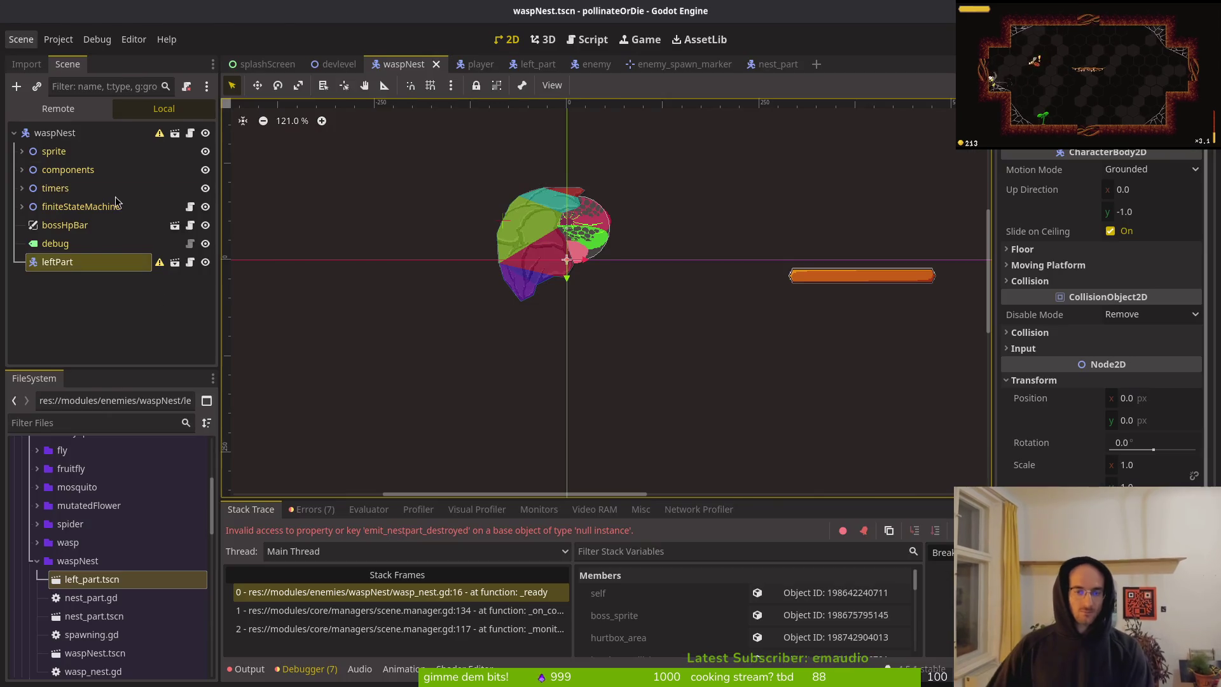
{"action": "key", "text": "alt+Tab"}
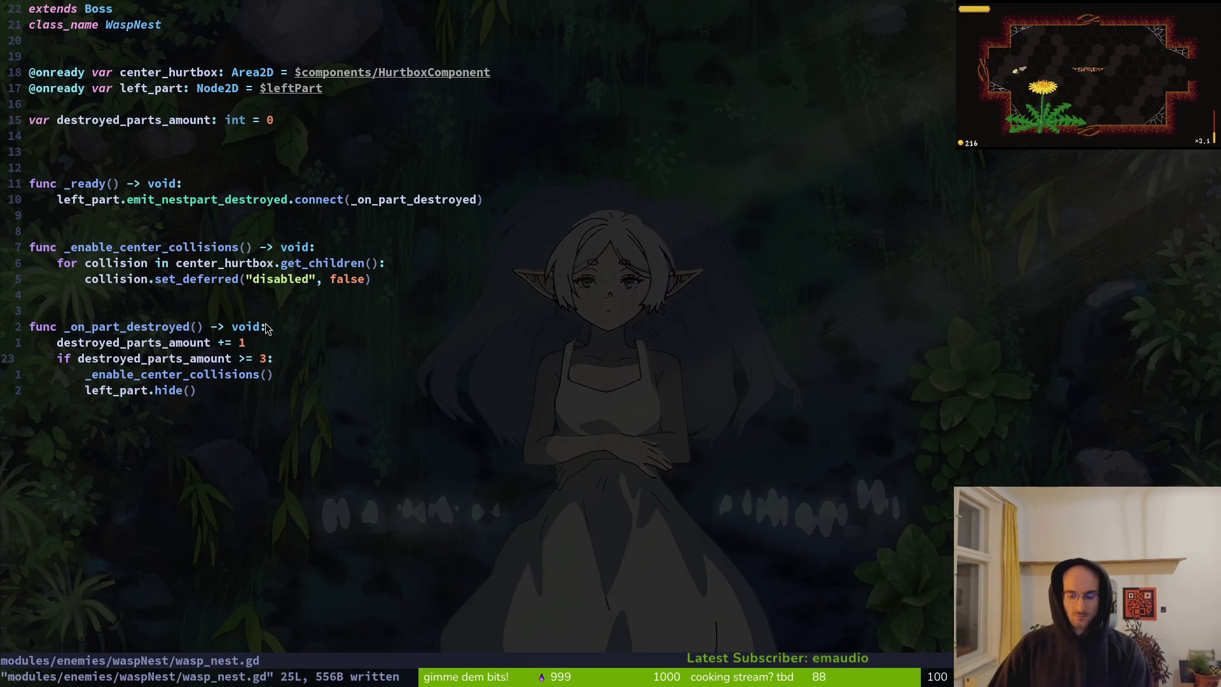
Step: Lower the destroyed-parts threshold from 3 to 1, save, and relaunch the game in Godot
{"action": "left_click", "coordinate": [263, 358]}
{"action": "type", "text": "s1"}
{"action": "key", "text": "Escape"}
{"action": "type", "text": ":w"}
{"action": "key", "text": "Return"}
{"action": "key", "text": "alt+Tab"}
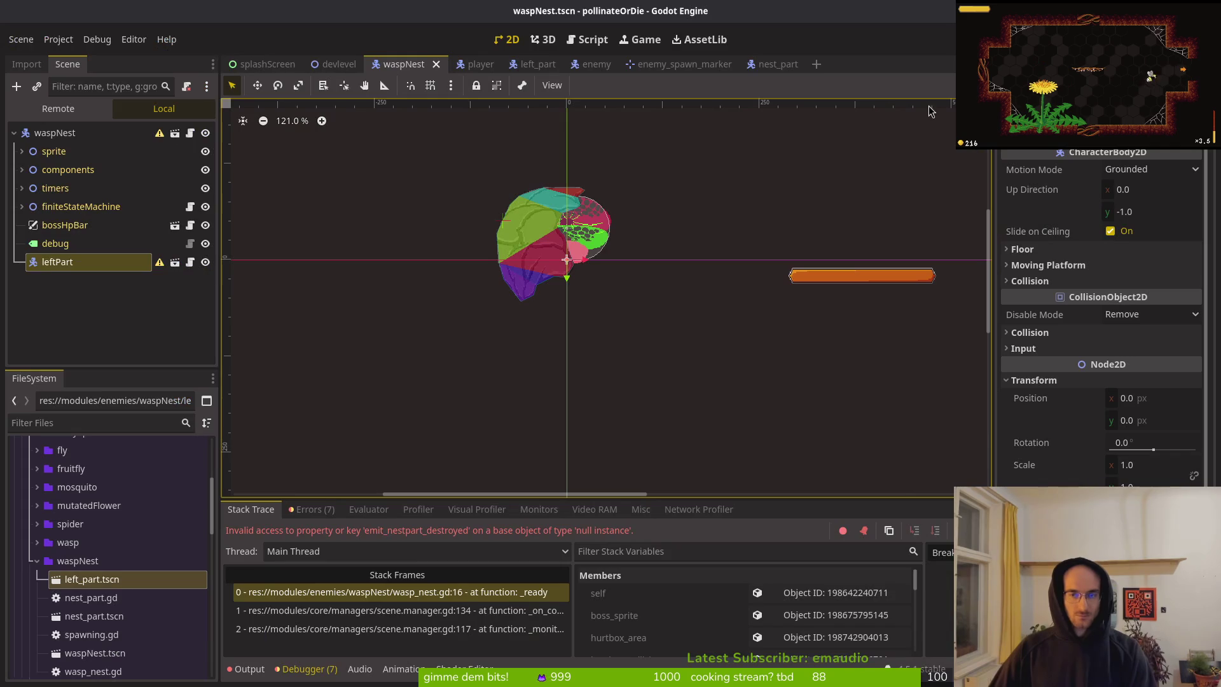
{"action": "key", "text": "F5"}
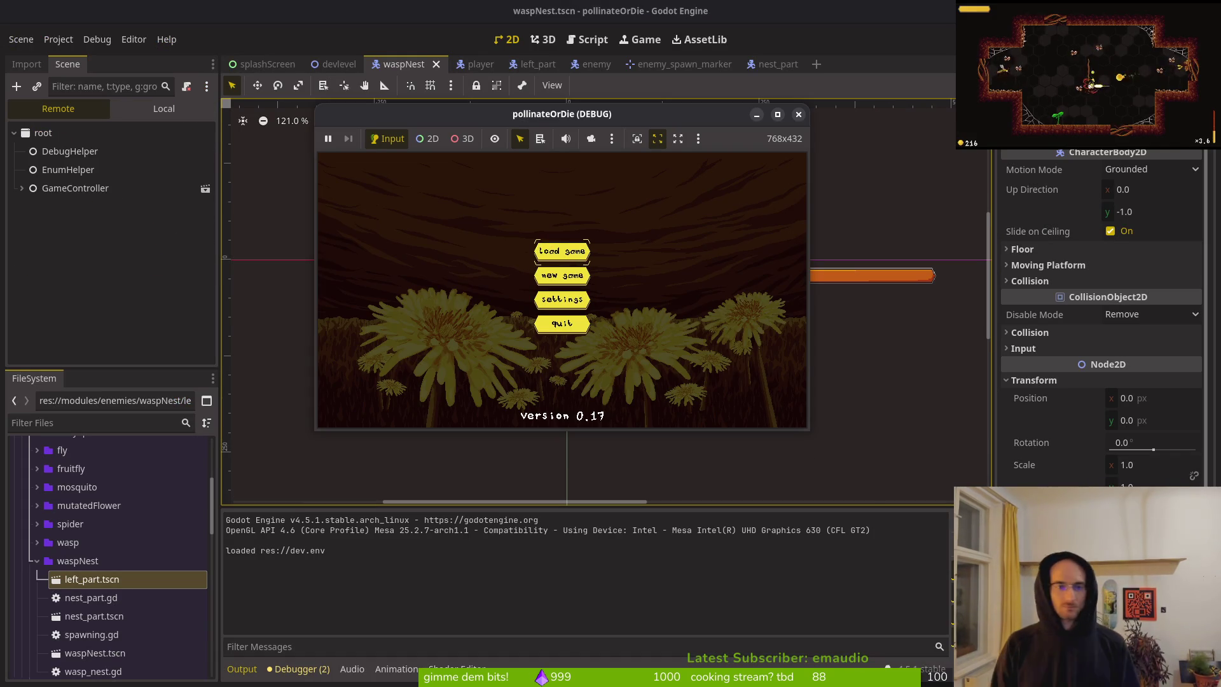
Step: Start the game from the main menu and fly the bee into the dev portal
{"action": "key", "text": "Return"}
{"action": "key", "text": "Up"}
{"action": "key", "text": "Right"}
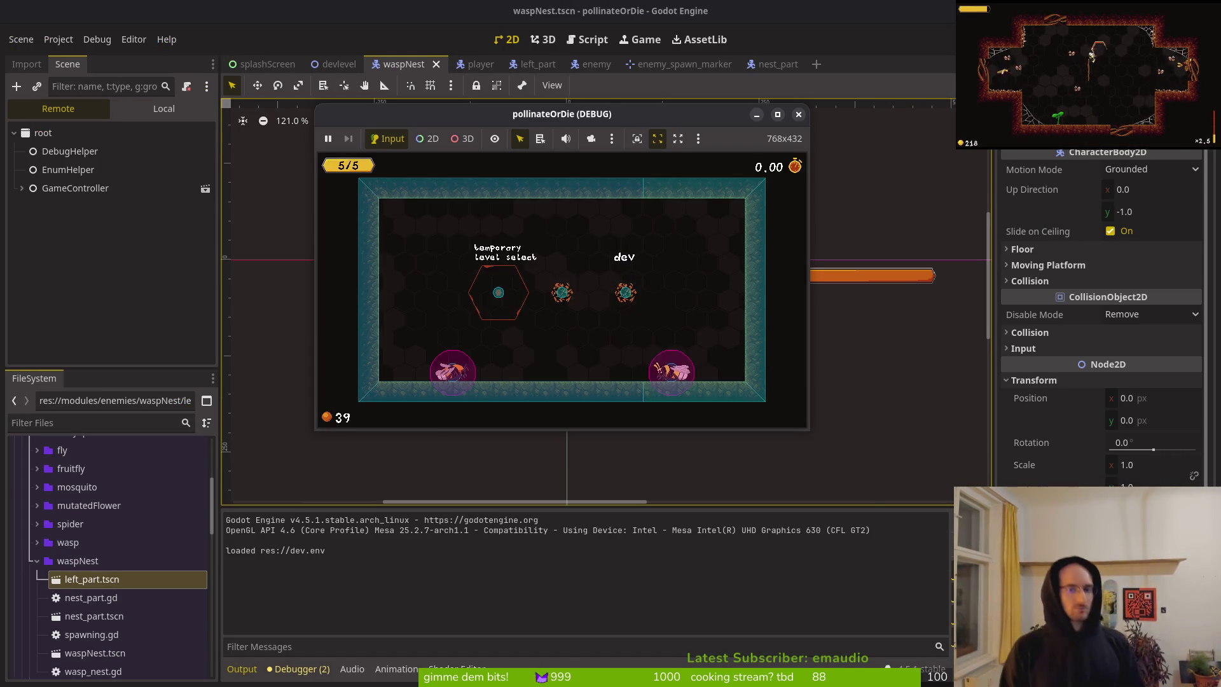
{"action": "key", "text": "Up"}
{"action": "key", "text": "Left"}
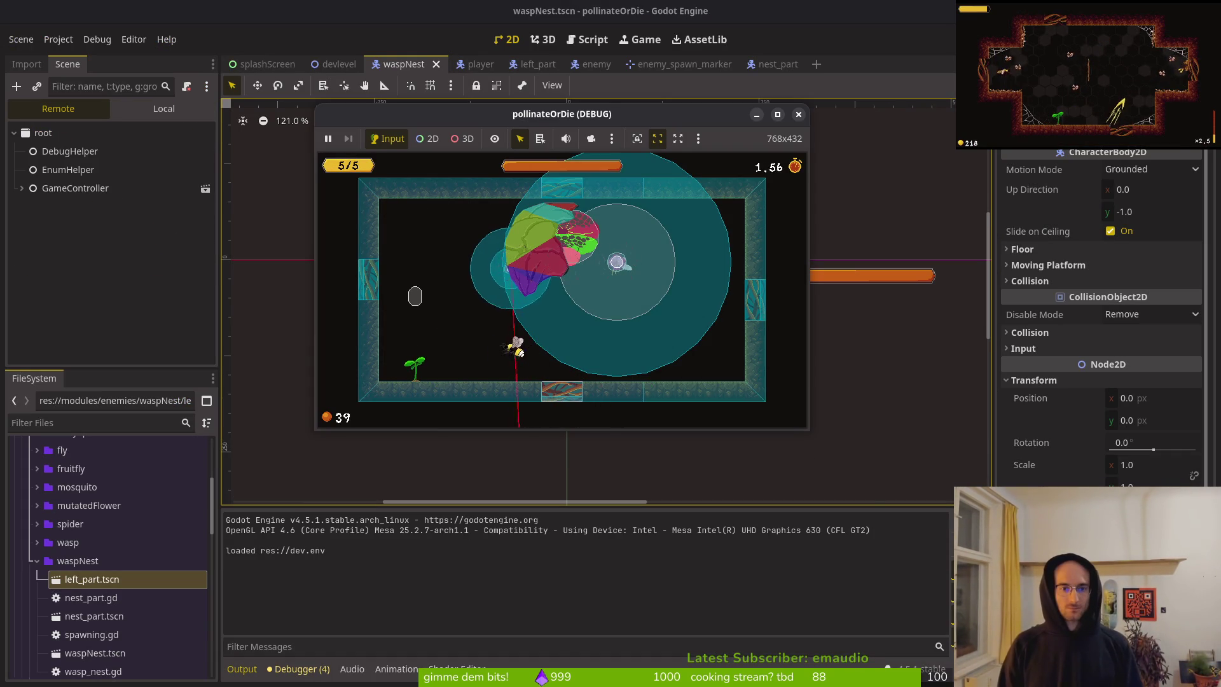
Step: Fight the wasp nest boss, dodging hits and revisiting the flower, then stop the game
{"action": "key", "text": "Left"}
{"action": "key", "text": "Up"}
{"action": "key", "text": "Right"}
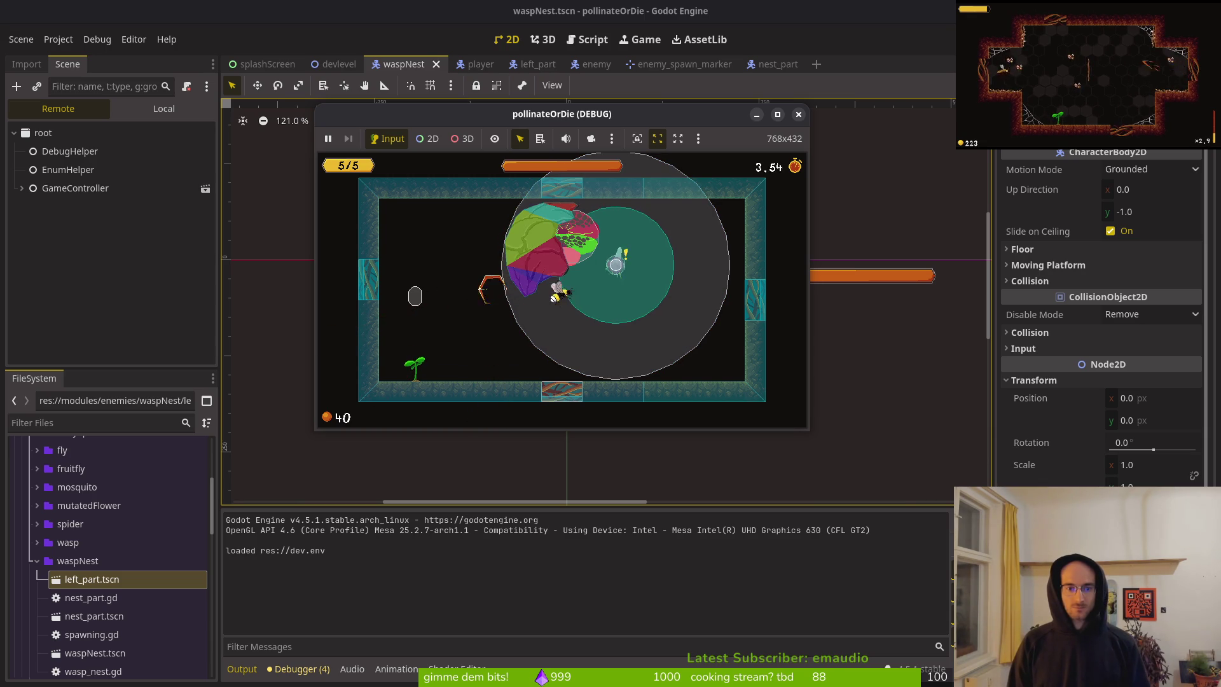
{"action": "key", "text": "Left"}
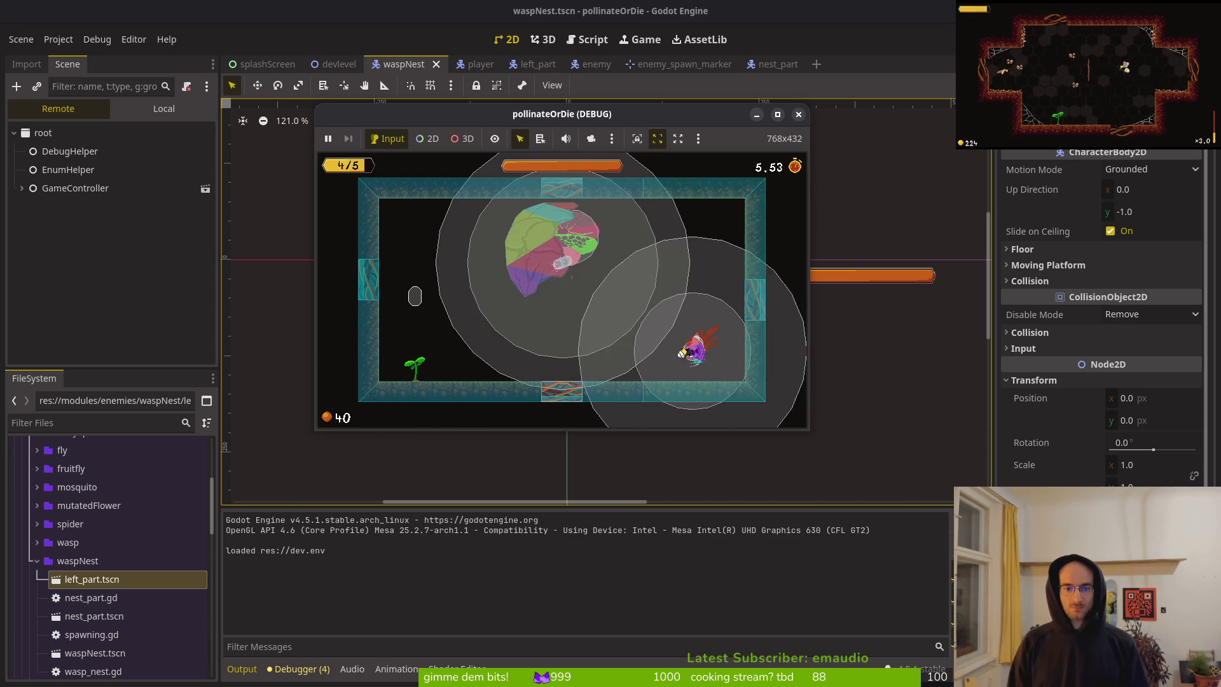
{"action": "key", "text": "Left"}
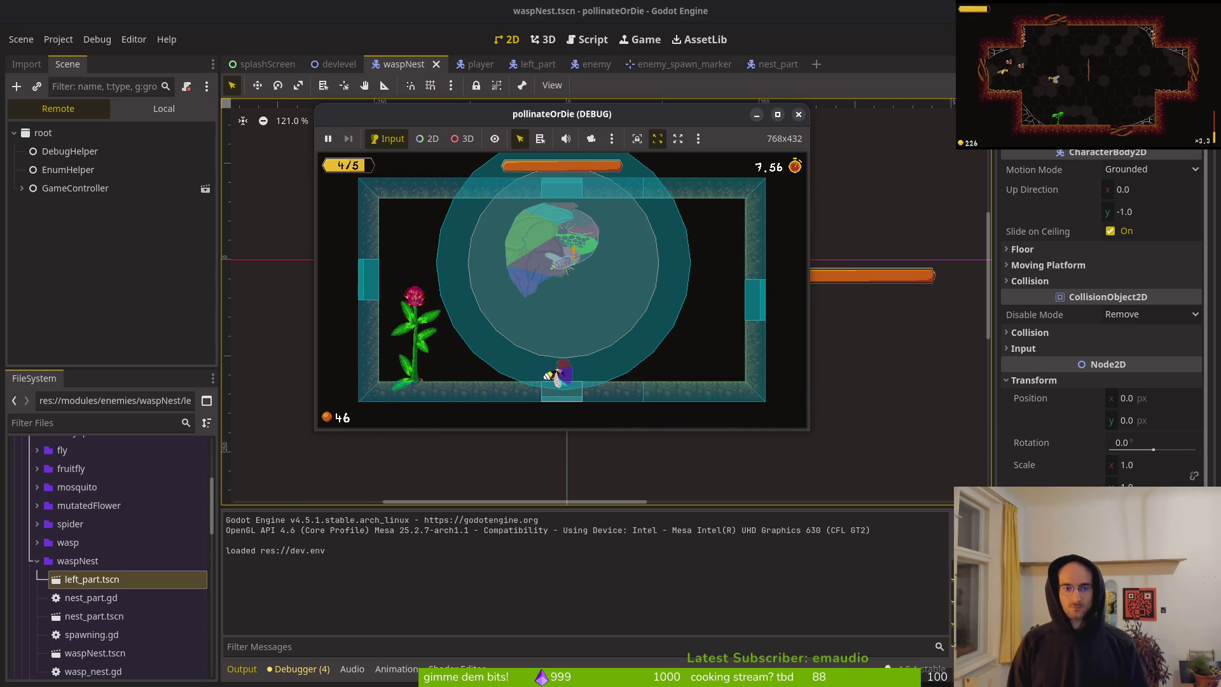
{"action": "key", "text": "Right"}
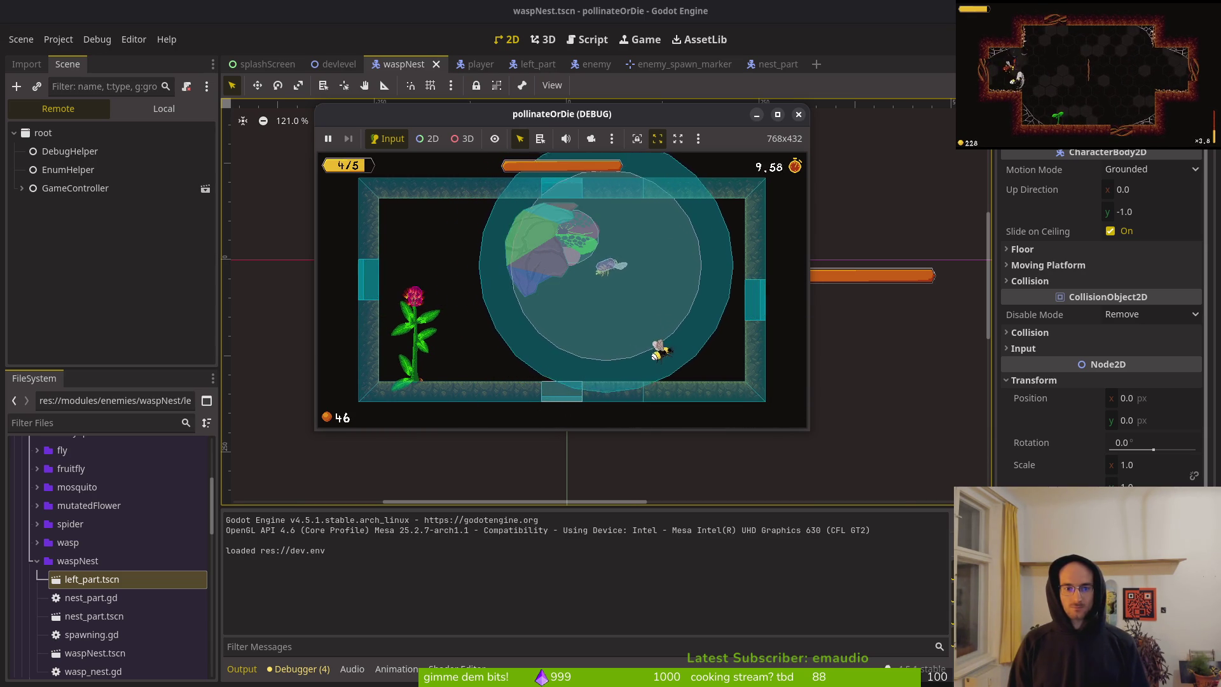
{"action": "key", "text": "Up"}
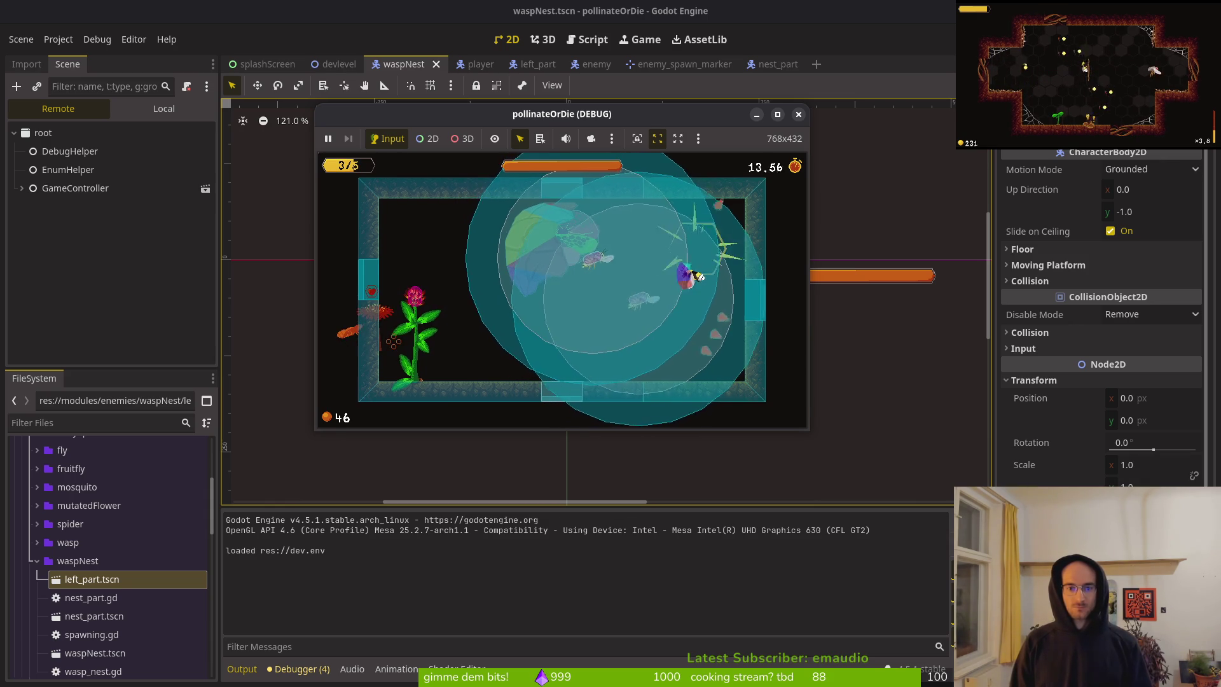
{"action": "key", "text": "Left"}
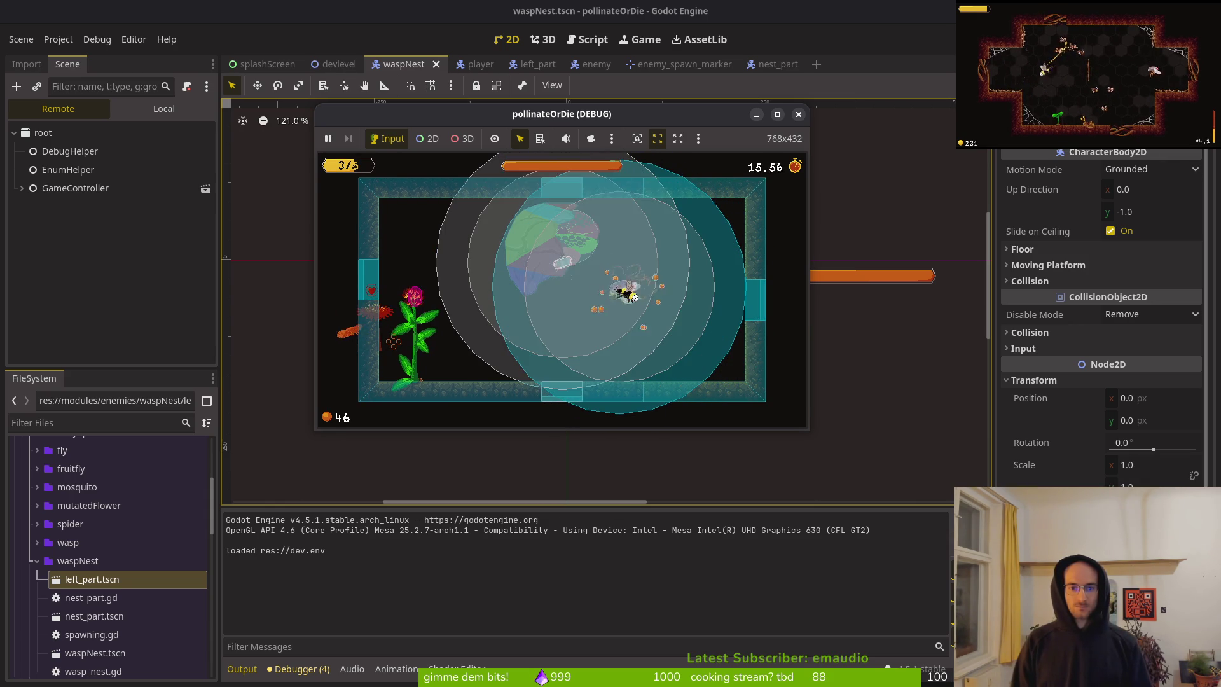
{"action": "key", "text": "Left"}
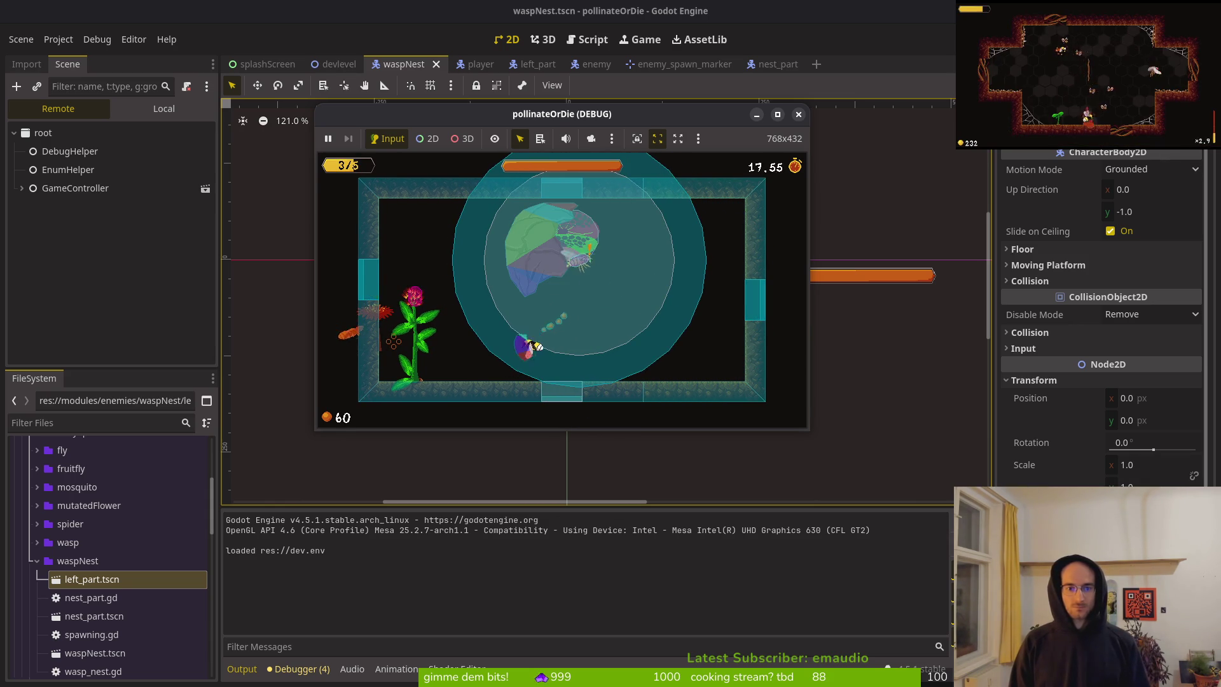
{"action": "key", "text": "Up"}
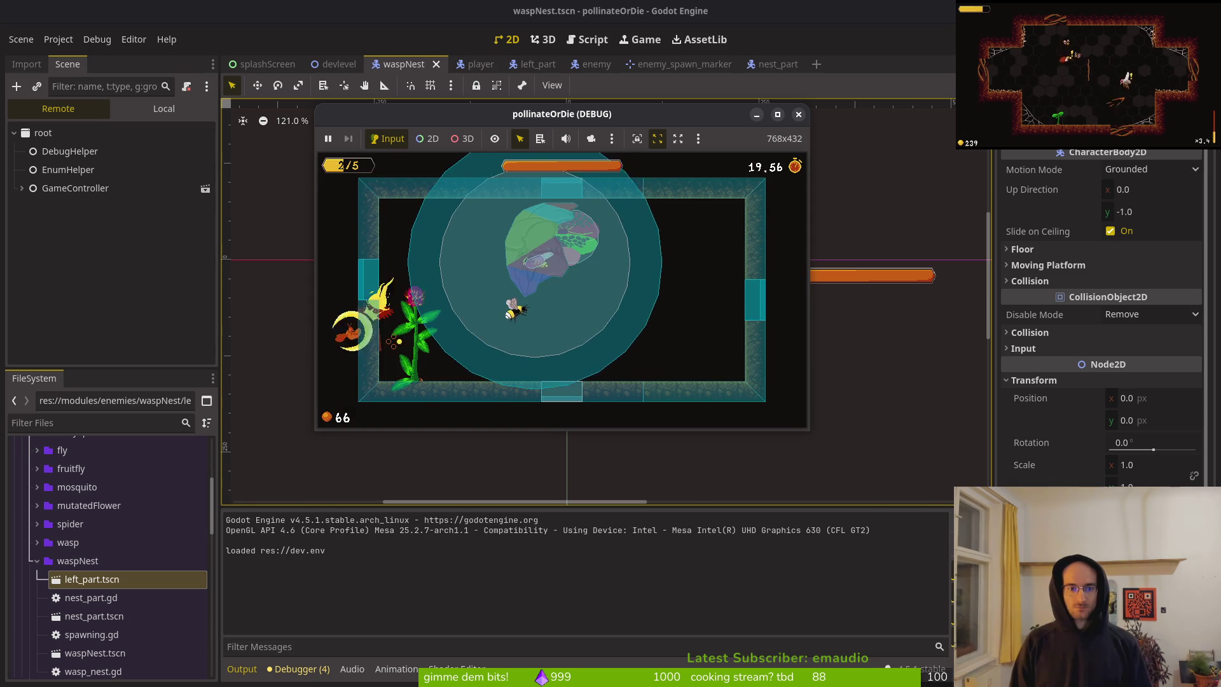
{"action": "key", "text": "Down"}
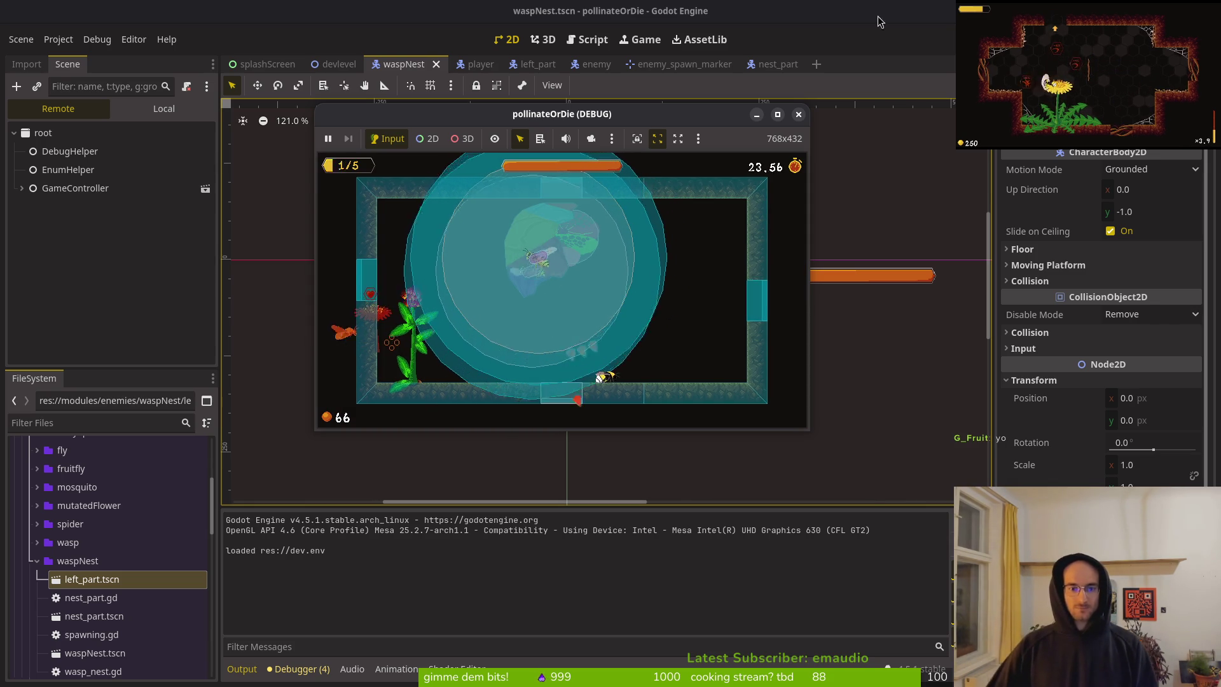
{"action": "key", "text": "F8"}
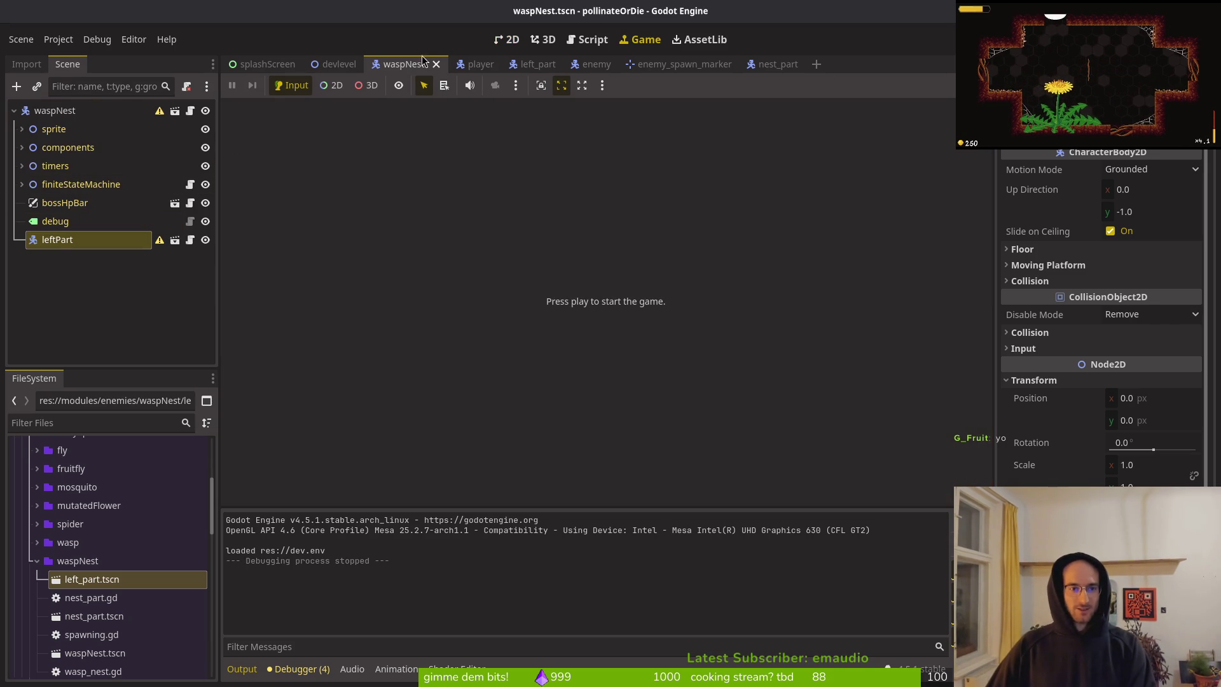
Step: Open and close the left_part scene tab
{"action": "left_click", "coordinate": [533, 65]}
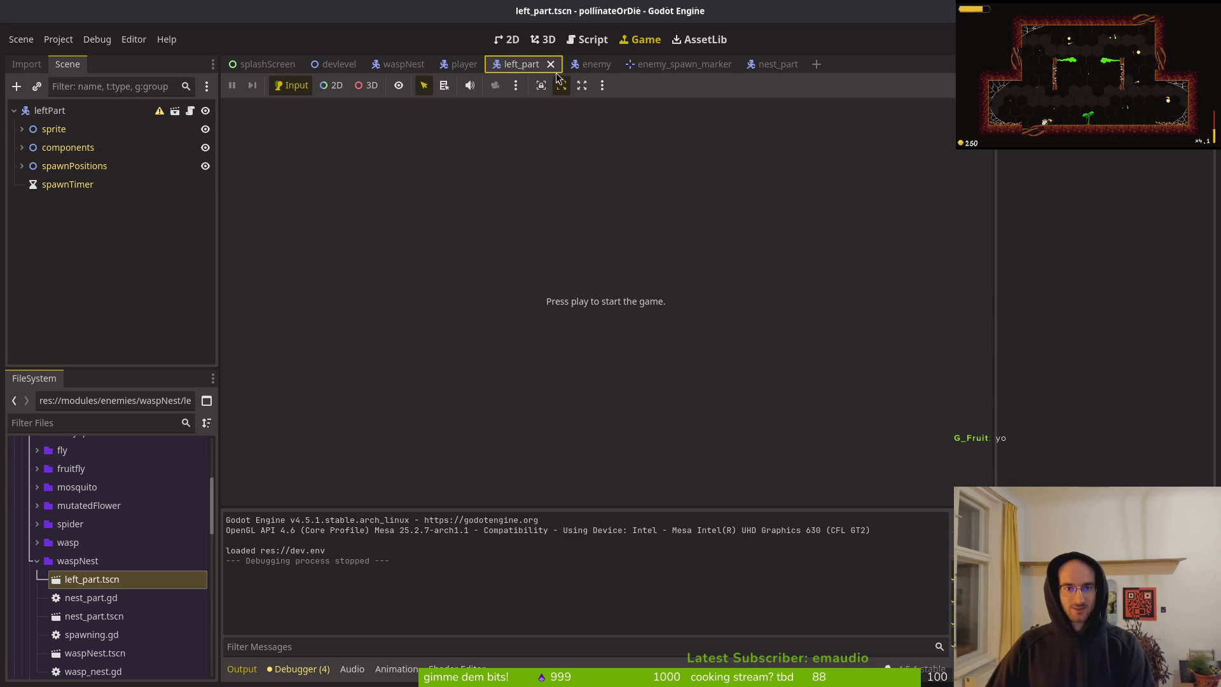
{"action": "left_click", "coordinate": [551, 65]}
{"action": "left_click", "coordinate": [738, 64]}
Step: Set spawnTimer's Wait Time to 8.0 seconds, save nest_part, and return to the browser
{"action": "left_click", "coordinate": [72, 190]}
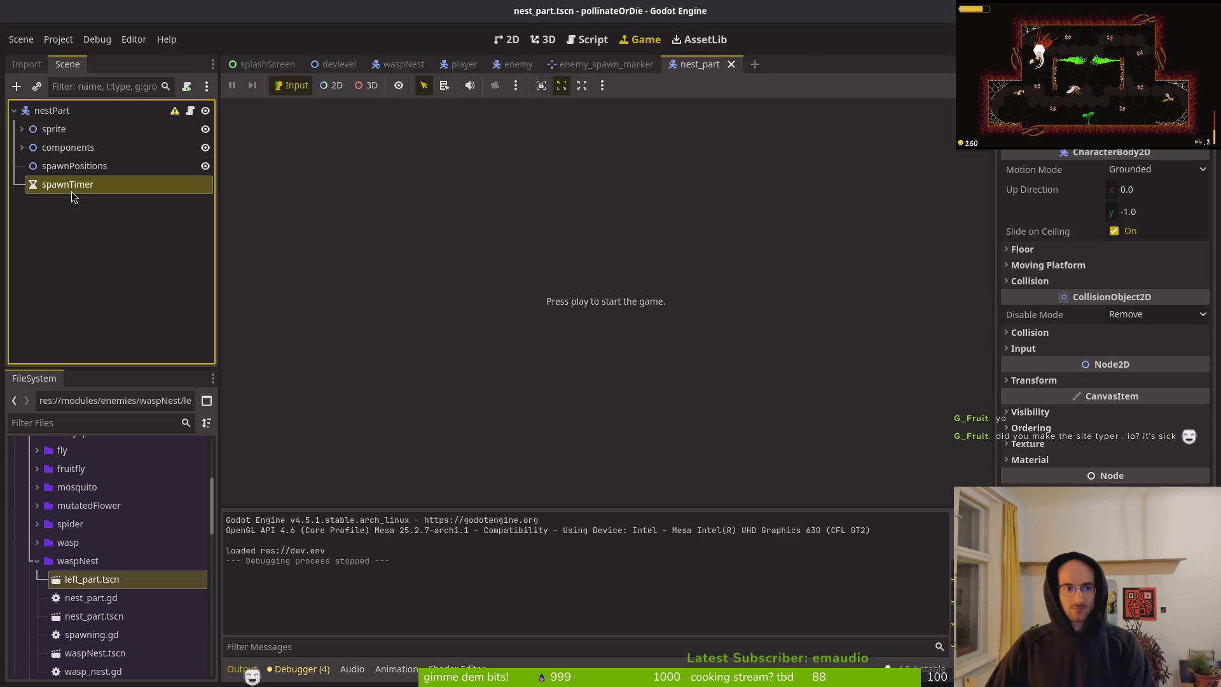
{"action": "left_click", "coordinate": [1135, 190]}
{"action": "type", "text": "8"}
{"action": "key", "text": "Return"}
{"action": "key", "text": "ctrl+s"}
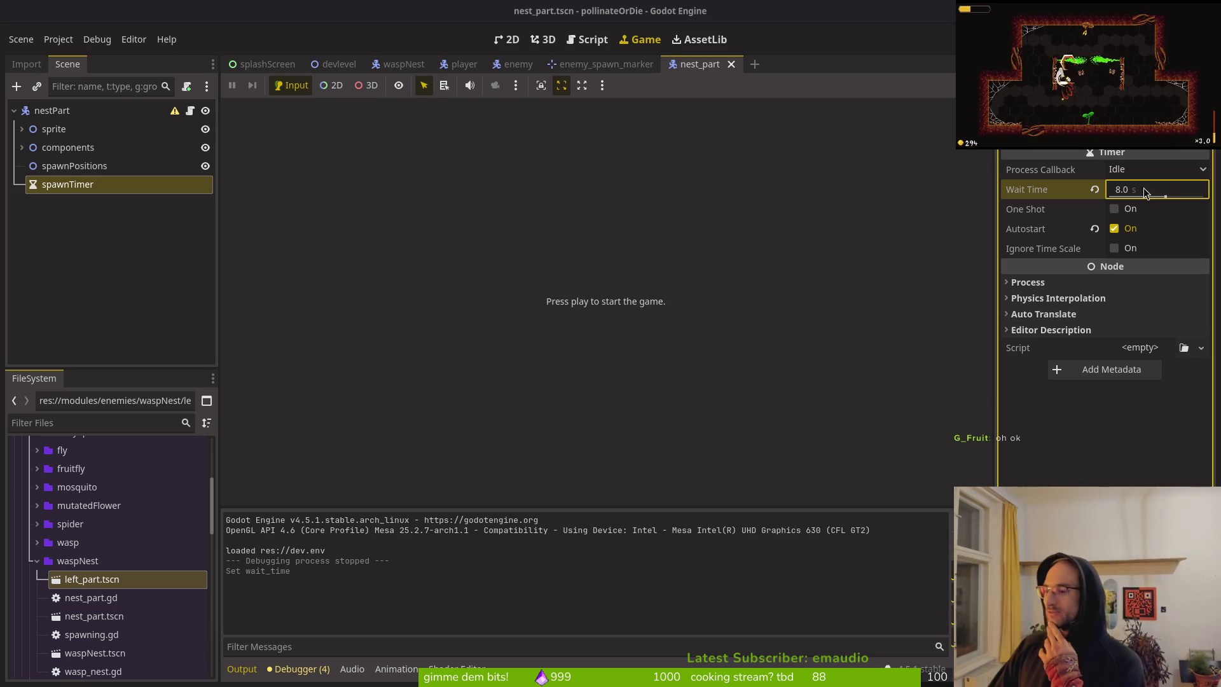
{"action": "left_click", "coordinate": [107, 275]}
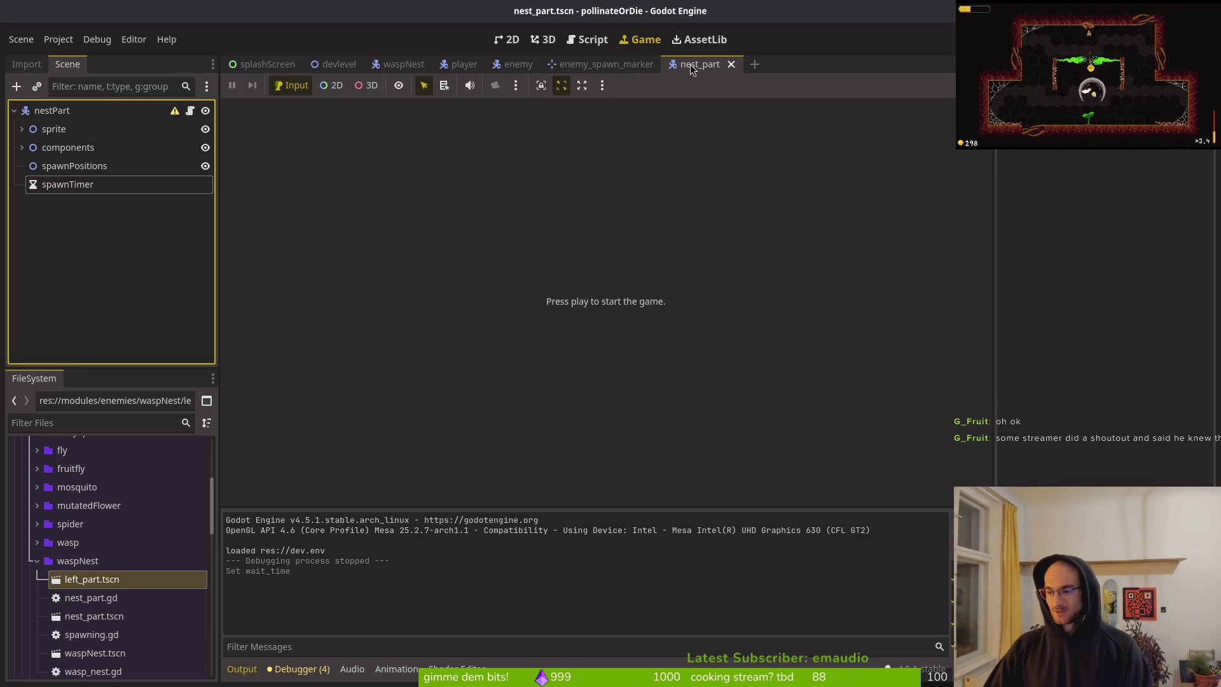
{"action": "key", "text": "alt+Tab"}
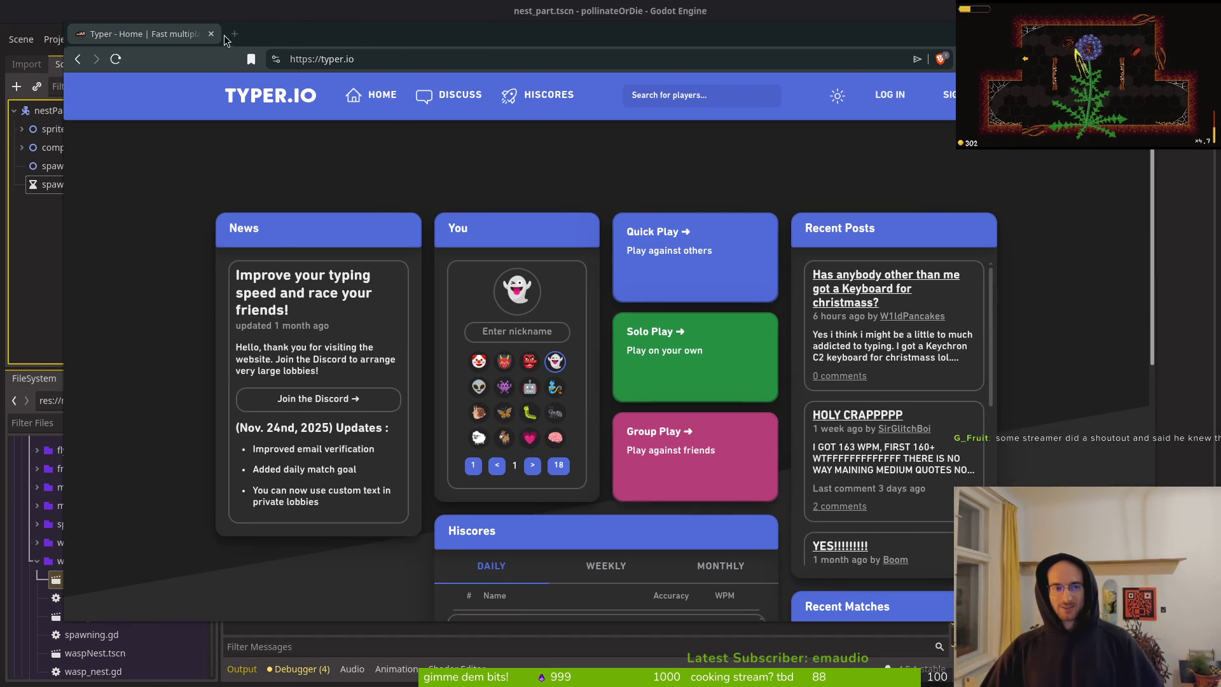
Step: Visit the TypeRacer site twice, via a search and directly, closing it each time
{"action": "left_click", "coordinate": [230, 33]}
{"action": "type", "text": "typerradcer"}
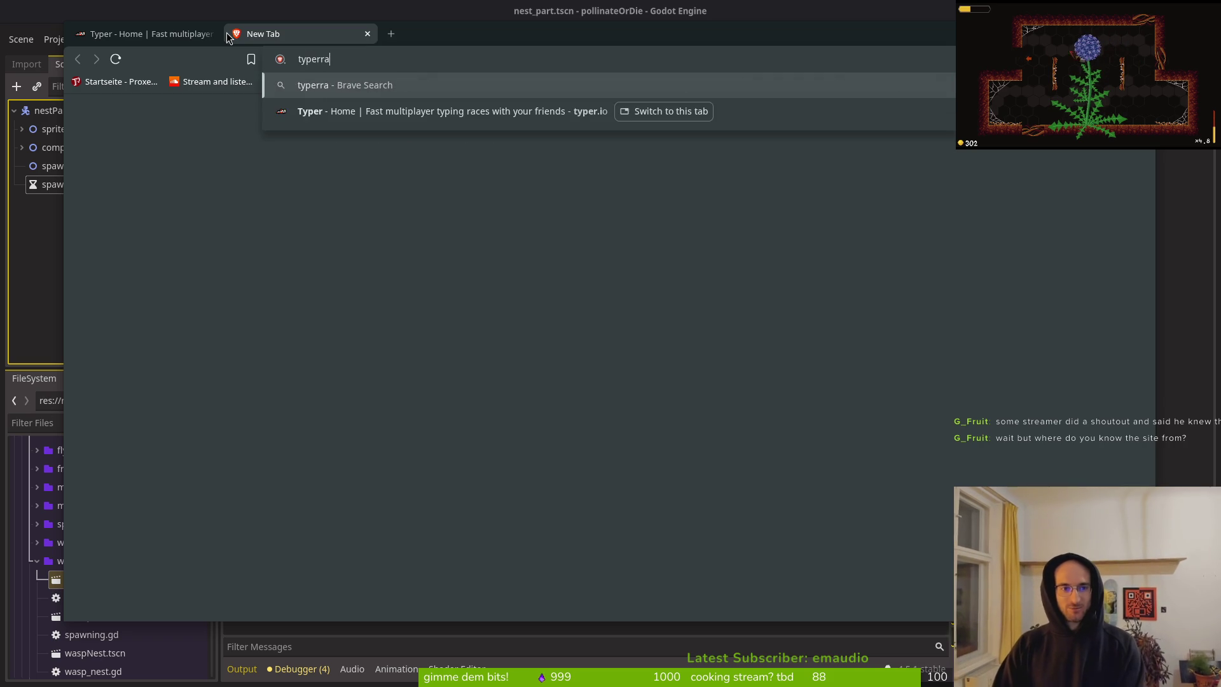
{"action": "key", "text": "BackSpace"}
{"action": "key", "text": "BackSpace"}
{"action": "key", "text": "BackSpace"}
{"action": "type", "text": "cedr"}
{"action": "key", "text": "Return"}
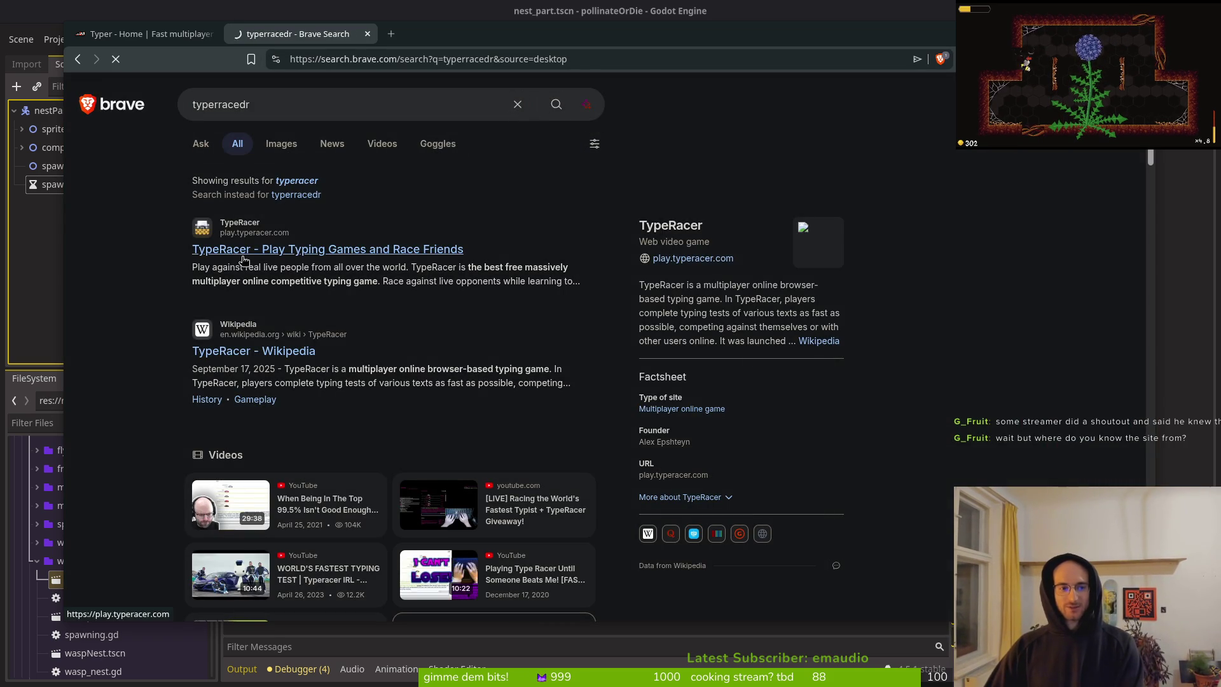
{"action": "left_click", "coordinate": [245, 249]}
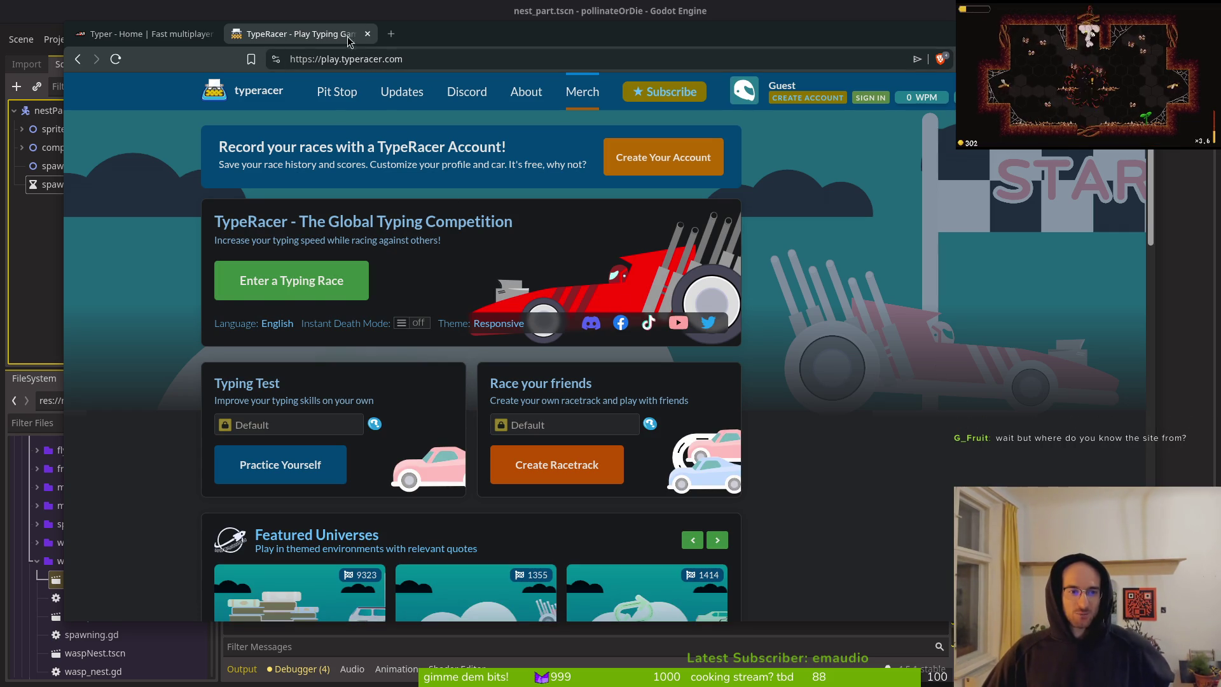
{"action": "left_click", "coordinate": [368, 34]}
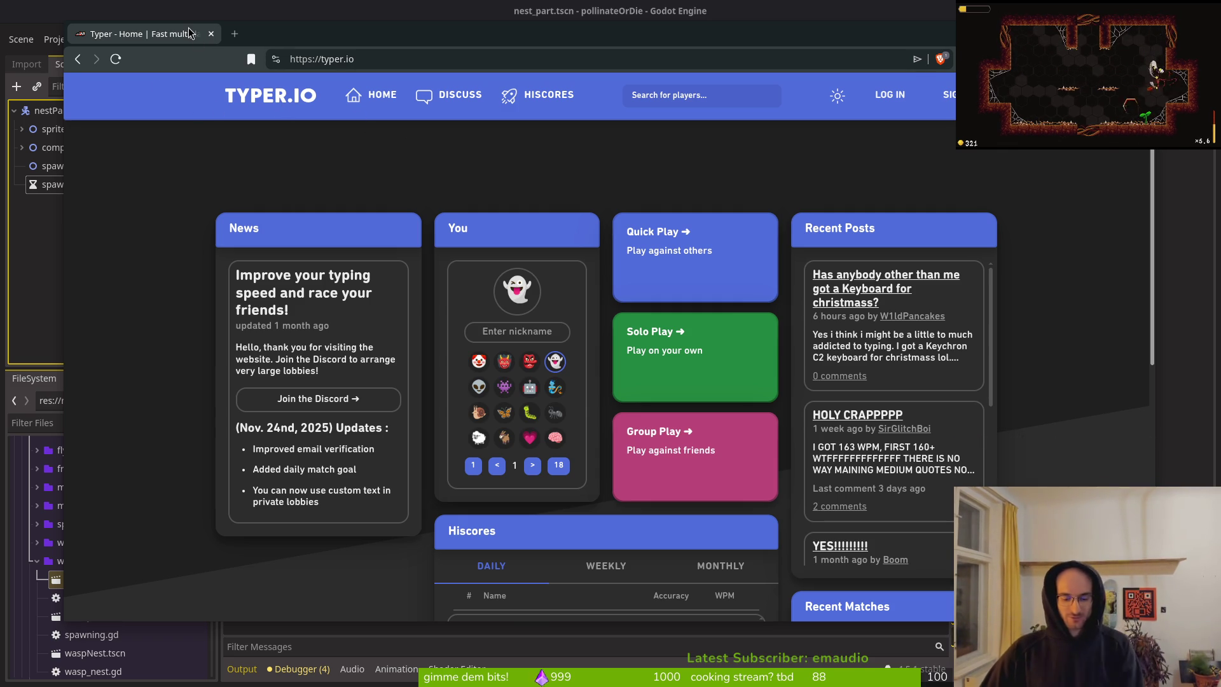
{"action": "key", "text": "ctrl+t"}
{"action": "type", "text": "typeracer"}
{"action": "key", "text": "Return"}
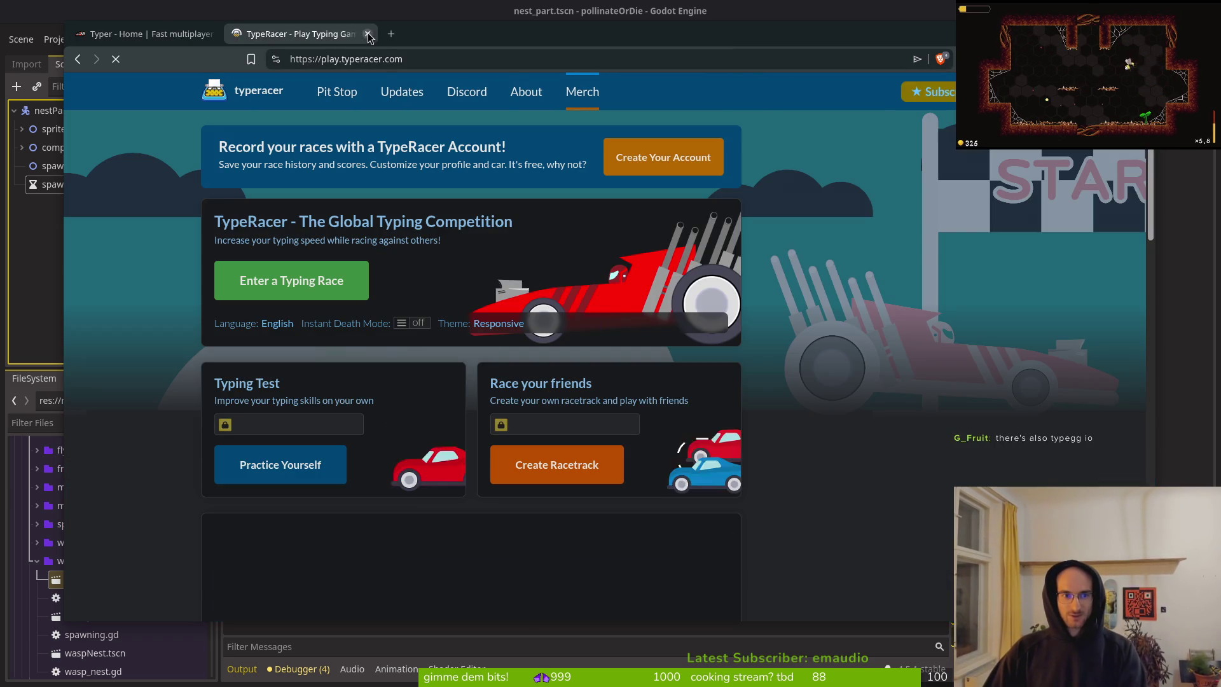
{"action": "left_click", "coordinate": [368, 35]}
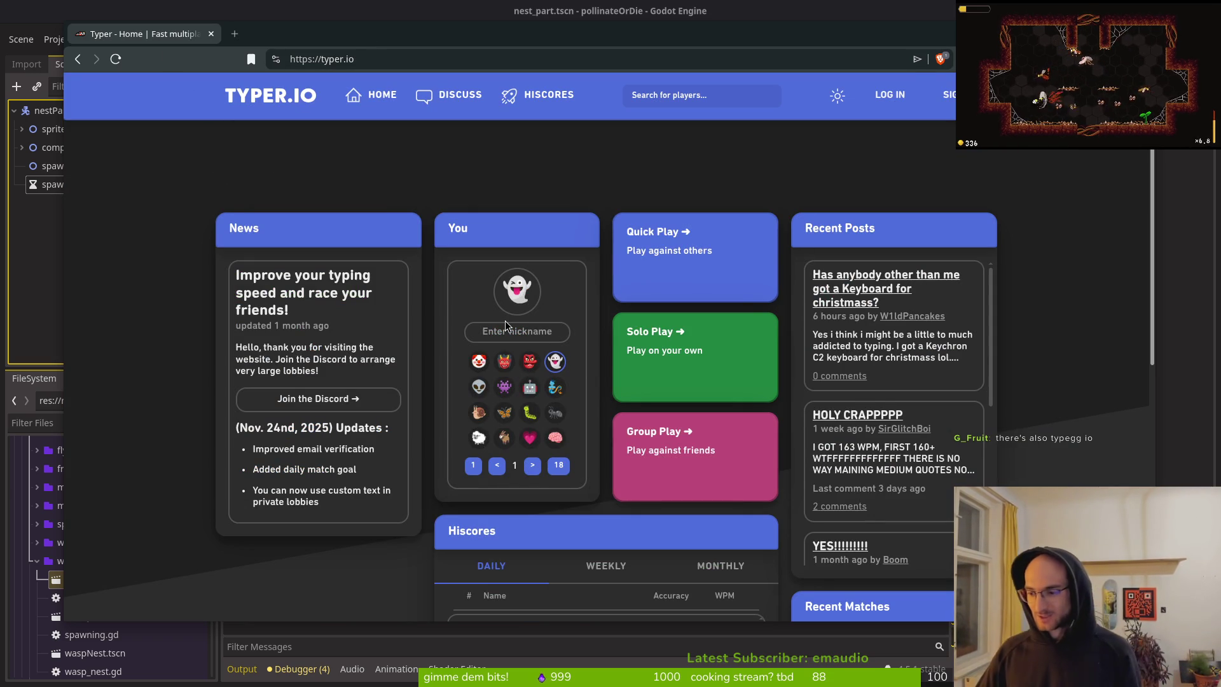
Step: Open a new tab on typegg.io
{"action": "key", "text": "ctrl+t"}
{"action": "type", "text": "typegg.io"}
{"action": "key", "text": "Return"}
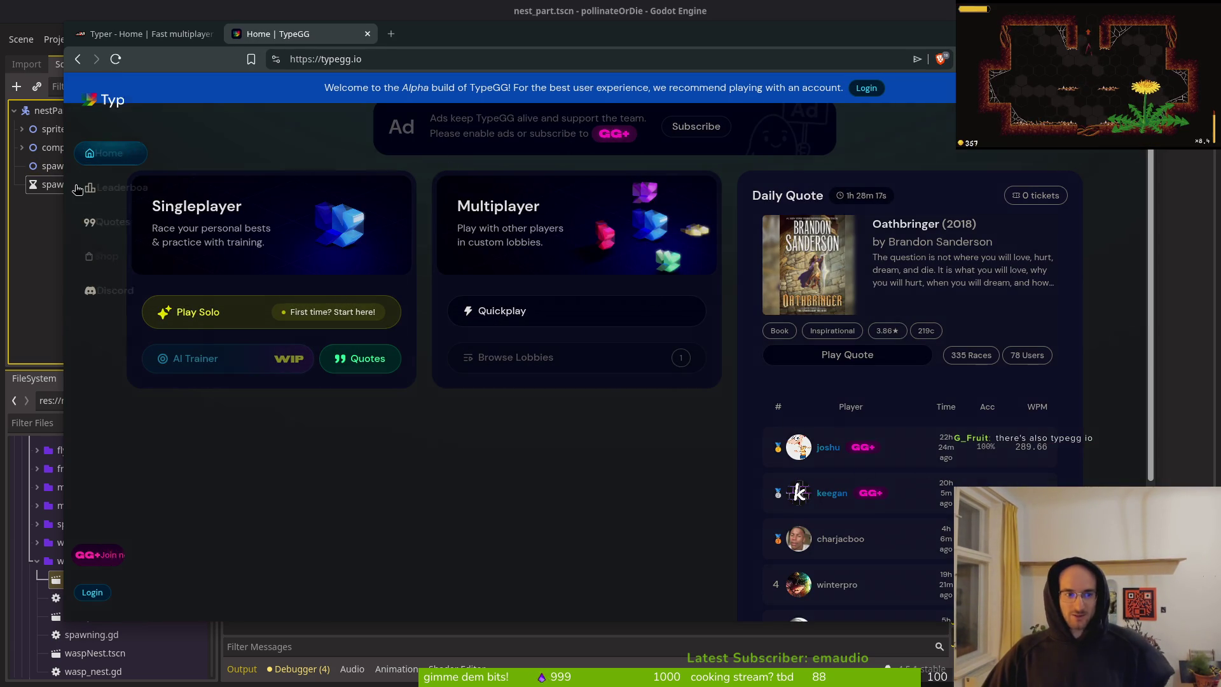
Step: Switch between the Typer.io and TypeGG tabs and scroll through the Typer.io page
{"action": "left_click", "coordinate": [173, 34]}
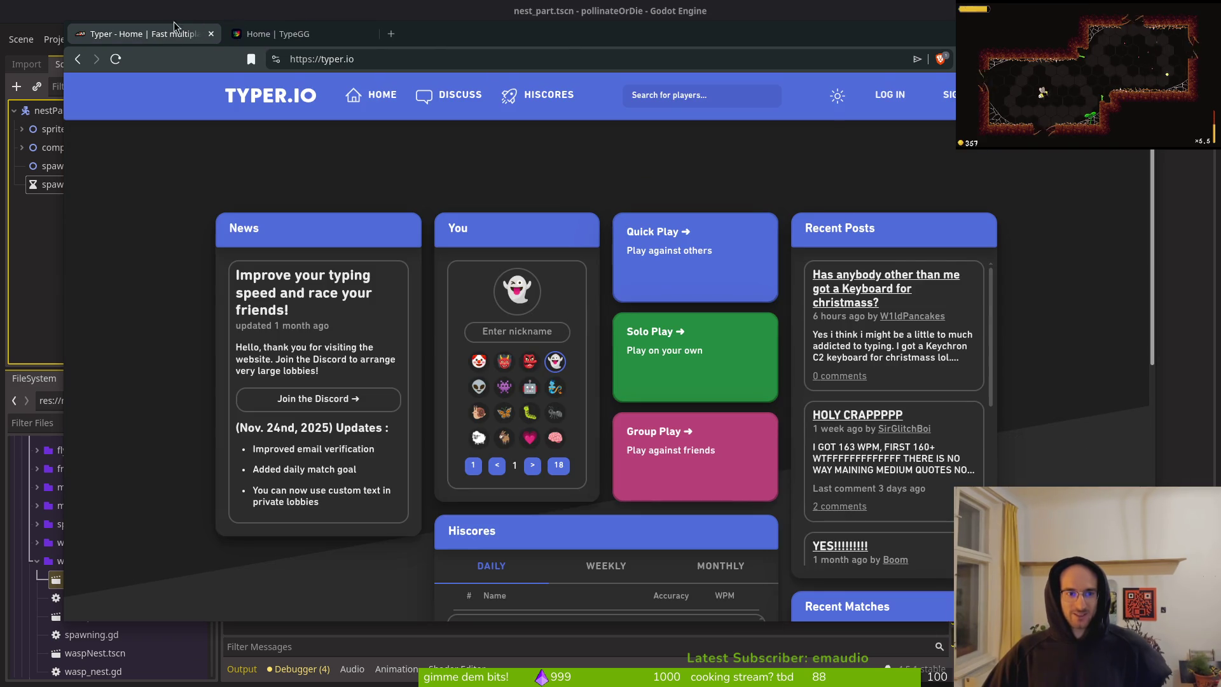
{"action": "left_click", "coordinate": [284, 37]}
{"action": "left_click", "coordinate": [156, 40]}
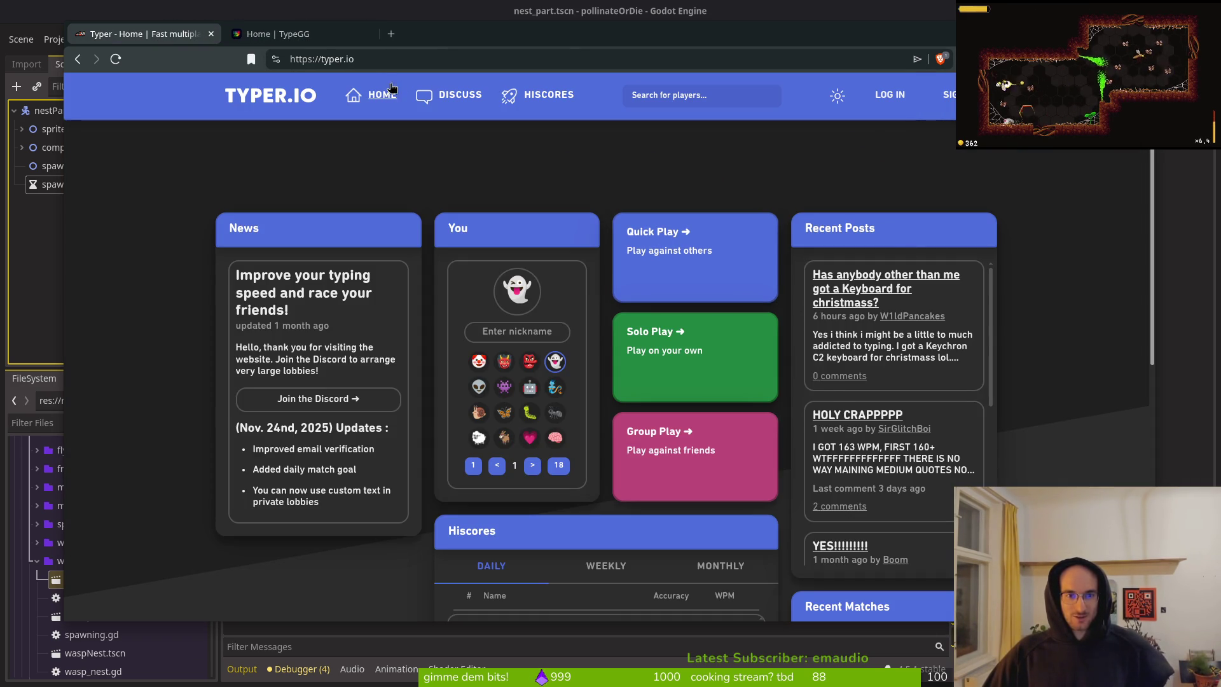
{"action": "scroll", "coordinate": [848, 483], "scroll_direction": "down", "scroll_amount": 5}
{"action": "scroll", "coordinate": [639, 552], "scroll_direction": "down", "scroll_amount": 8}
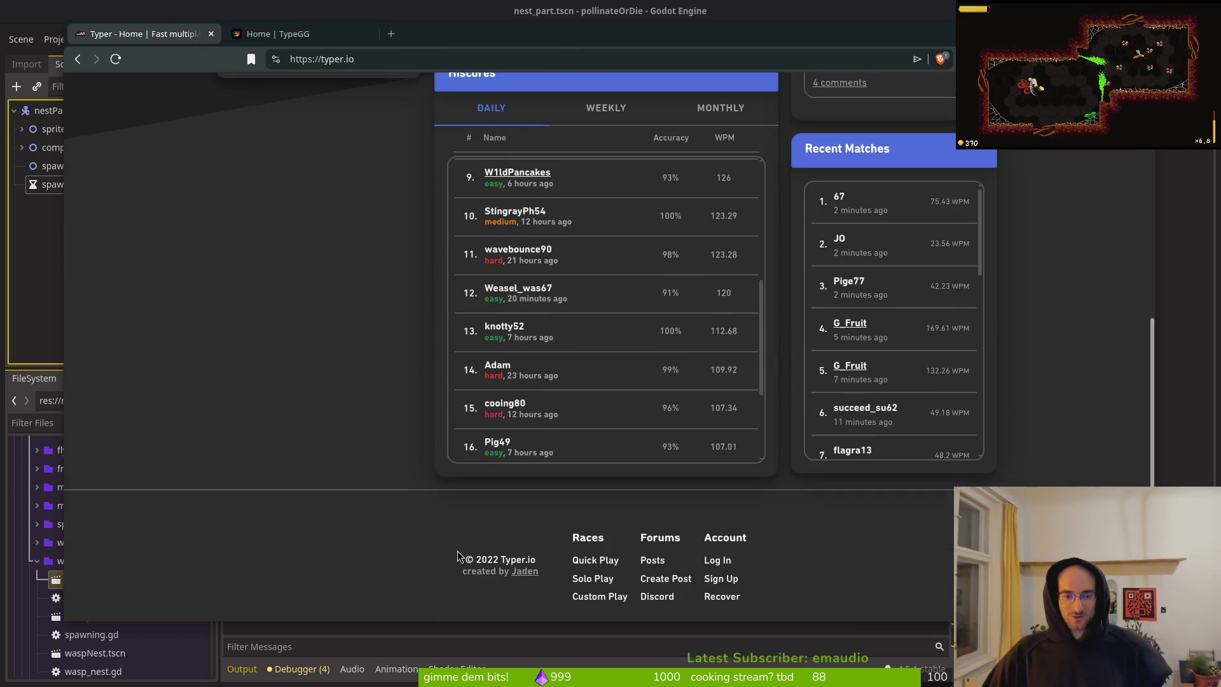
{"action": "scroll", "coordinate": [434, 550], "scroll_direction": "up", "scroll_amount": 8}
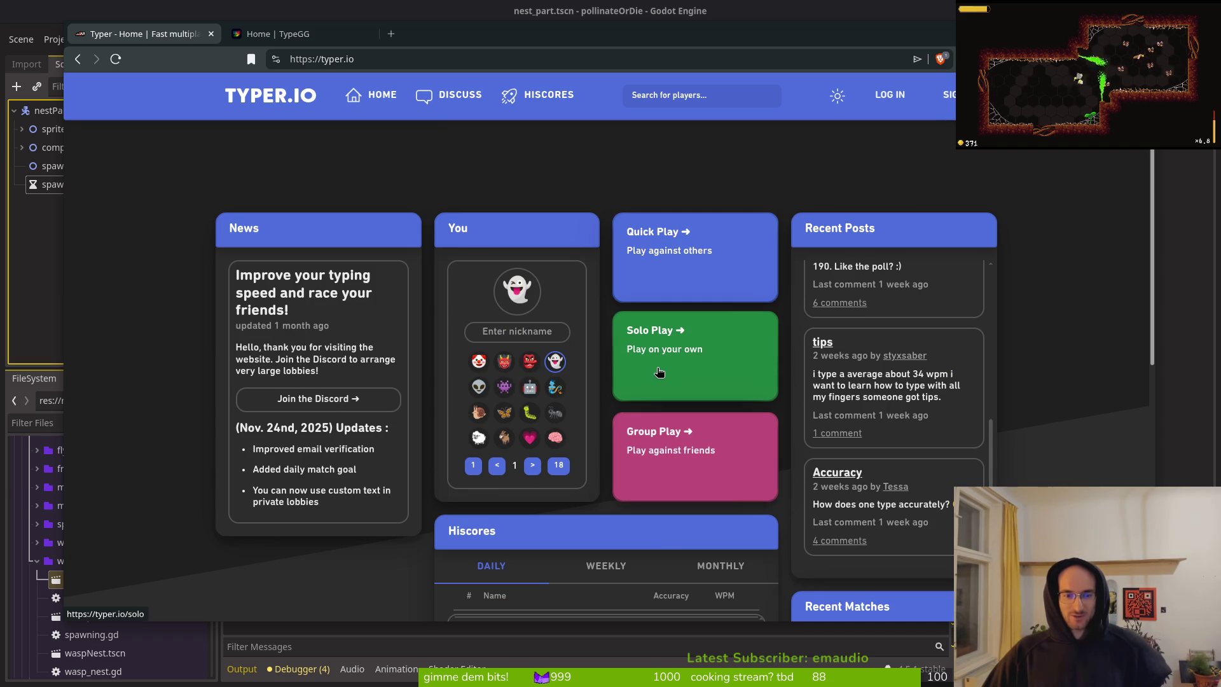
Step: Close the TypeGG tab, start a Typer.io Group Play lobby, then close the browser
{"action": "left_click", "coordinate": [375, 40]}
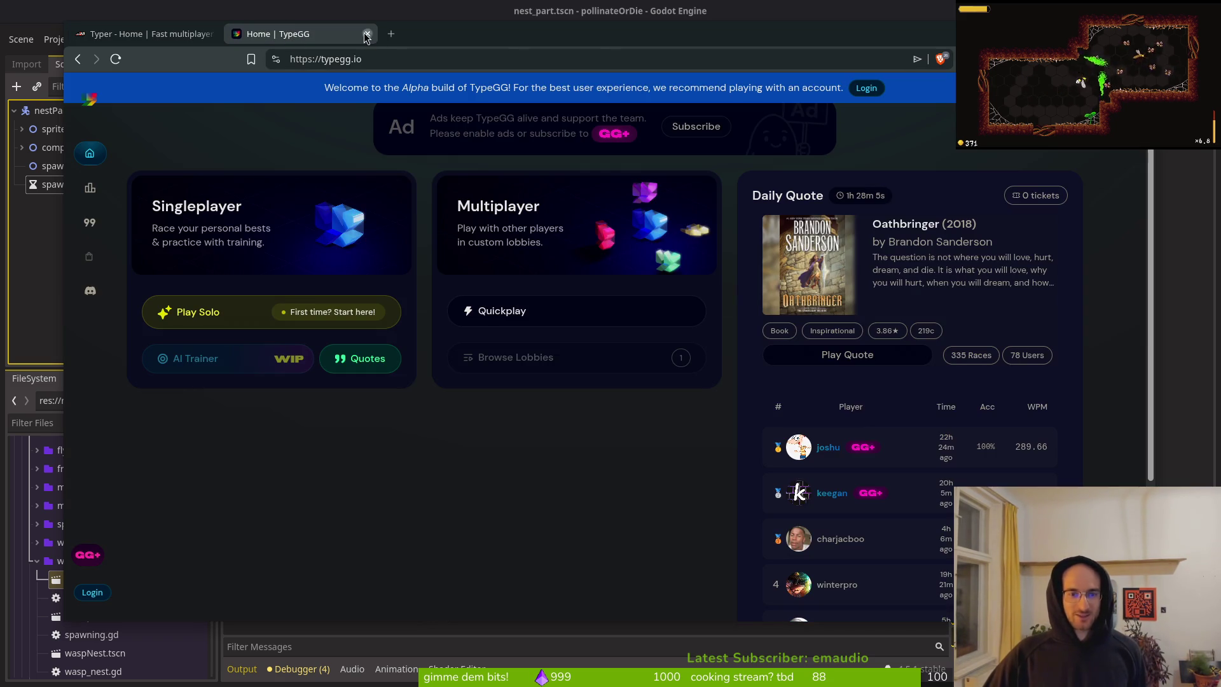
{"action": "left_click", "coordinate": [367, 33]}
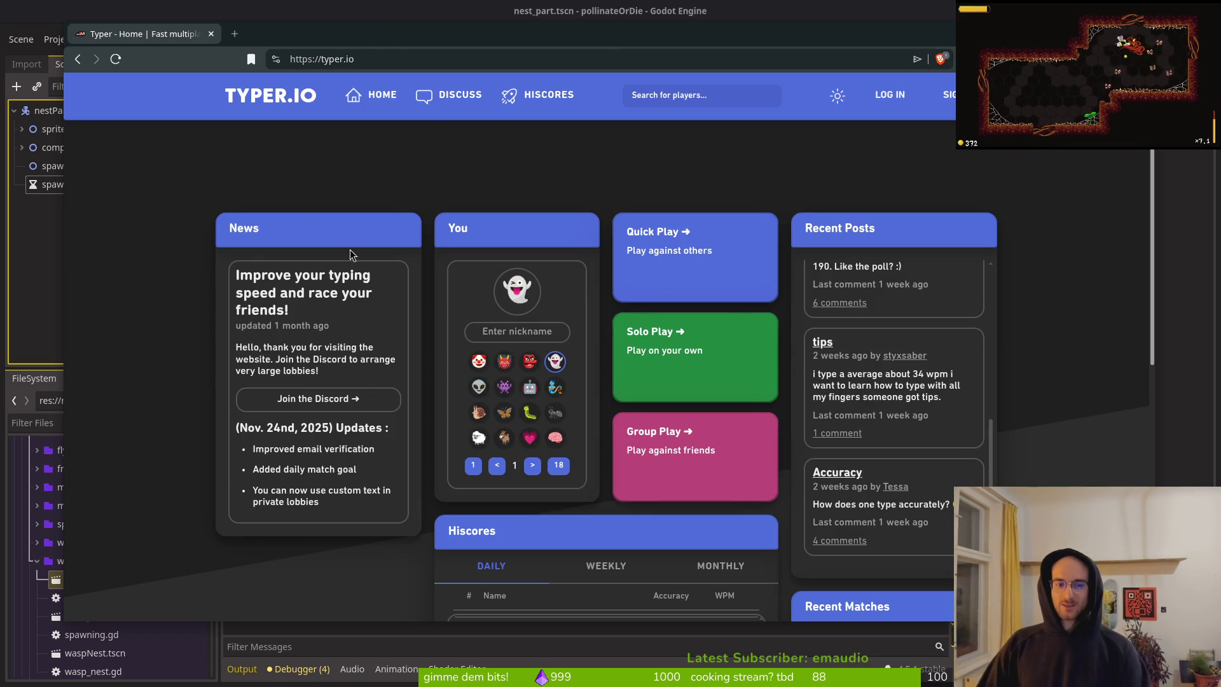
{"action": "left_click", "coordinate": [693, 449]}
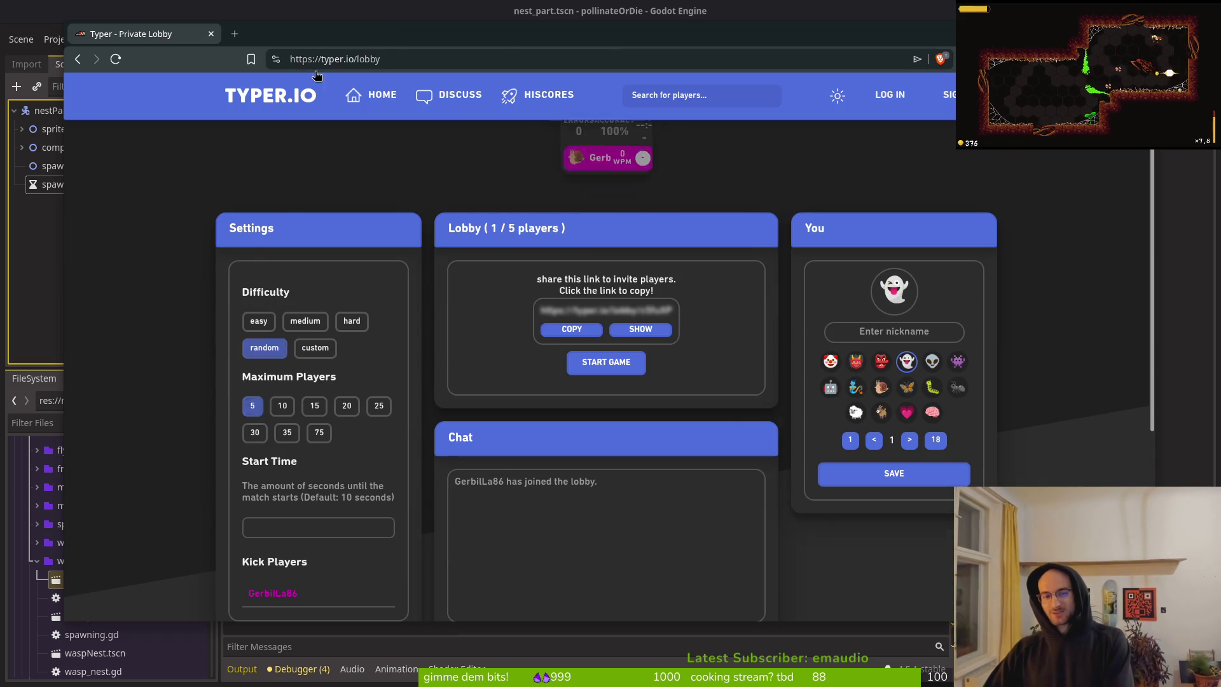
{"action": "left_click", "coordinate": [209, 37]}
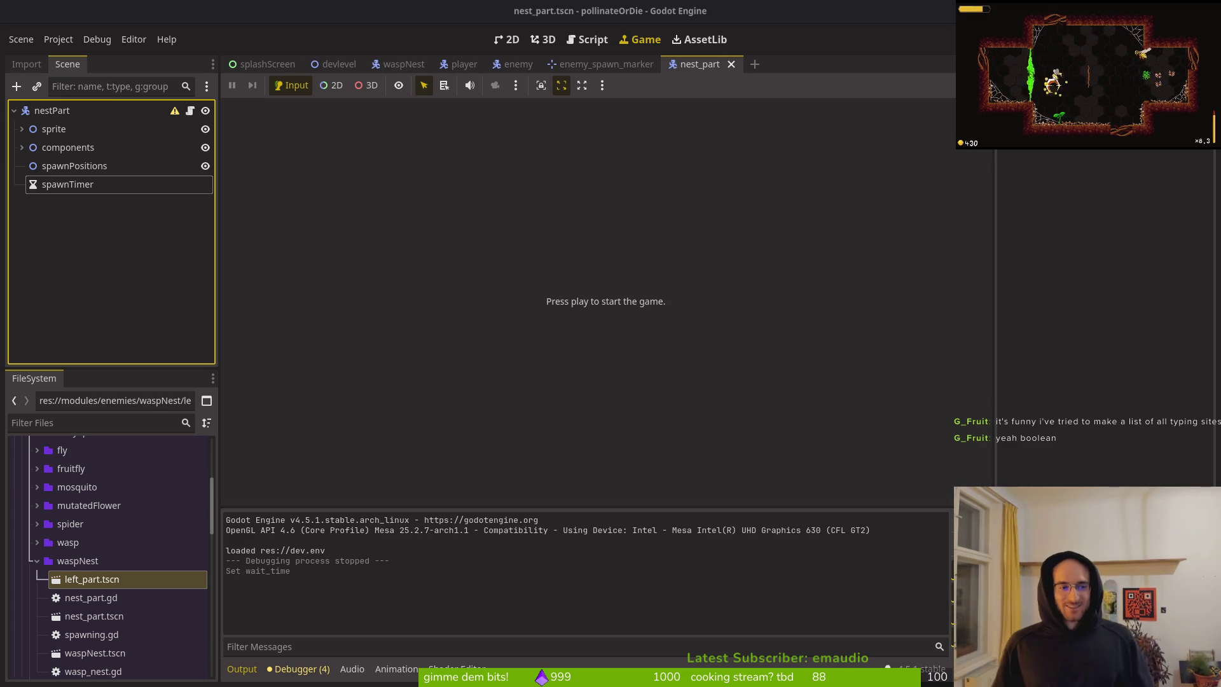
Step: Run the game from the splashScreen scene, then switch to Neovim
{"action": "left_click", "coordinate": [335, 64]}
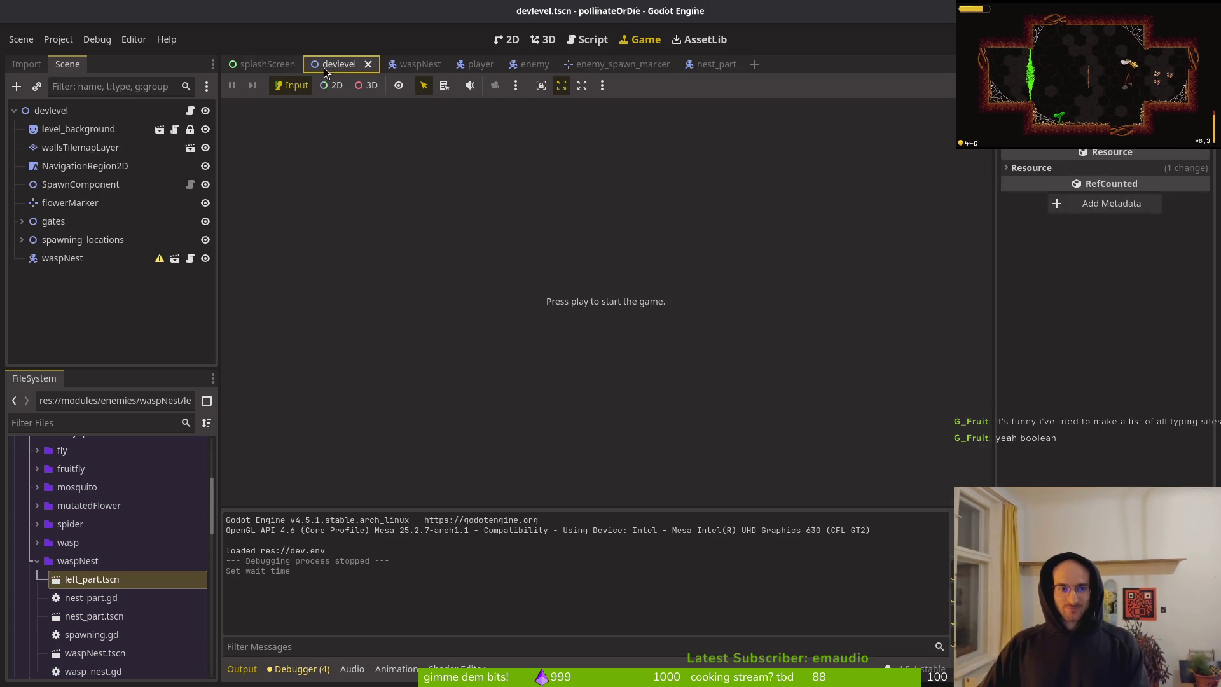
{"action": "key", "text": "F5"}
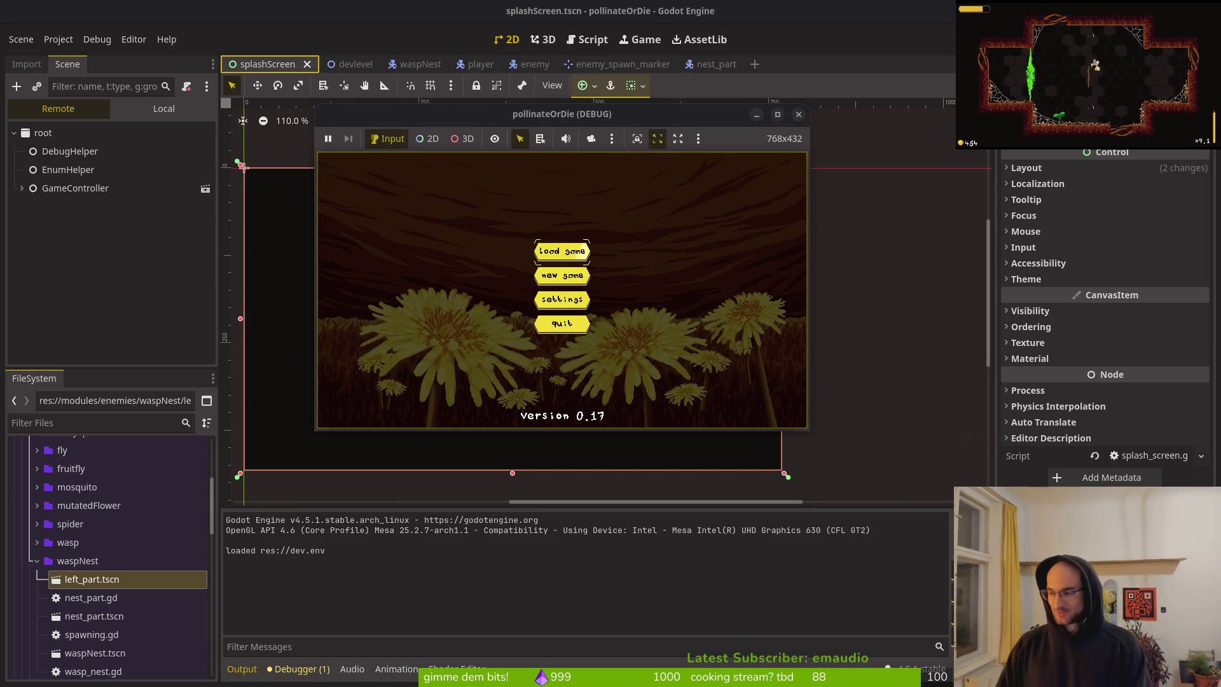
{"action": "key", "text": "alt+Tab"}
Step: Open debug.helper.gd via Telescope, set show_collisions to false, save with :w, and relaunch the game
{"action": "key", "text": "space"}
{"action": "key", "text": "f"}
{"action": "key", "text": "f"}
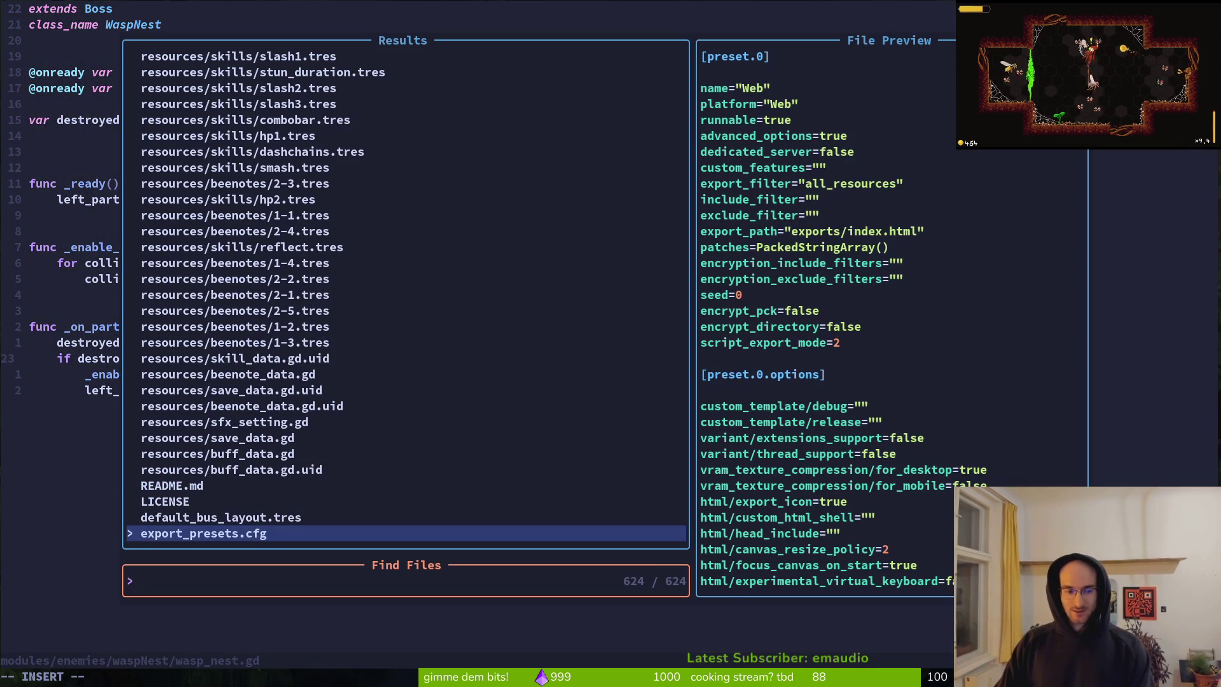
{"action": "type", "text": "ebh"}
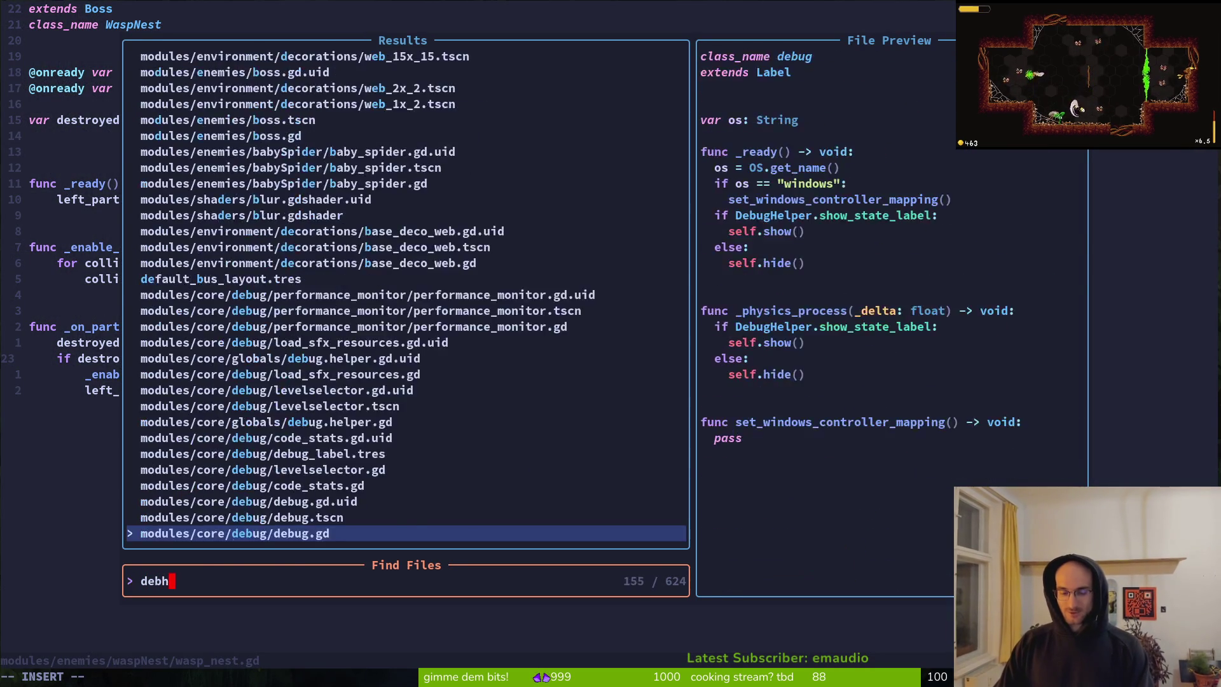
{"action": "key", "text": "Return"}
{"action": "key", "text": "j"}
{"action": "key", "text": "j"}
{"action": "key", "text": "j"}
{"action": "type", "text": "$ciwfalse"}
{"action": "key", "text": "Escape"}
{"action": "type", "text": ":w"}
{"action": "key", "text": "Return"}
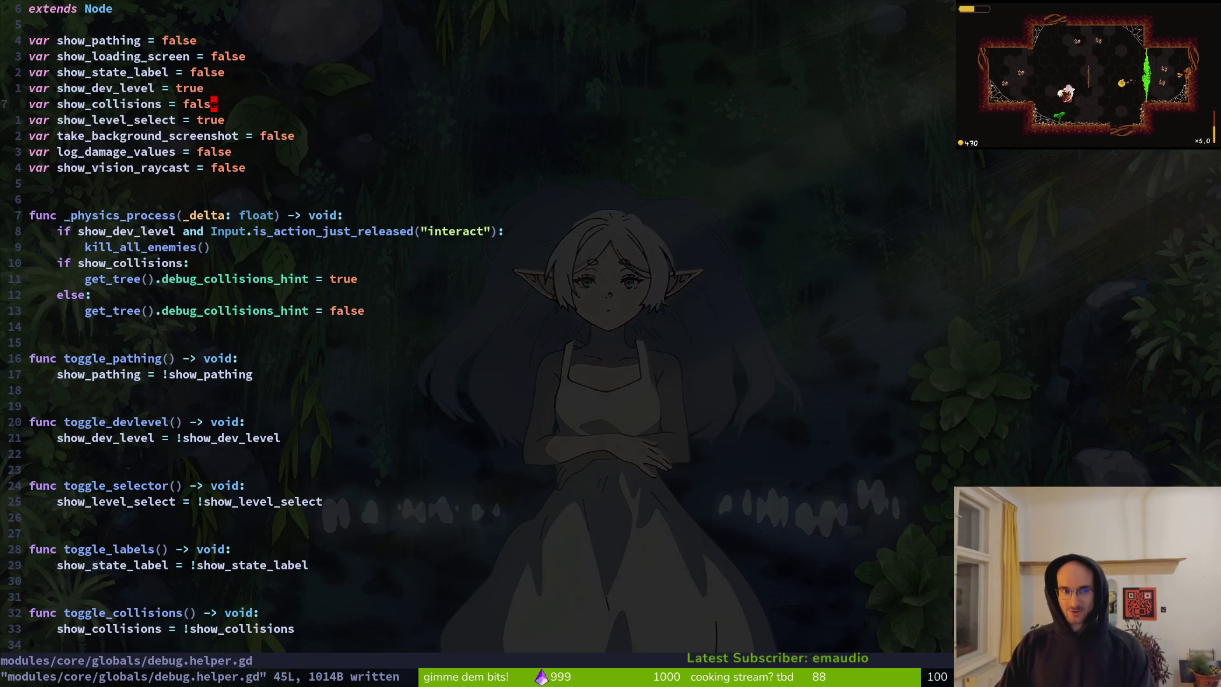
{"action": "key", "text": "F5"}
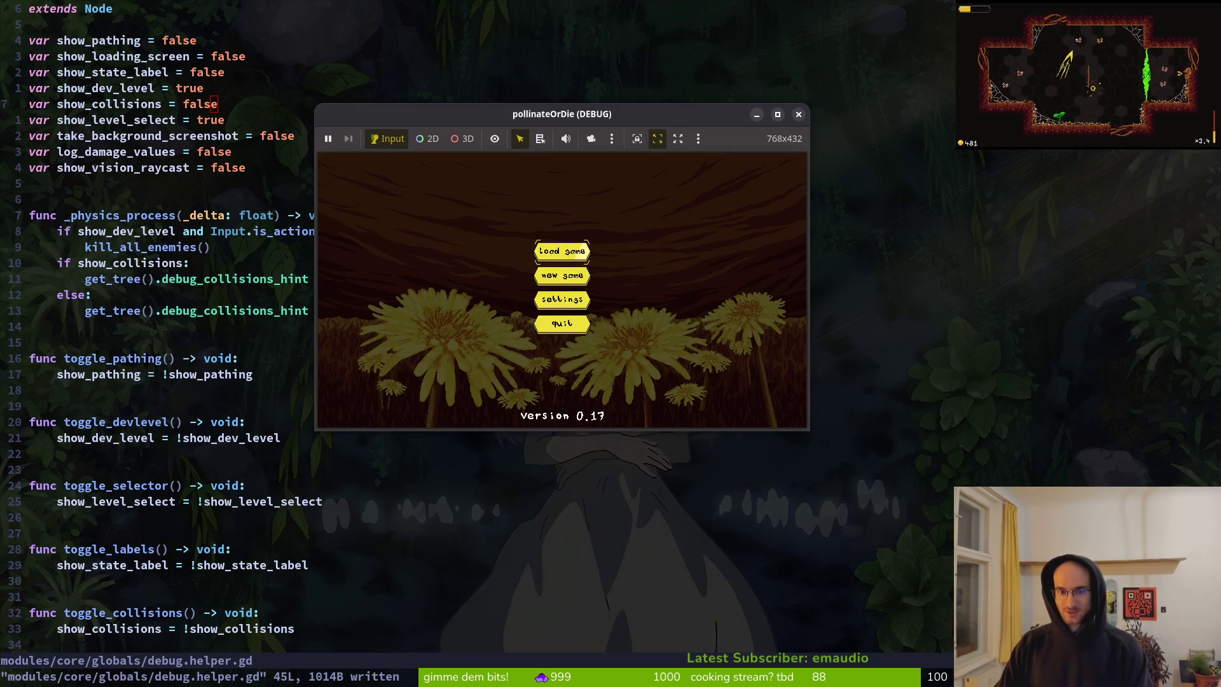
{"action": "key", "text": "F5"}
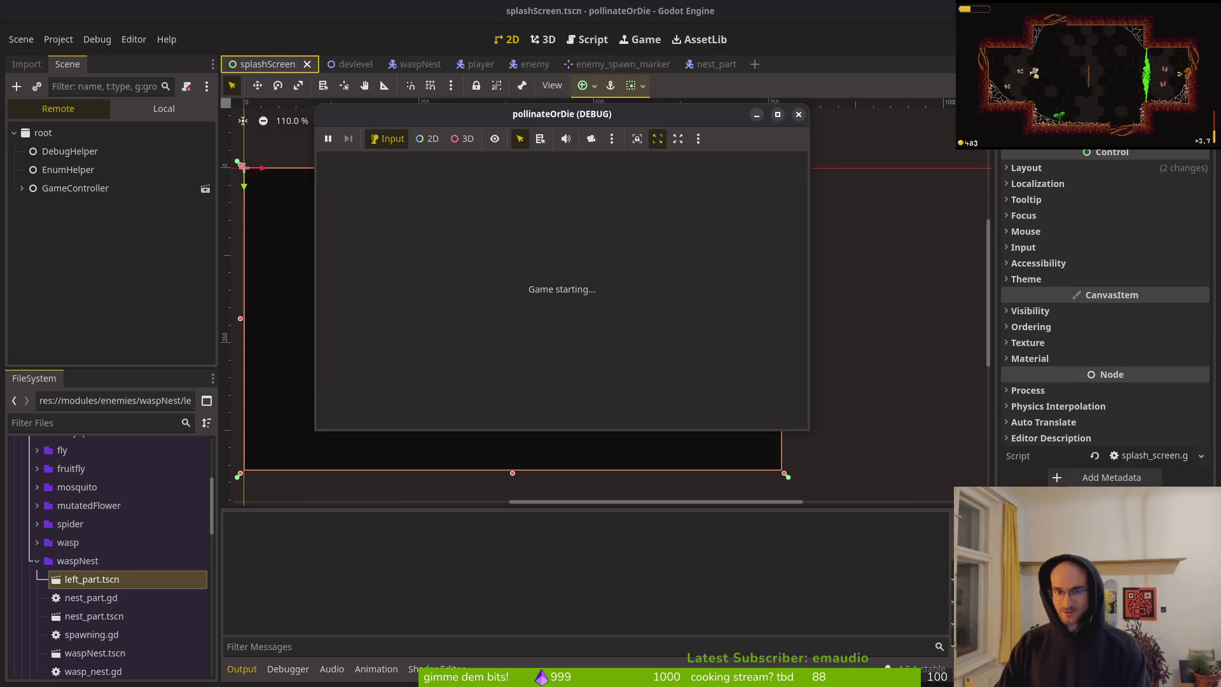